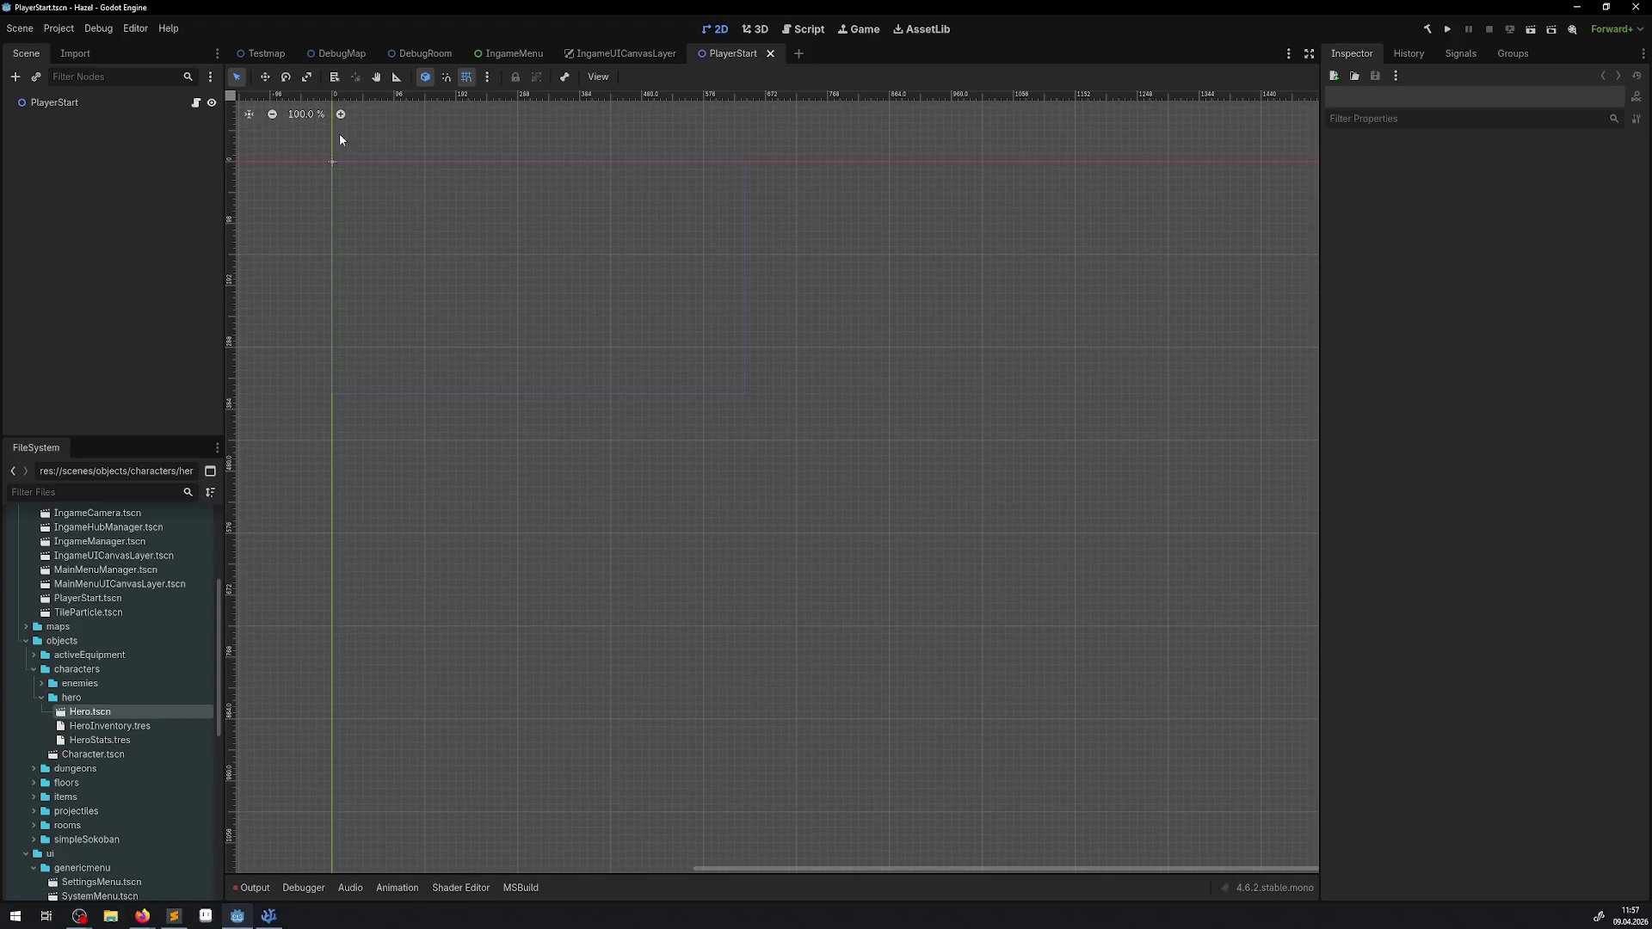
Step: Close the IngameUICanvasLayer and IngameMenu scene tabs
left_click(620, 57)
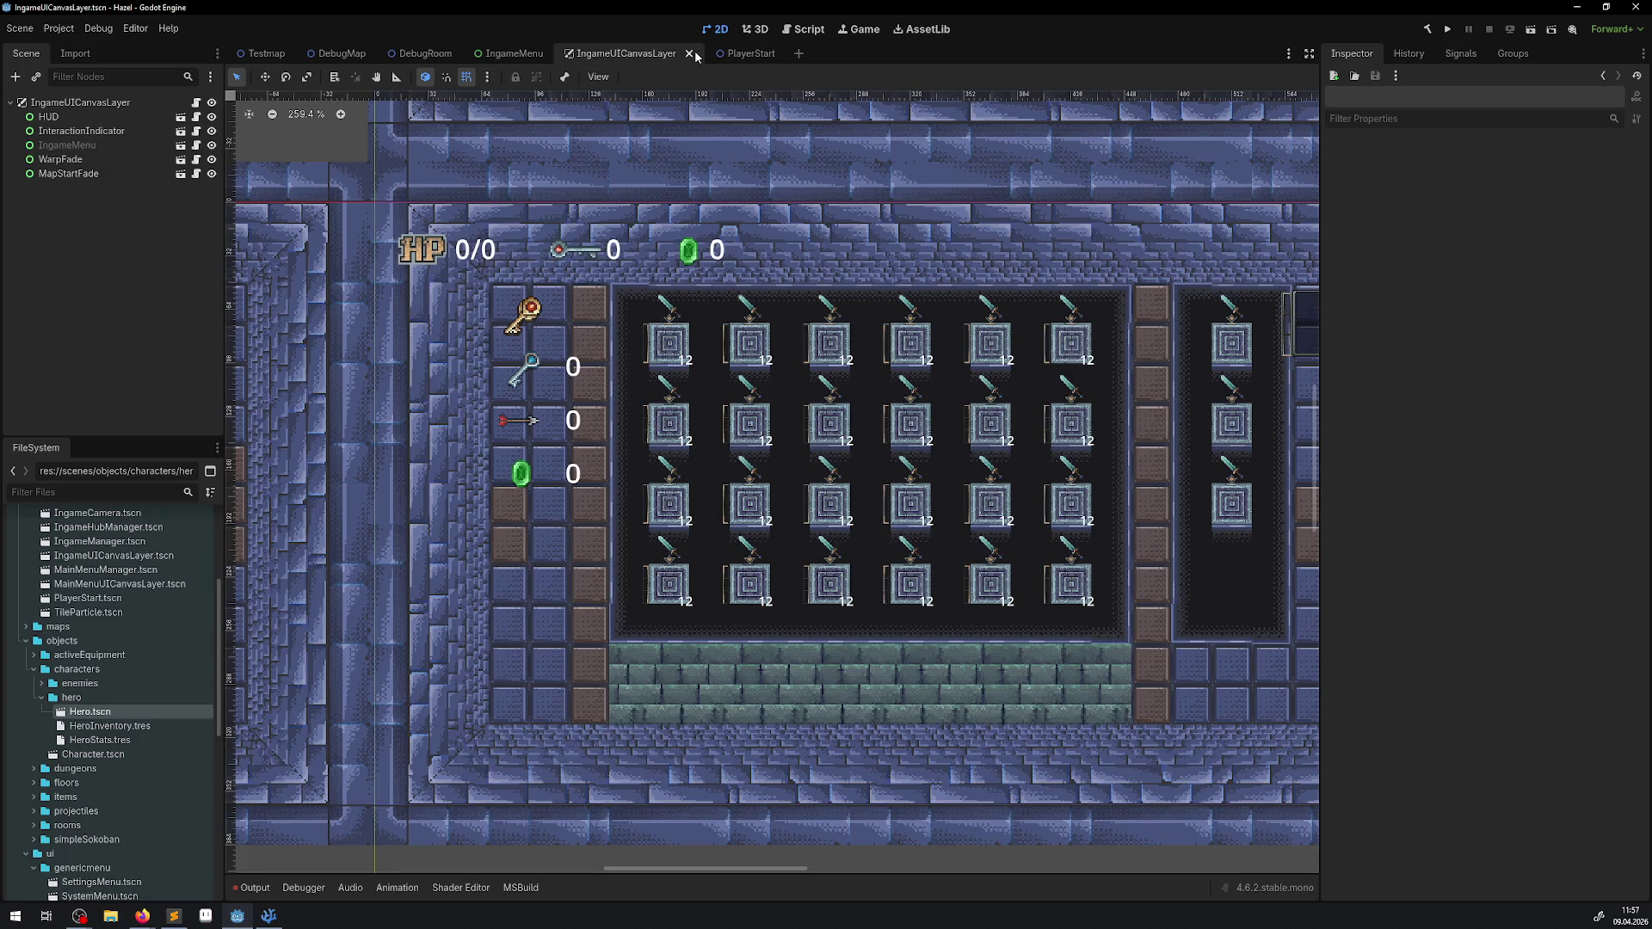
left_click(692, 54)
left_click(557, 55)
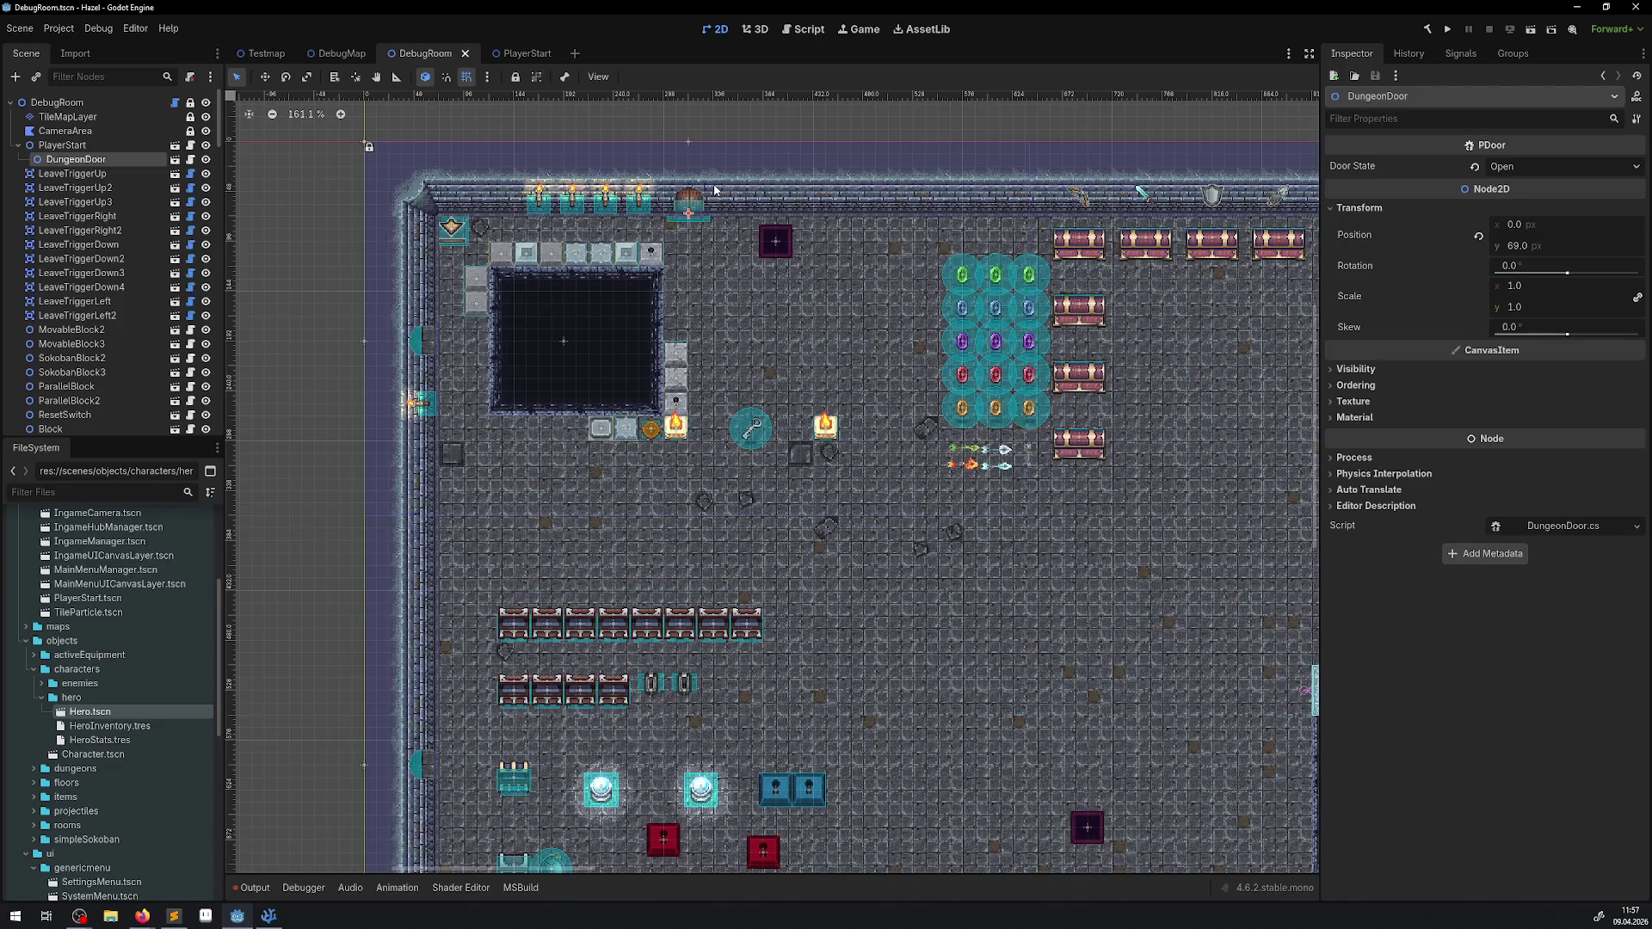
Step: Shift the room view toward the top wall and switch back to the PlayerStart scene
left_click_drag(714, 190, 710, 252)
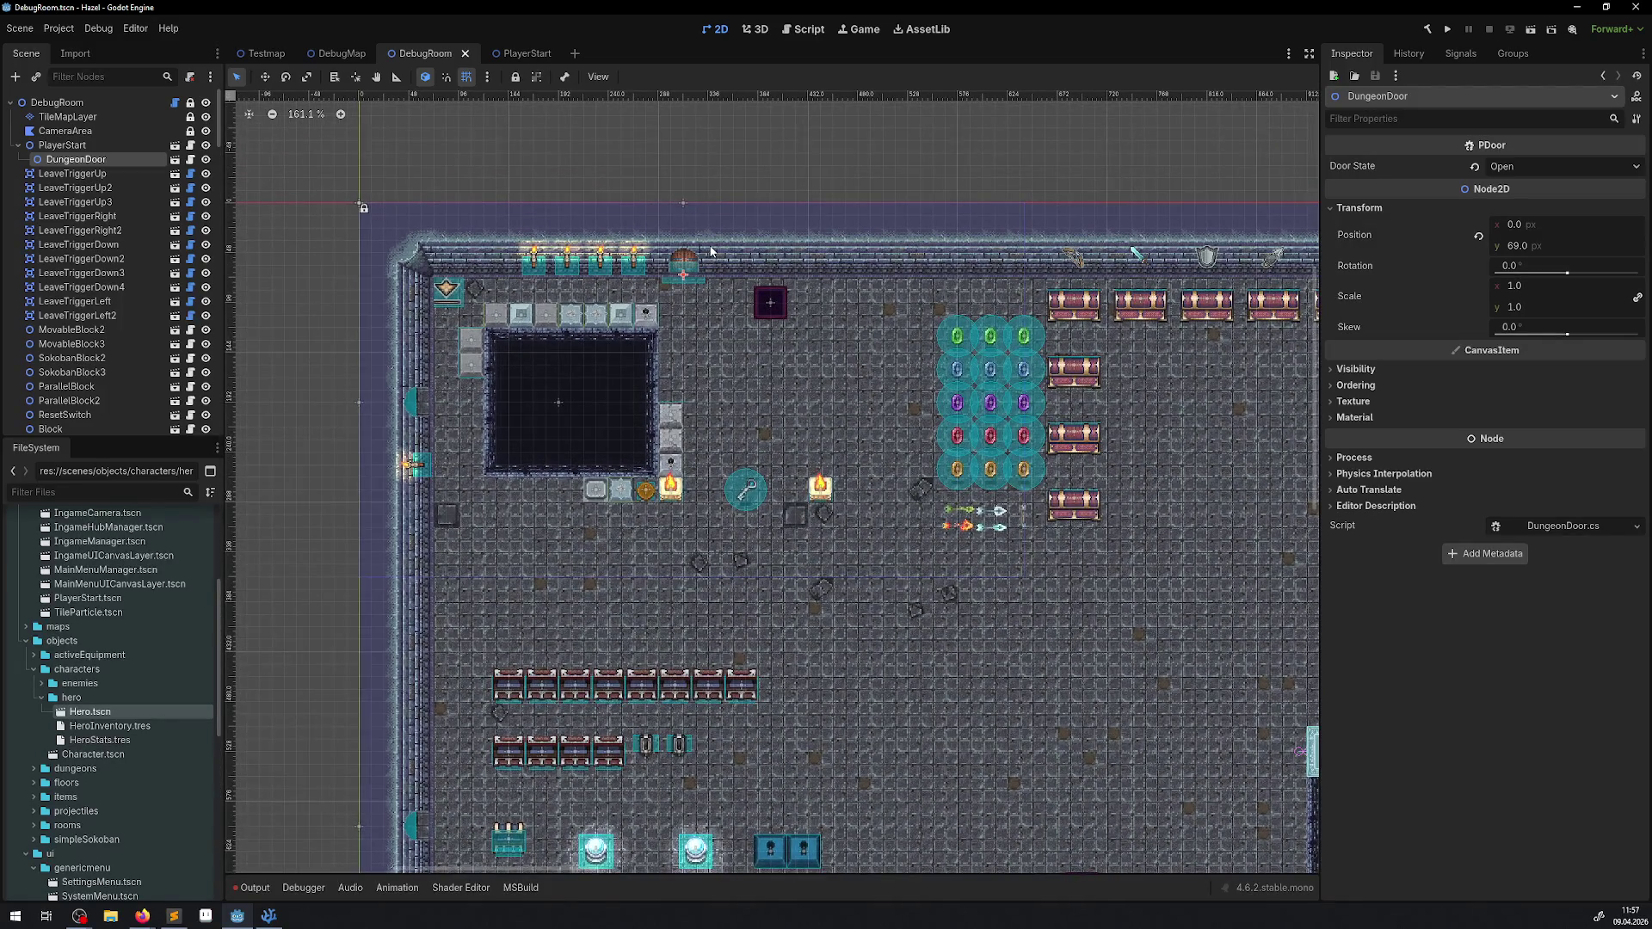
left_click(61, 145)
left_click(76, 159)
left_click(520, 54)
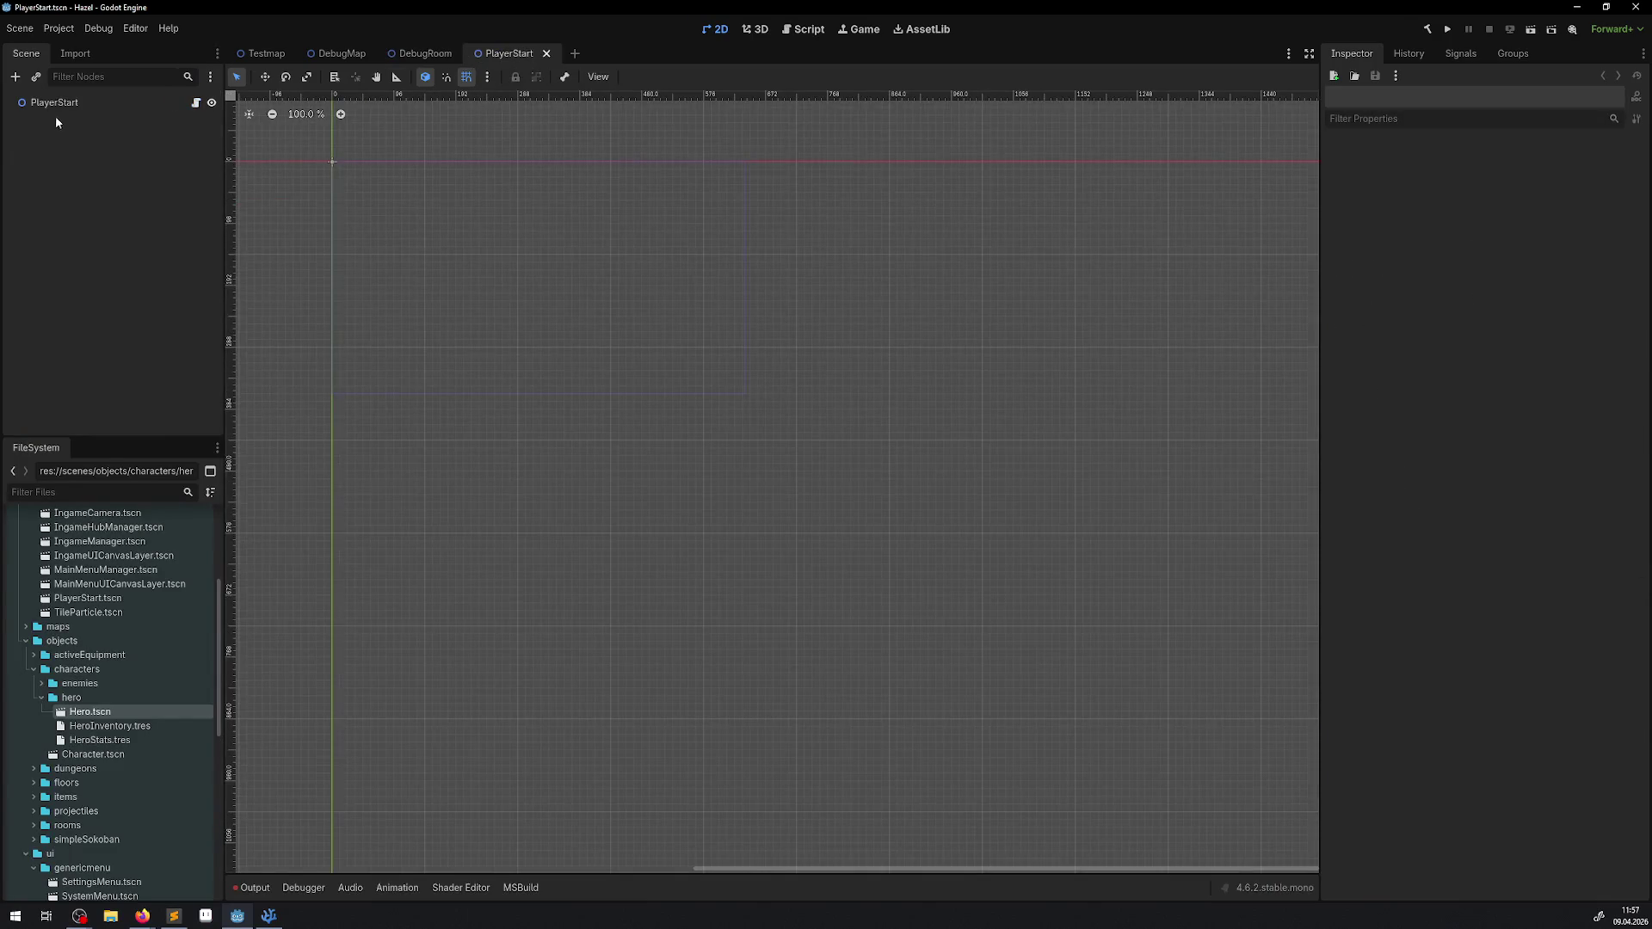
Step: Nudge the DungeonDoor slightly in PlayerStart, then undo the move
left_click(68, 117)
left_click_drag(398, 205, 408, 215)
scroll(441, 267, "up", 7)
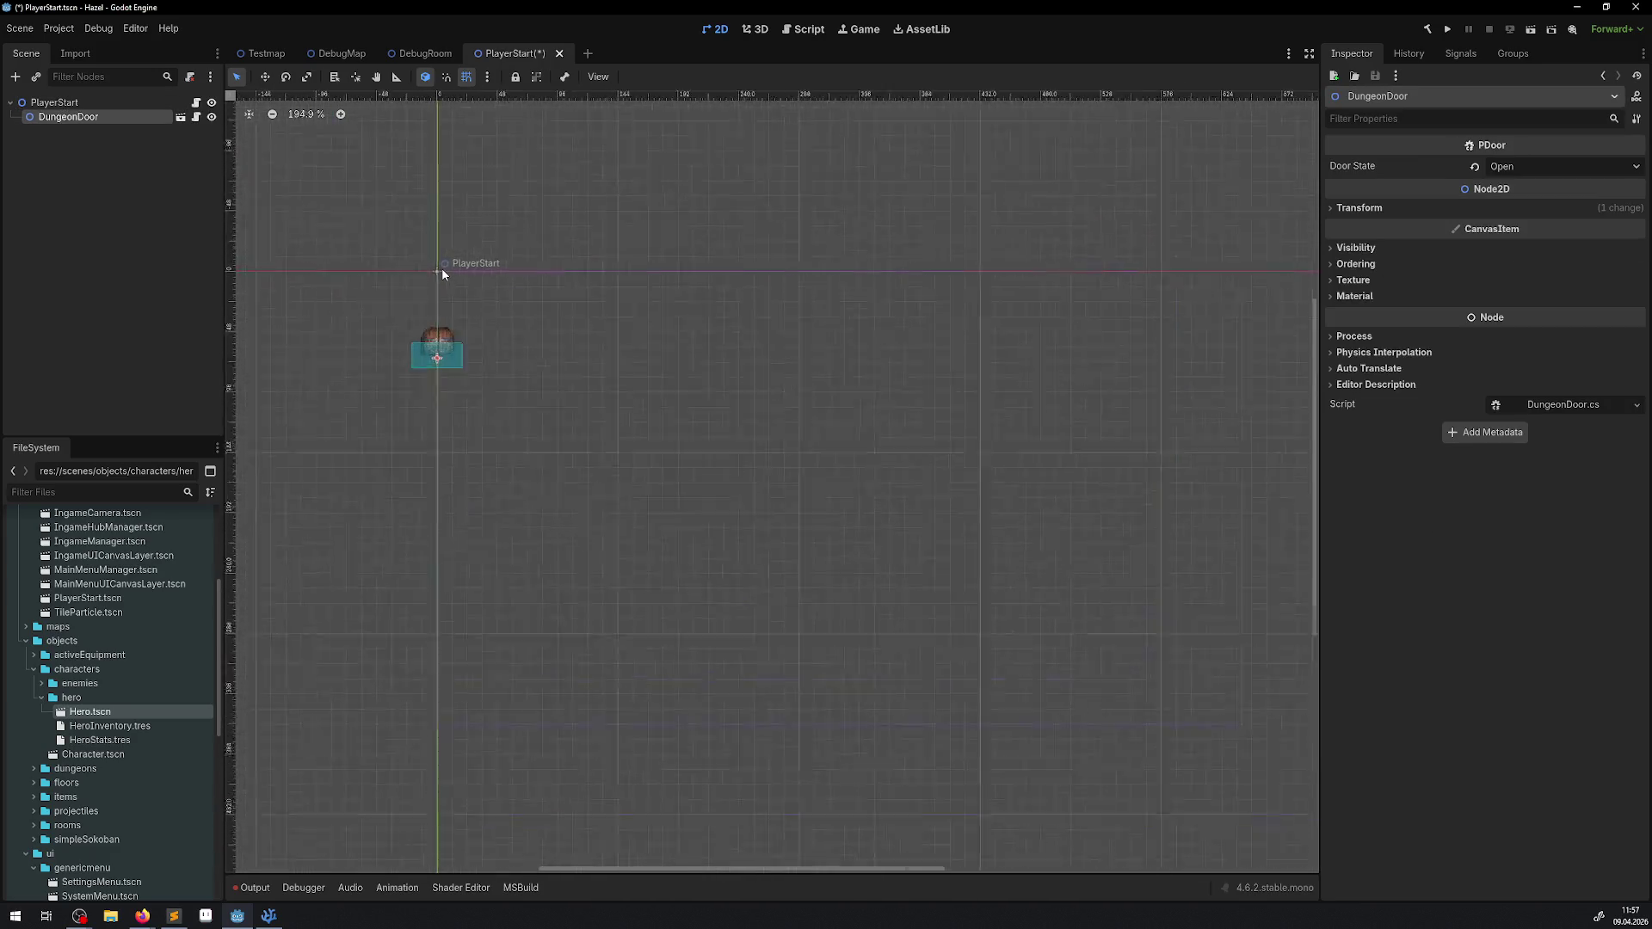
key("ctrl+z")
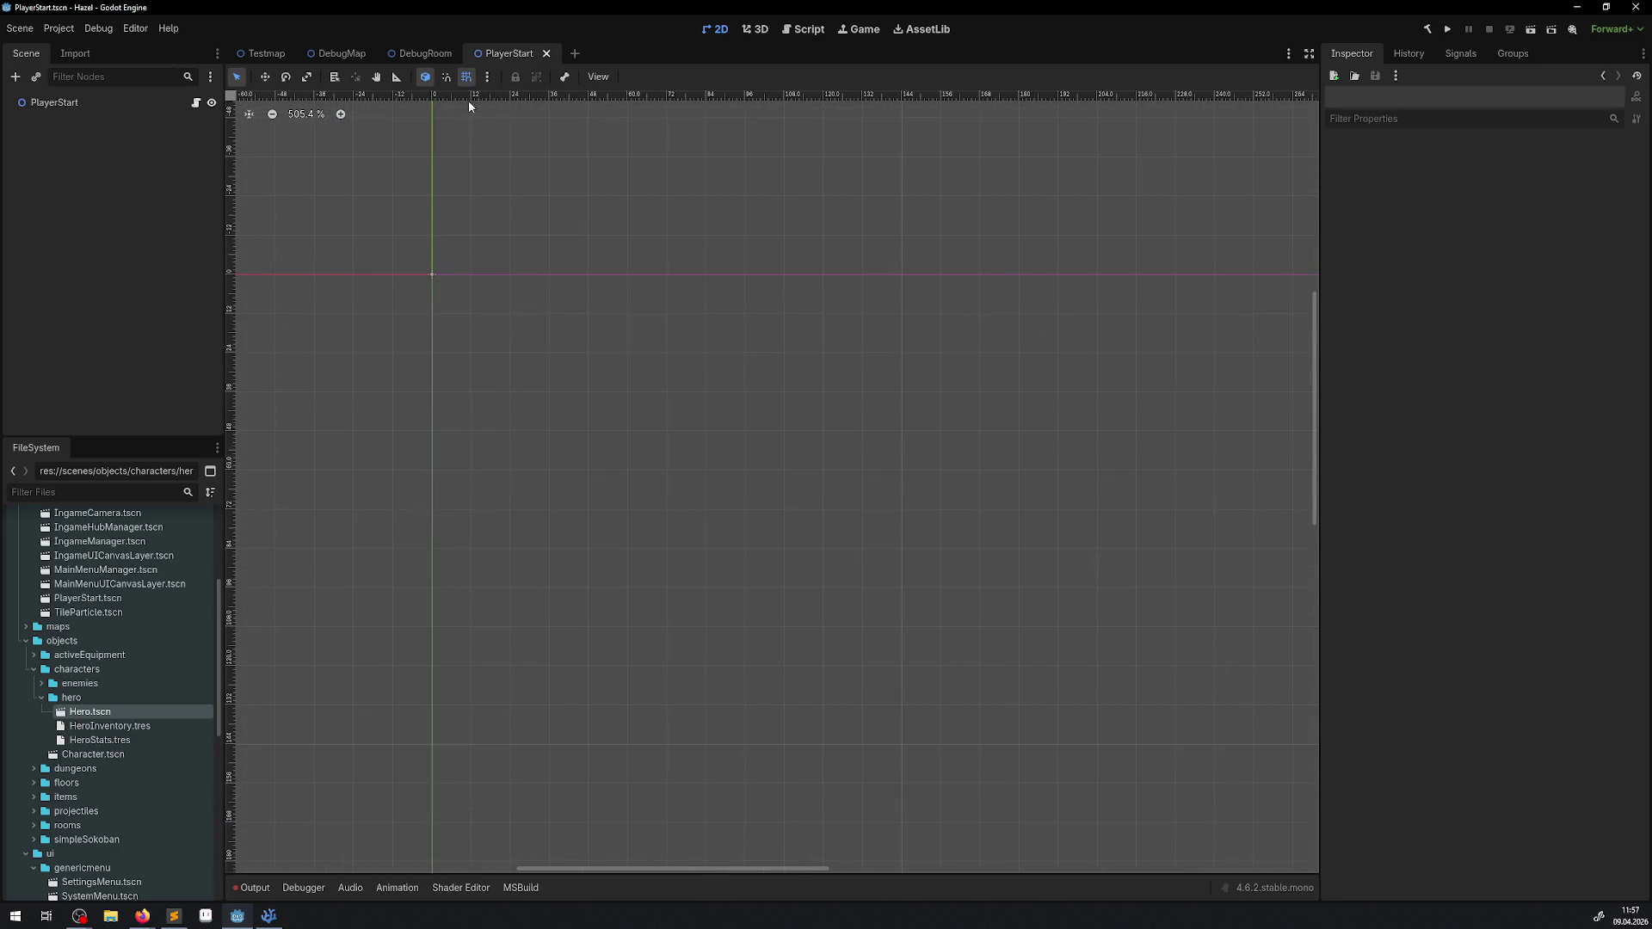
Step: Check the DebugRoom scene, then redo the DungeonDoor change in PlayerStart
left_click(426, 53)
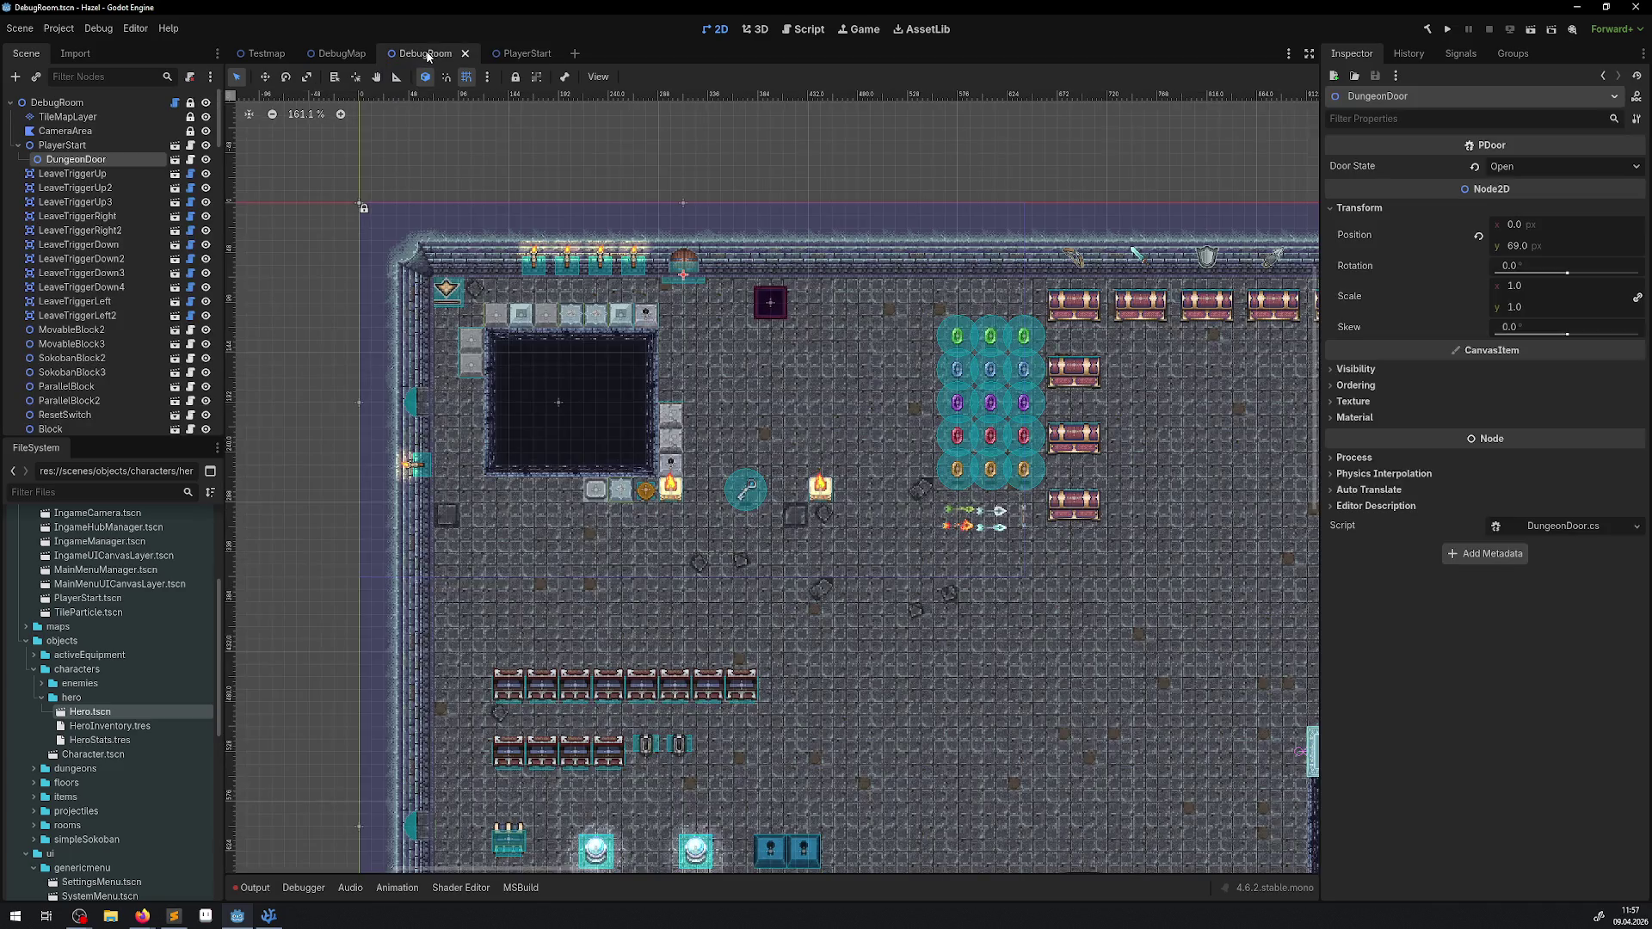
left_click(77, 144)
left_click(85, 160)
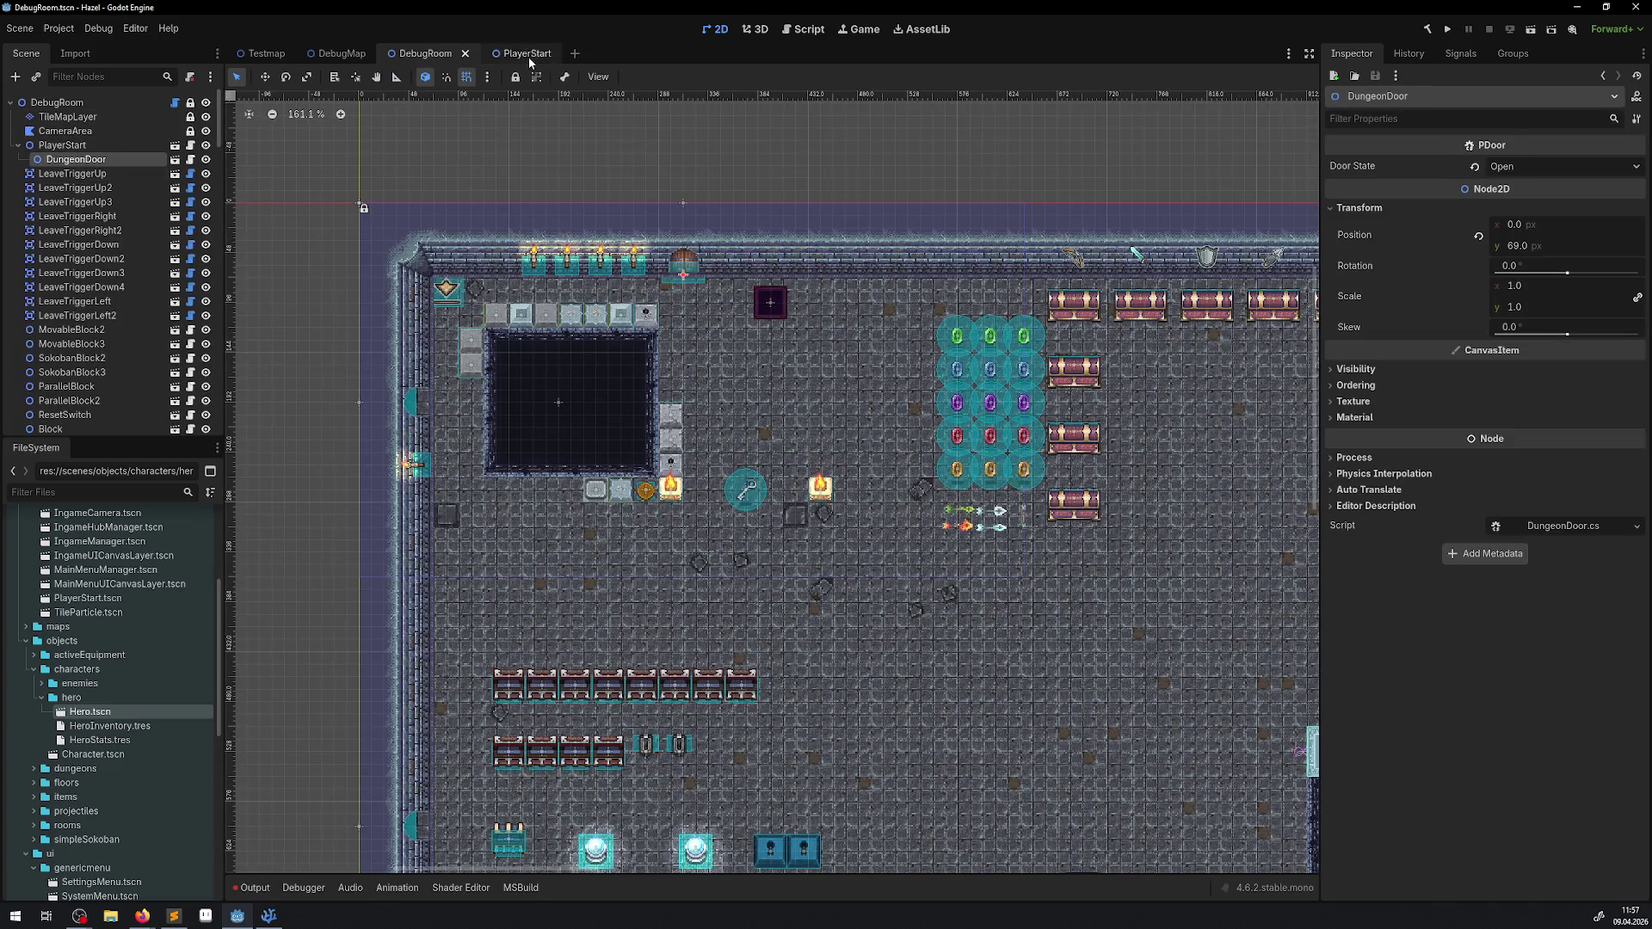
left_click(523, 53)
key("ctrl+shift+z")
Step: In DebugRoom, hide and reshow the DungeonDoor, then open LeaveTriggerDown for editing
left_click(413, 55)
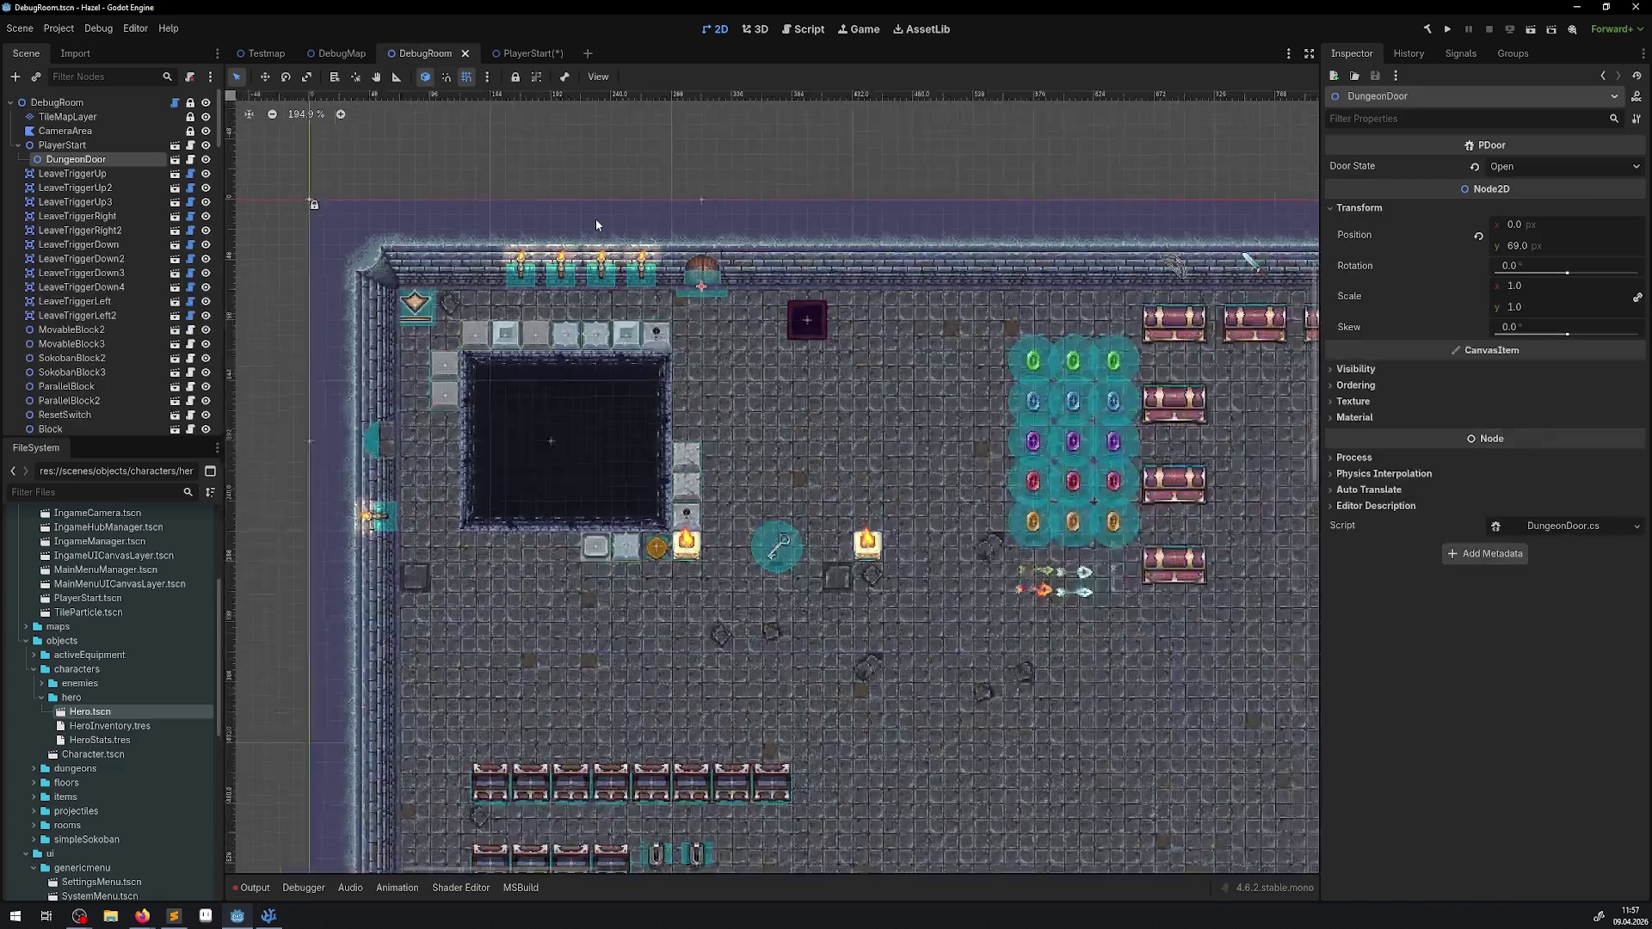
scroll(595, 219, "up", 3)
left_click(206, 159)
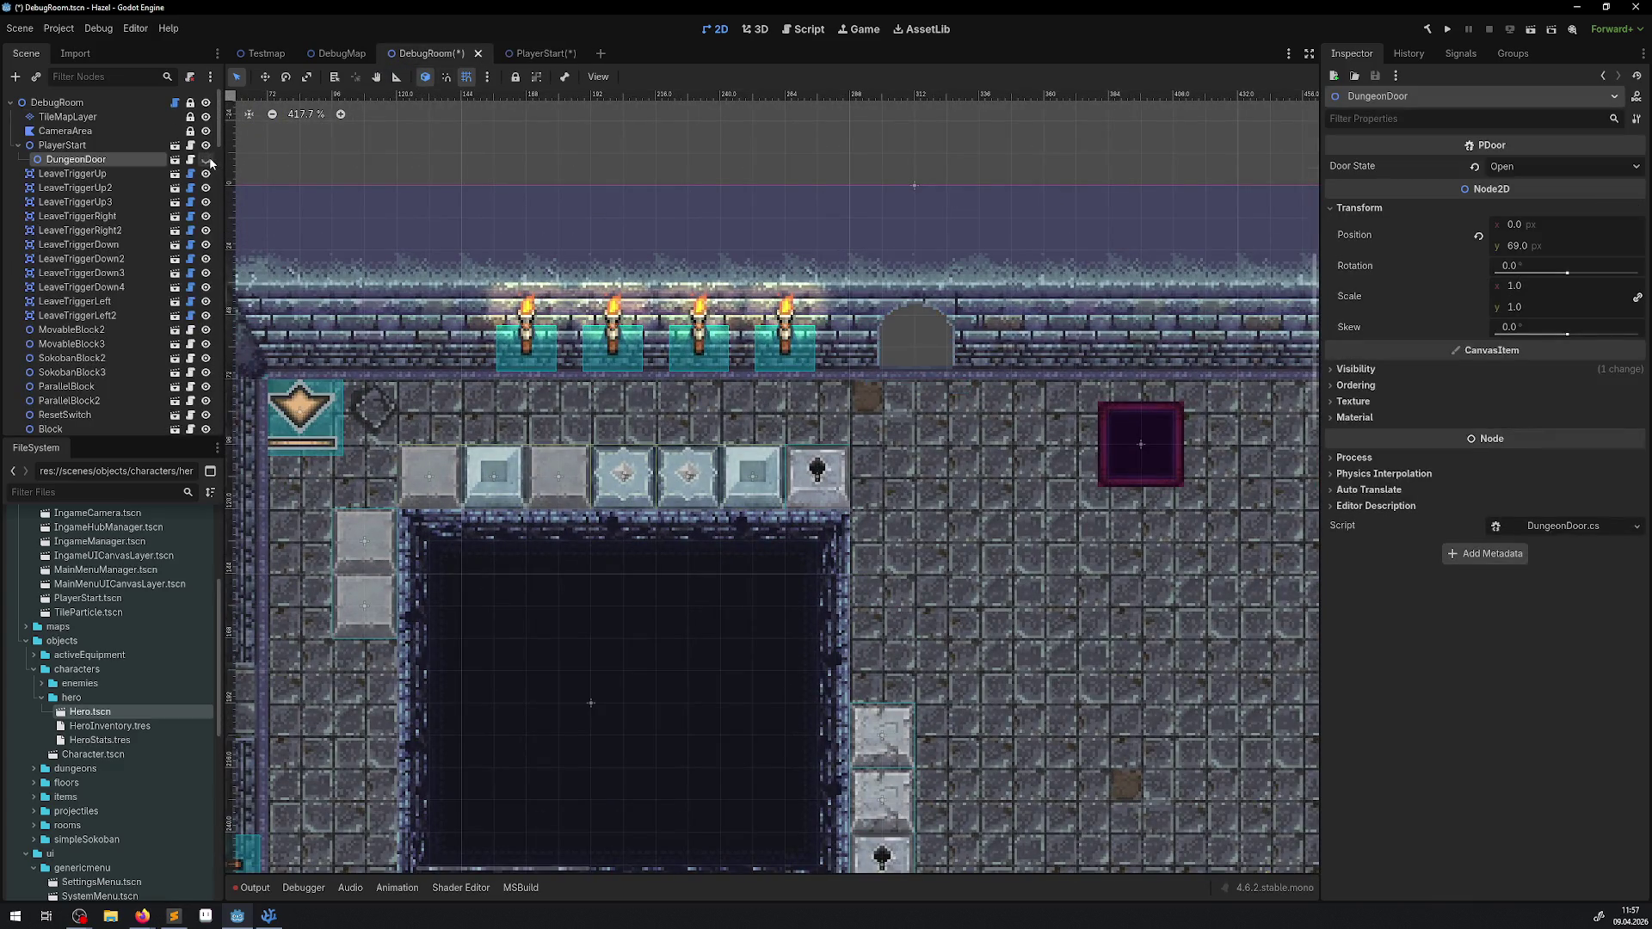
left_click(207, 159)
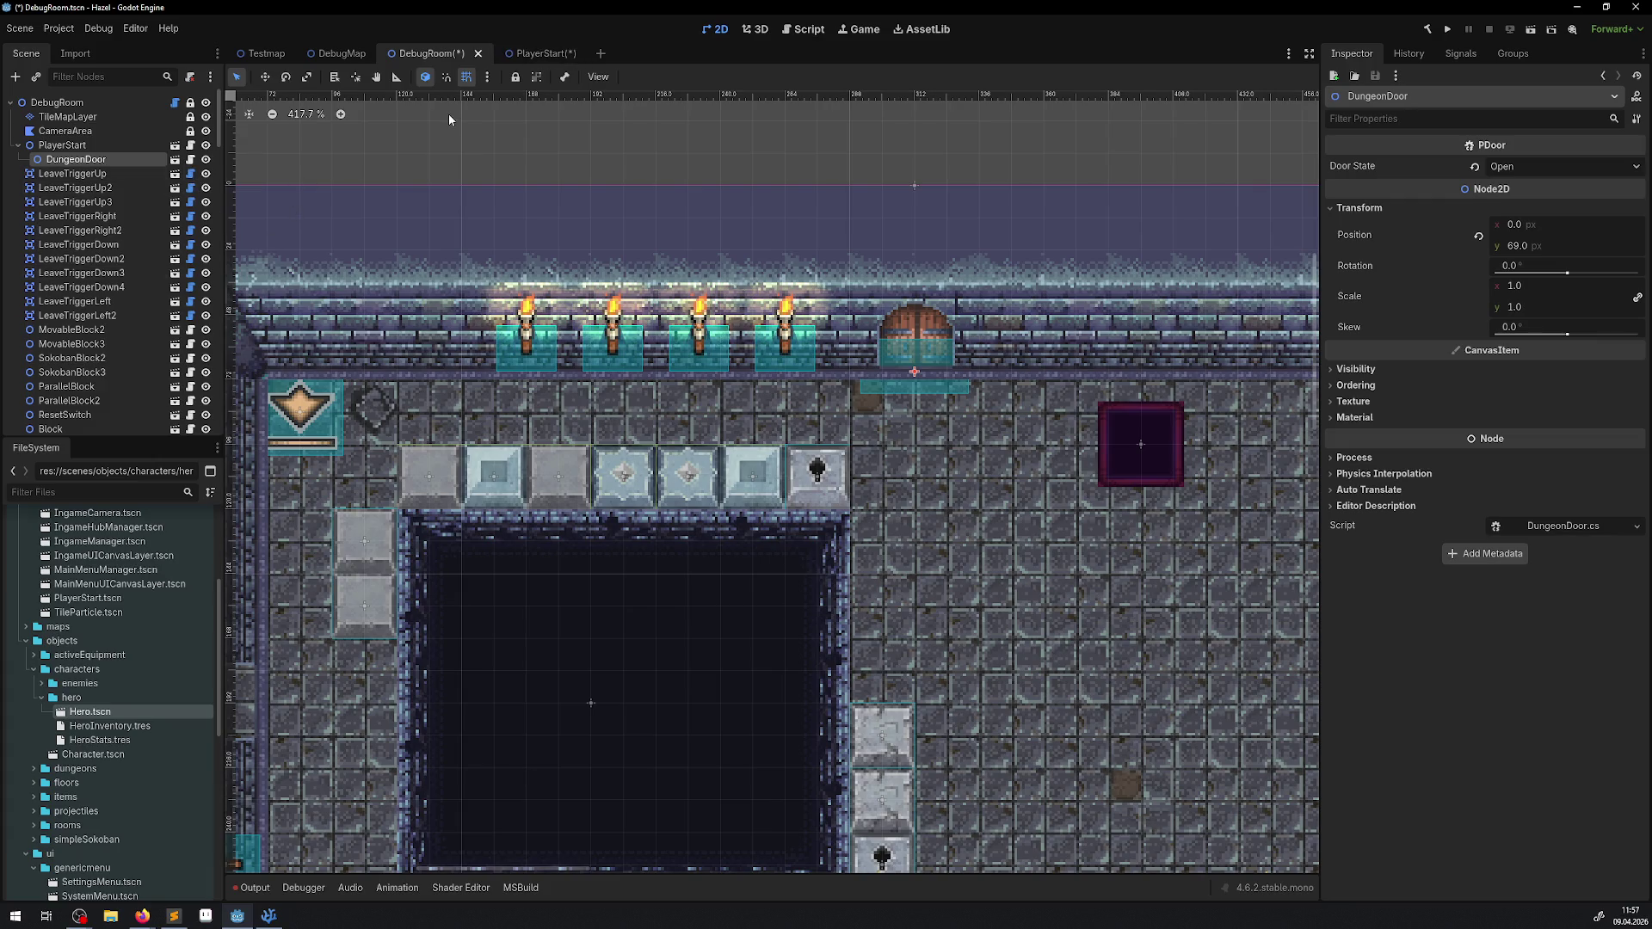
left_click(176, 286)
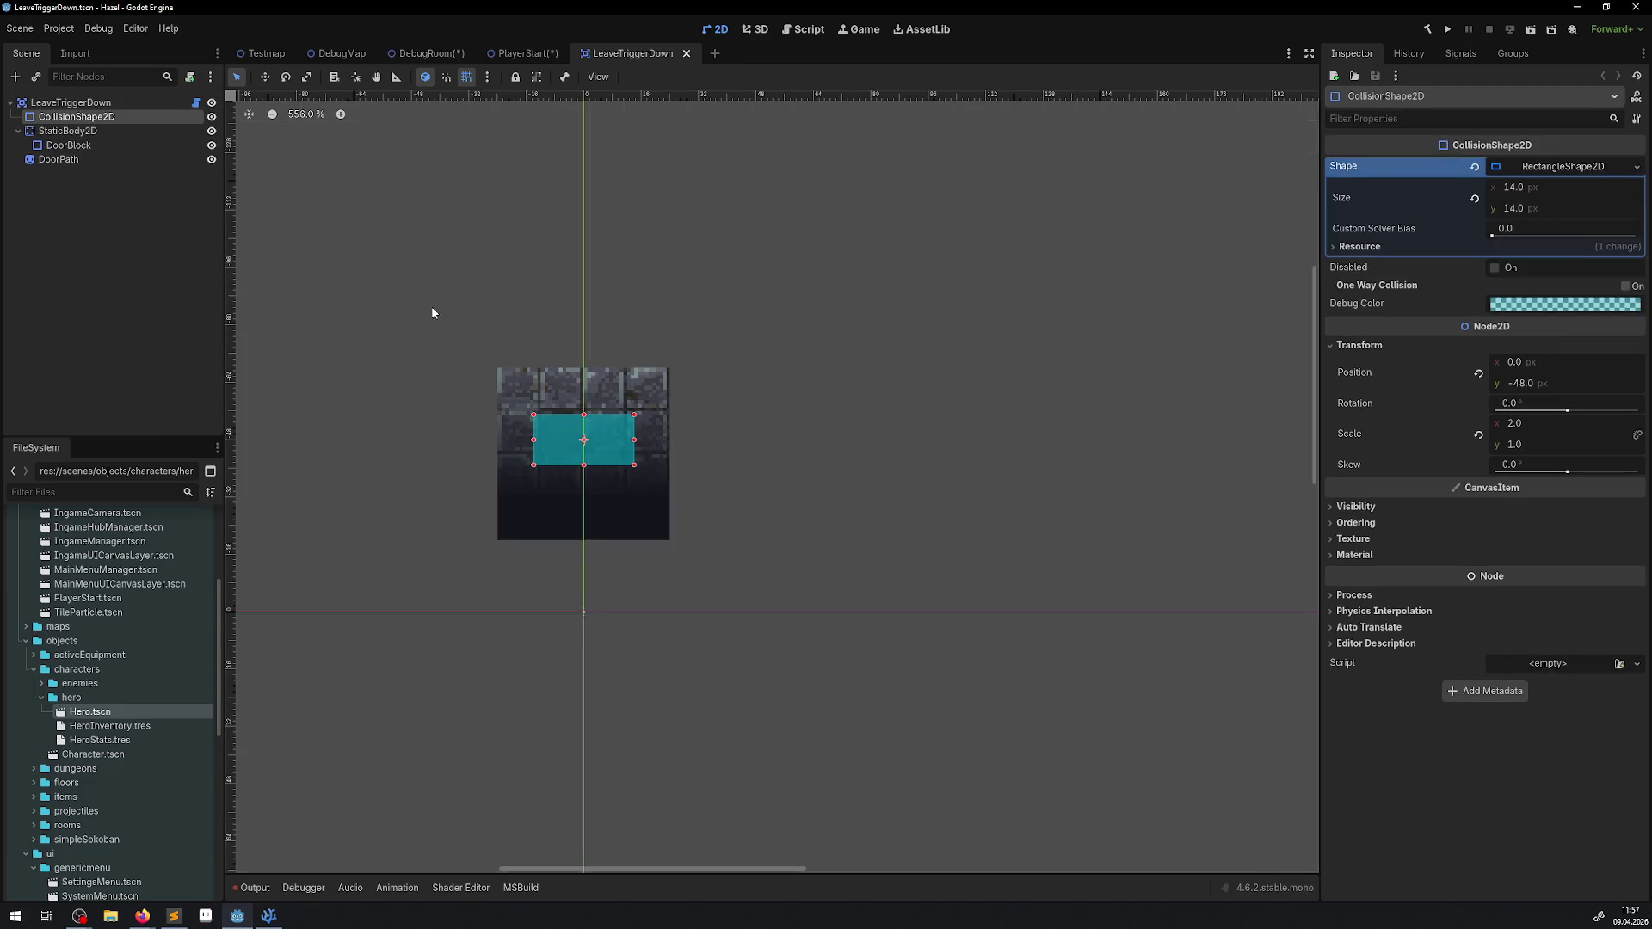
Step: Select the DoorPath sprite, then save the PlayerStart scene with Ctrl+S
left_click(67, 160)
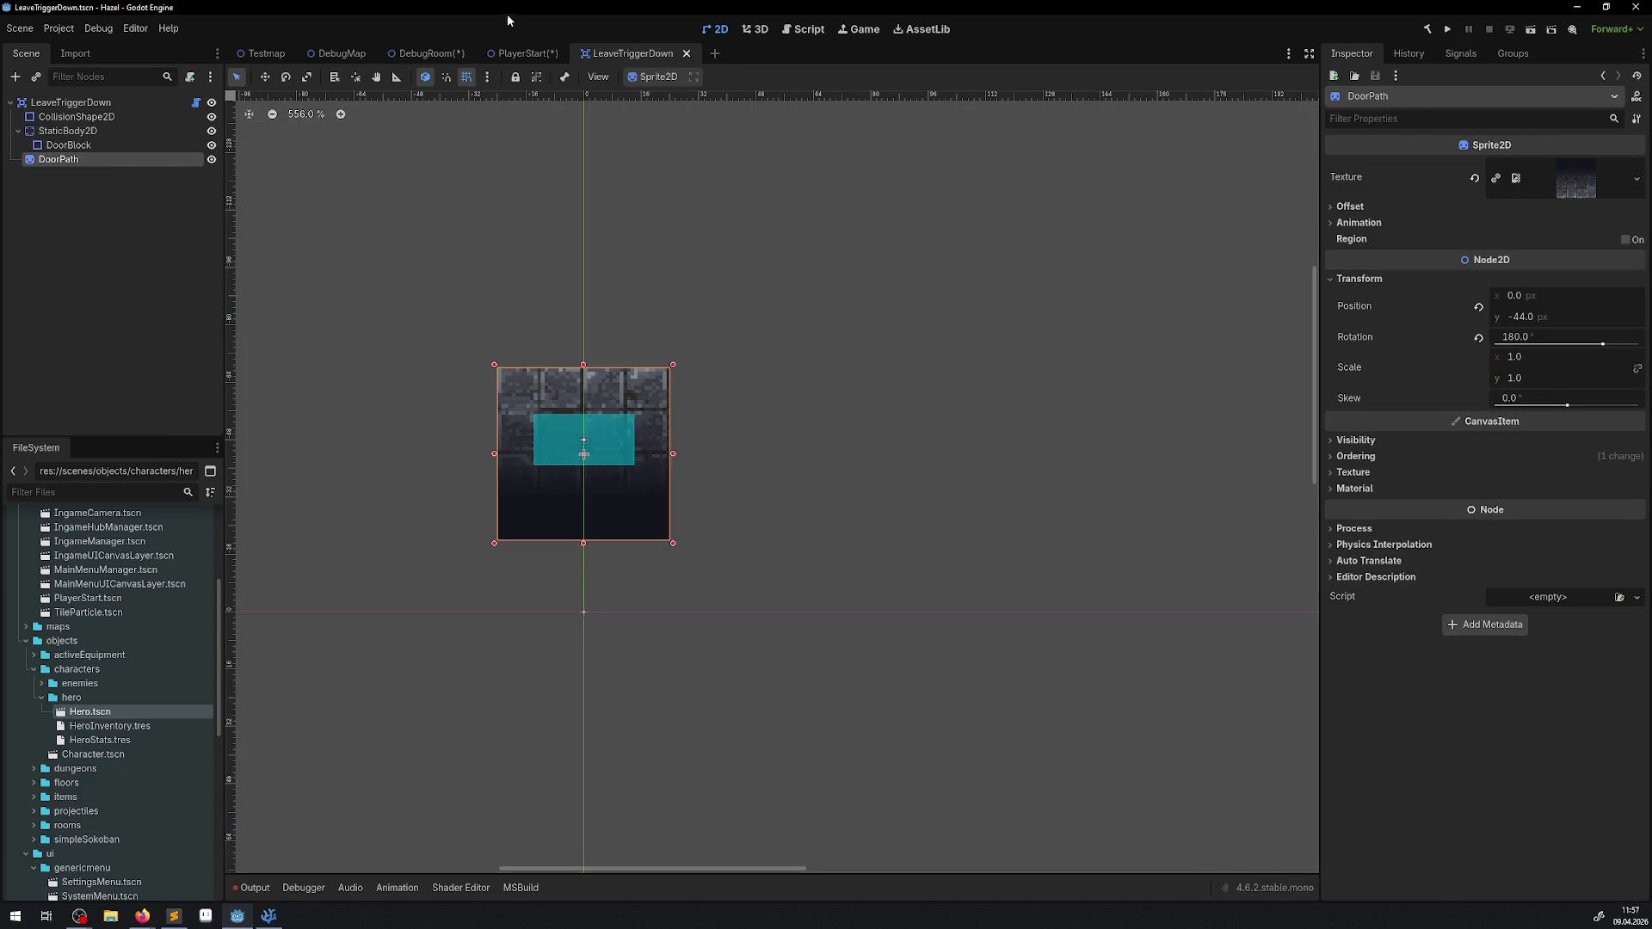
left_click(508, 55)
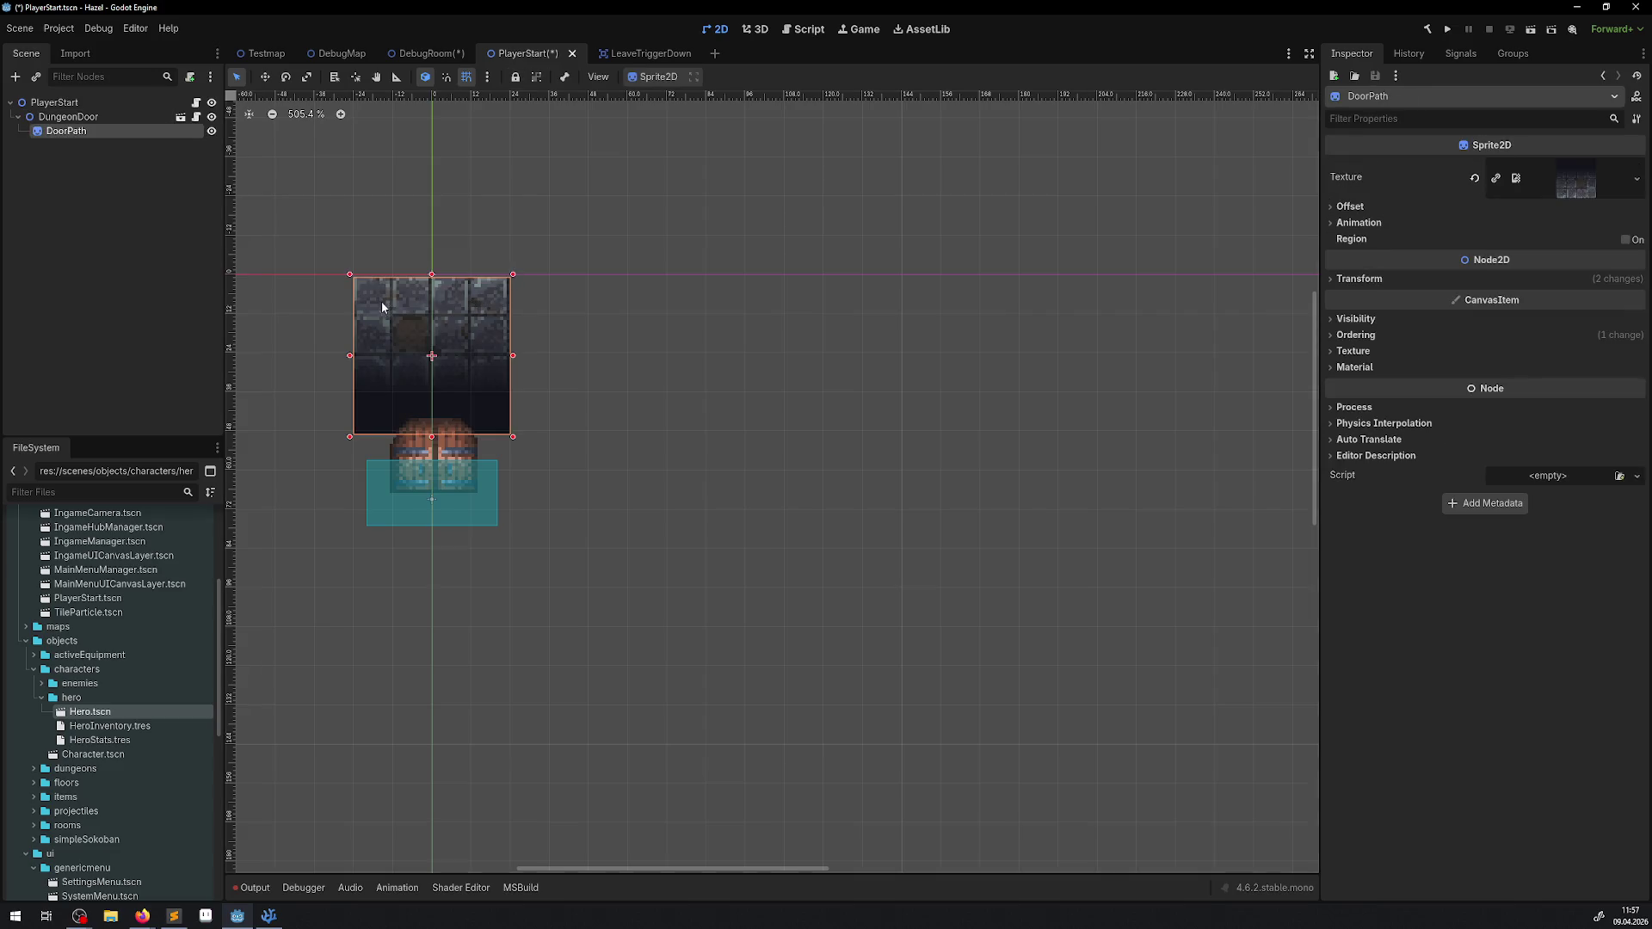
key("ctrl+s")
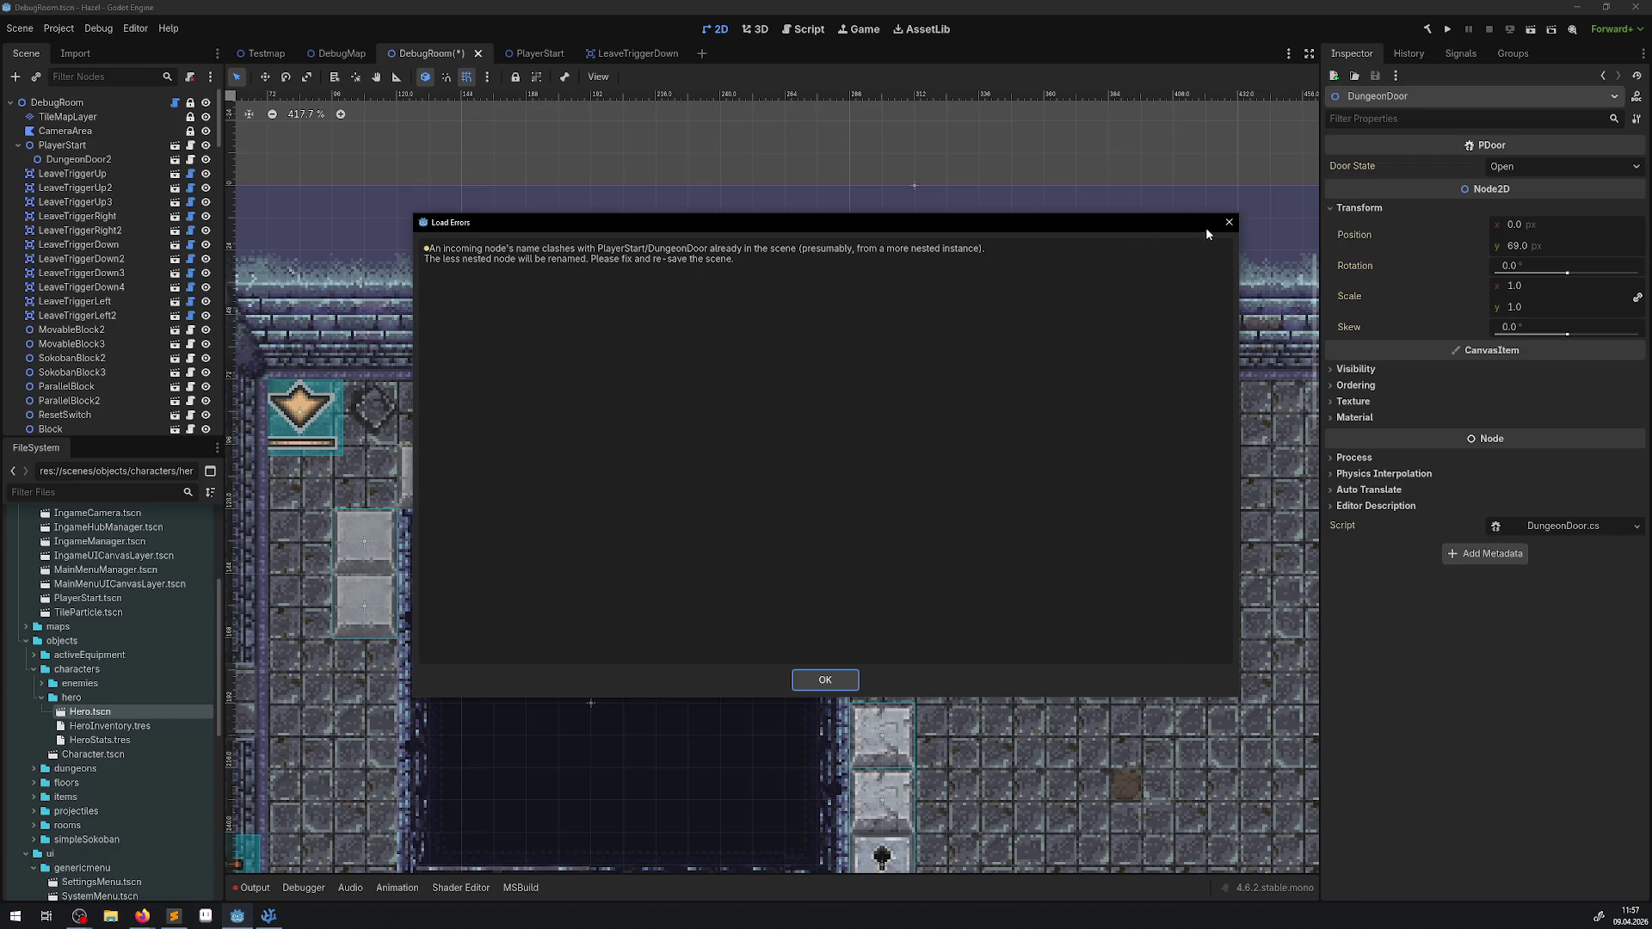
Step: Dismiss the error, delete DungeonDoor2 from DebugRoom, save it, and switch to PlayerStart
left_click(826, 680)
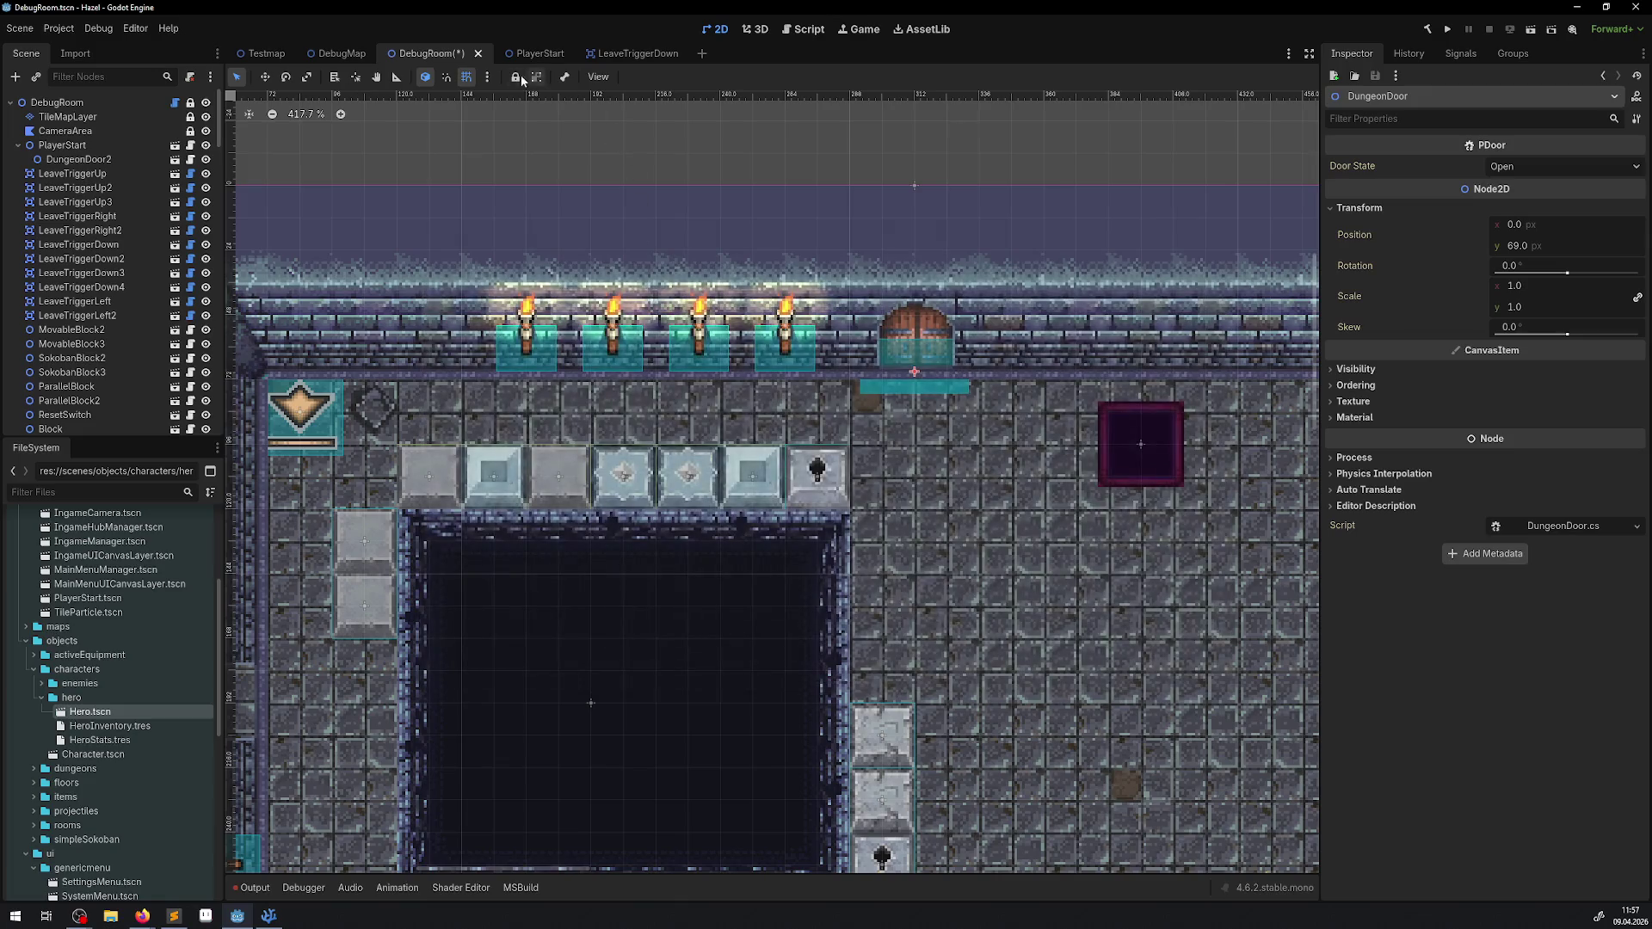
left_click(86, 160)
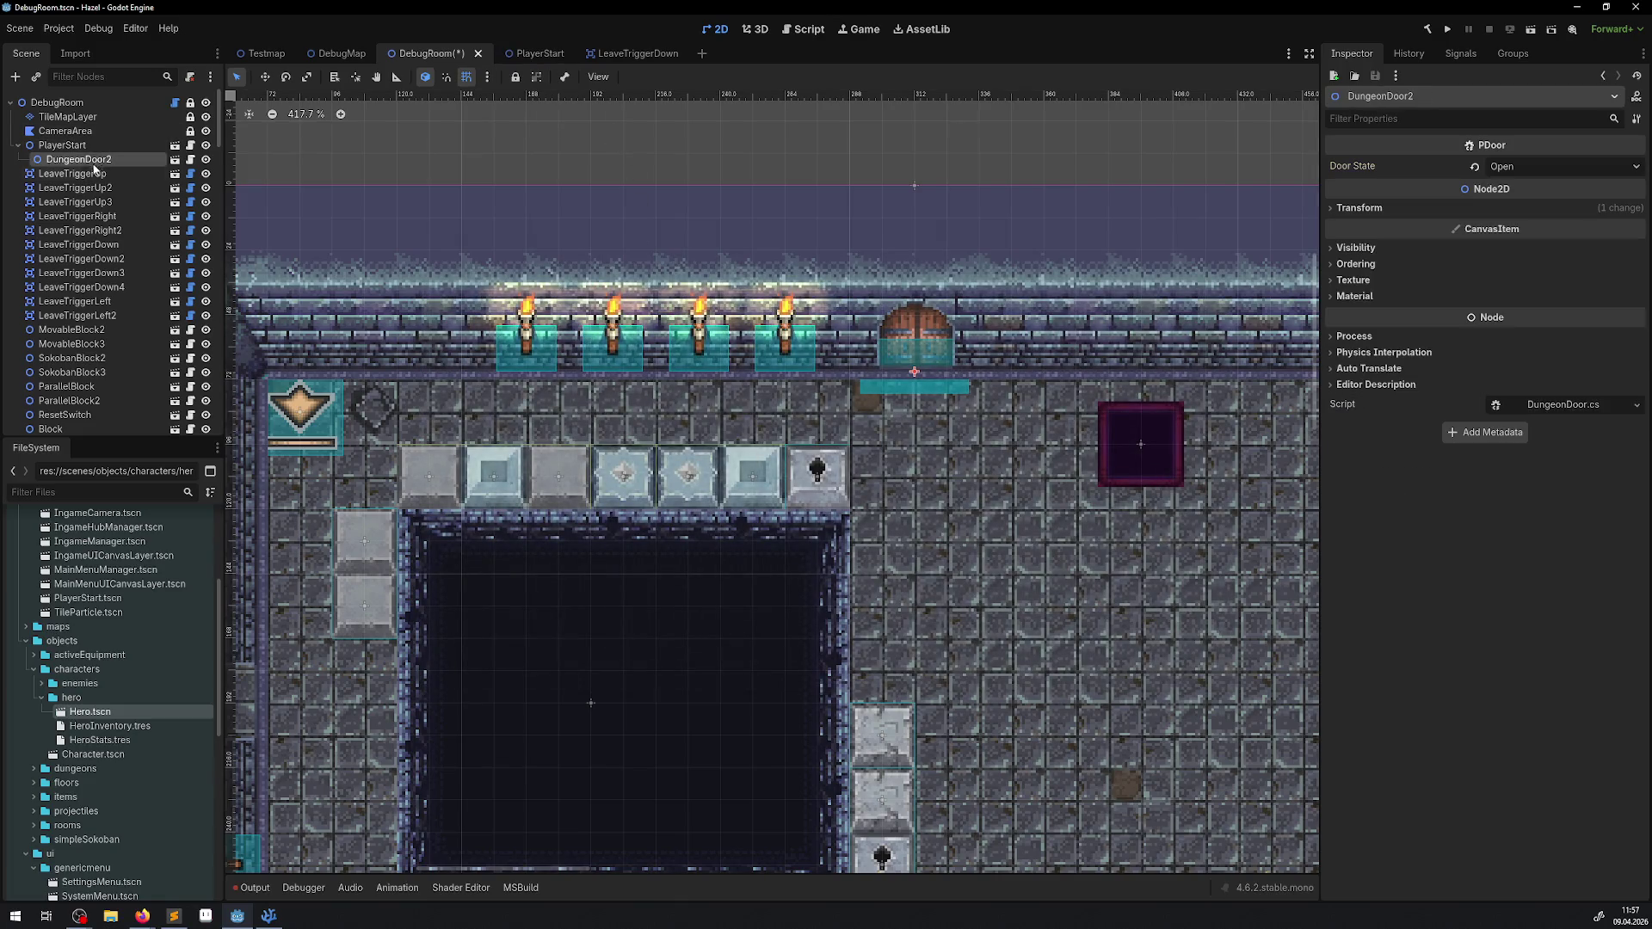
key("Delete")
left_click(808, 480)
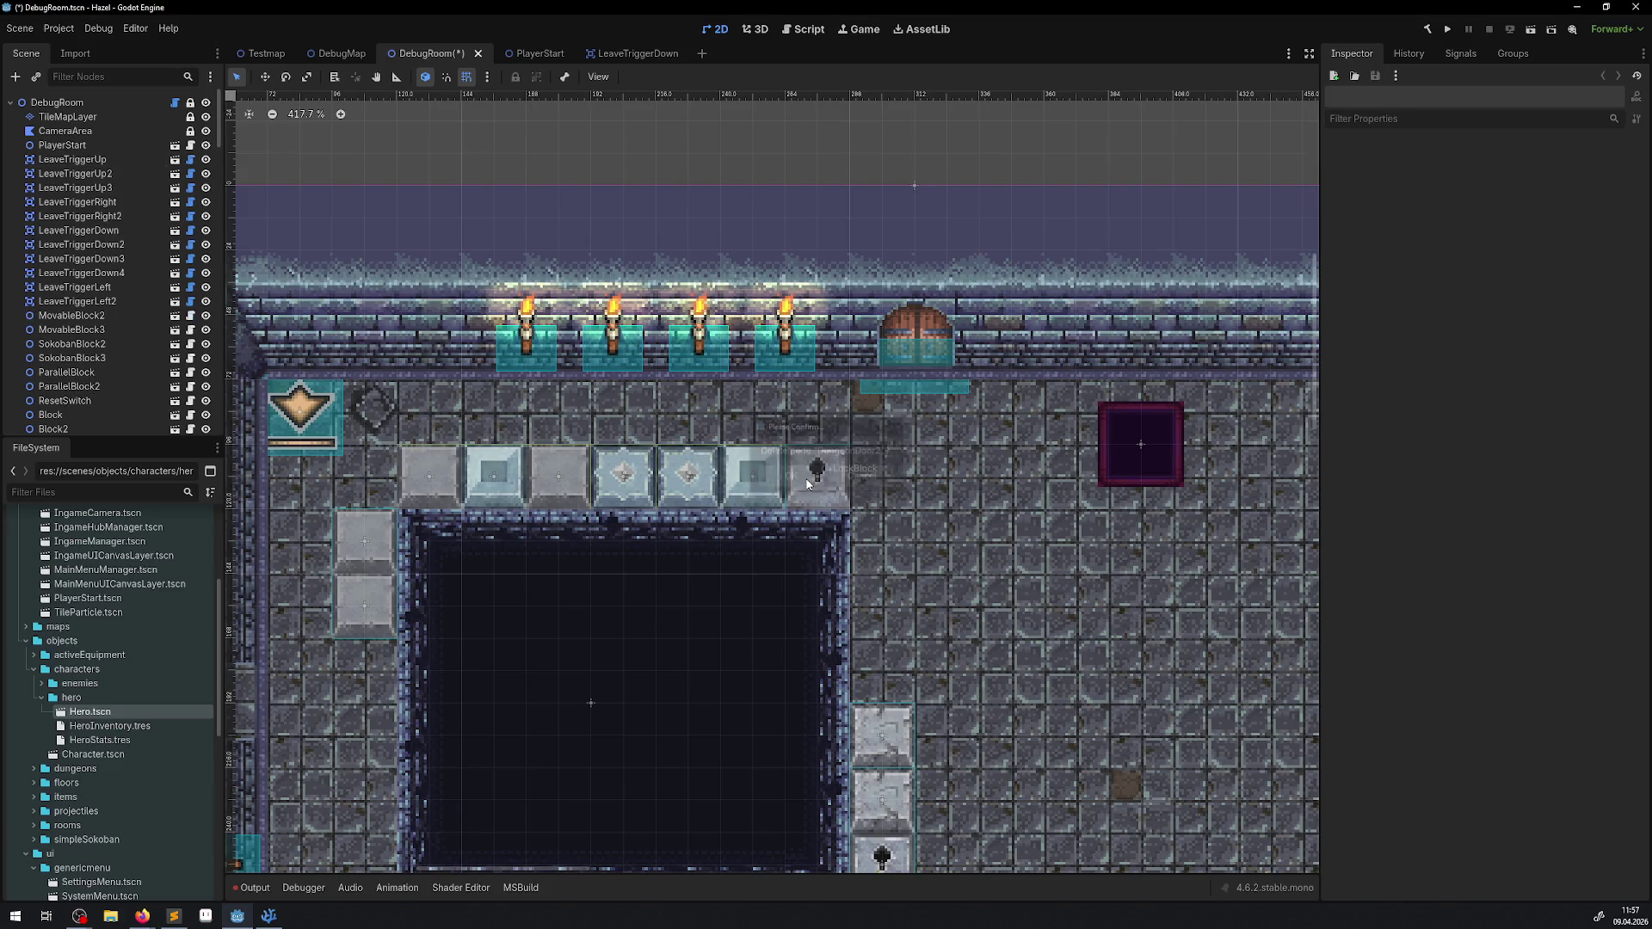
key("ctrl+s")
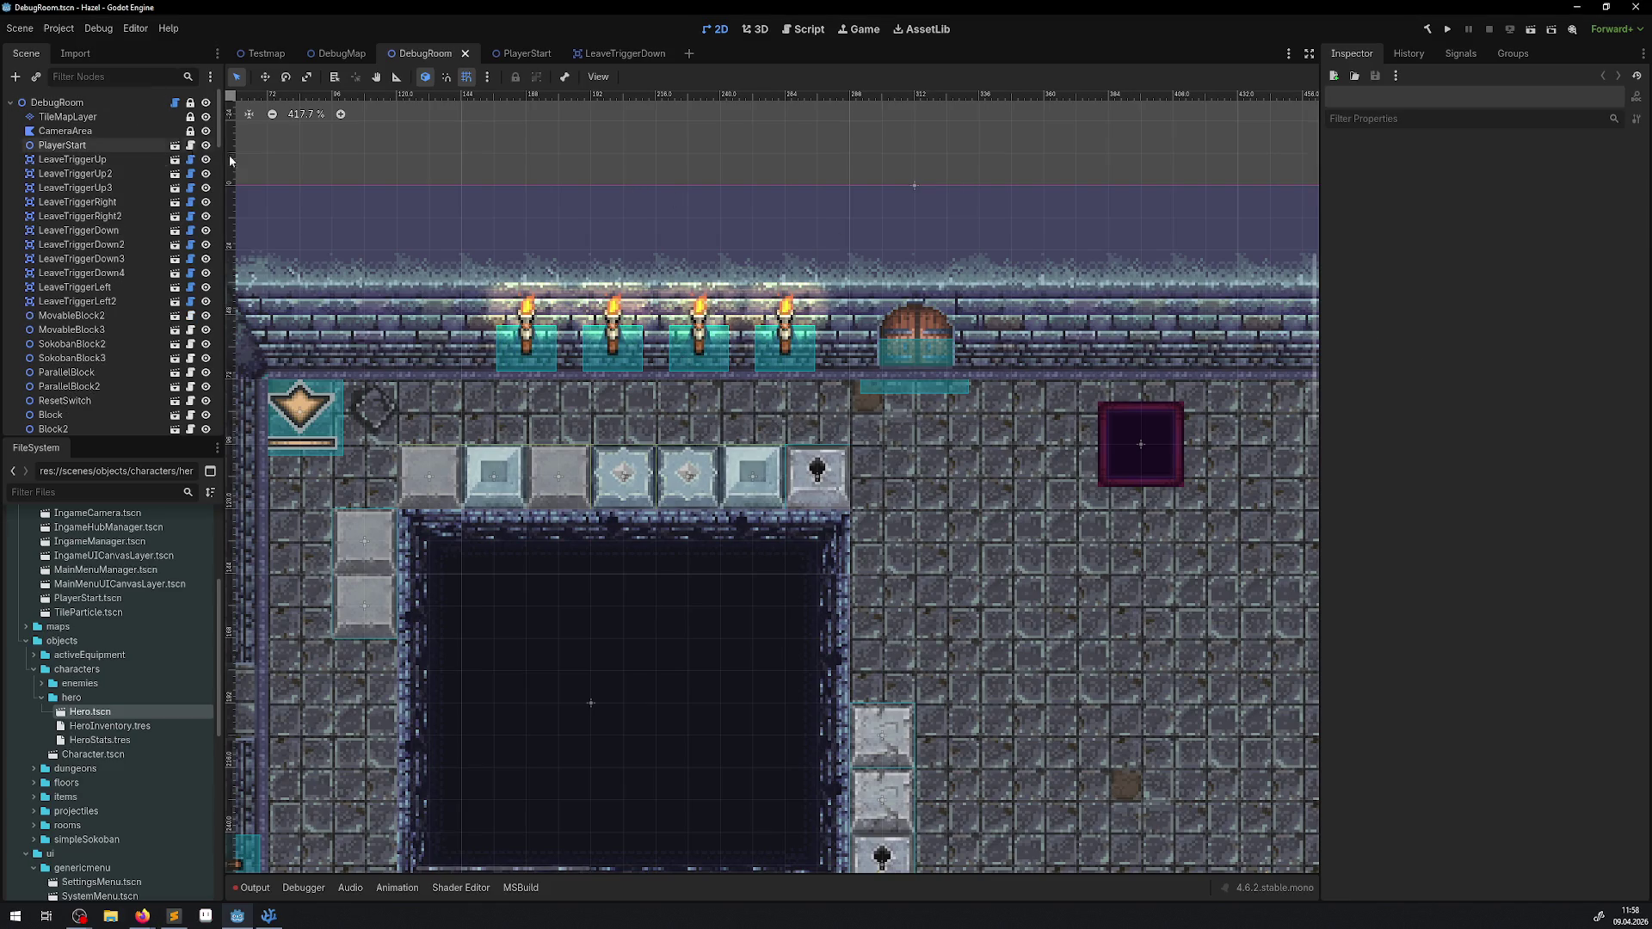
left_click(521, 57)
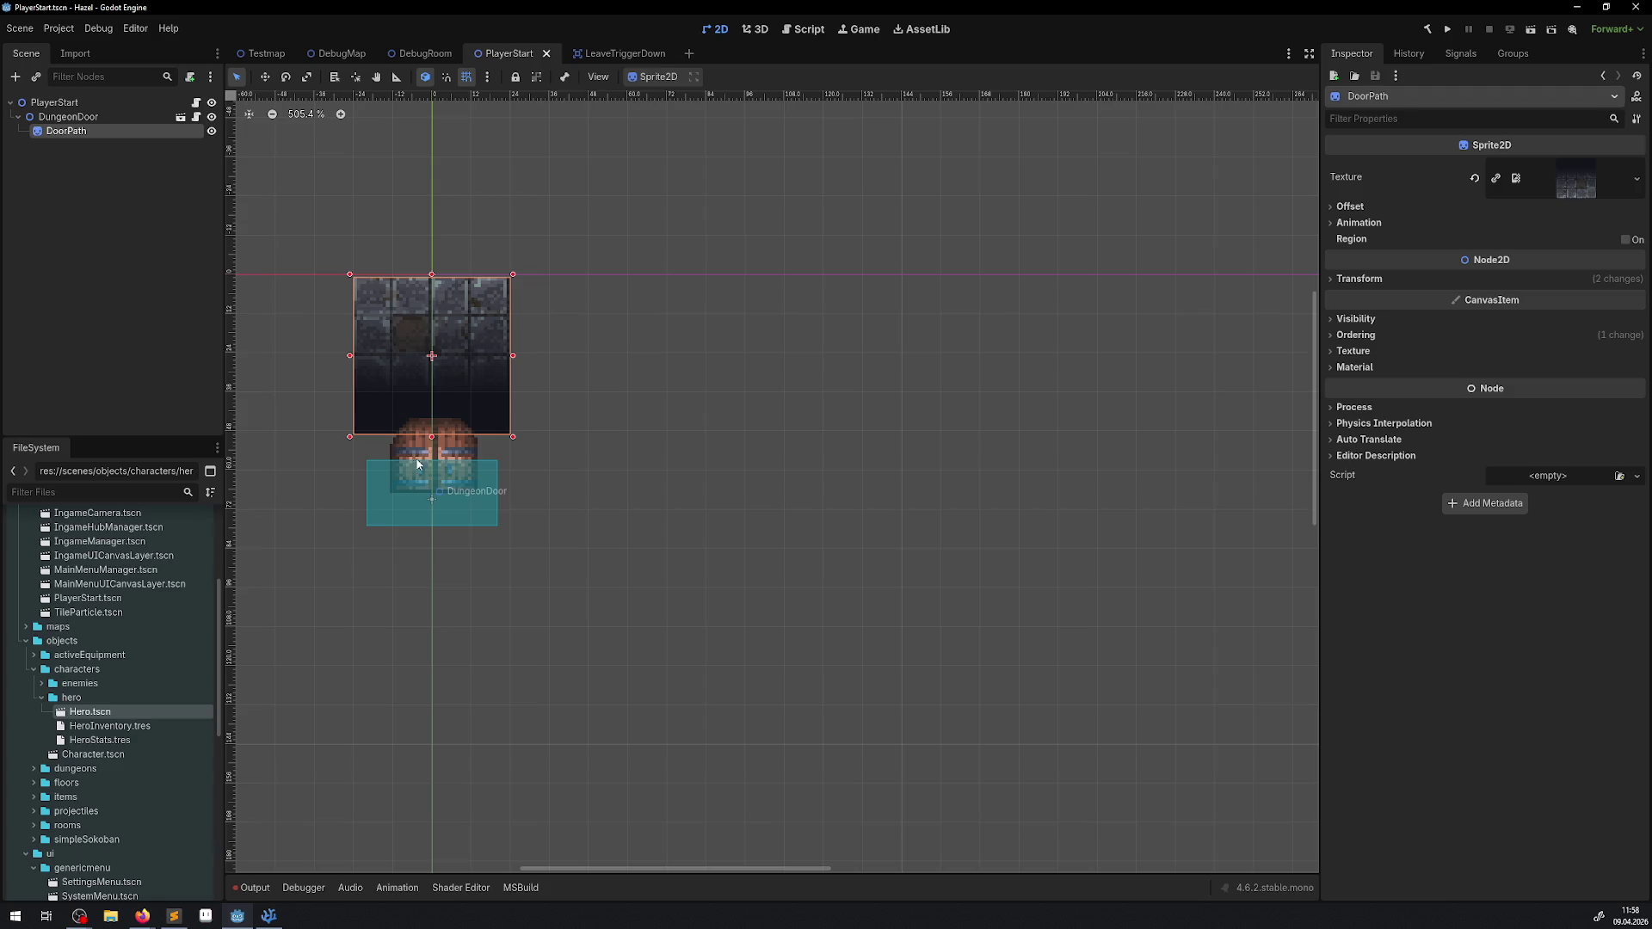
Step: Move DoorPath 11 px down, review the snap settings unchanged, and save PlayerStart
mouse_move(456, 348)
left_mouse_down()
mouse_move(464, 420)
mouse_move(467, 403)
left_mouse_up()
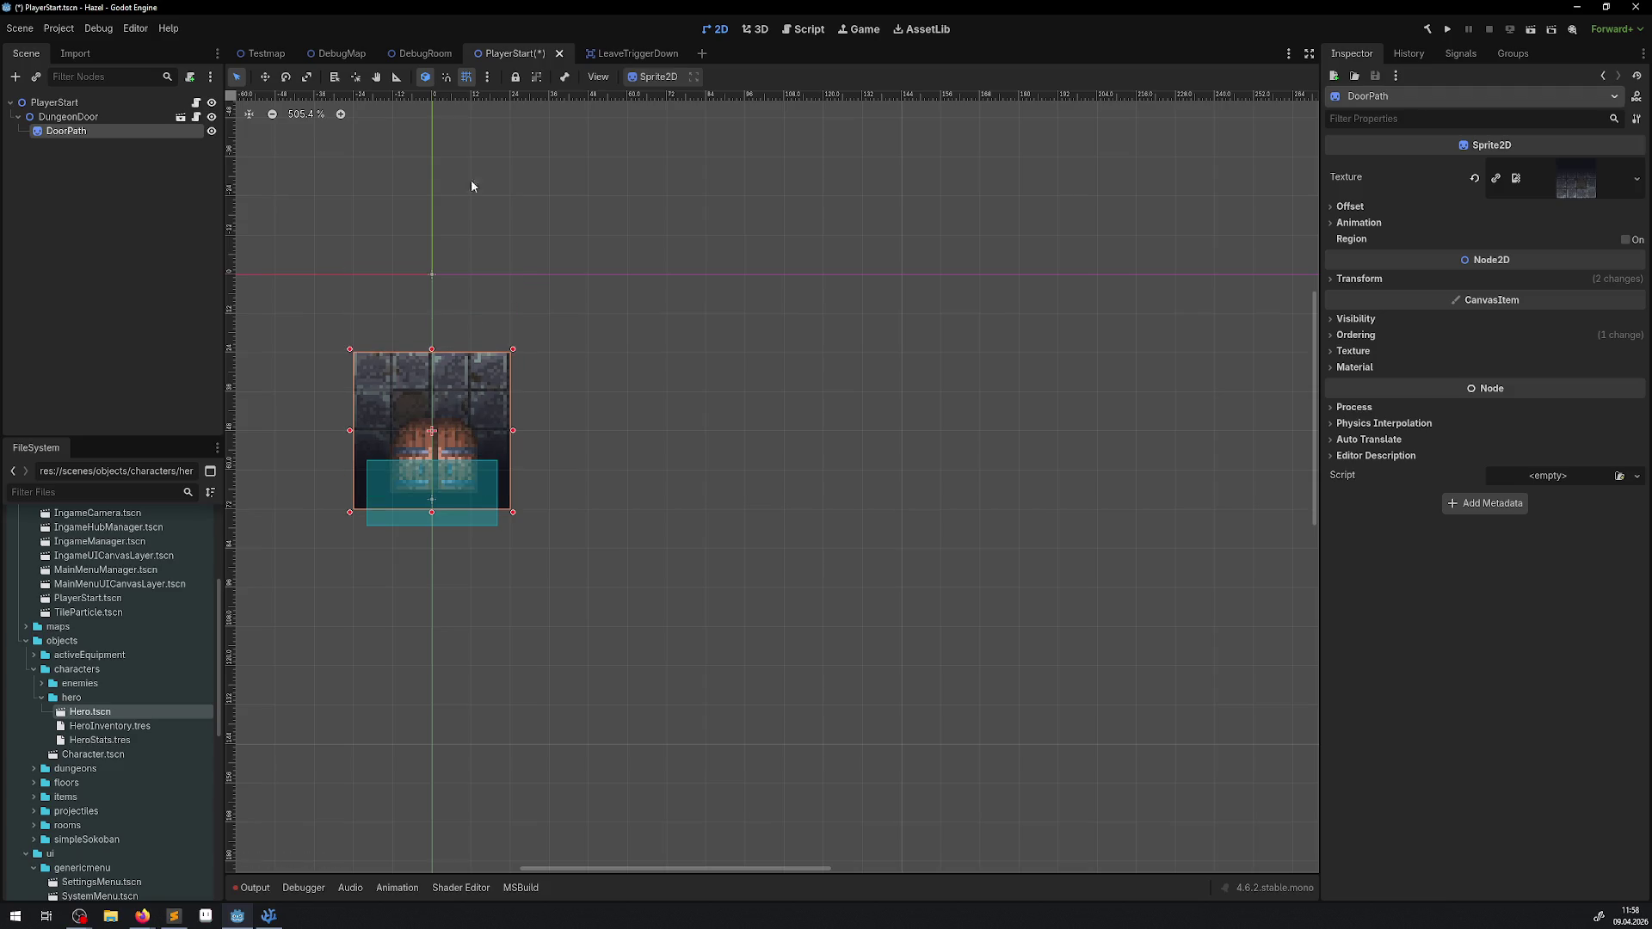
left_click(487, 77)
left_click(535, 181)
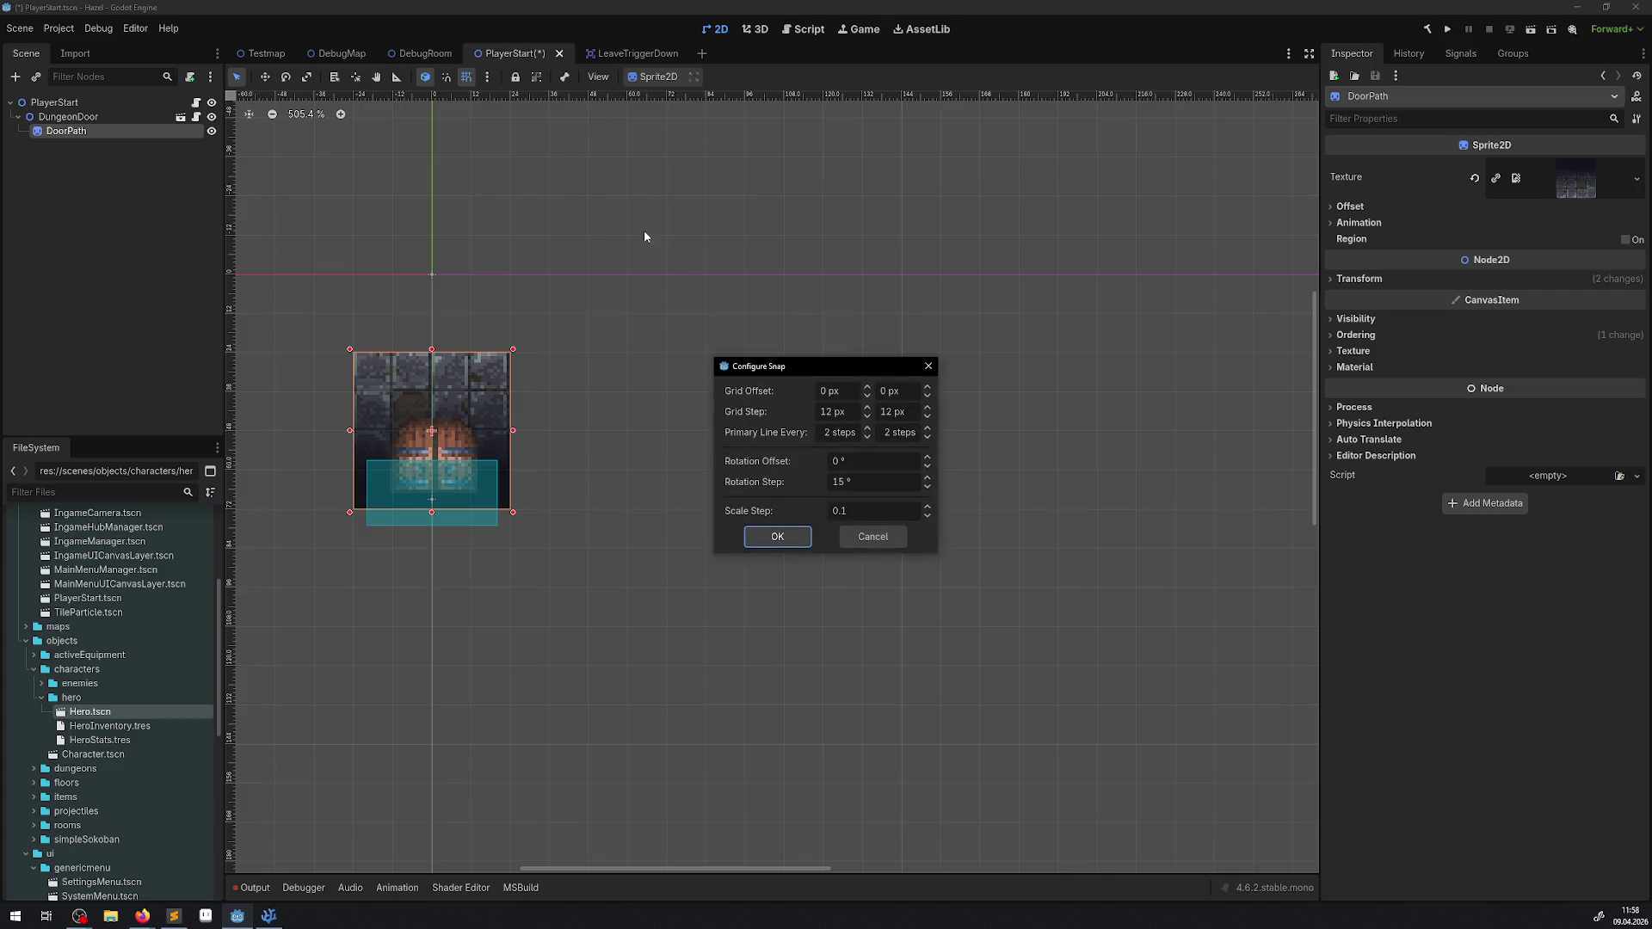
left_click(928, 366)
scroll(508, 395, "up", 5)
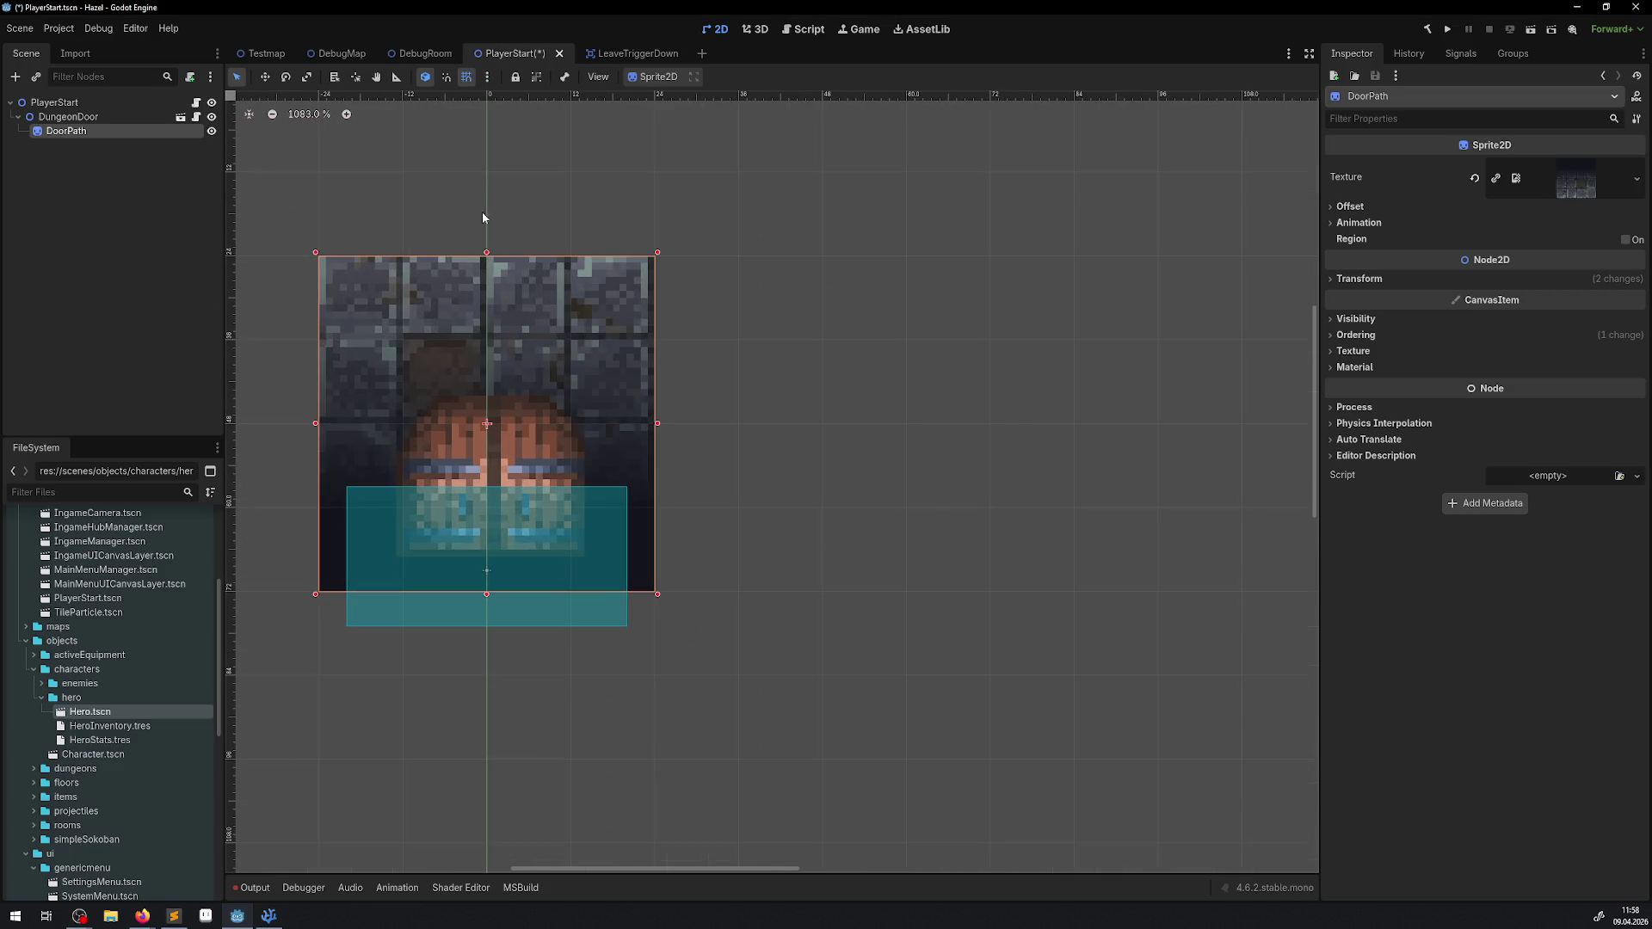
key("ctrl+s")
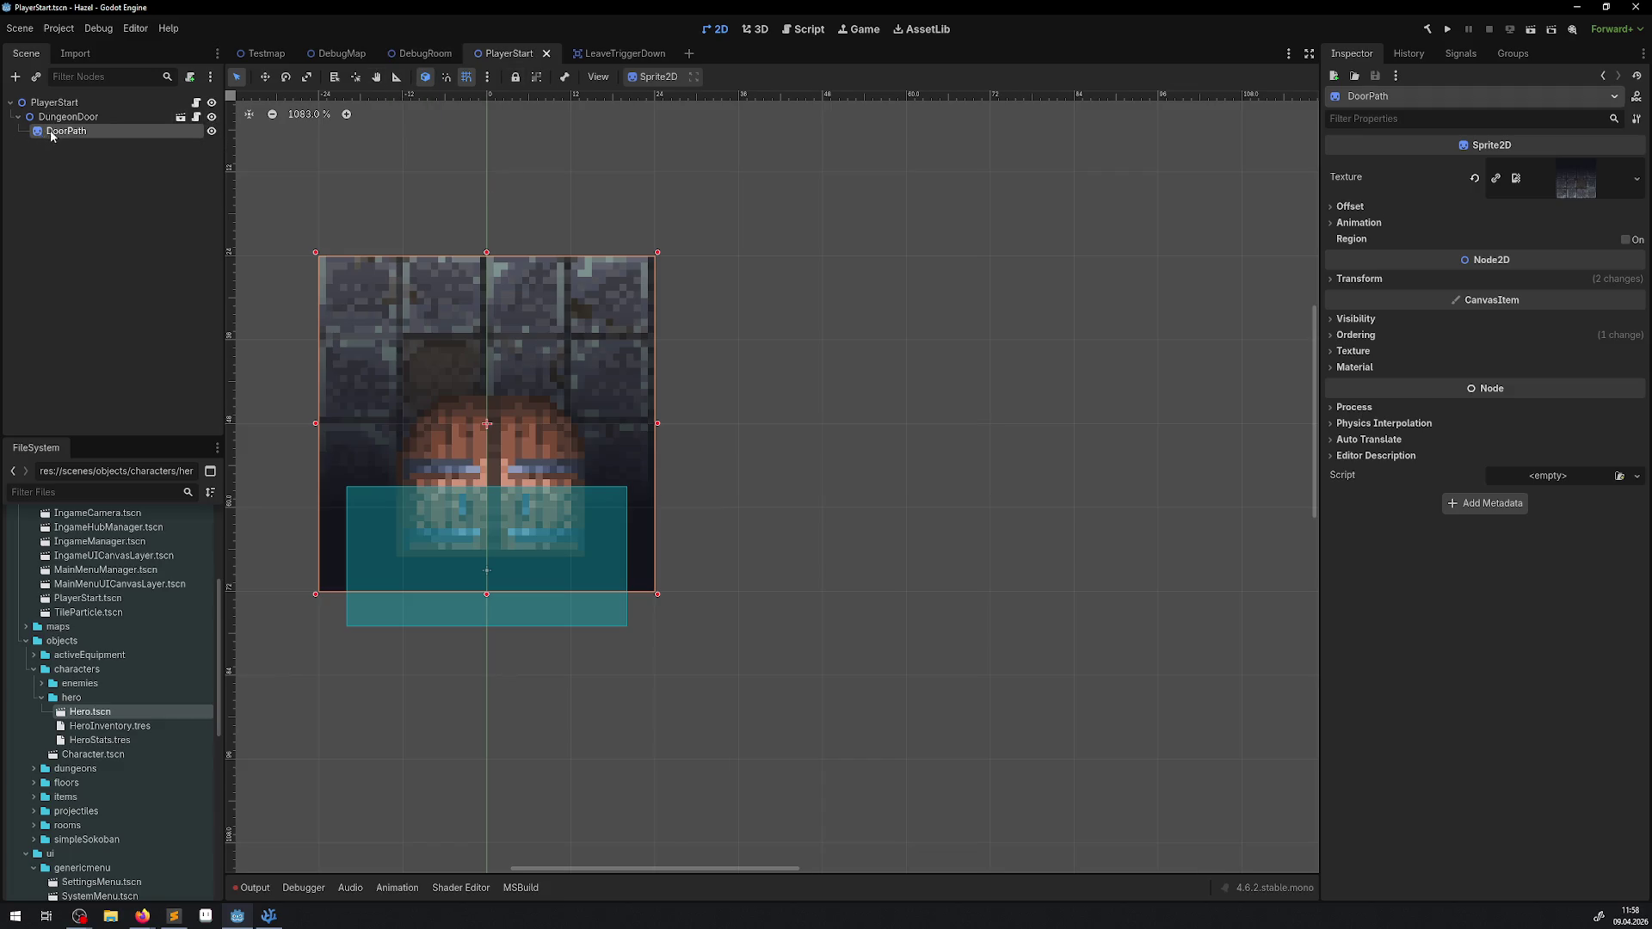
Step: Make DoorPath a direct child of PlayerStart, save, hide DungeonDoor, and switch to DebugRoom
left_click_drag(52, 134, 60, 102)
key("ctrl+s")
left_click(211, 116)
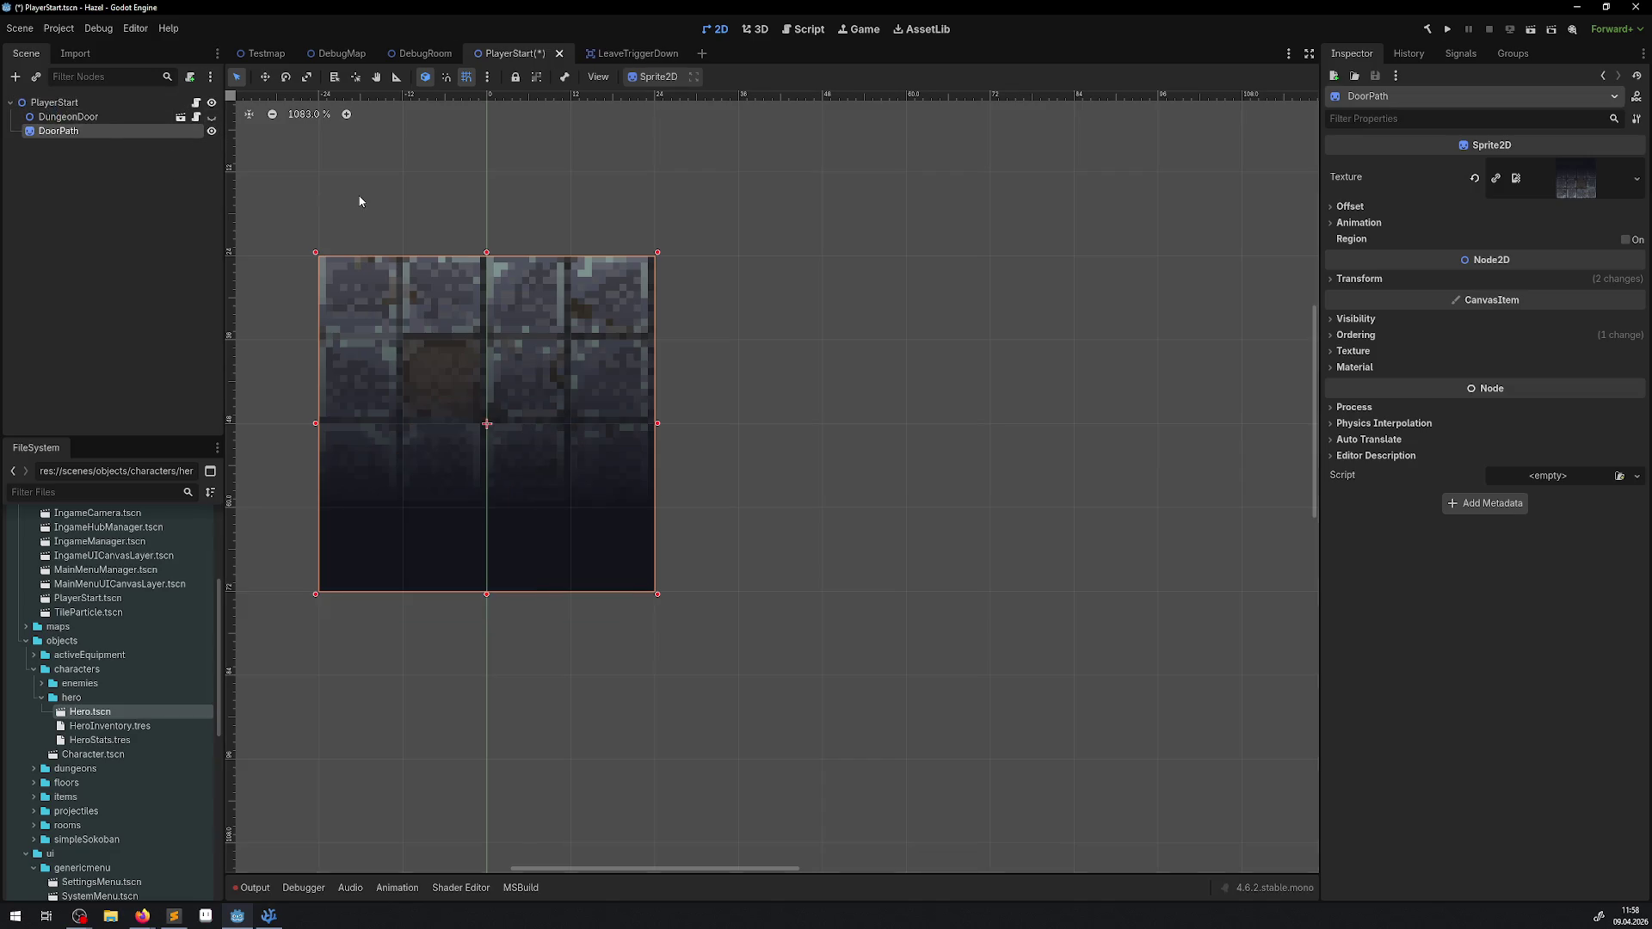
left_click(423, 54)
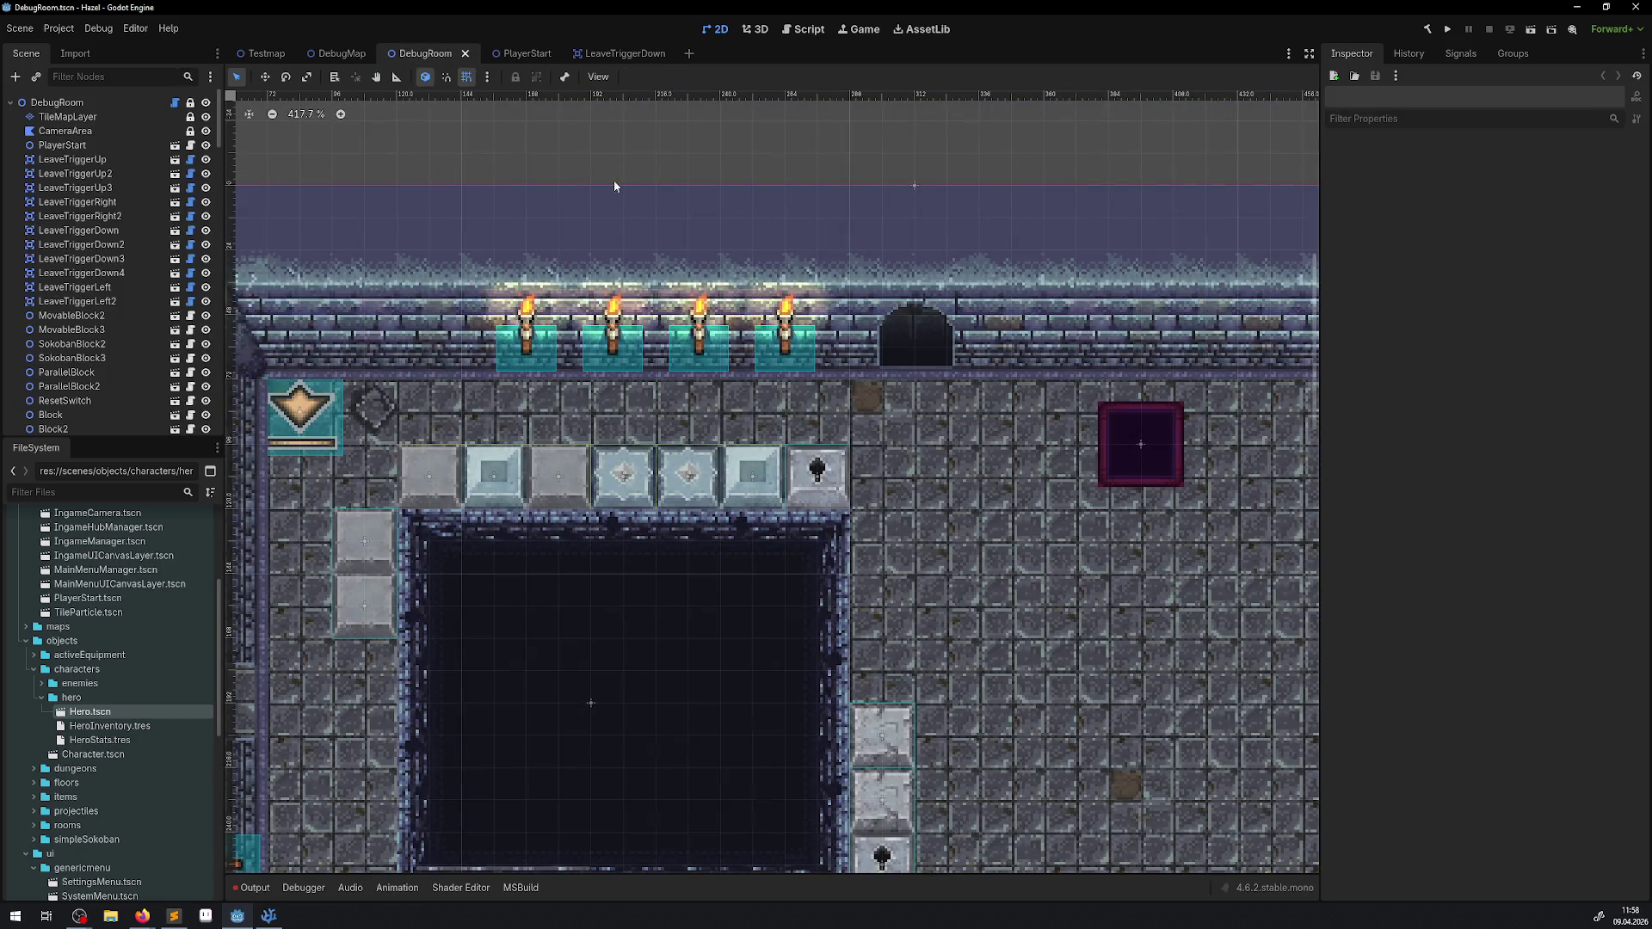
Step: Set DoorPath's rotation to 0 in PlayerStart and save the scene
left_click(506, 54)
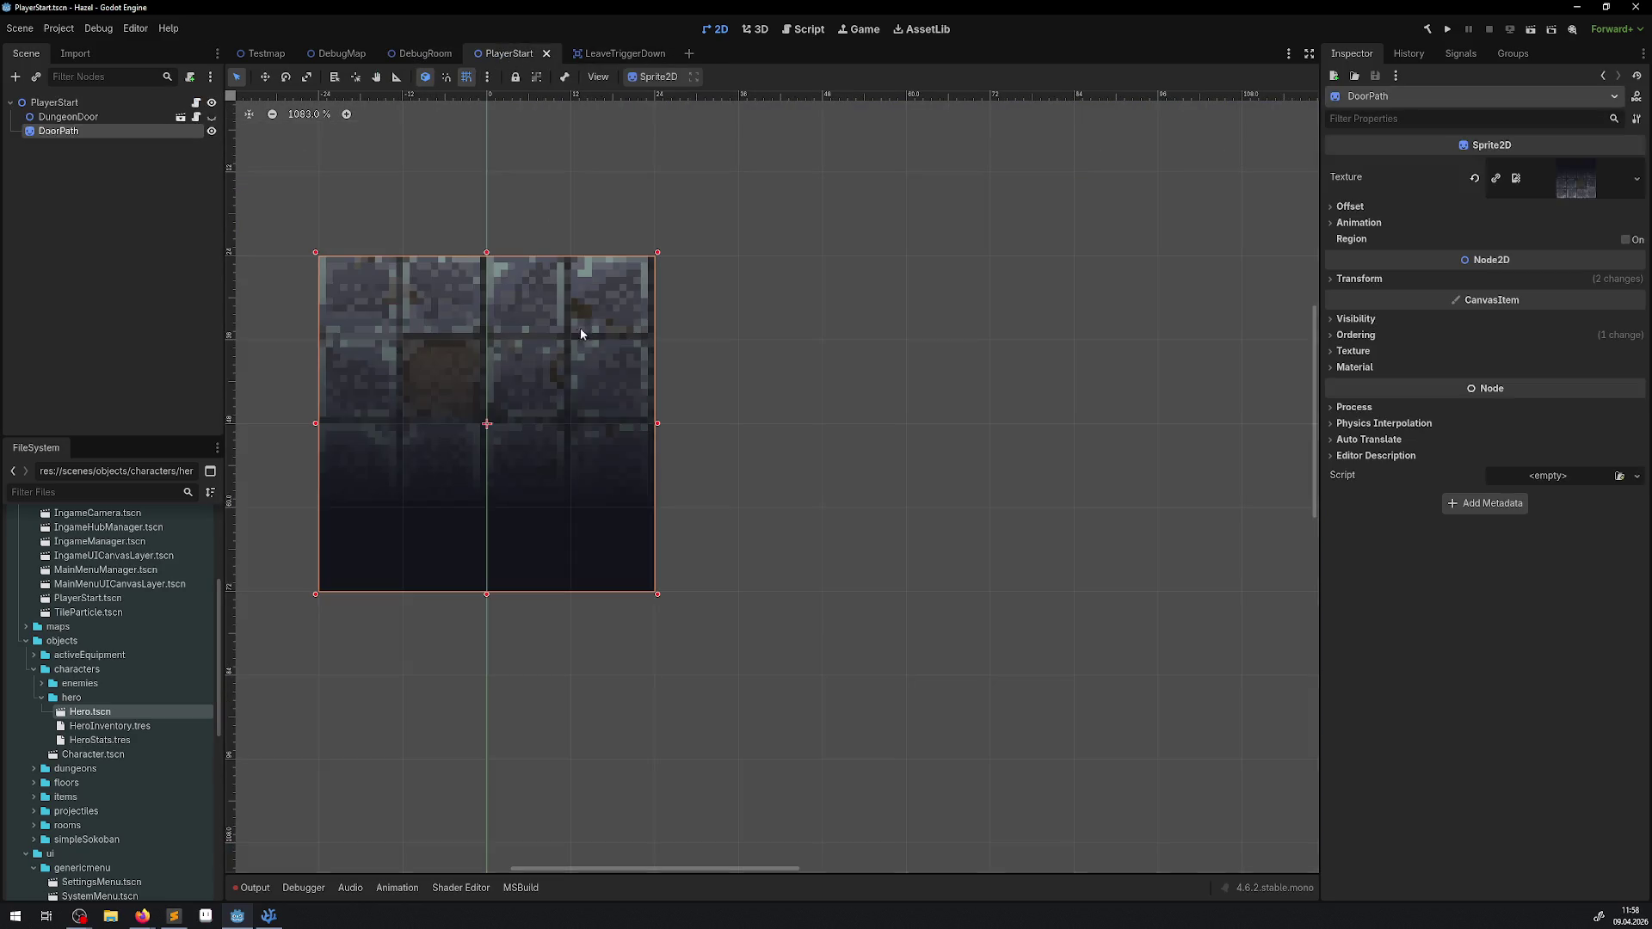
left_click(1338, 283)
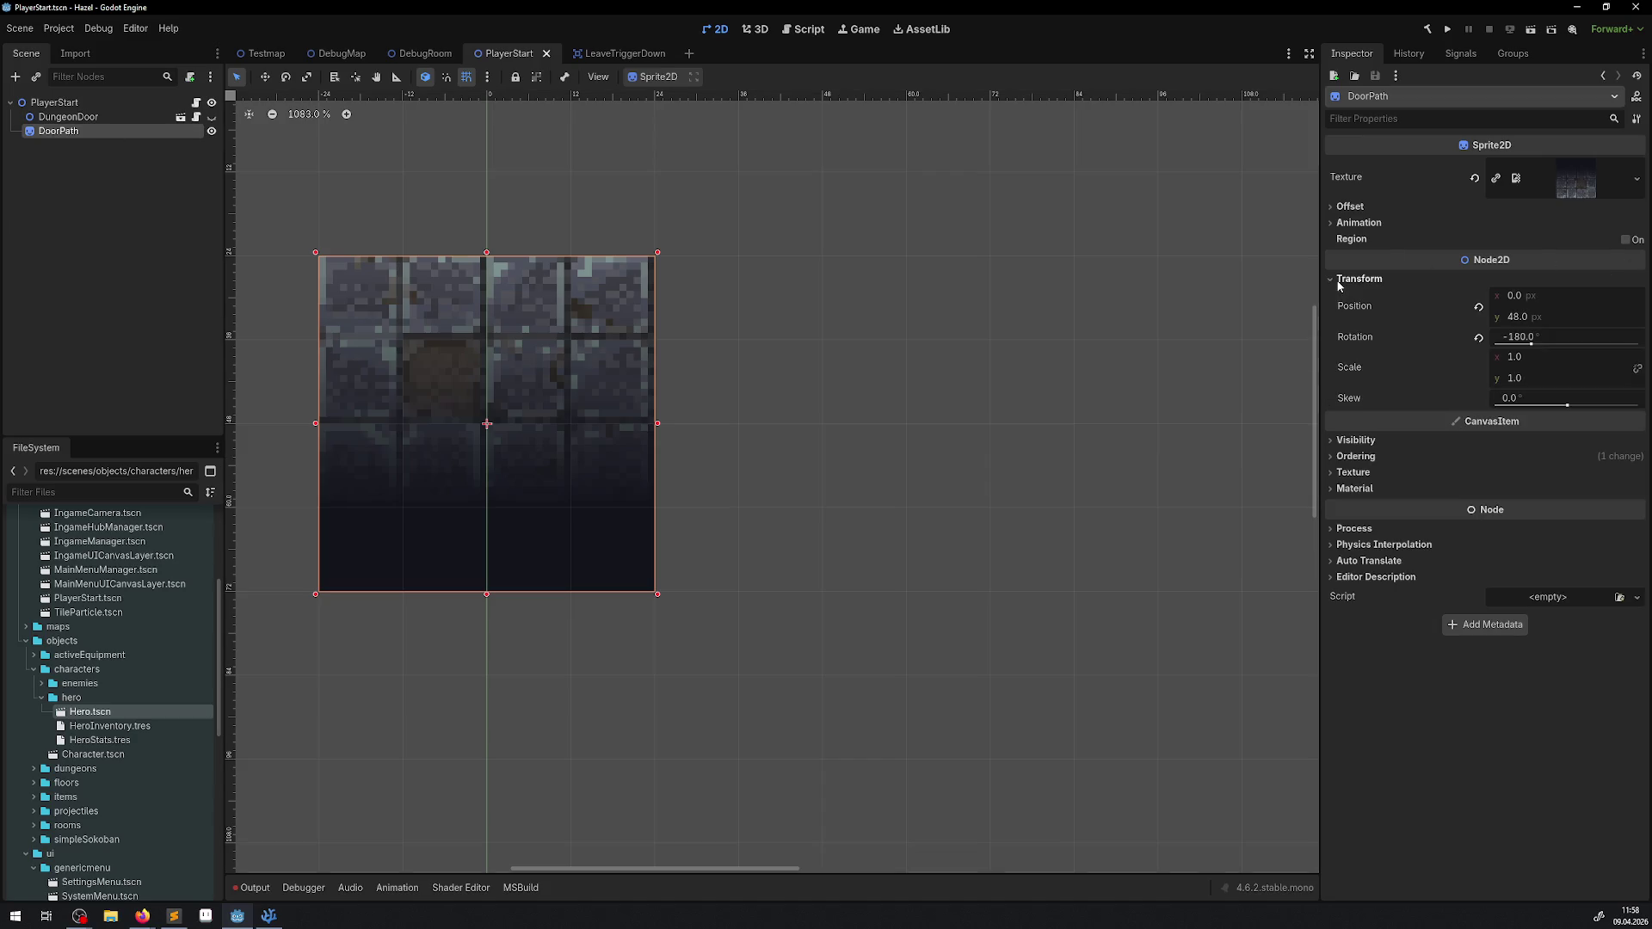
left_click(1515, 342)
type("0")
key("Return")
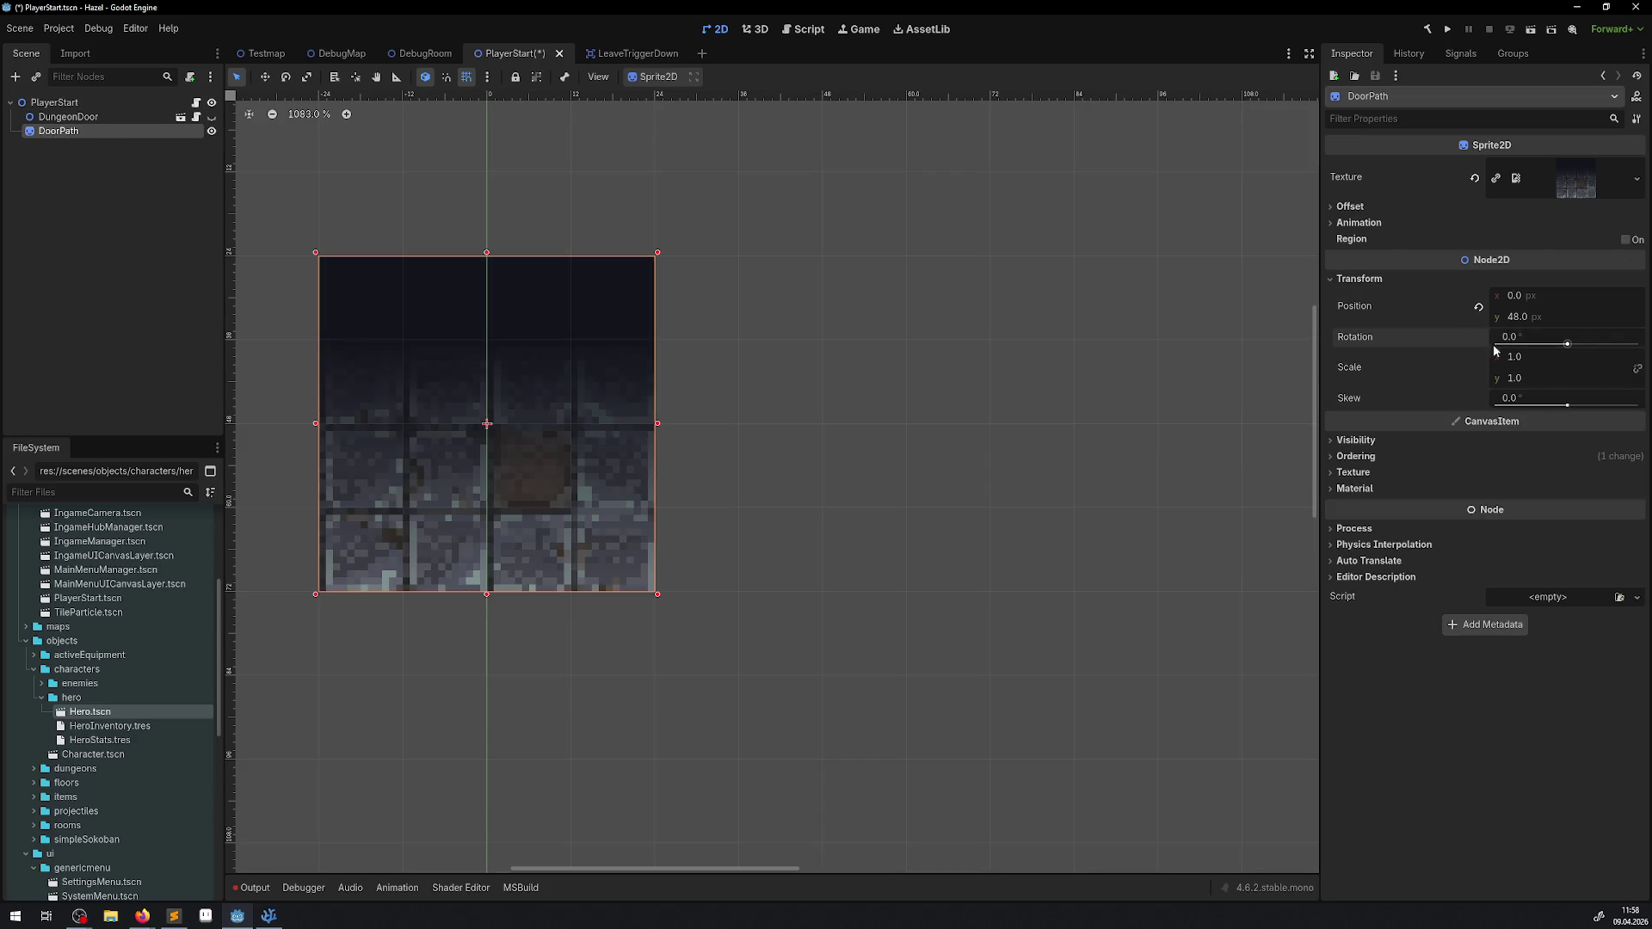
key("ctrl+s")
left_click(421, 55)
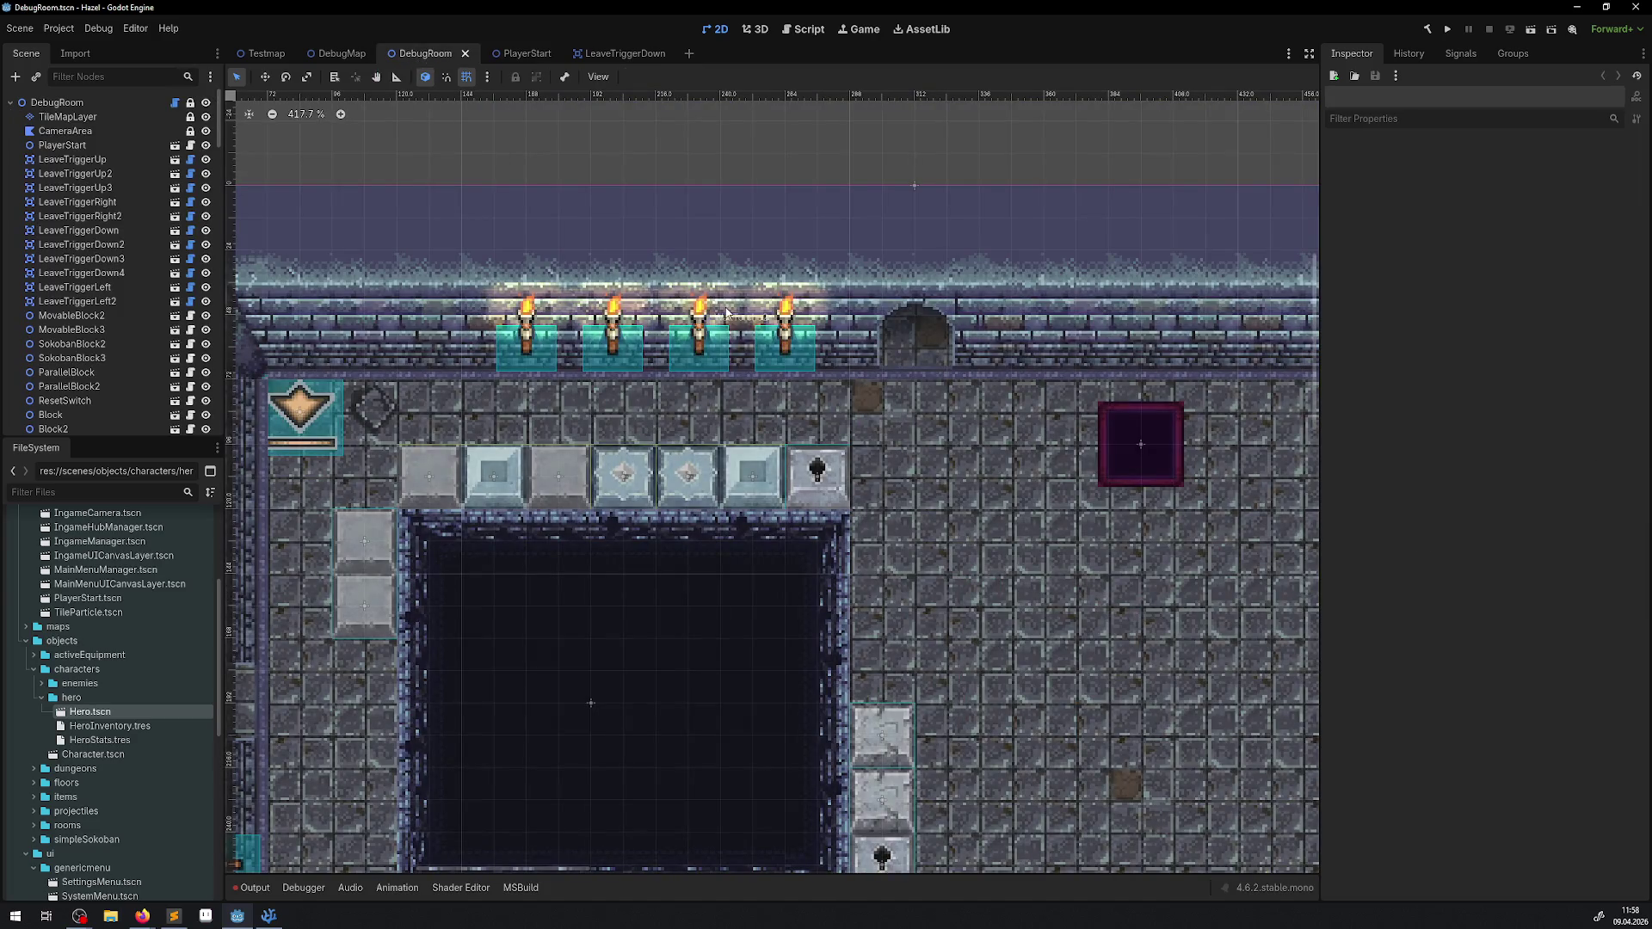
Step: Set DoorPath's y position to 44 and save PlayerStart
left_click(521, 54)
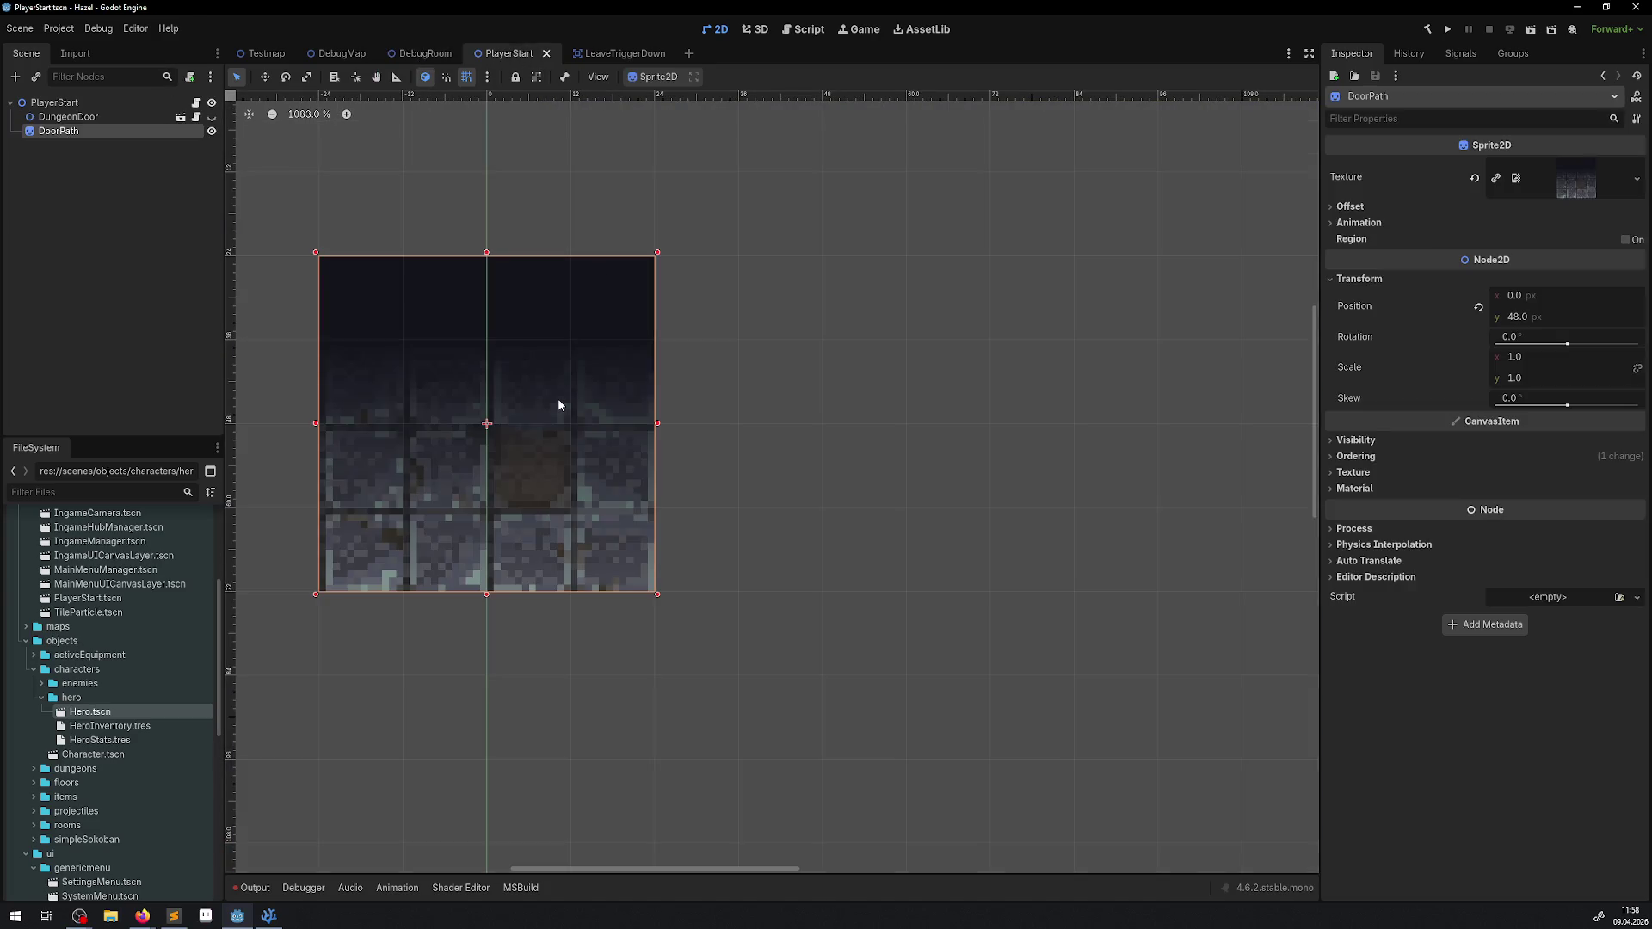
left_click(1520, 318)
type("44")
key("Return")
key("ctrl+s")
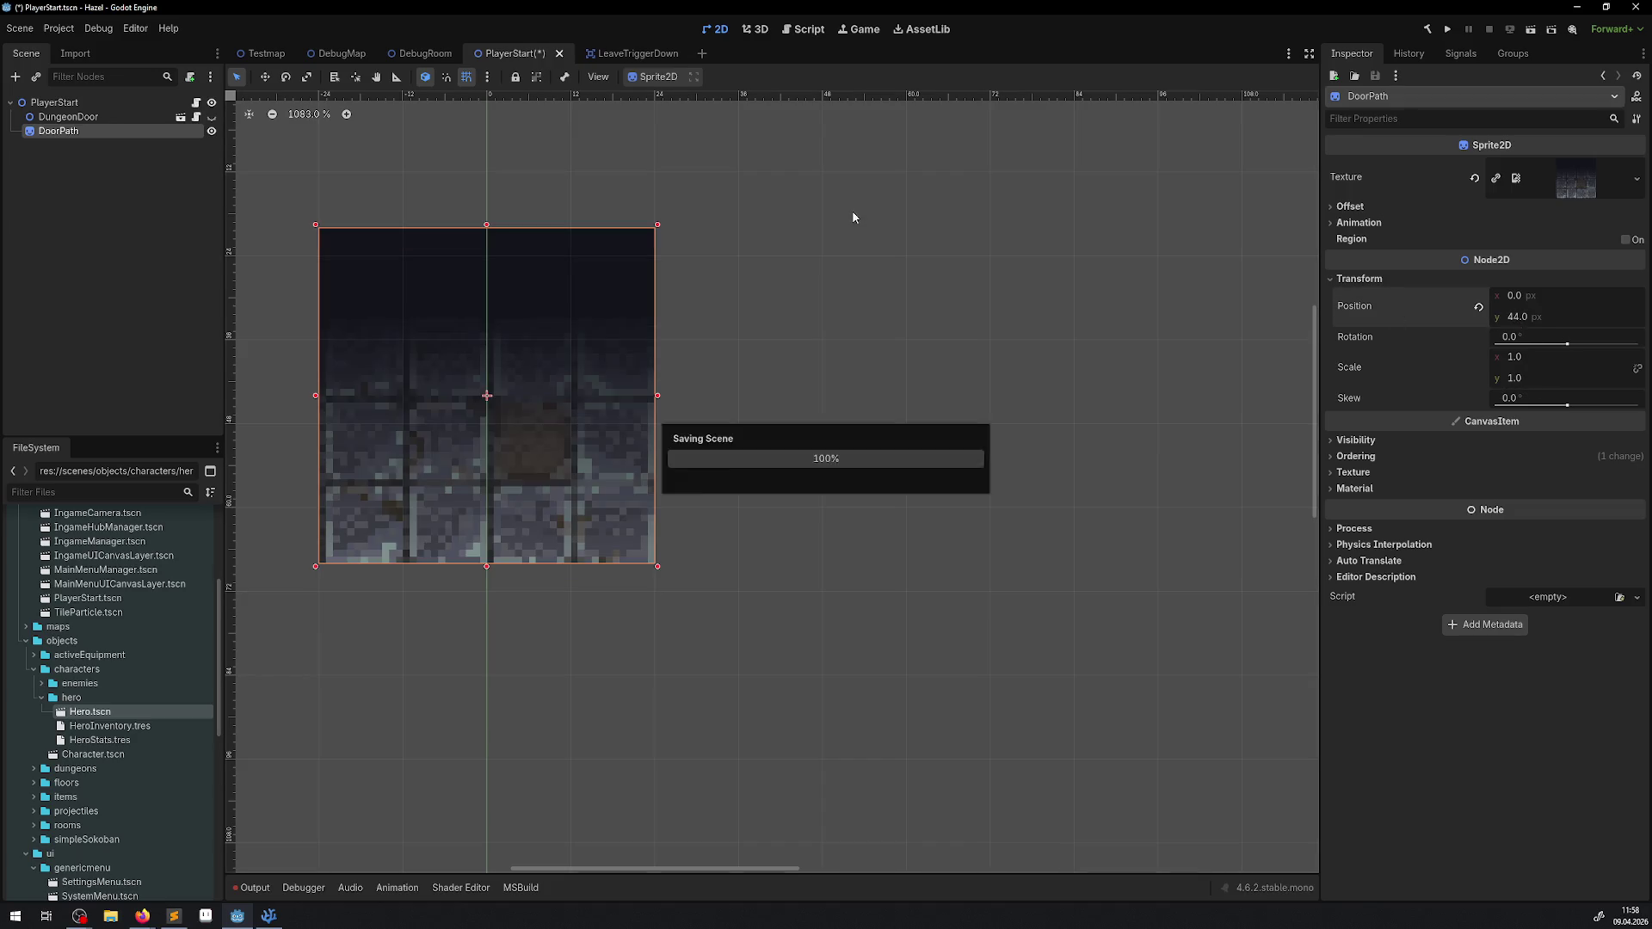
left_click(428, 54)
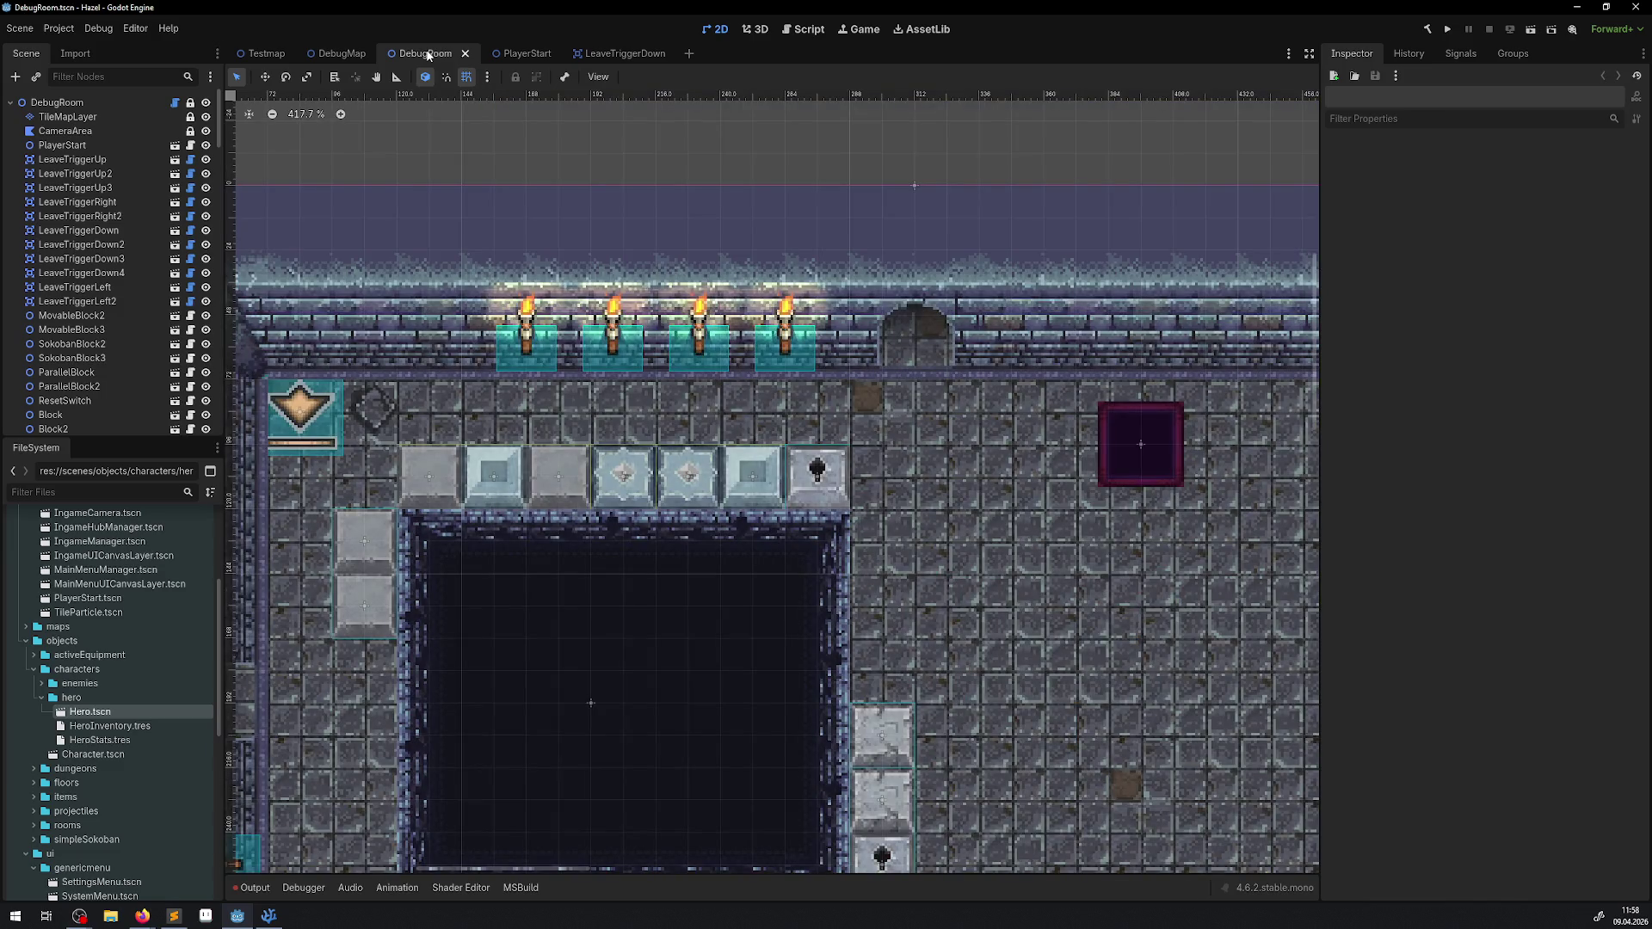
Step: Make DungeonDoor visible again in PlayerStart, then run the project from DebugRoom
left_click(539, 57)
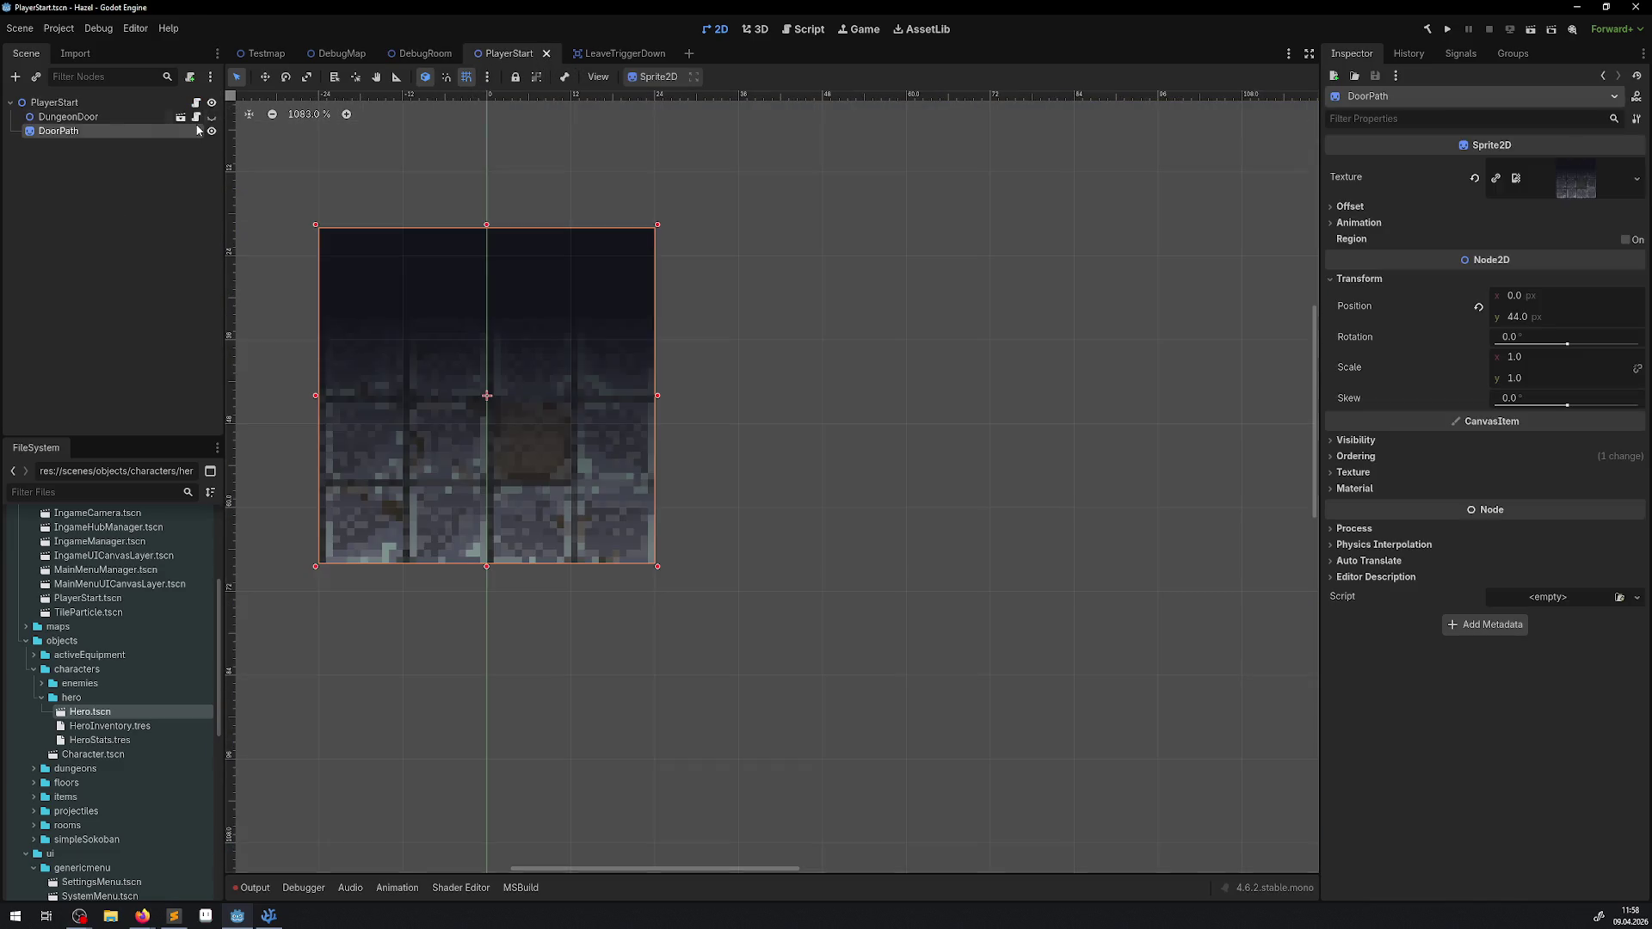
left_click(210, 116)
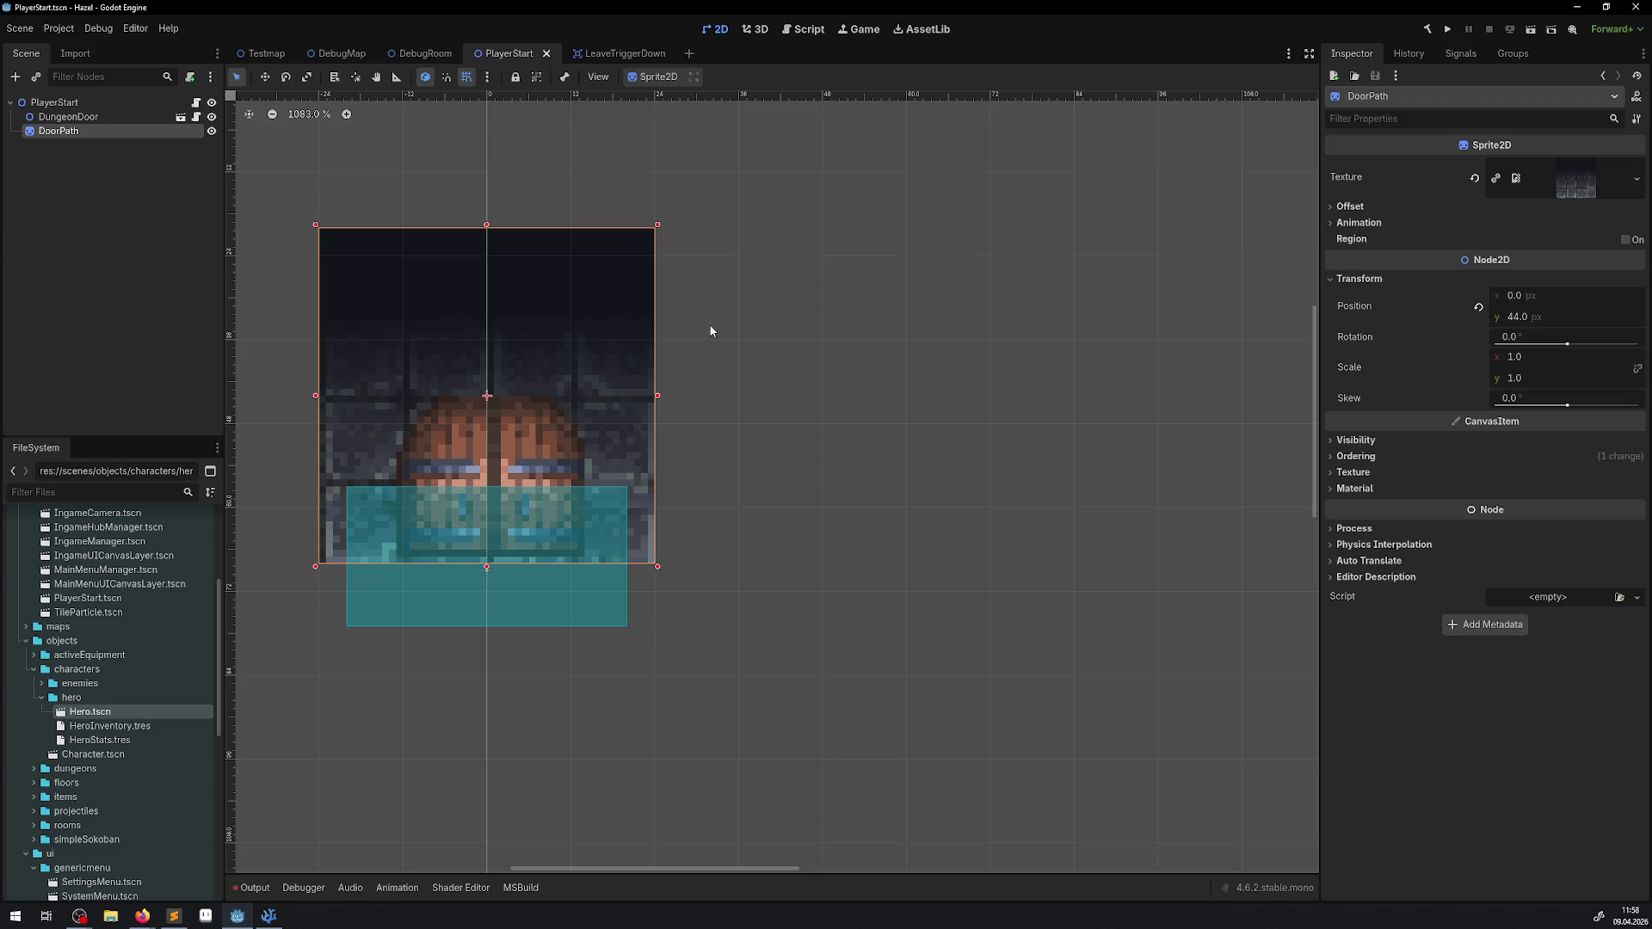
left_click(425, 53)
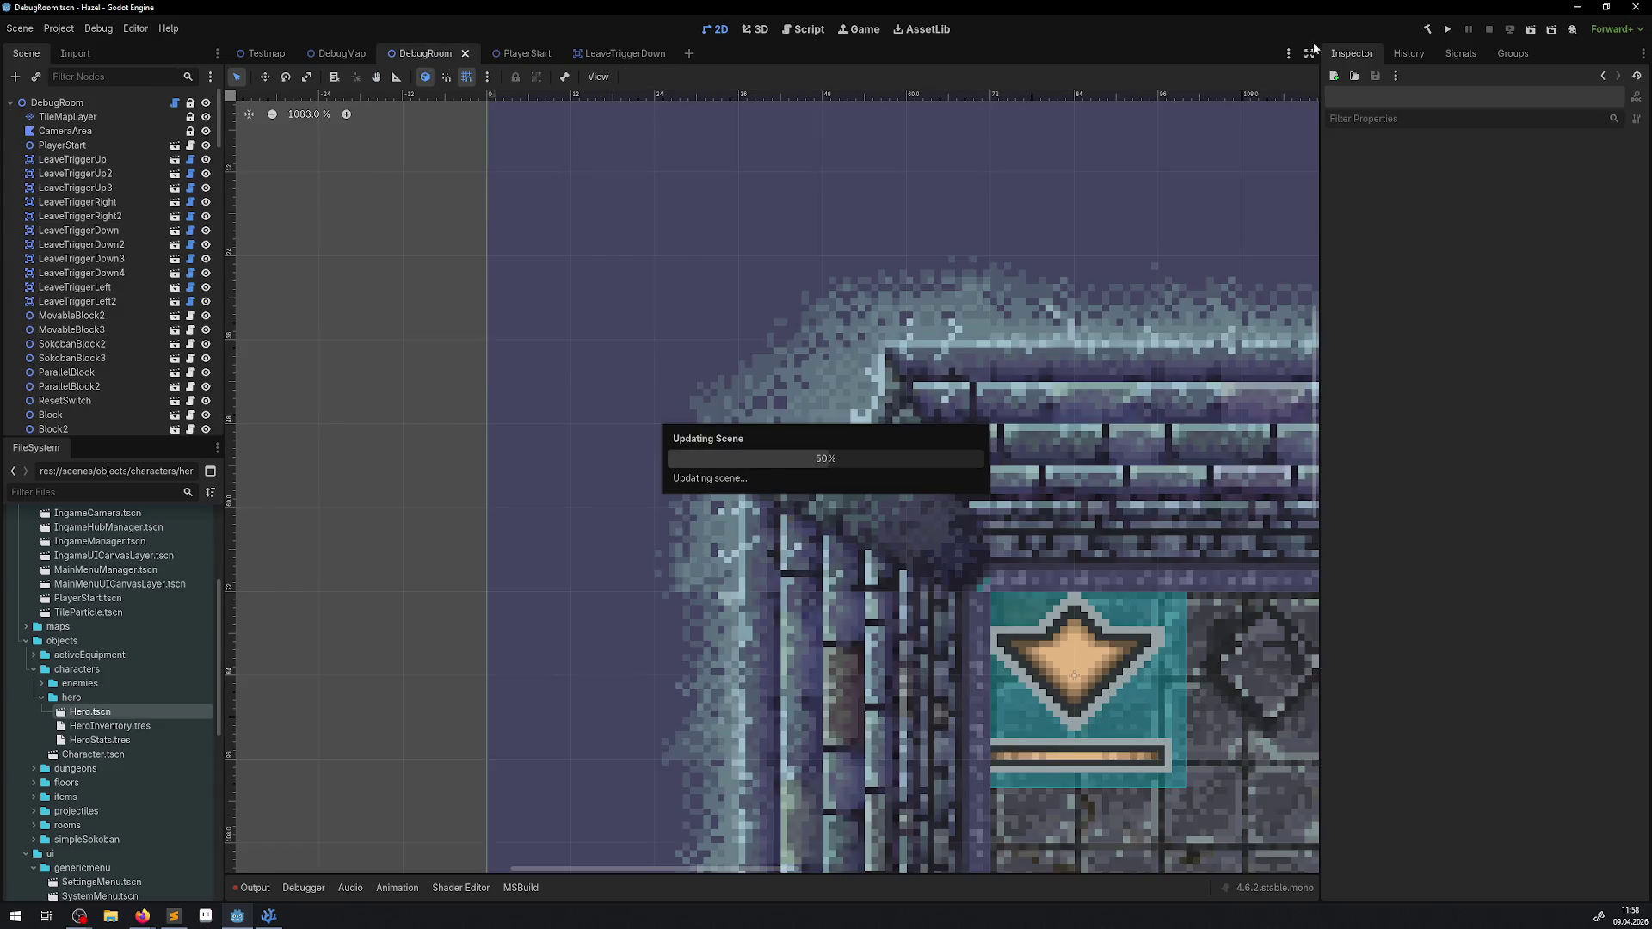
left_click(1445, 31)
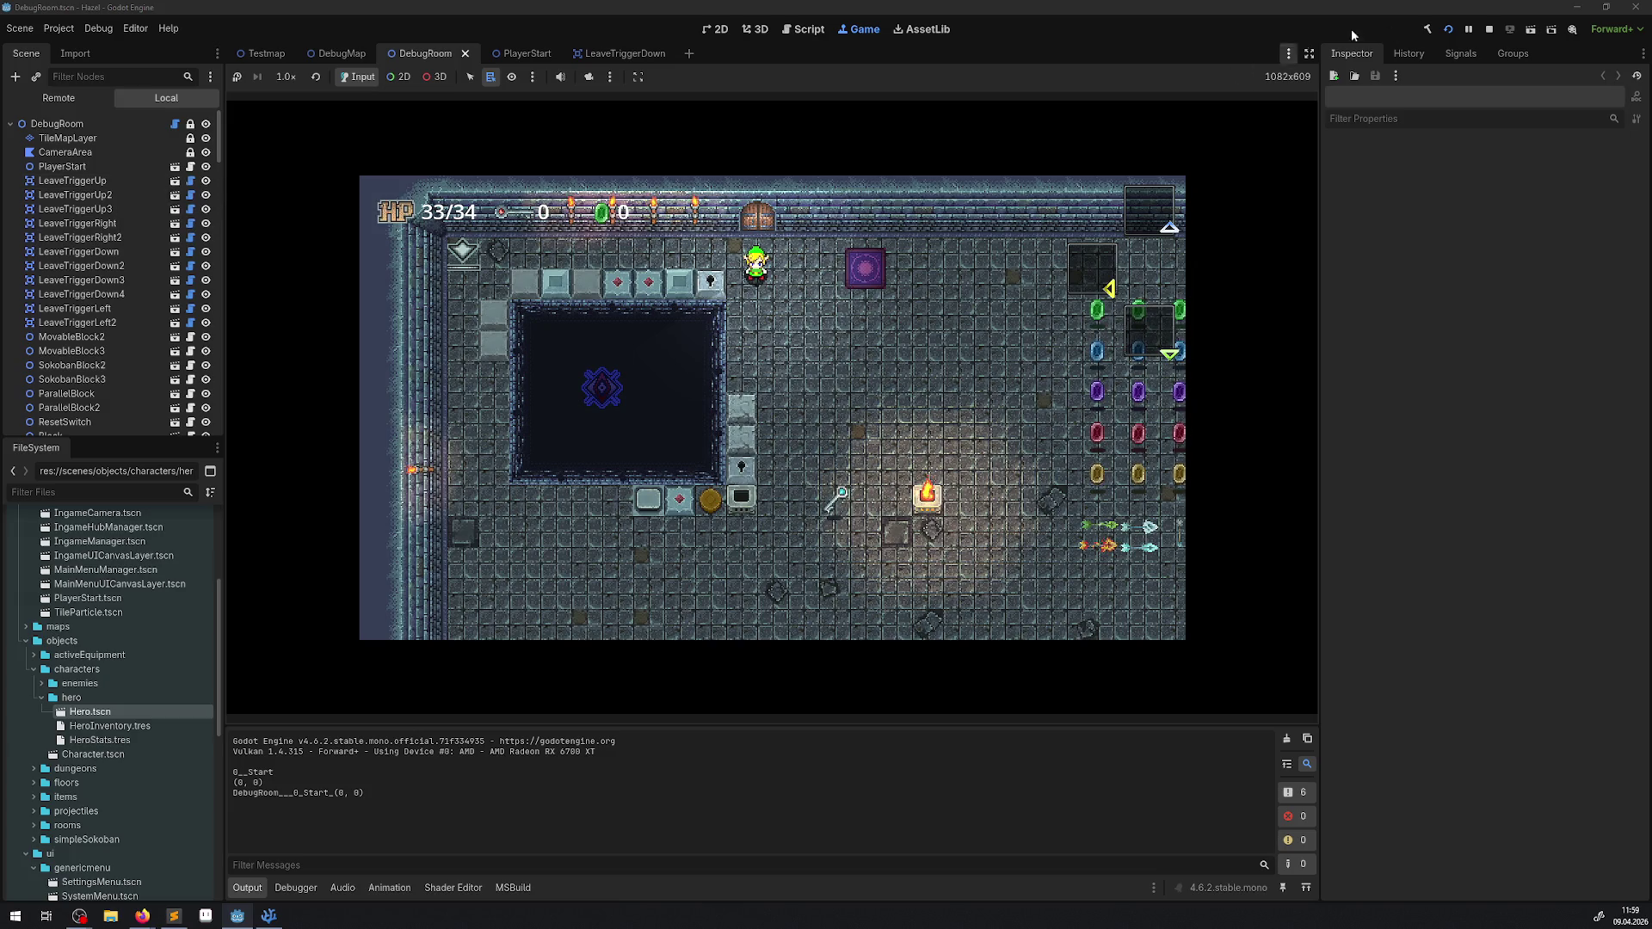
Step: Stop the running DebugRoom play-test to return to the 2D editor
left_click(1489, 29)
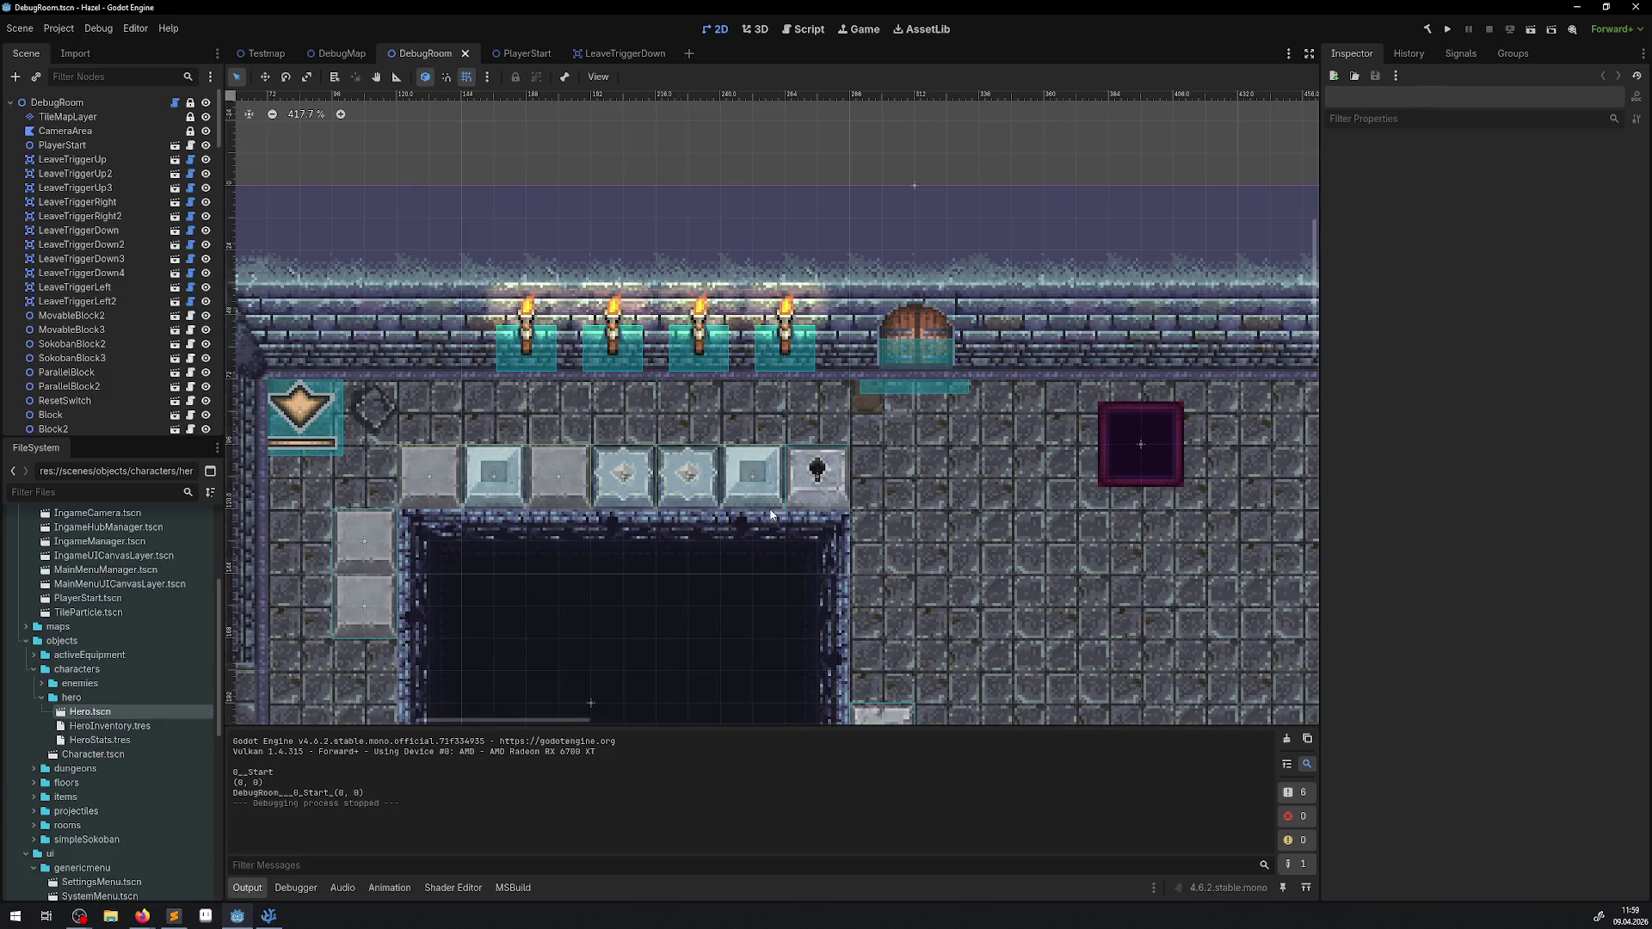
mouse_move(771, 514)
left_mouse_down()
mouse_move(885, 366)
mouse_move(682, 401)
left_mouse_up()
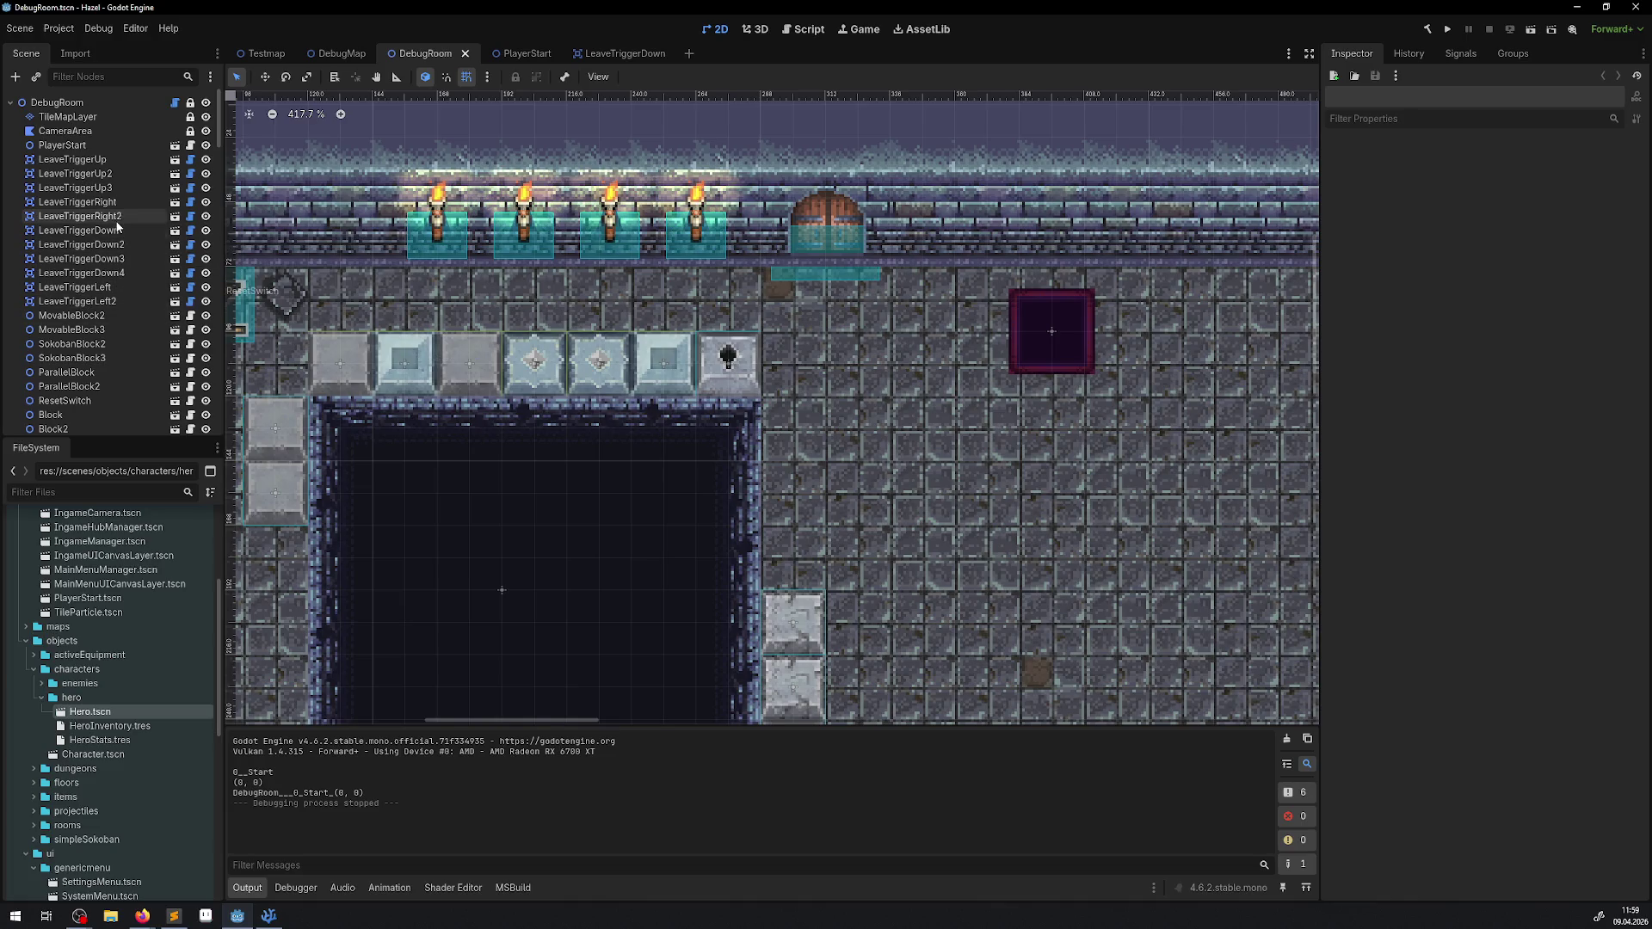
scroll(554, 504, "down", 3)
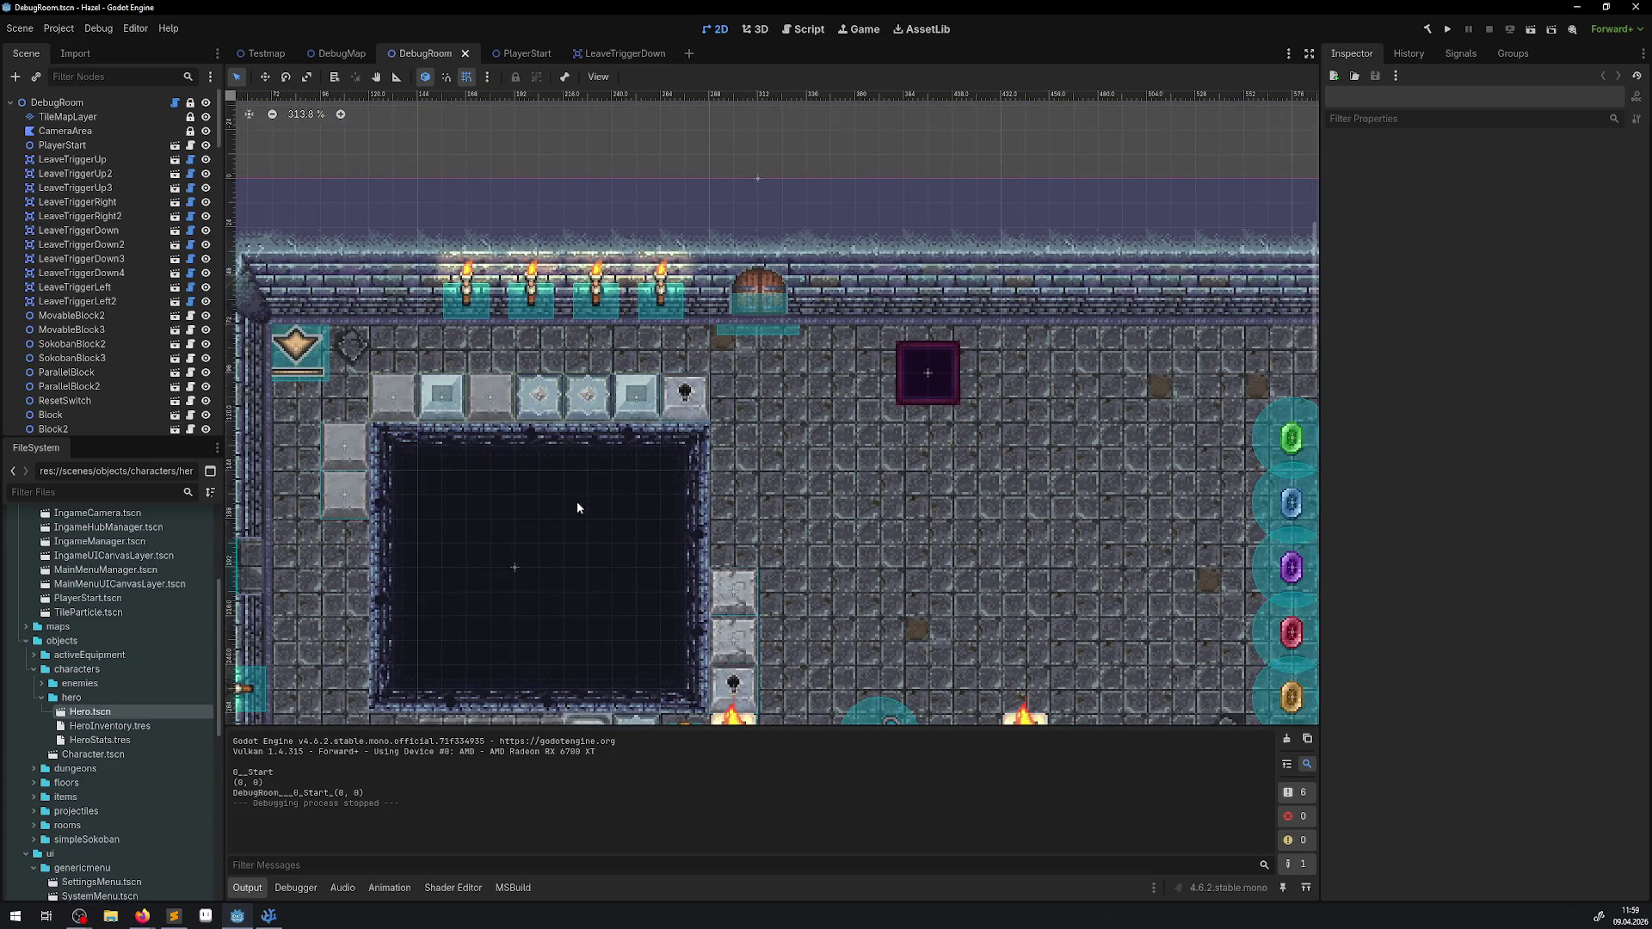
left_click(77, 301)
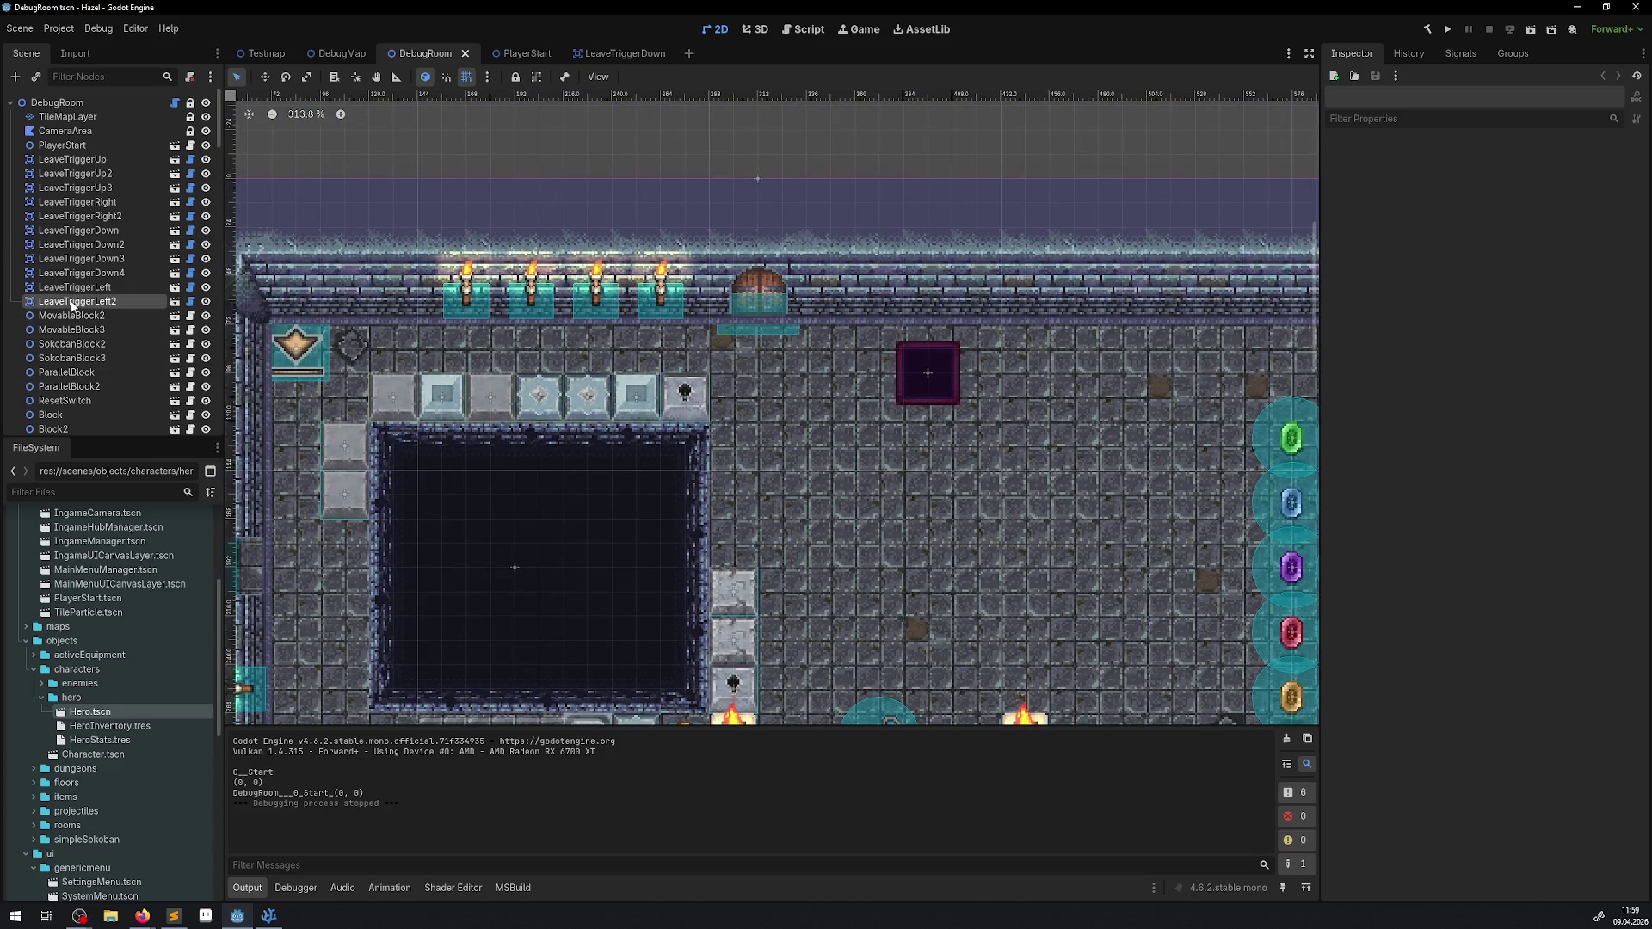
left_click(67, 161)
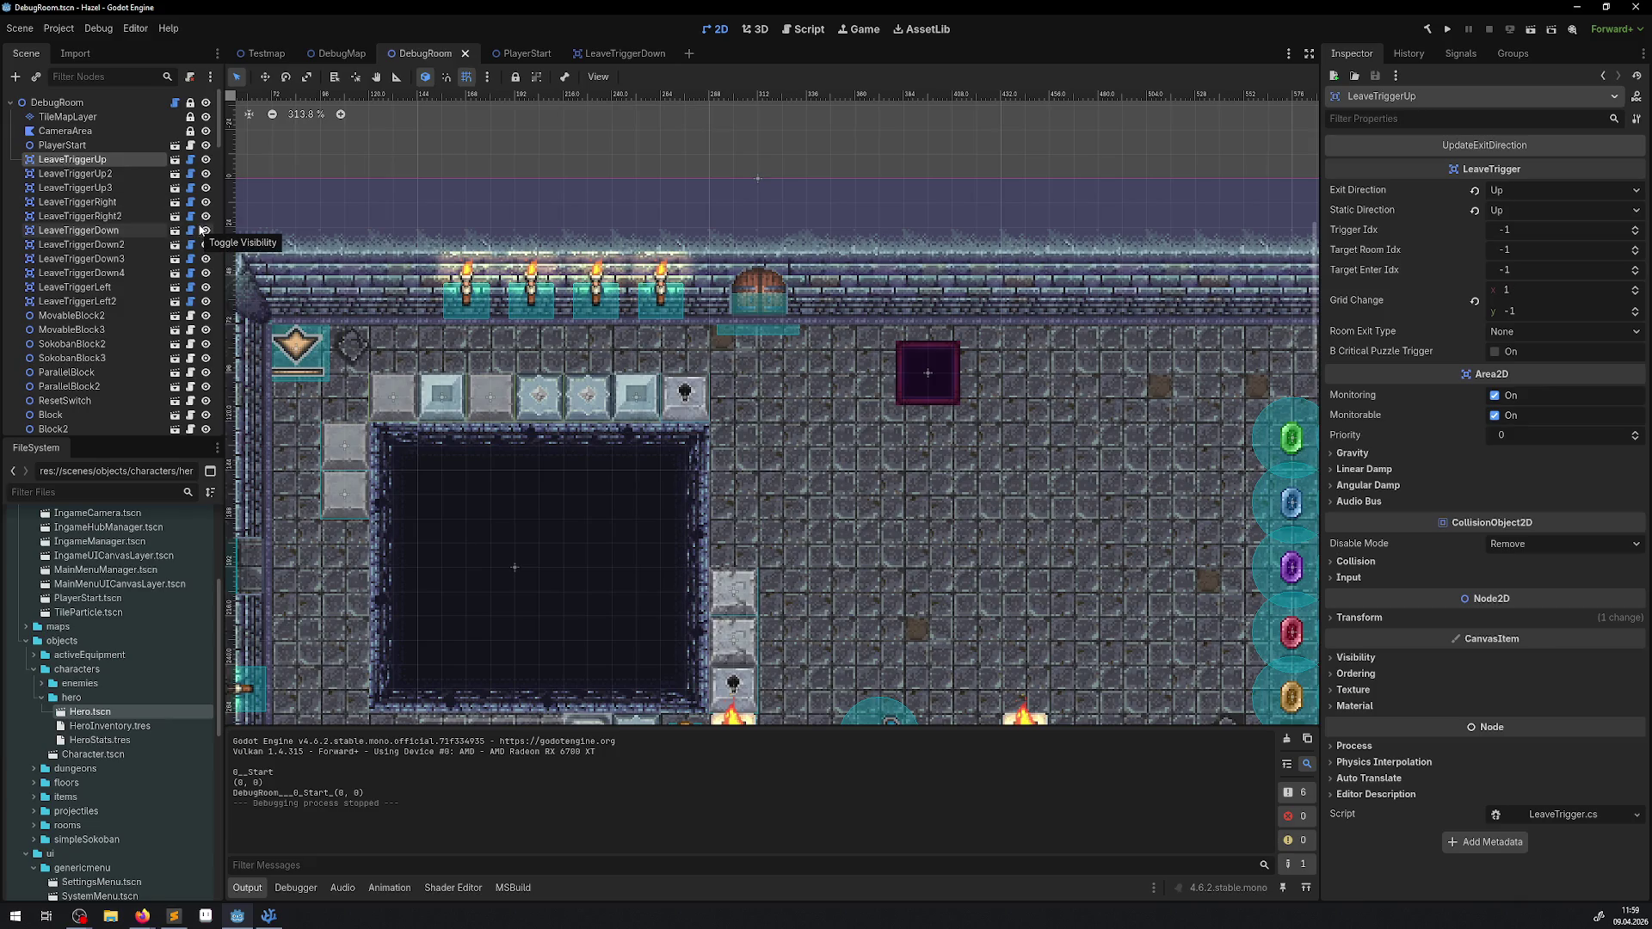
left_click(78, 301)
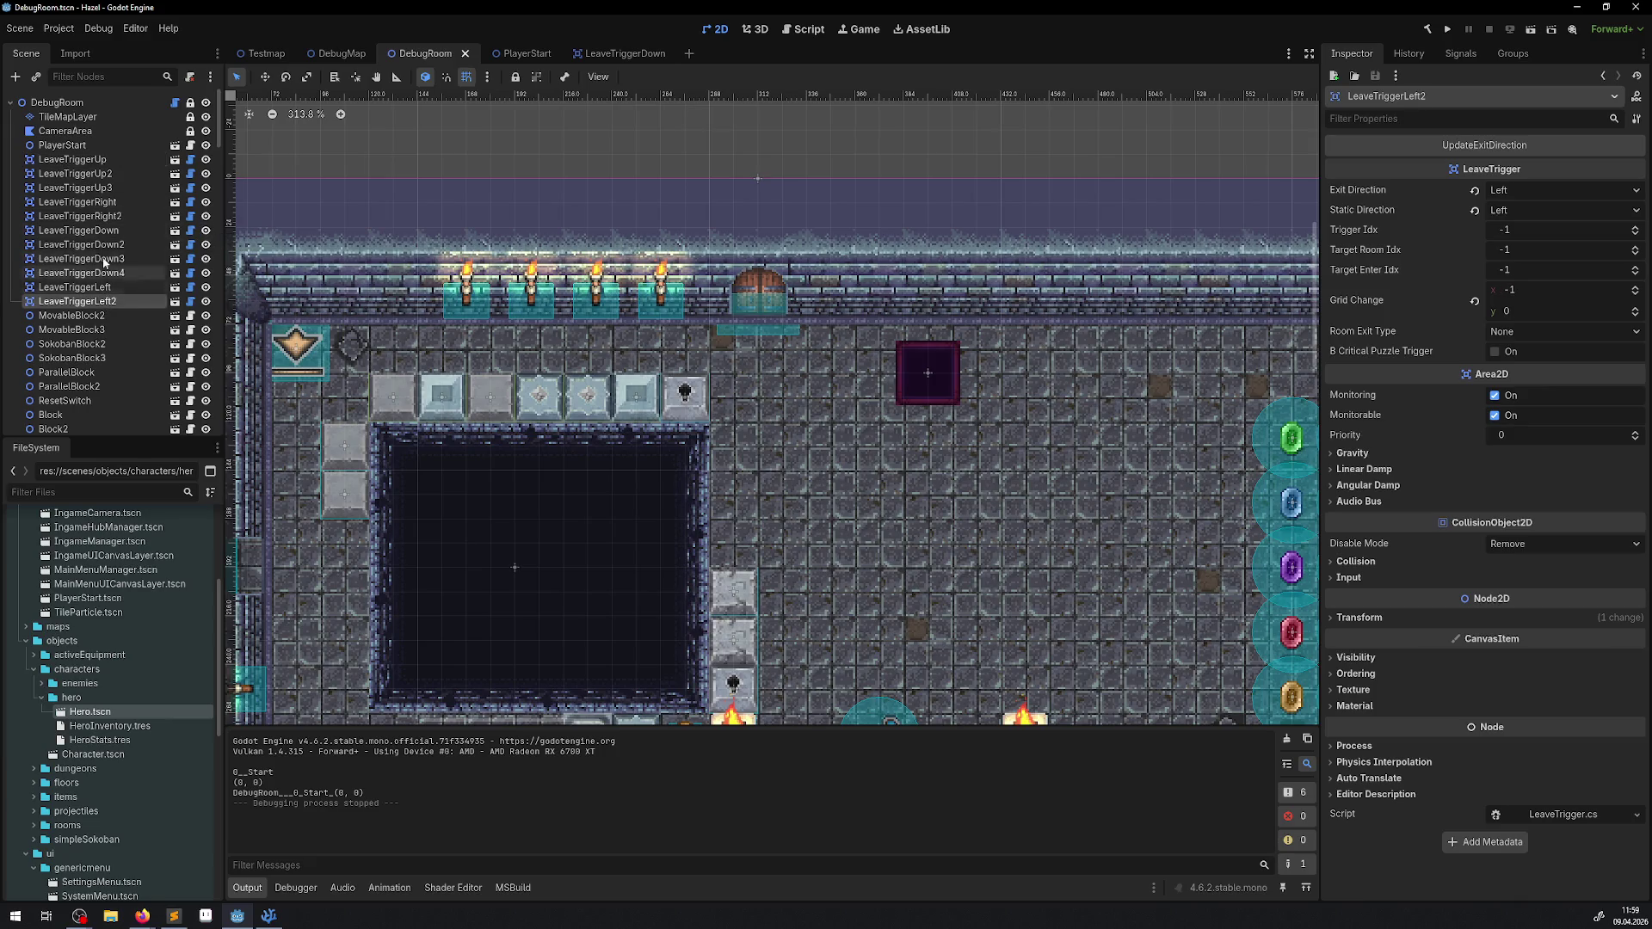
left_click(70, 162)
left_click(78, 301)
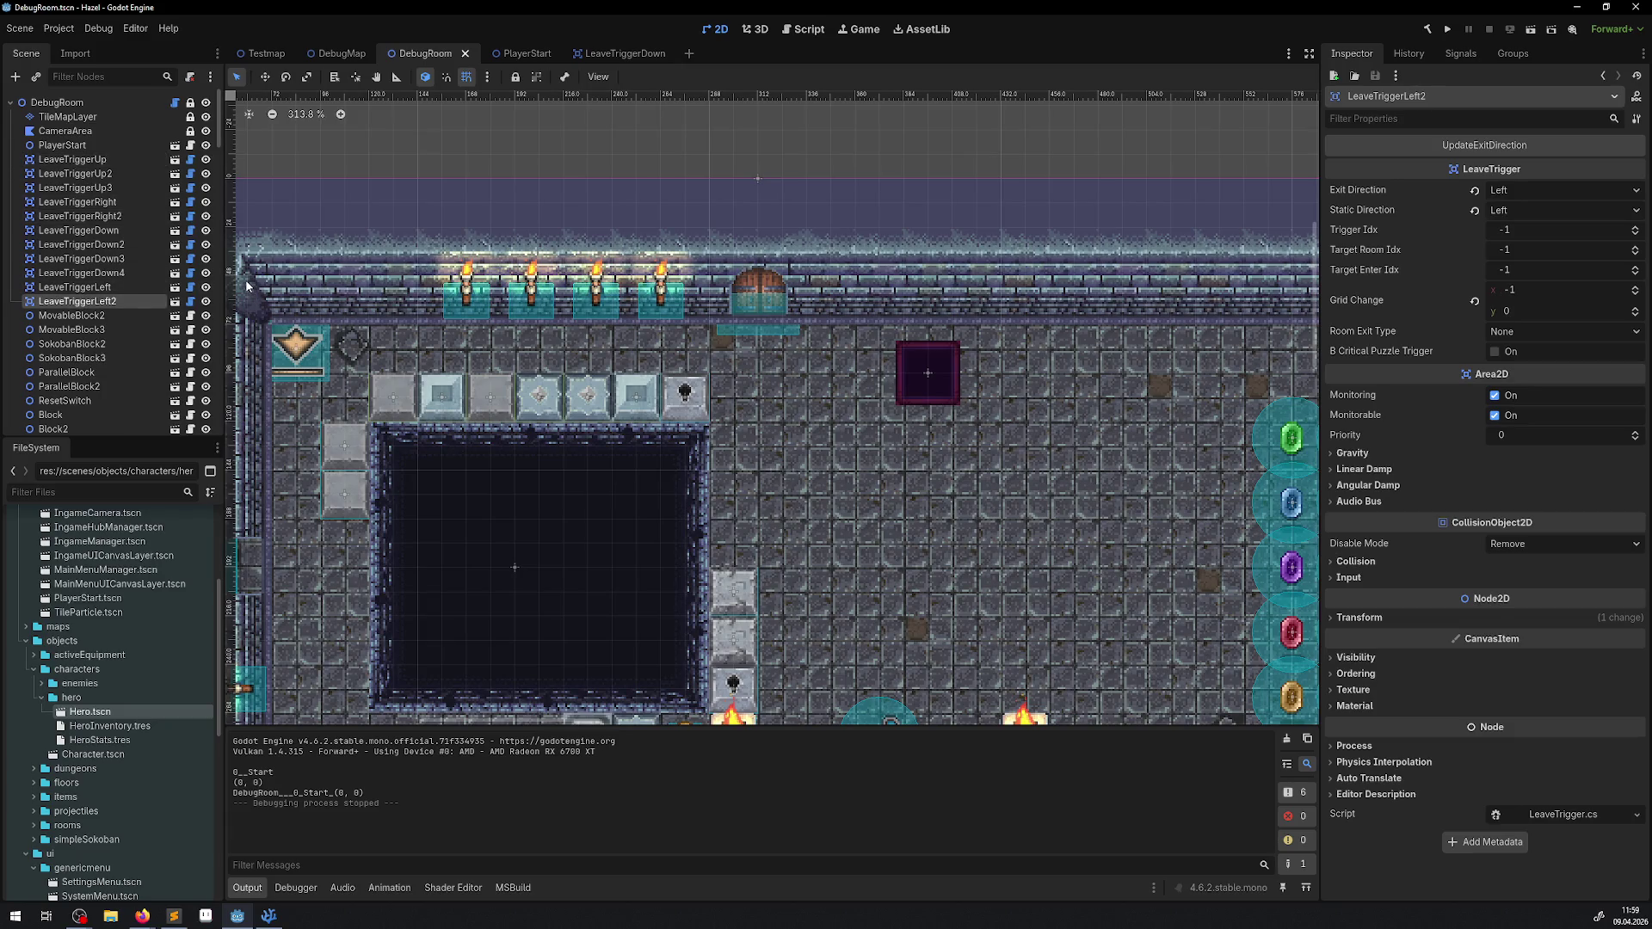
scroll(153, 282, "down", 3)
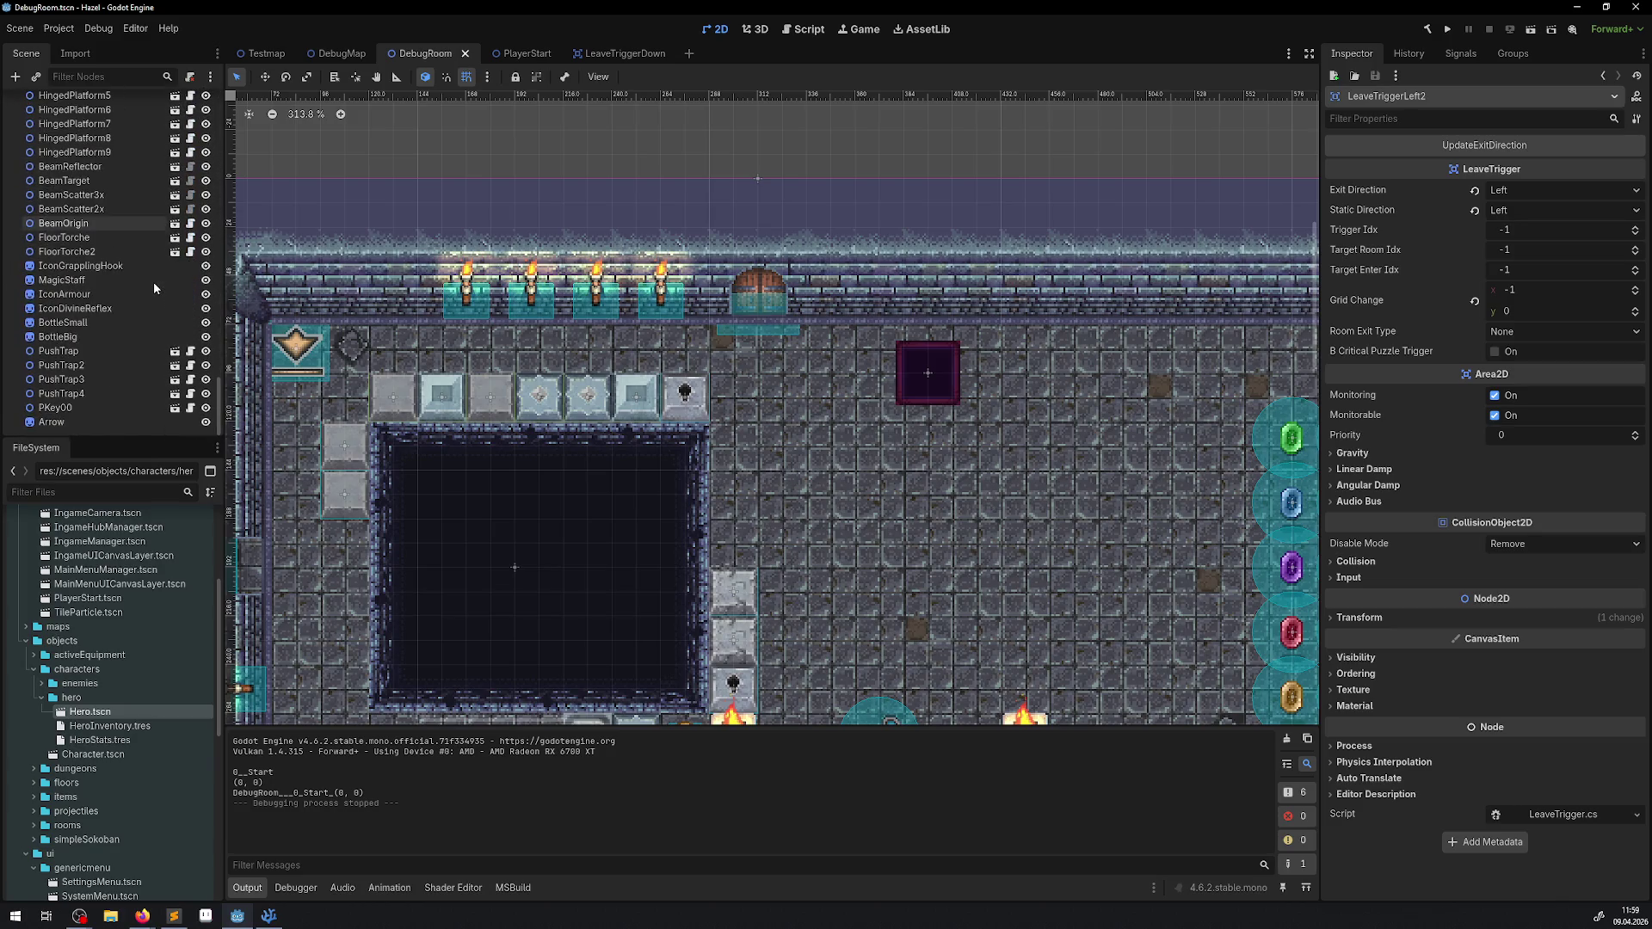
scroll(154, 281, "up", 3)
scroll(154, 265, "down", 10)
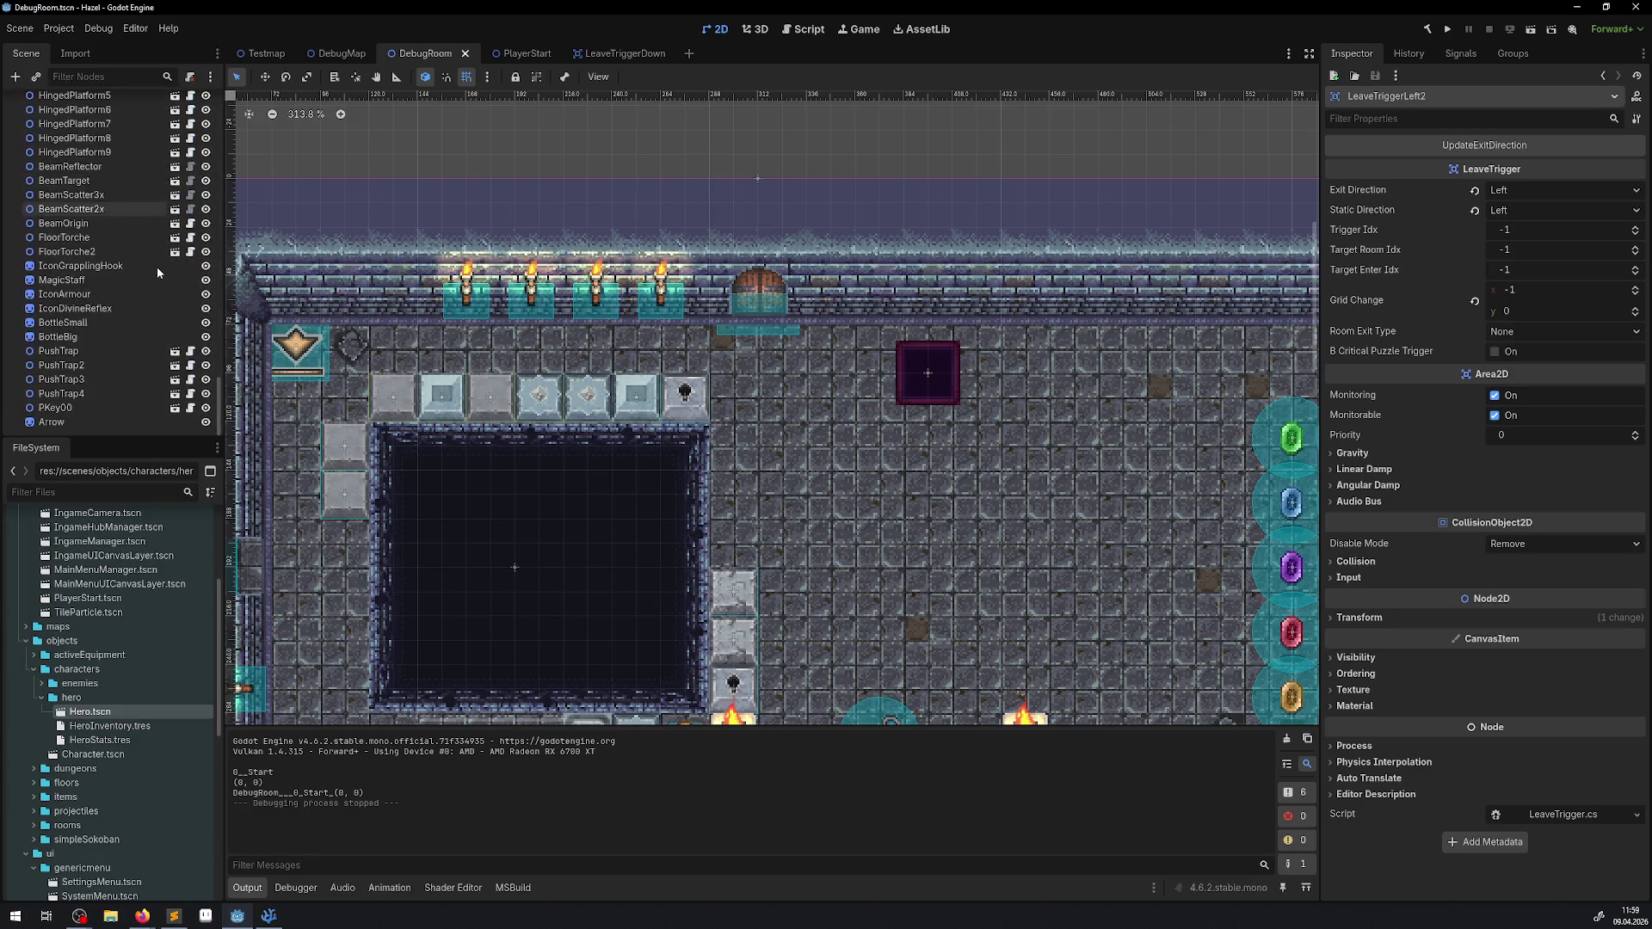
scroll(982, 515, "down", 10)
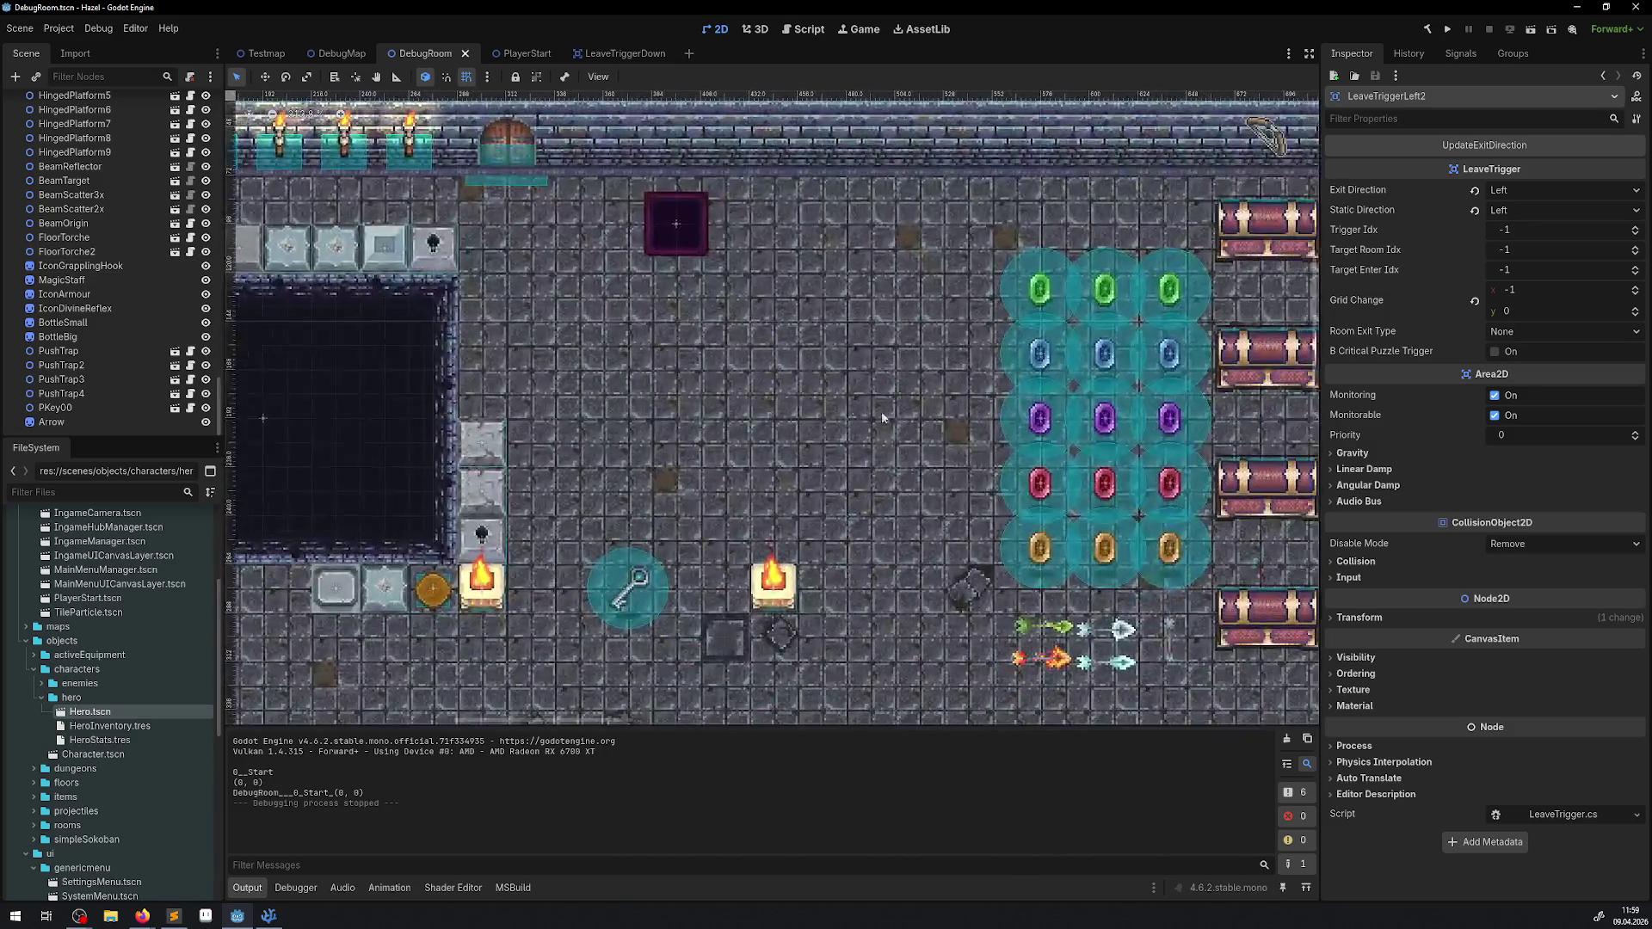
Step: Zoom and pan the viewport to the door and purple block area, then run the project
scroll(334, 308, "up", 2)
scroll(334, 308, "up", 10)
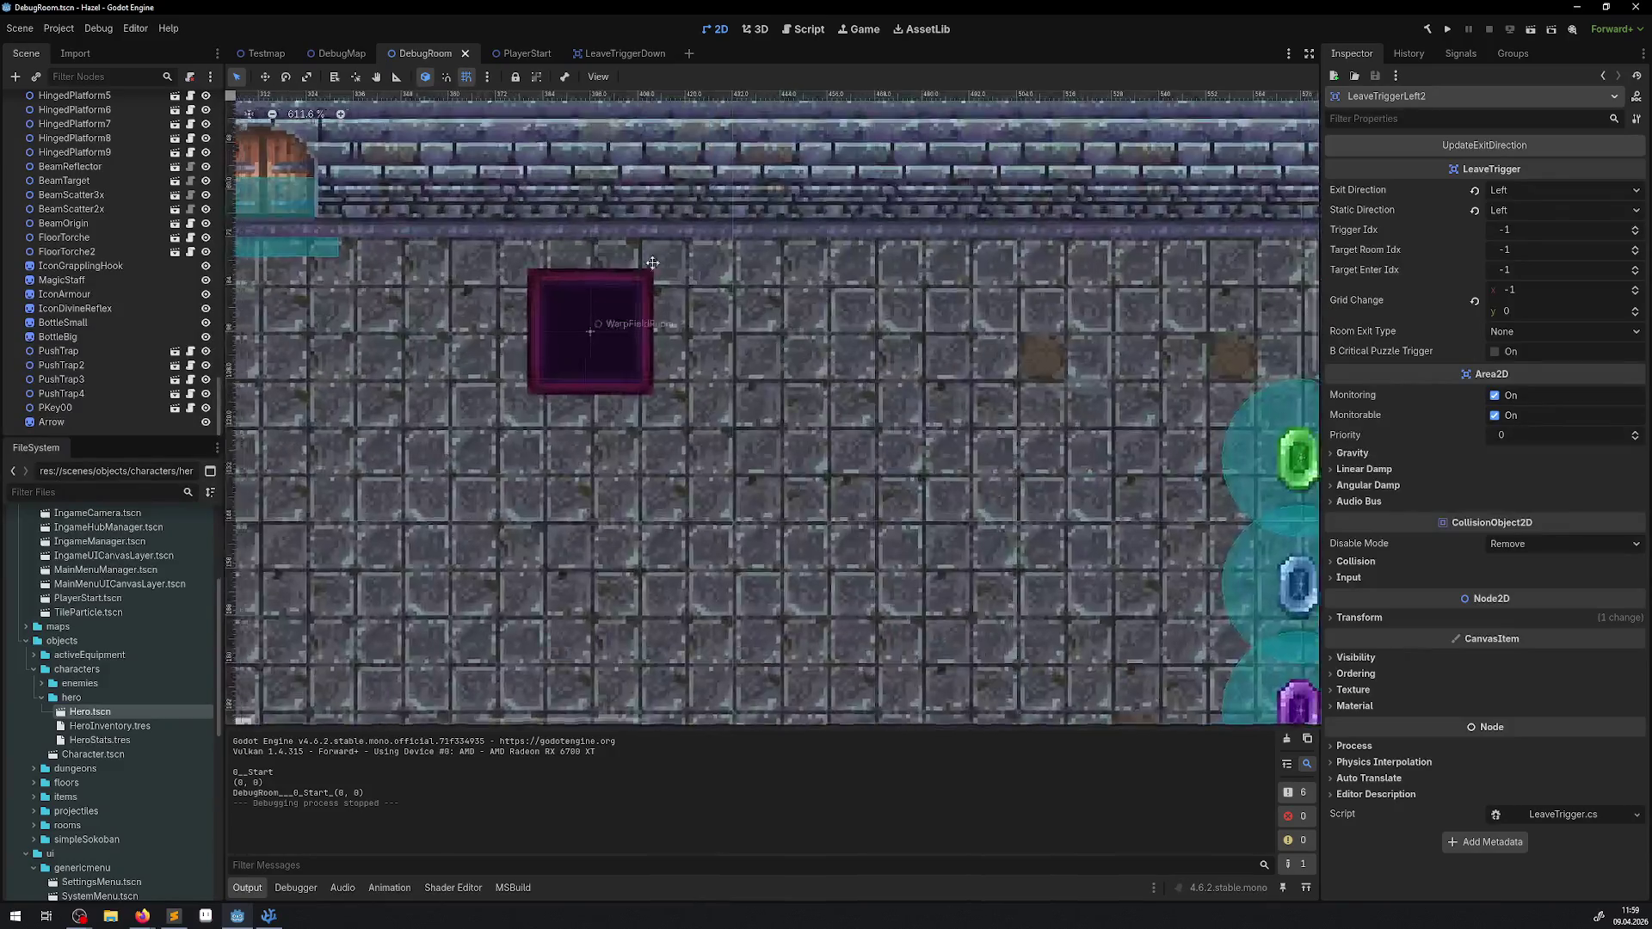
left_click_drag(652, 263, 895, 256)
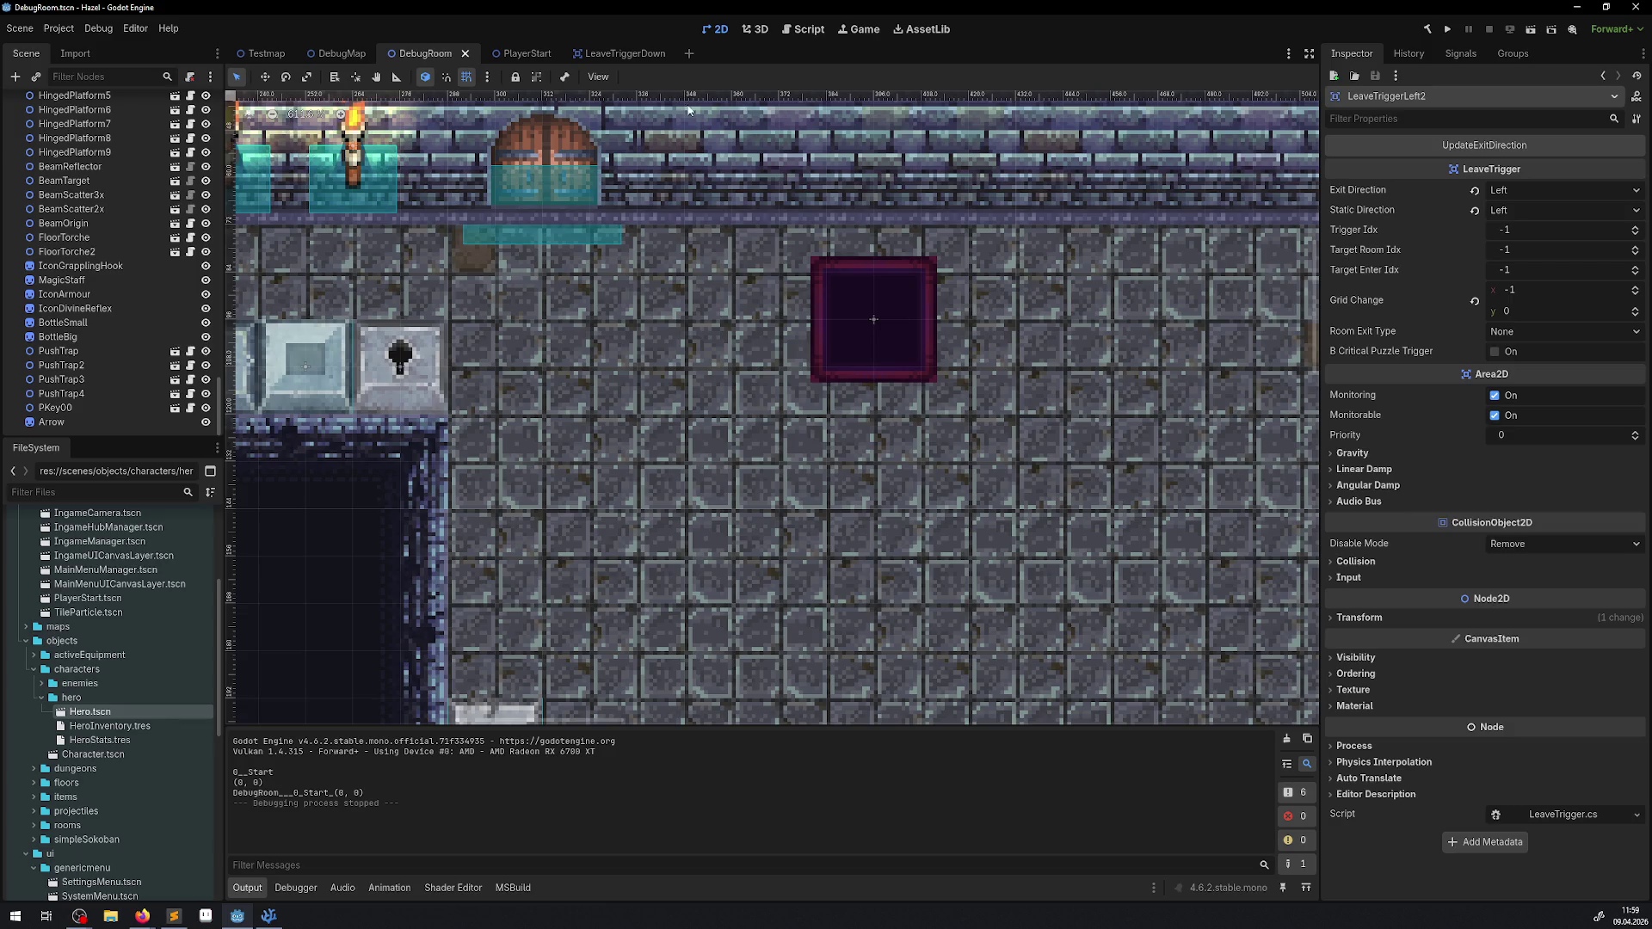
left_click(1447, 28)
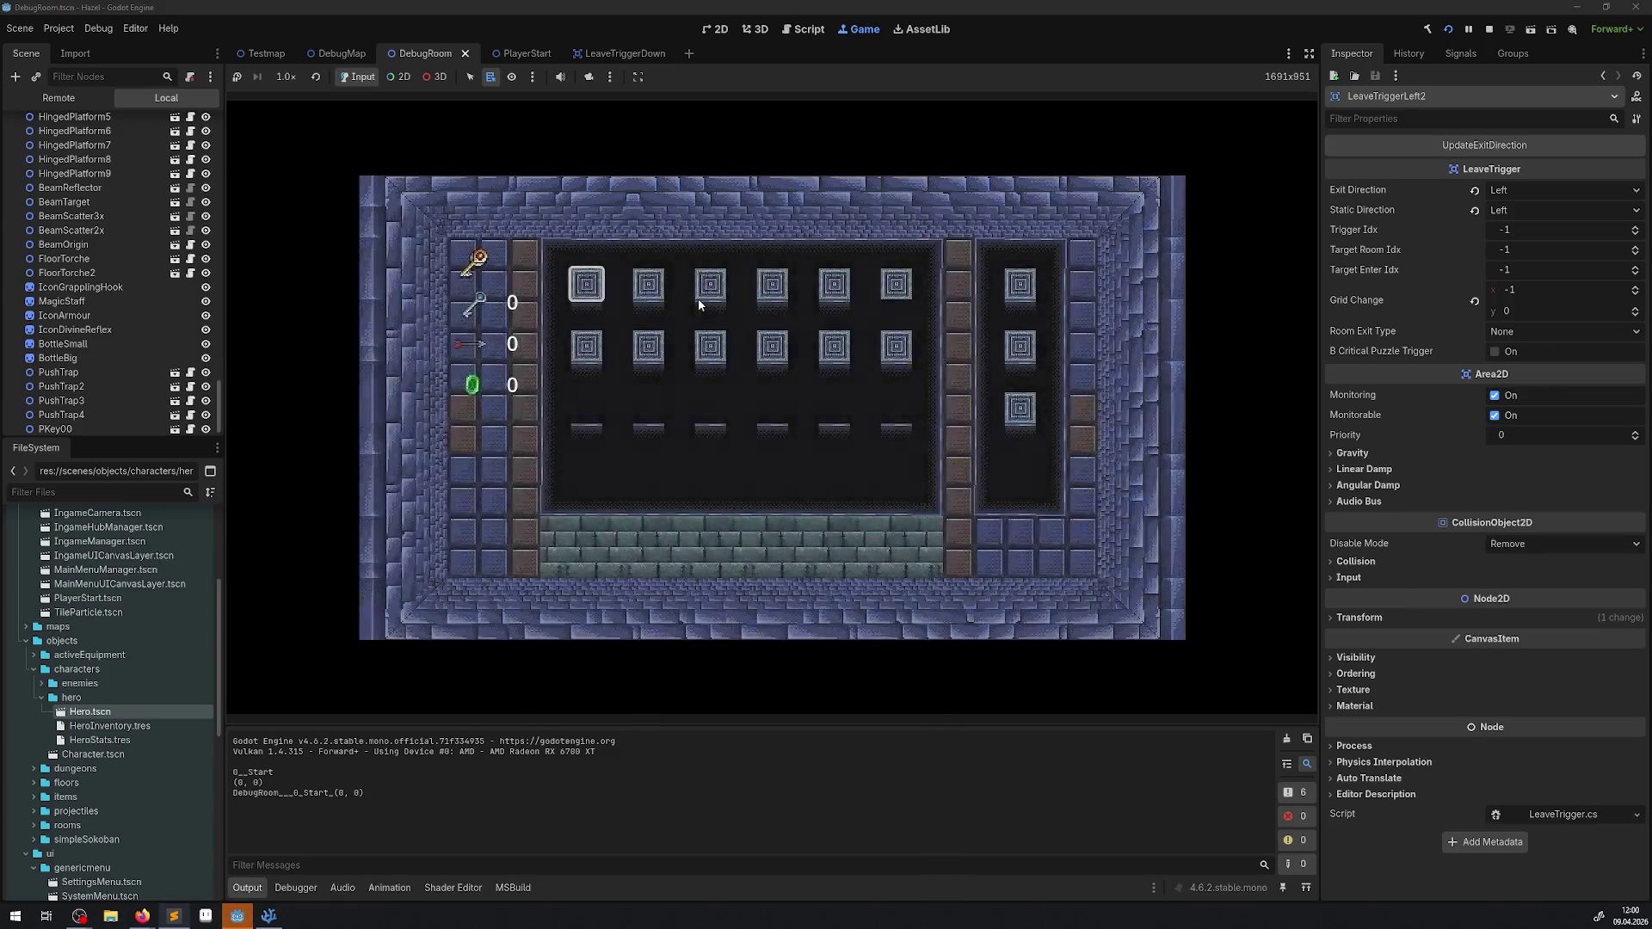
Step: Move the inventory selection with the arrow keys, open the map with Escape, then stop the game
key("Right")
key("Right")
key("Right")
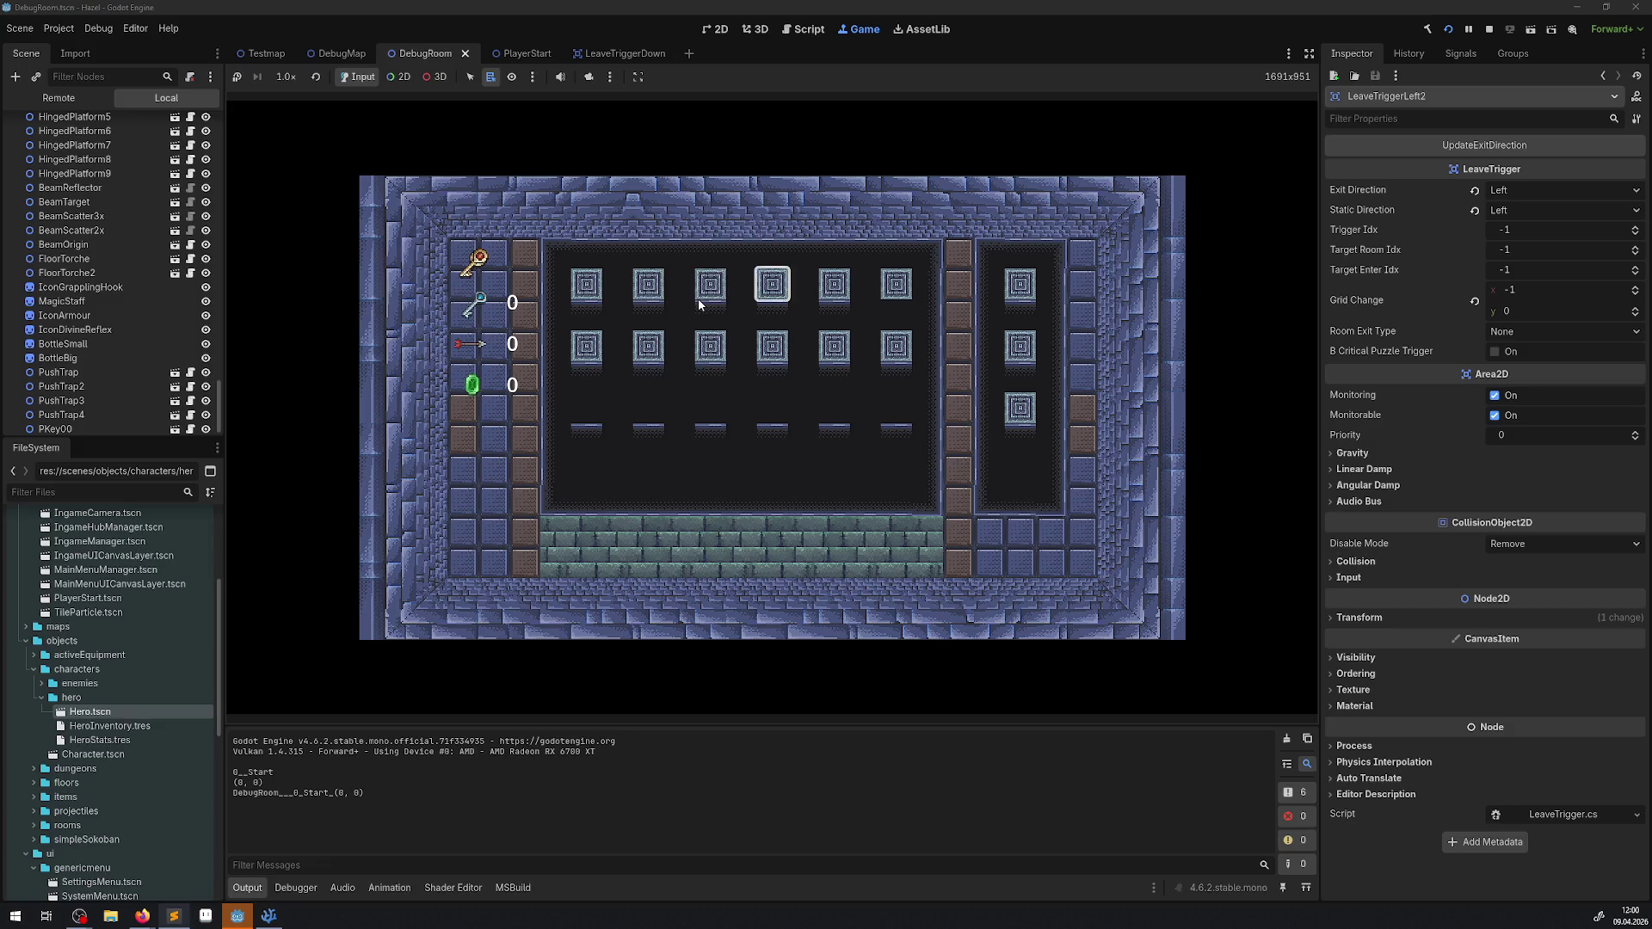
key("Left")
key("Left")
key("Left")
key("Left")
key("Down")
key("Escape")
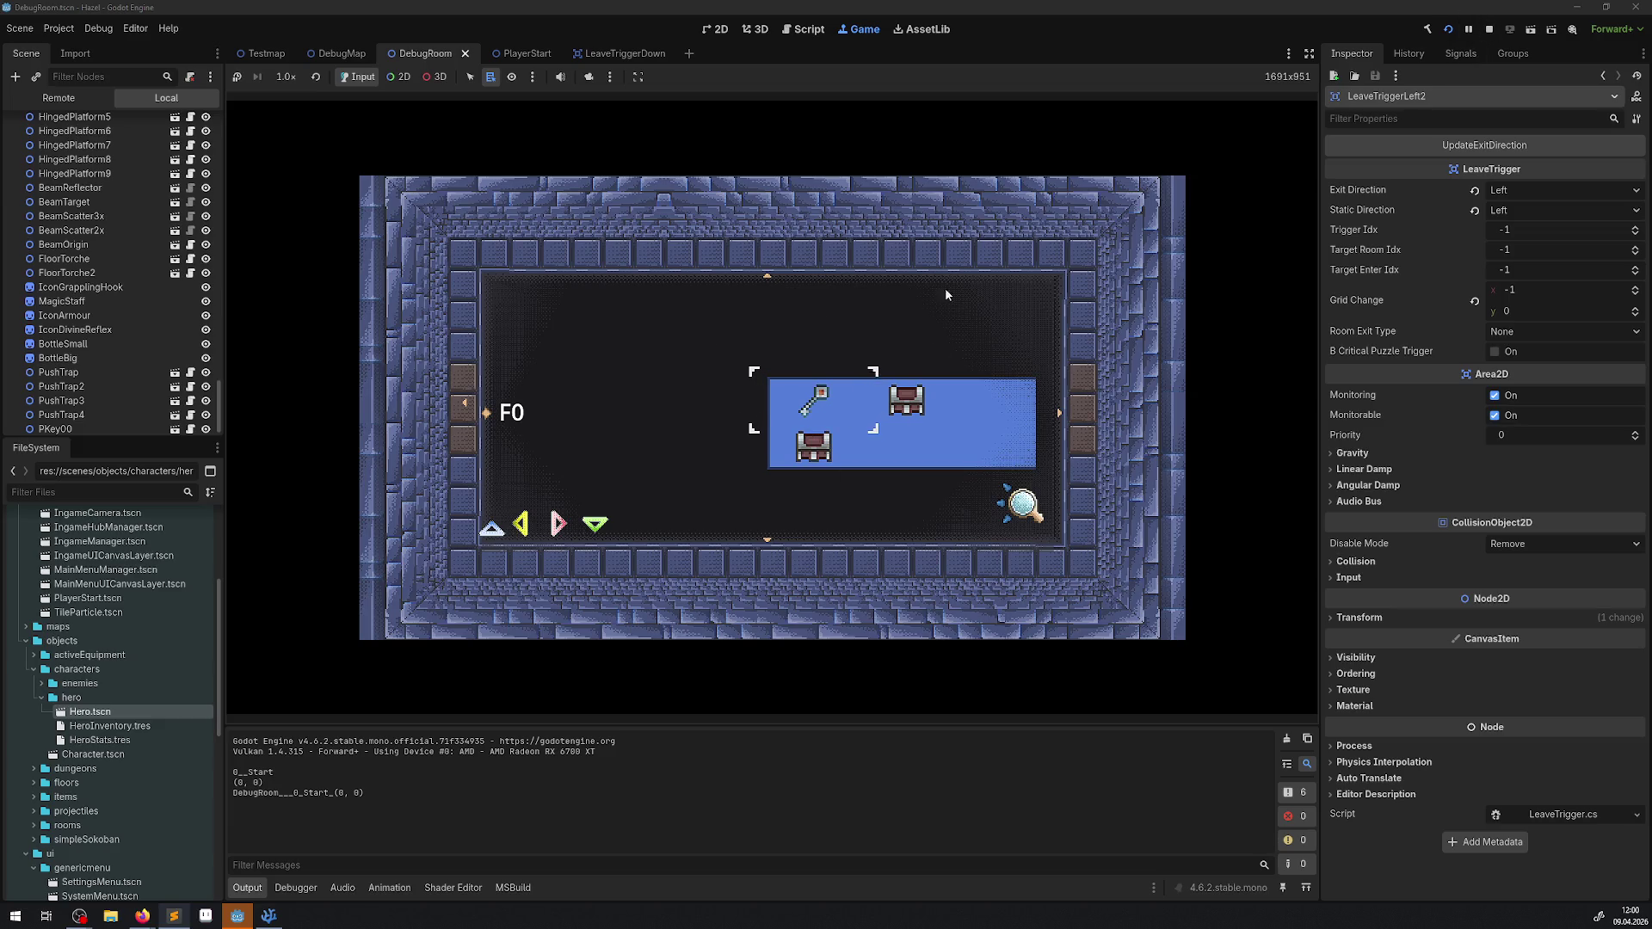
left_click(1489, 29)
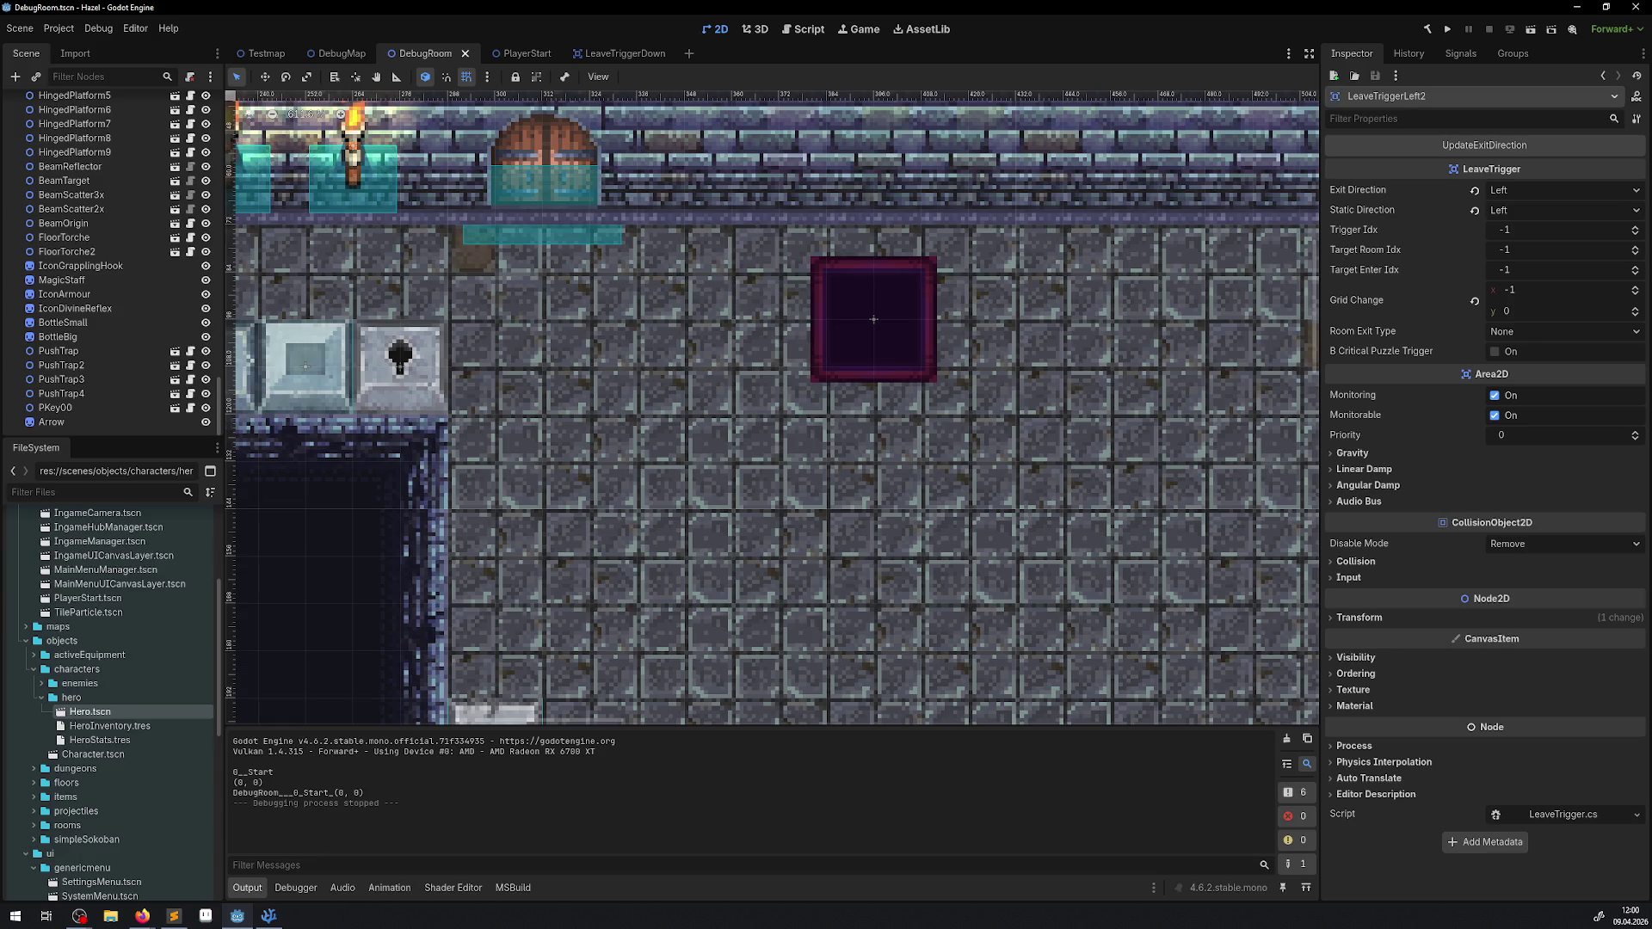
left_click(109, 31)
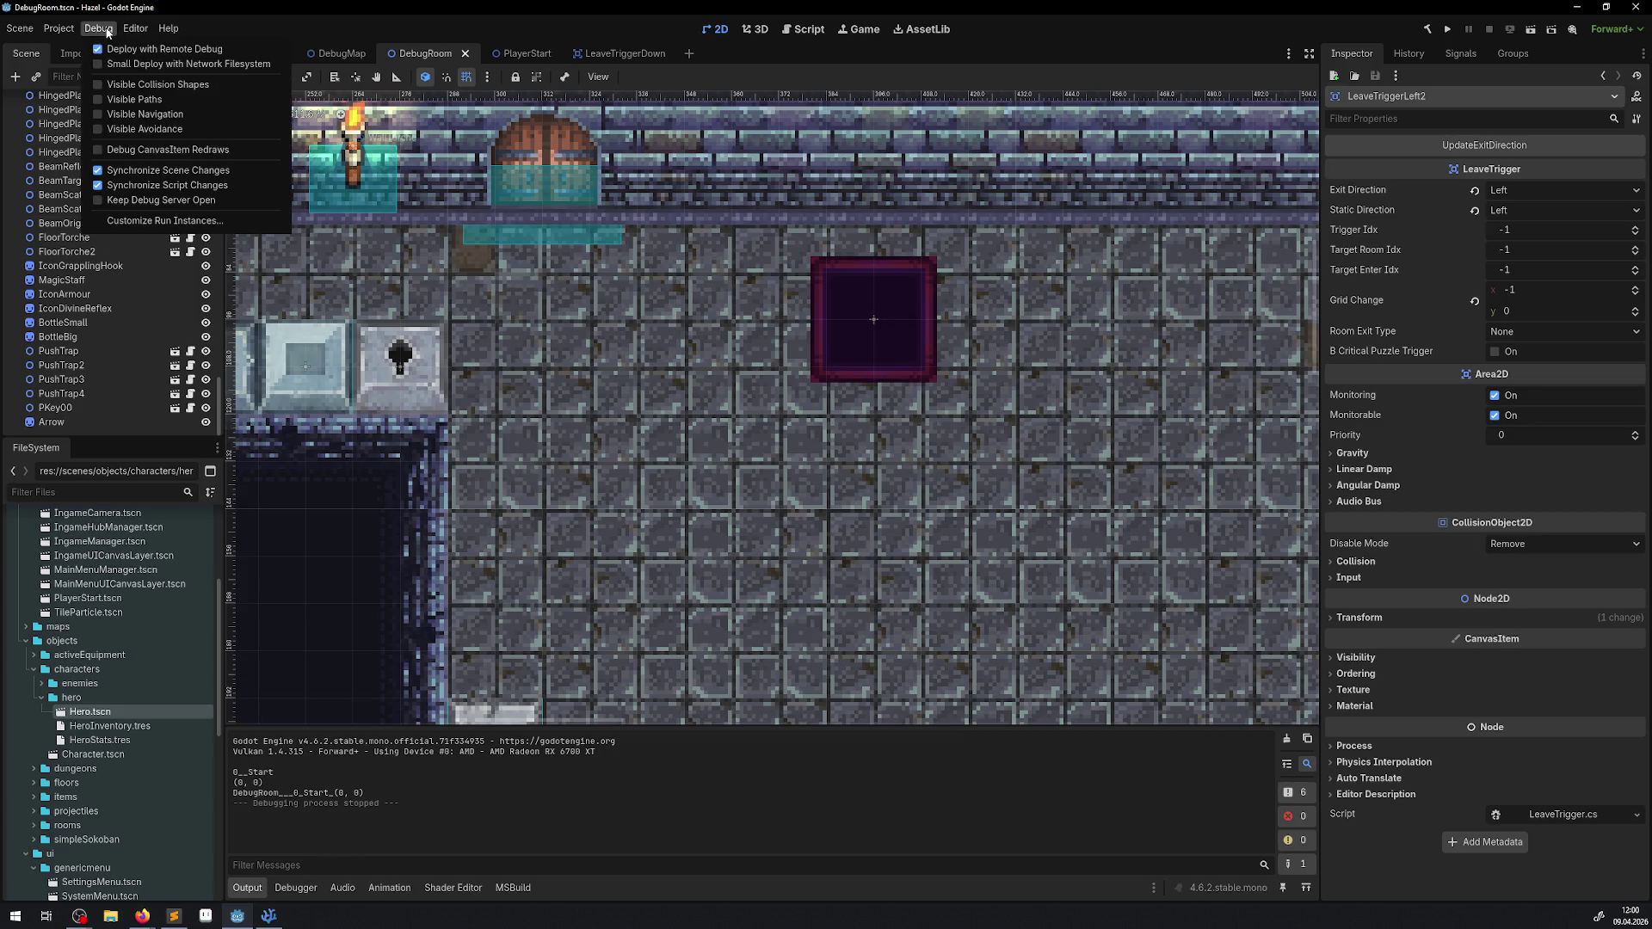
mouse_move(62, 30)
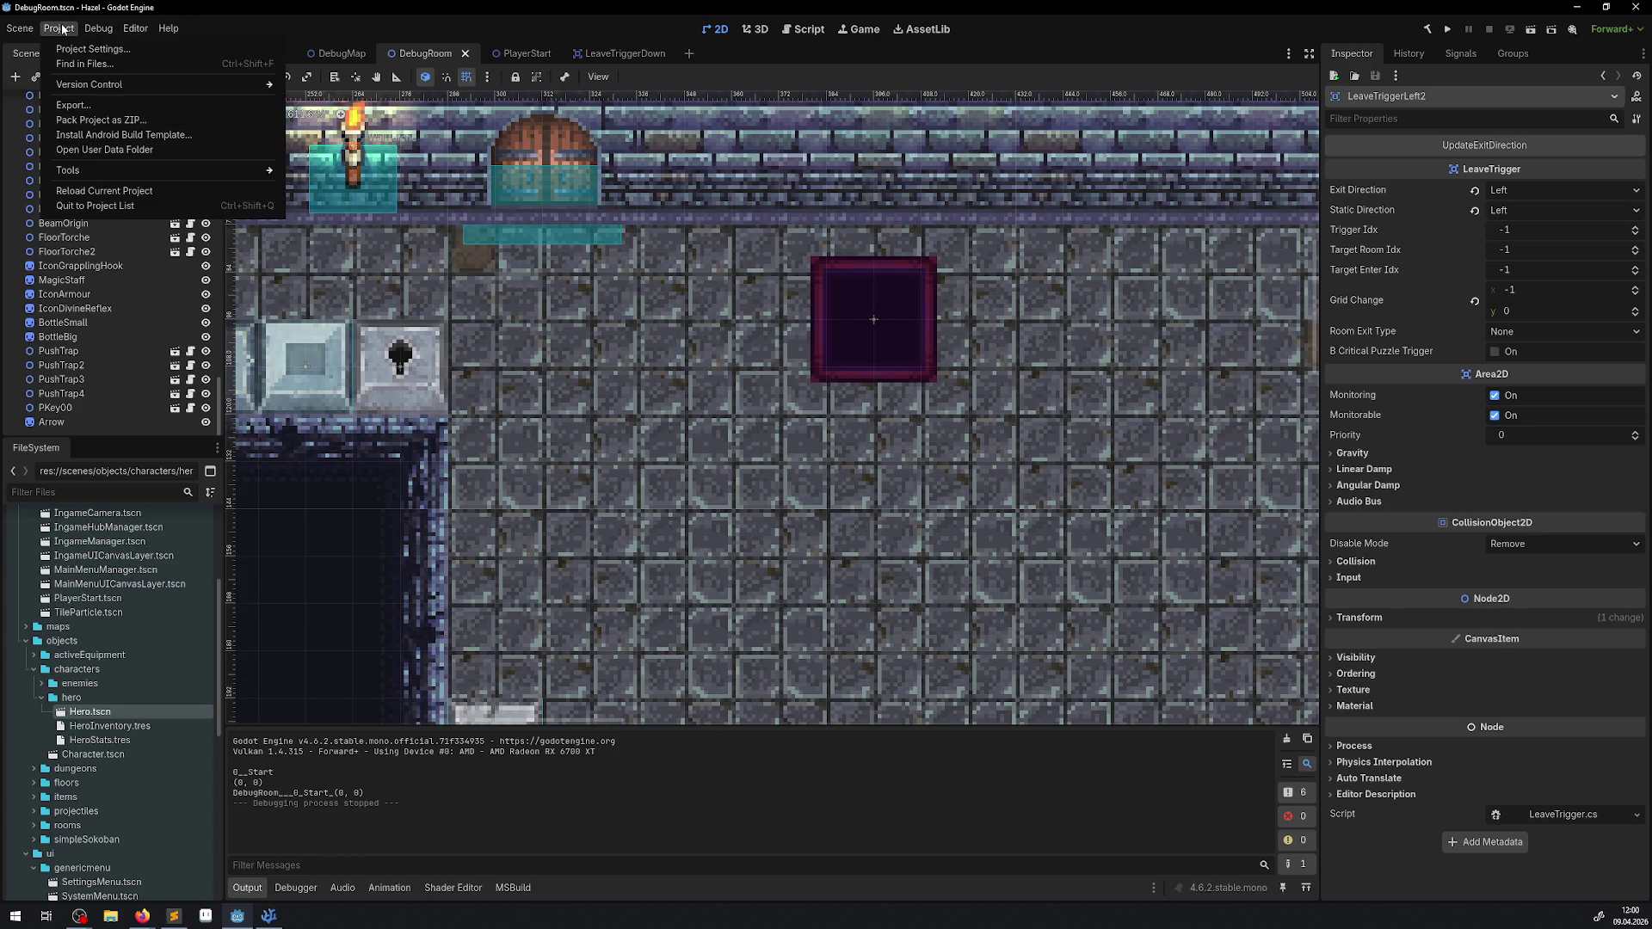
mouse_move(138, 34)
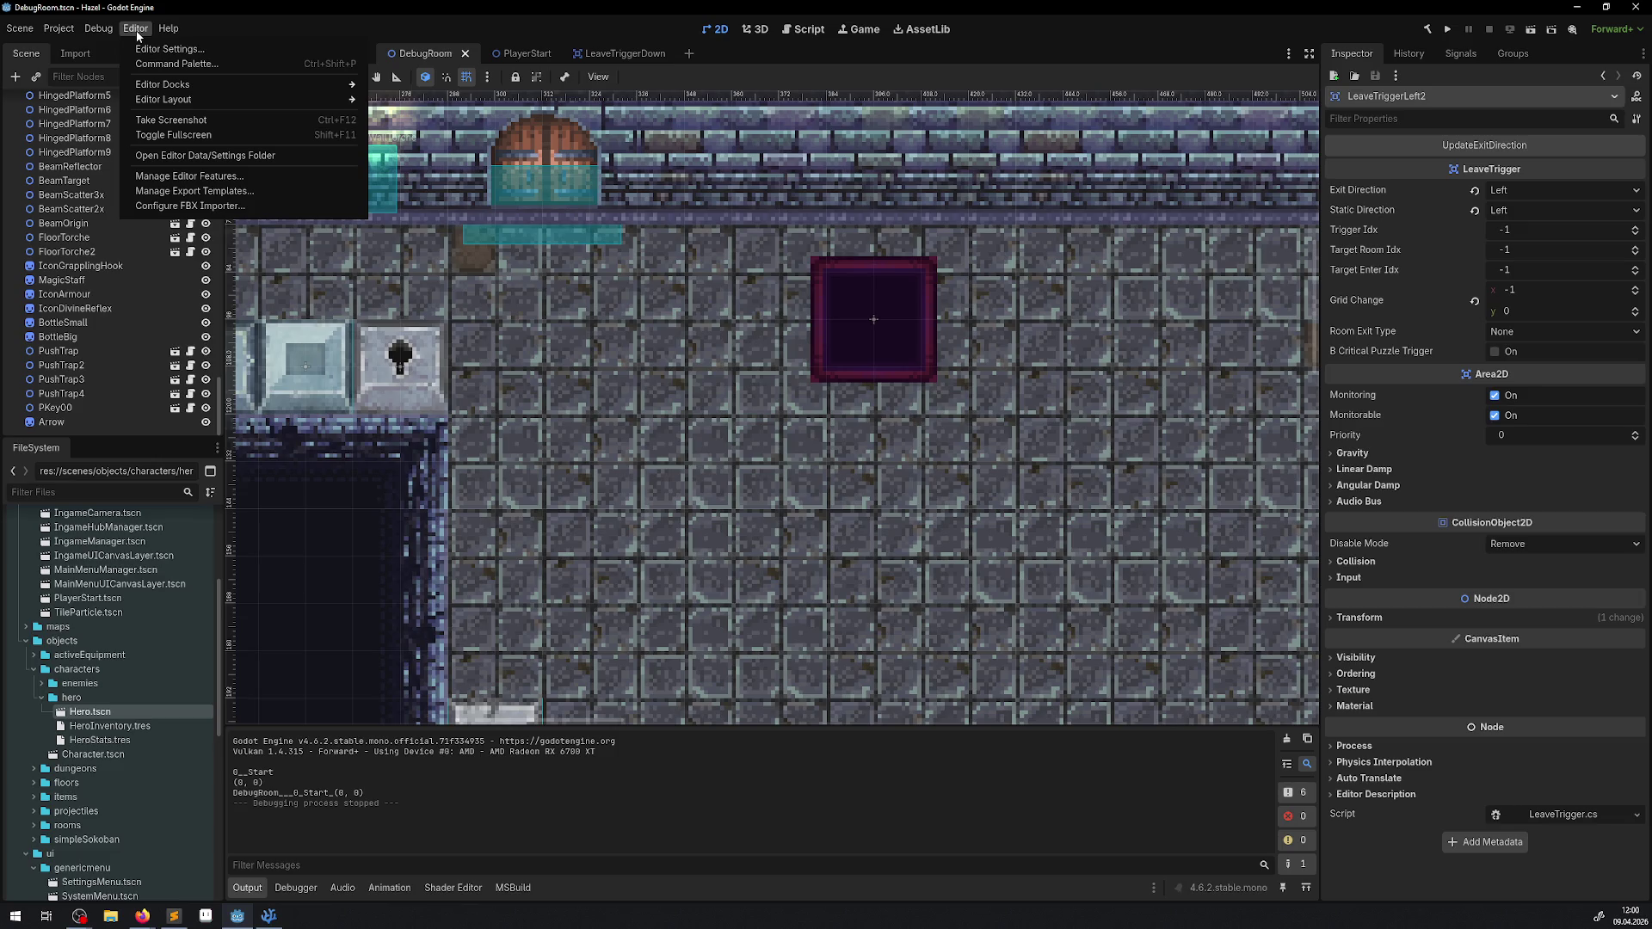
mouse_move(167, 86)
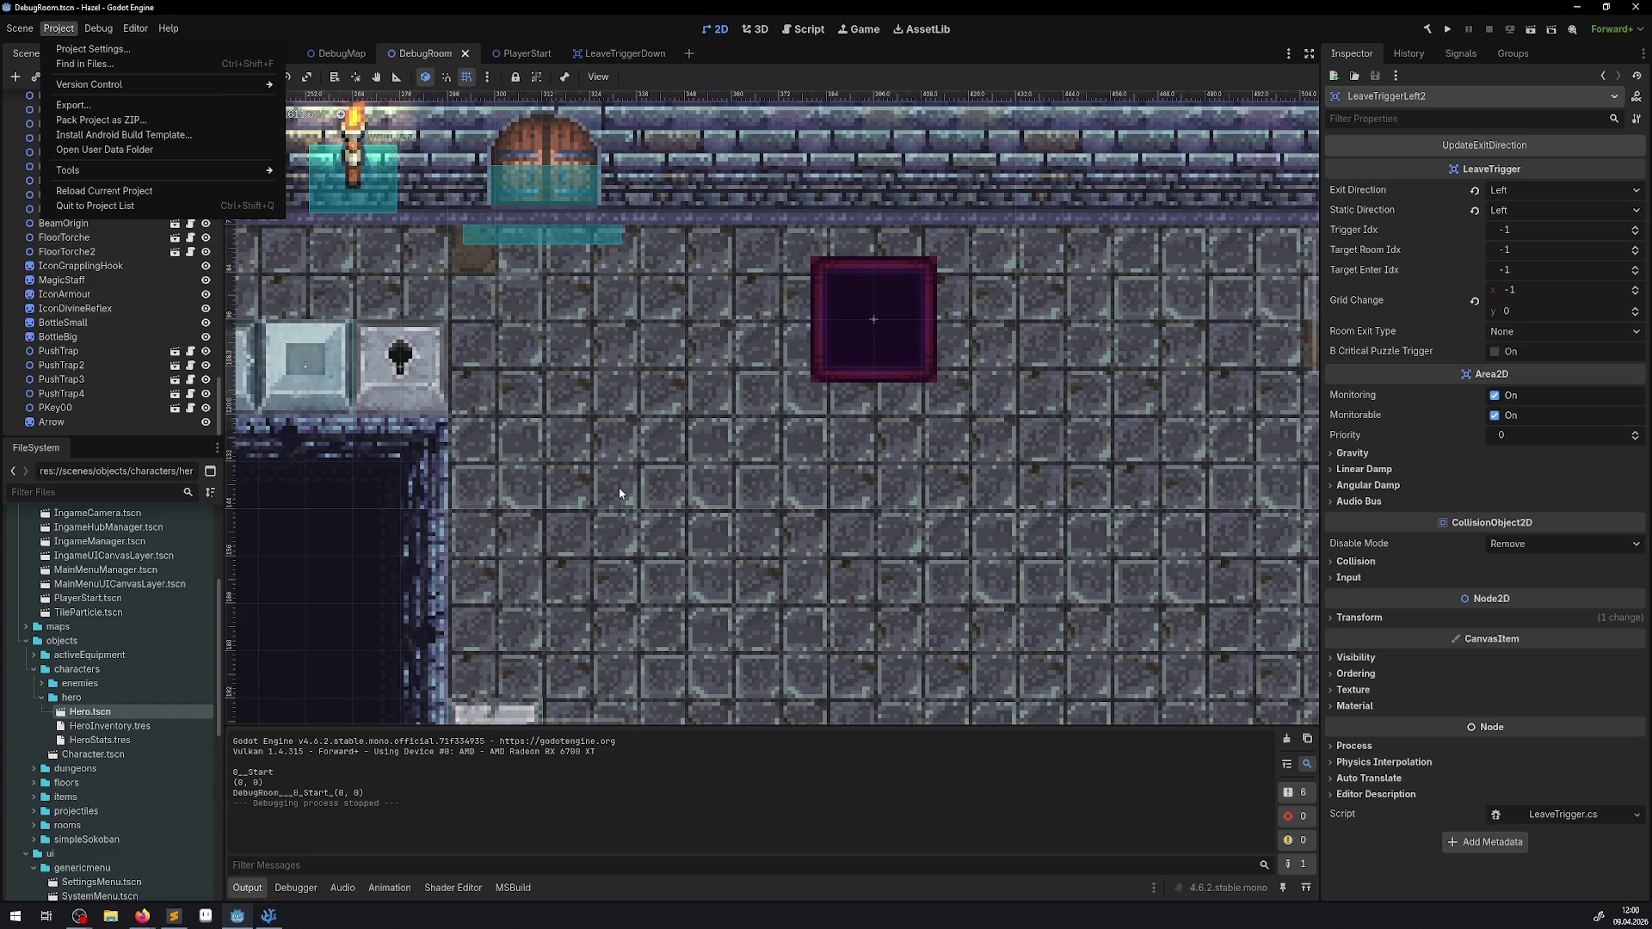
left_click(765, 544)
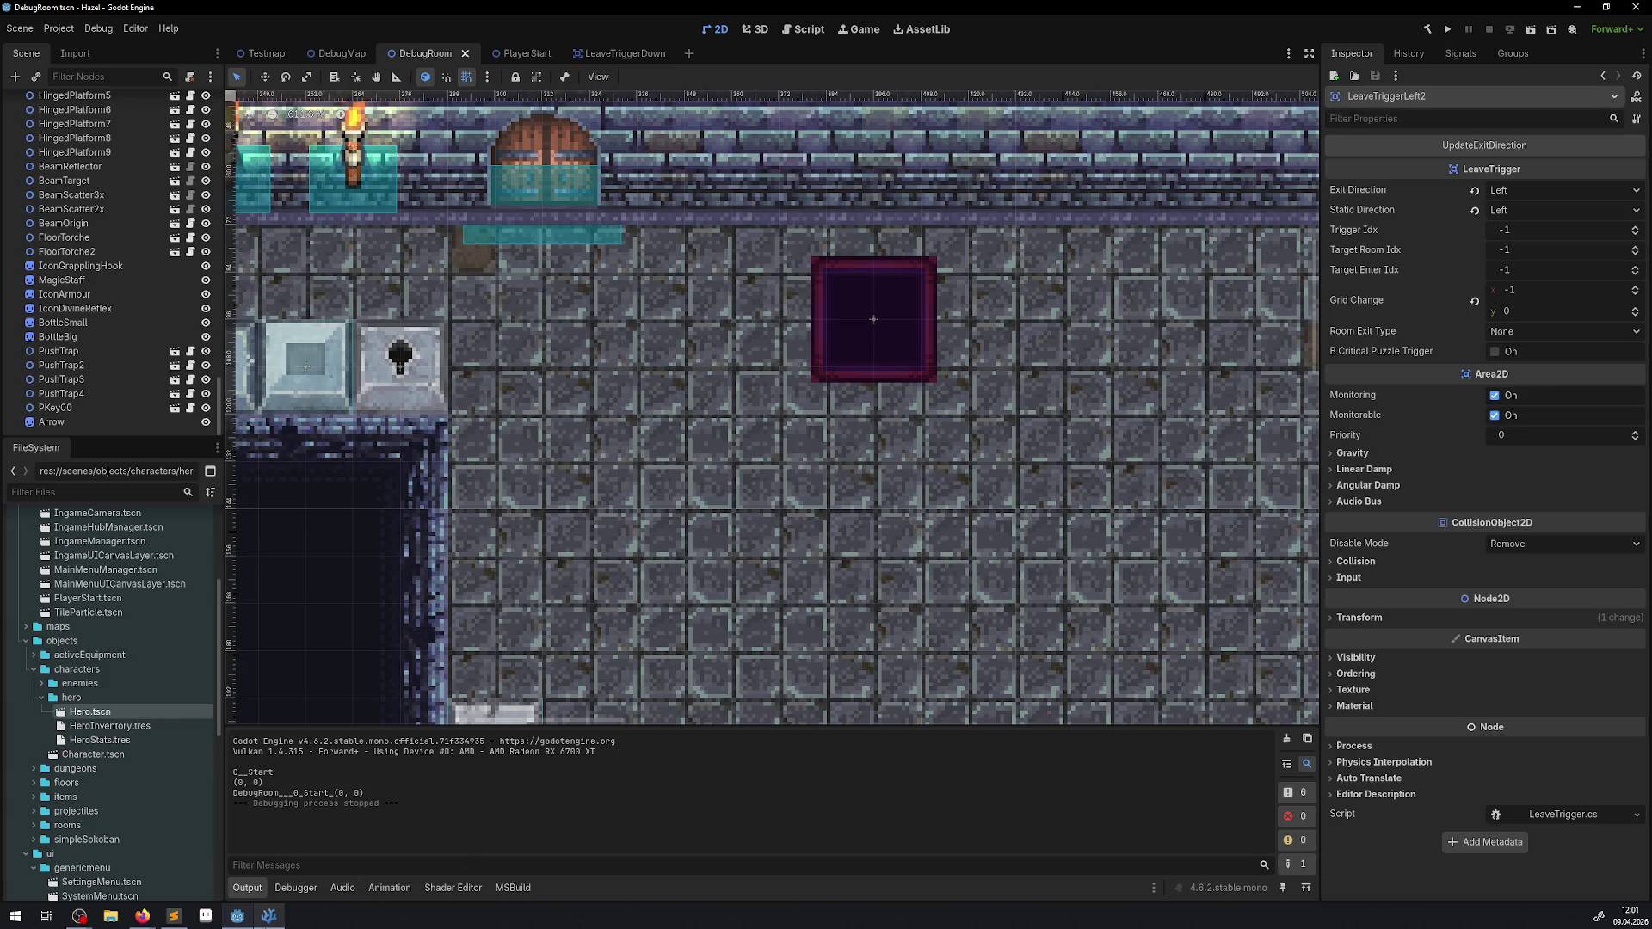
mouse_move(268, 916)
left_click(135, 28)
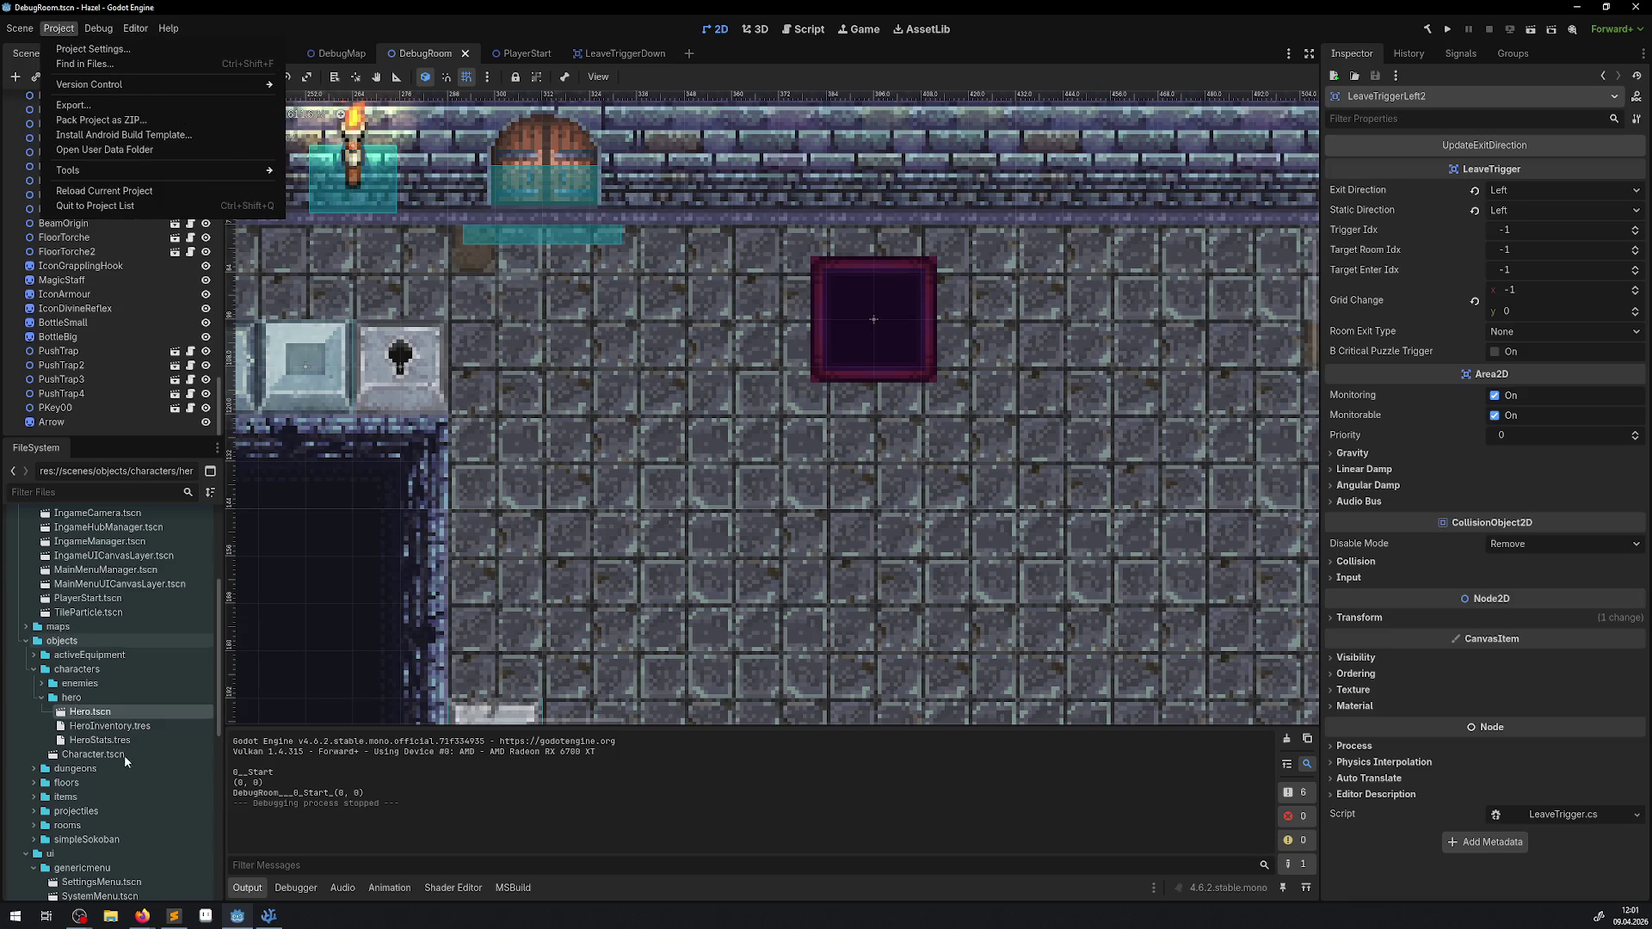
scroll(112, 714, "down", 5)
left_click(56, 859)
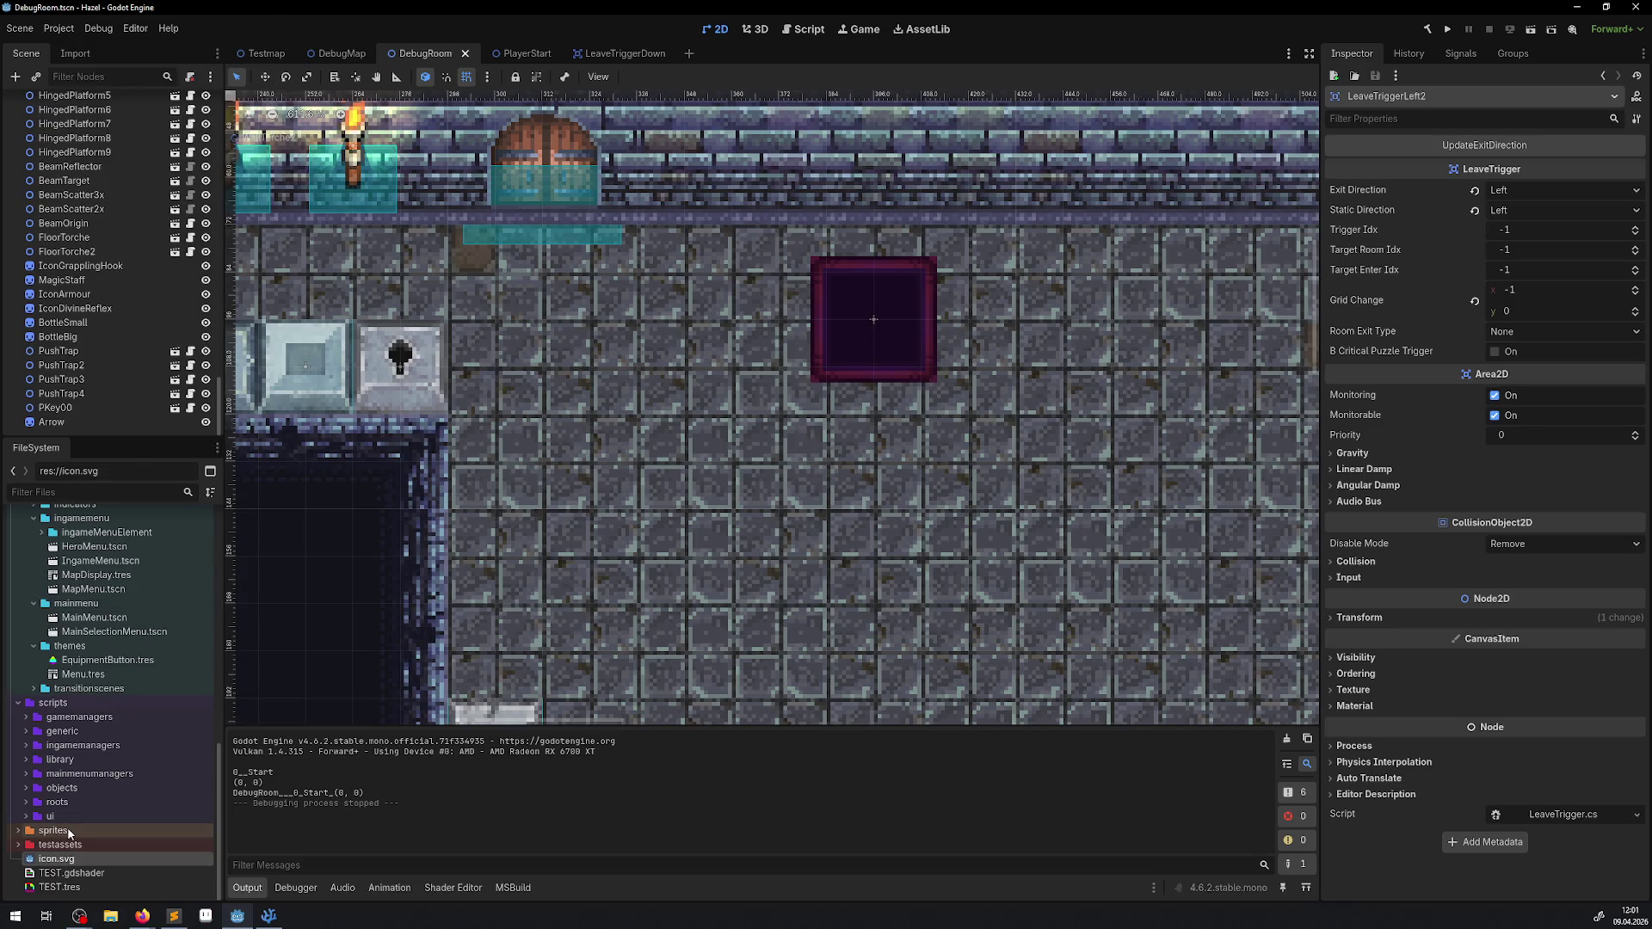
Step: Select TileMapLayer and open its RoomTest00 tile set in the TileSet panel
scroll(110, 179, "up", 15)
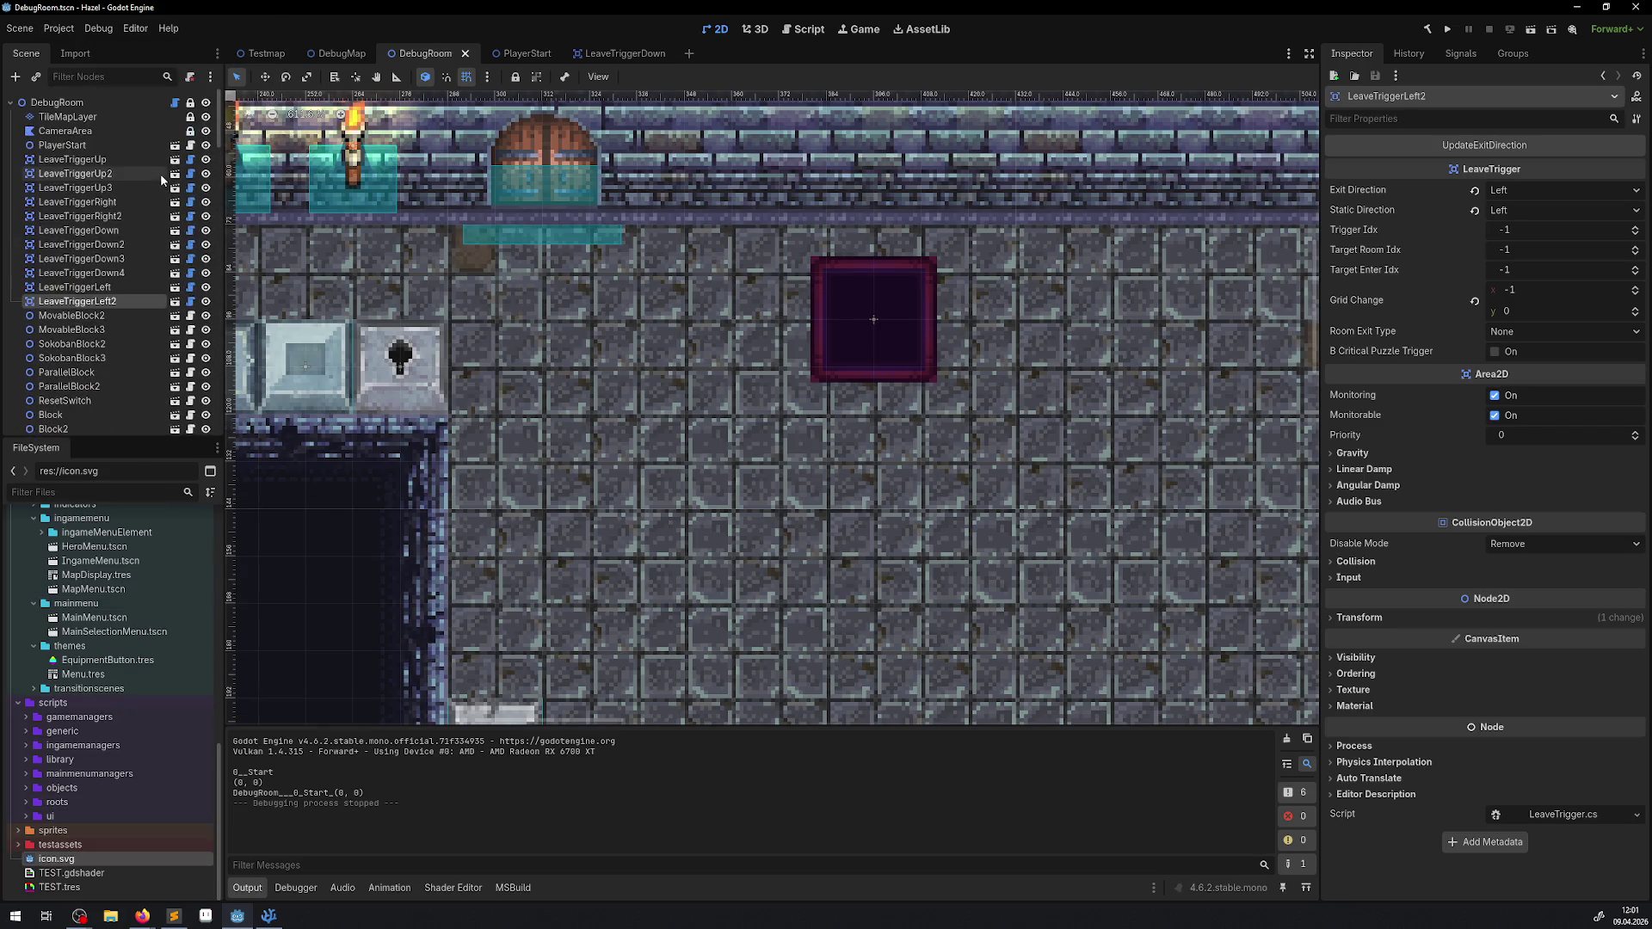
left_click(67, 117)
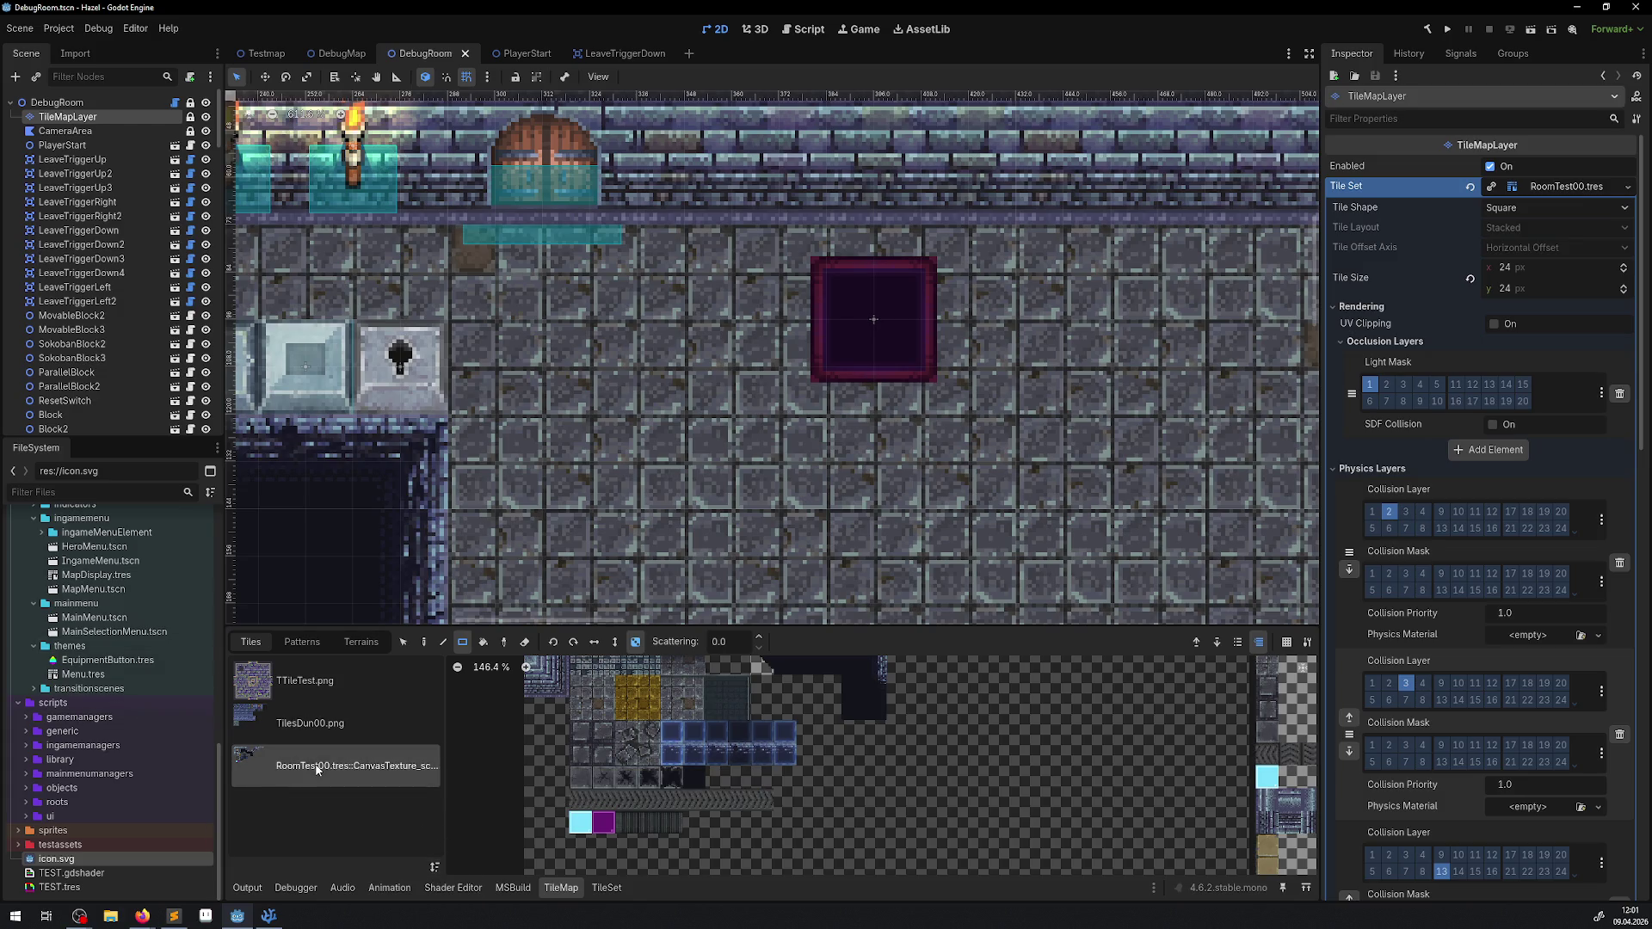
double_click(426, 766)
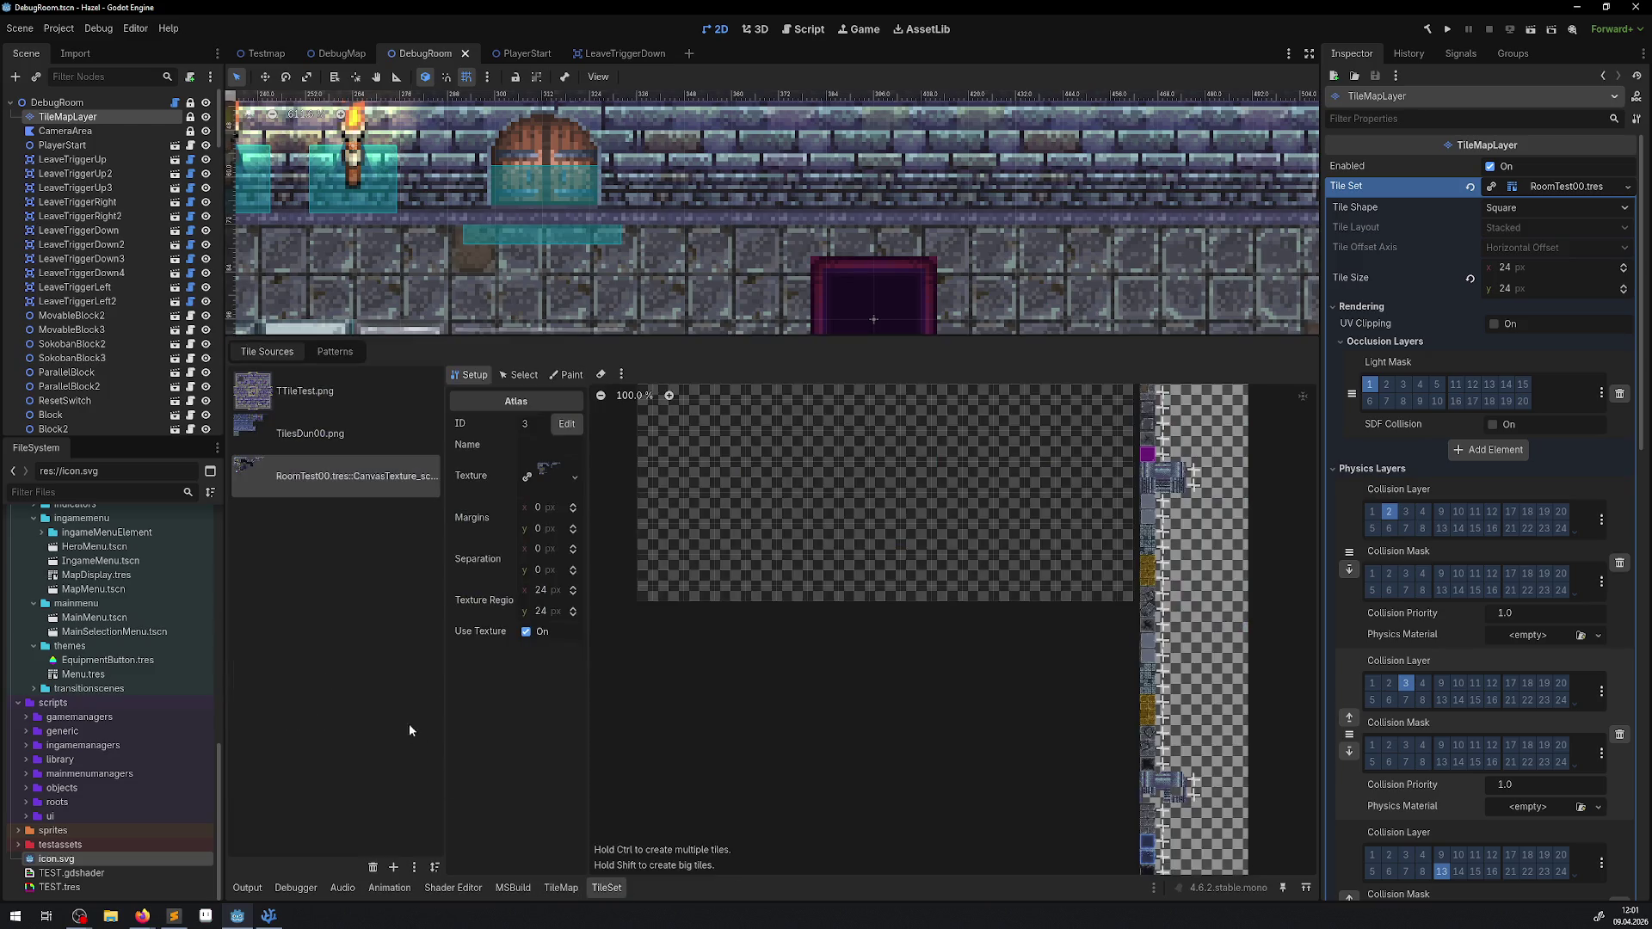
Step: Inspect the TilesDun00.png and RoomTest00 atlases in the Atlas Merging Tool, then cancel without merging
left_click(414, 868)
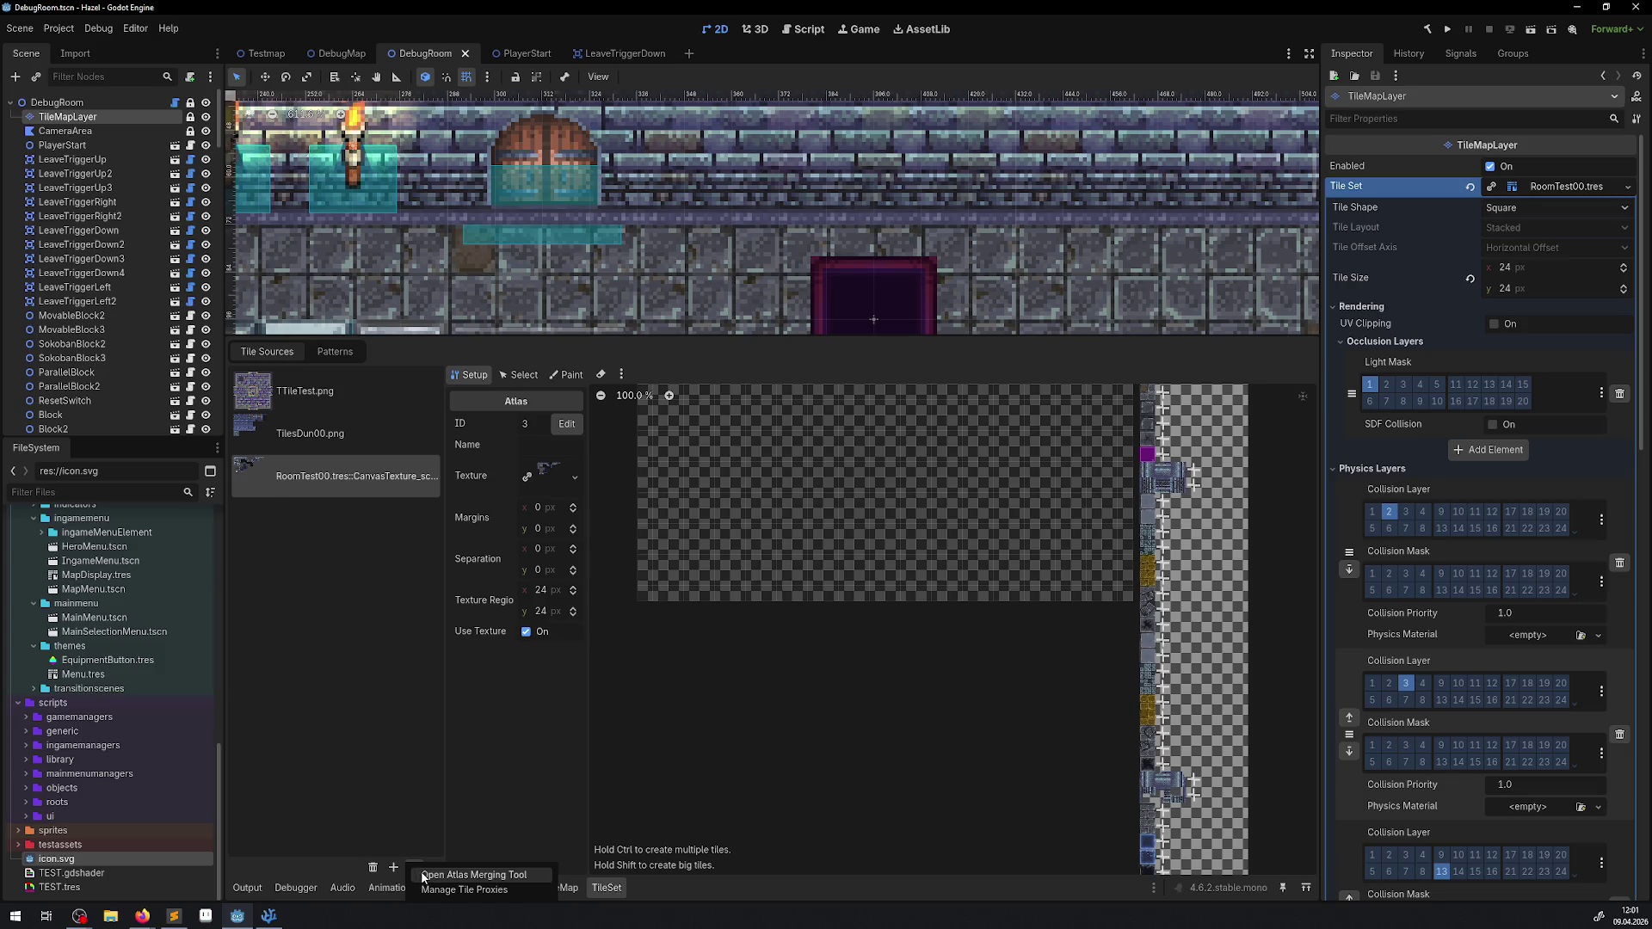
left_click(495, 880)
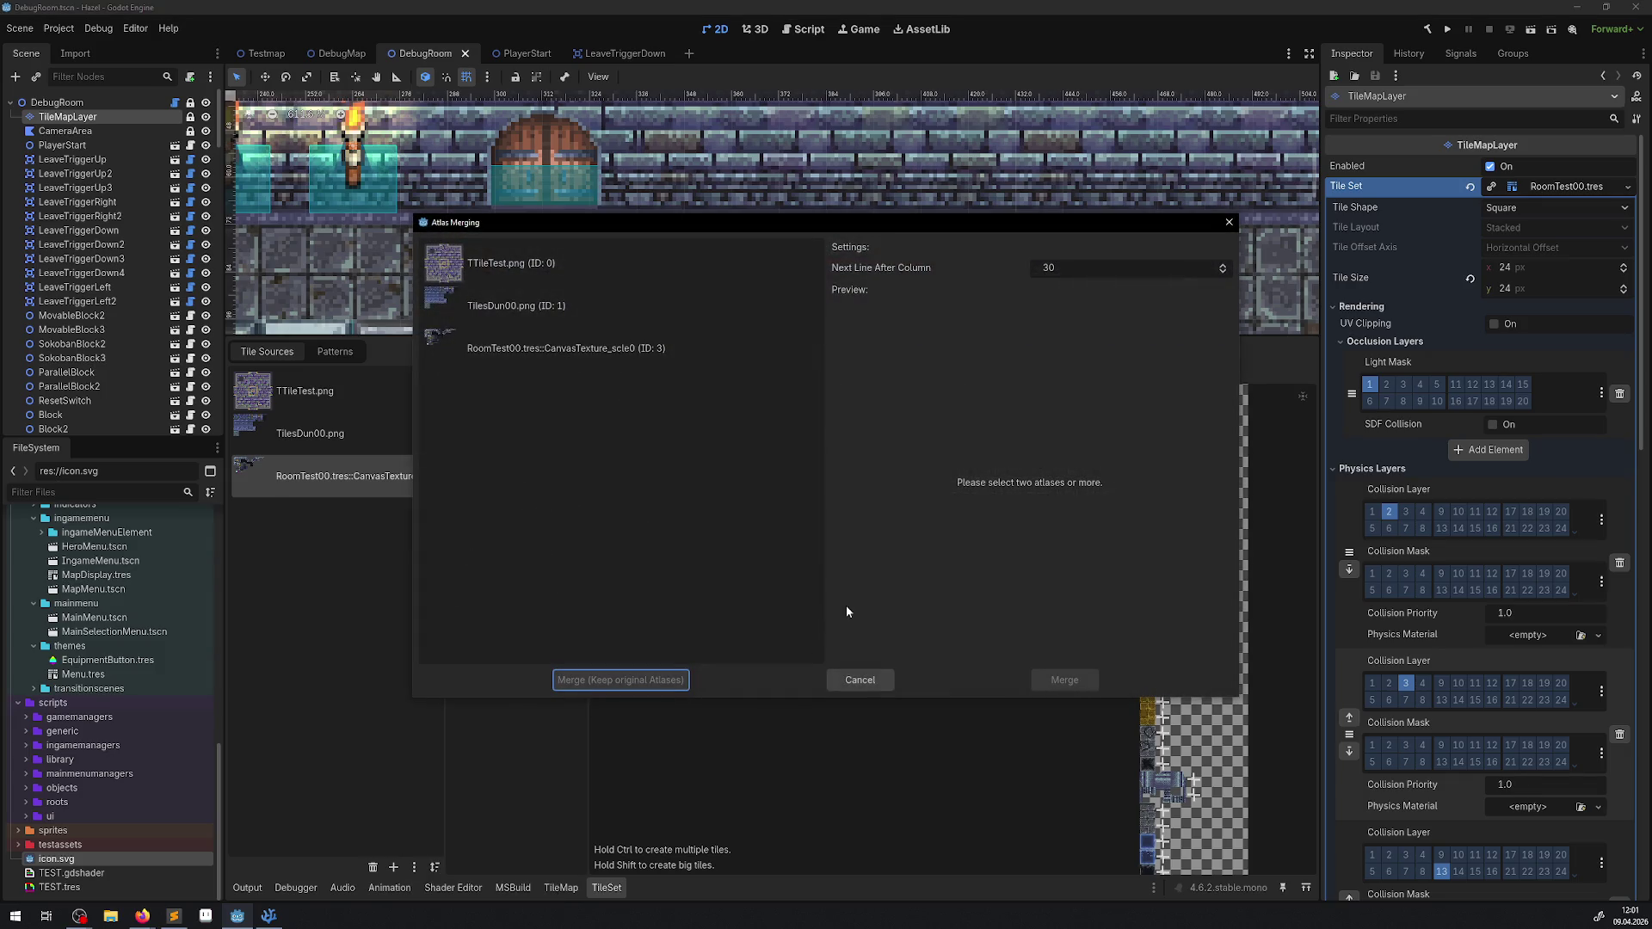
left_click(578, 307)
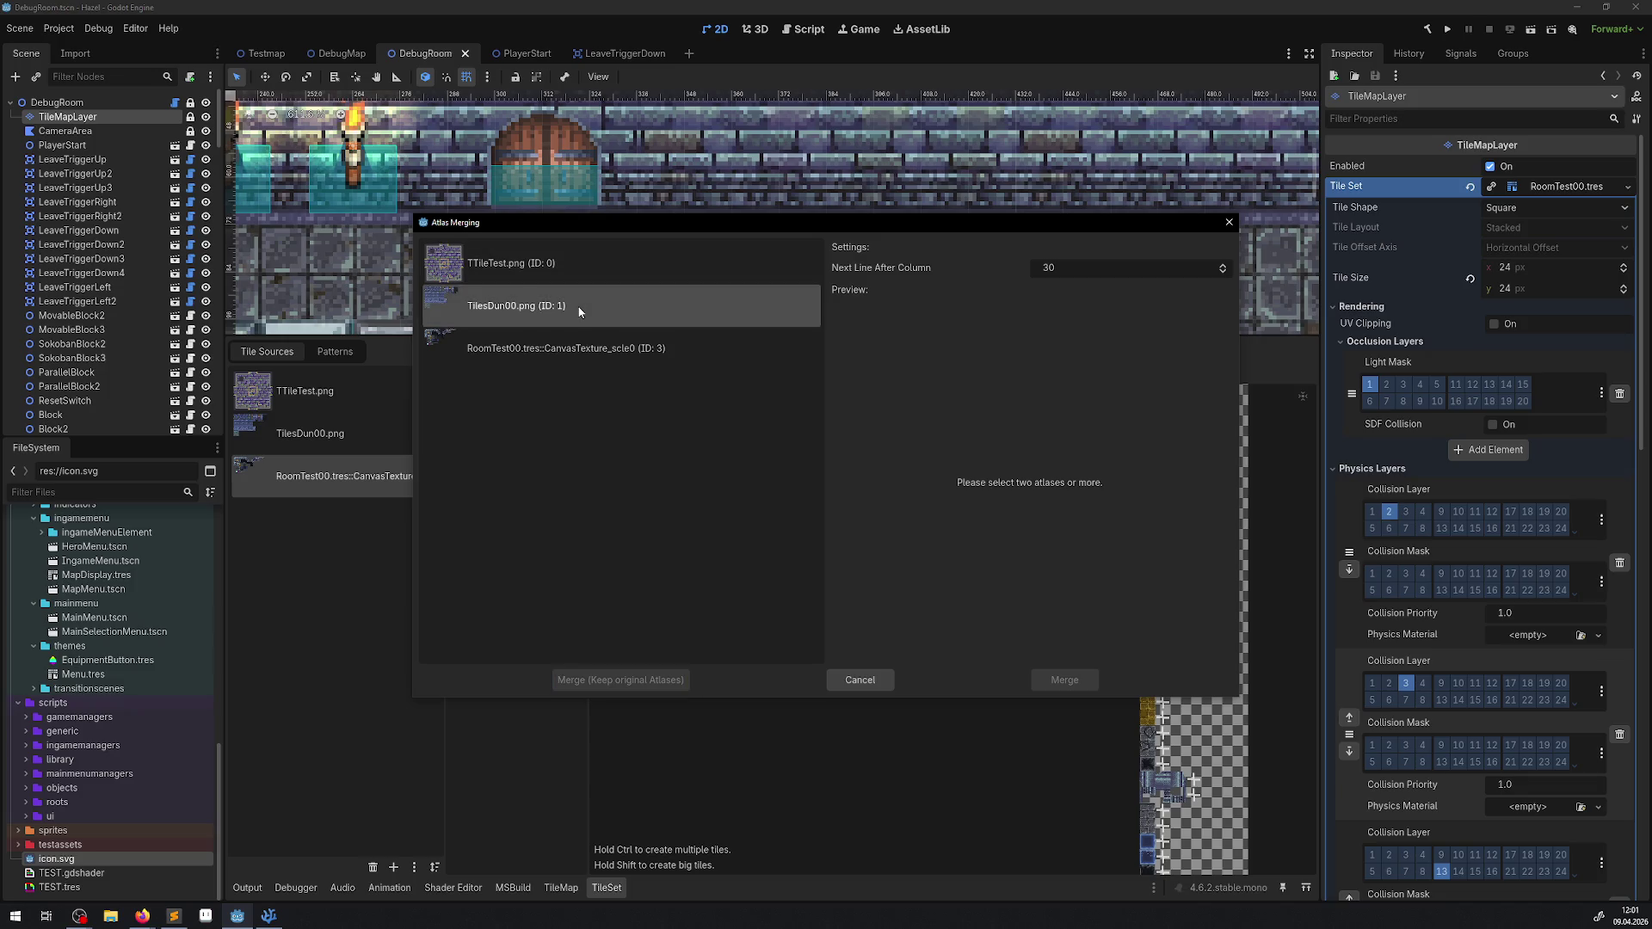
left_click(578, 347)
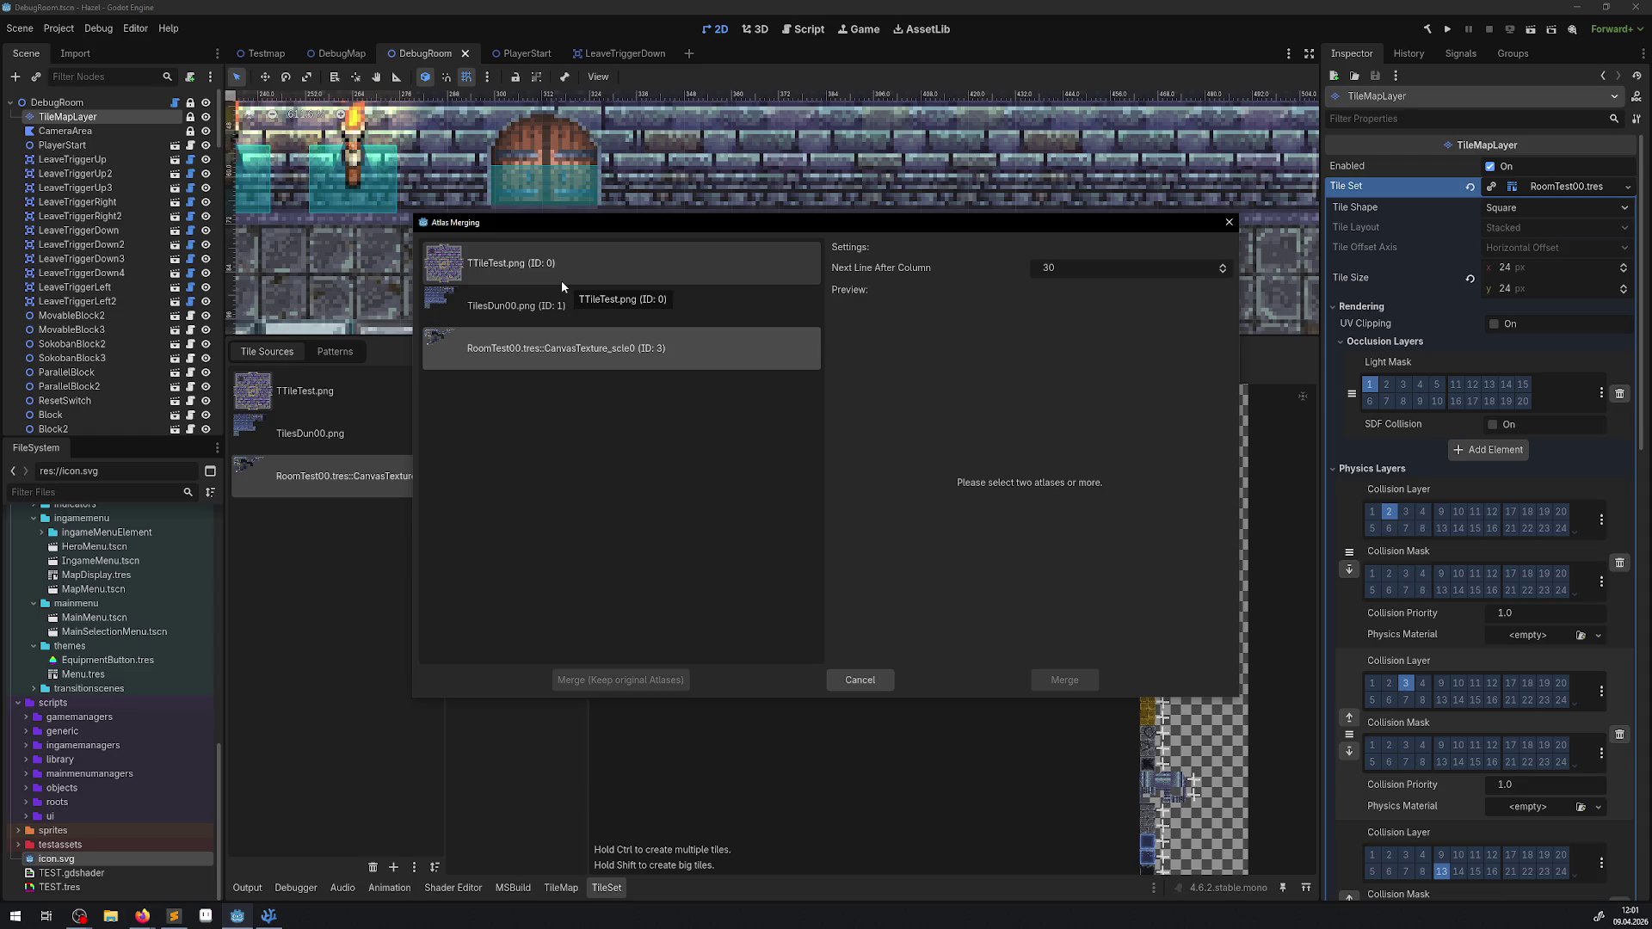
left_click(558, 278)
left_click(571, 305)
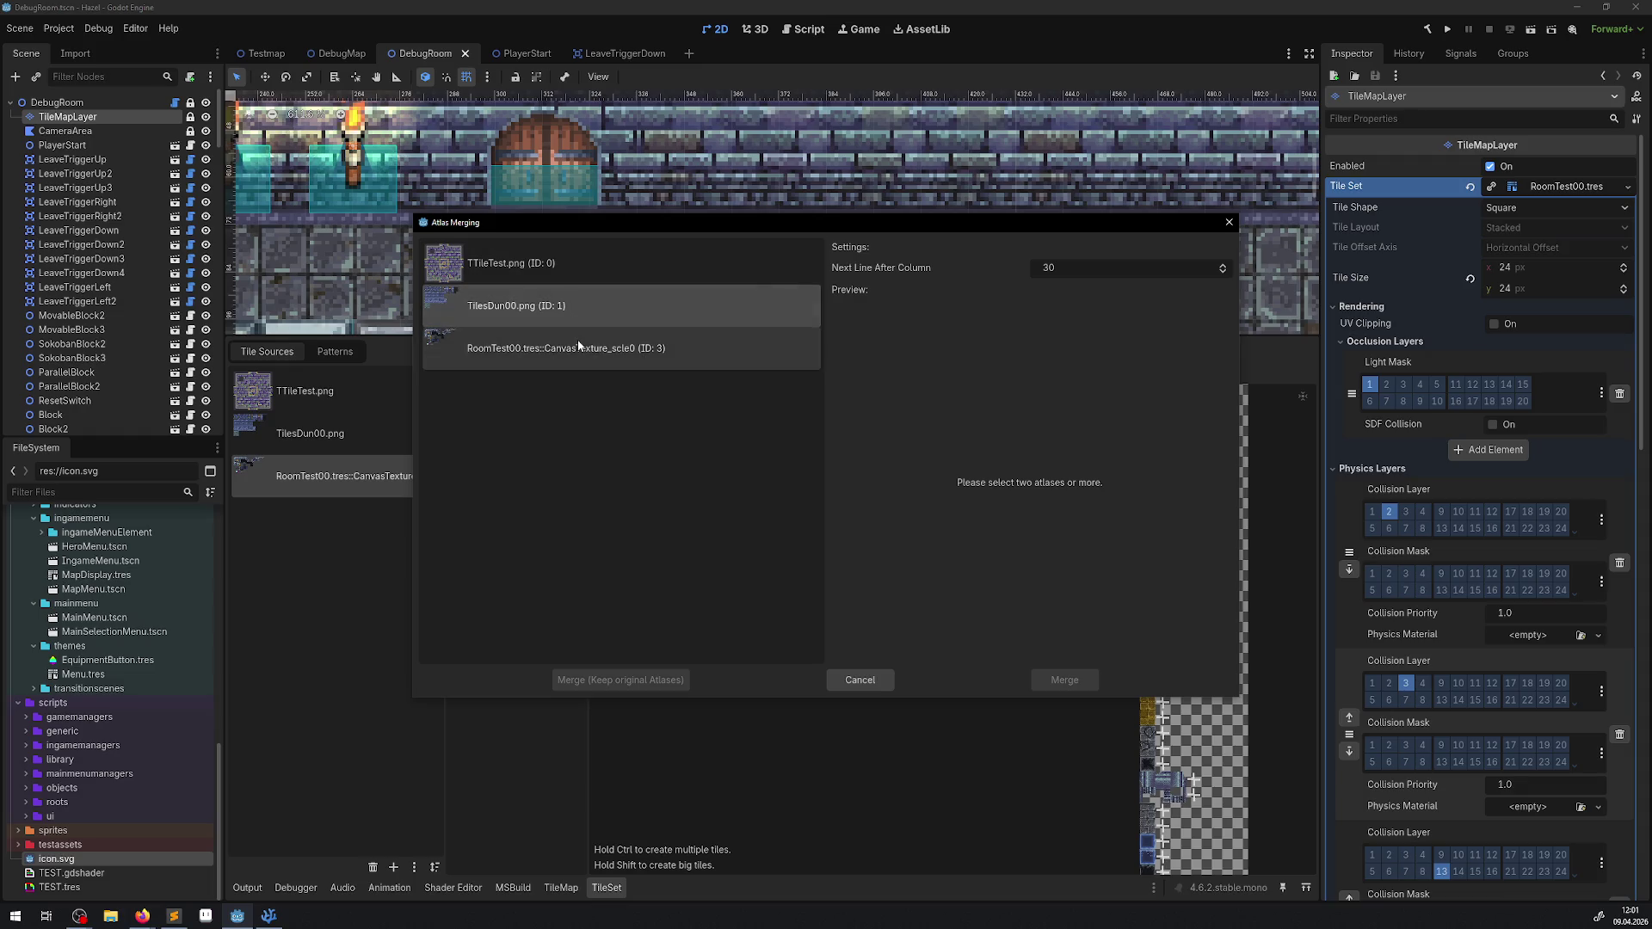
left_click(578, 345)
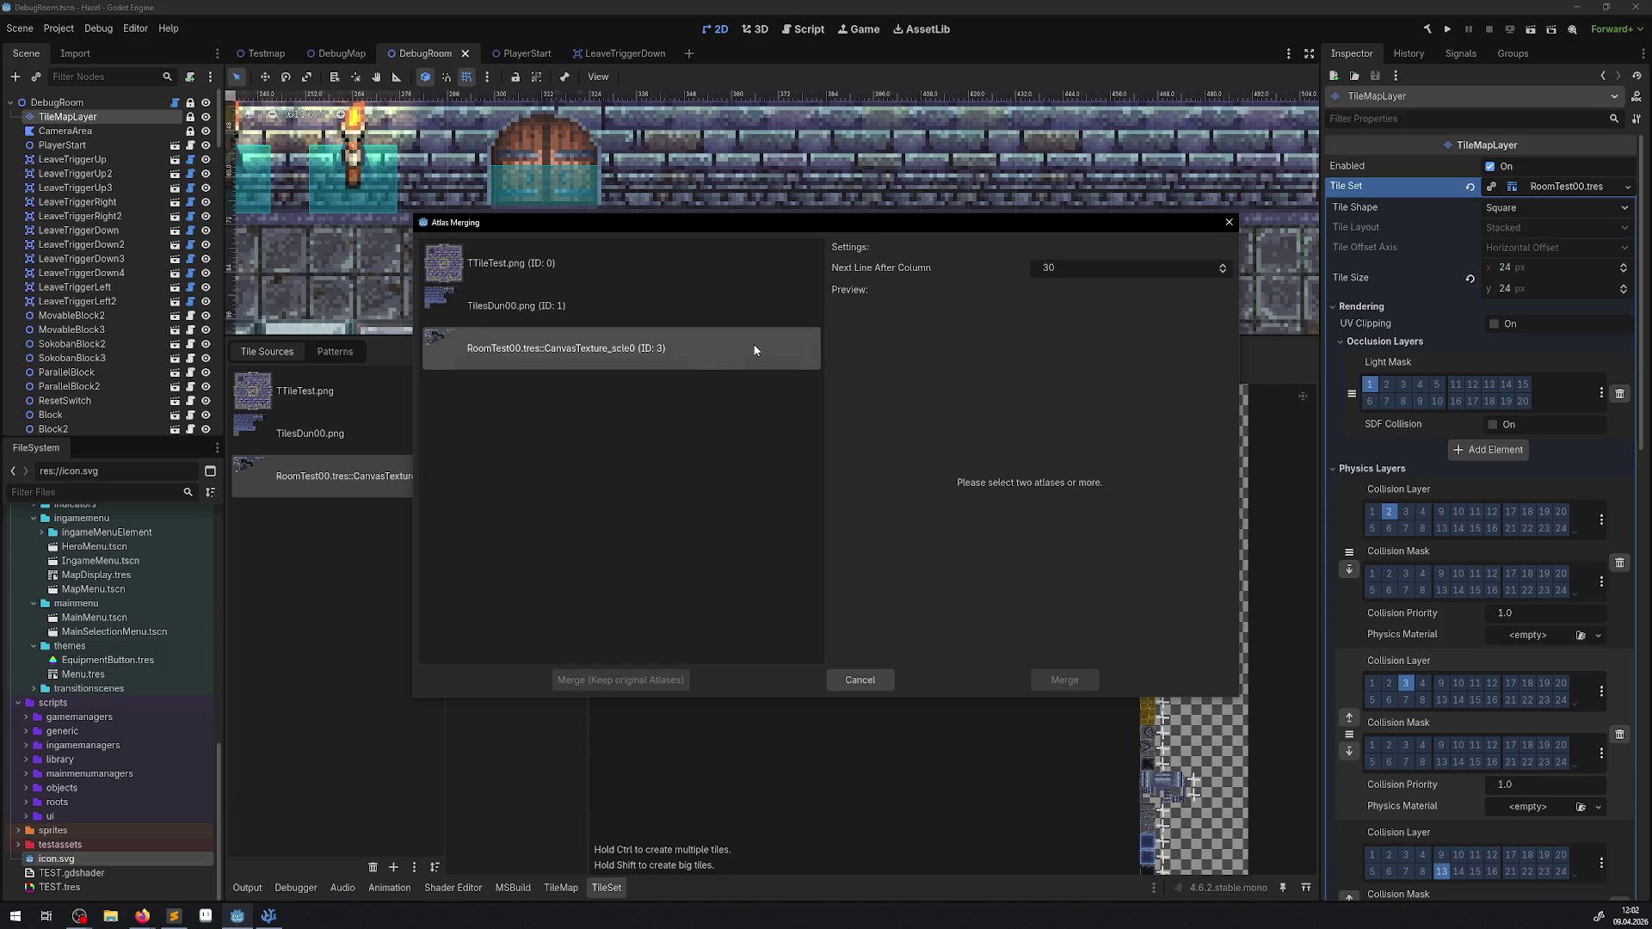
left_click(1231, 224)
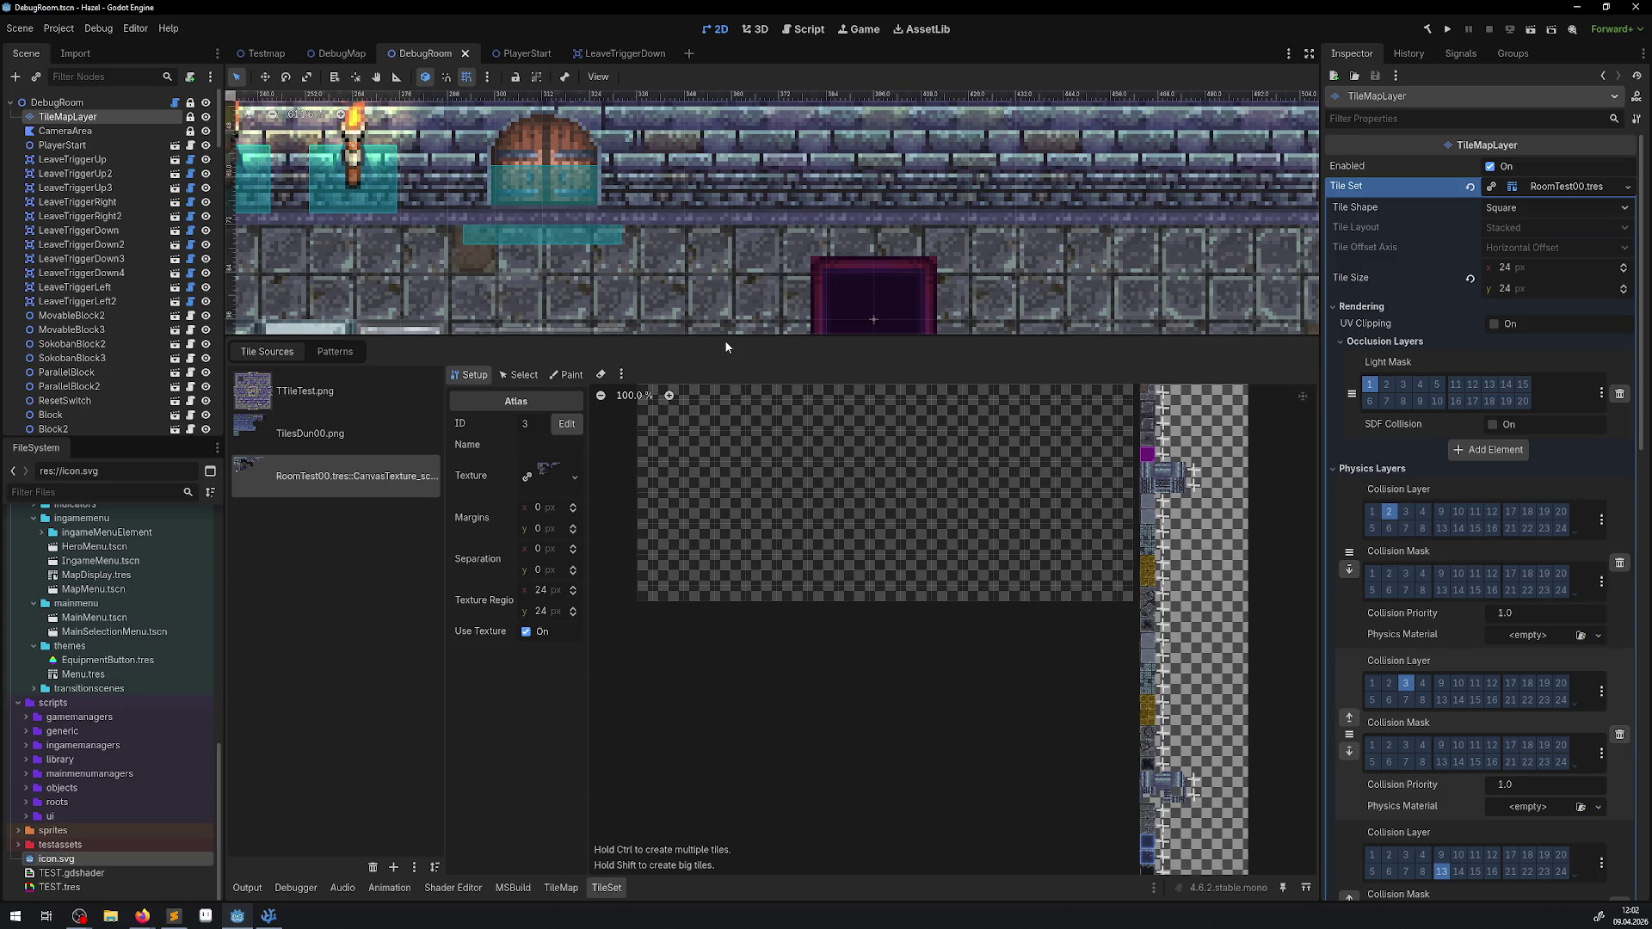
Step: Collapse the tile set editor panel and zoom the level view toward the pit room
left_click_drag(724, 336, 729, 579)
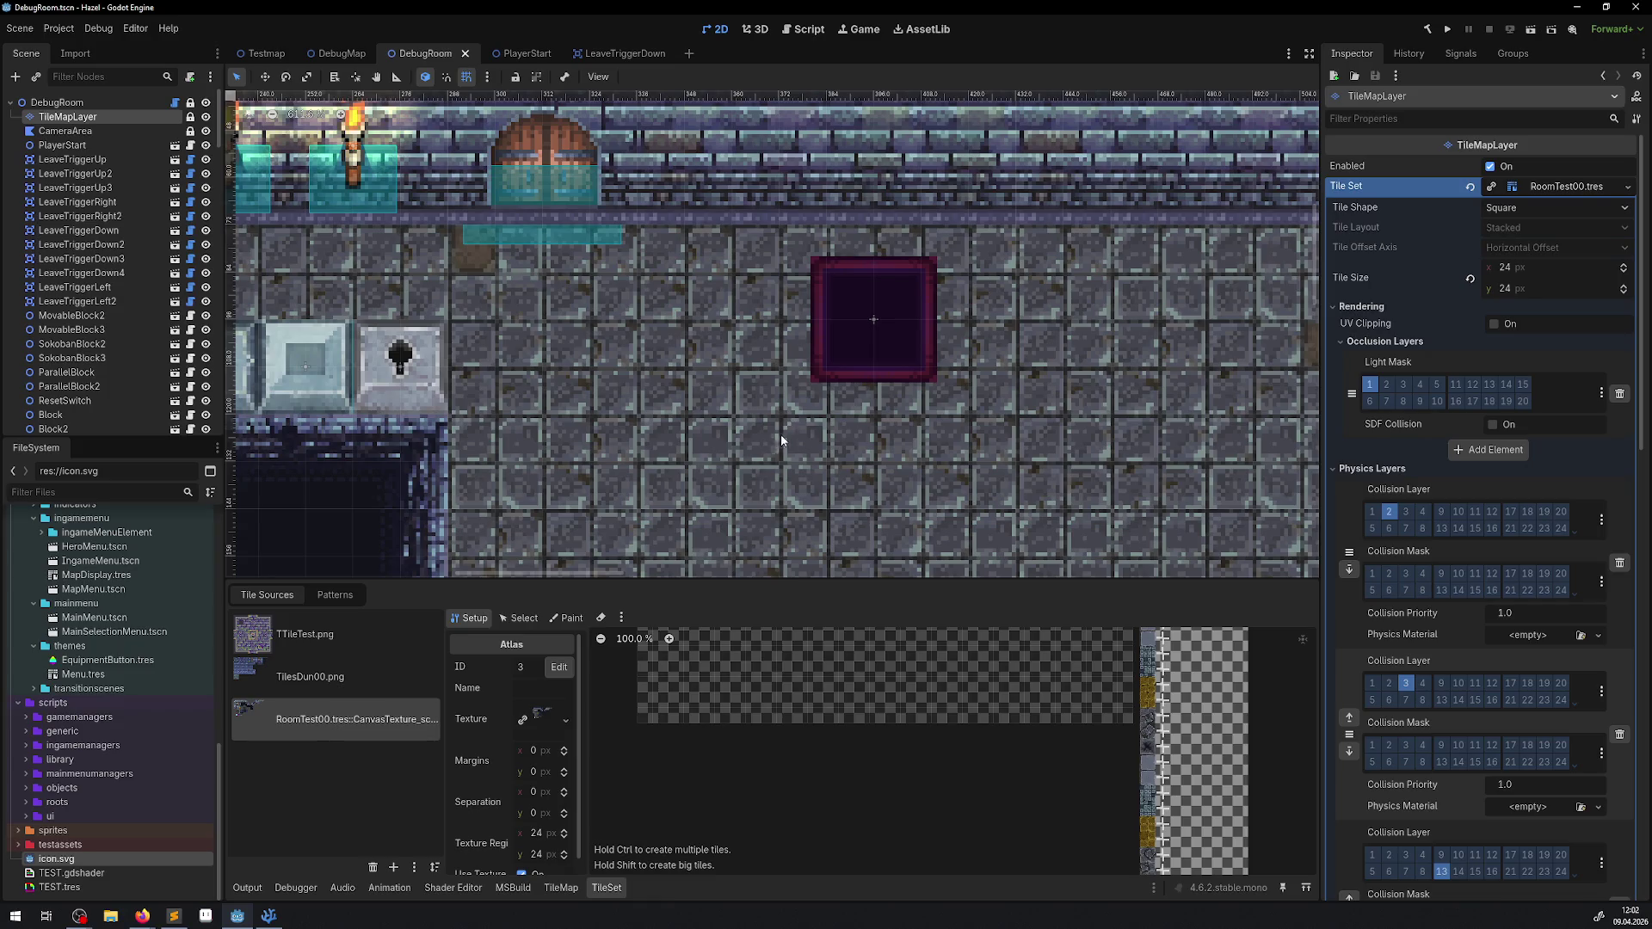
left_click_drag(658, 579, 650, 670)
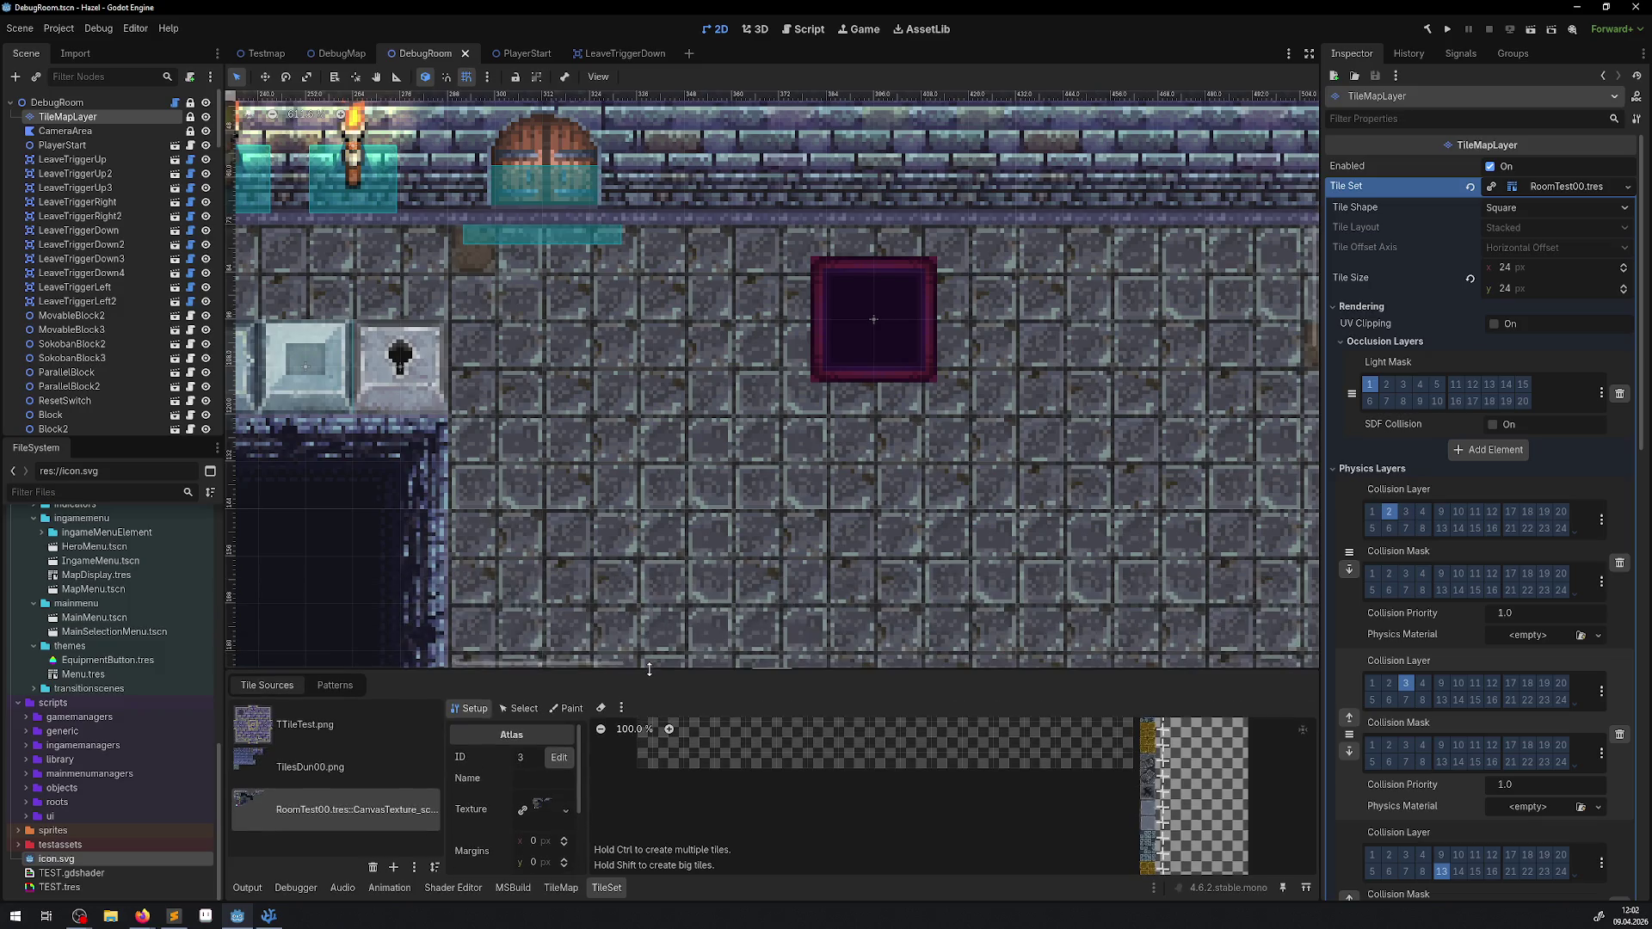
scroll(602, 497, "down", 2)
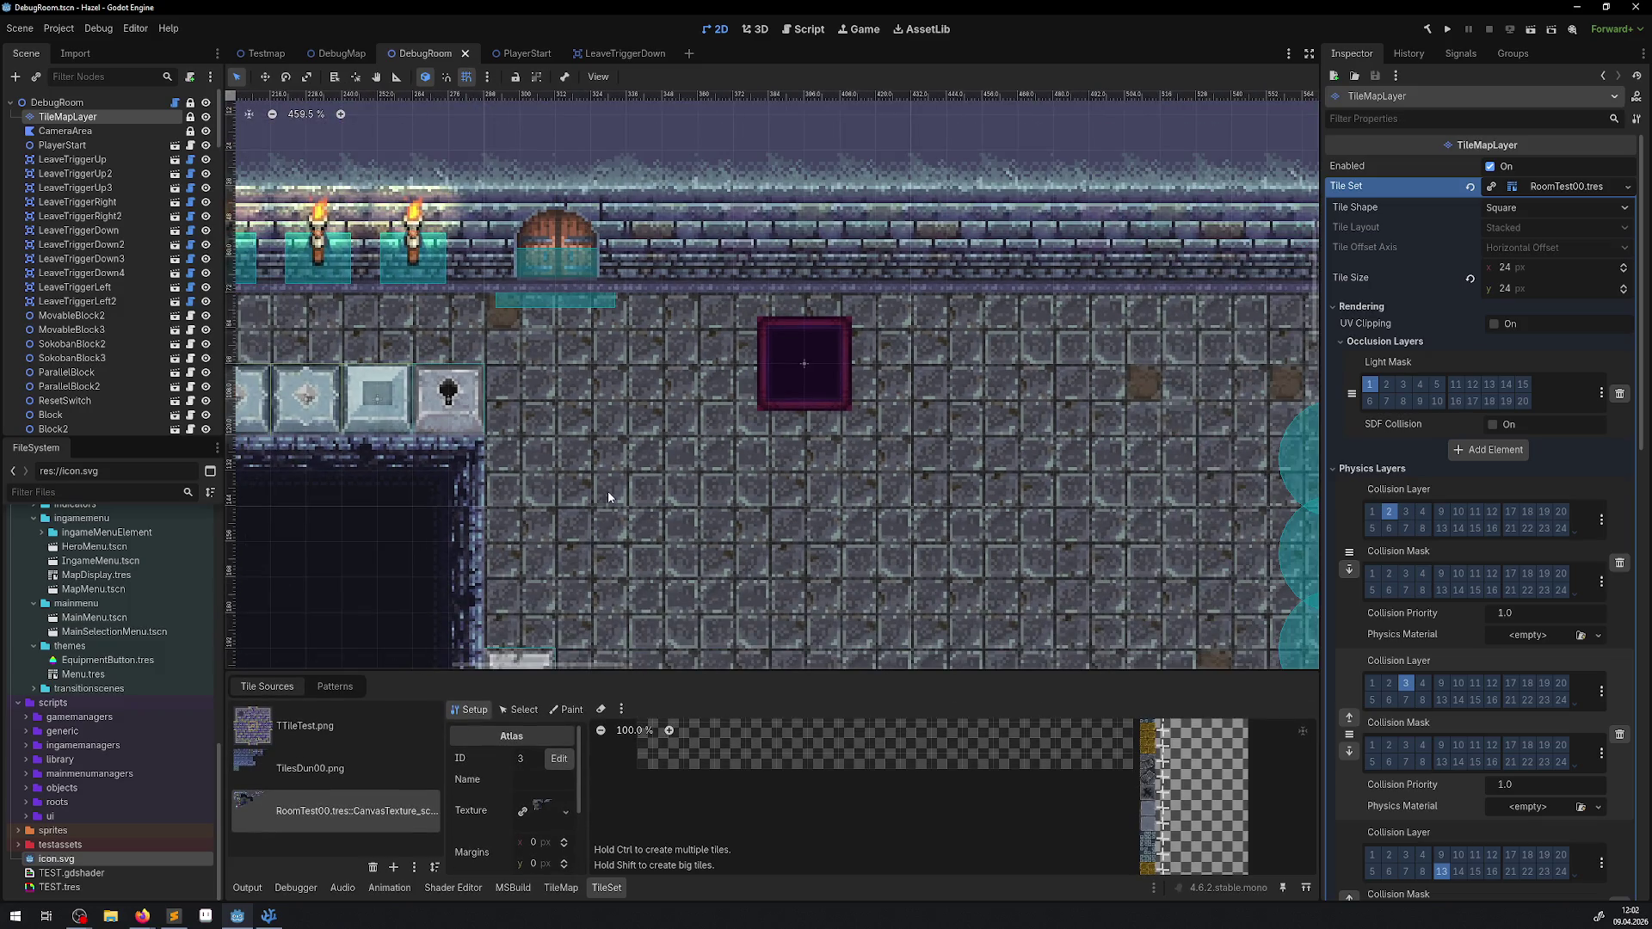
scroll(636, 441, "down", 4)
mouse_move(641, 443)
left_mouse_down()
mouse_move(890, 236)
mouse_move(765, 309)
left_mouse_up()
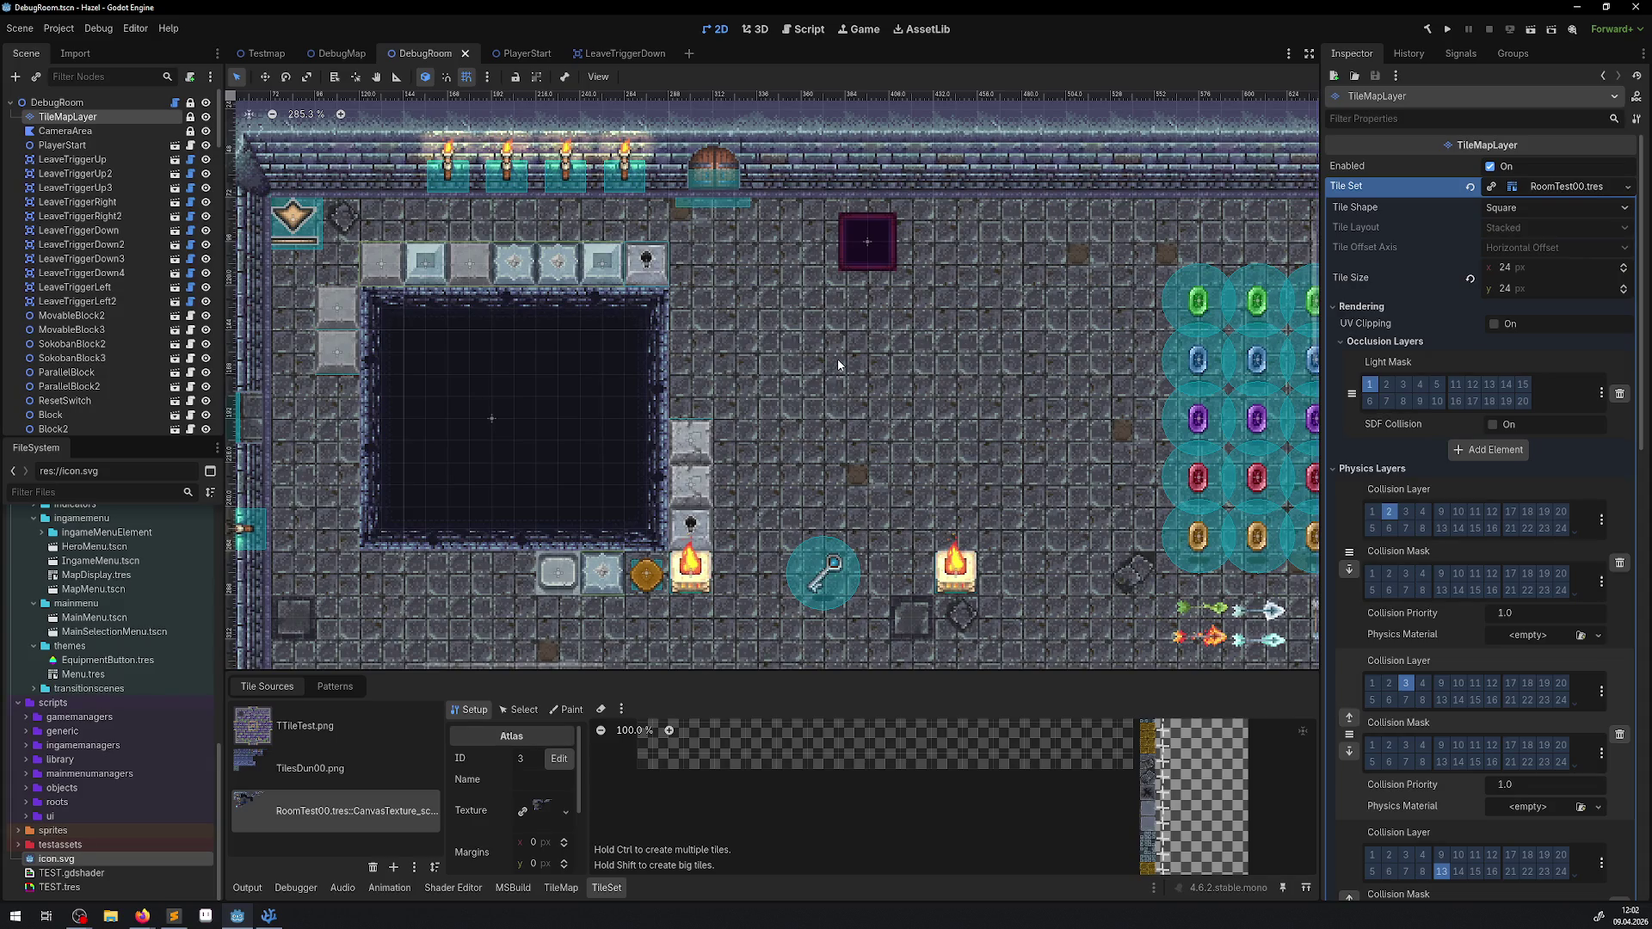
Step: Pan around the DebugRoom jar rows and select Jar14 (weight 4, PJar.cs)
left_click_drag(832, 330, 909, 318)
left_click_drag(968, 398, 925, 328)
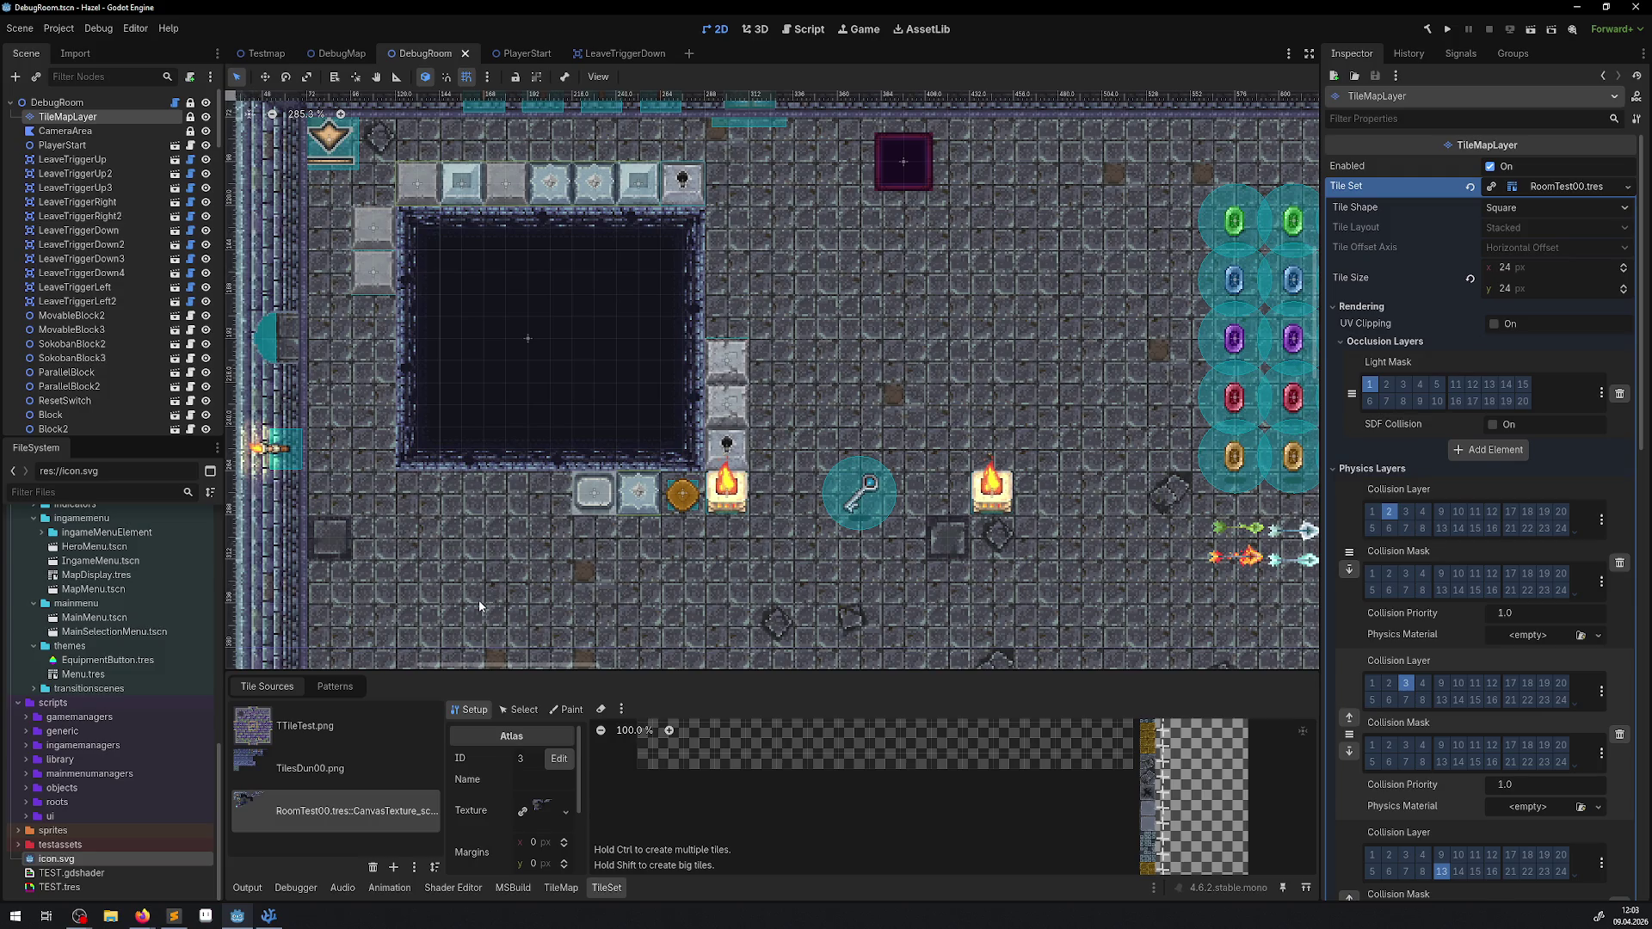
scroll(479, 607, "down", 3)
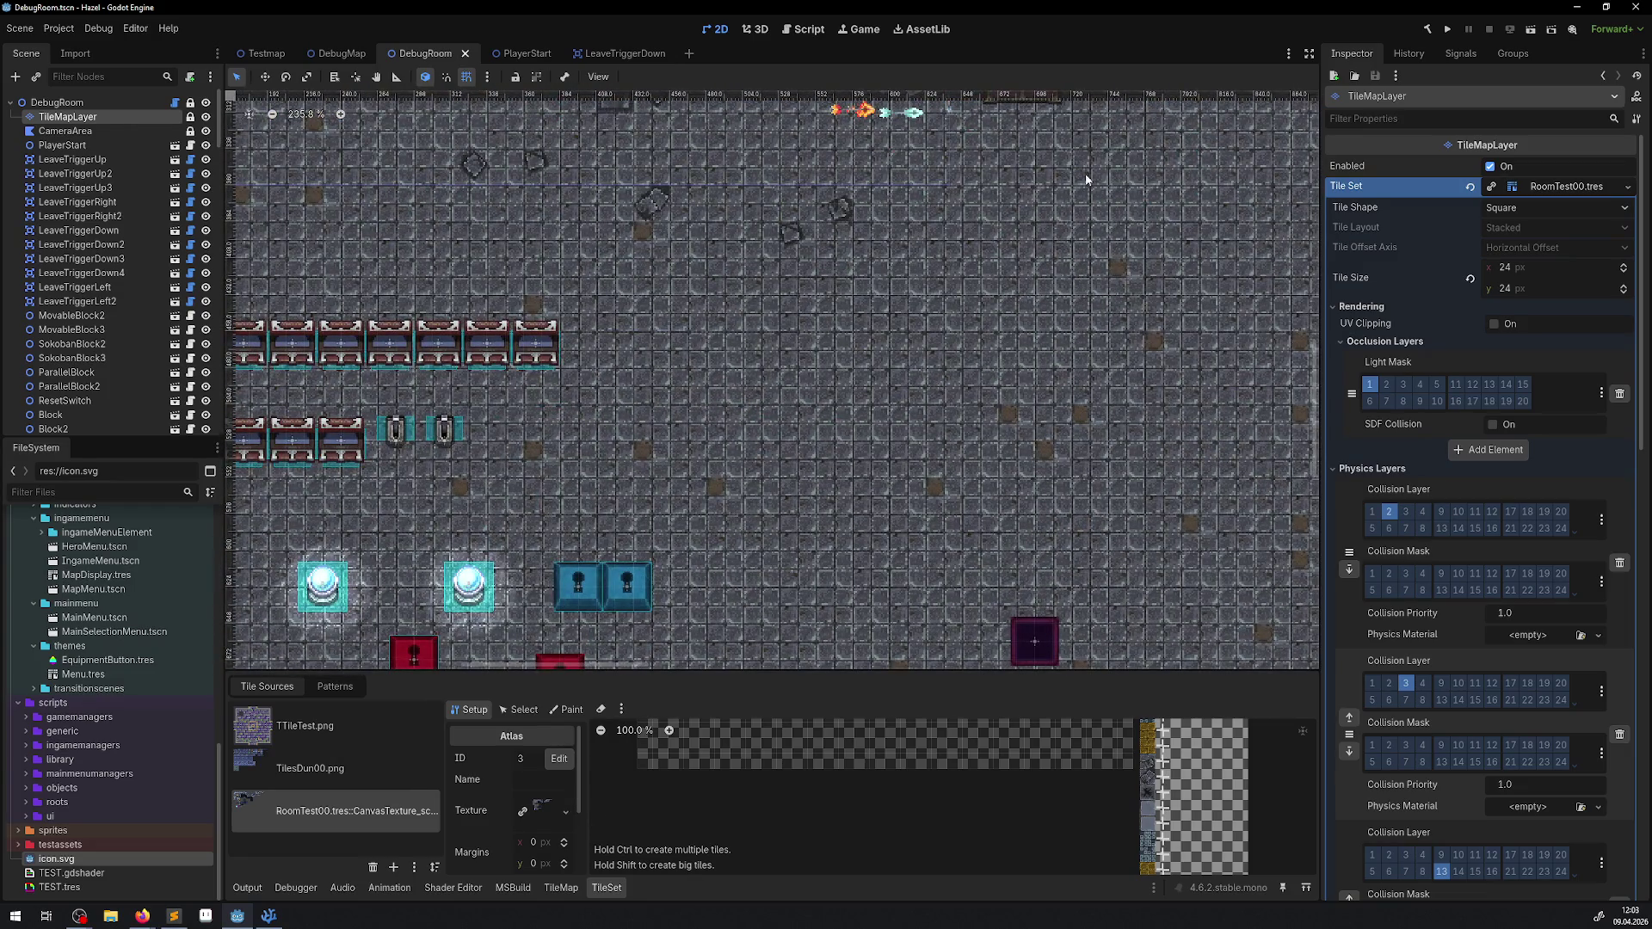
mouse_move(807, 152)
left_mouse_down()
mouse_move(514, 226)
mouse_move(1020, 94)
mouse_move(737, 232)
mouse_move(676, 238)
left_mouse_up()
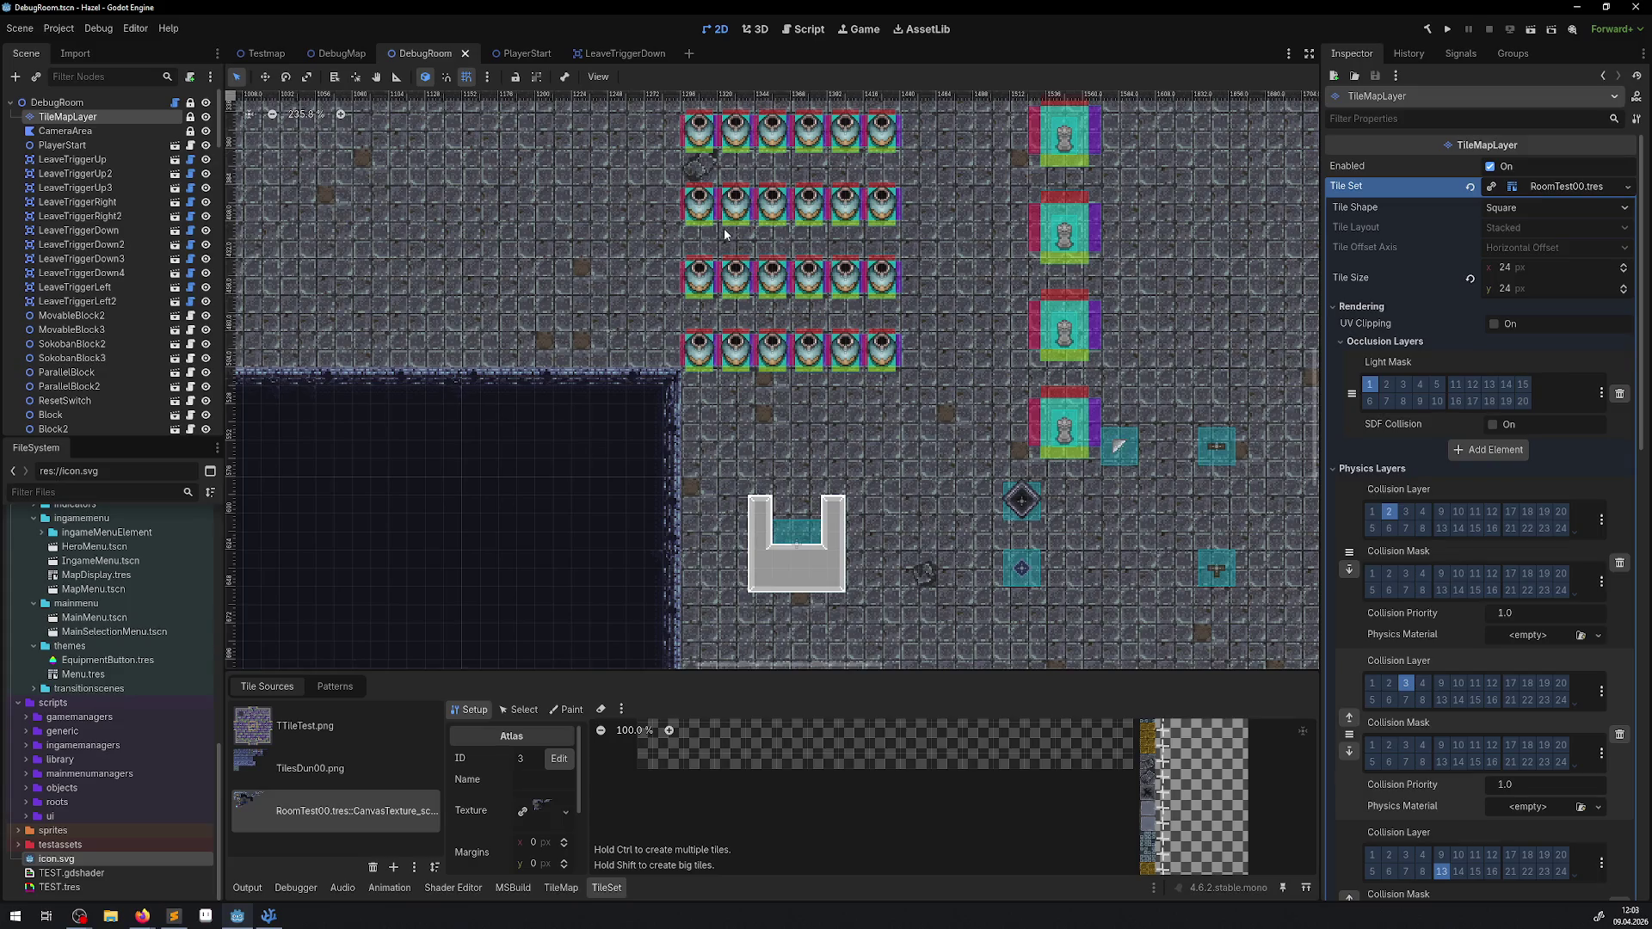
scroll(725, 234, "up", 6)
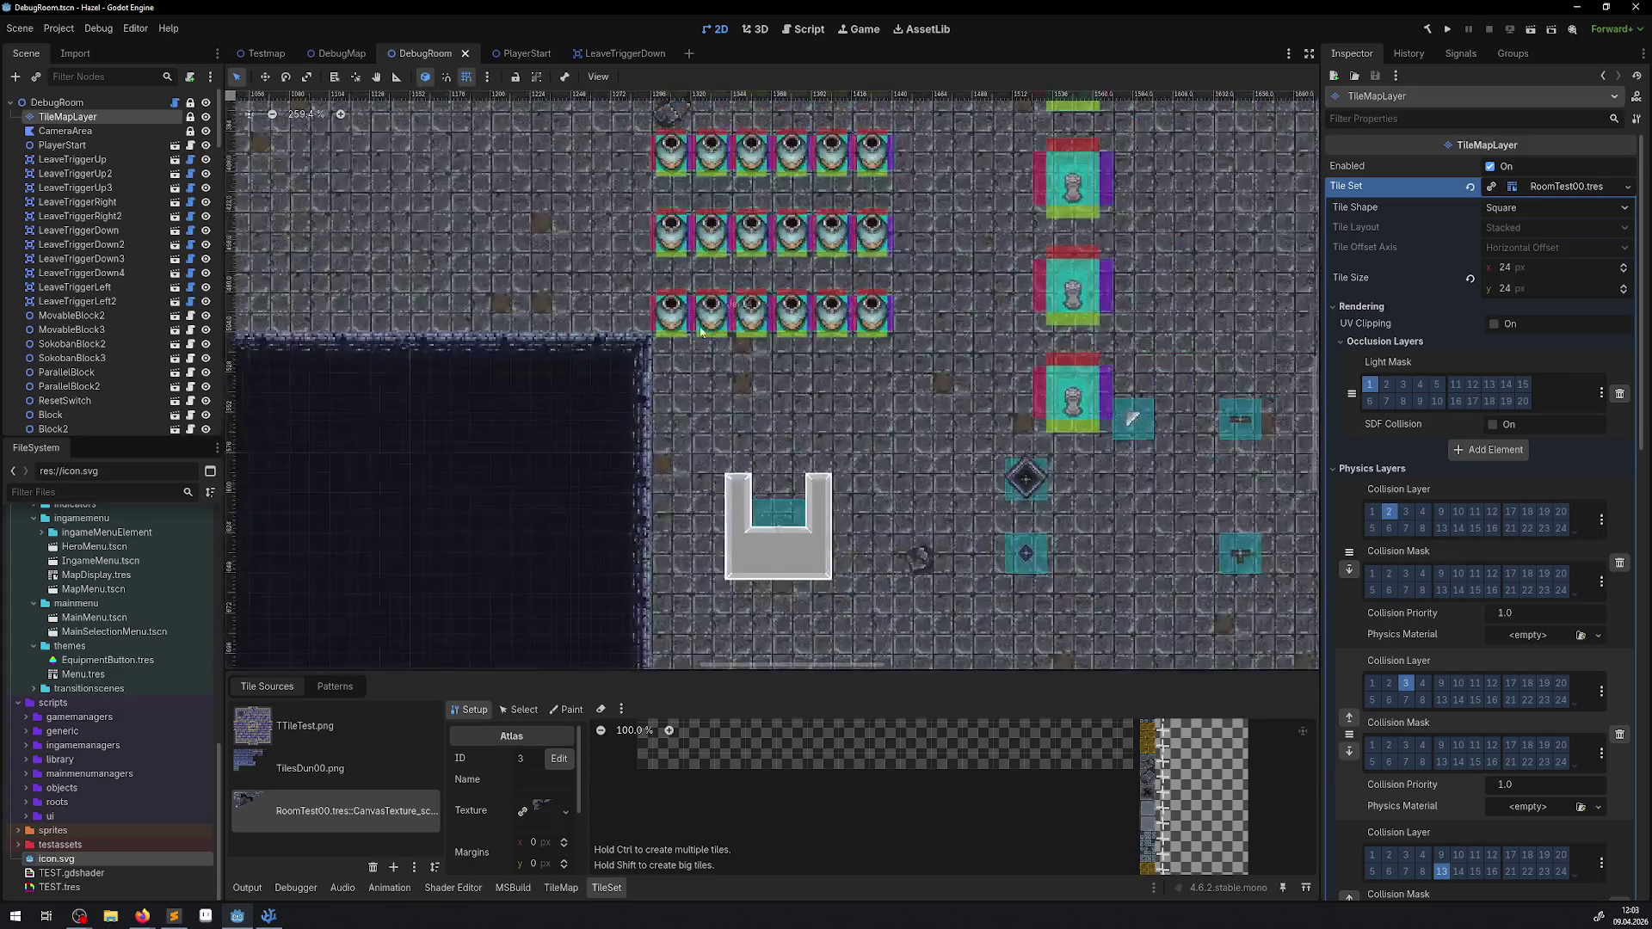
left_click(725, 322)
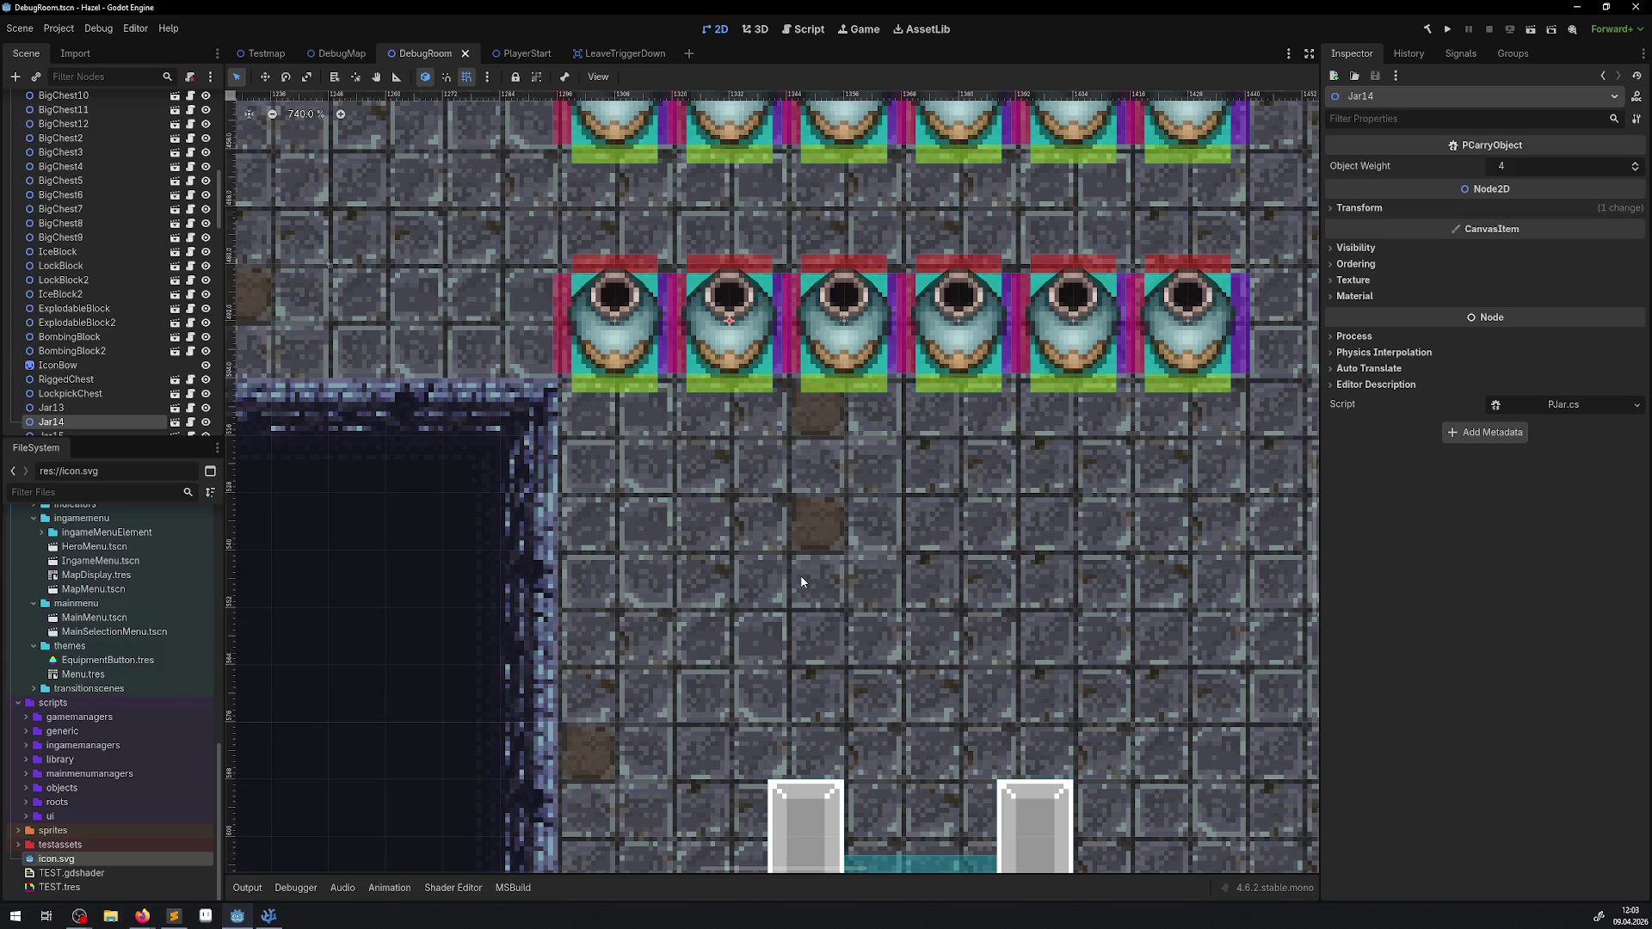
Step: Survey Jar14 near the pit, the gem grid, chests and arrows, then switch to Aseprite
scroll(938, 292, "down", 3)
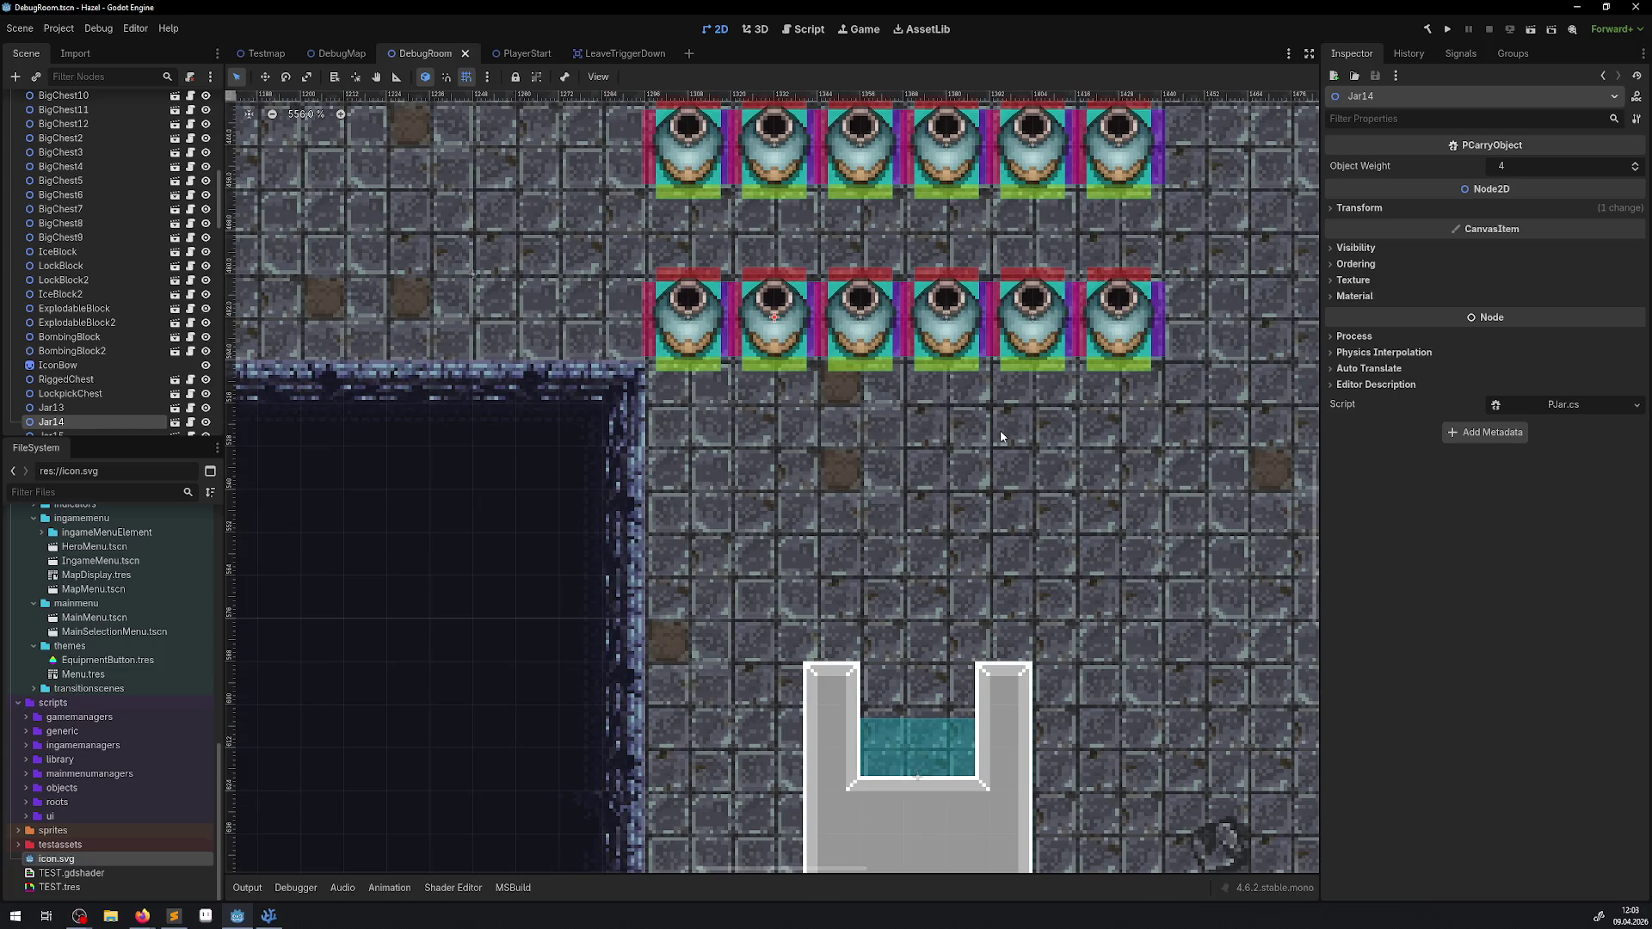
scroll(609, 272, "down", 8)
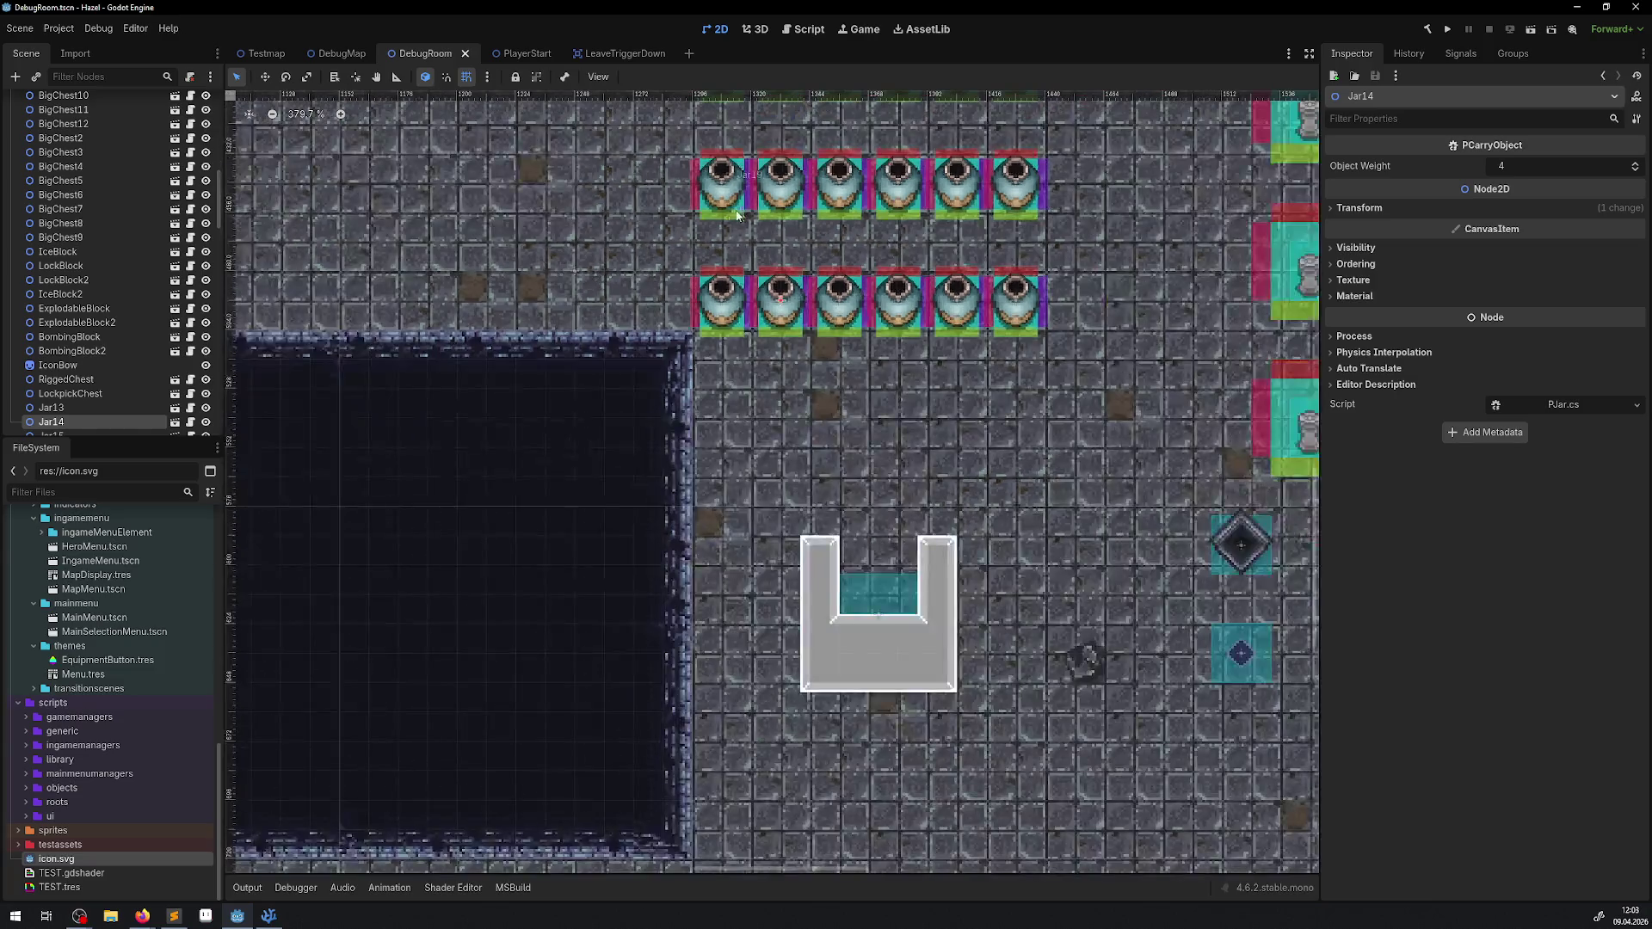
mouse_move(609, 272)
left_mouse_down()
mouse_move(649, 358)
mouse_move(889, 406)
left_mouse_up()
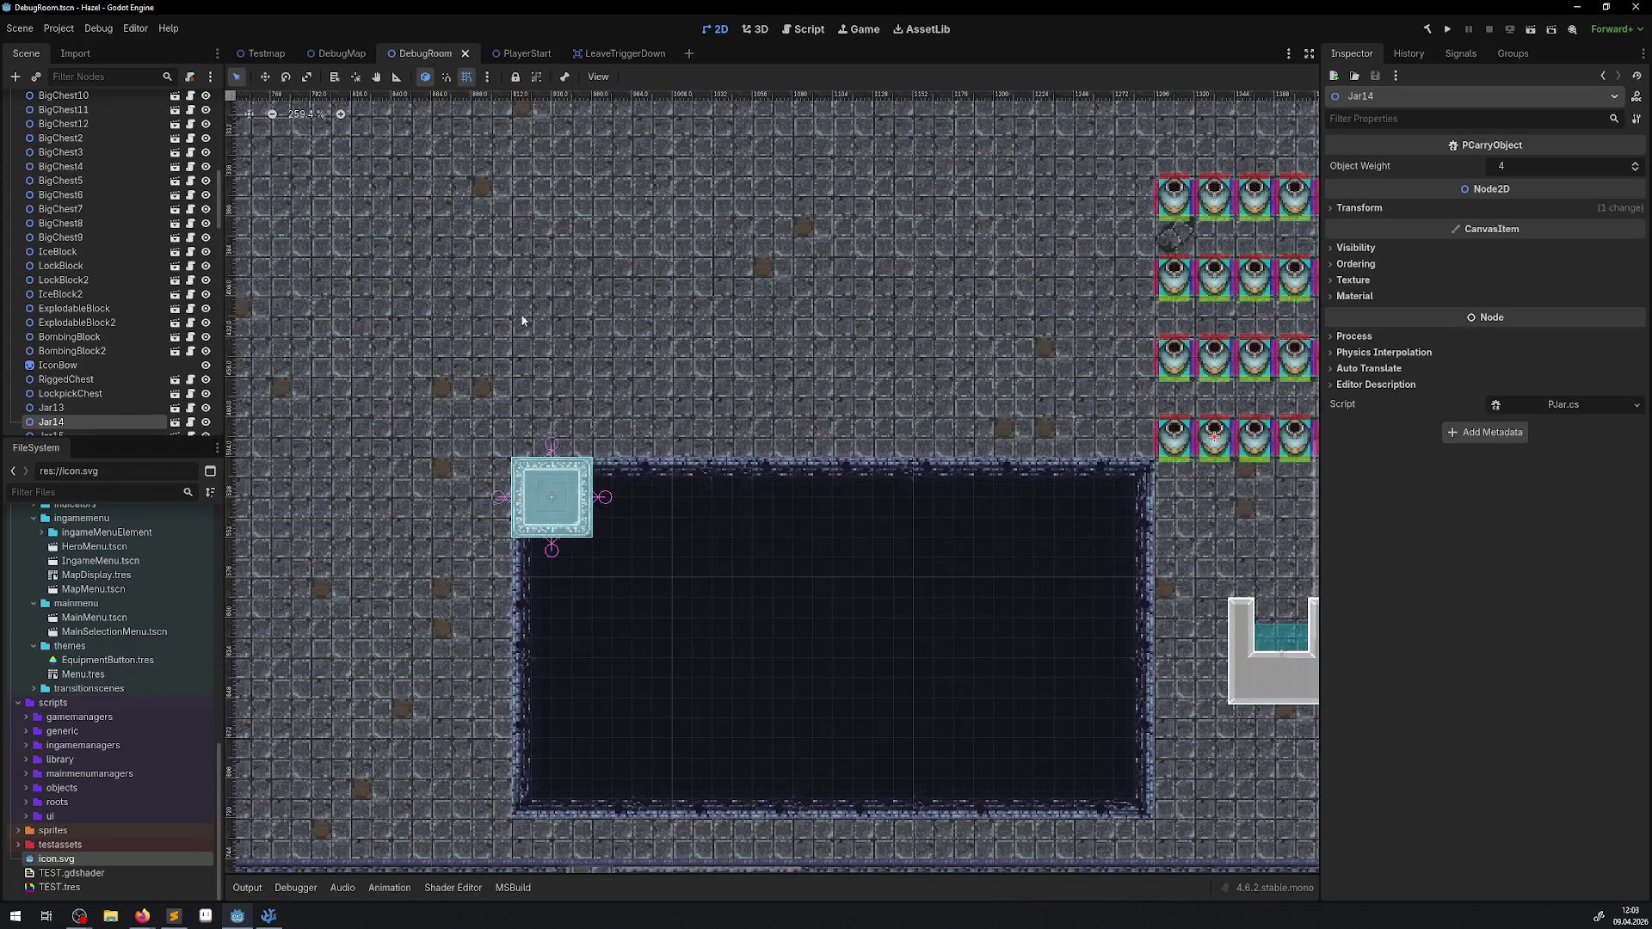
left_click_drag(574, 324, 1055, 511)
left_click_drag(488, 217, 772, 454)
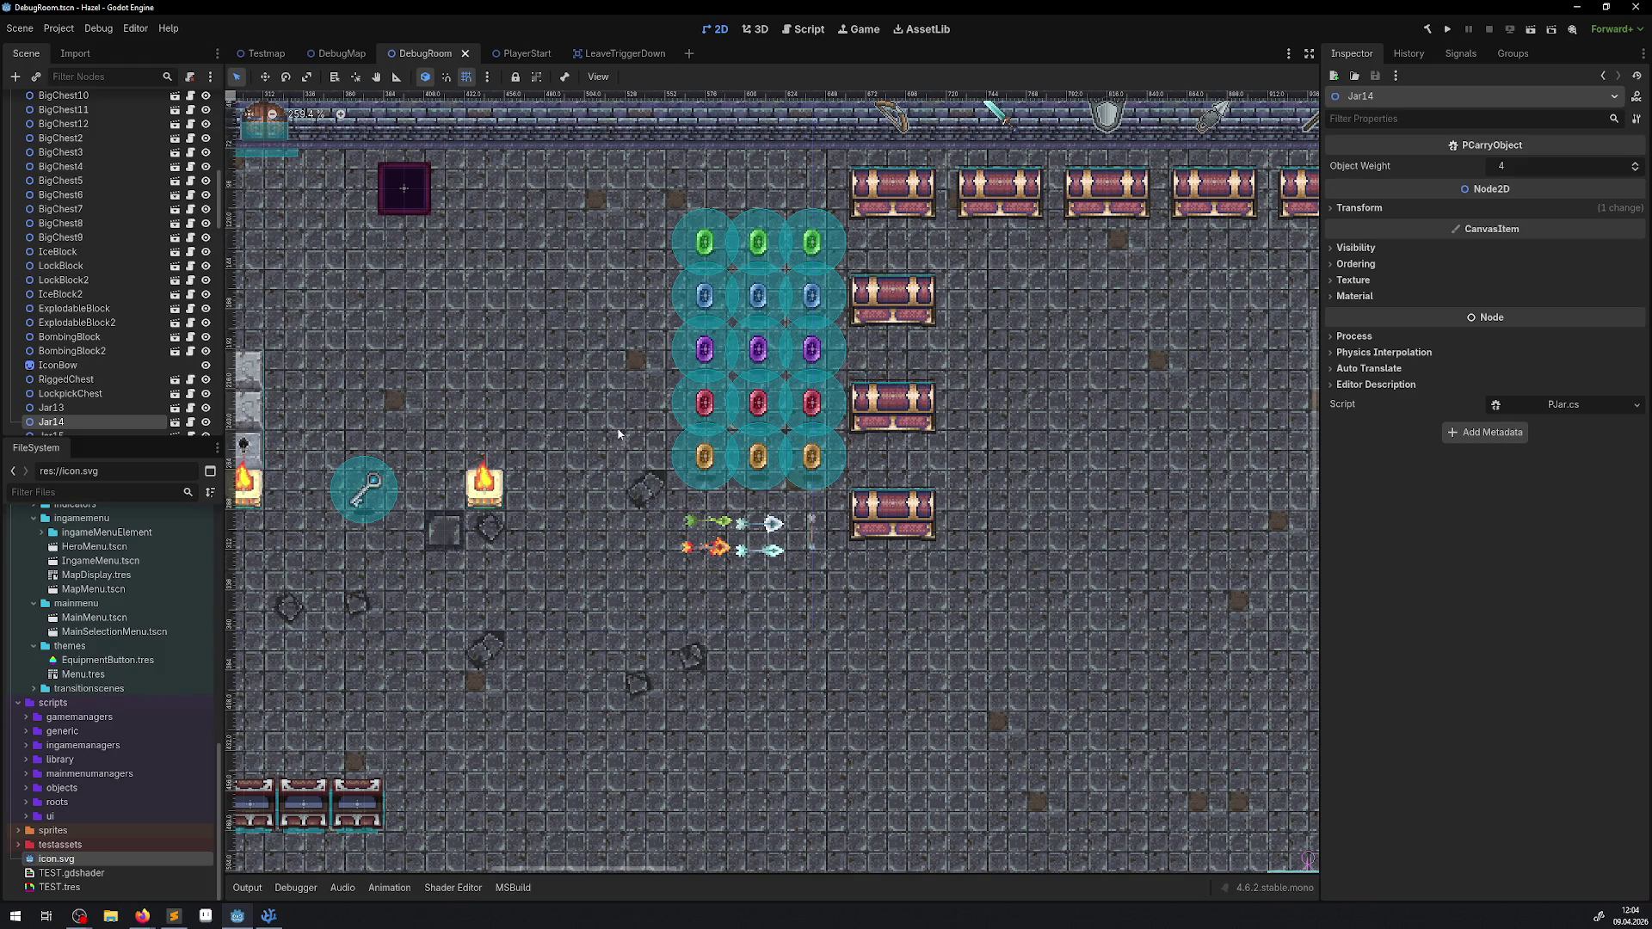
mouse_move(618, 432)
left_mouse_down()
mouse_move(946, 356)
mouse_move(946, 396)
left_mouse_up()
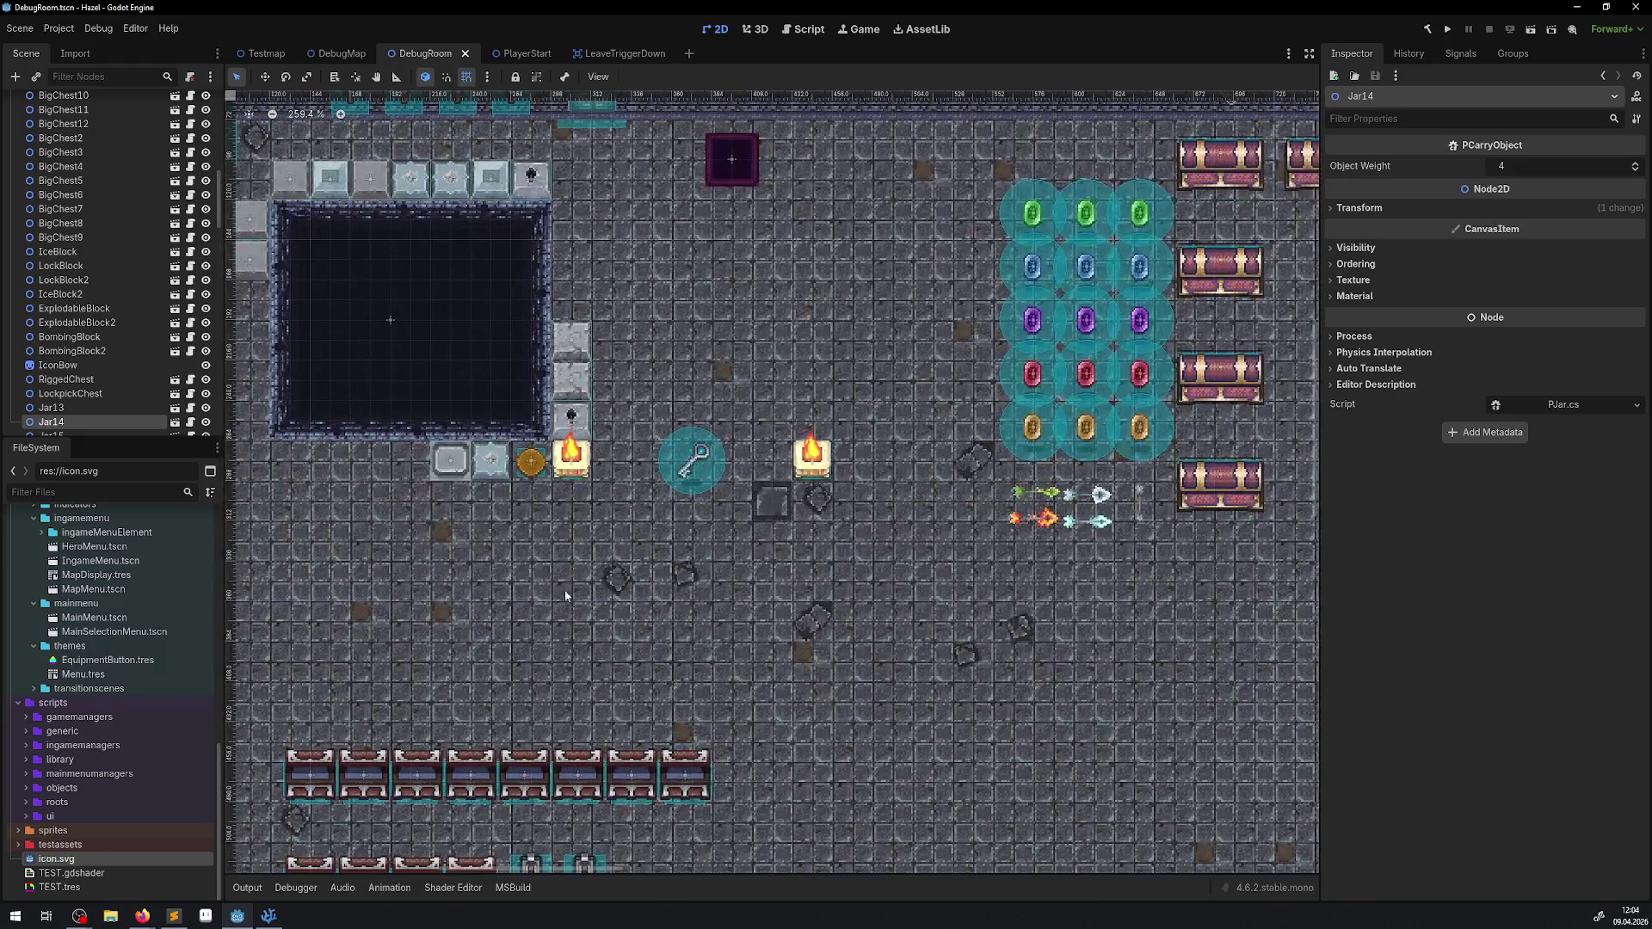
left_click(199, 917)
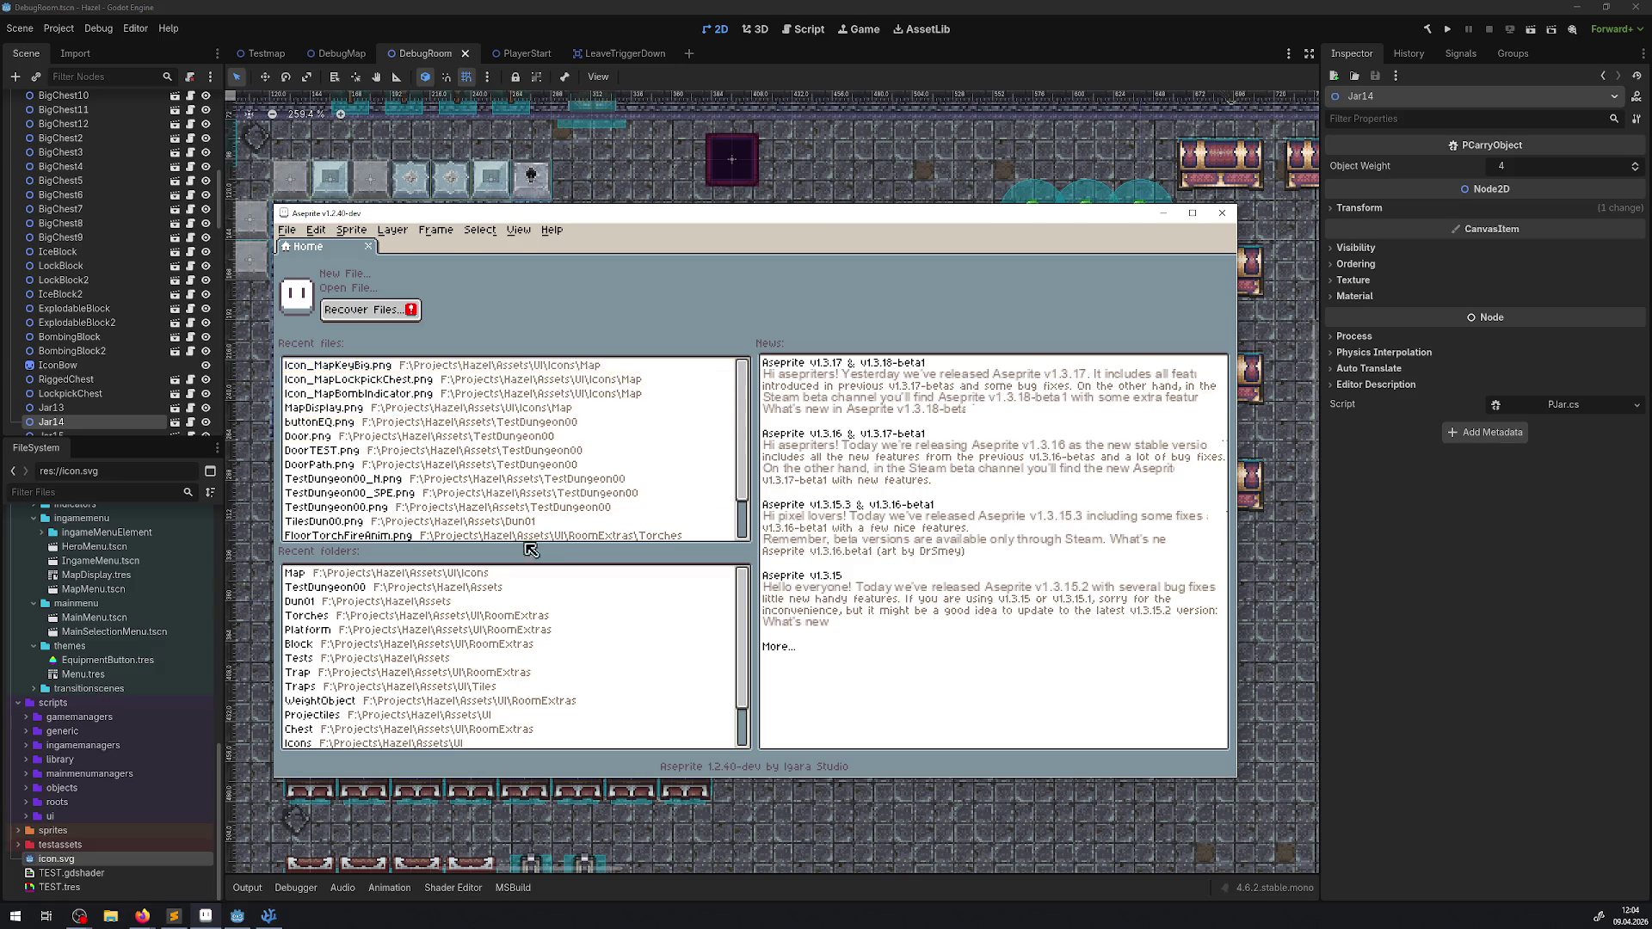
Step: Open the Icon_MapHeroIcon.png sprite sheet from the recent Map icons folder
left_click(349, 575)
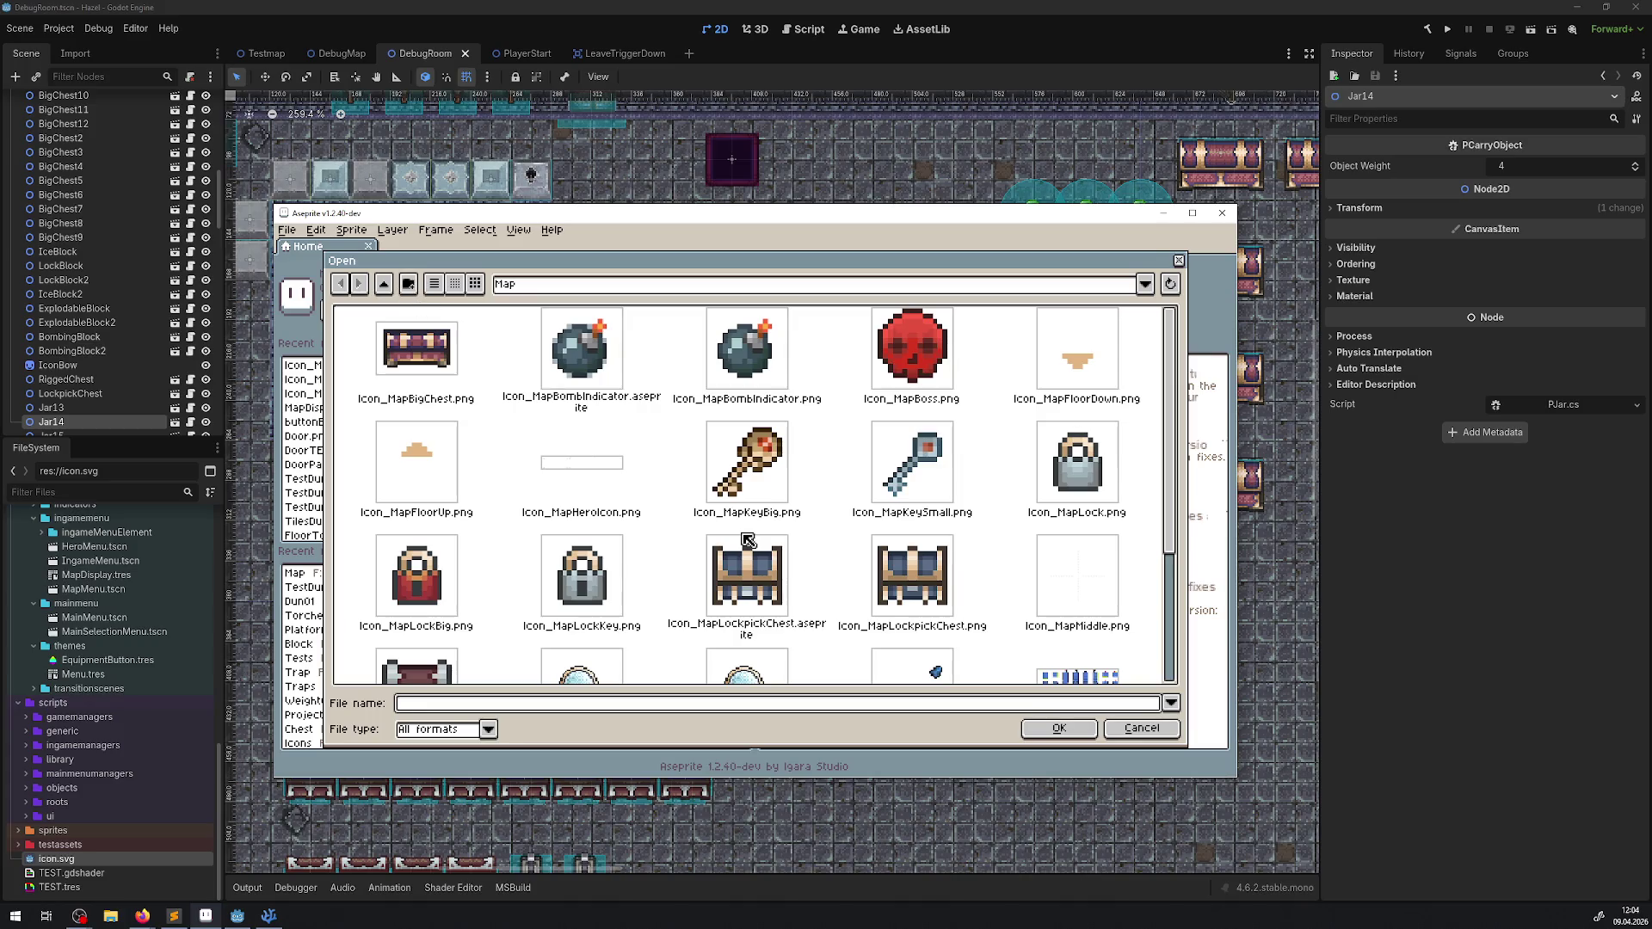
scroll(946, 526, "down", 3)
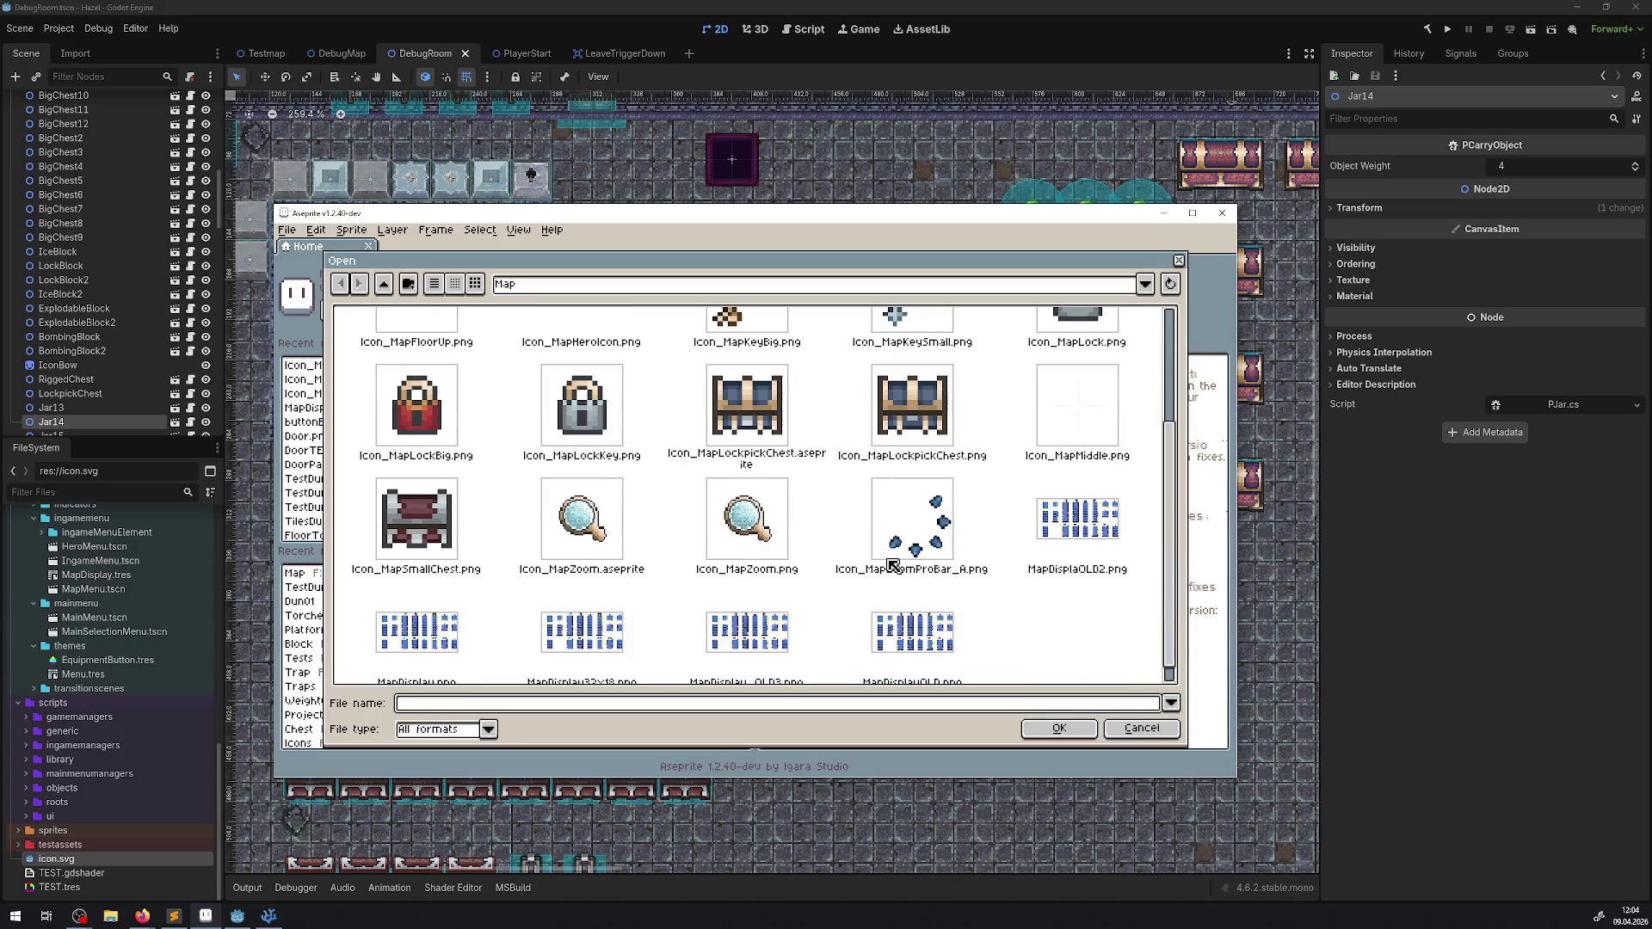
scroll(895, 568, "up", 3)
double_click(576, 475)
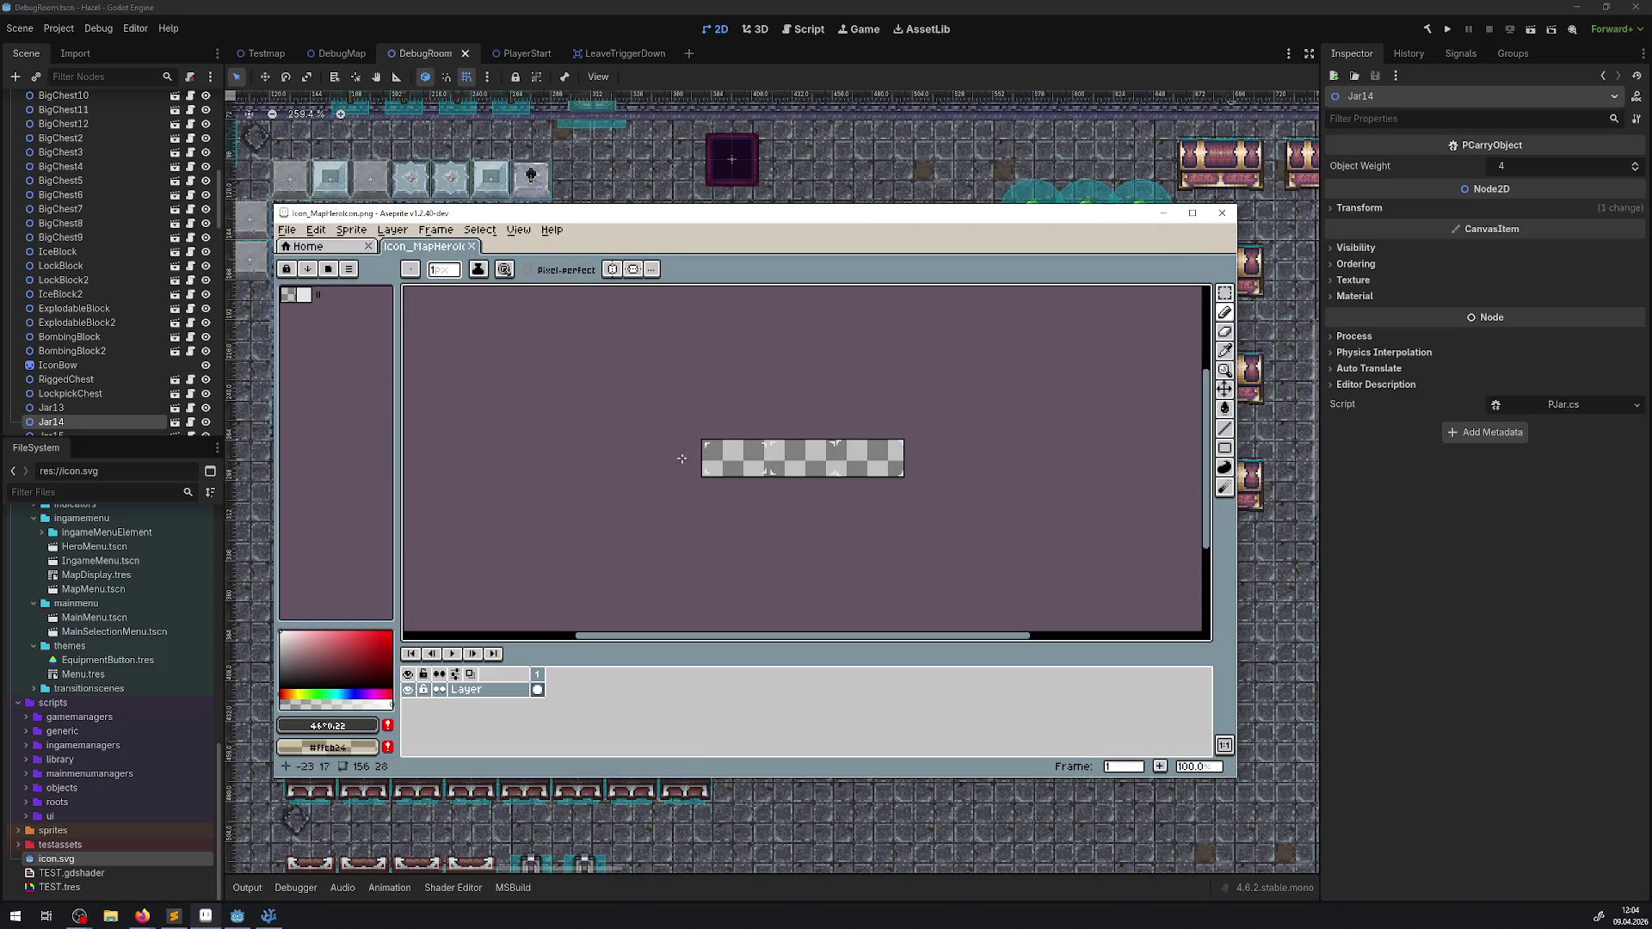
scroll(694, 445, "up", 5)
scroll(695, 445, "down", 2)
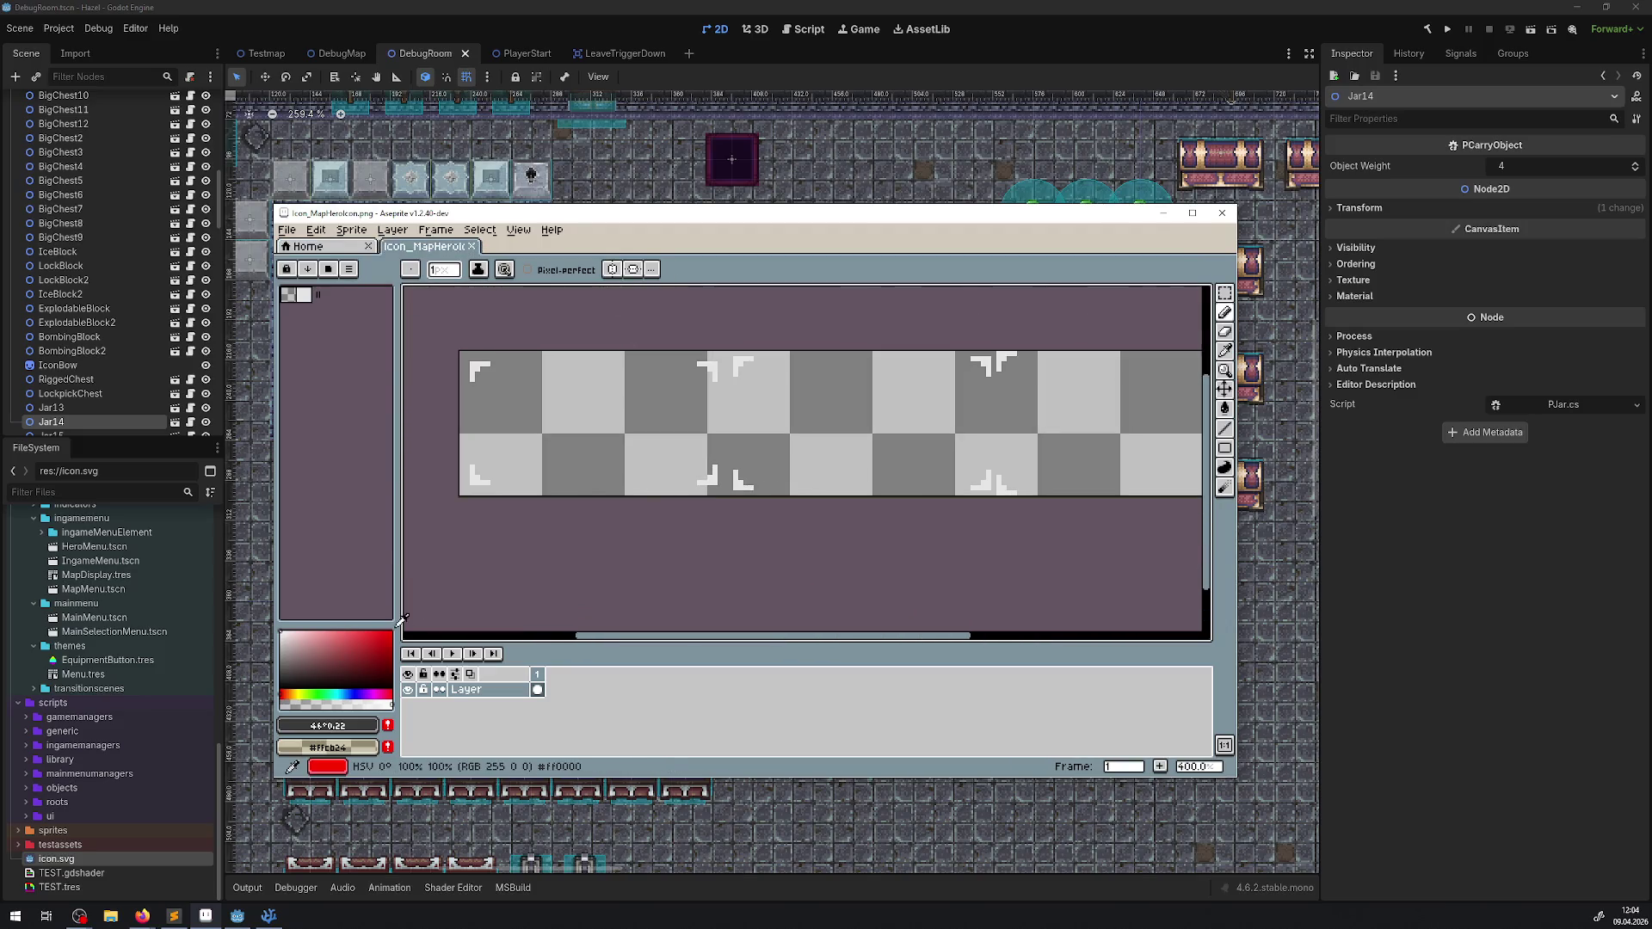
Step: Bring up the New Sprite dialog from the File menu
left_click(172, 919)
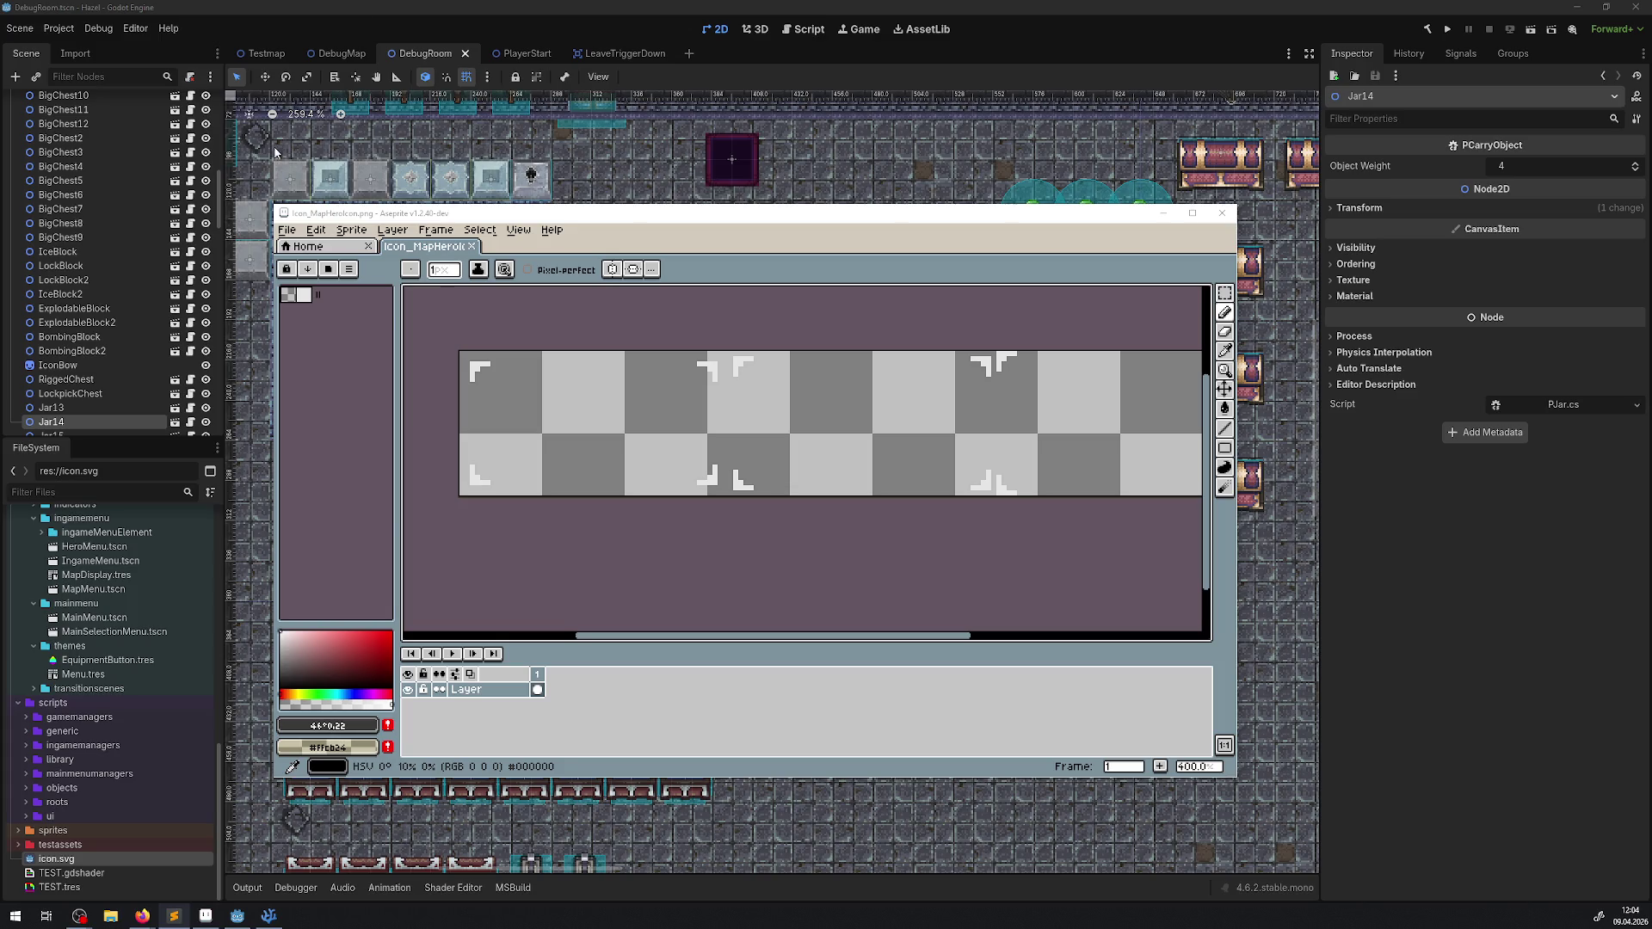
left_click(288, 230)
left_click(346, 256)
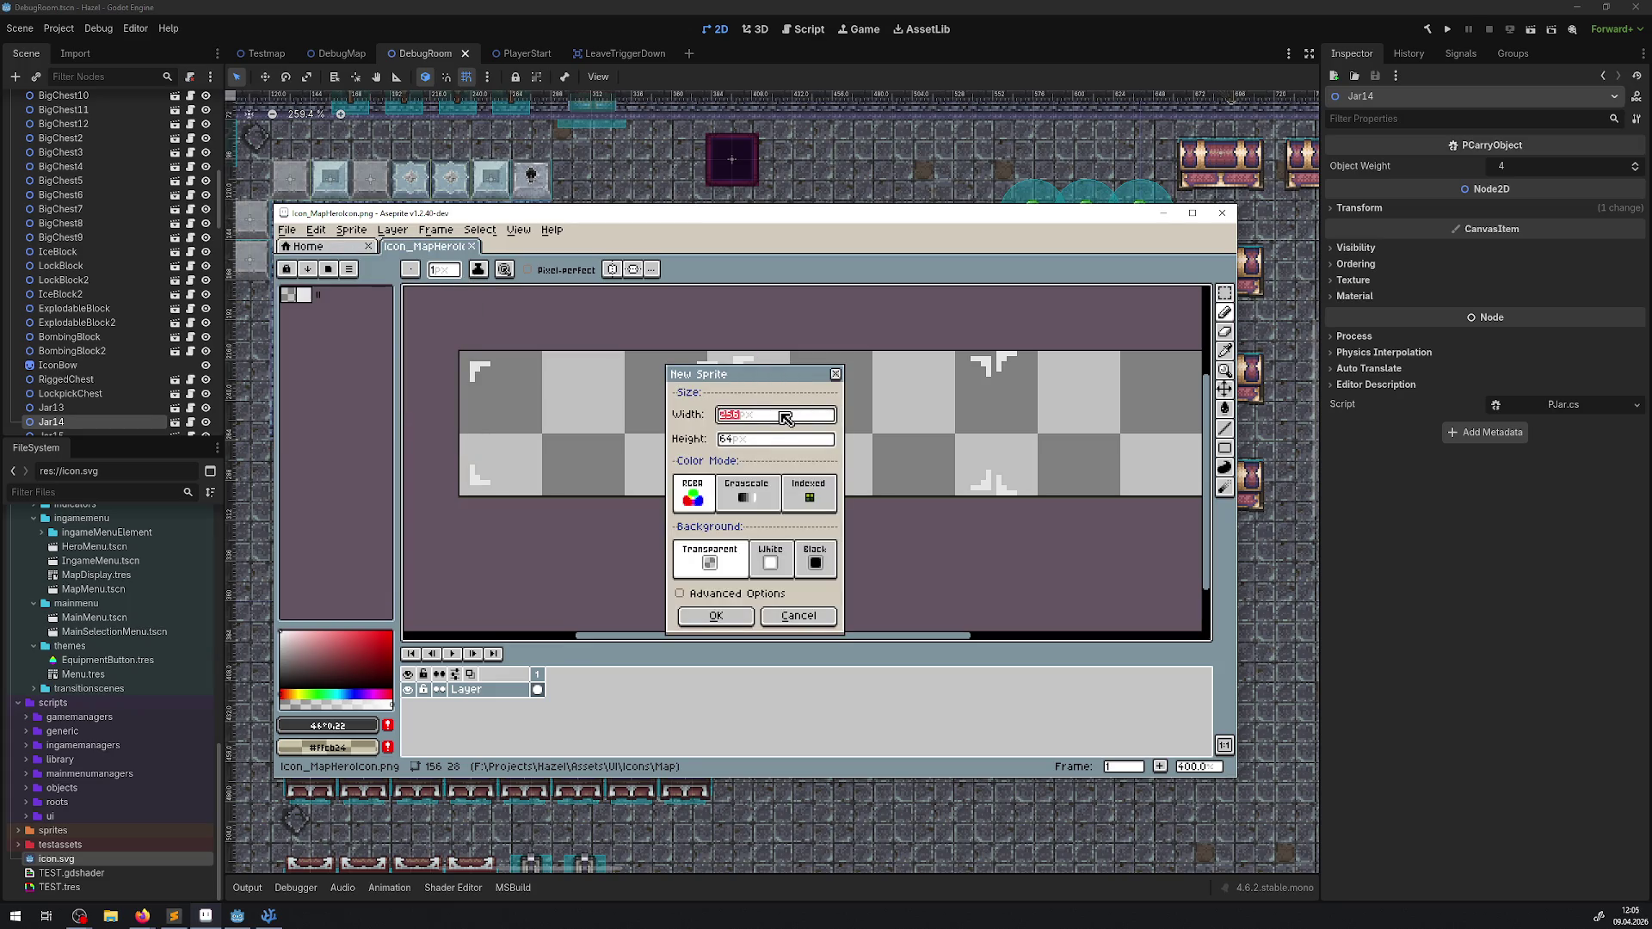
Step: Create a blank 108×54 sprite, entering width as 36*3 and height as 18*3
type("36*")
type("3")
key("Tab")
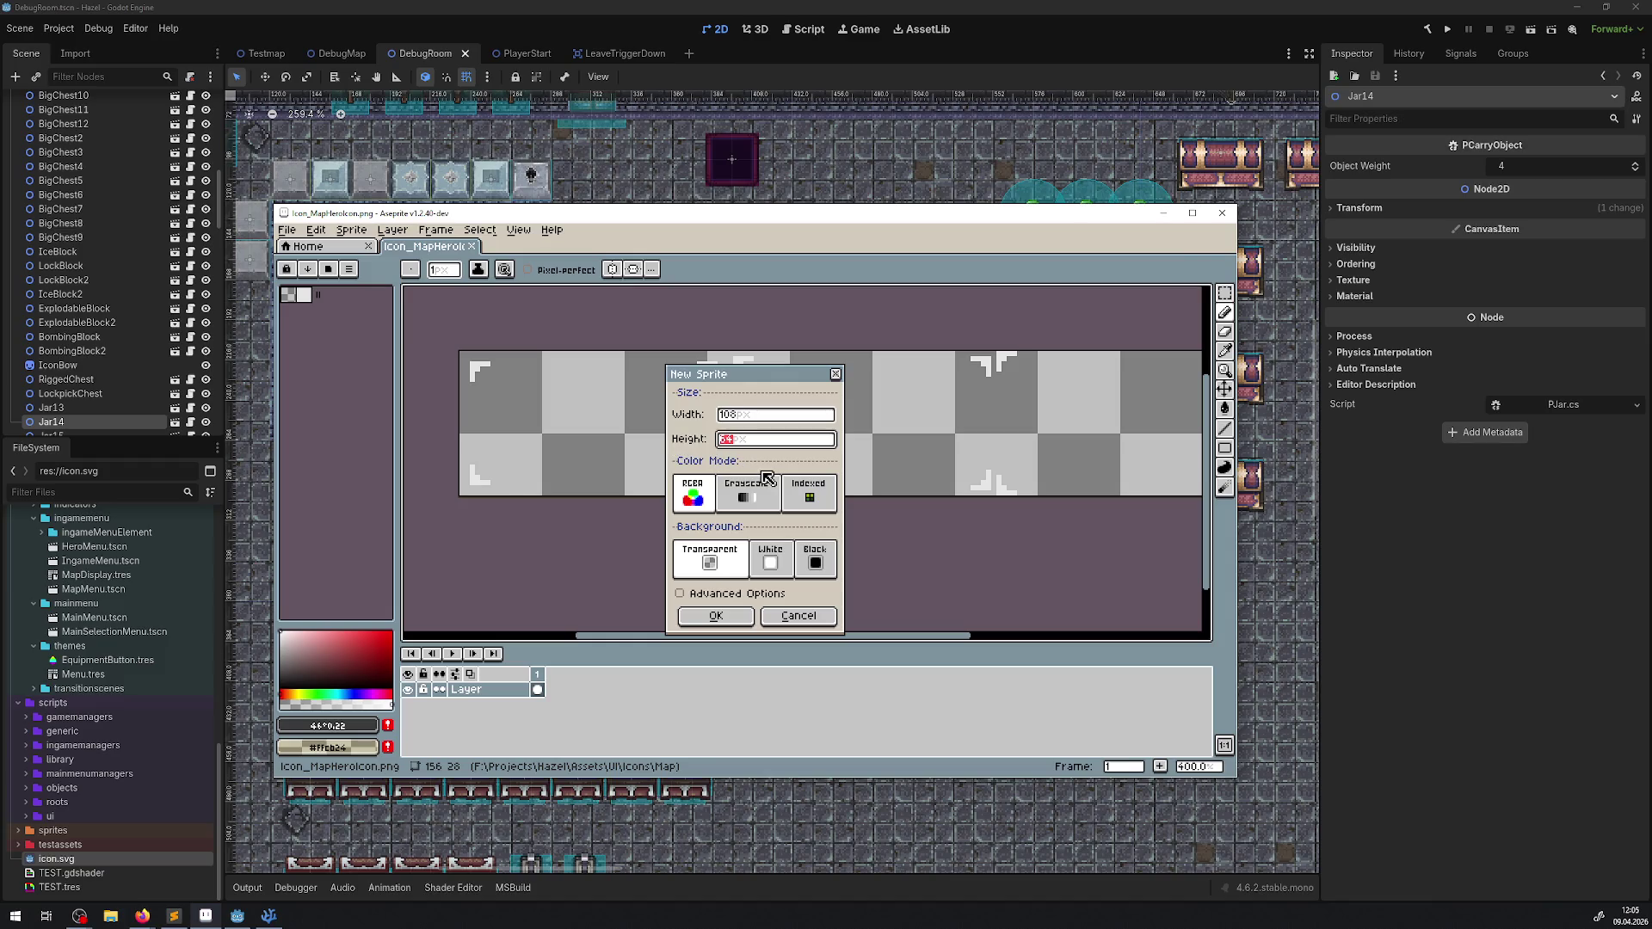
type("18*3")
left_click(715, 619)
scroll(774, 473, "up", 5)
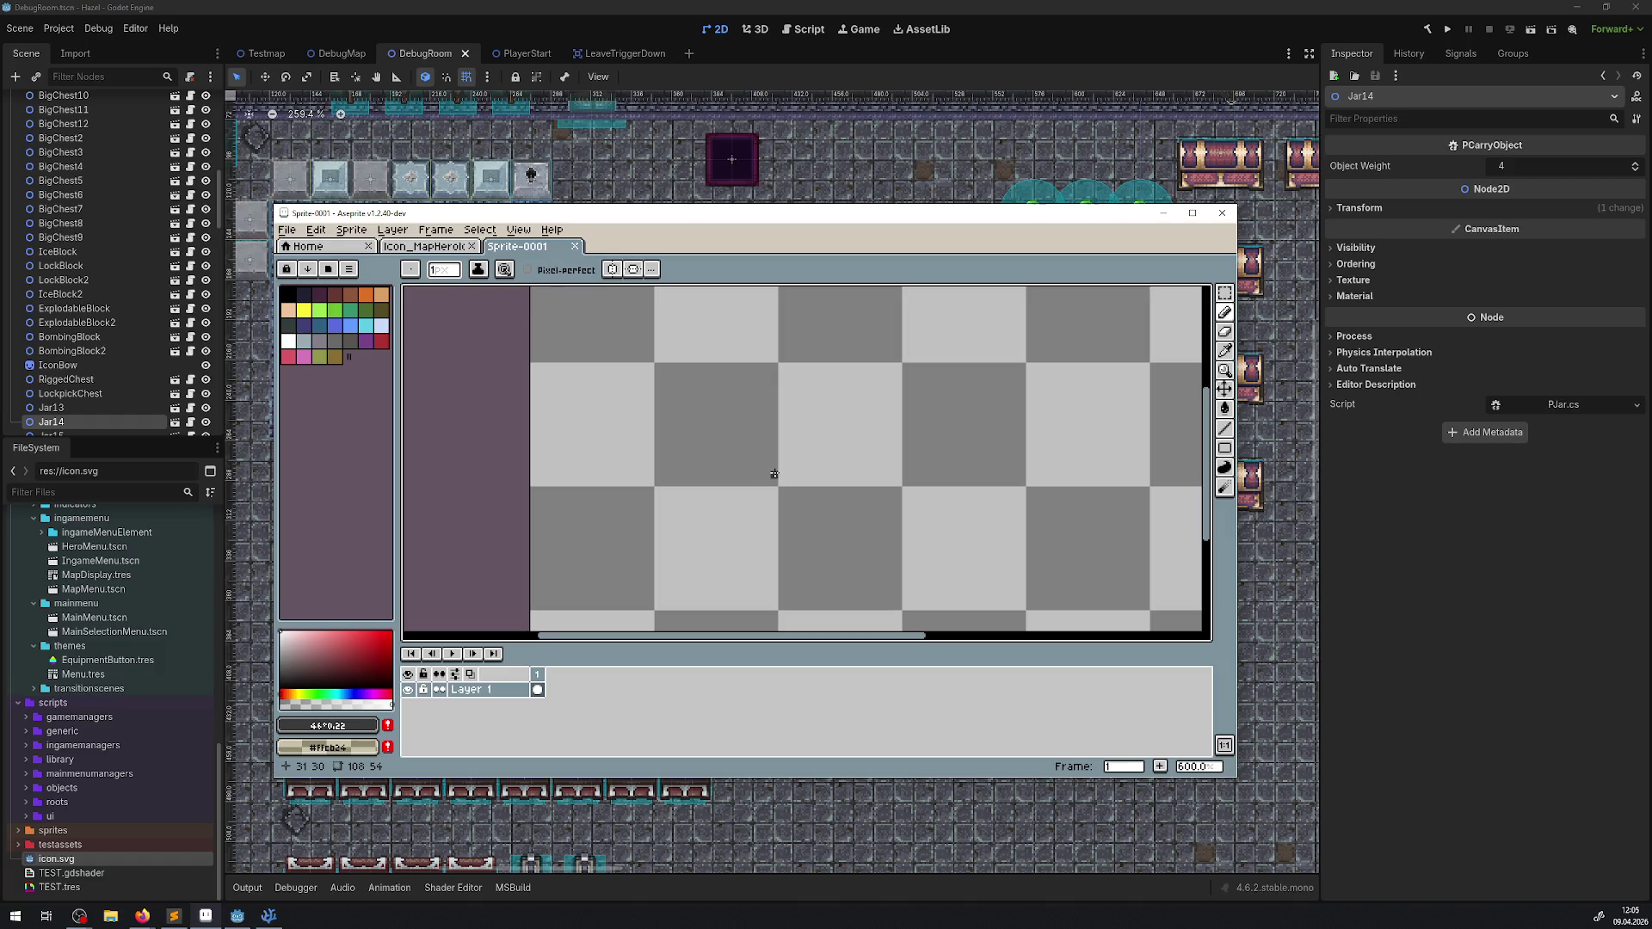
left_click(316, 230)
Step: Open Canvas Size and try canvas heights of 18 and then 20
mouse_move(355, 234)
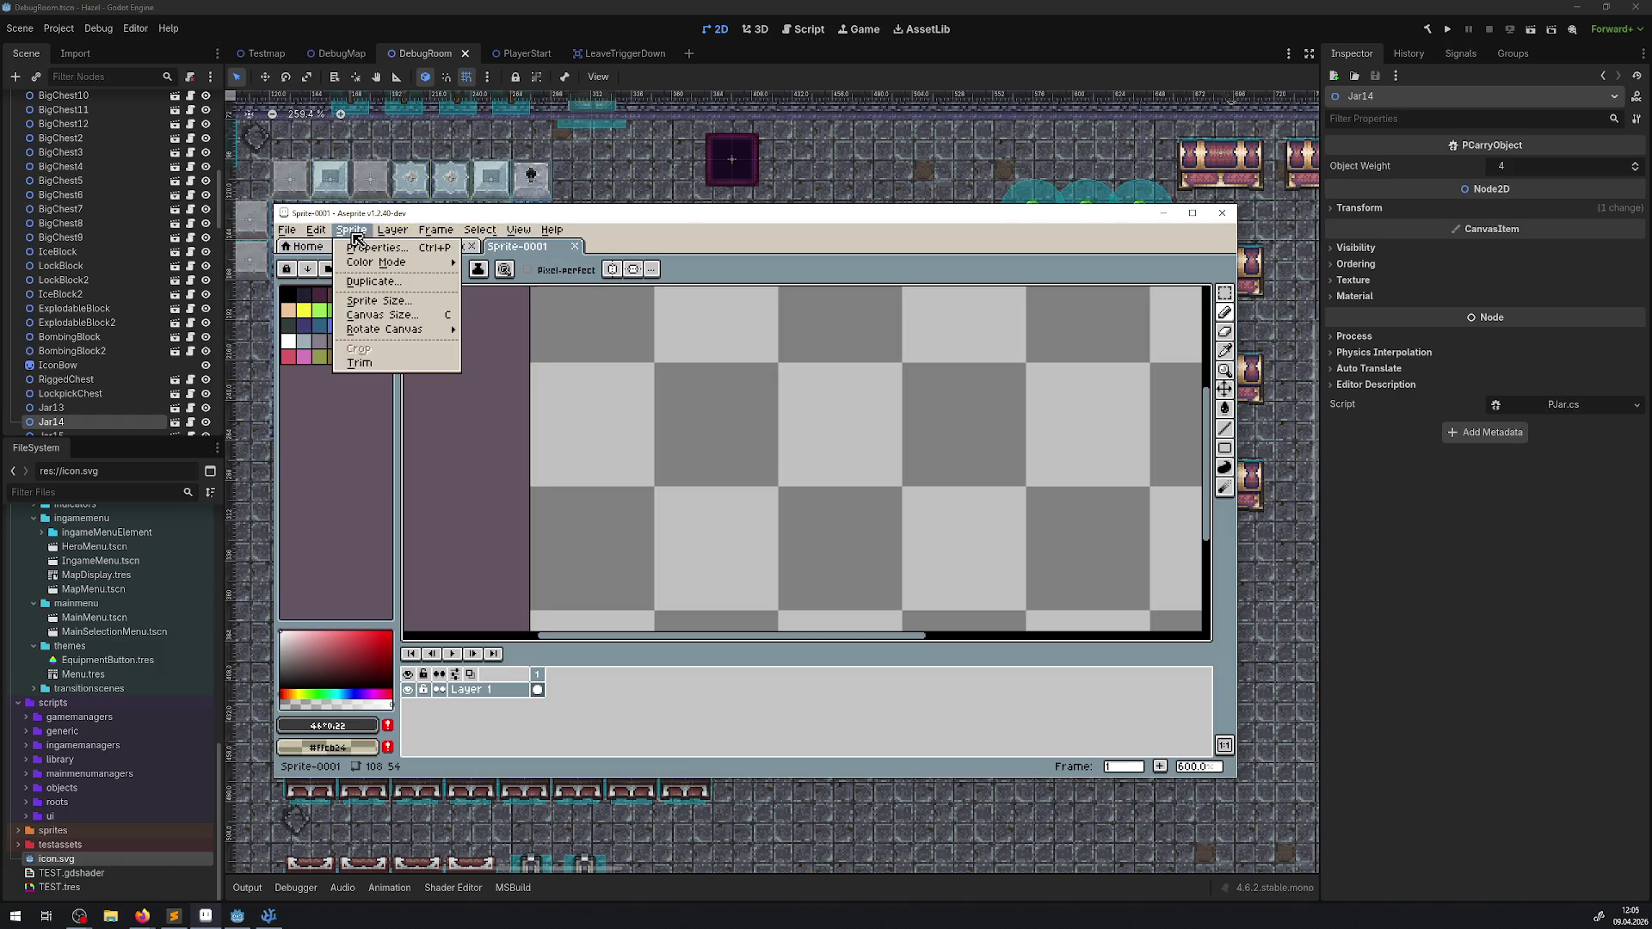
left_click(398, 323)
left_click(1075, 360)
type("18")
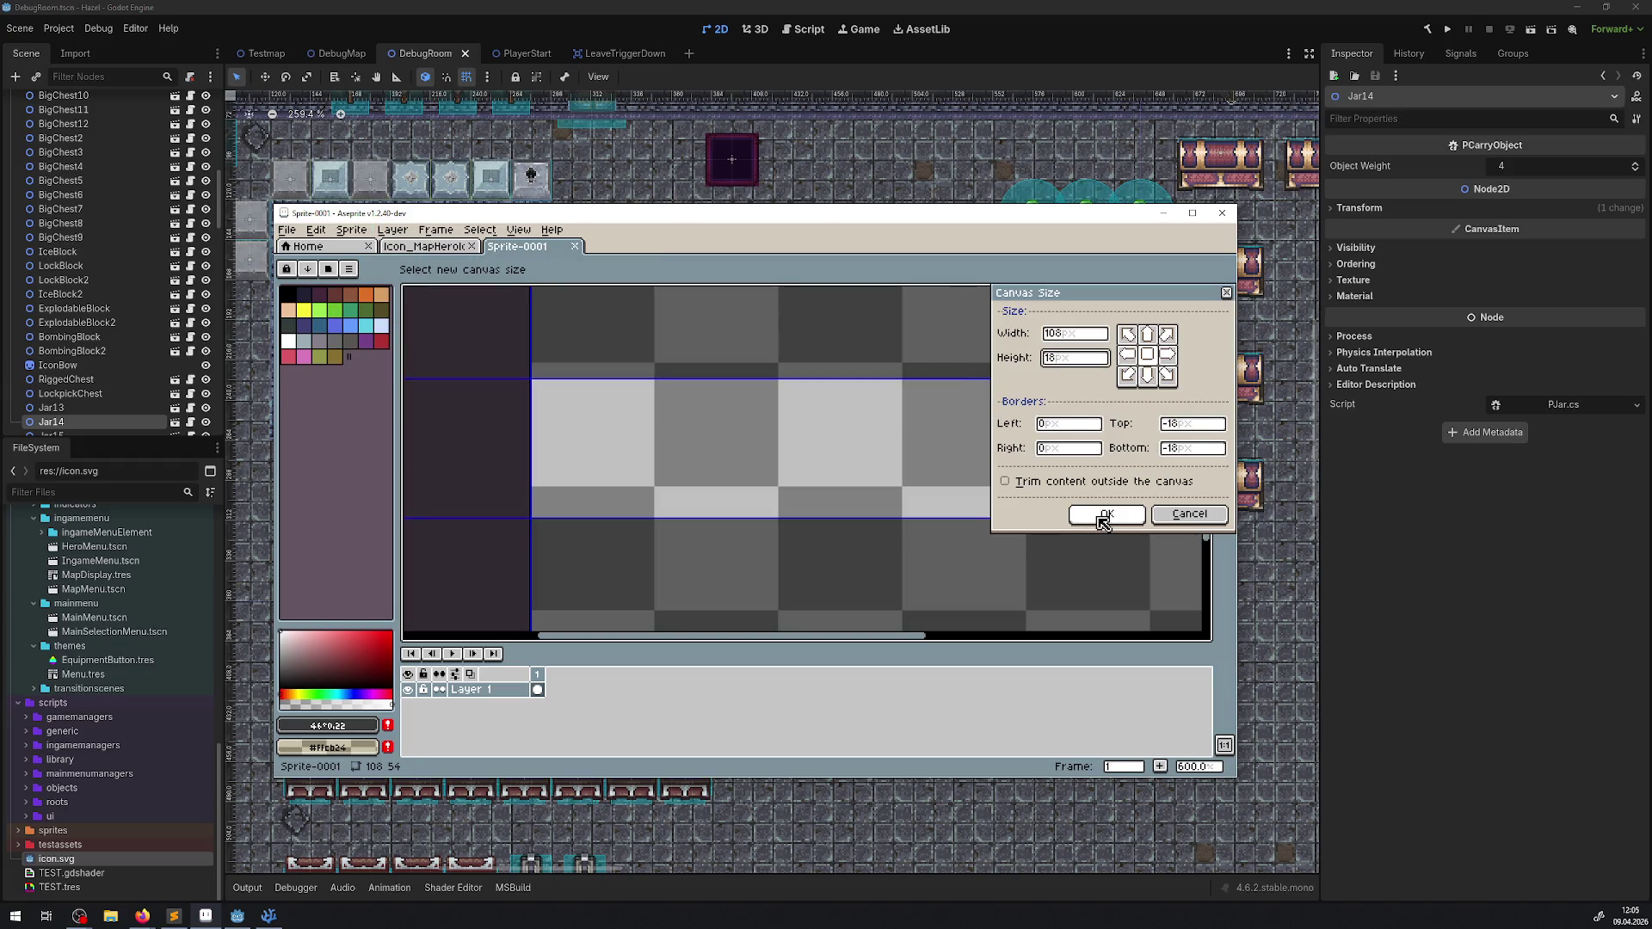
left_click(1079, 335)
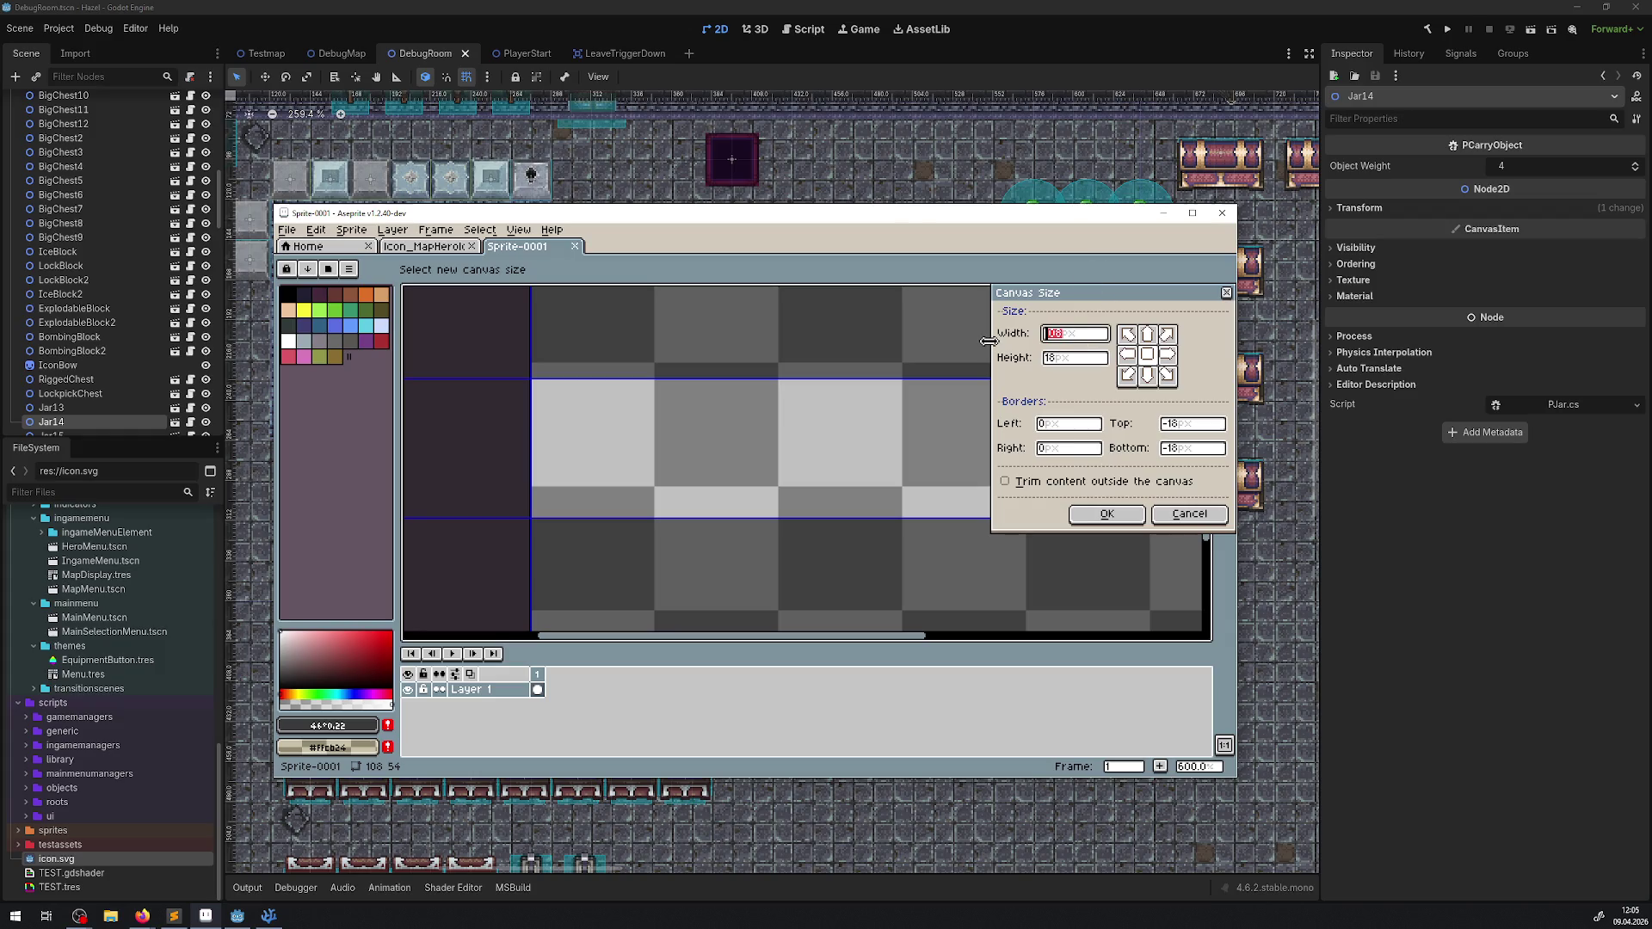
left_click(1067, 361)
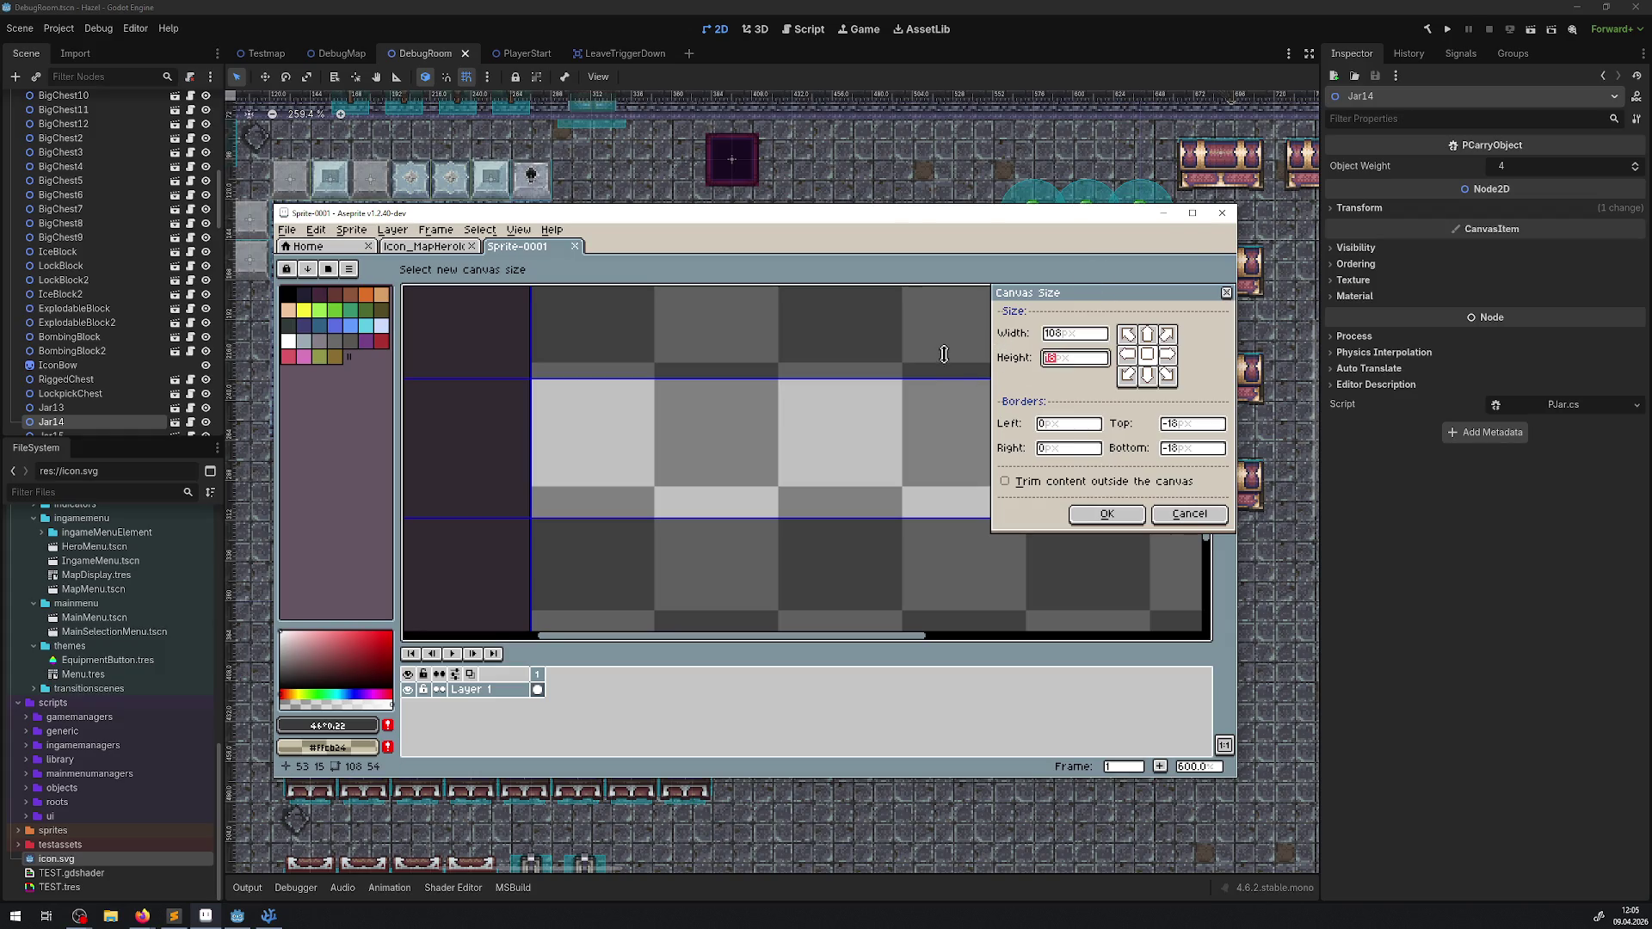
type("20")
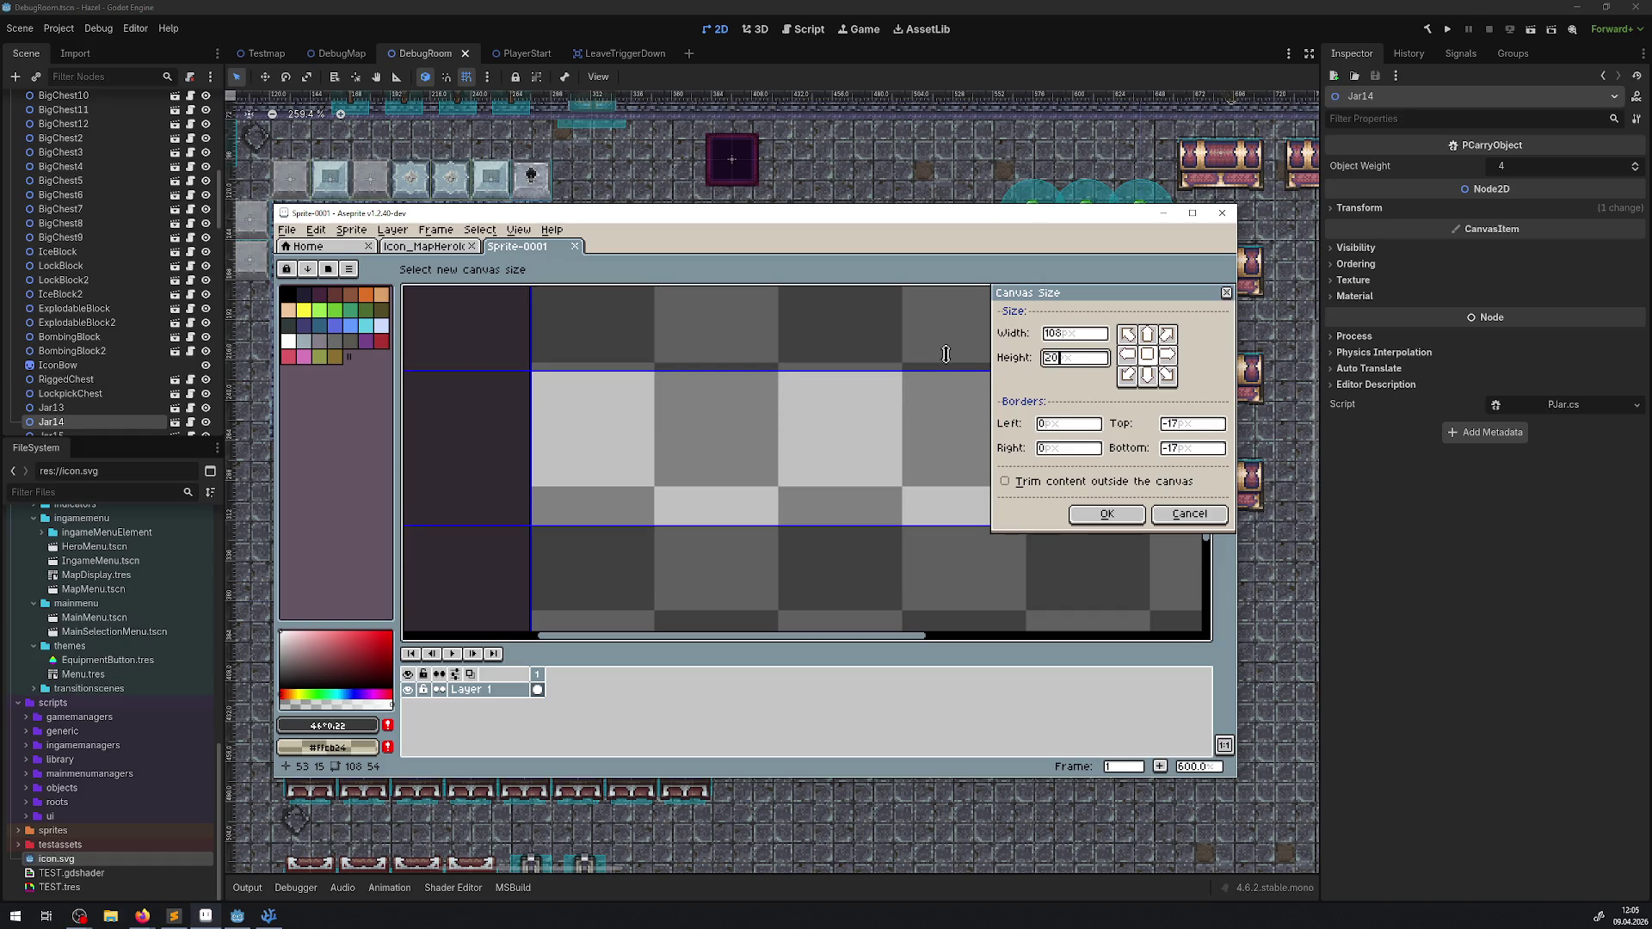
left_click(1075, 334)
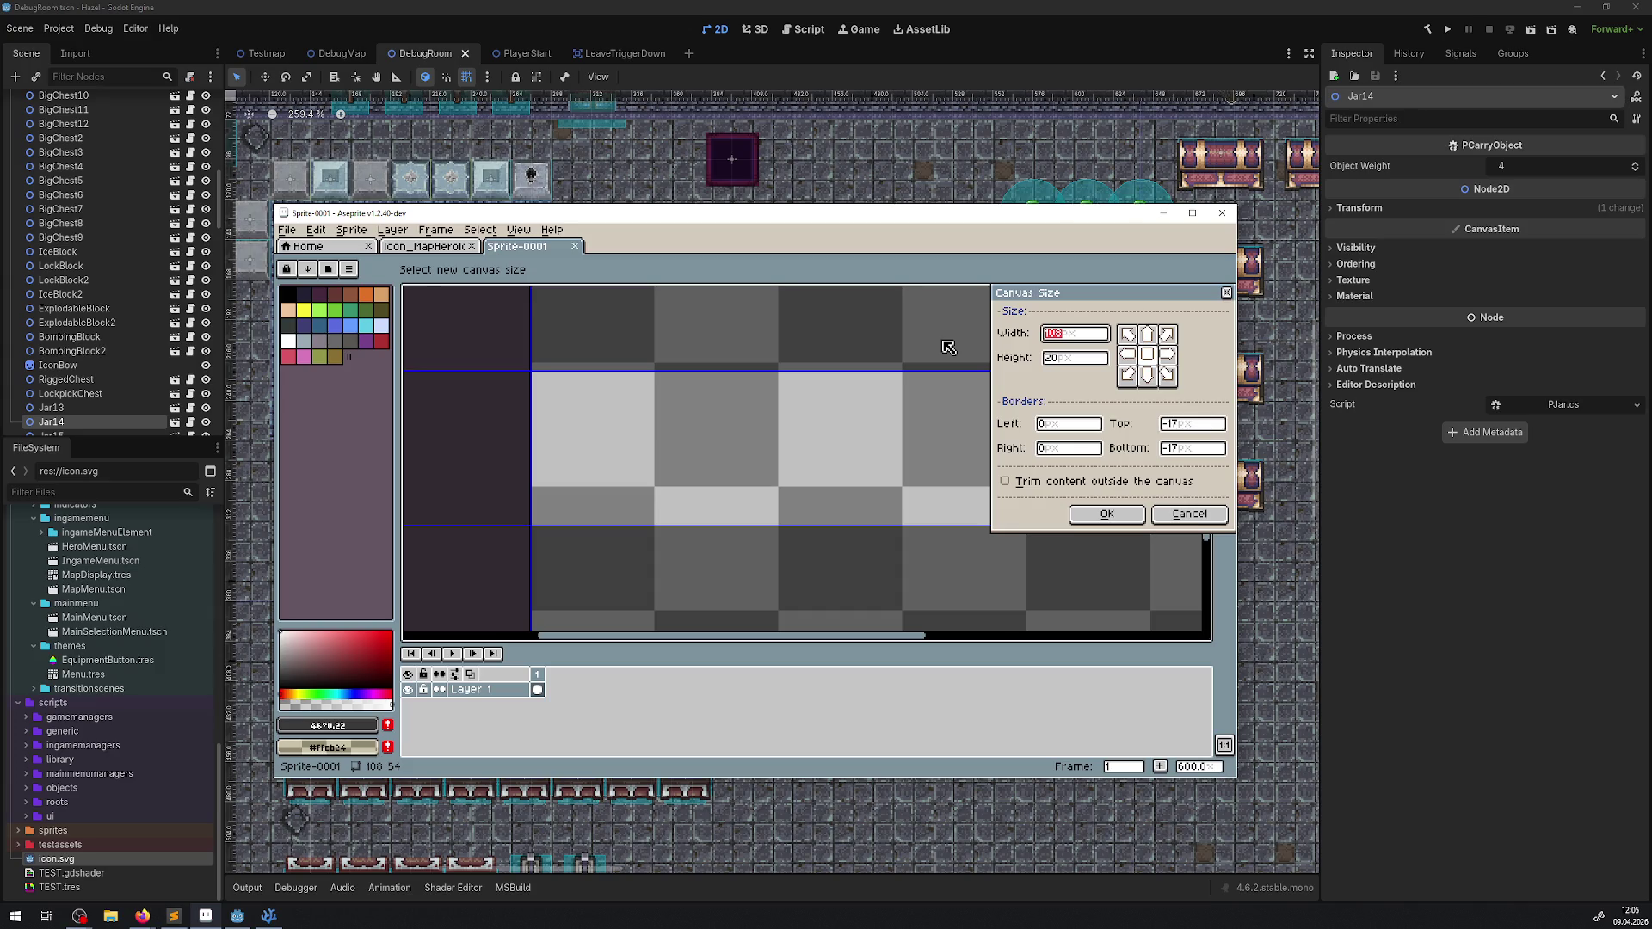
Step: Dismiss a stray context menu and flip between the hero sheet and Sprite-0001
right_click(730, 142)
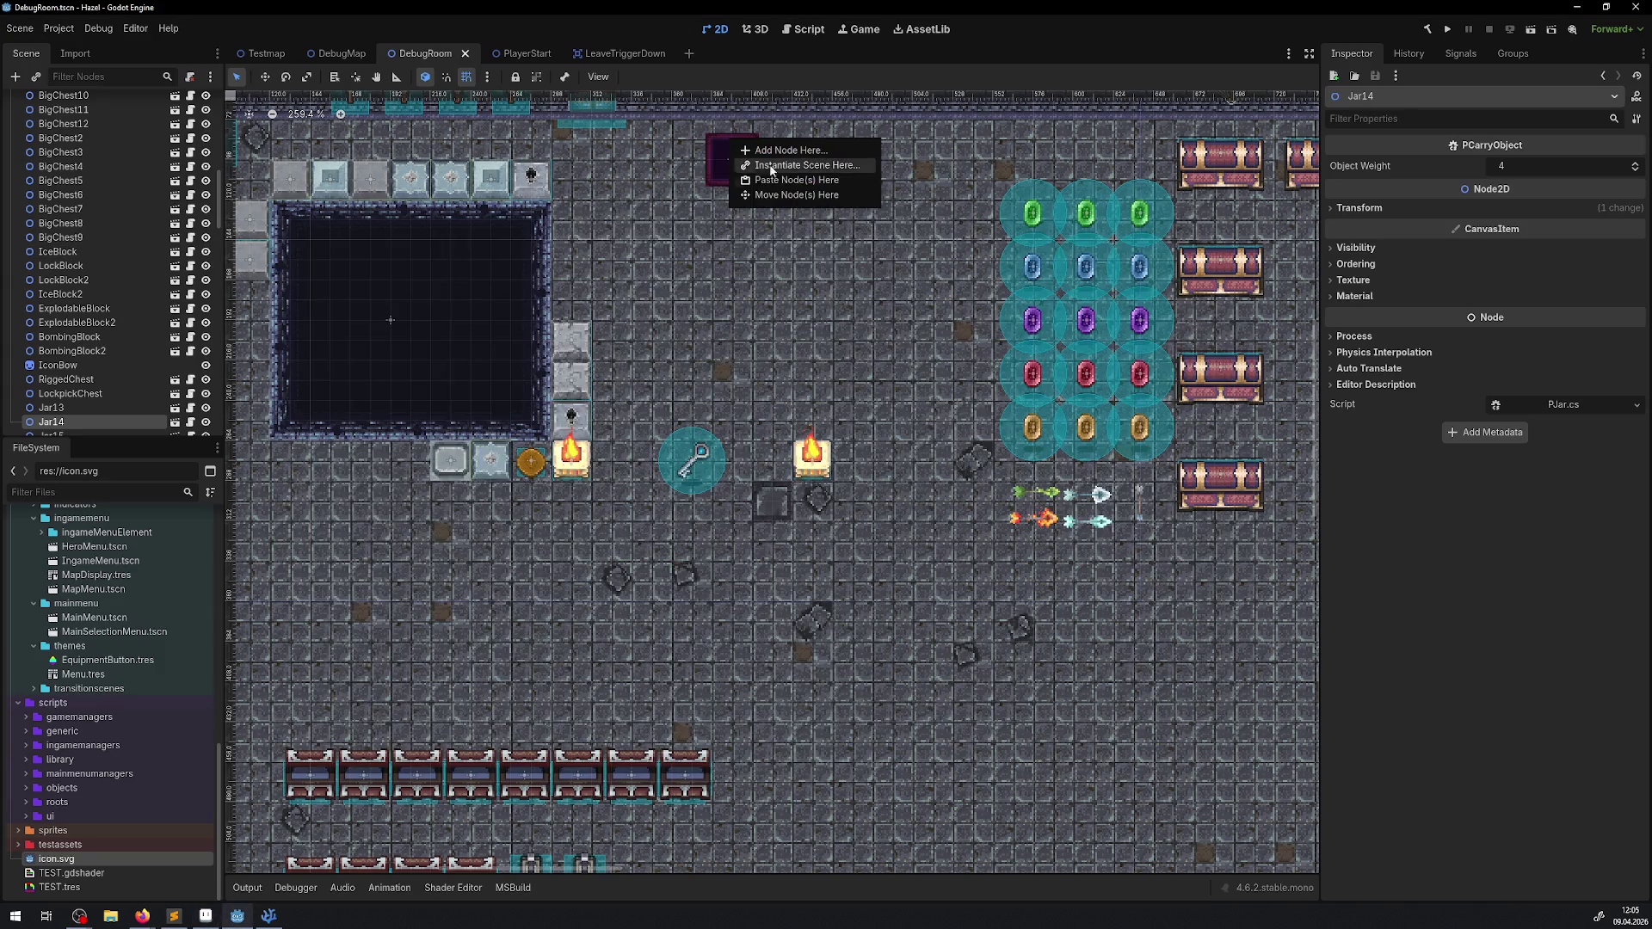
key("alt+Tab")
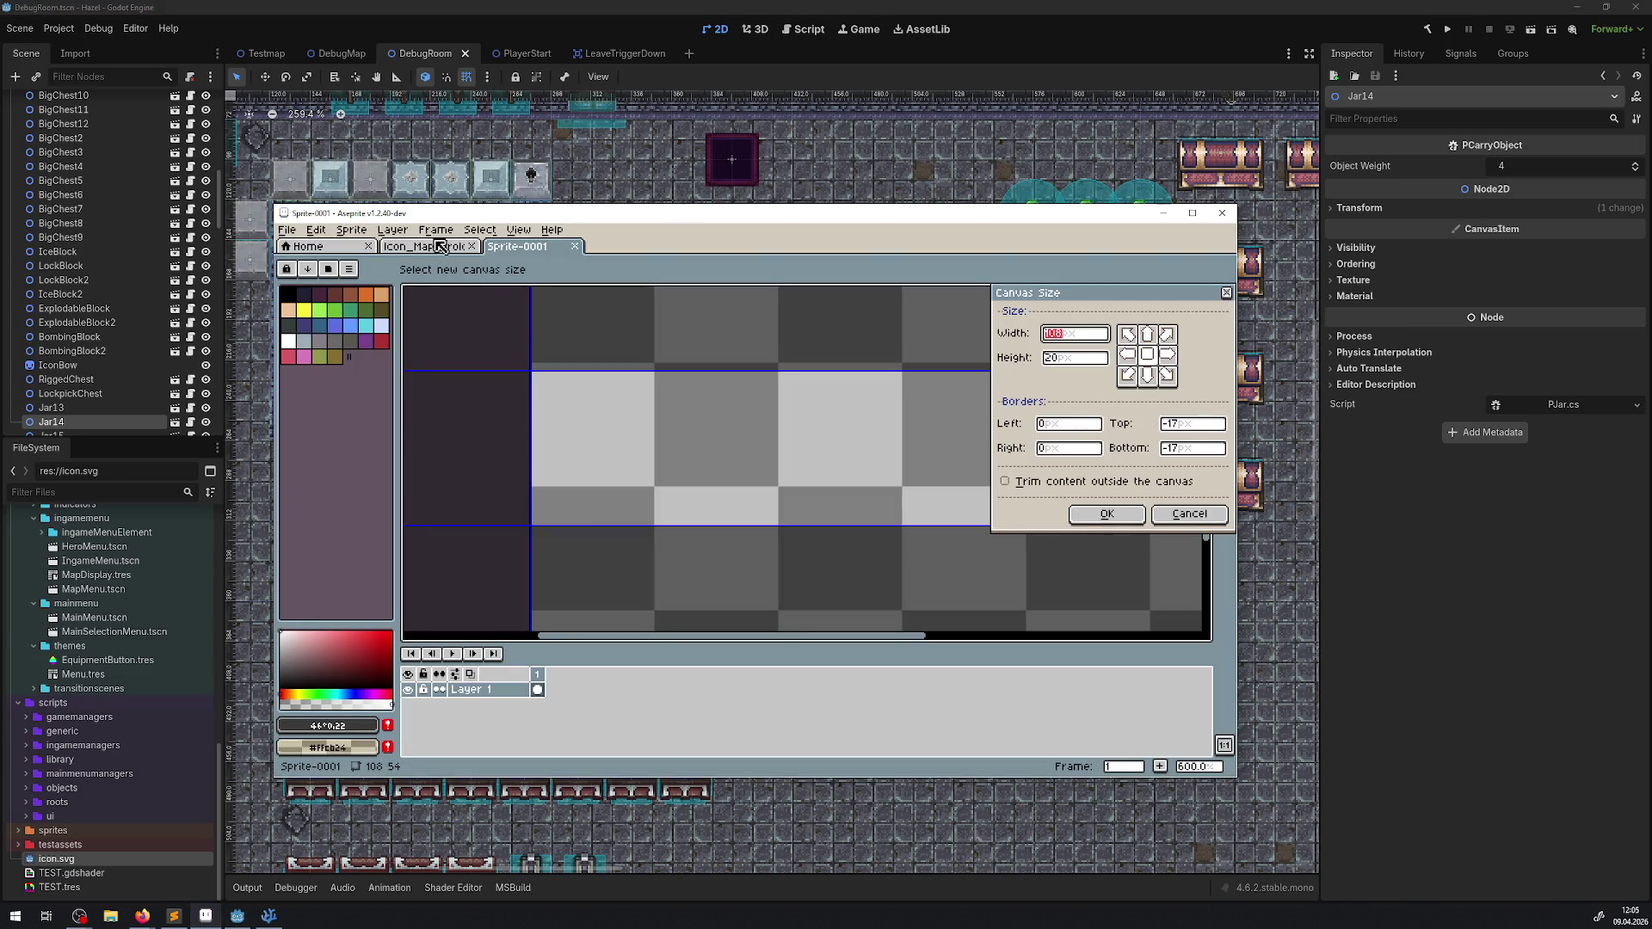
left_click(1223, 291)
key("ctrl+shift+Tab")
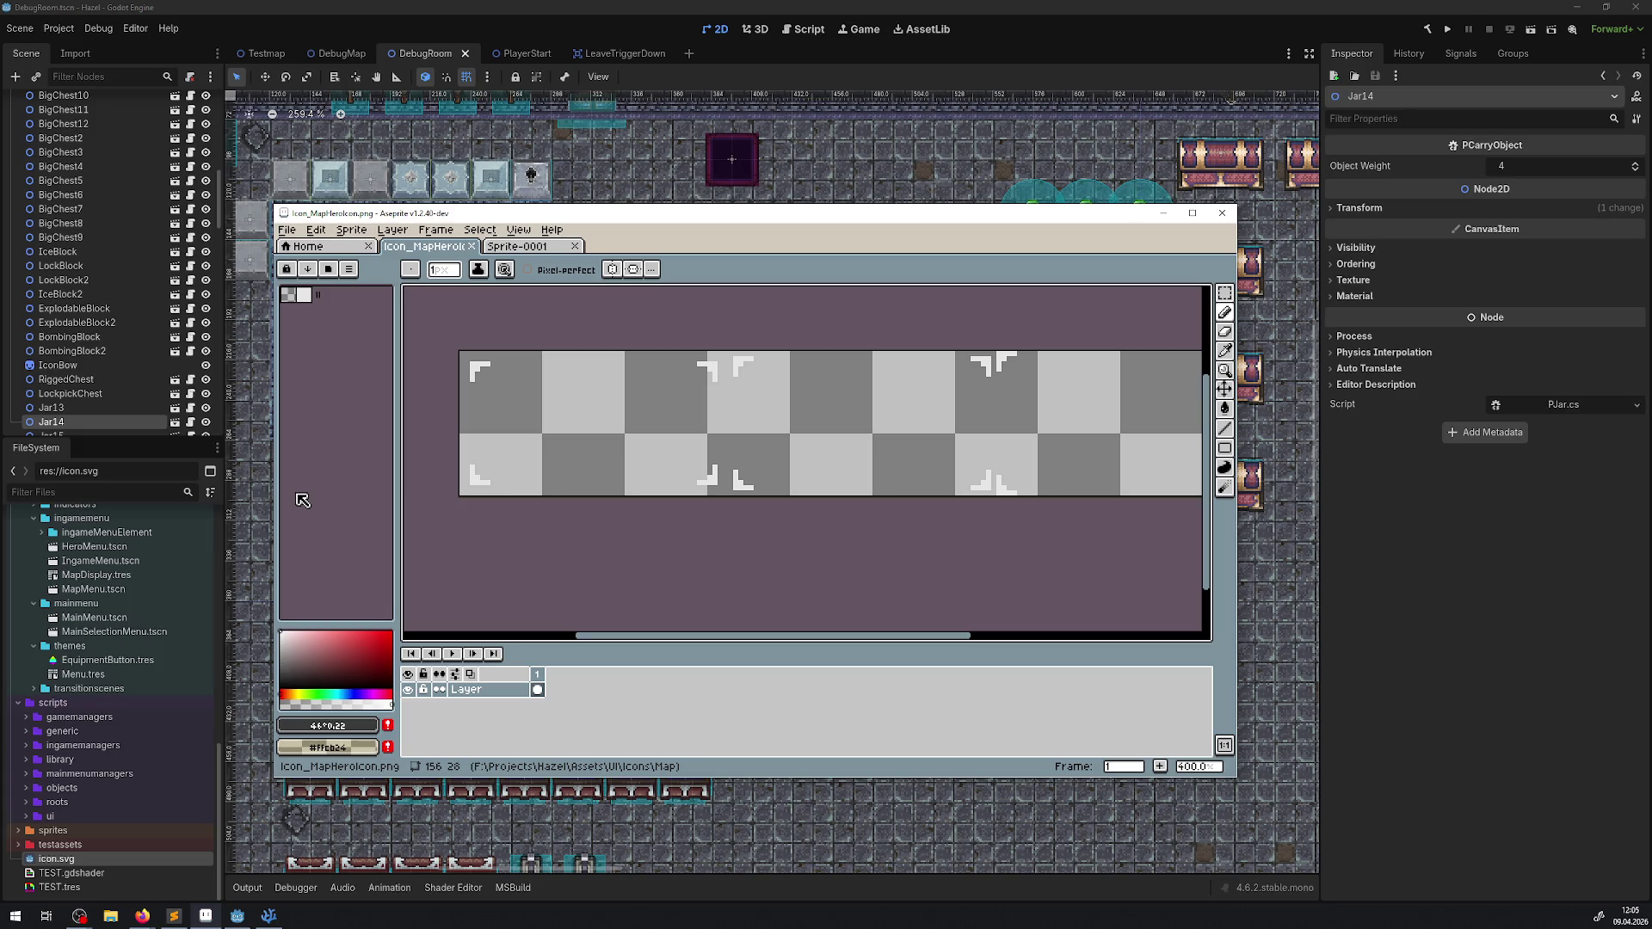
left_click(508, 247)
Step: Resize the canvas to height 22 and width 120 and apply it
left_click(351, 230)
left_click(383, 315)
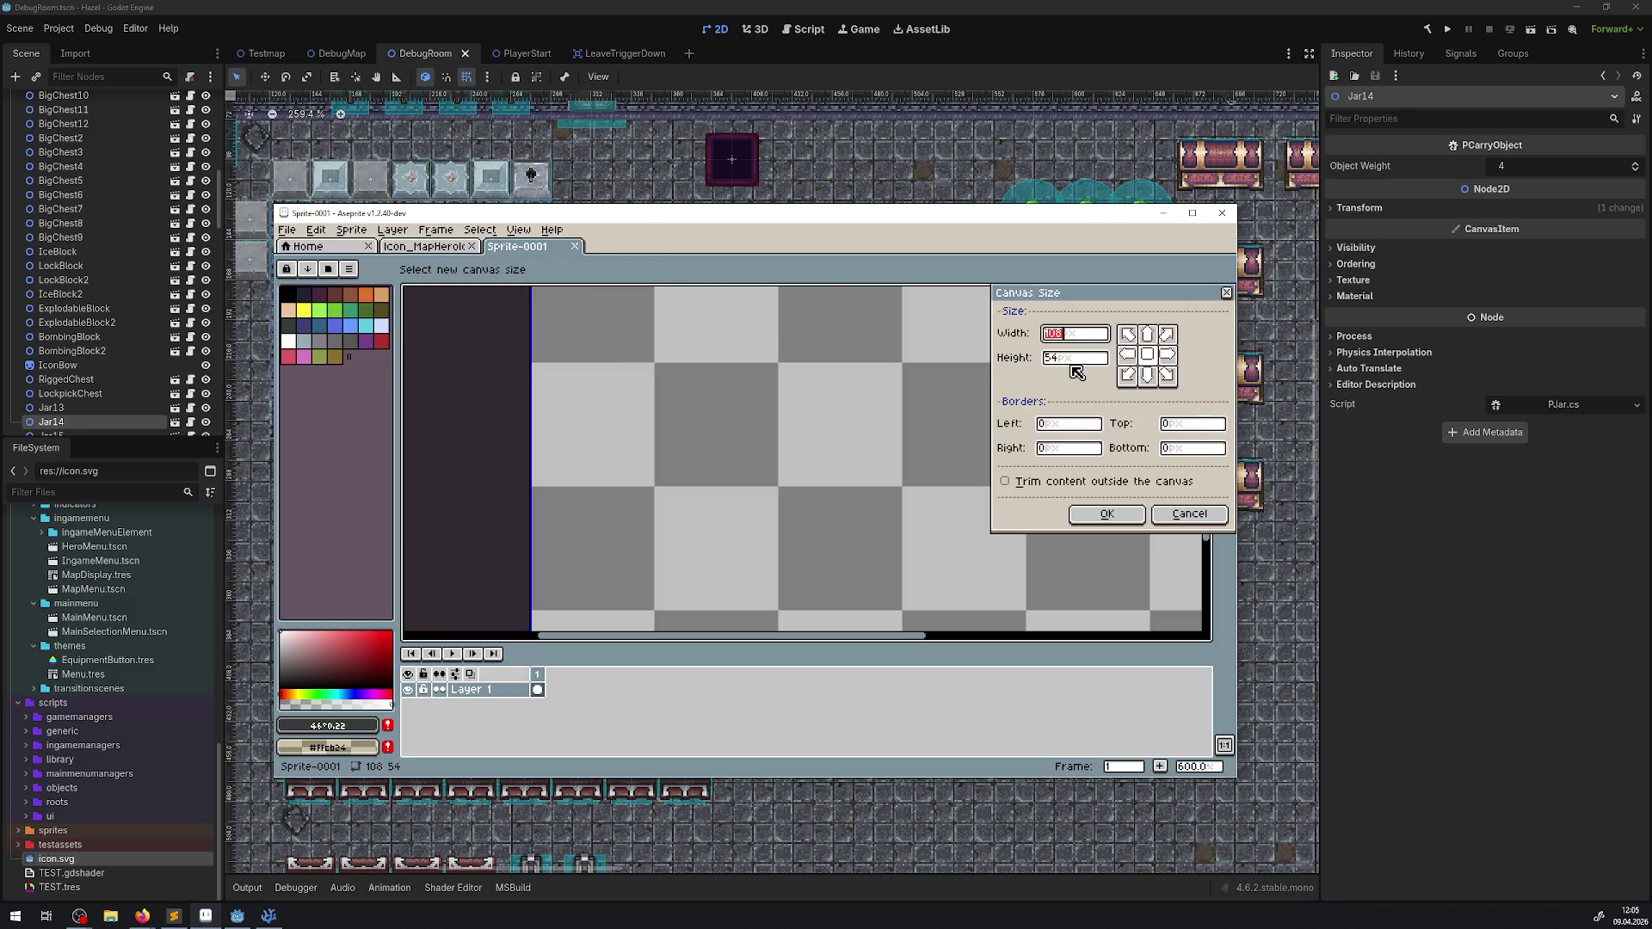
left_click(1074, 360)
type("22")
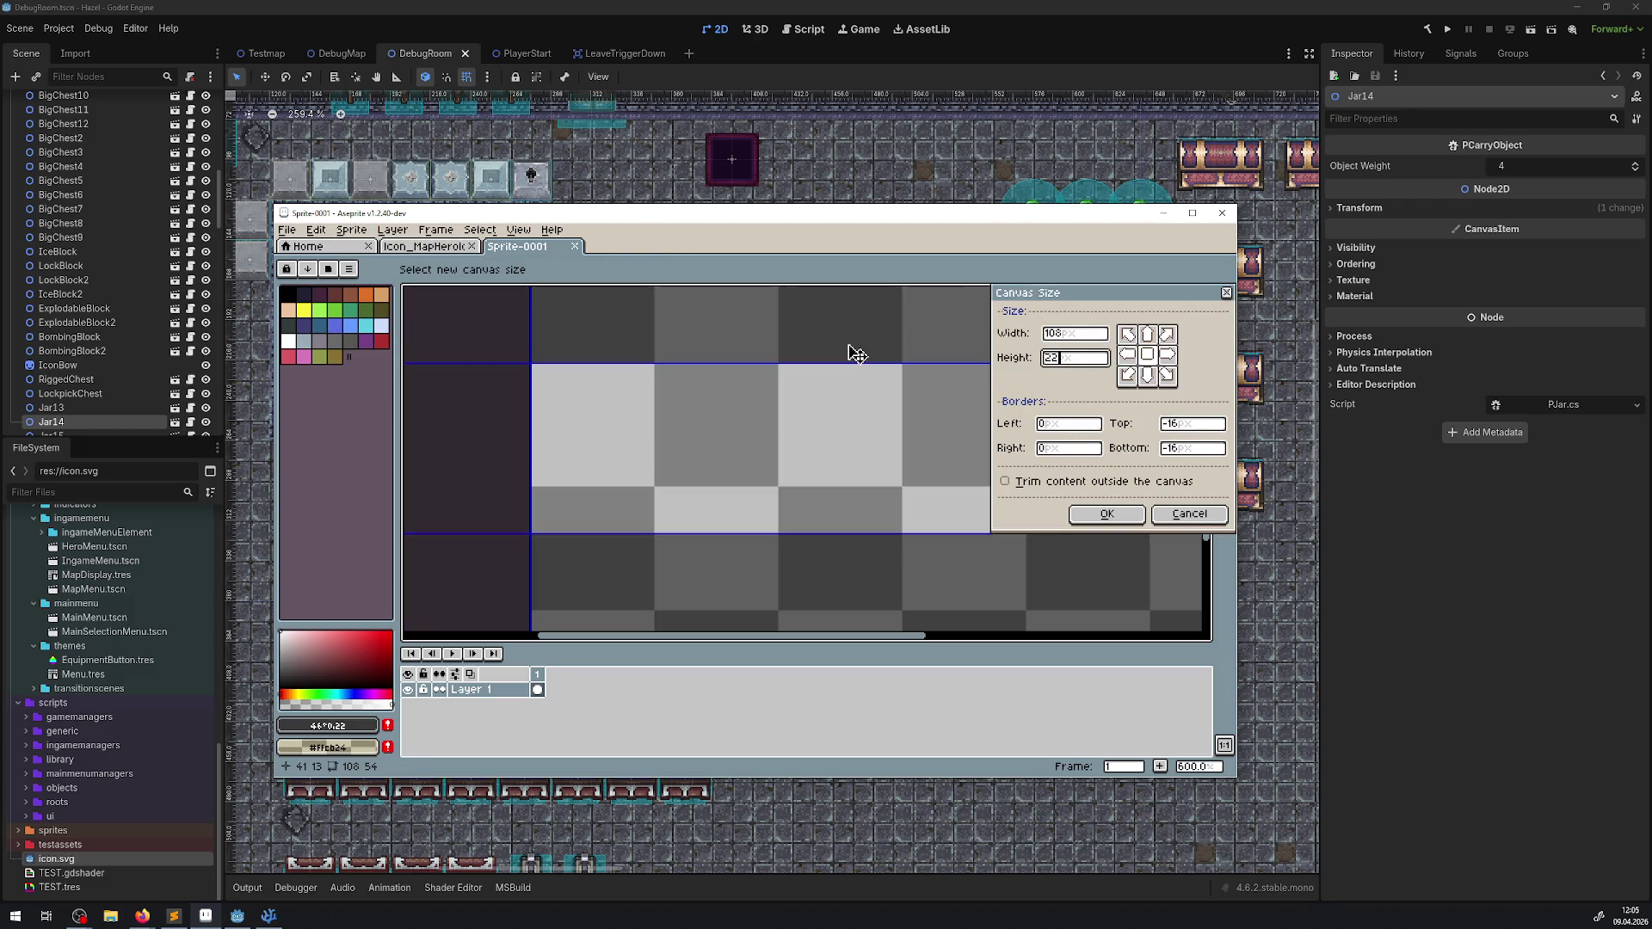
key("shift+Tab")
type("4")
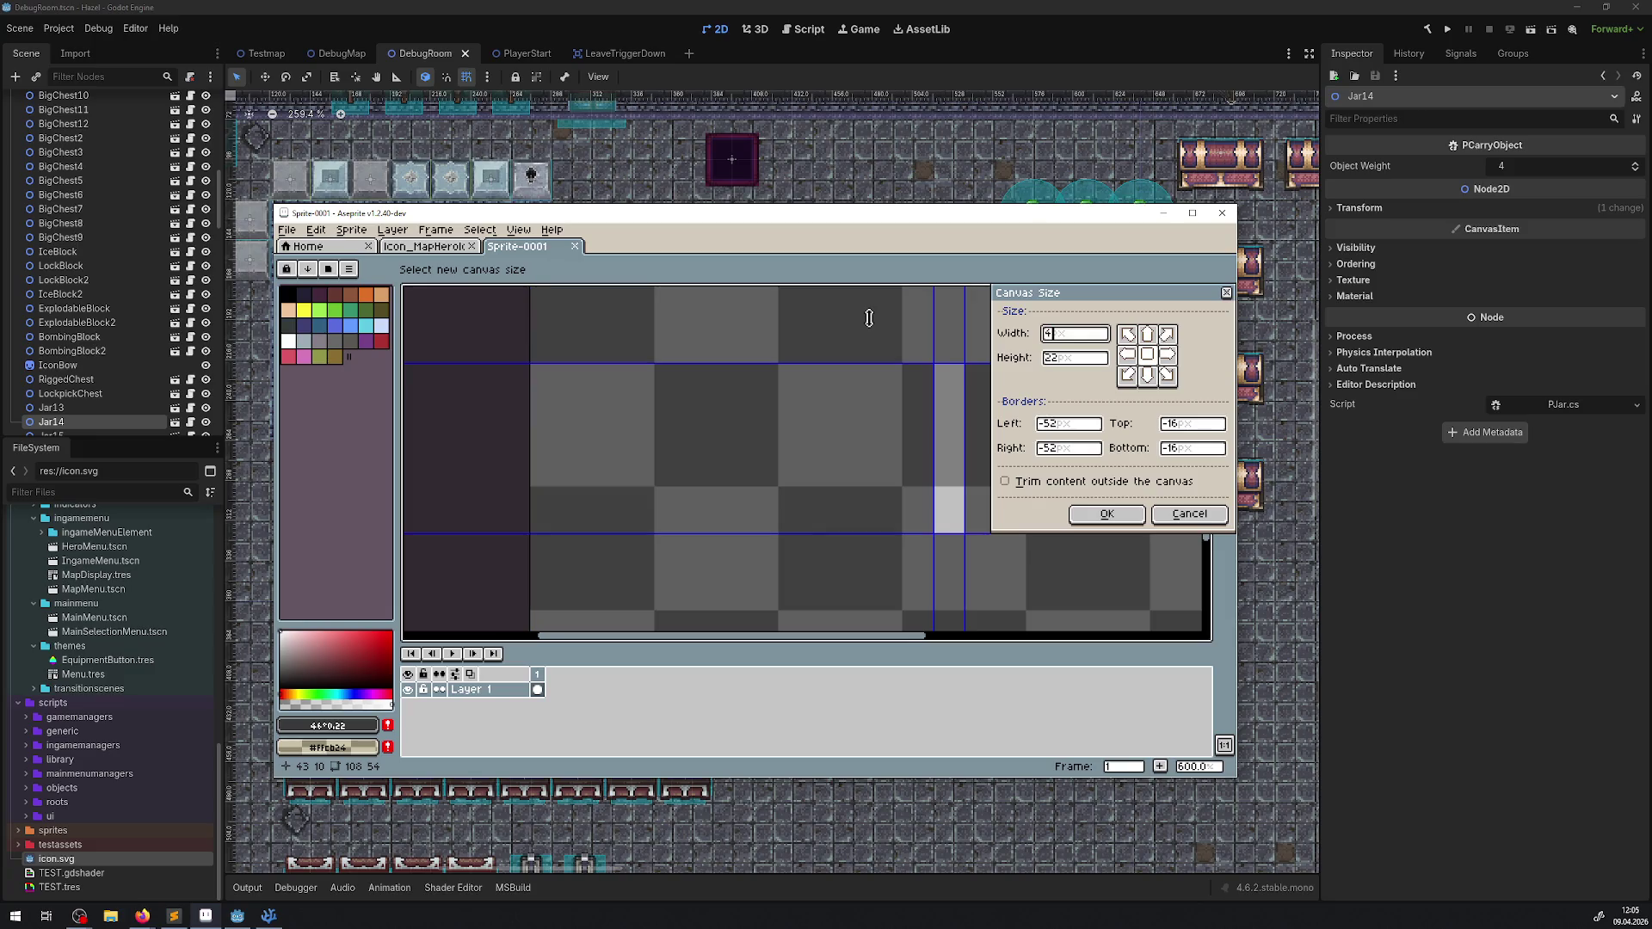
type("0*")
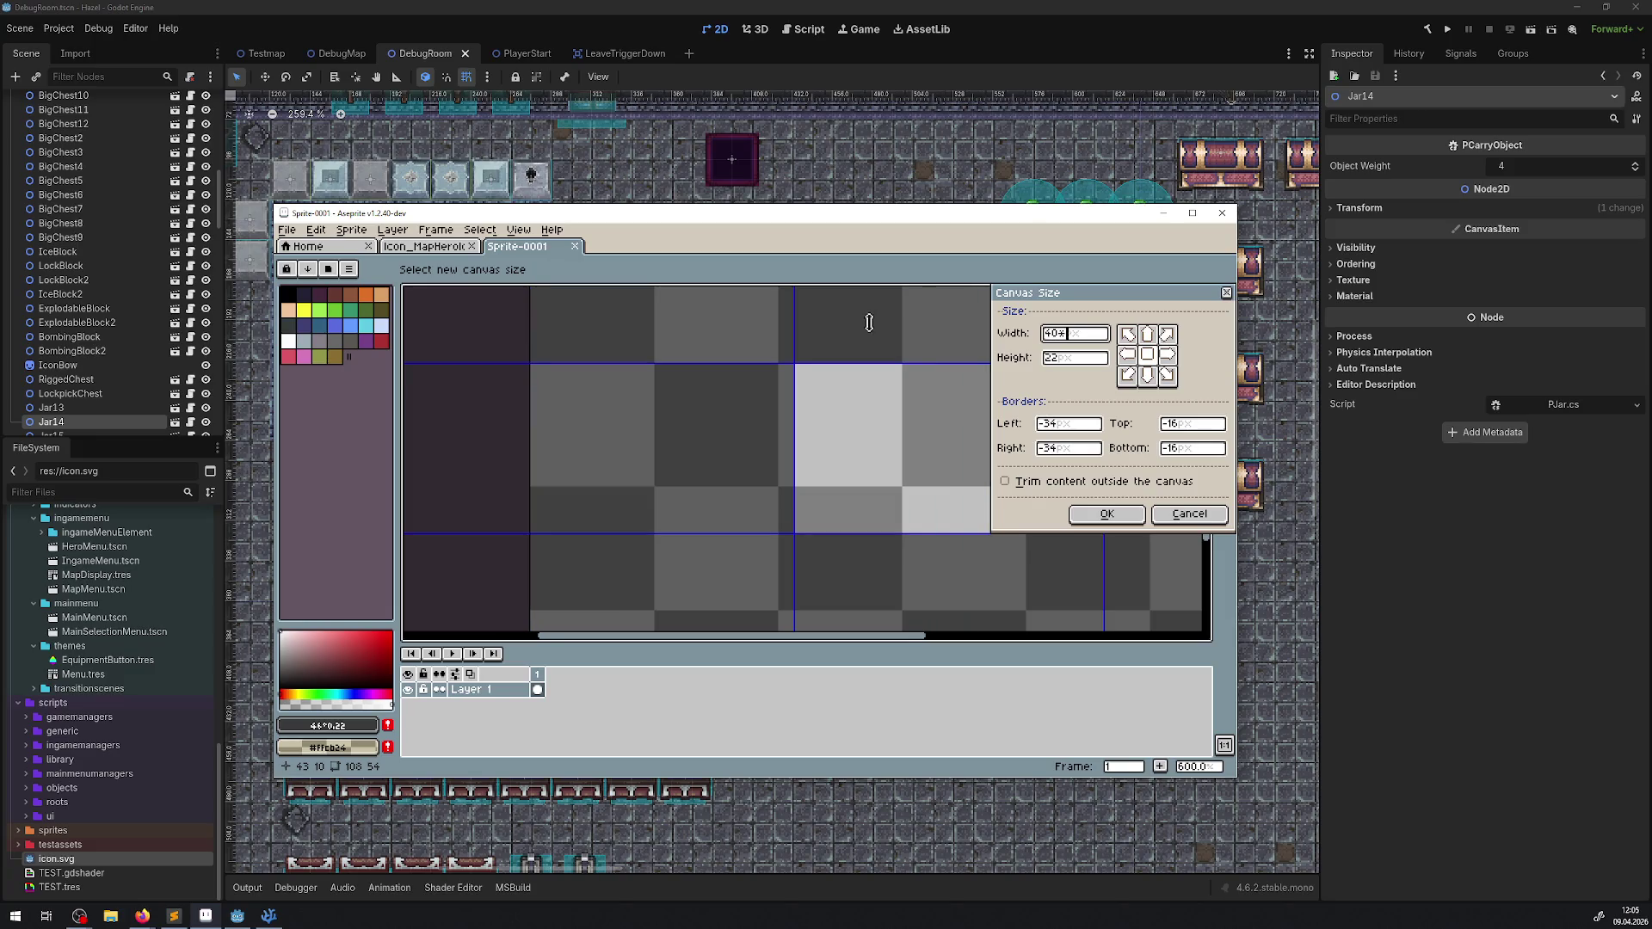
key("BackSpace")
key("BackSpace")
type("120")
left_click(1106, 513)
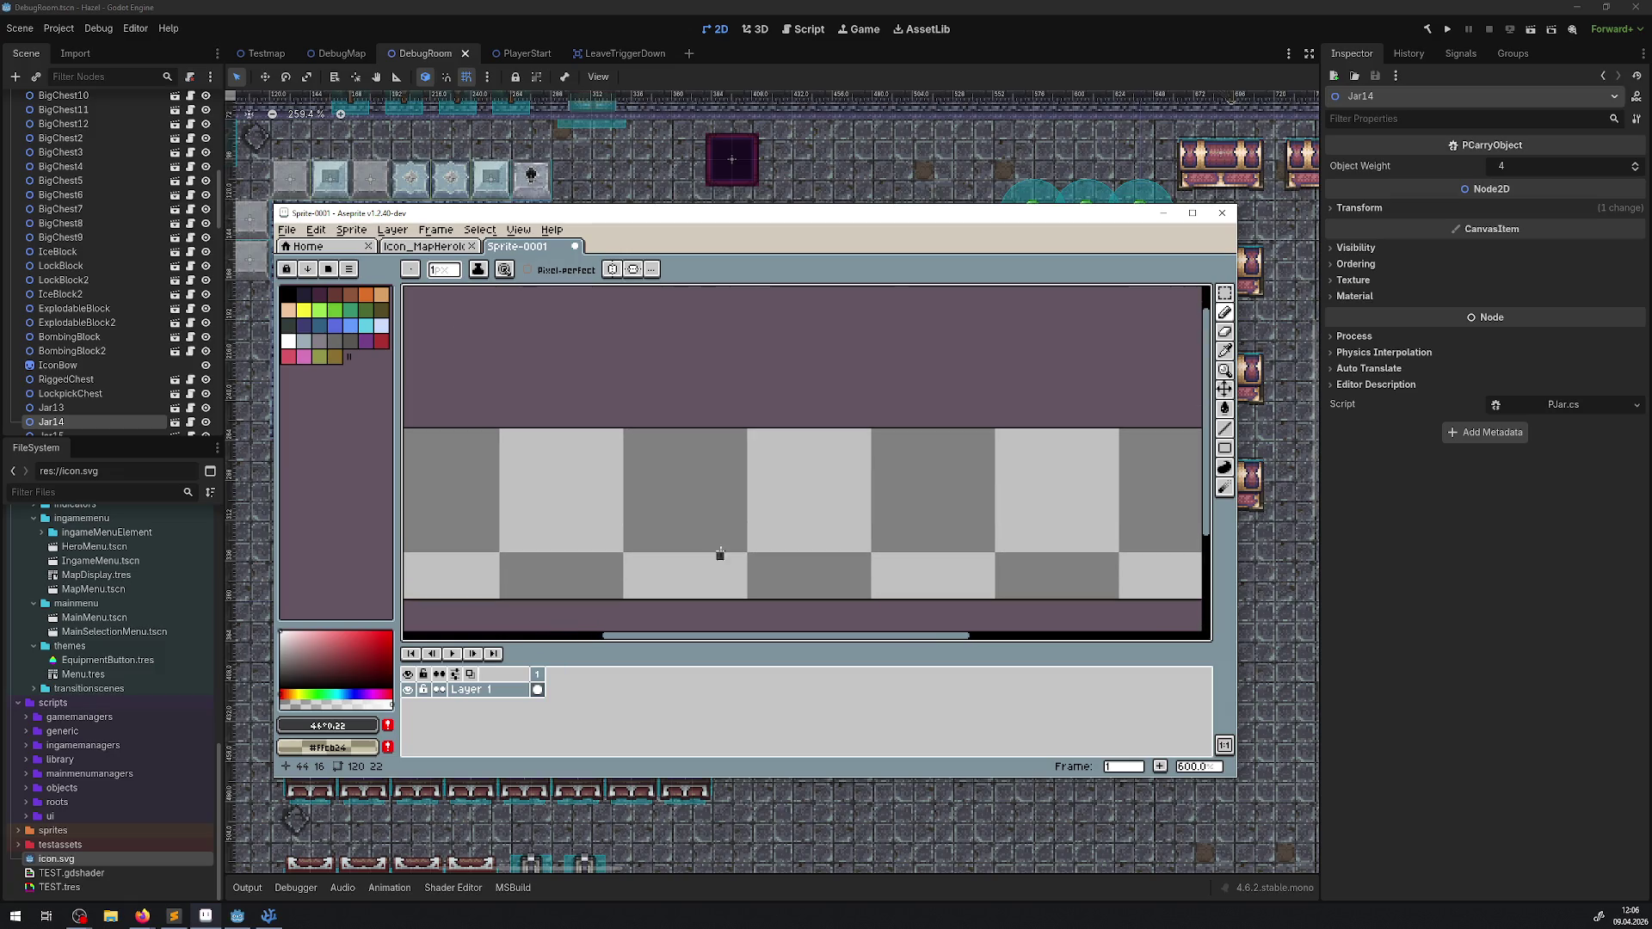
Step: Compare with the hero sheet, then draw a red line along Sprite-0001's bottom row
left_click(428, 247)
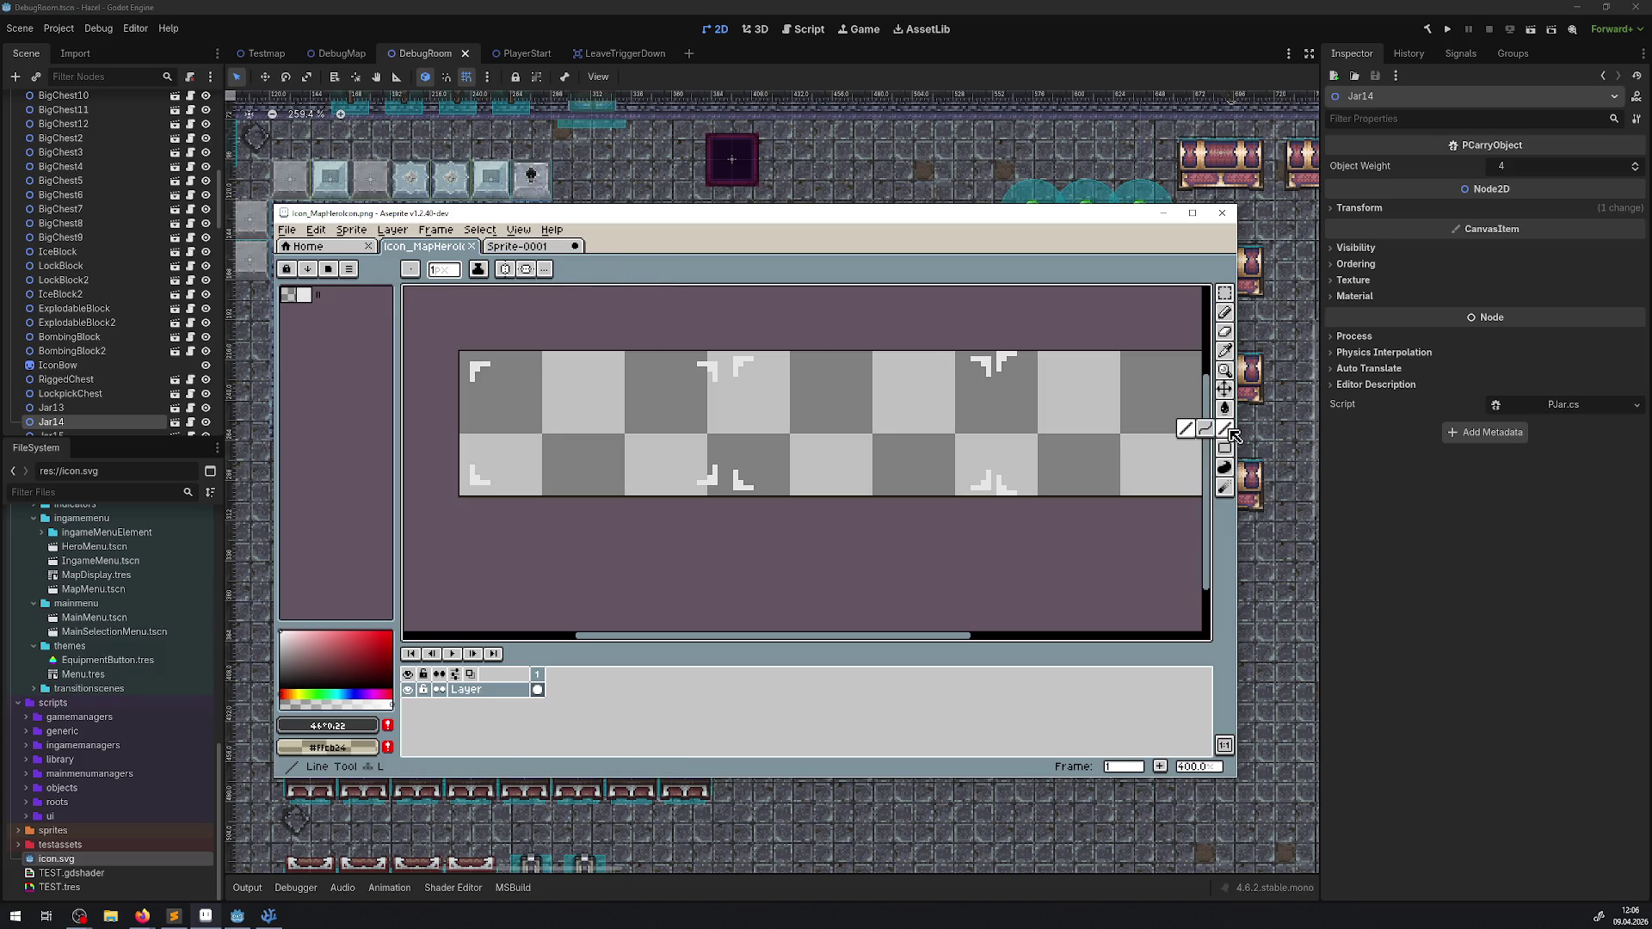
left_click(522, 247)
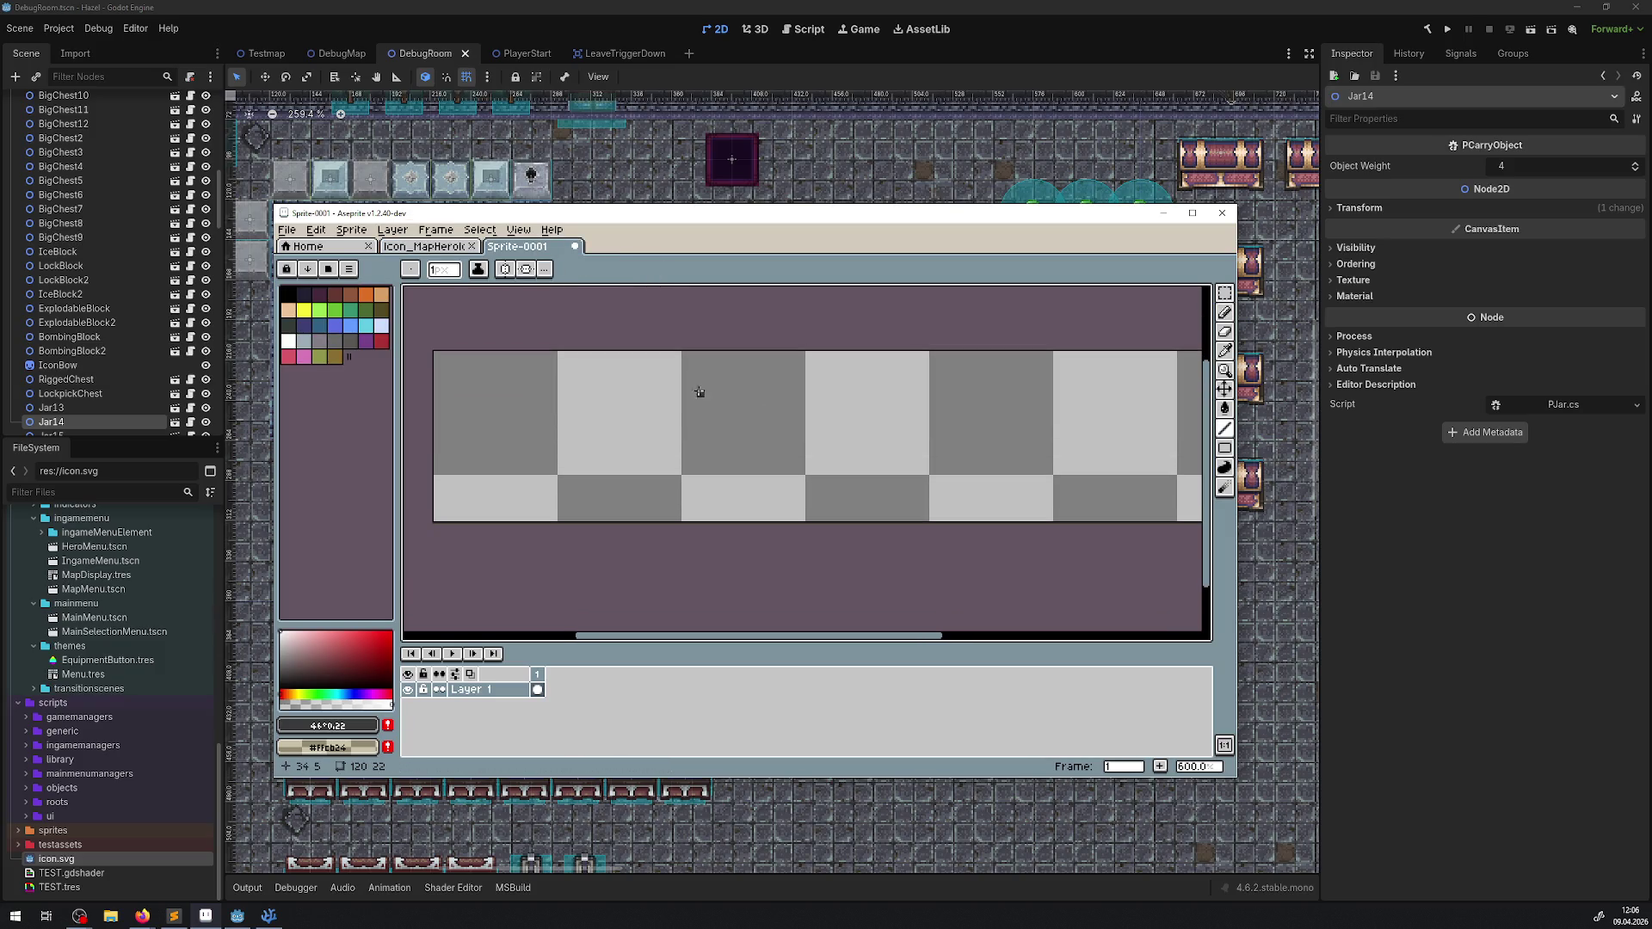
left_click(367, 631)
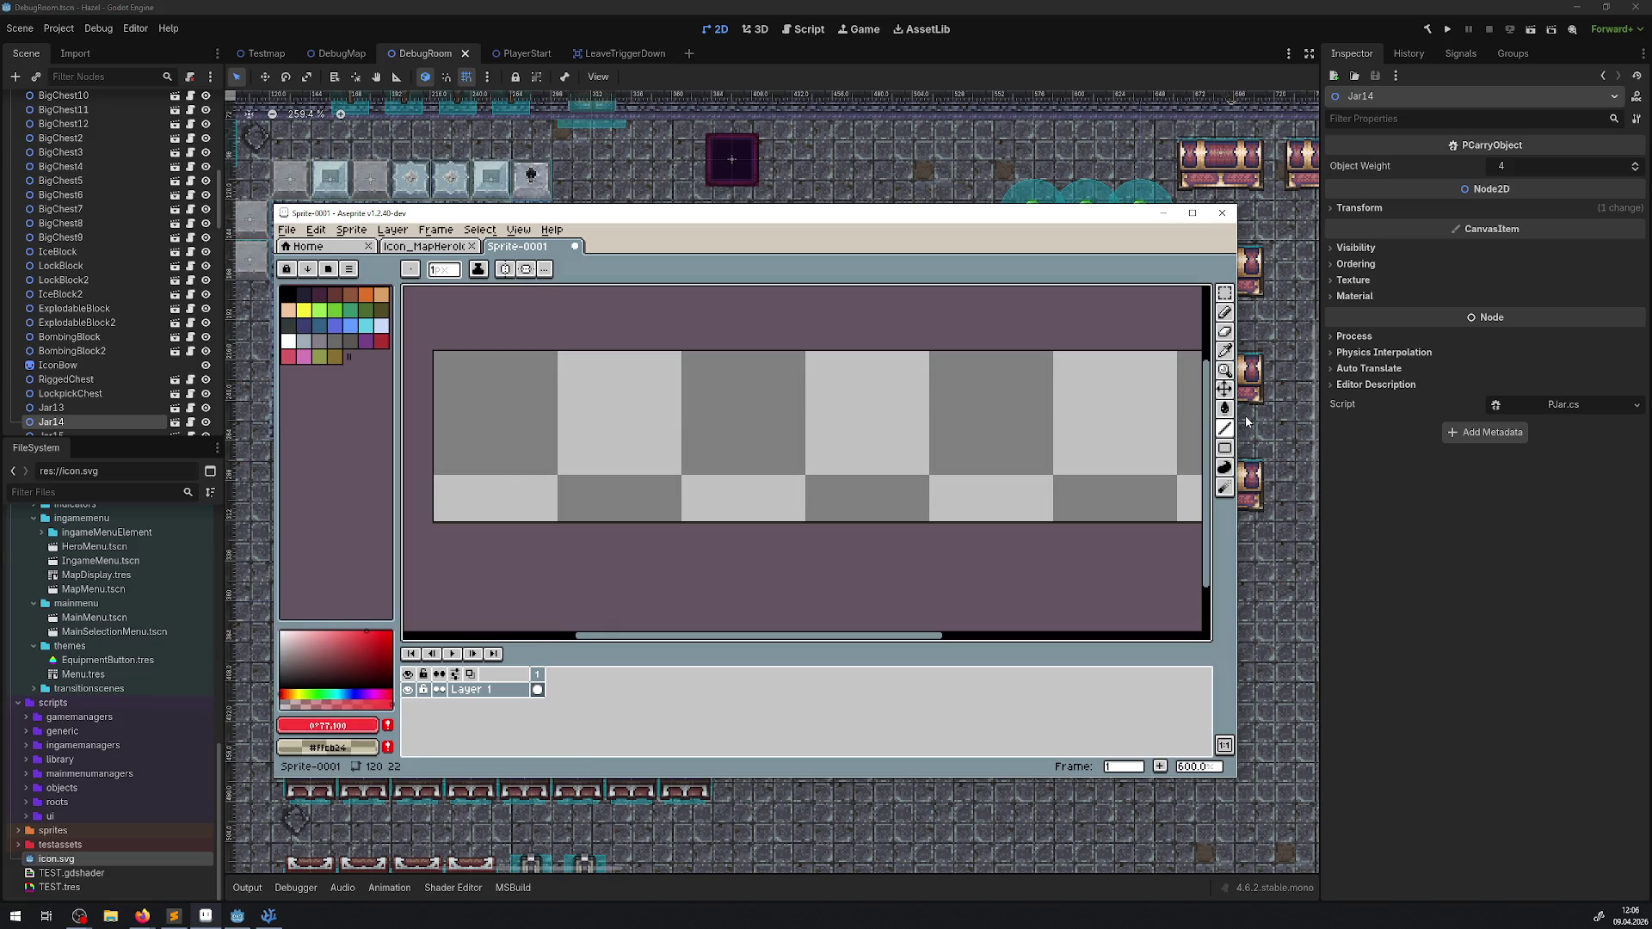
mouse_move(436, 517)
left_mouse_down()
mouse_move(775, 517)
mouse_move(740, 521)
left_mouse_up()
Step: Continue the bottom row with a cyan segment and then green segments
scroll(740, 521, "right", 2)
left_click(365, 325)
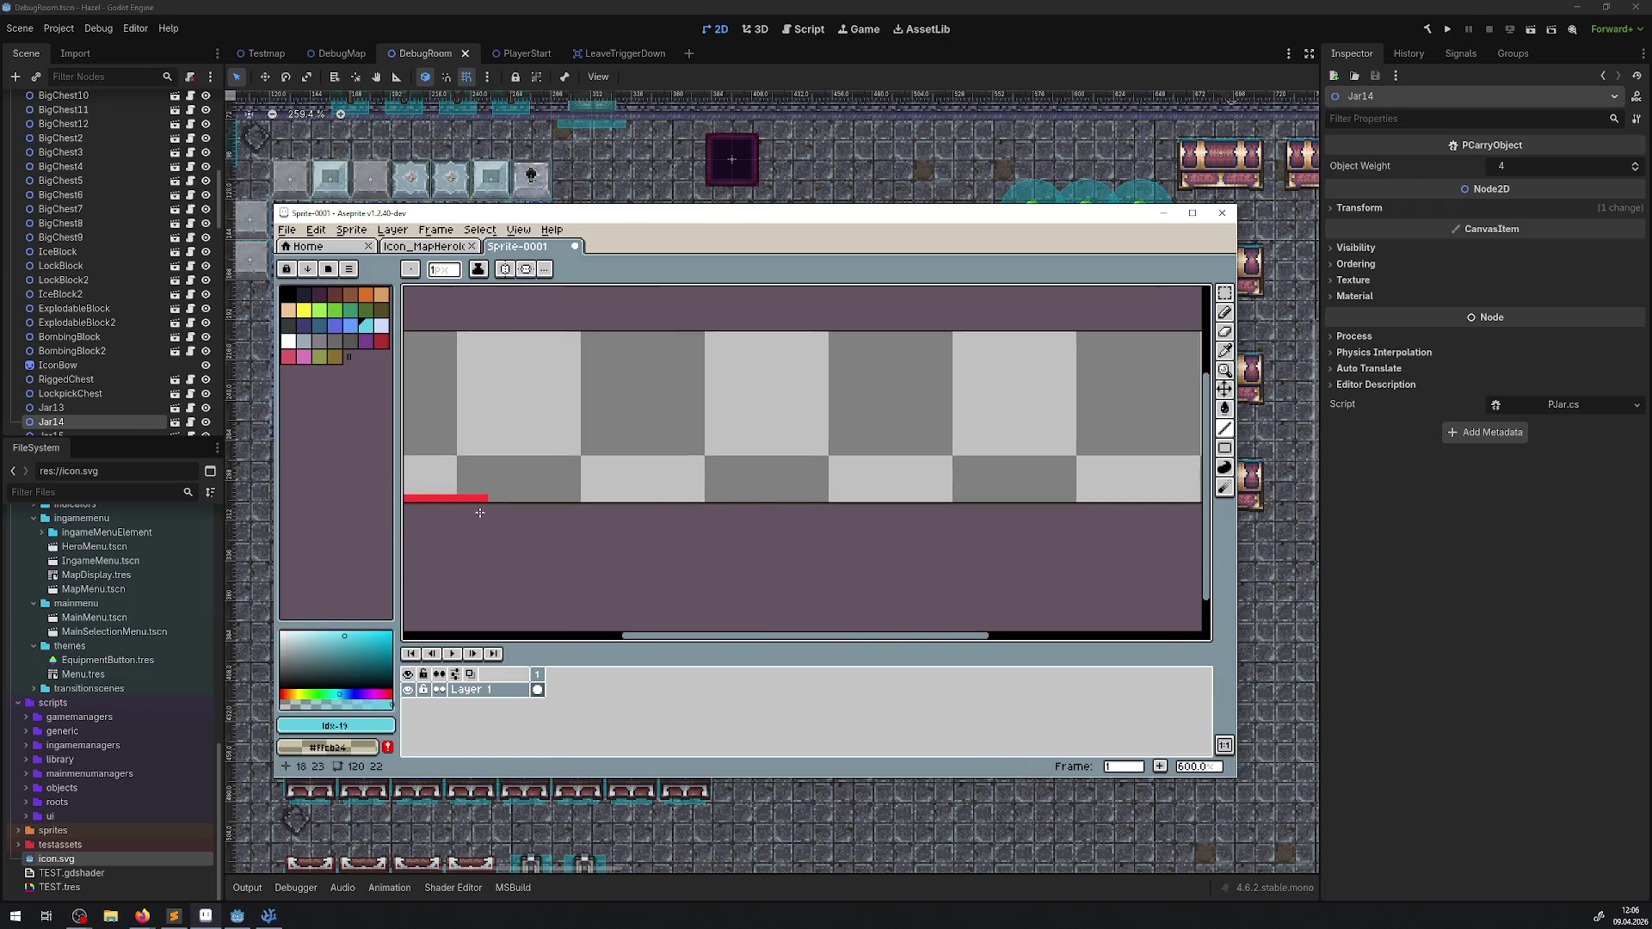
mouse_move(487, 499)
left_mouse_down()
mouse_move(869, 500)
mouse_move(797, 497)
left_mouse_up()
scroll(569, 482, "right", 3)
mouse_move(568, 482)
left_mouse_down()
mouse_move(508, 495)
mouse_move(809, 462)
mouse_move(731, 462)
mouse_move(750, 468)
left_mouse_up()
left_click(349, 309)
left_click_drag(615, 496, 869, 511)
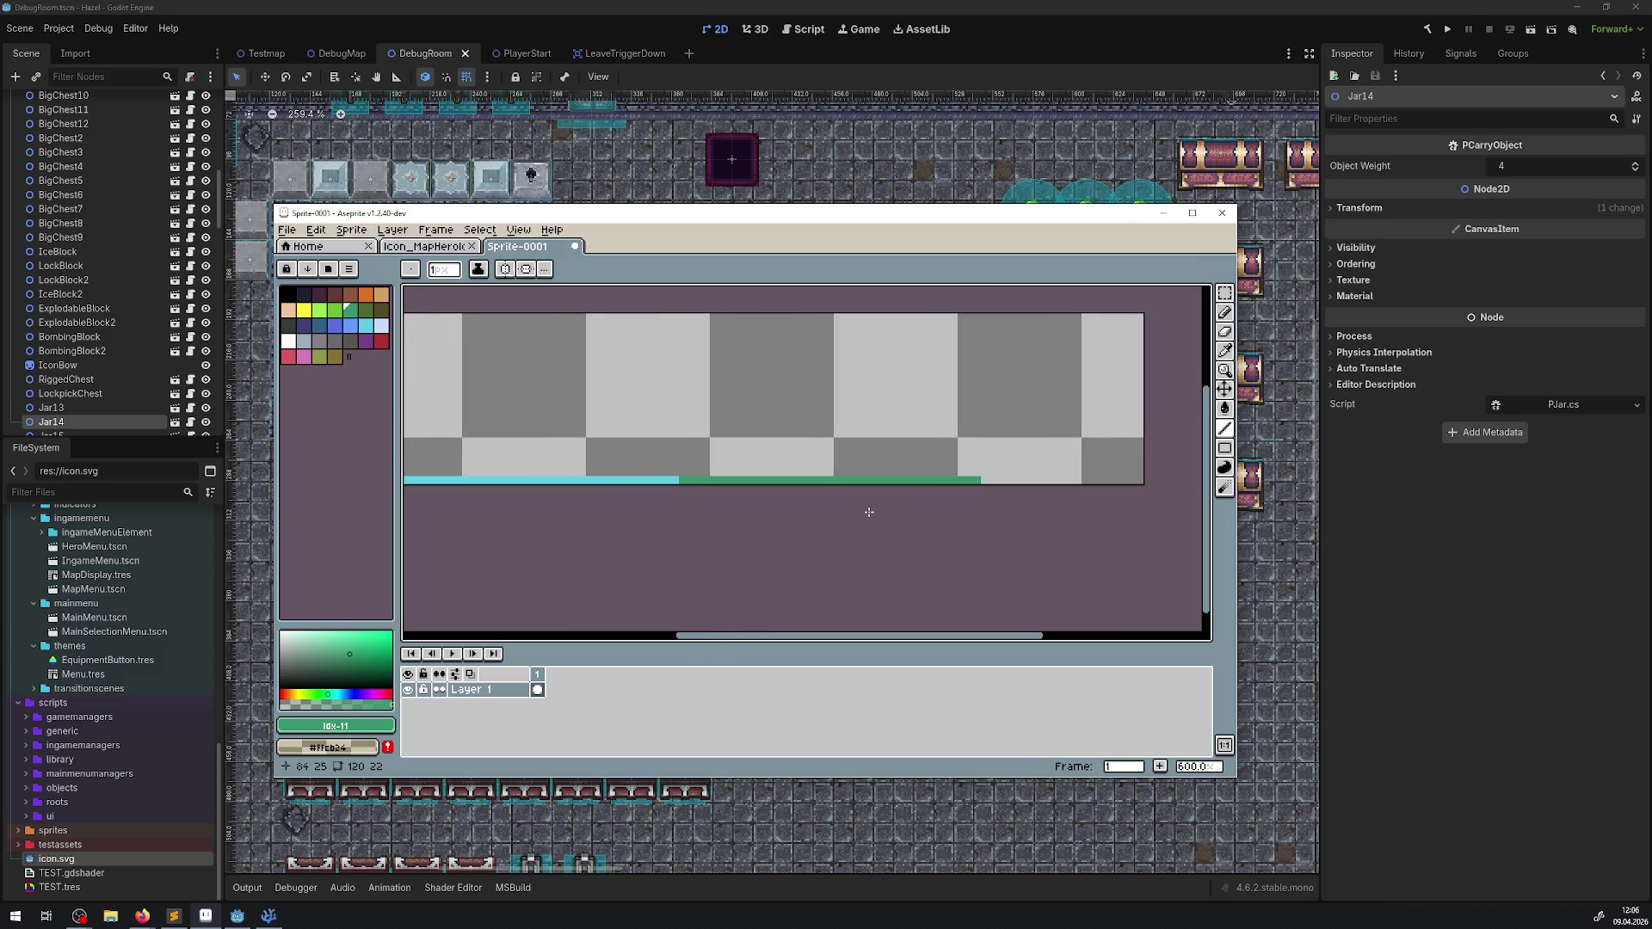
left_click_drag(867, 506, 937, 505)
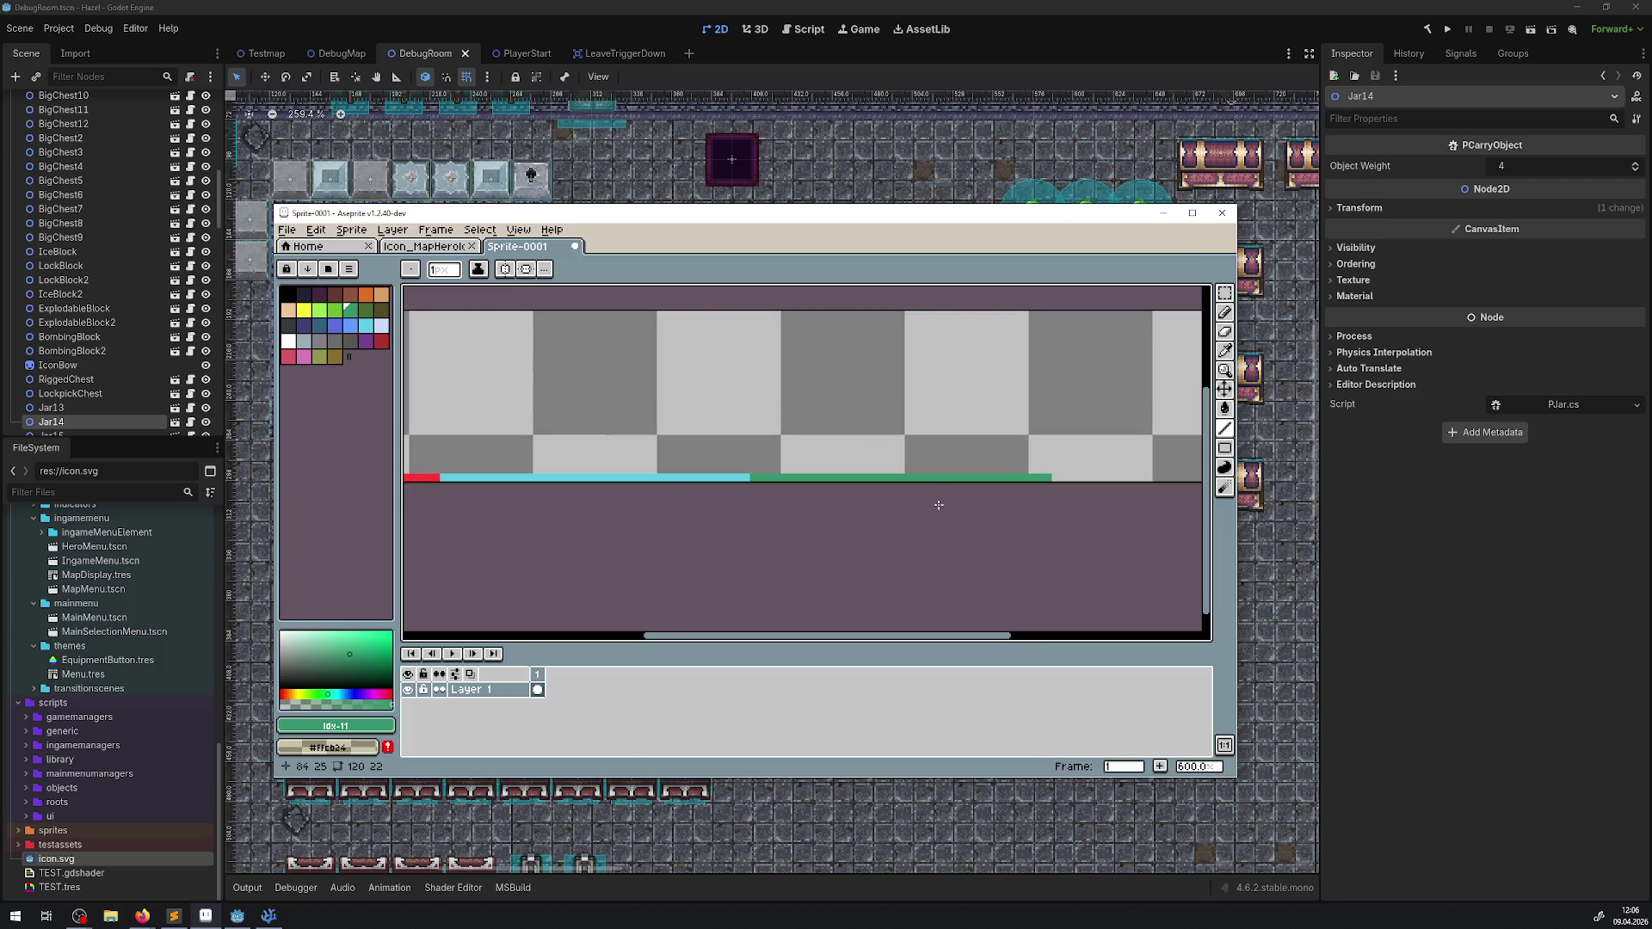
left_click(392, 230)
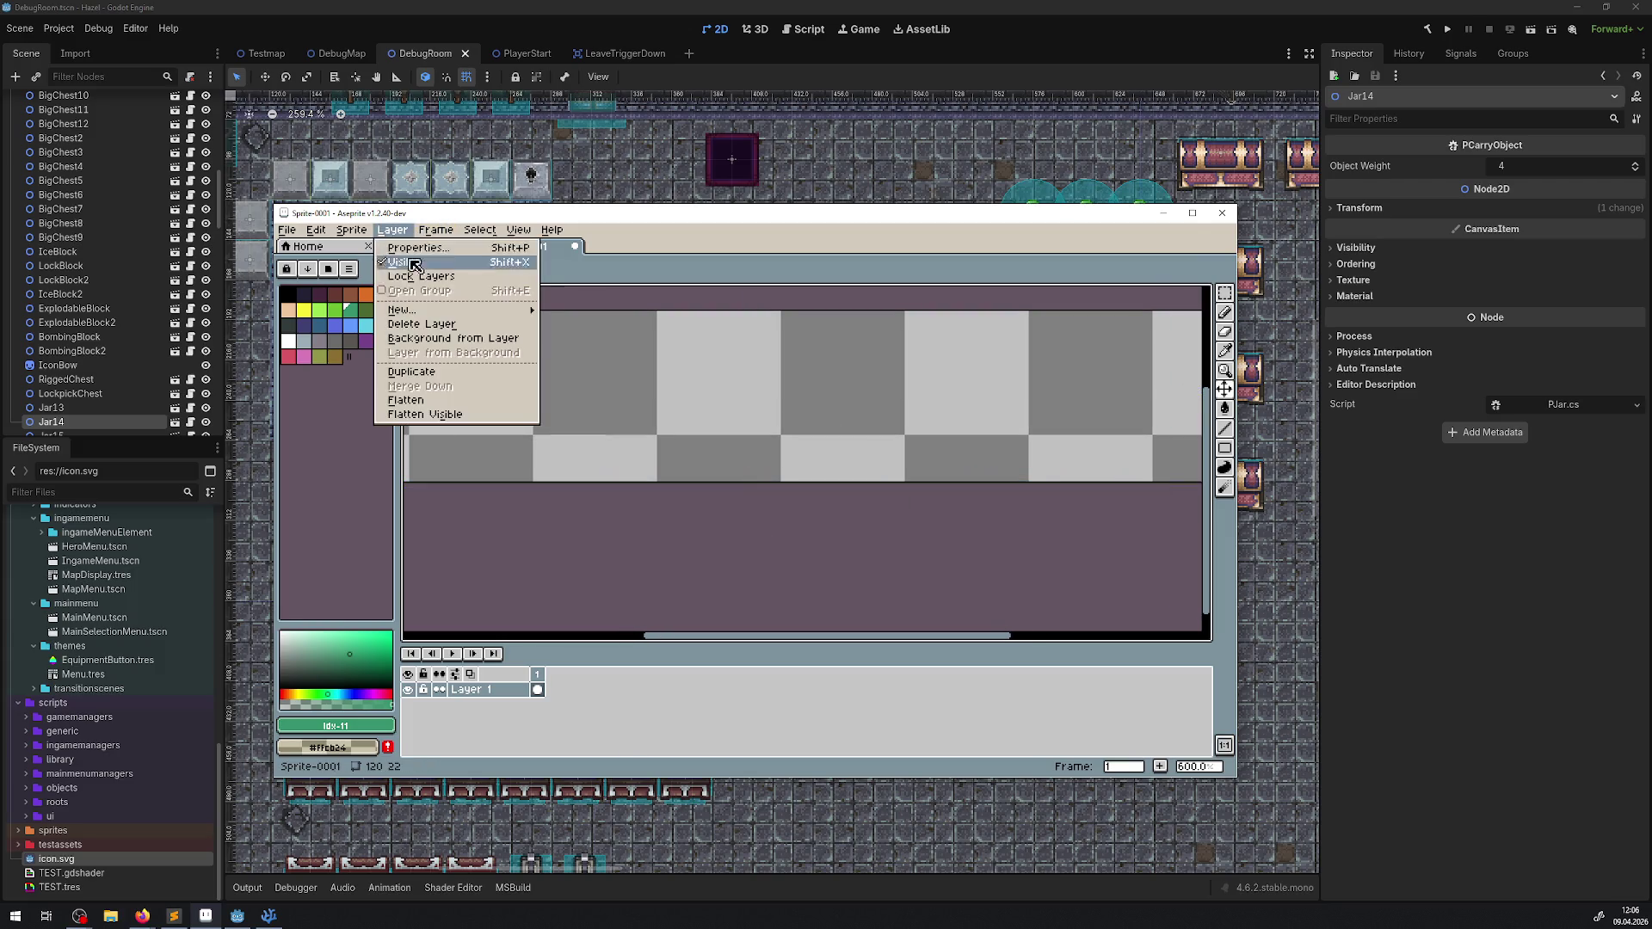
Step: Re-apply the canvas size with width 40*3, keeping the sprite at 120×22
left_click(391, 314)
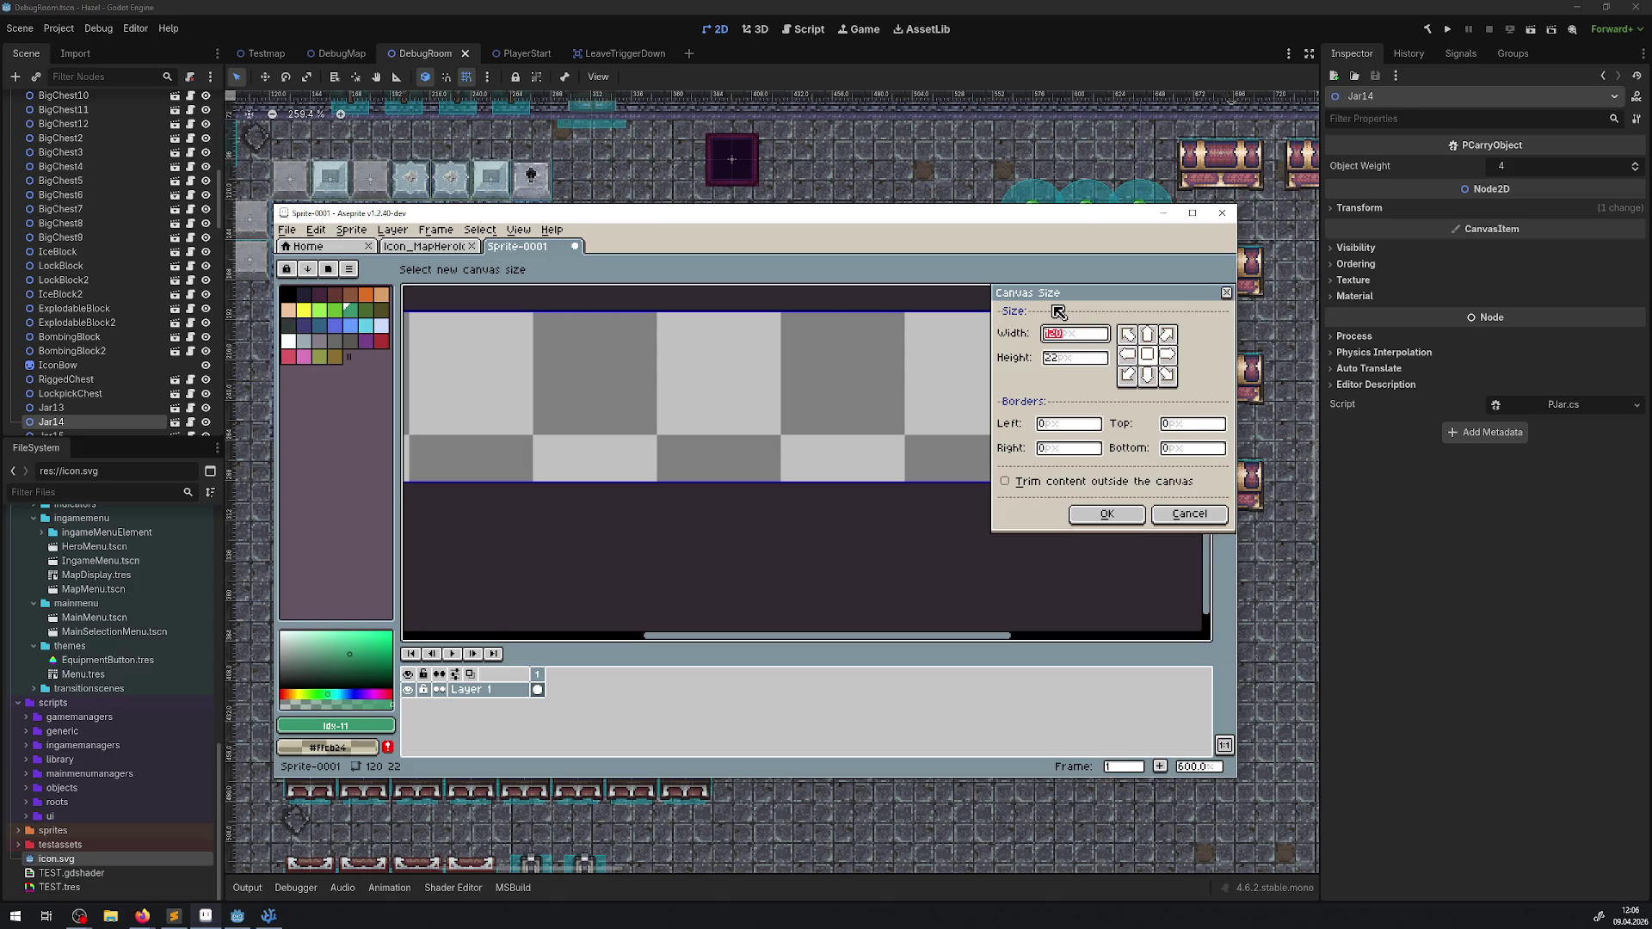
type("40*3")
left_click(1106, 513)
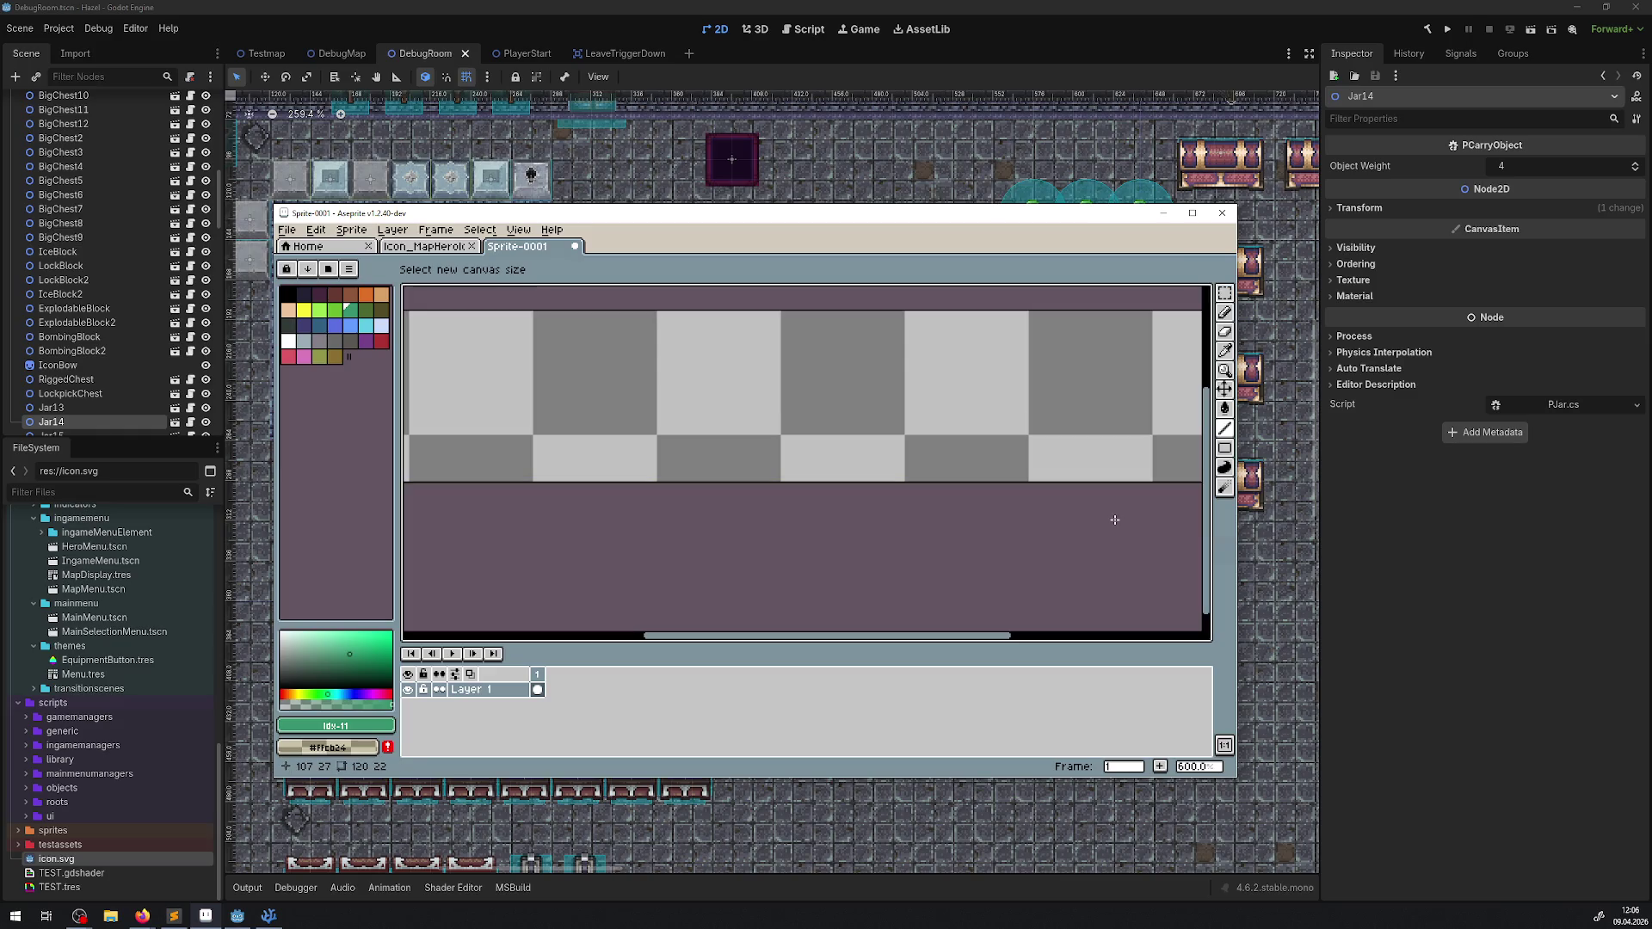
scroll(602, 407, "up", 3)
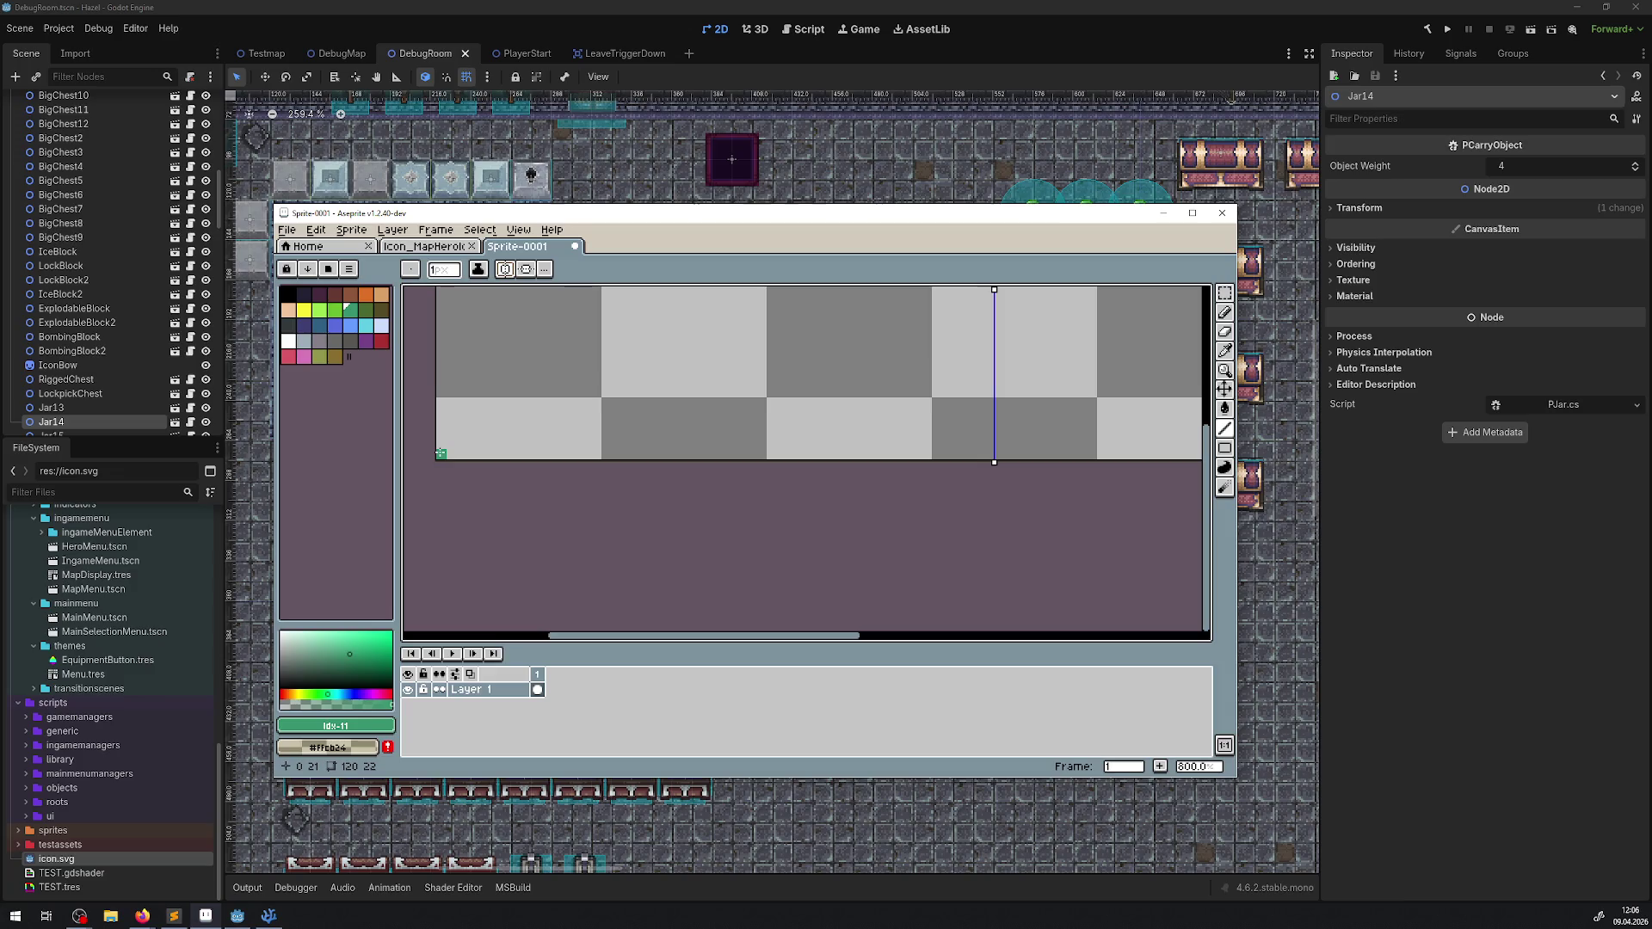
Step: Draw green and red lines on the bottom row, then select and erase them
left_click_drag(440, 454, 839, 452)
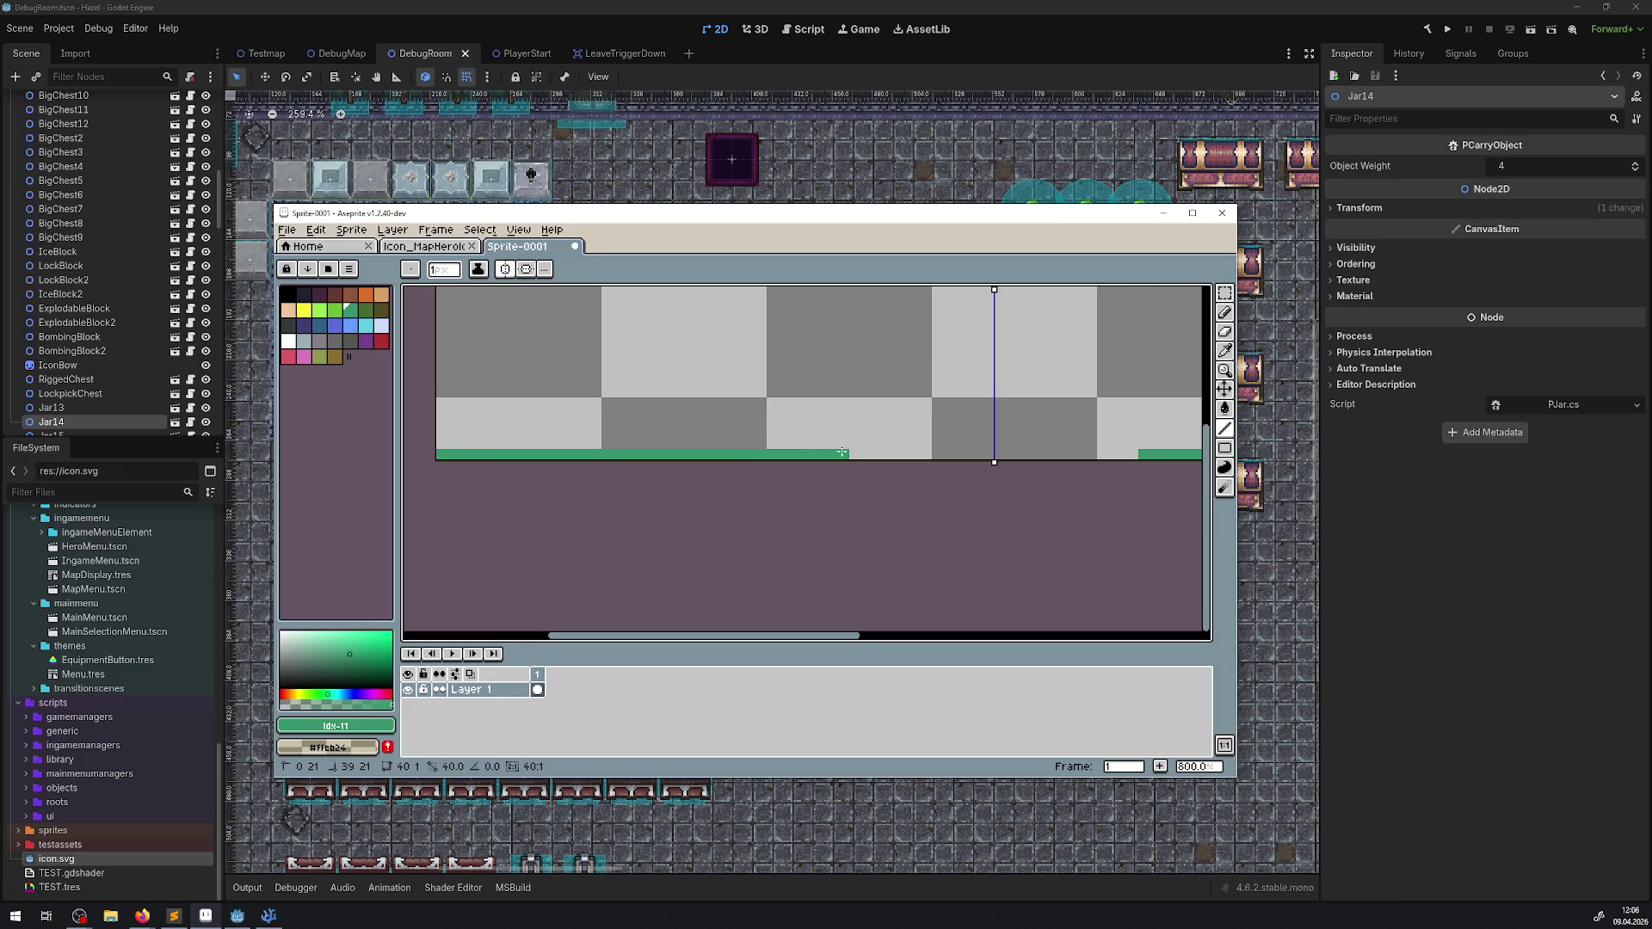
left_click_drag(915, 490, 572, 492)
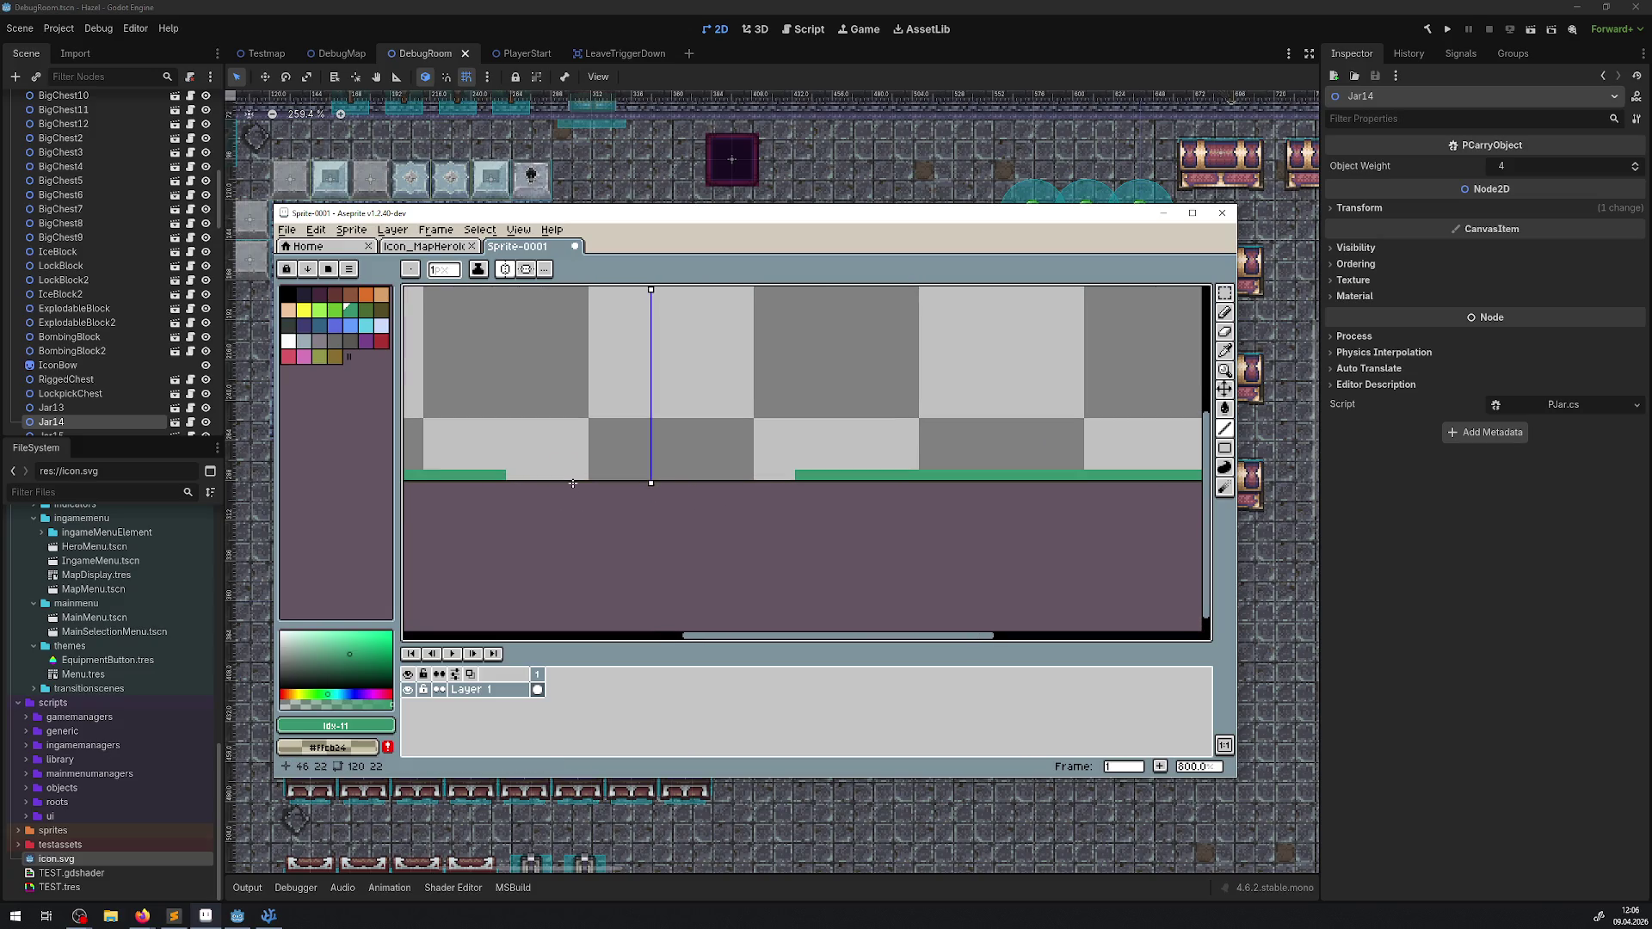
left_click(381, 341)
left_click_drag(516, 478, 788, 472)
scroll(788, 473, "down", 3)
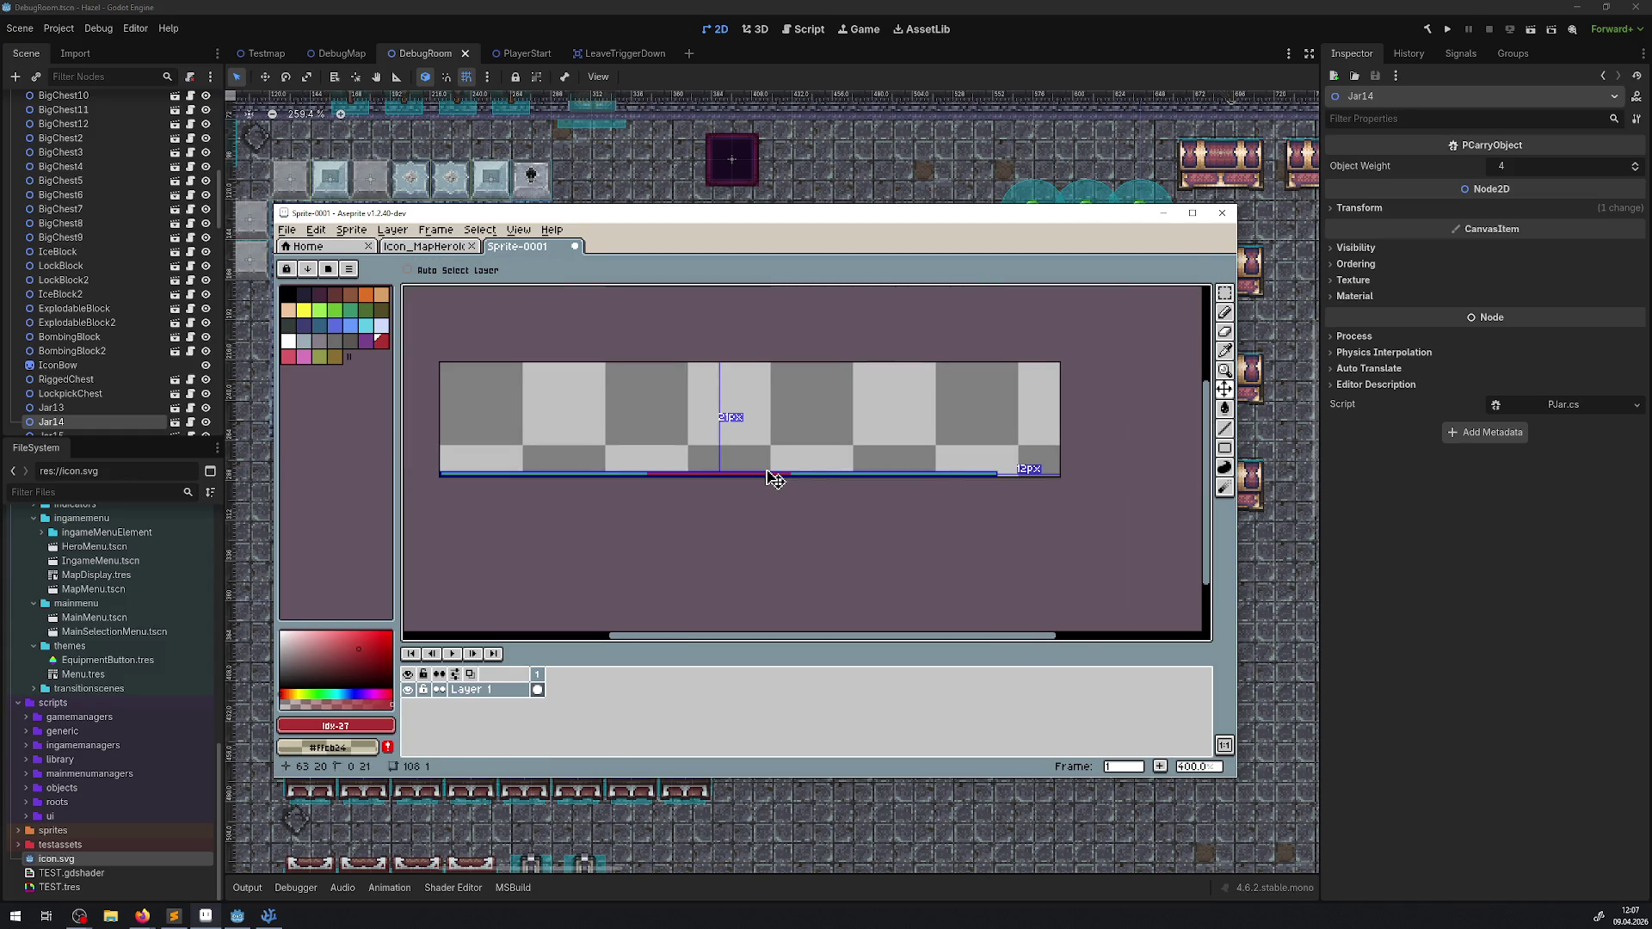
left_click_drag(461, 302, 763, 472)
key("Delete")
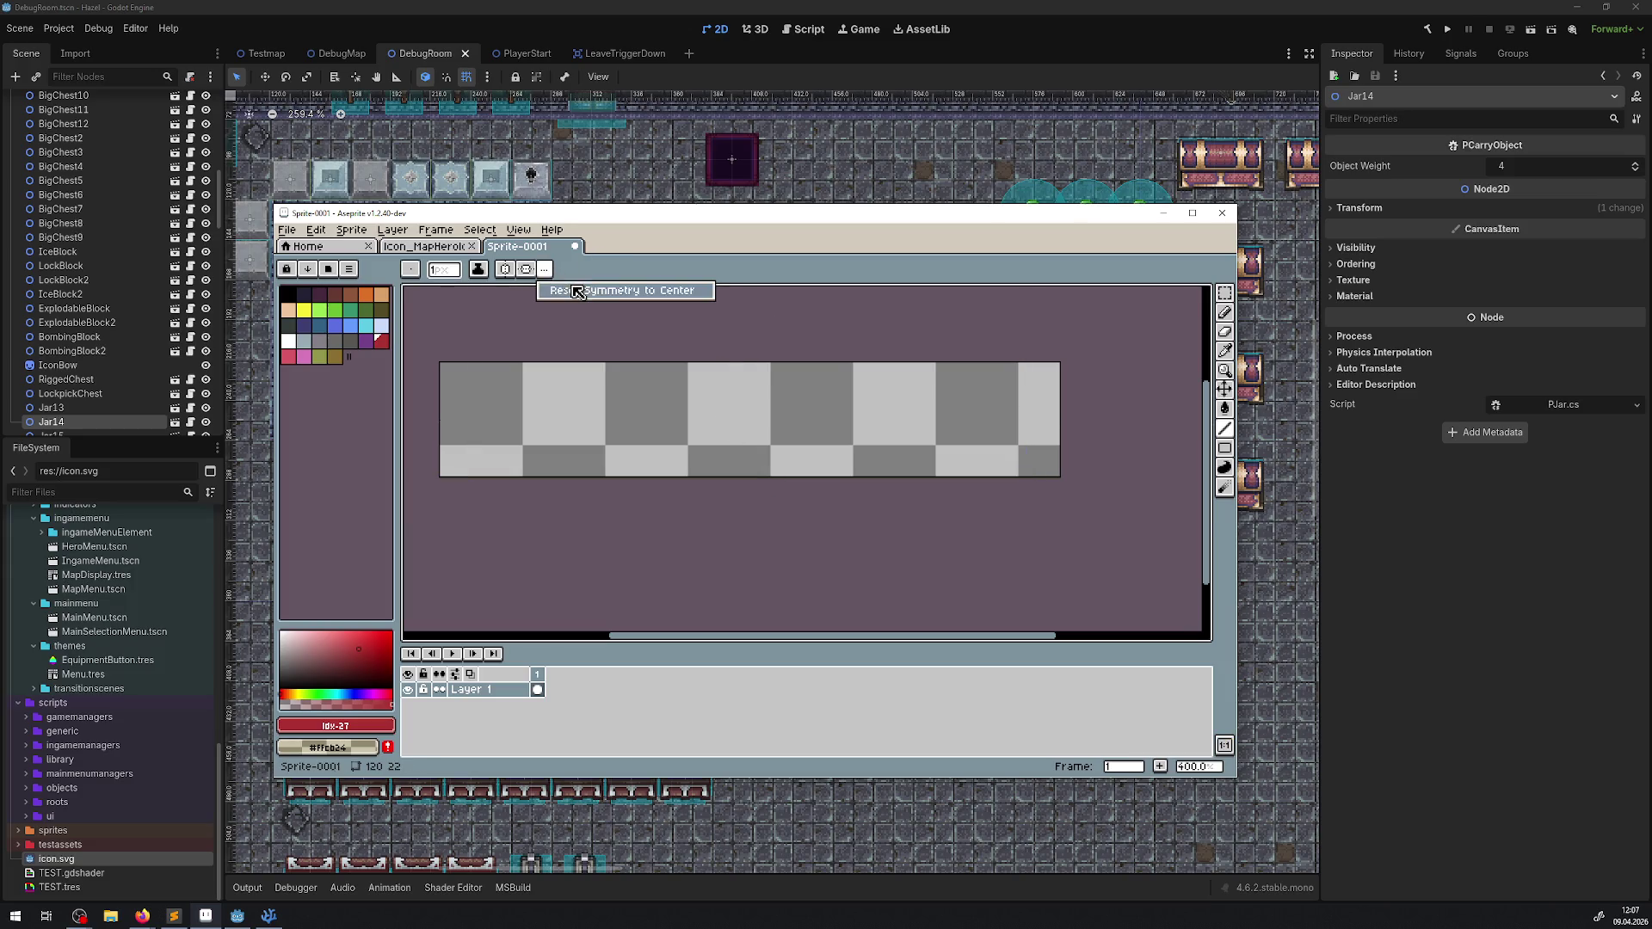
scroll(508, 421, "up", 2)
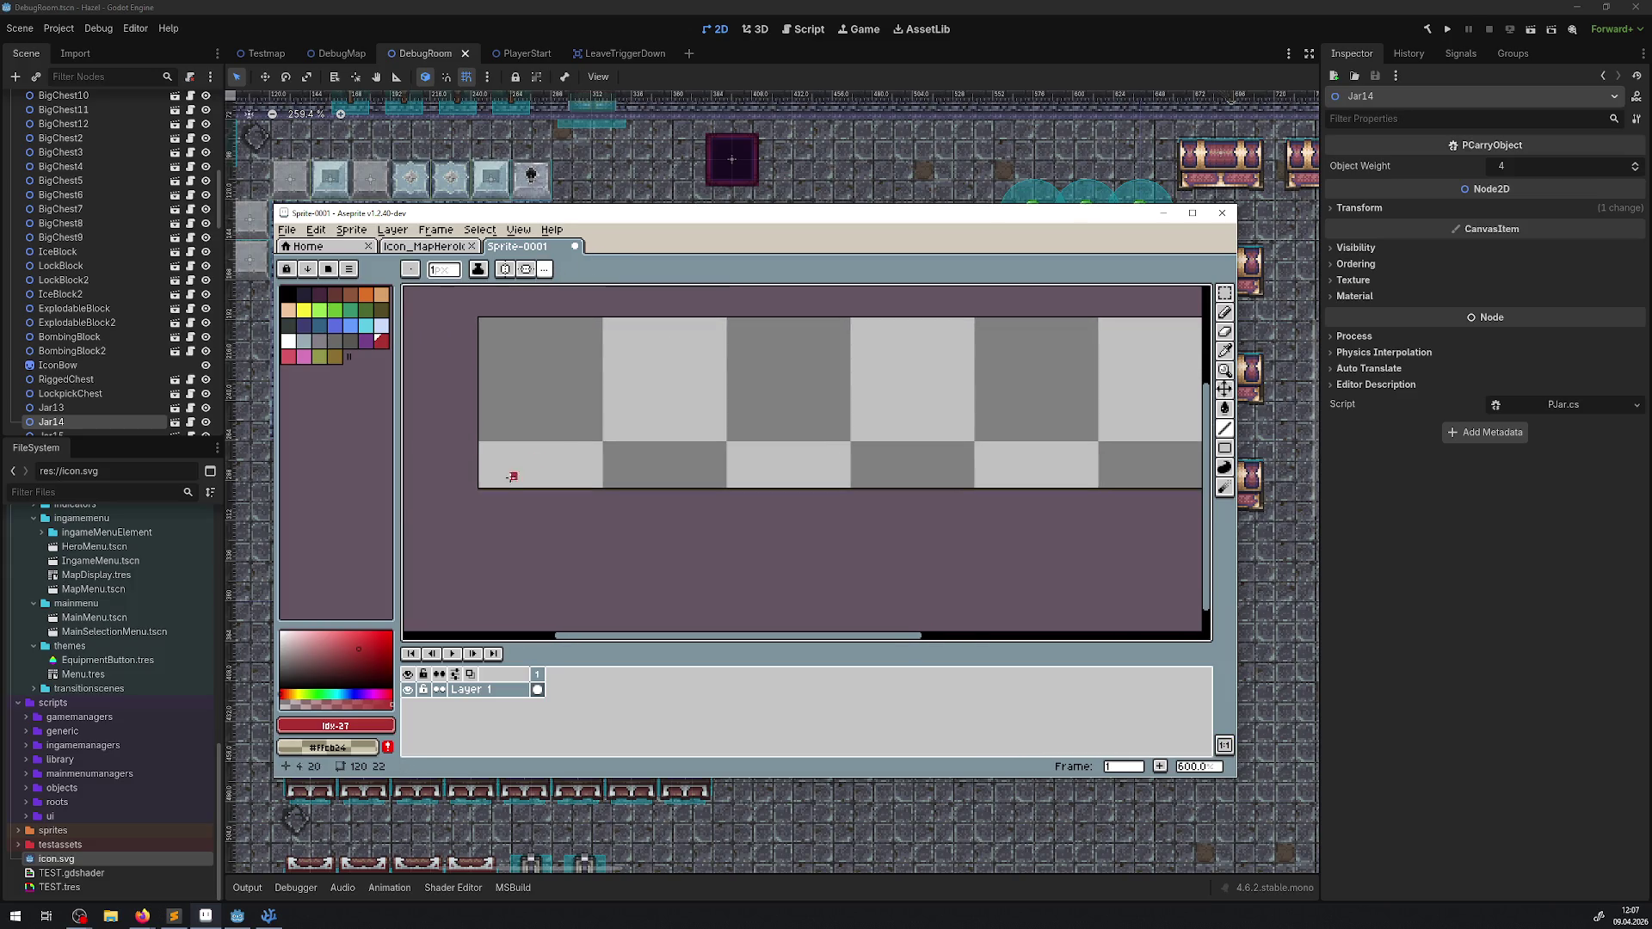
Step: Redraw the bottom row as red at the start, green to about x 40, then cyan
left_click_drag(482, 482, 913, 481)
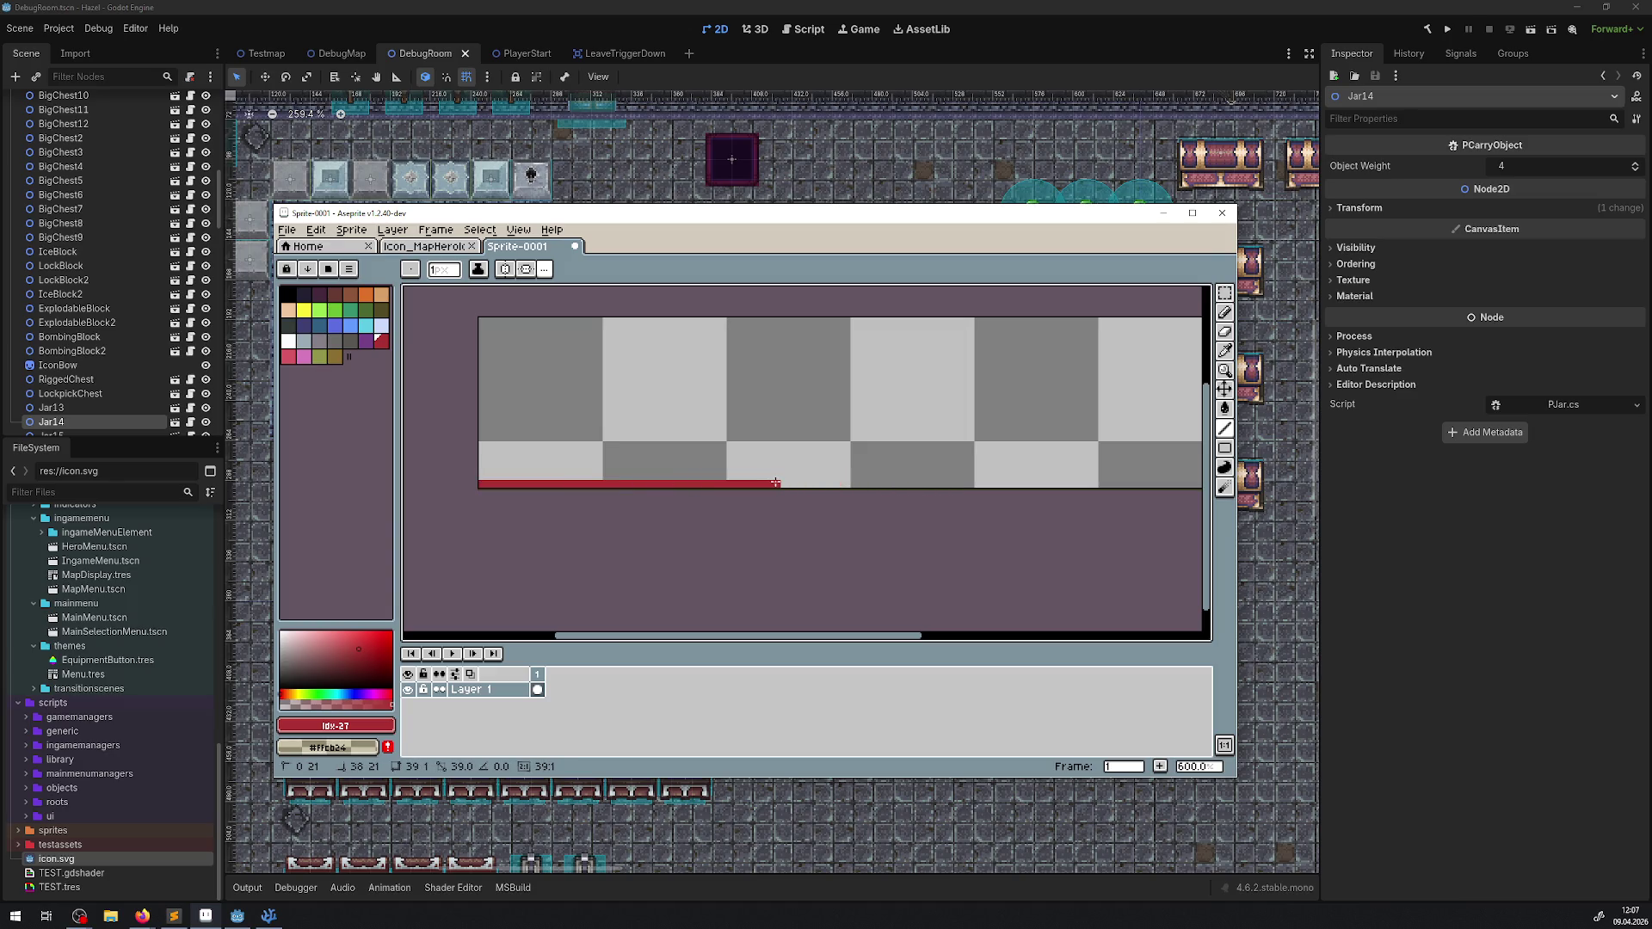
scroll(732, 477, "right", 3)
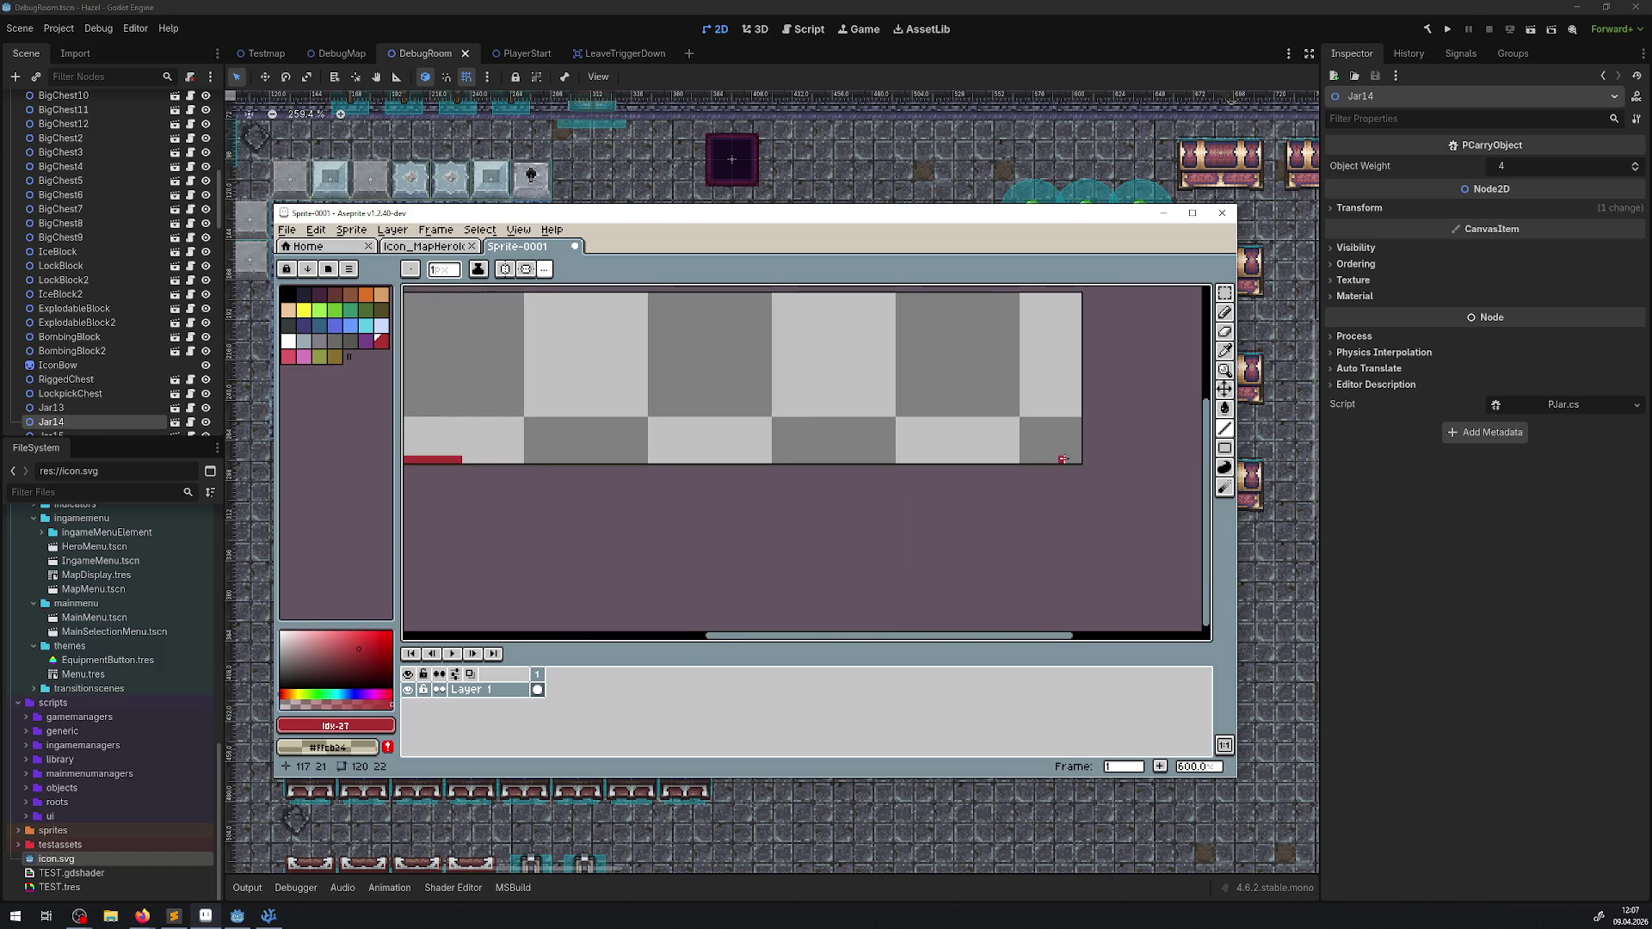
left_click(503, 272)
key("bracketleft")
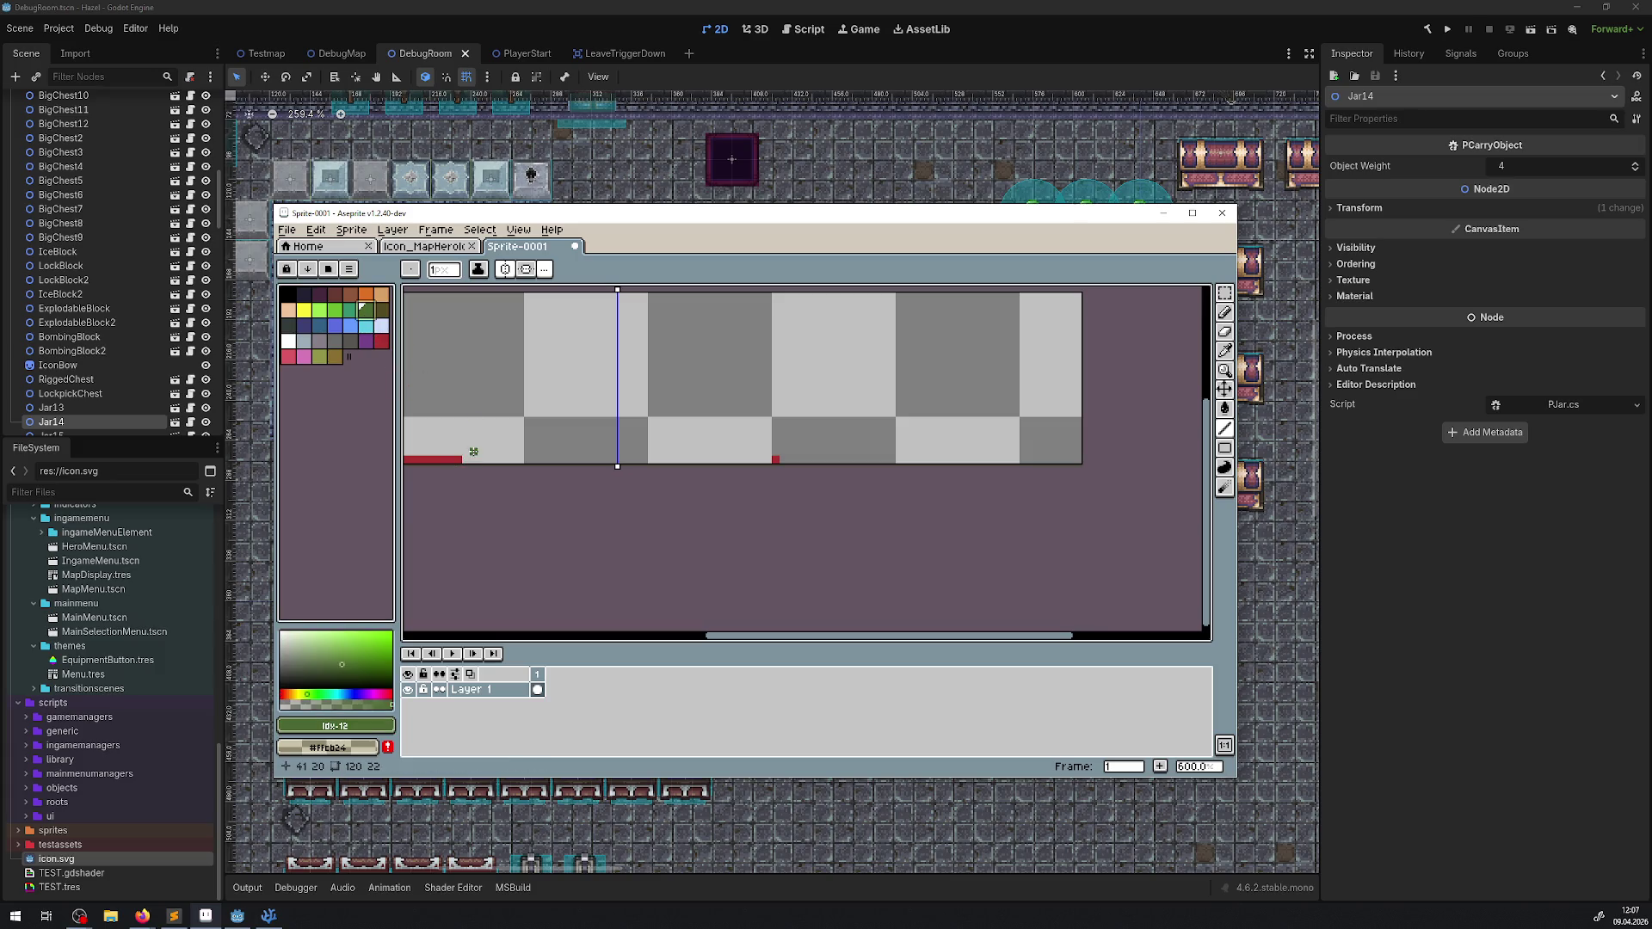
left_click(524, 272)
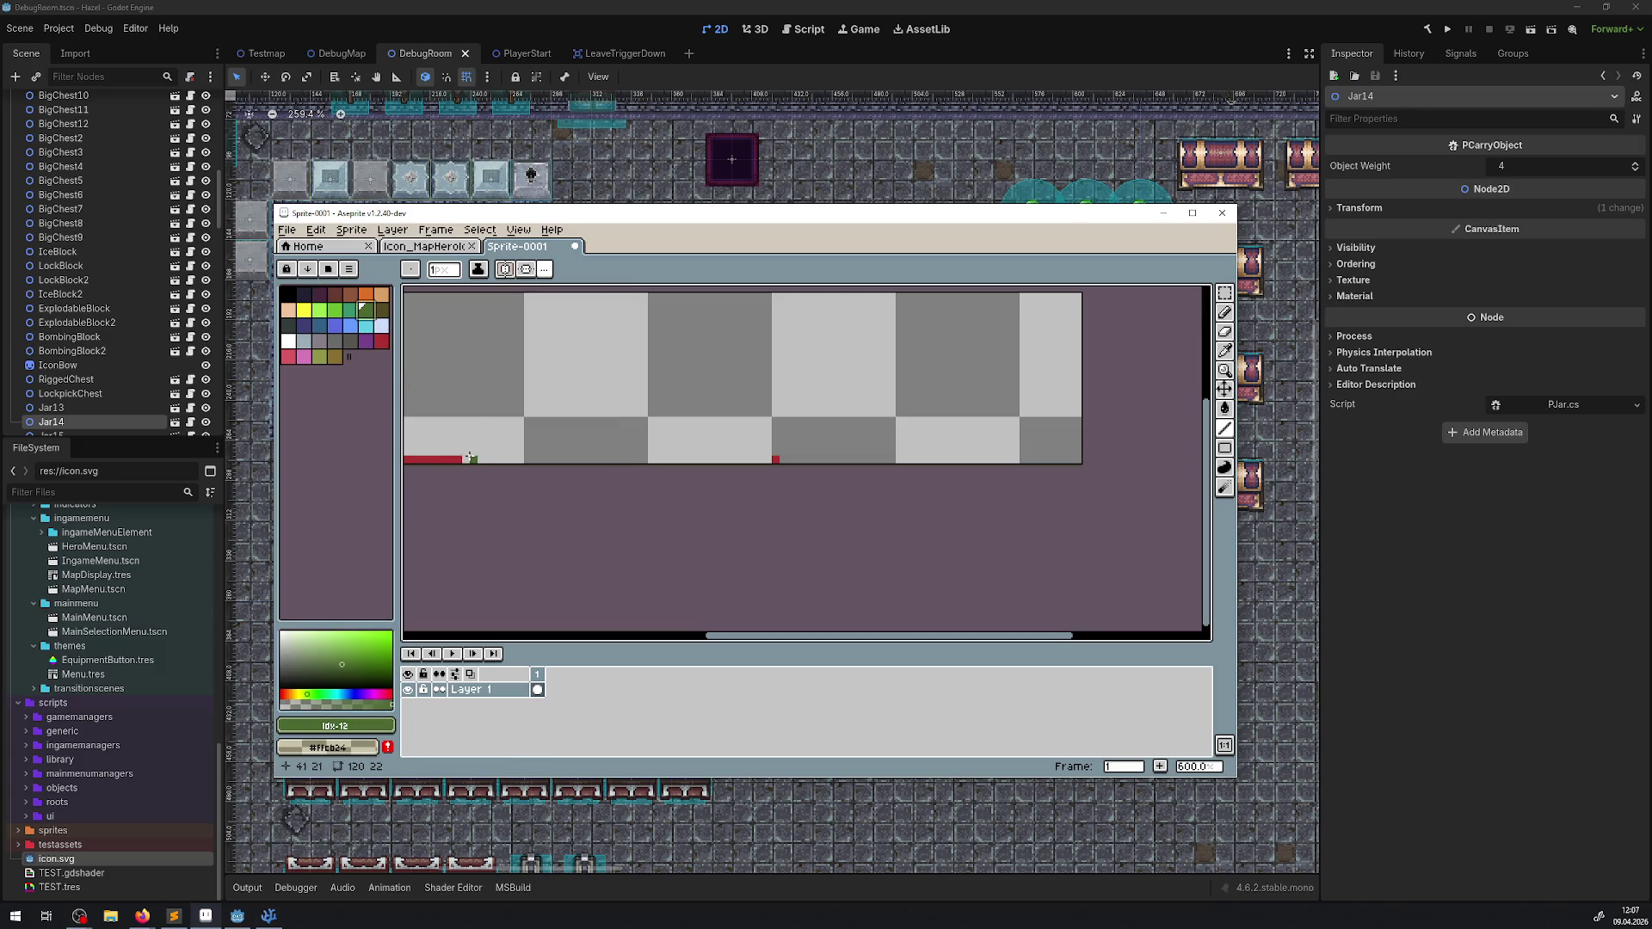
left_click_drag(469, 457, 771, 459)
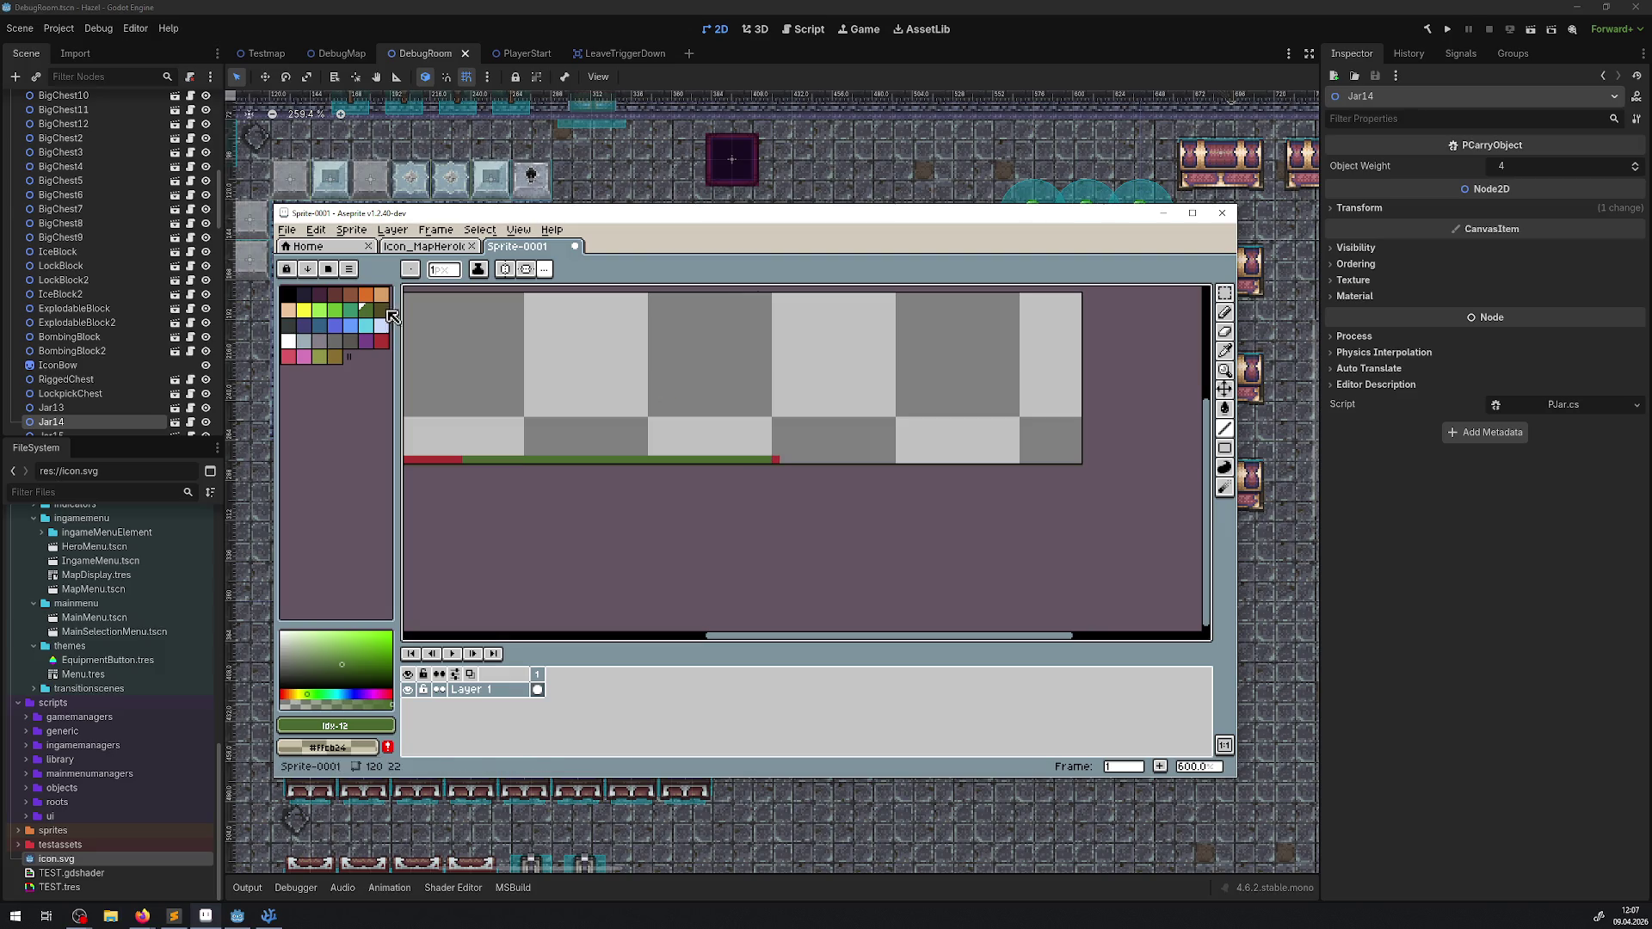
key("bracketright")
key("bracketright")
key("bracketright")
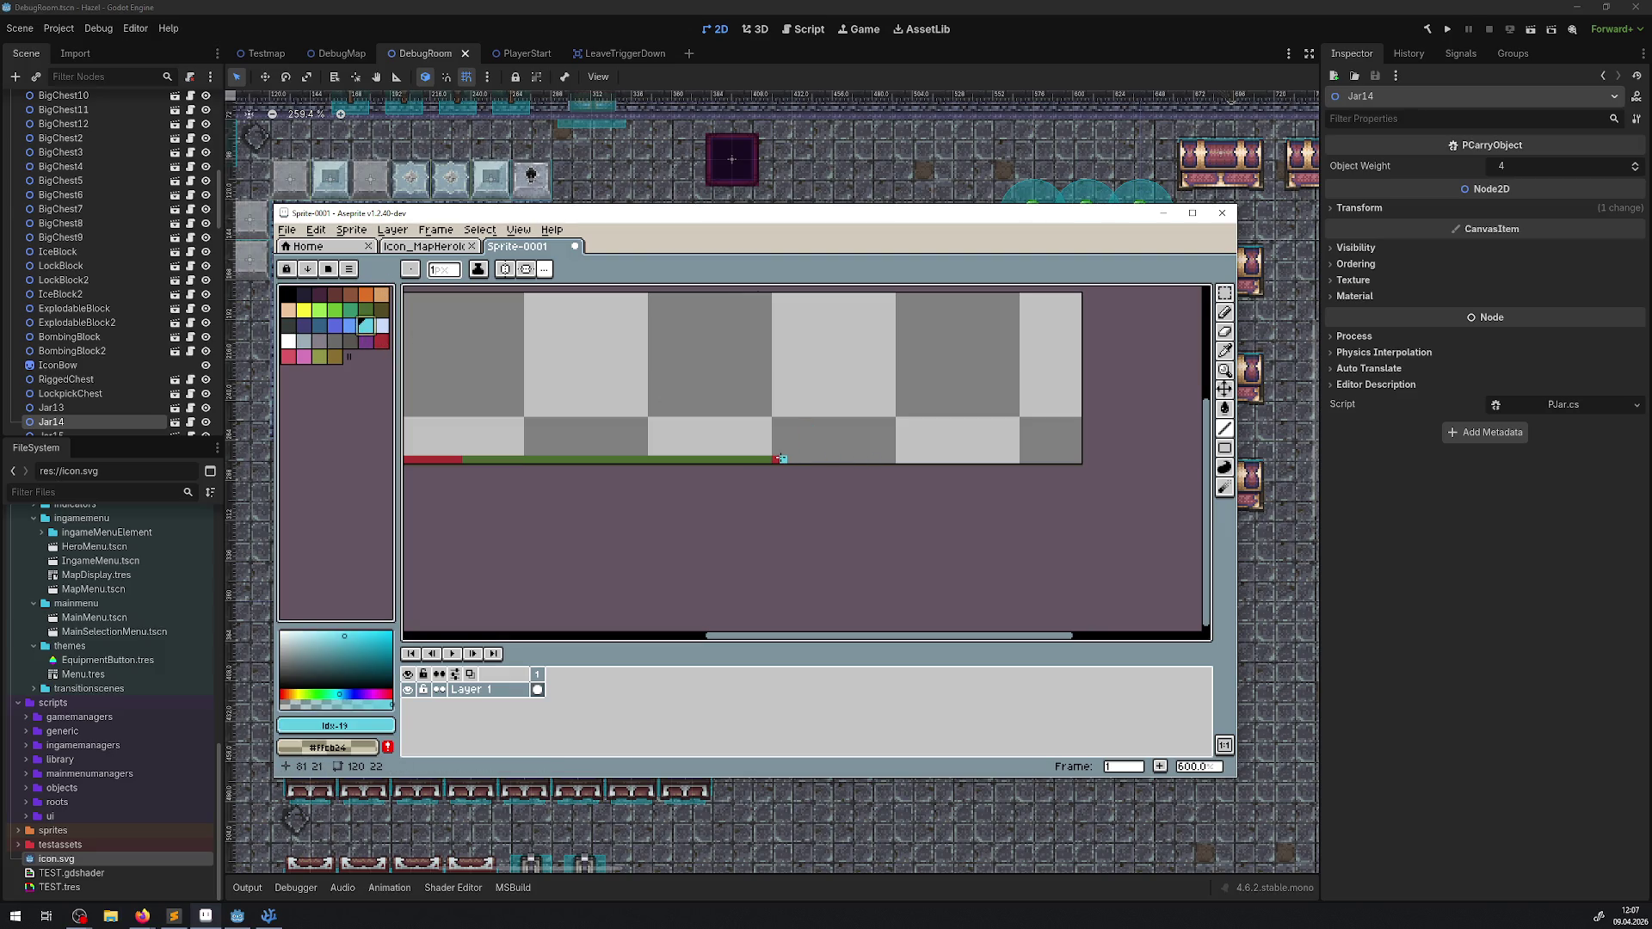
left_click_drag(779, 458, 1078, 461)
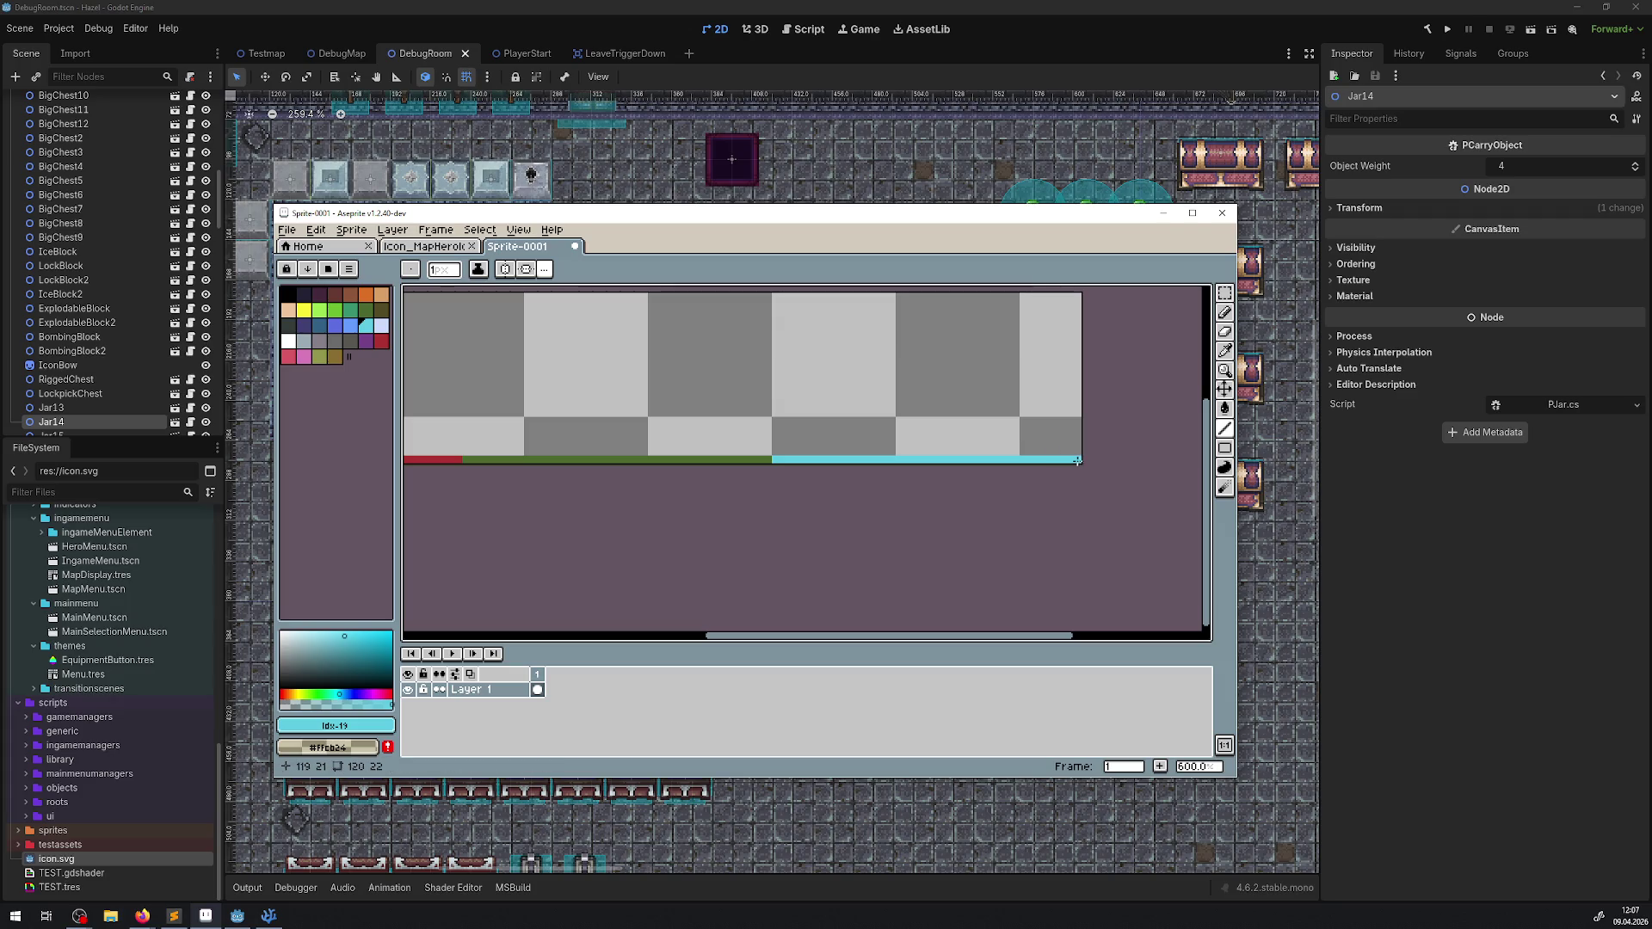
mouse_move(575, 449)
left_mouse_down()
mouse_move(667, 499)
mouse_move(722, 450)
mouse_move(775, 486)
left_mouse_up()
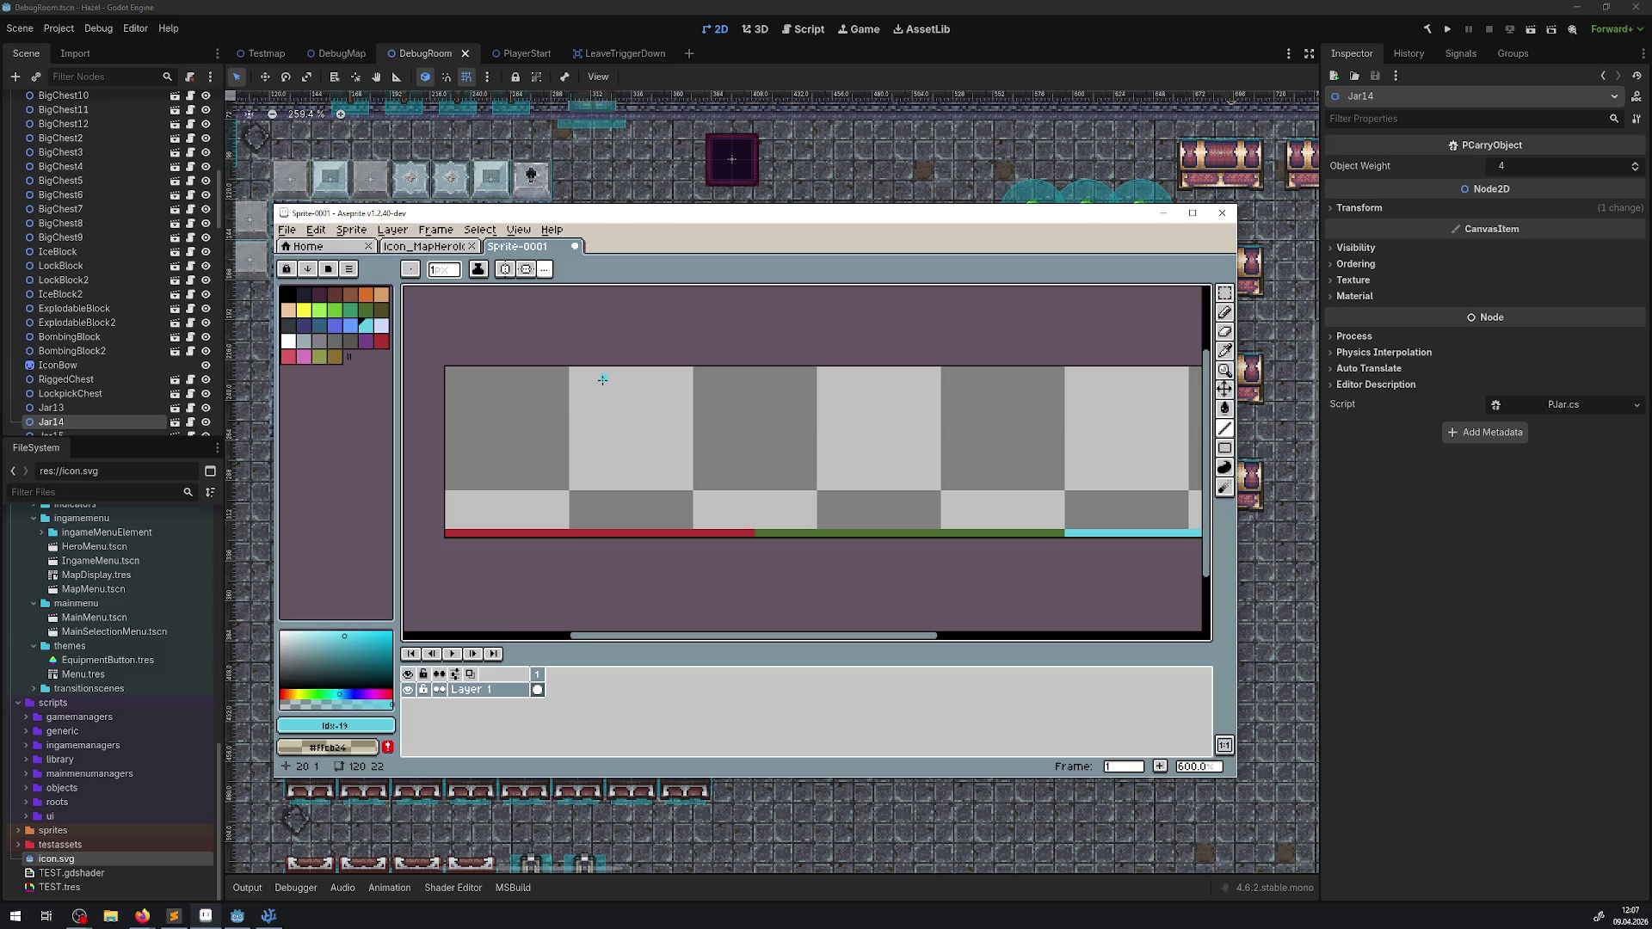
Step: Paste the hero icon's bracket area onto a new layer, move it up, and merge down
left_click(455, 247)
left_click(1224, 293)
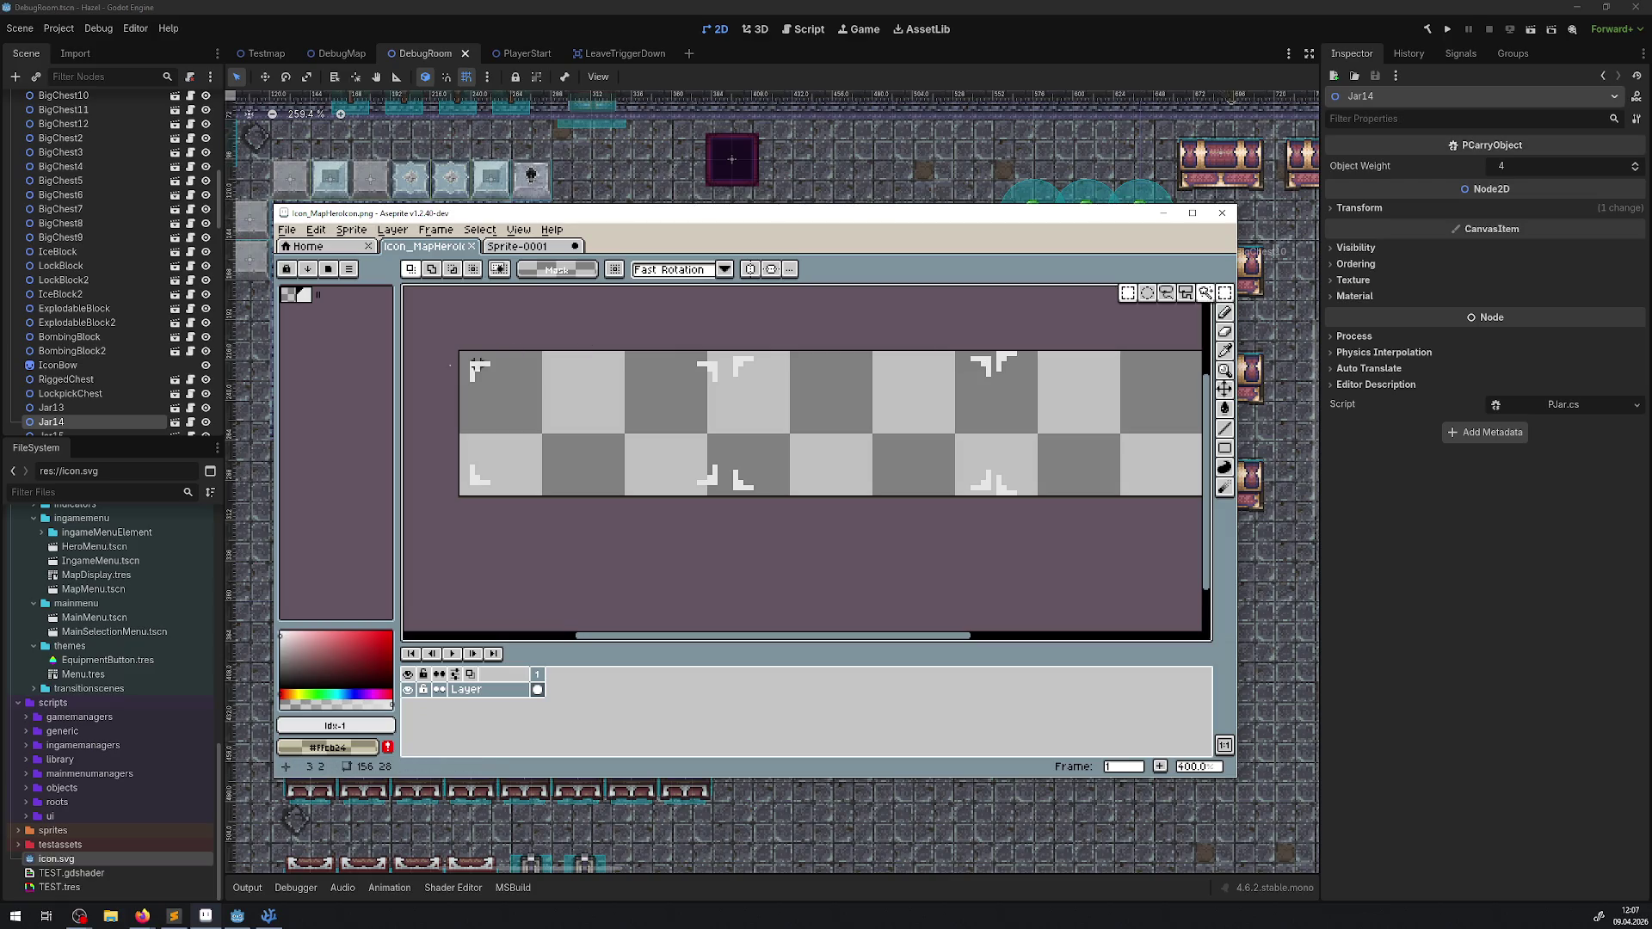
mouse_move(461, 353)
left_mouse_down()
mouse_move(756, 490)
mouse_move(733, 497)
left_mouse_up()
left_click(530, 247)
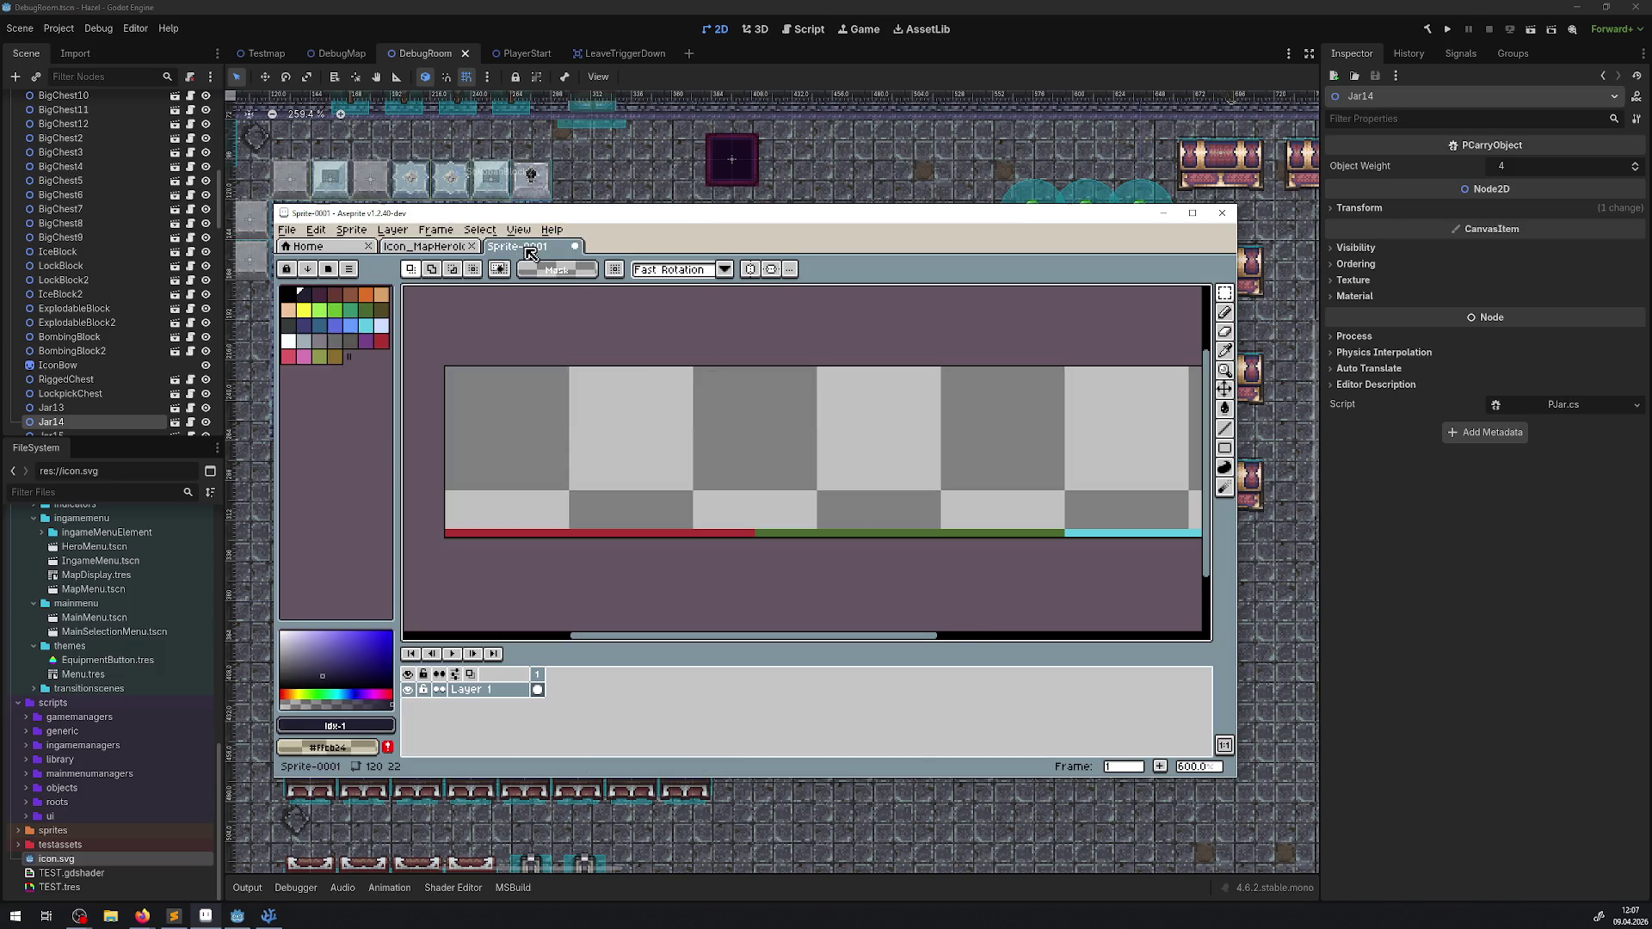
key("shift+n")
key("ctrl+v")
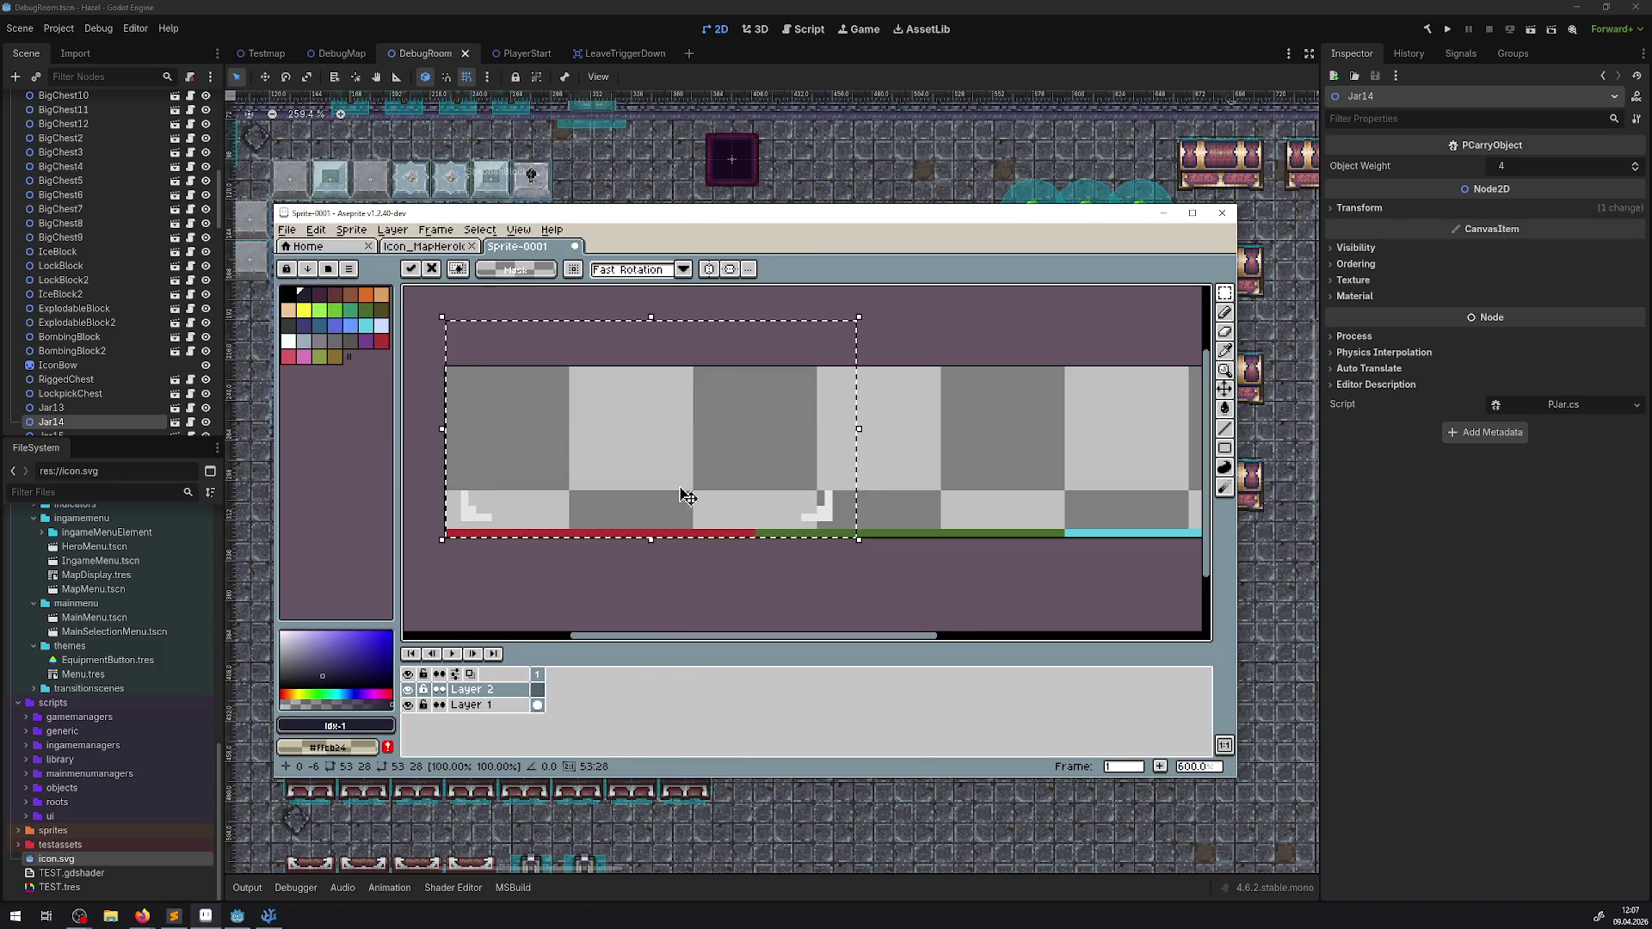
mouse_move(821, 531)
left_mouse_down()
mouse_move(824, 507)
mouse_move(444, 454)
left_mouse_up()
key("Return")
key("Delete")
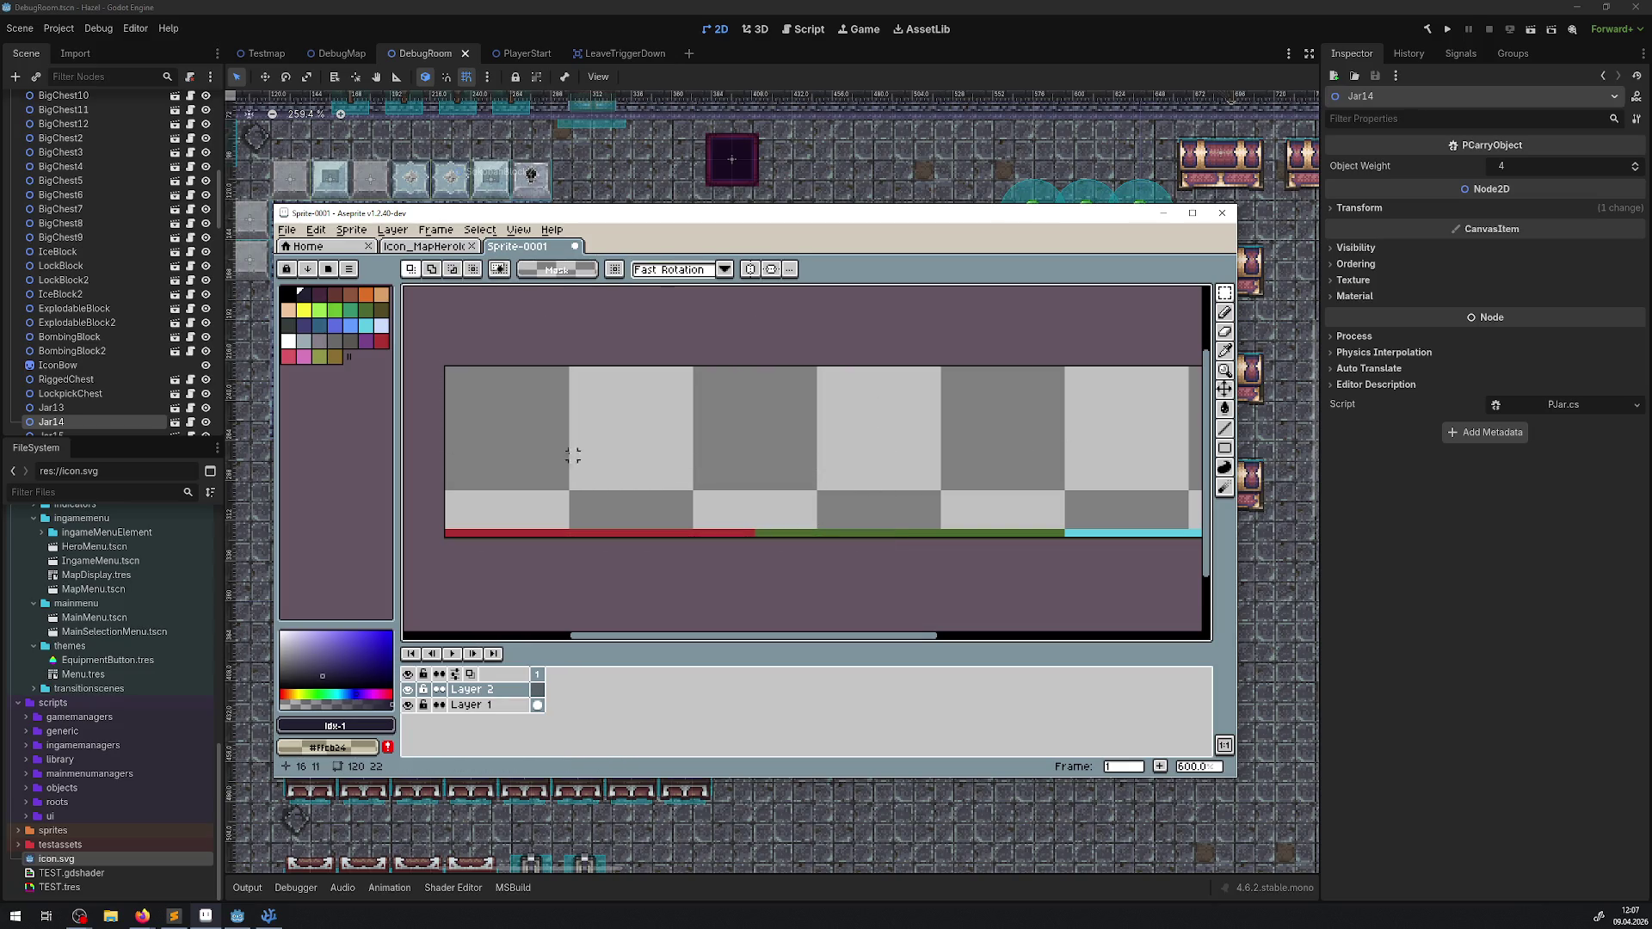
key("v")
left_click(661, 413)
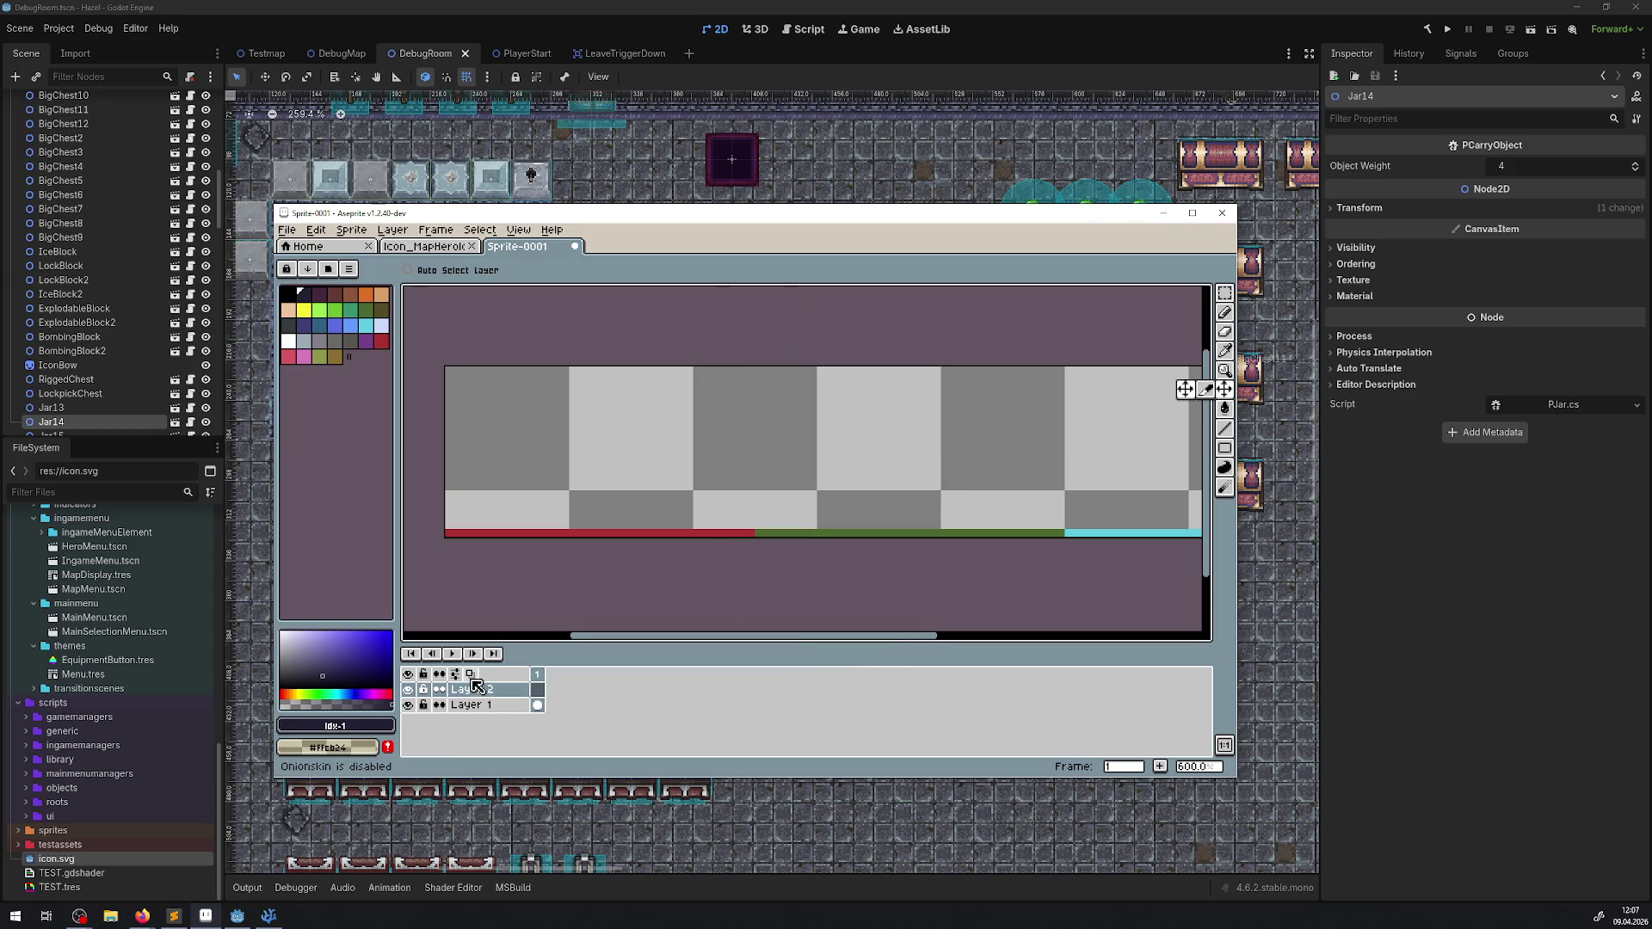
key("ctrl+e")
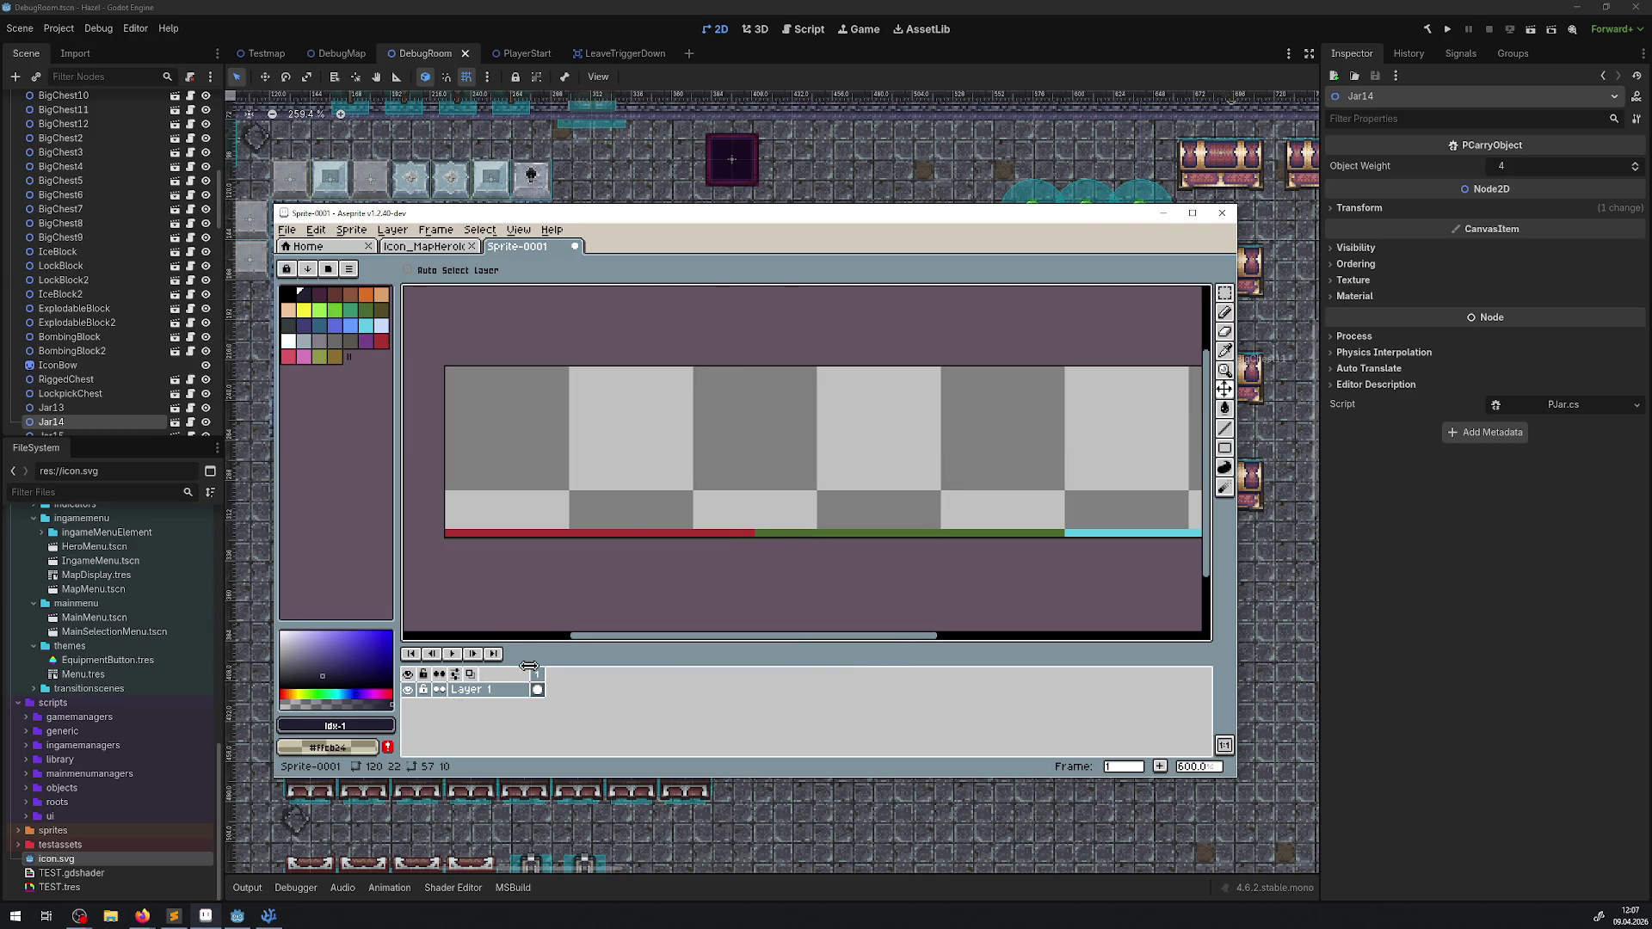
Step: Copy the top-left corner bracket from Icon_MapHeroIcon and paste it into Sprite-0001
left_click(424, 246)
scroll(600, 422, "up", 3)
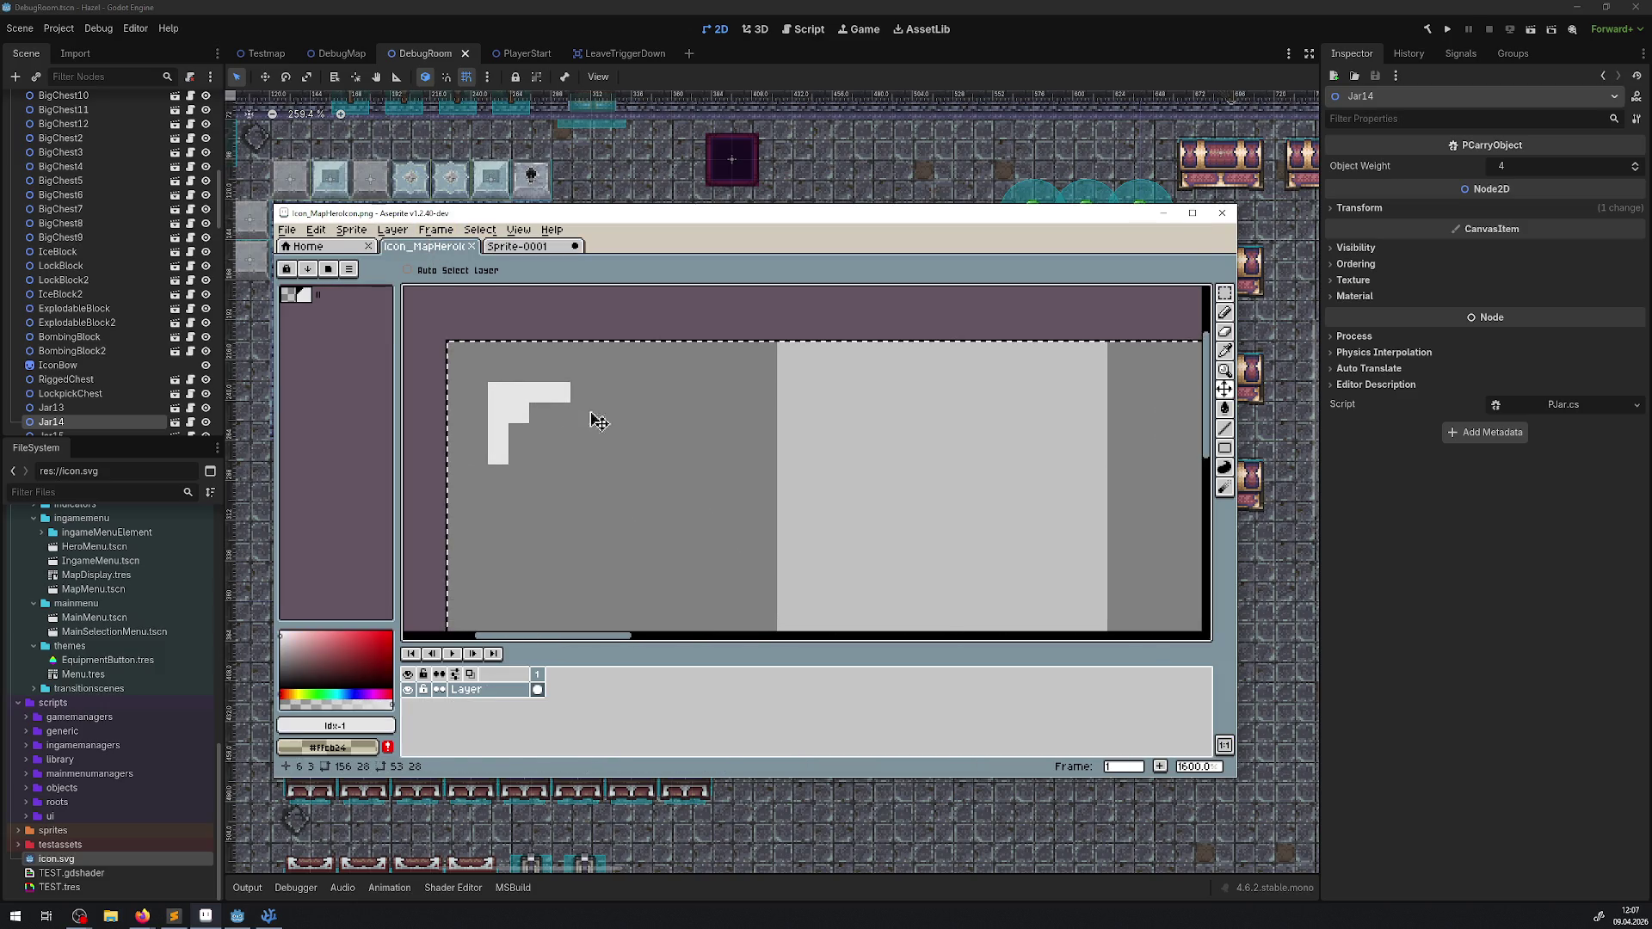
key("m")
left_click_drag(449, 362, 648, 471)
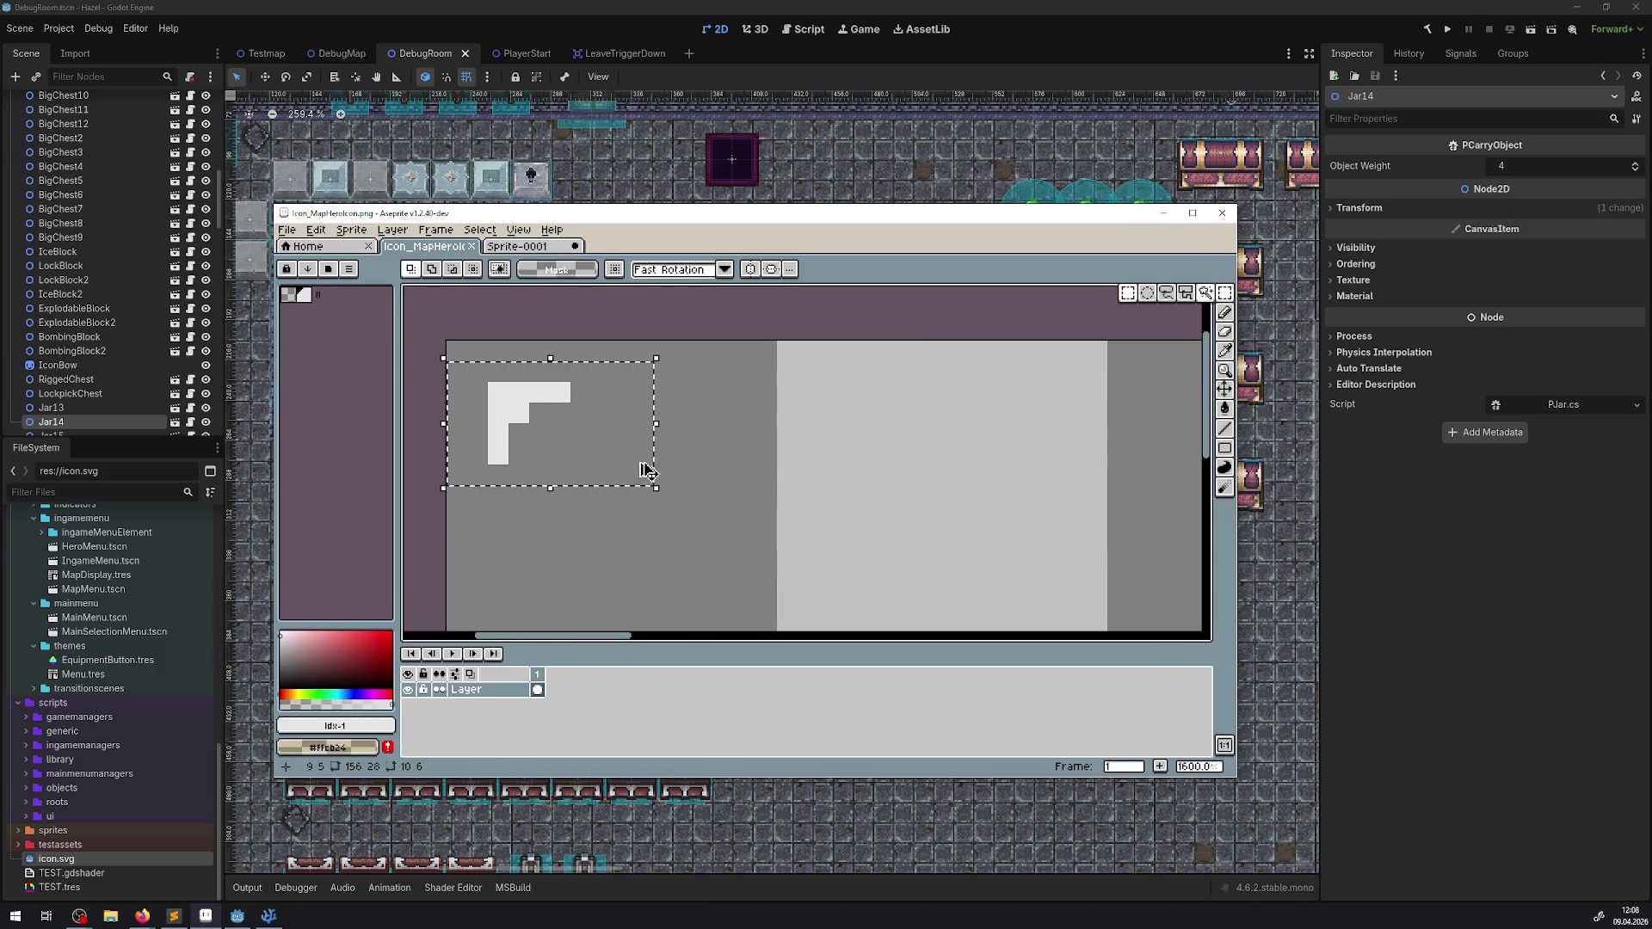
key("ctrl+c")
left_click(521, 246)
key("ctrl+v")
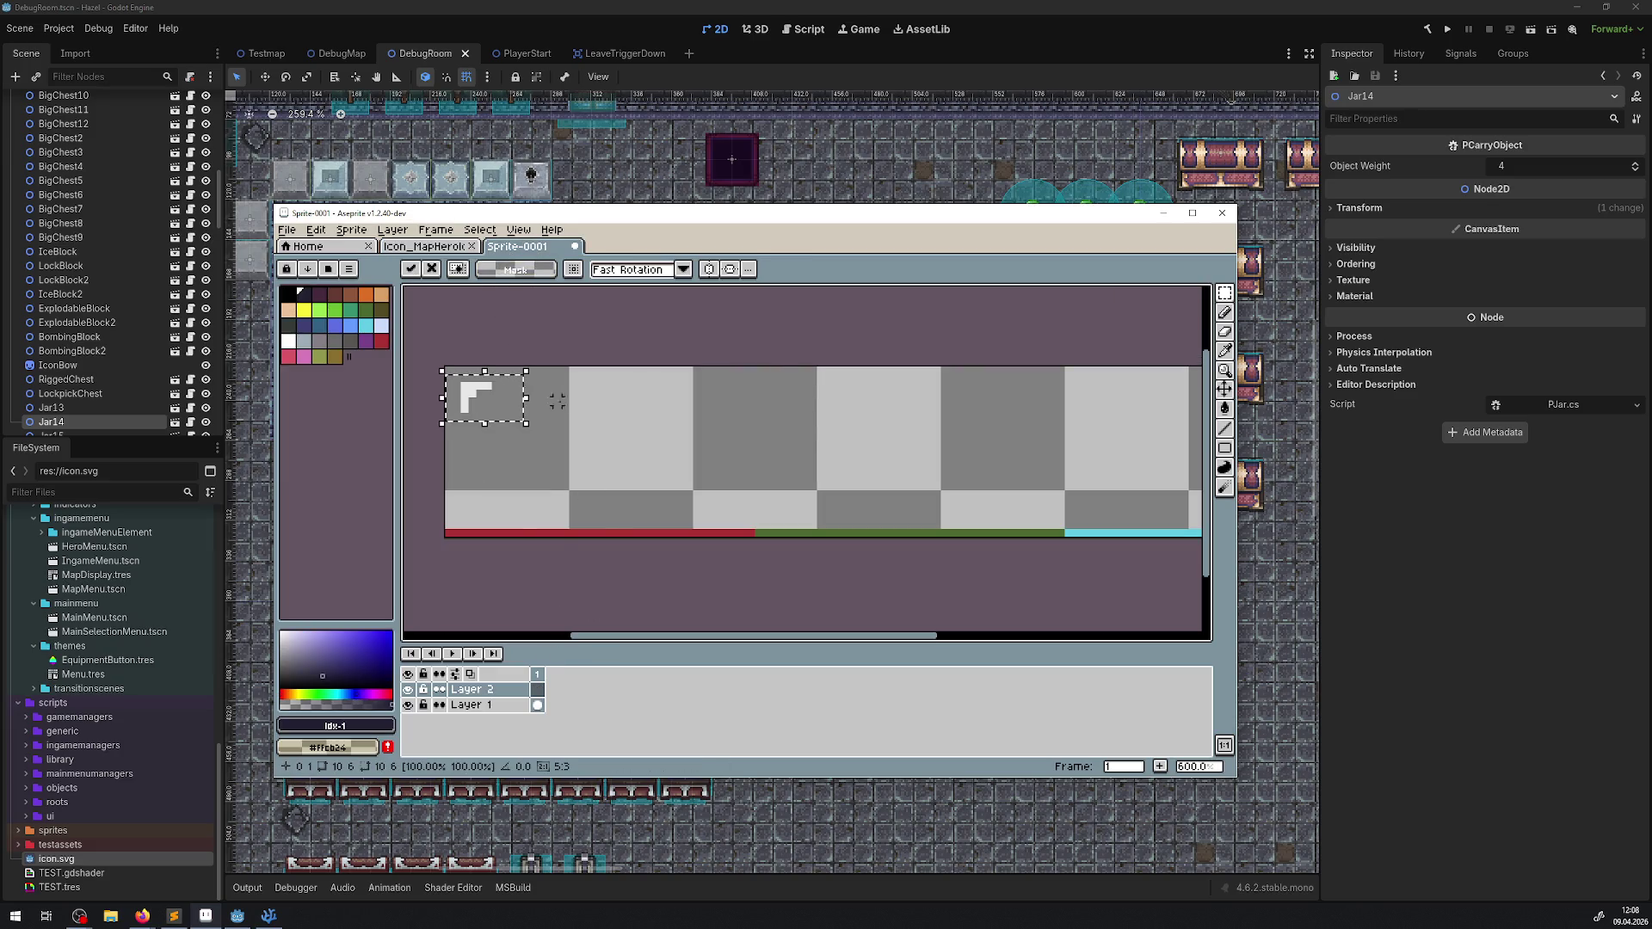
key("Return")
scroll(564, 398, "up", 2)
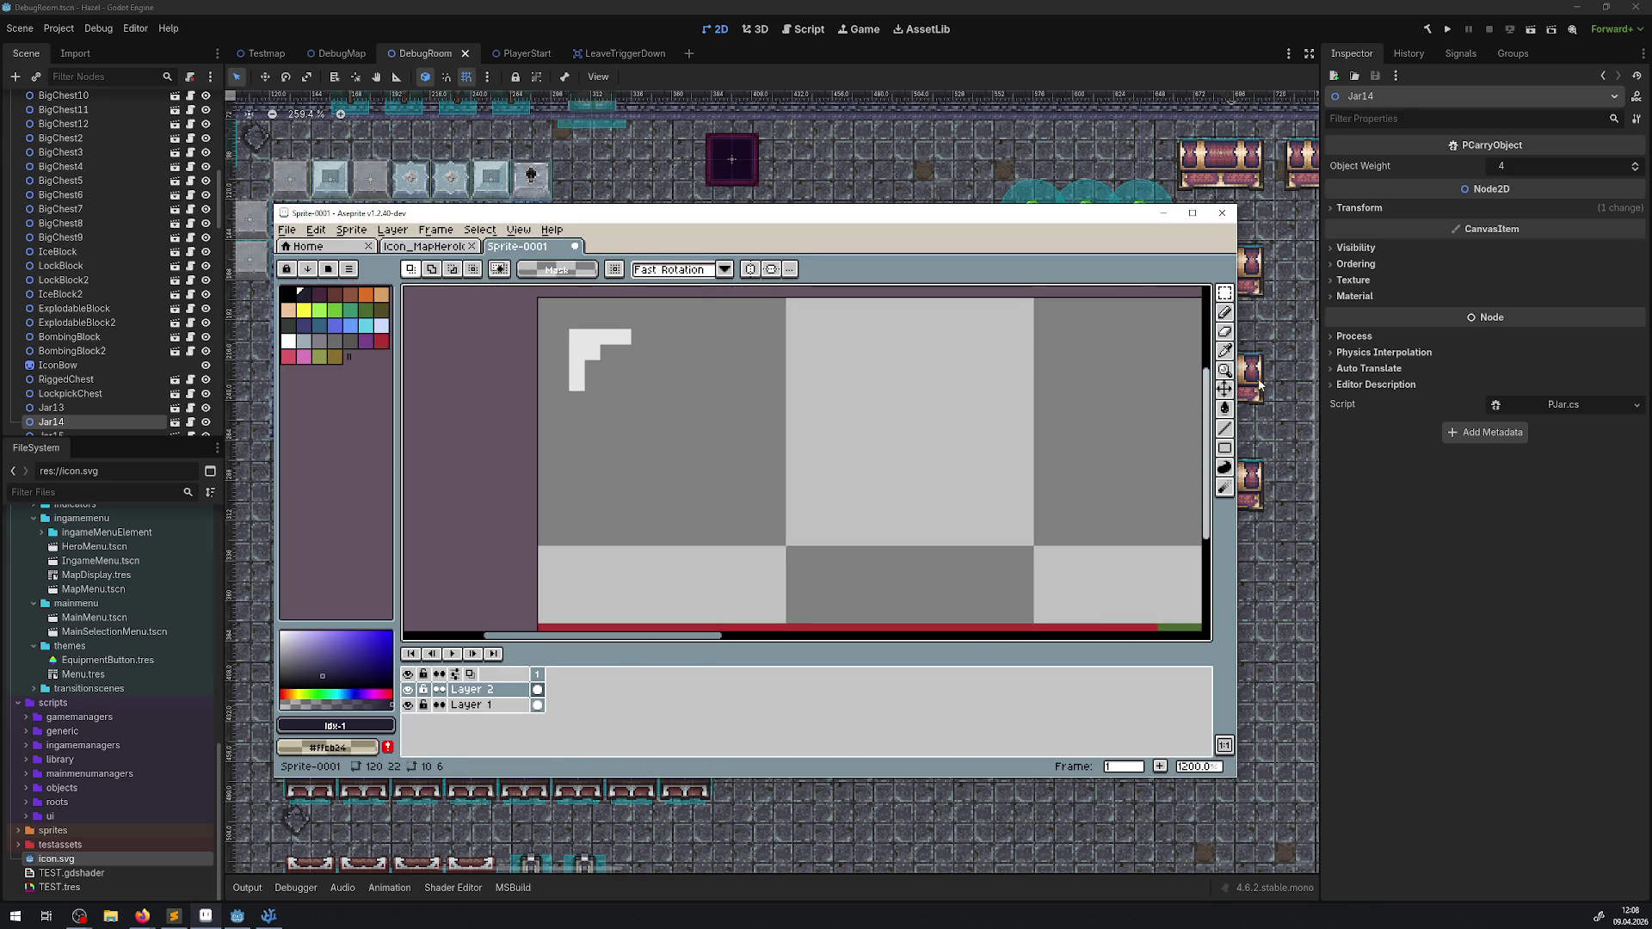
left_click(1225, 389)
scroll(657, 436, "down", 2)
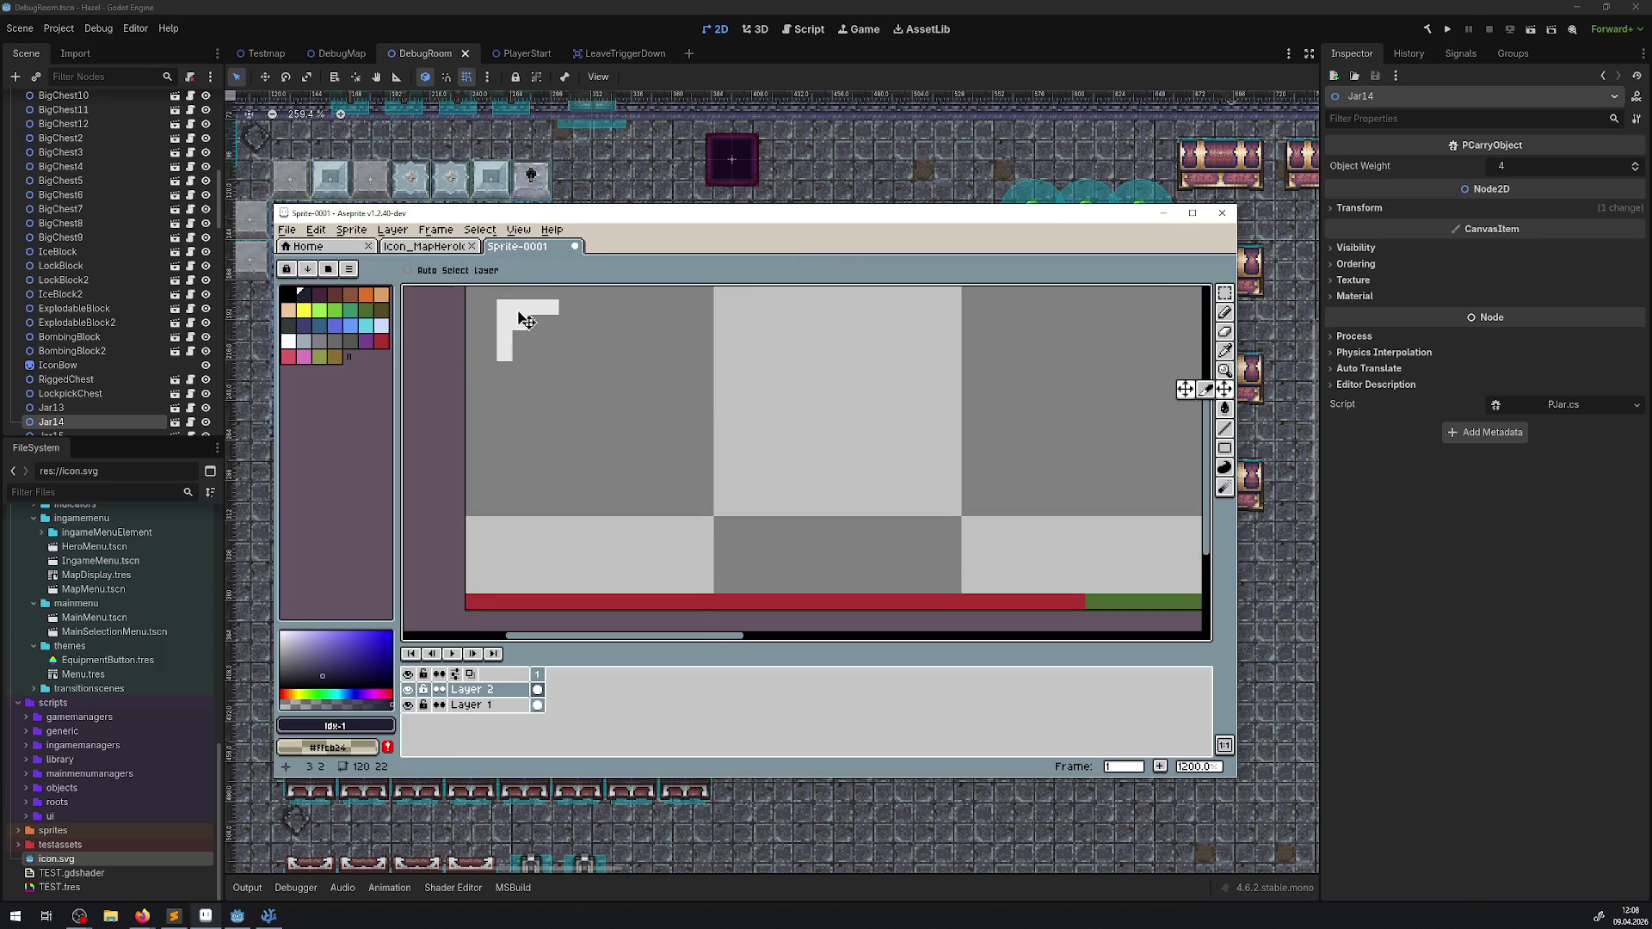
Step: Duplicate Layer 2, flip the copy horizontally, and merge it to form the top brackets
scroll(526, 321, "up", 1)
left_click_drag(539, 377, 508, 364)
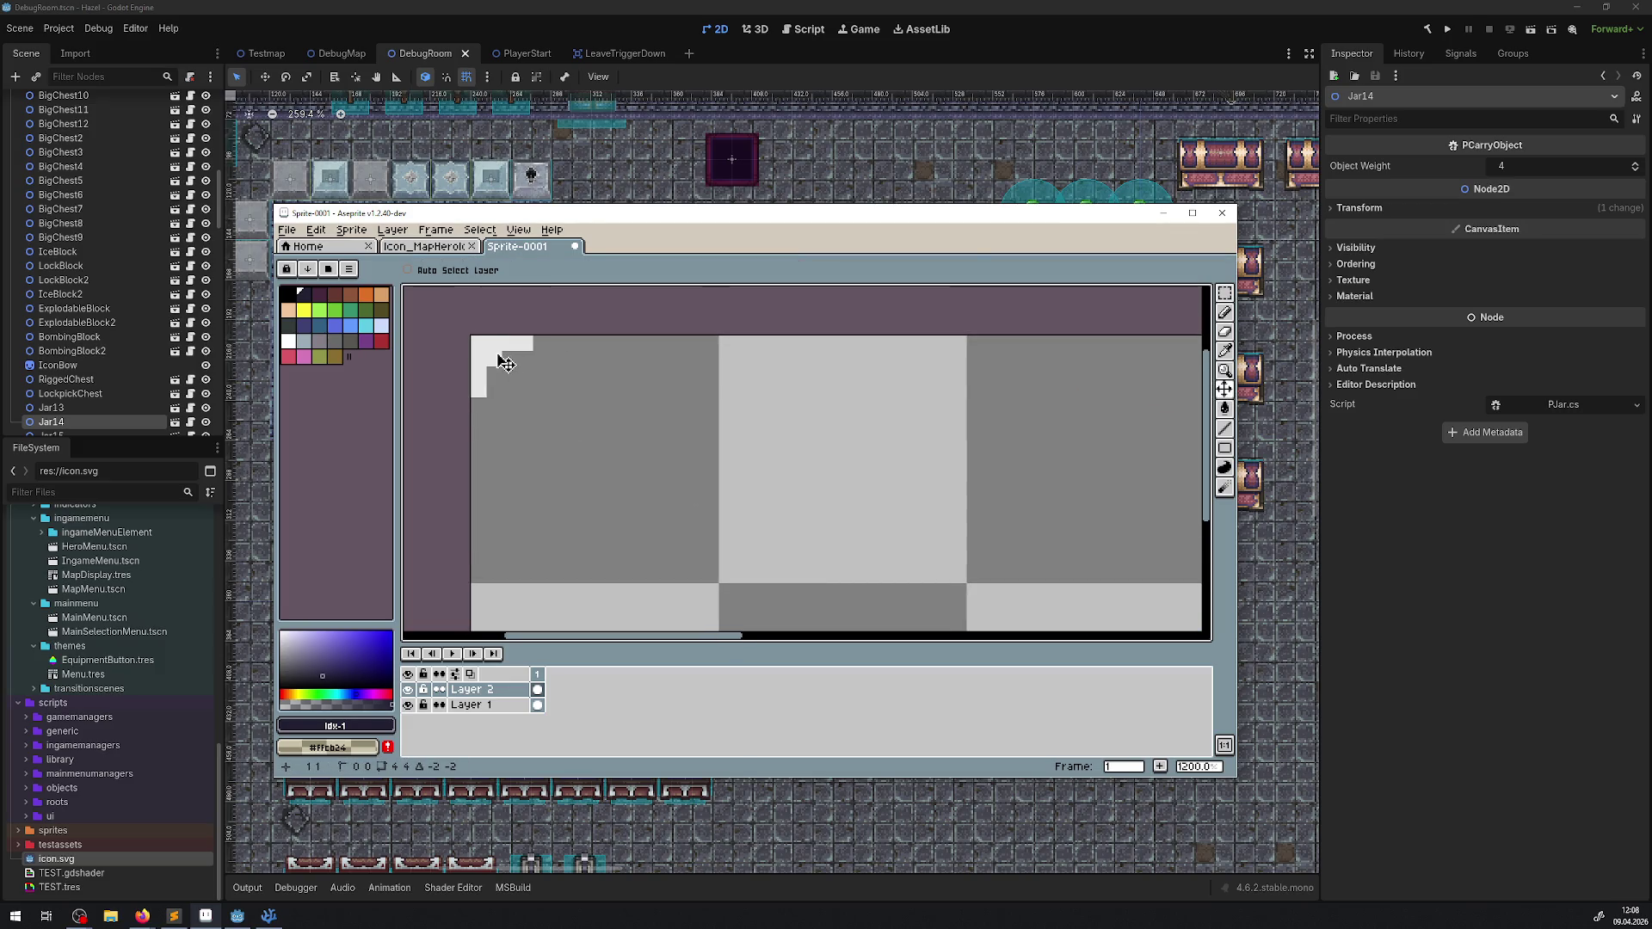
scroll(888, 476, "down", 1)
scroll(889, 476, "down", 3)
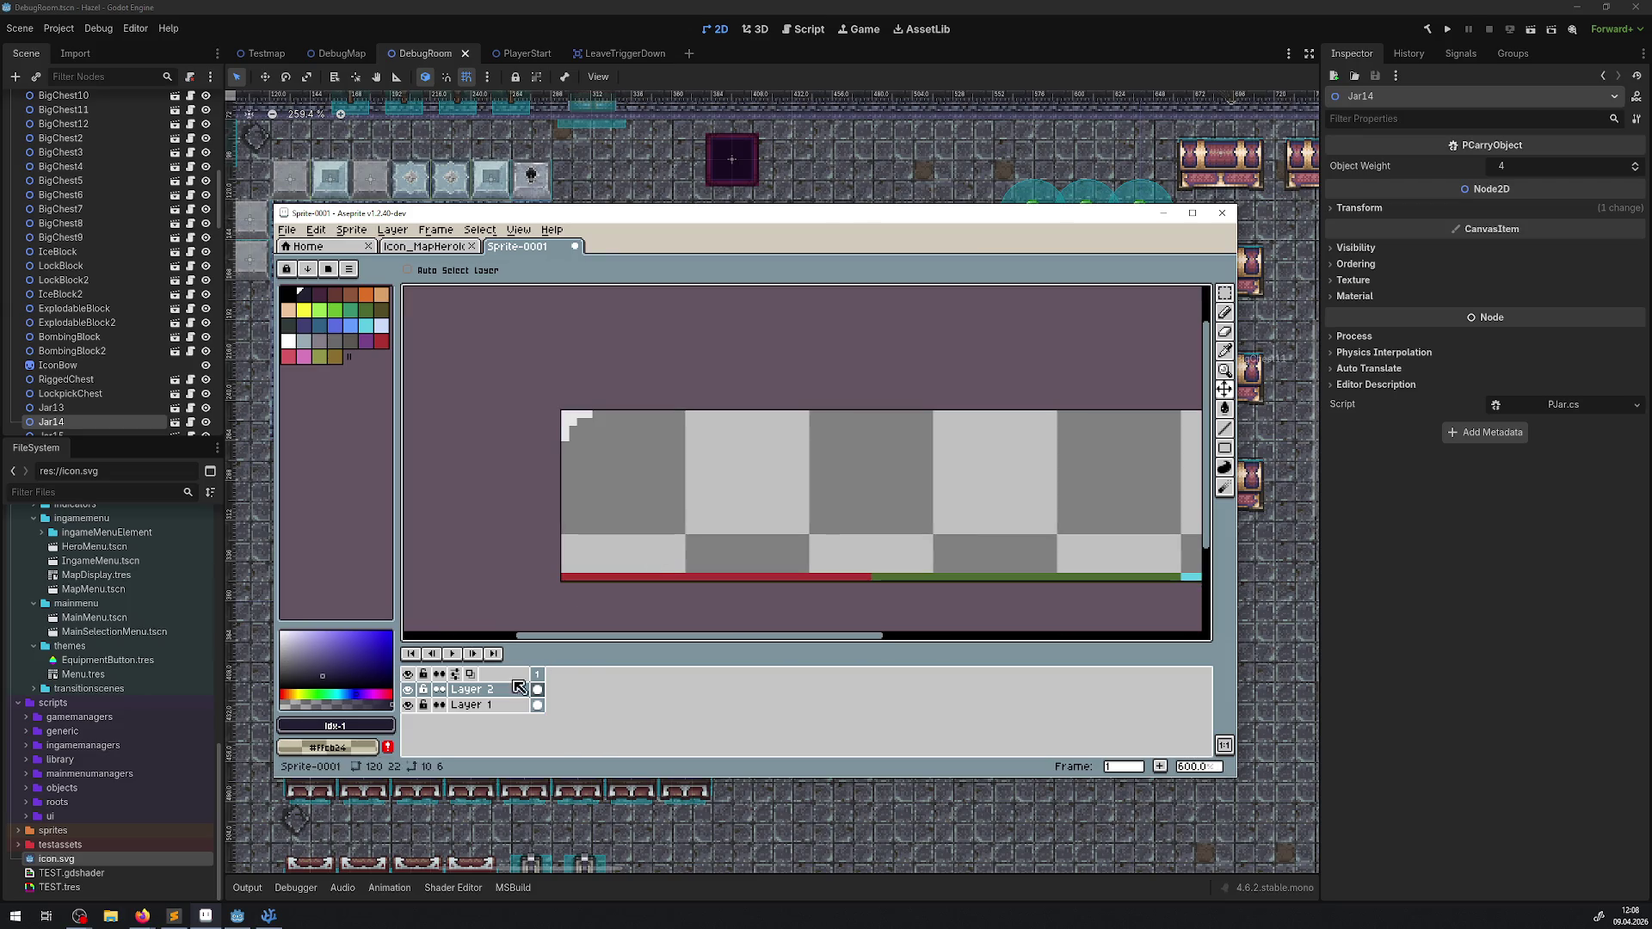
right_click(503, 693)
left_click(553, 723)
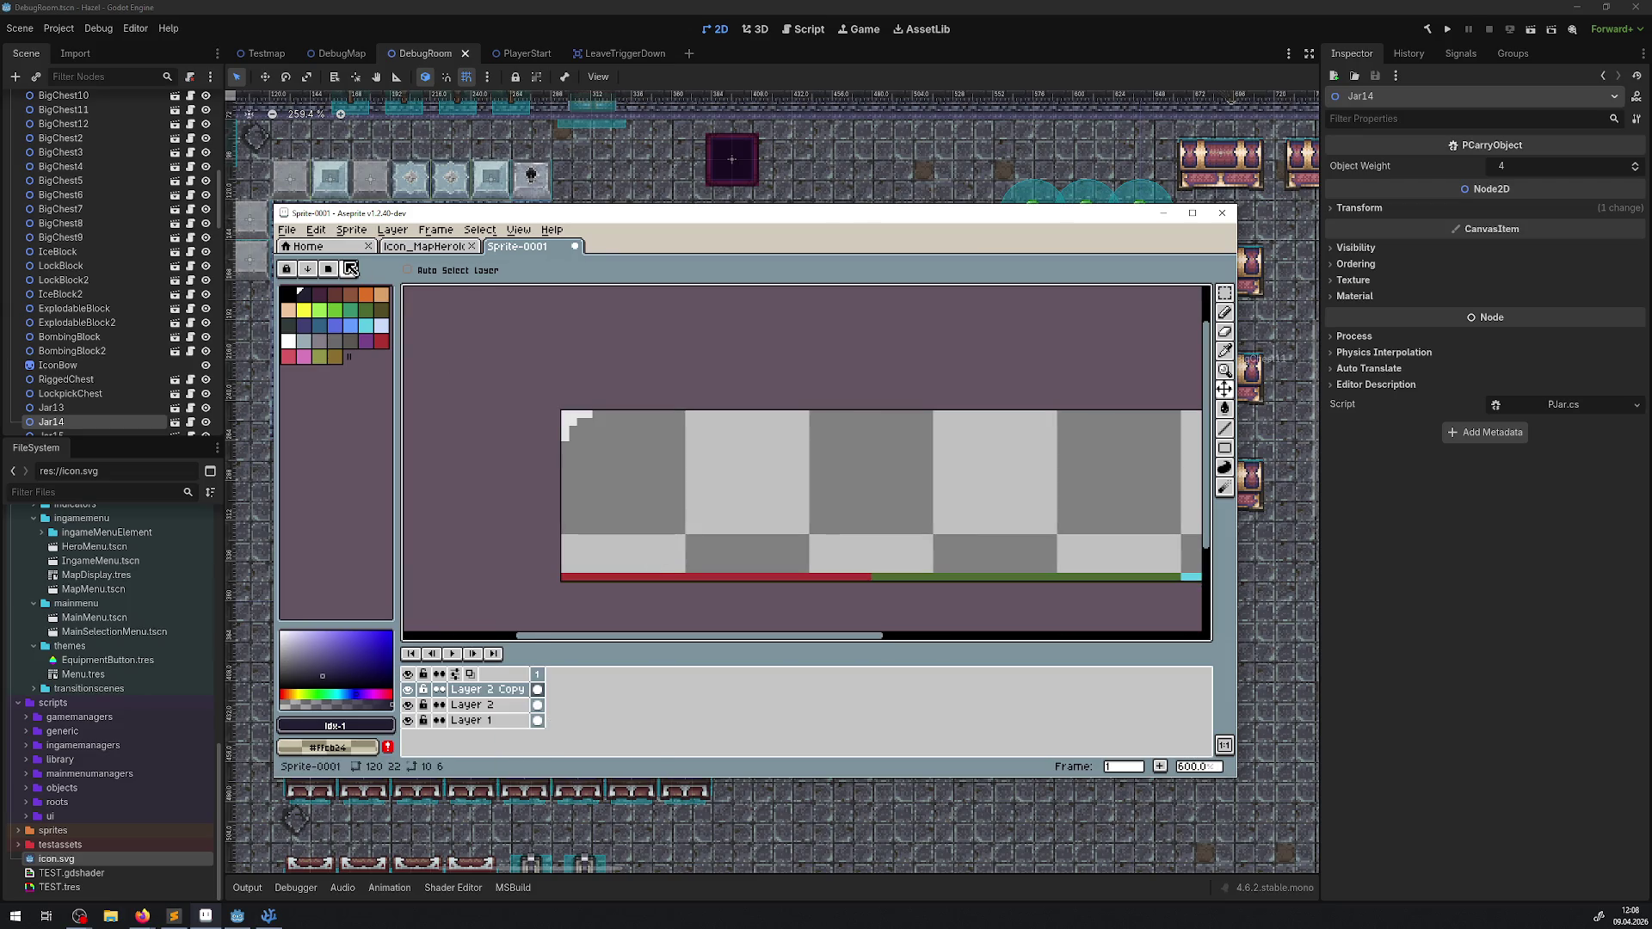
left_click(320, 232)
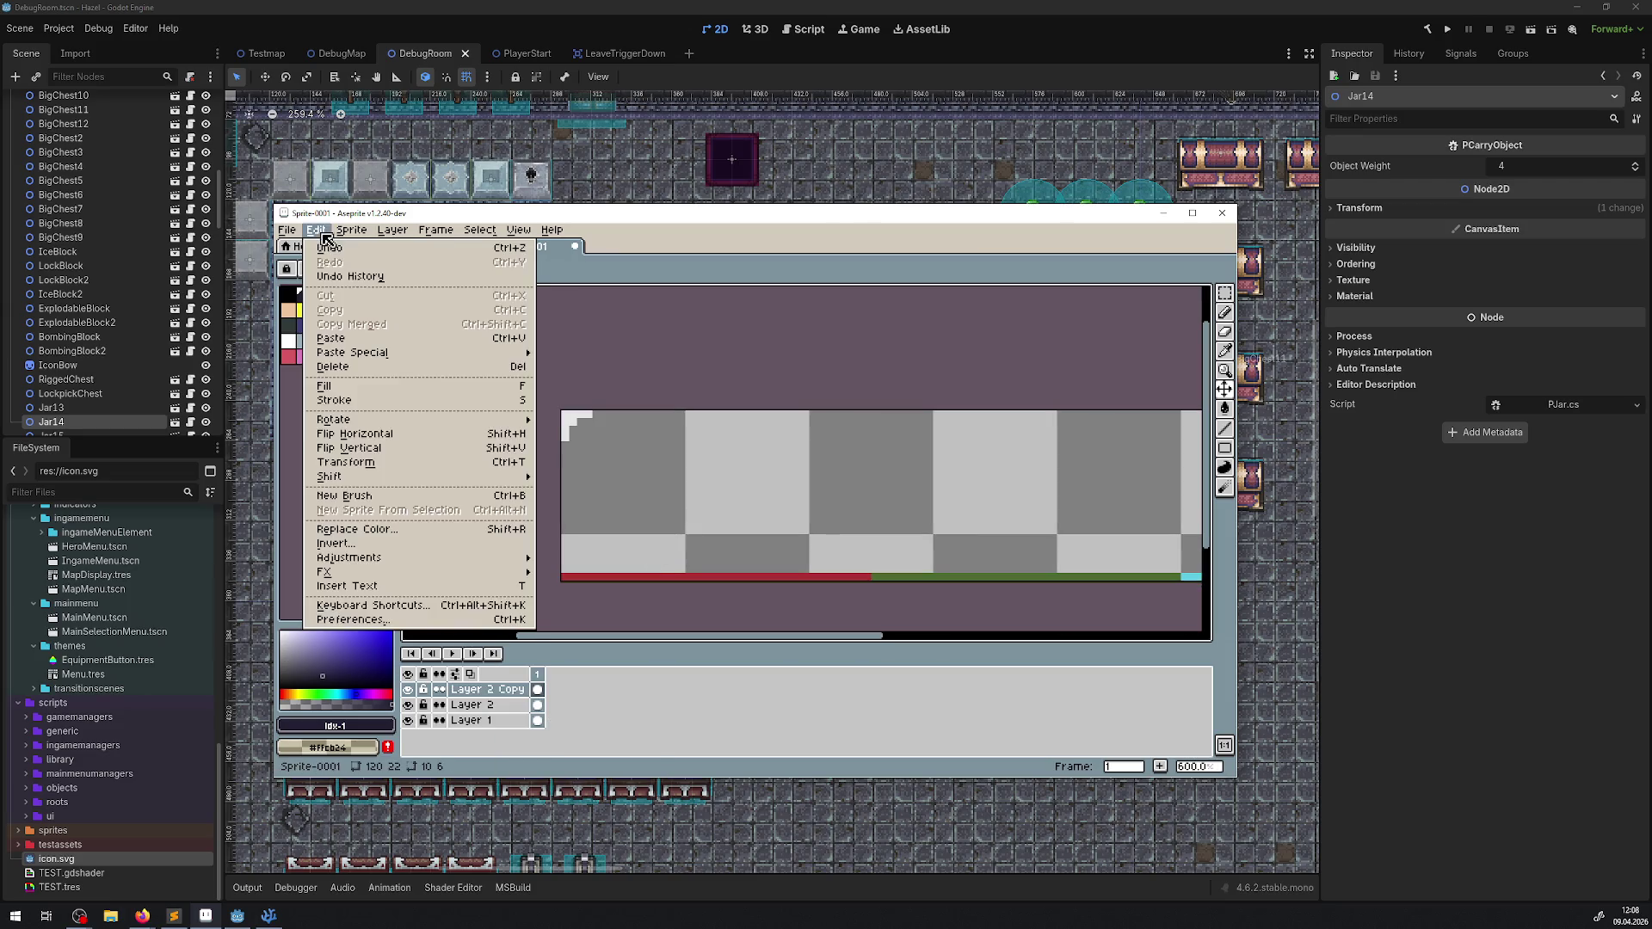
left_click(384, 462)
scroll(998, 410, "down", 2)
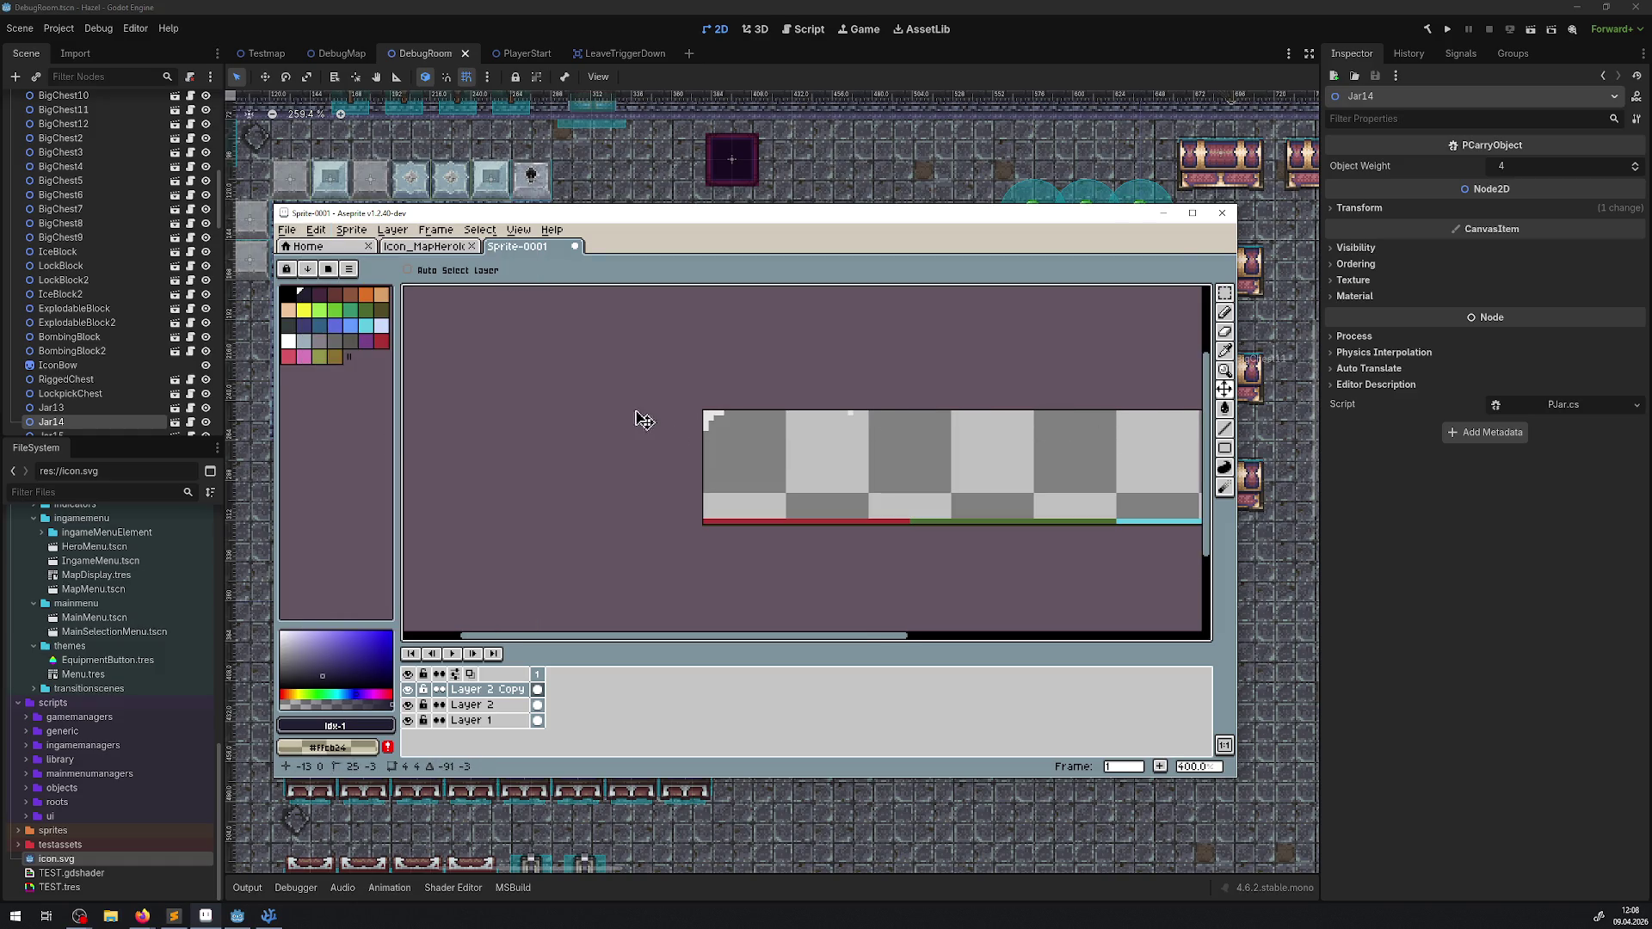
scroll(862, 433, "up", 3)
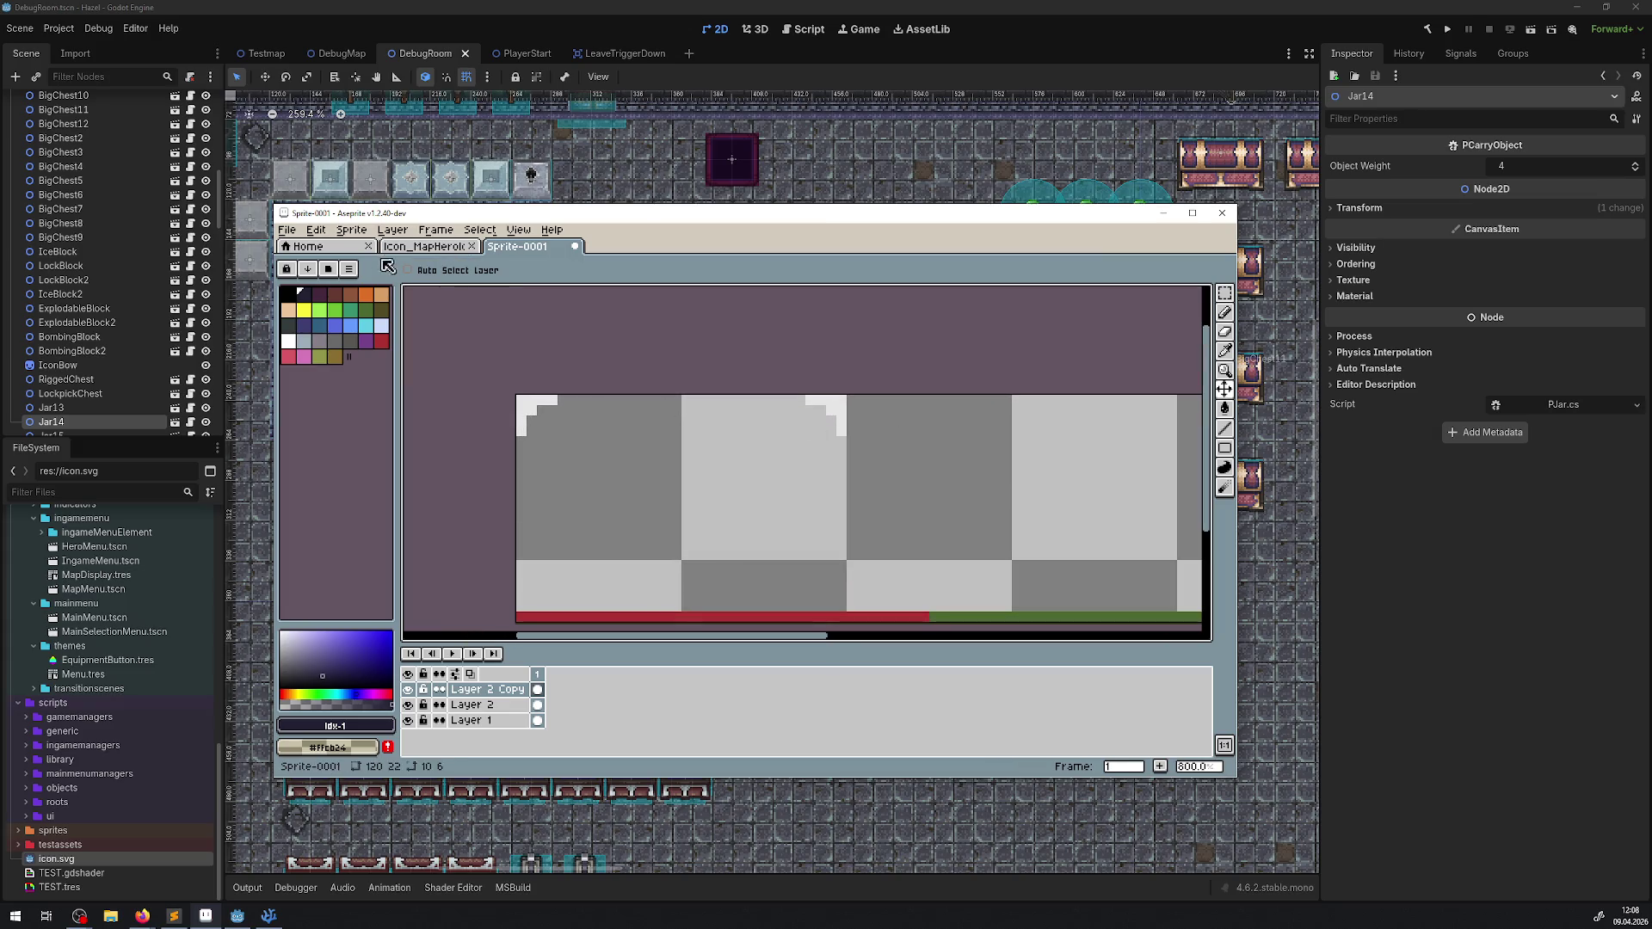
right_click(479, 689)
left_click(551, 745)
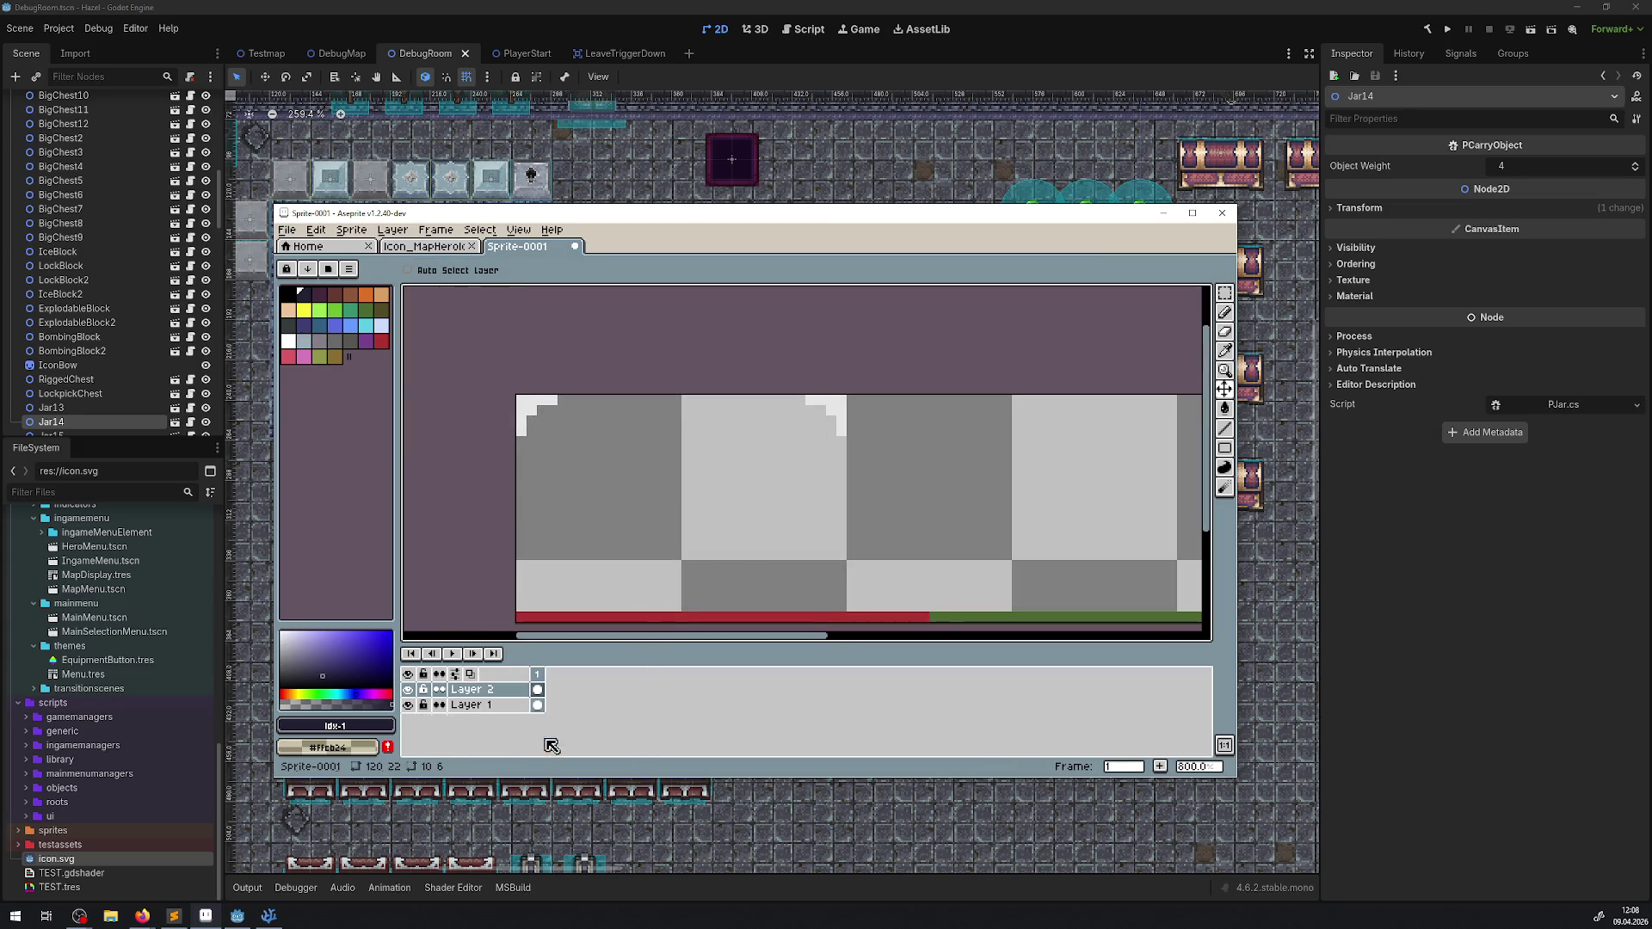
Step: Duplicate Layer 2, flip the copy vertically, and merge it for four corner brackets
right_click(505, 690)
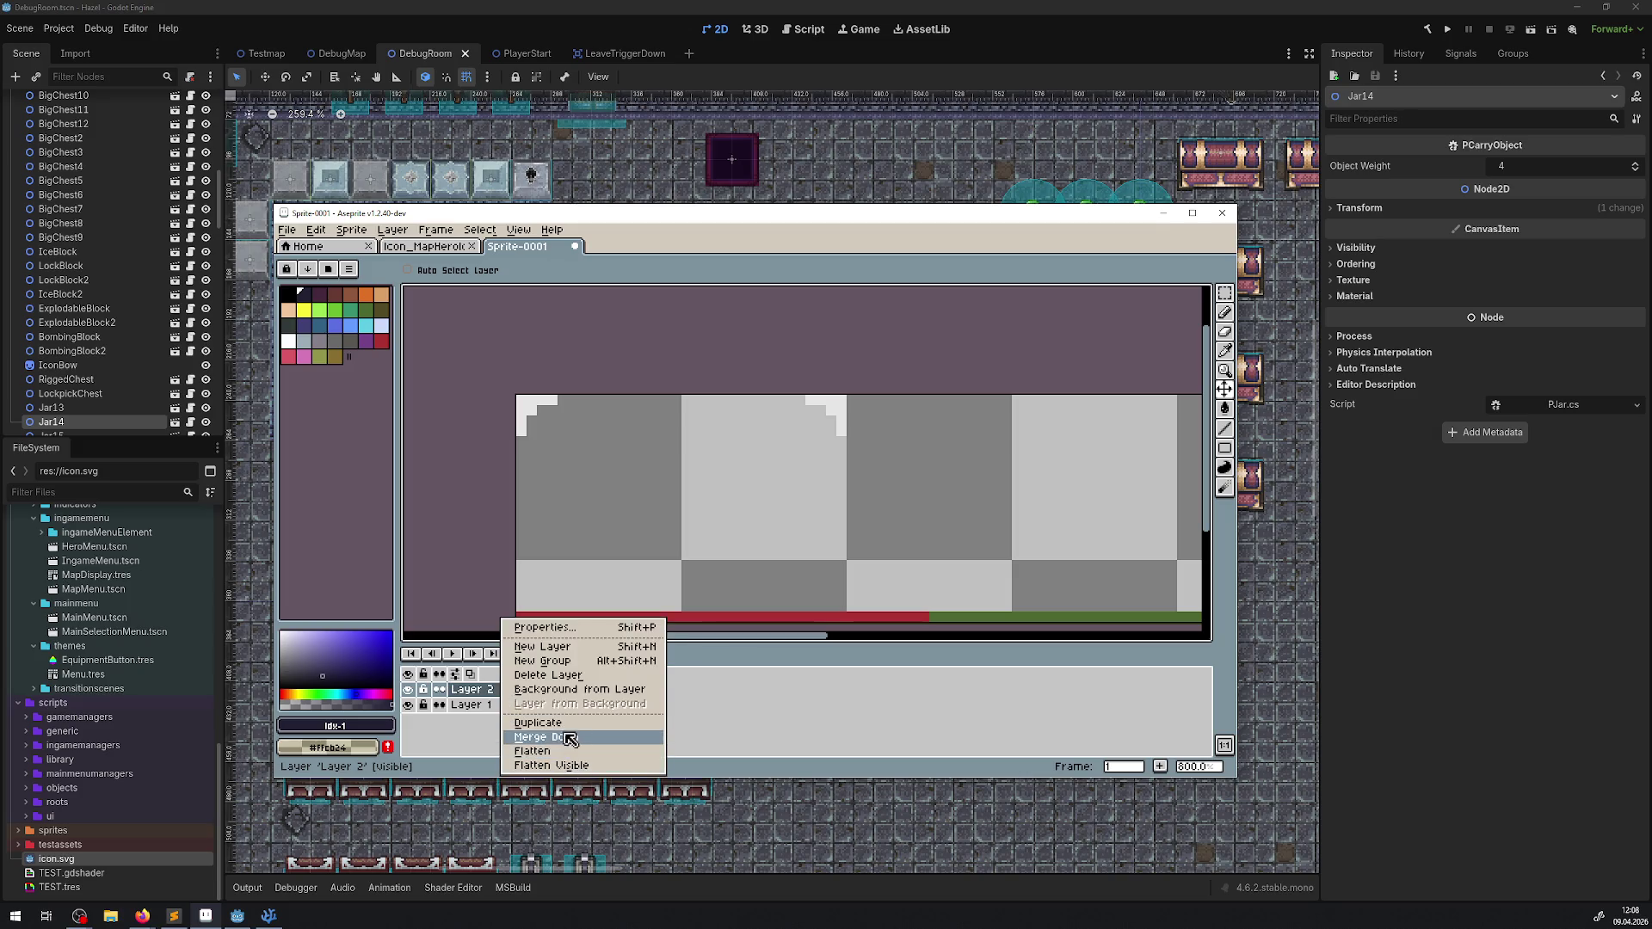
left_click(559, 722)
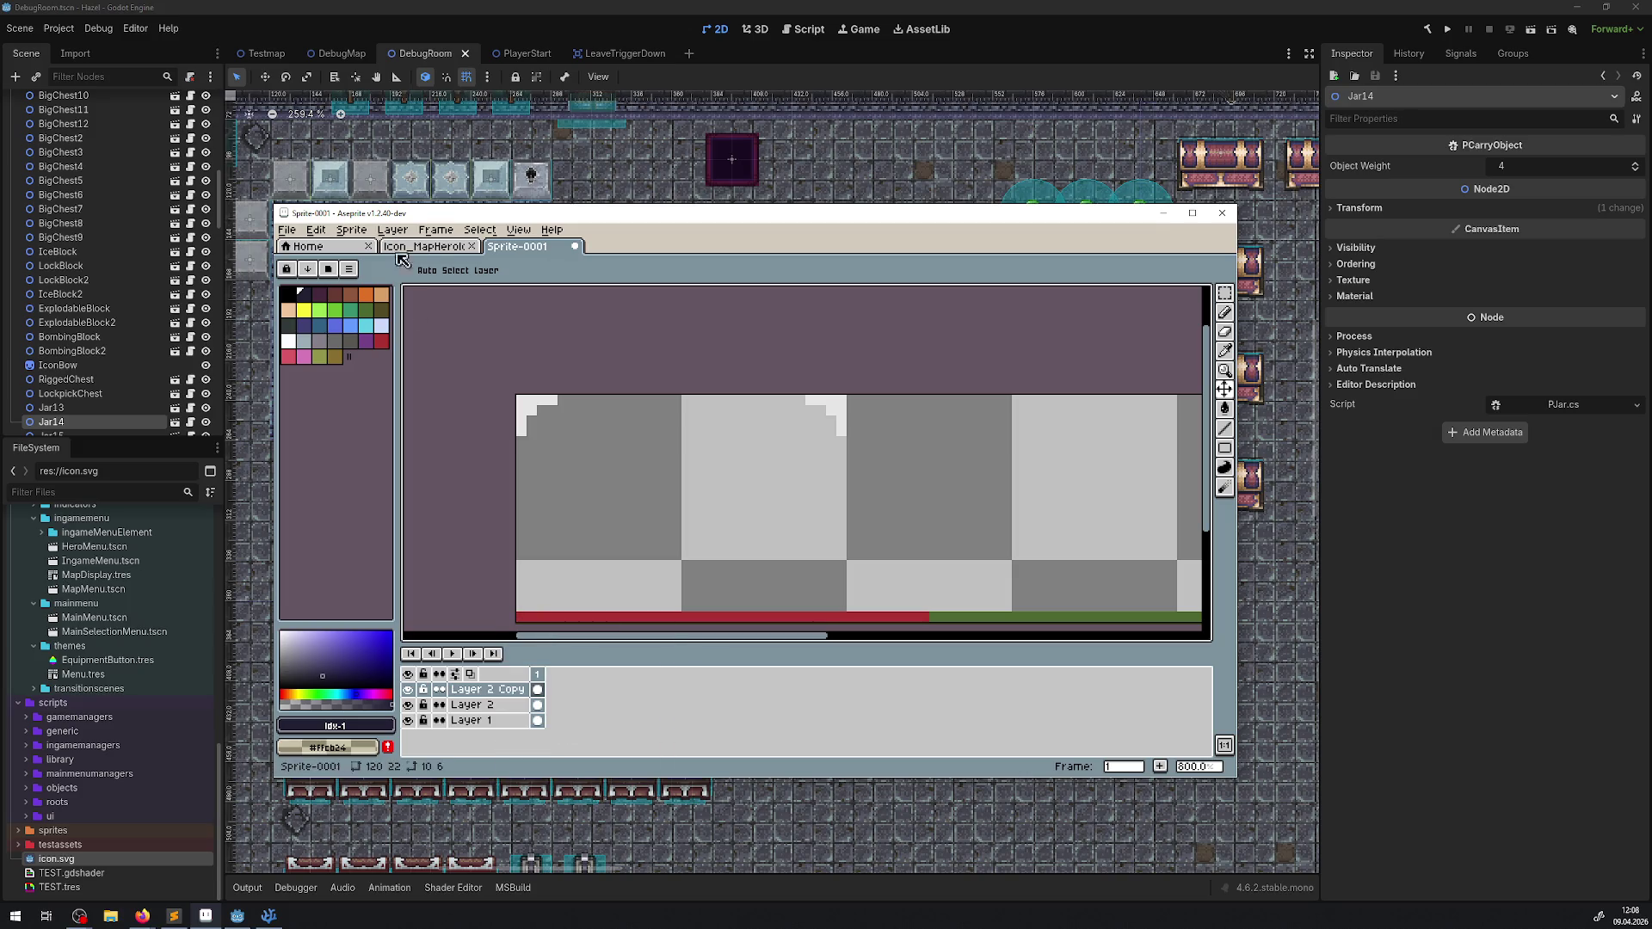
left_click(316, 230)
left_click(374, 448)
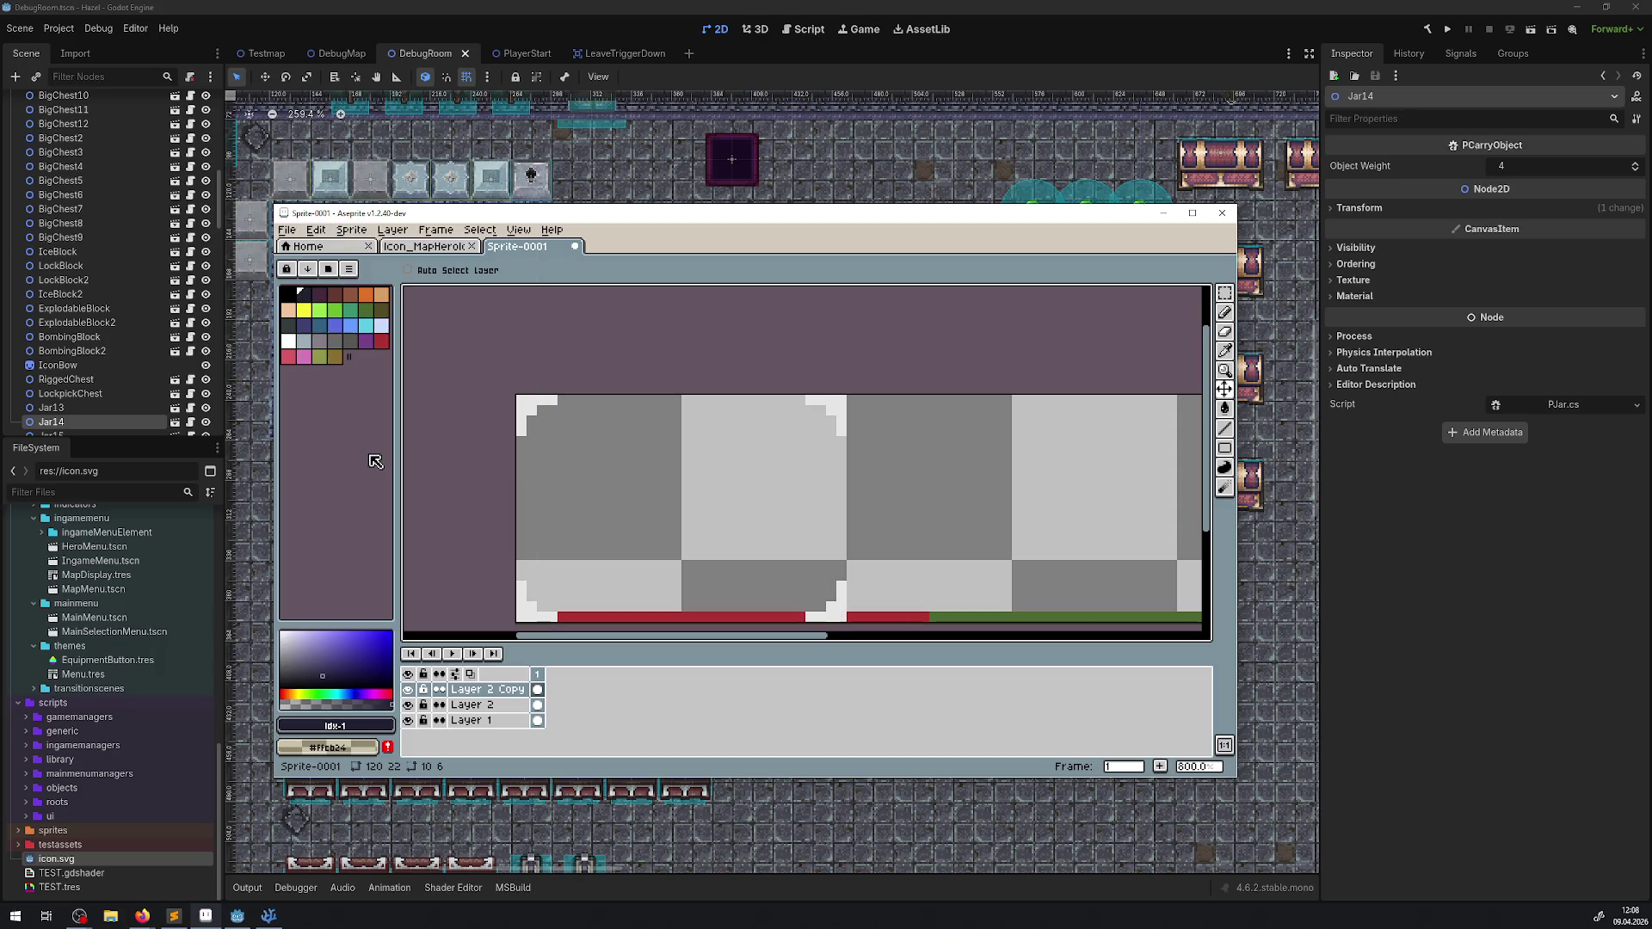
left_click_drag(740, 518, 664, 461)
right_click(475, 690)
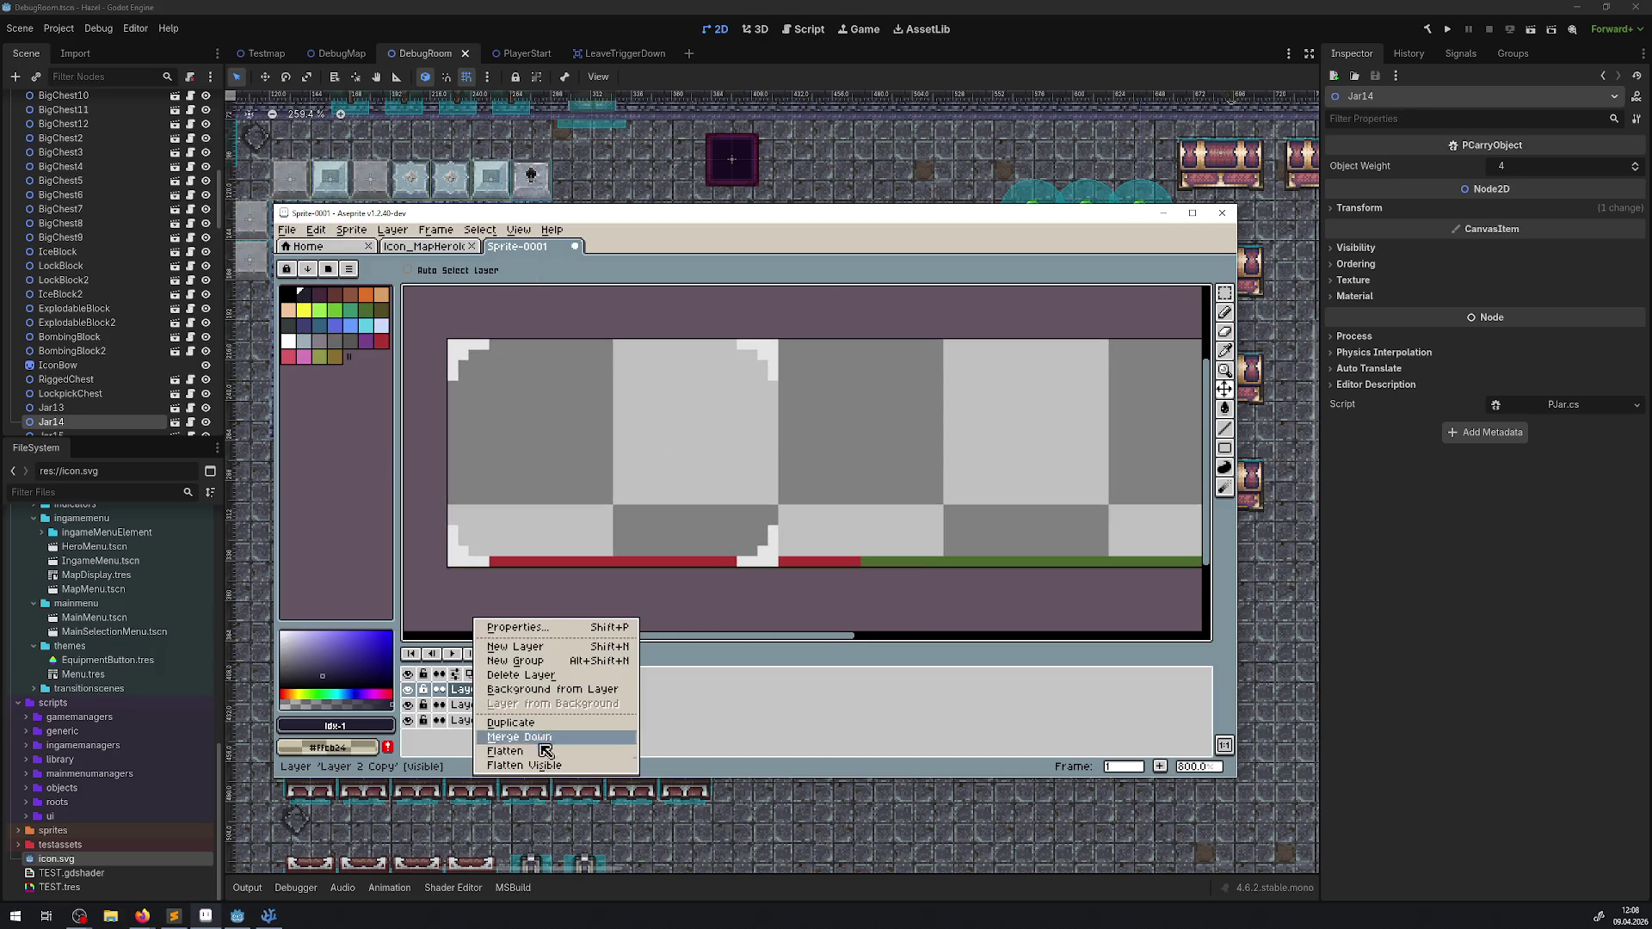
left_click(549, 737)
Step: Duplicate the four-bracket layer as Layer 2 Copy and drag it right along the strip
left_click_drag(719, 564, 621, 539)
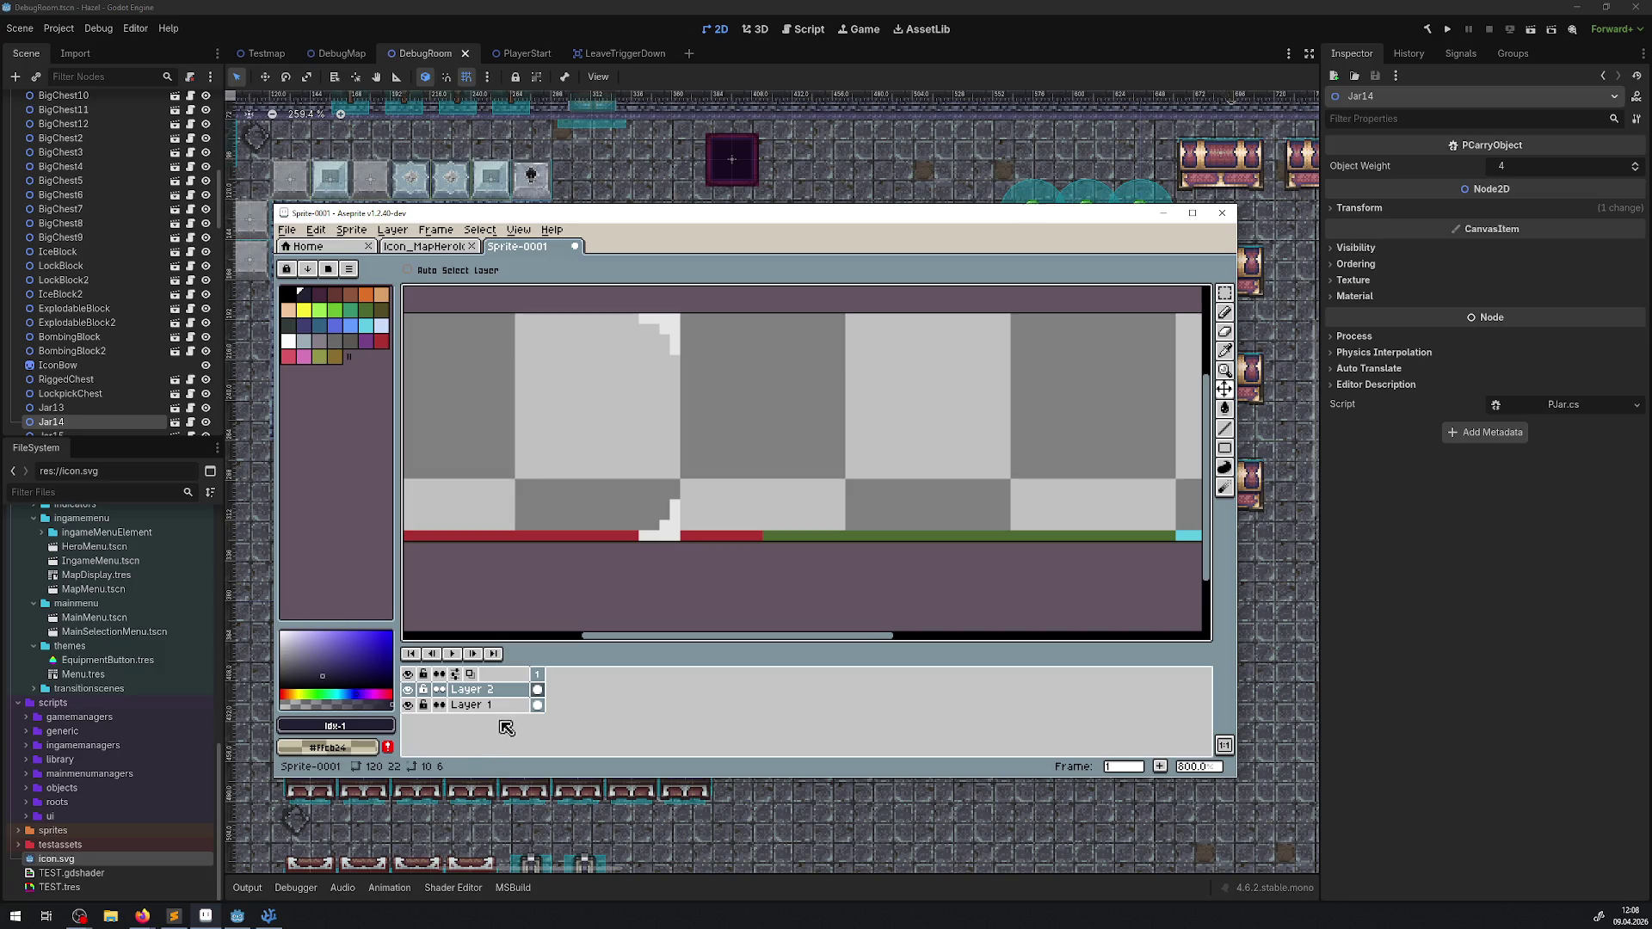
right_click(506, 701)
left_click(550, 723)
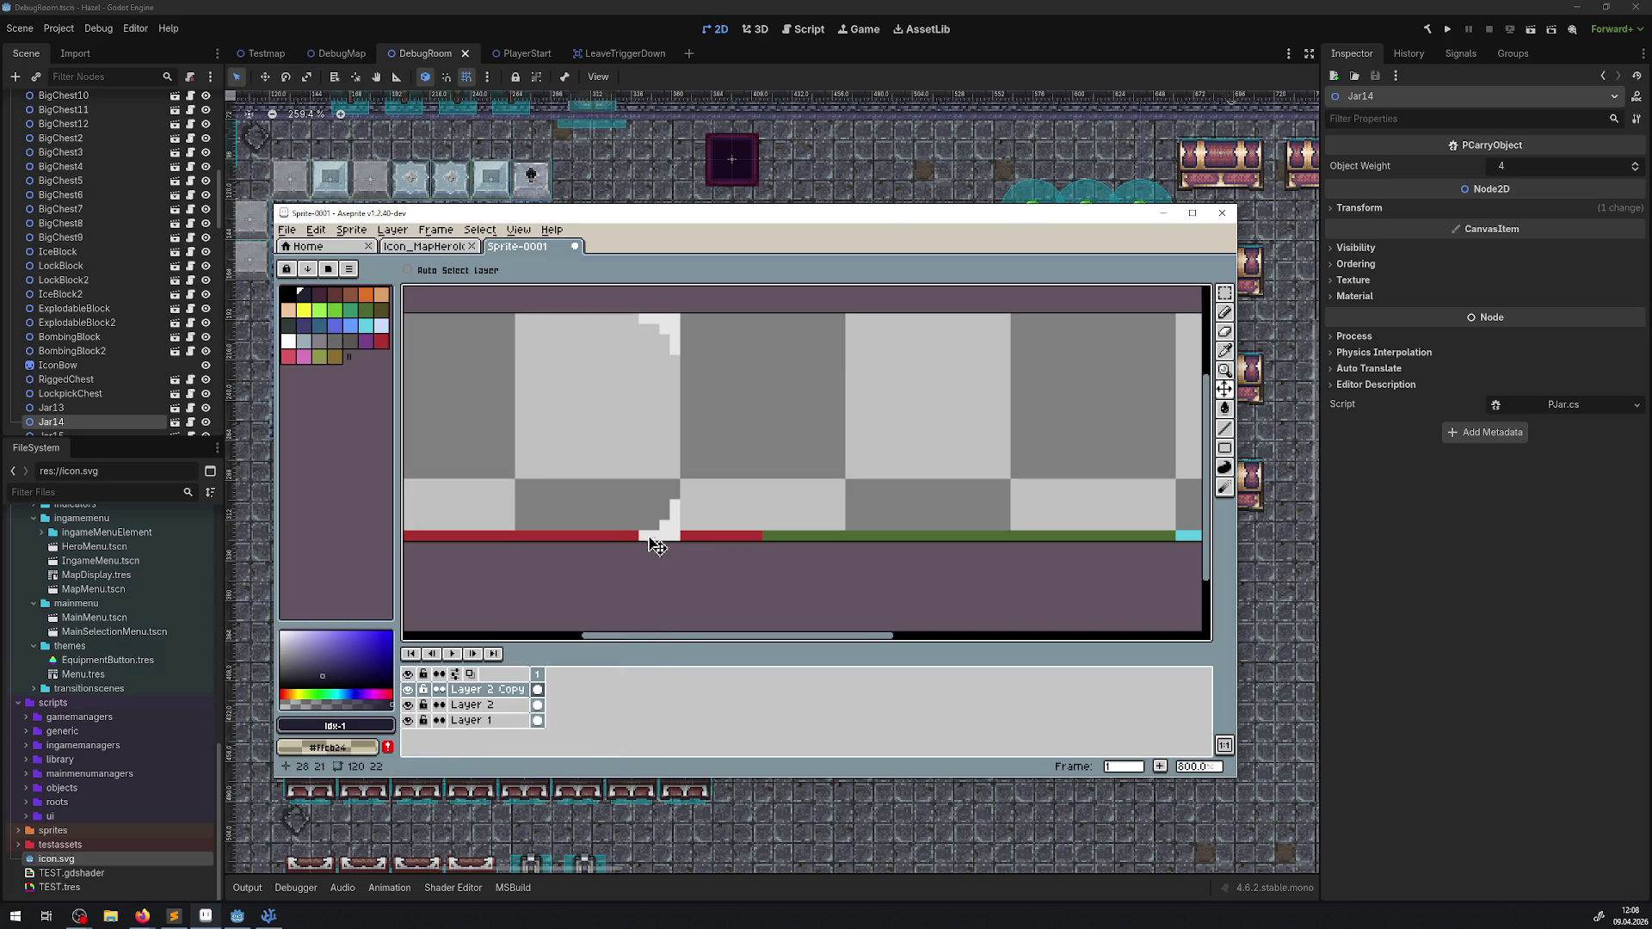
mouse_move(609, 542)
left_mouse_down()
mouse_move(1144, 535)
mouse_move(959, 533)
left_mouse_up()
scroll(929, 351, "up", 2)
key("shift+q")
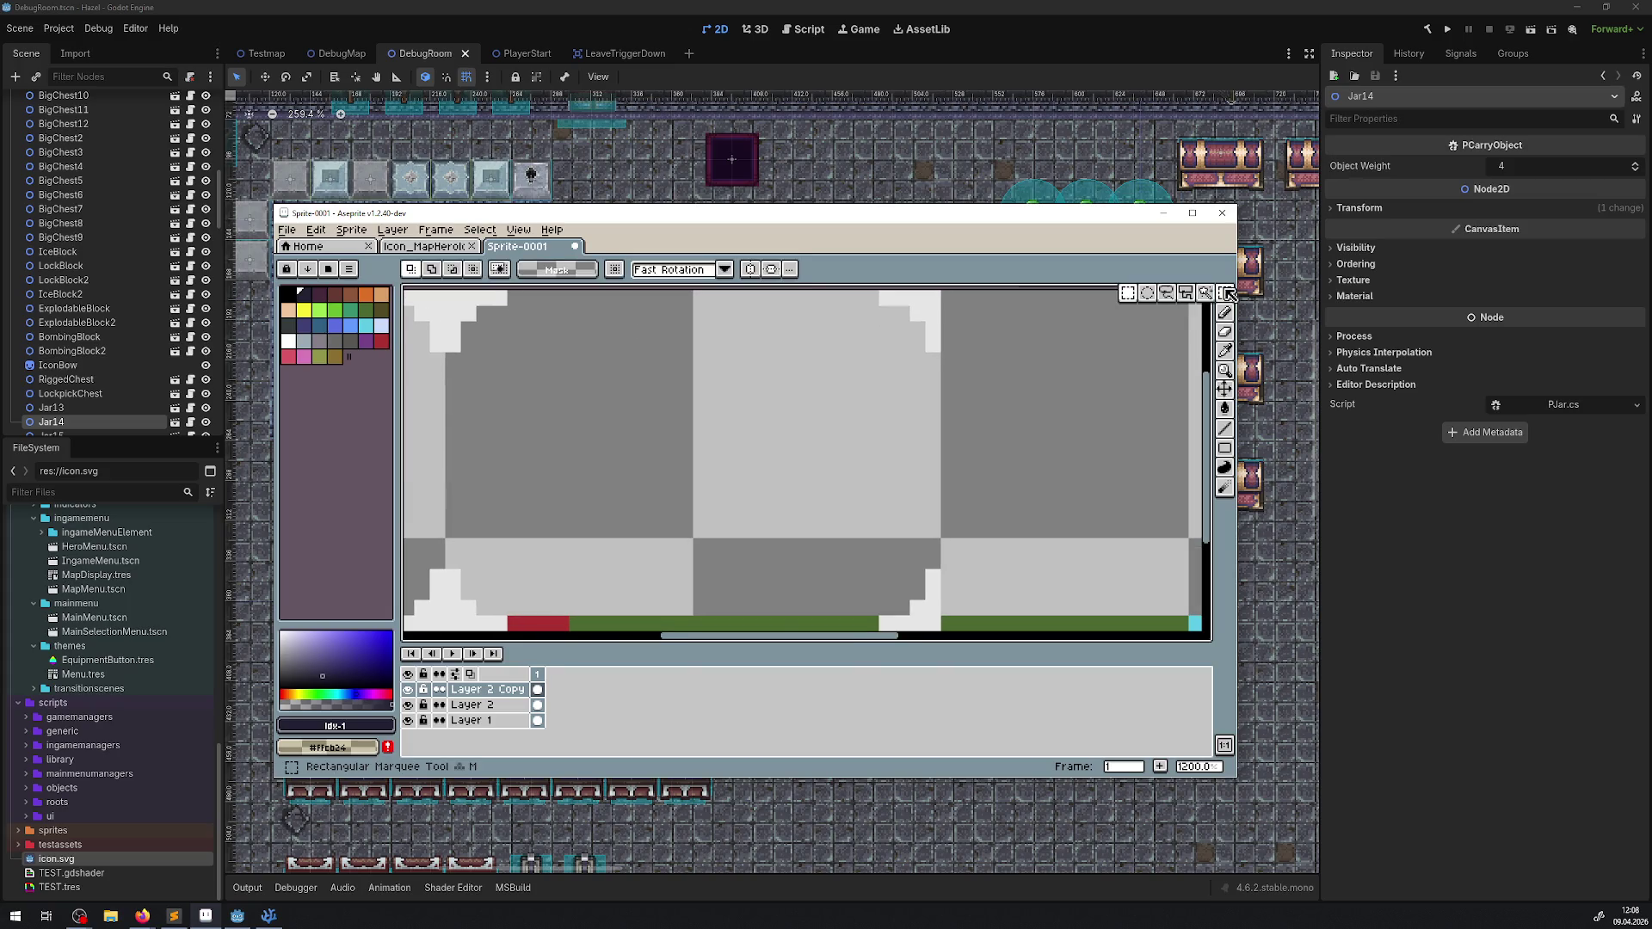
Step: Maximize the window and move the second frame's top-left bracket piece three pixels right
scroll(653, 400, "down", 2)
double_click(738, 222)
scroll(579, 395, "up", 3)
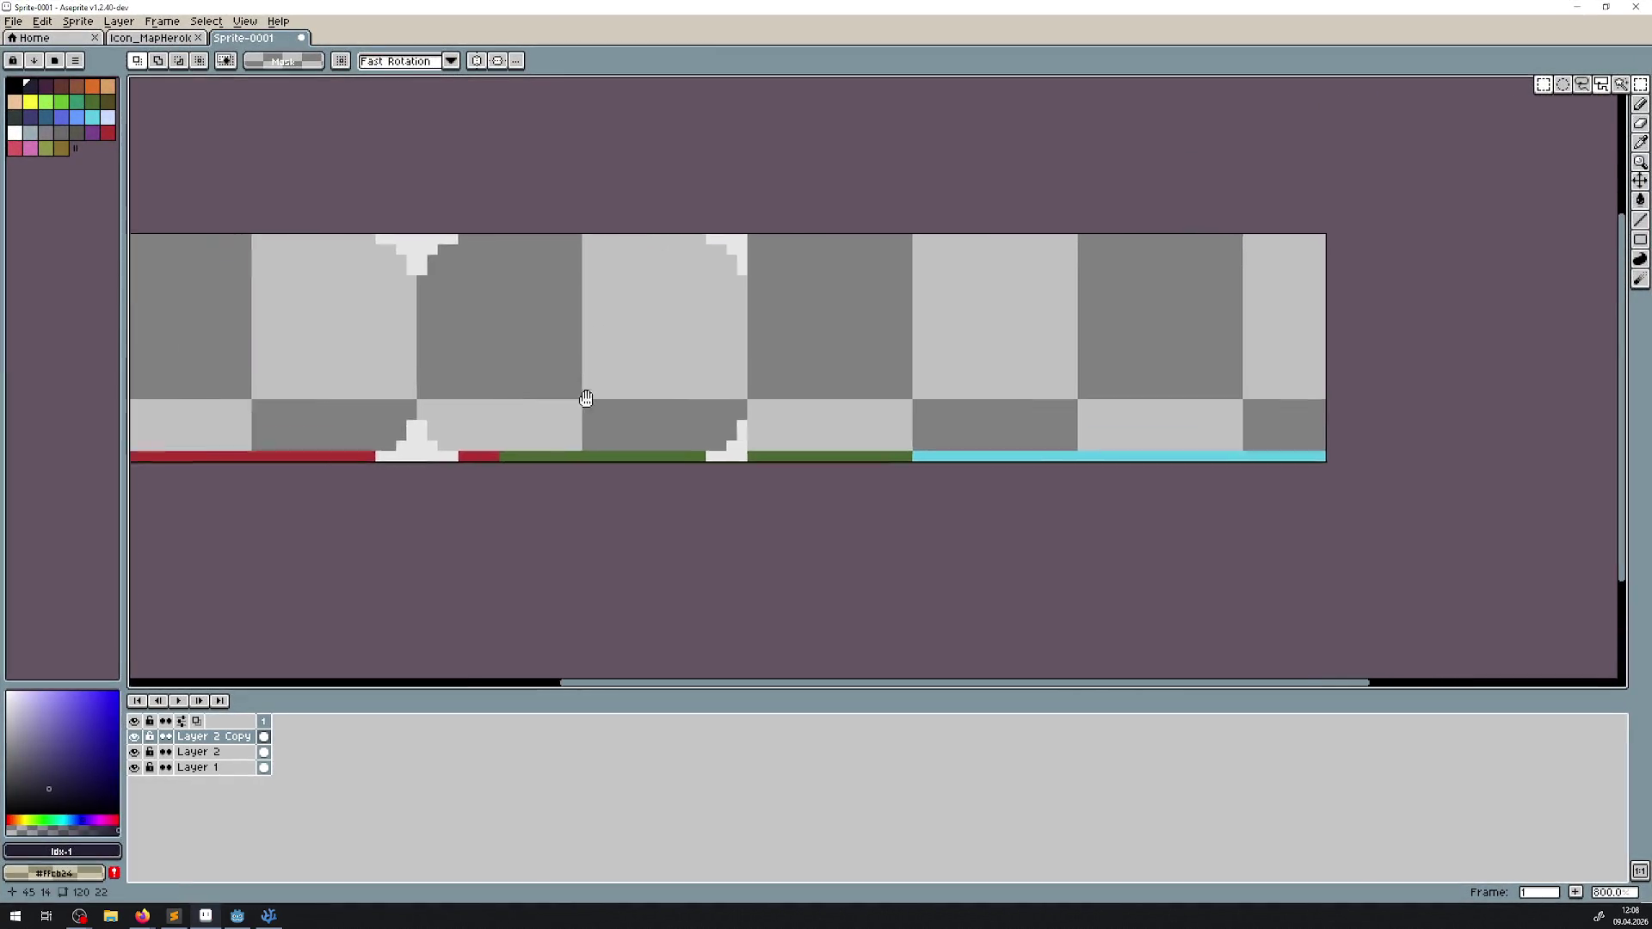
scroll(537, 511, "down", 1)
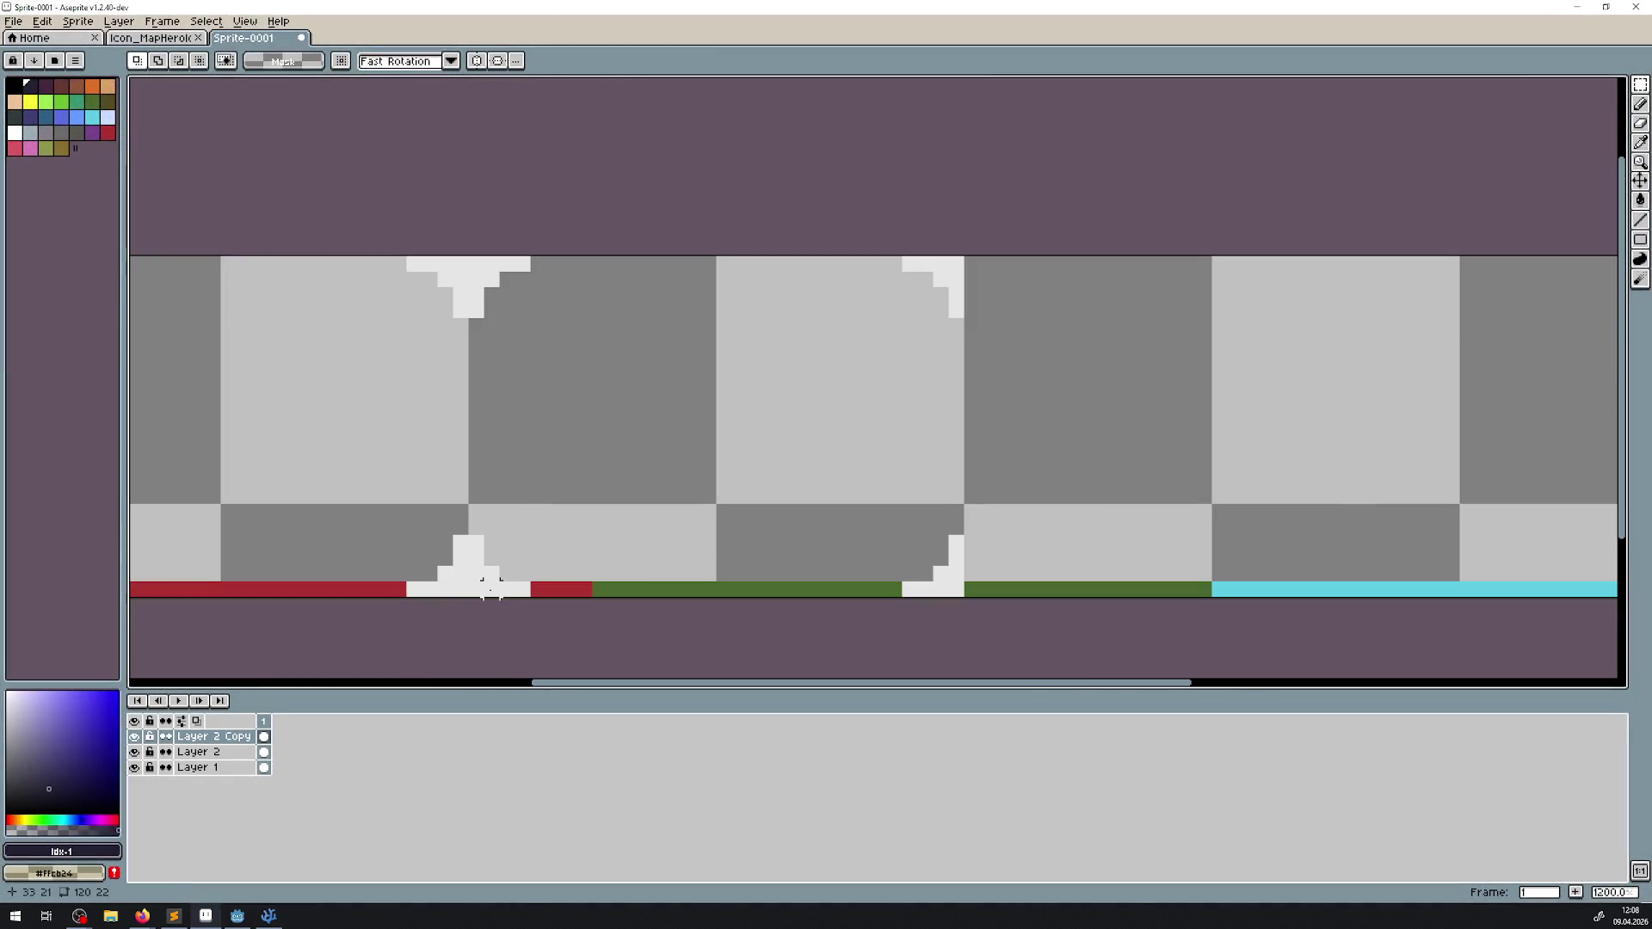
left_click_drag(476, 589, 582, 141)
scroll(507, 293, "up", 1)
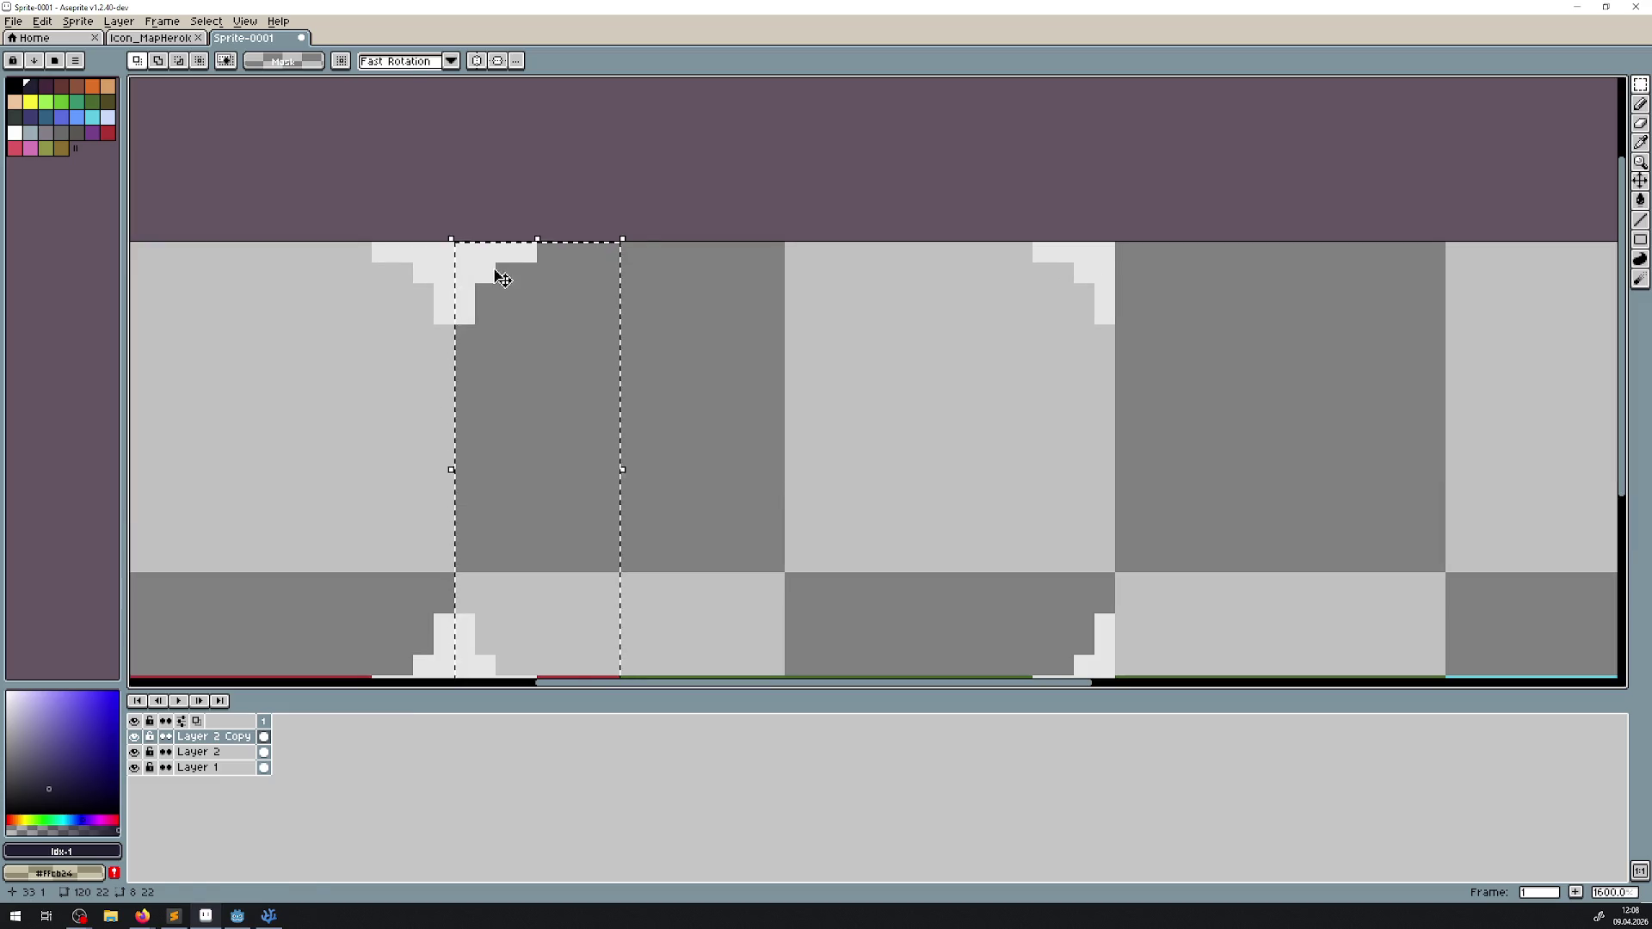
left_click_drag(491, 266, 526, 276)
key("Return")
key("ctrl+d")
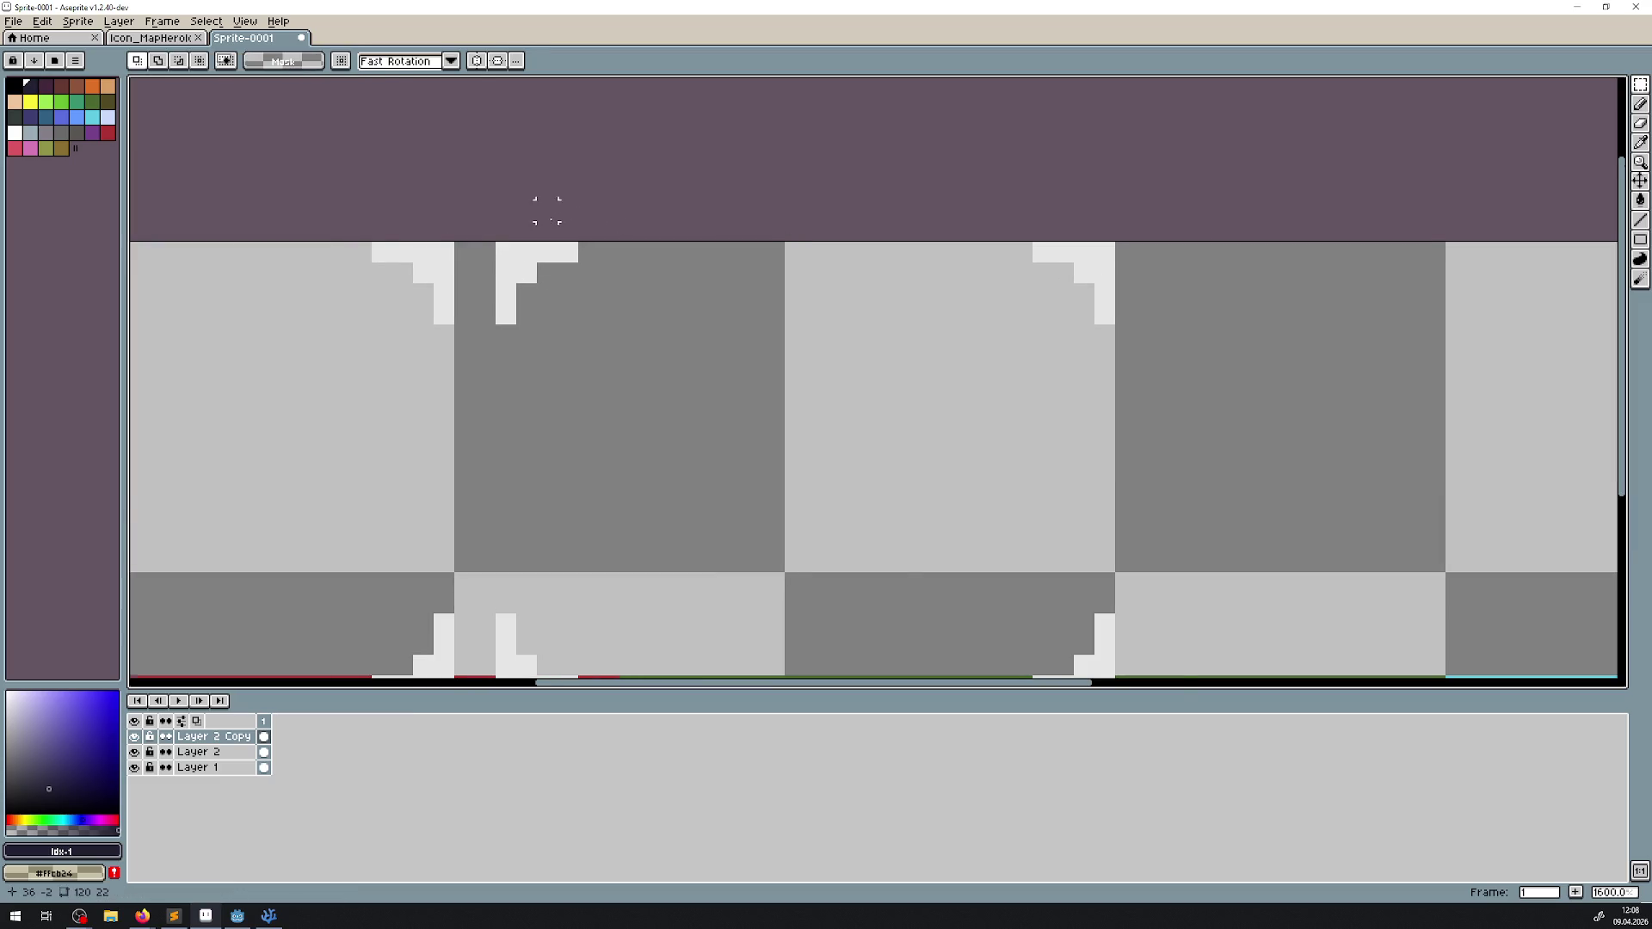
Step: Shift the second frame's left-side brackets and another bracket piece one pixel left each
scroll(518, 197, "down", 1)
left_click_drag(475, 204, 611, 570)
key("Left")
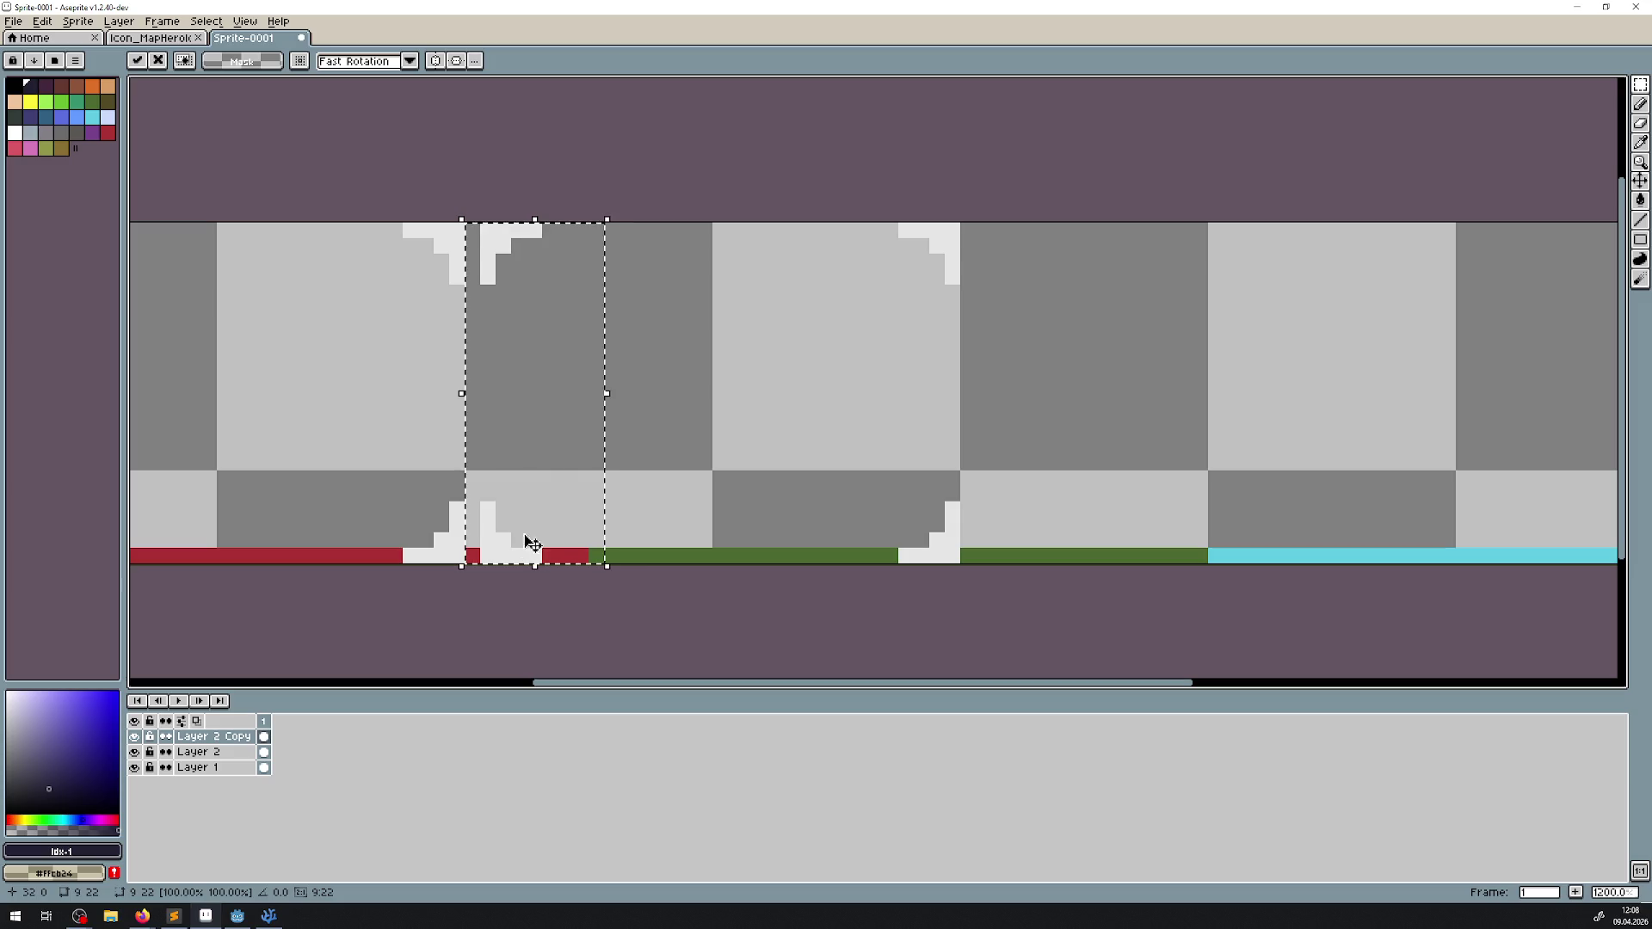
mouse_move(827, 180)
left_mouse_down()
mouse_move(890, 385)
mouse_move(976, 560)
left_mouse_up()
key("Left")
key("ctrl+d")
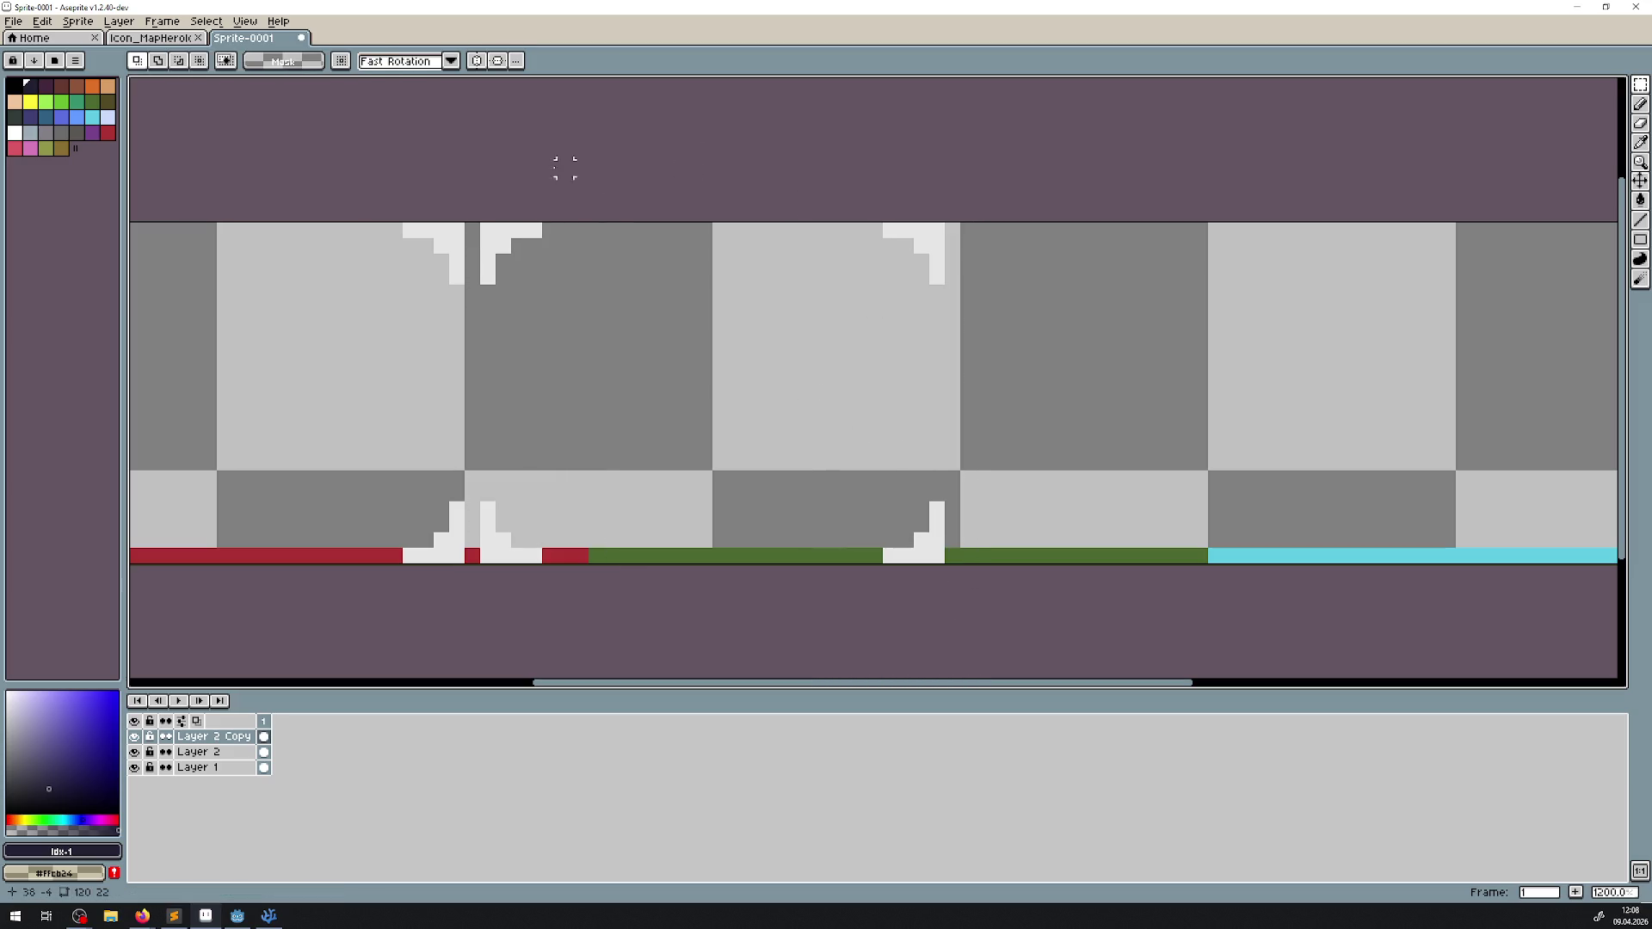
Step: Move the second frame's top brackets down one pixel and its bottom brackets up one pixel
left_click_drag(462, 215, 970, 339)
key("Down")
key("ctrl+d")
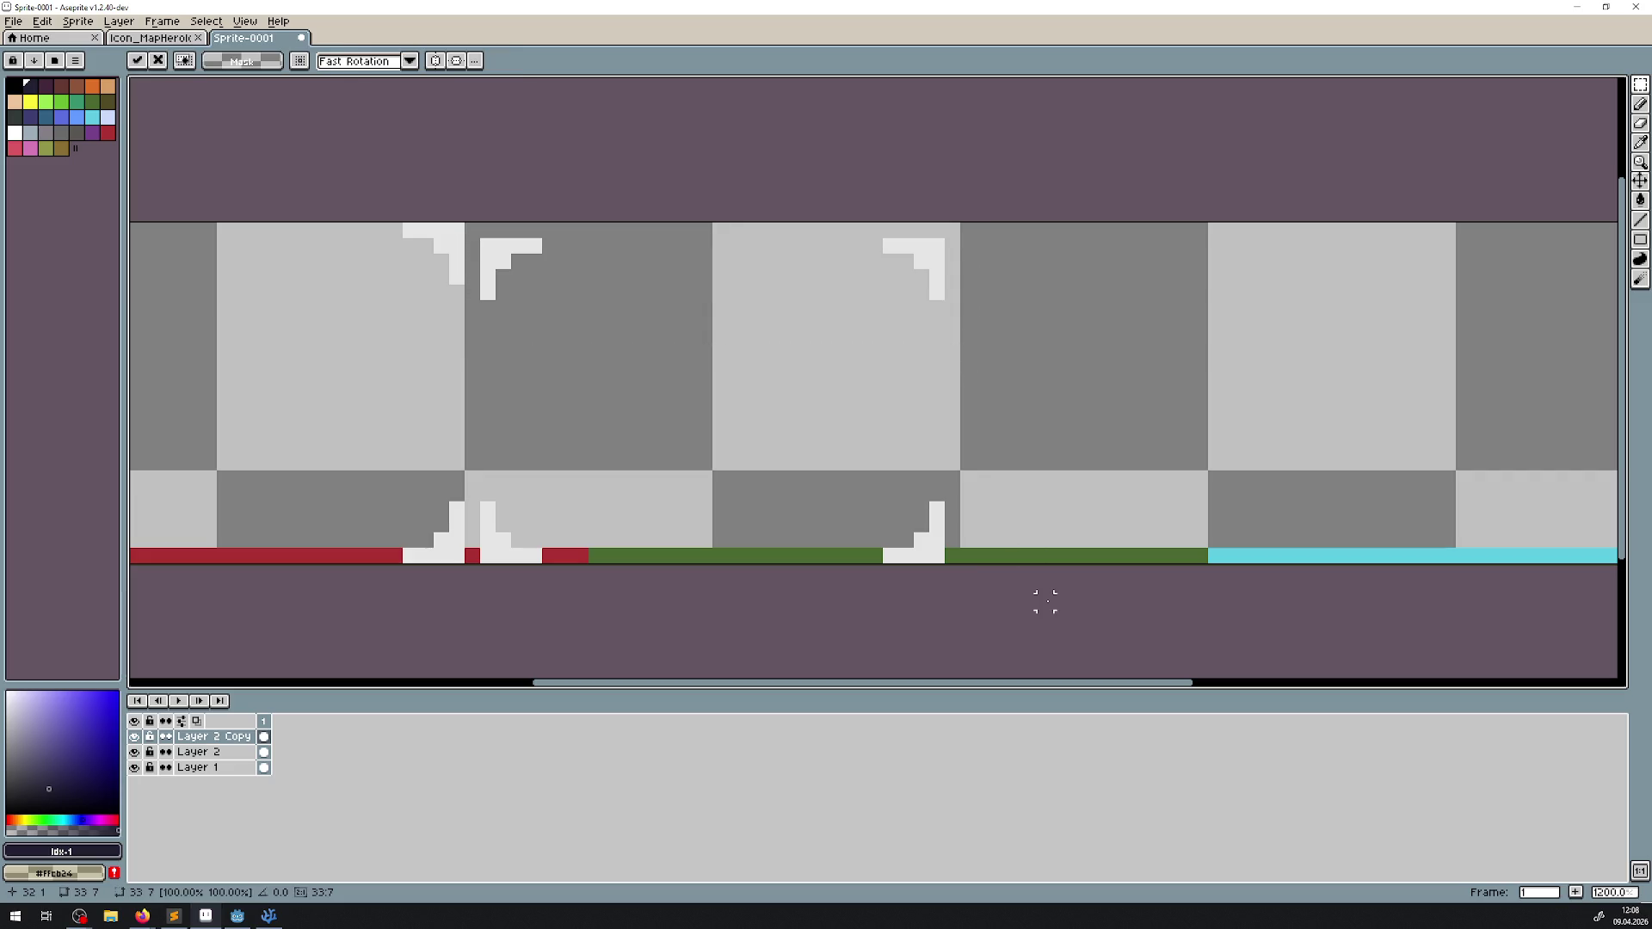
left_click_drag(1019, 557, 464, 454)
key("Up")
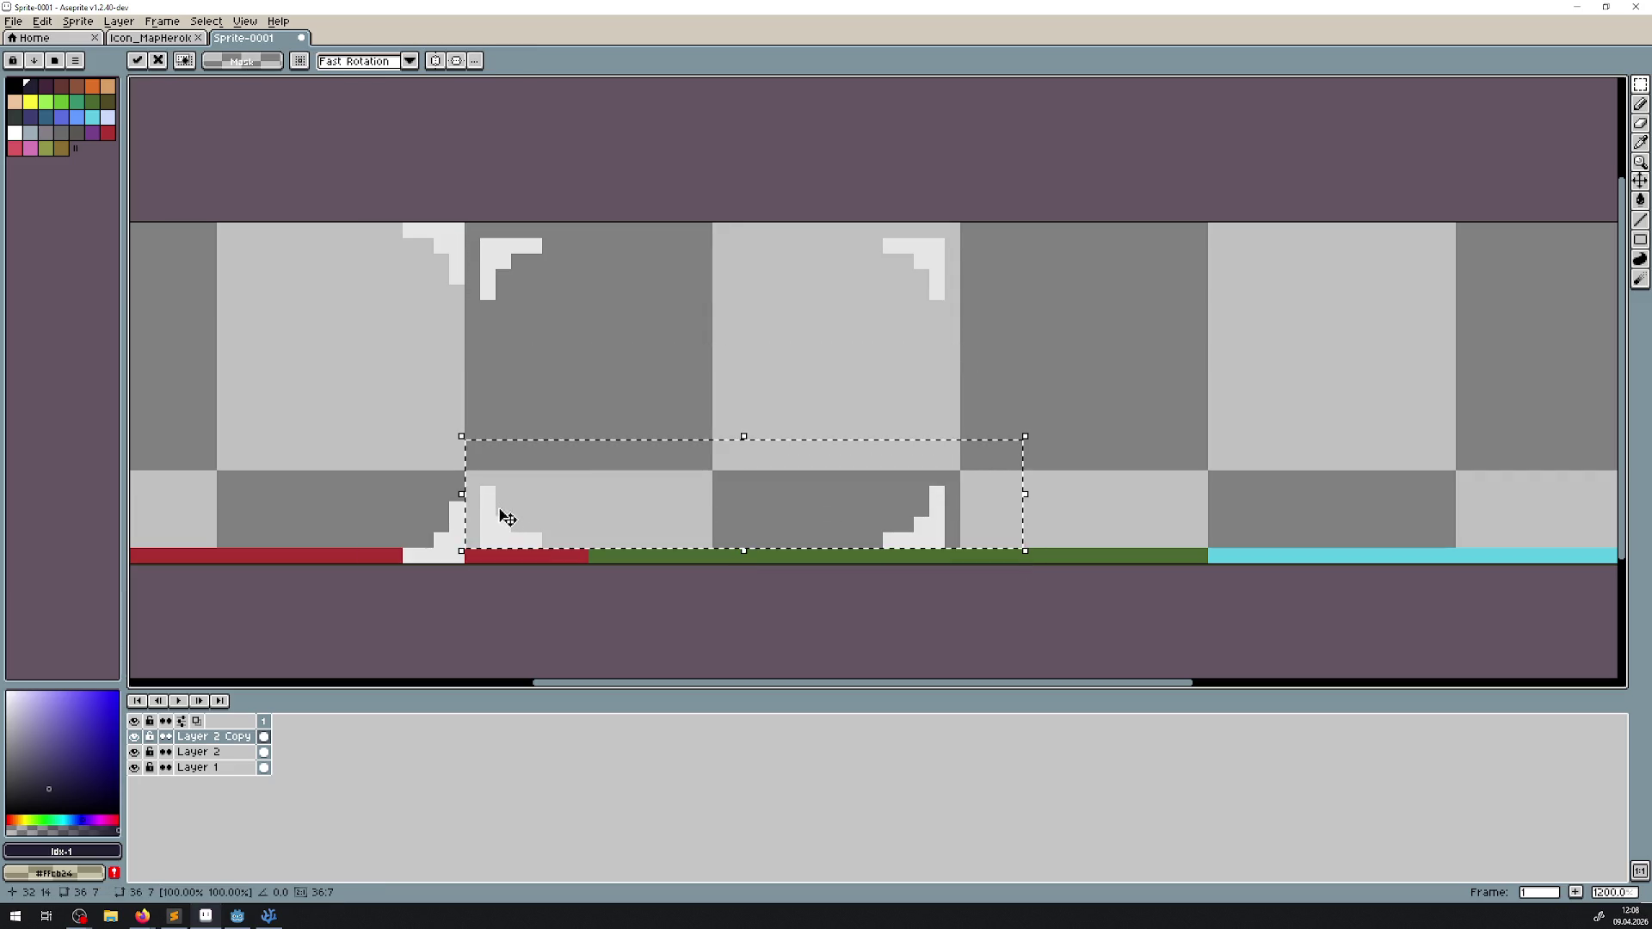
key("ctrl+d")
scroll(623, 401, "down", 3)
right_click(230, 737)
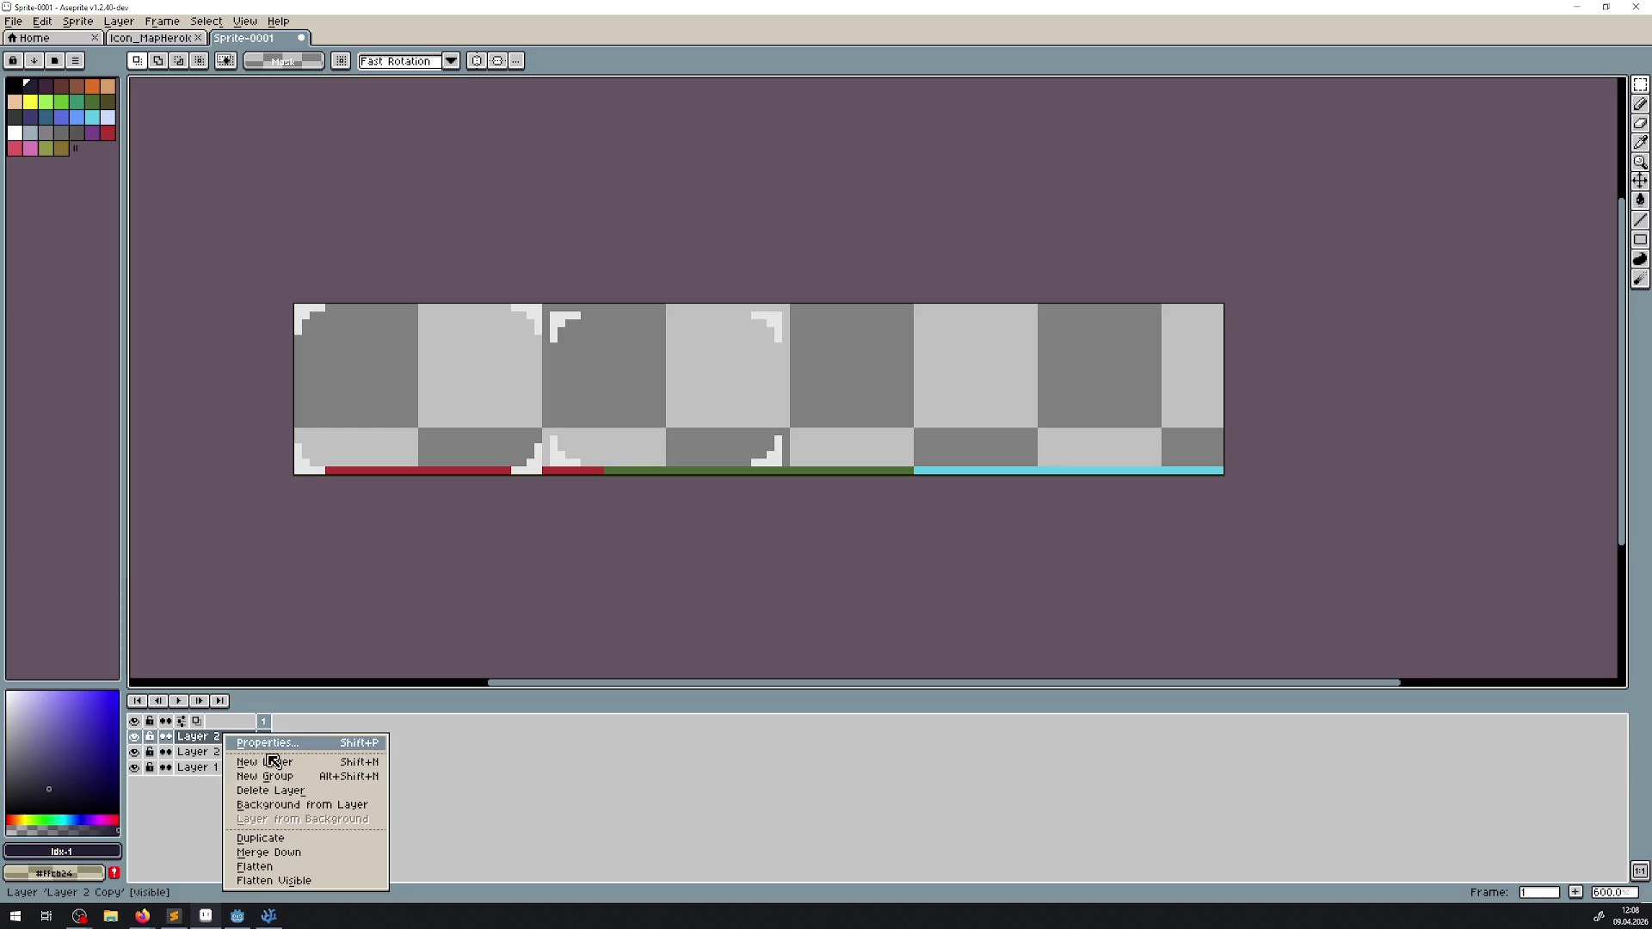
Step: Duplicate the bracket copy layer and move the new brackets onto the cyan-marked frame, one pixel lower
left_click(245, 839)
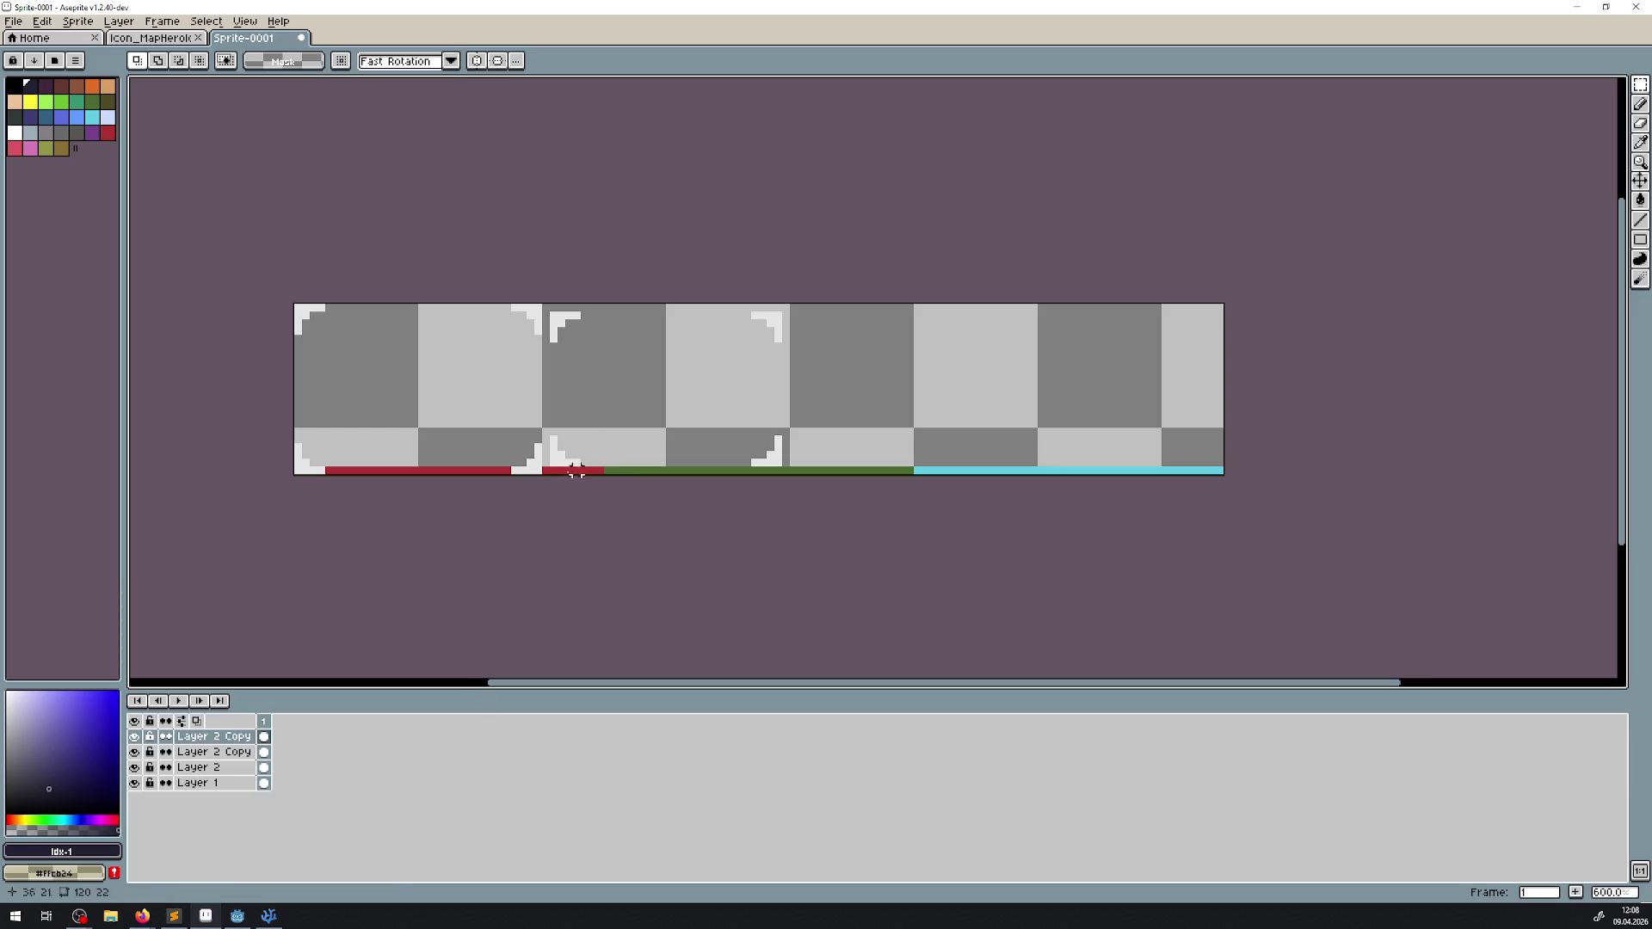
left_click(1640, 180)
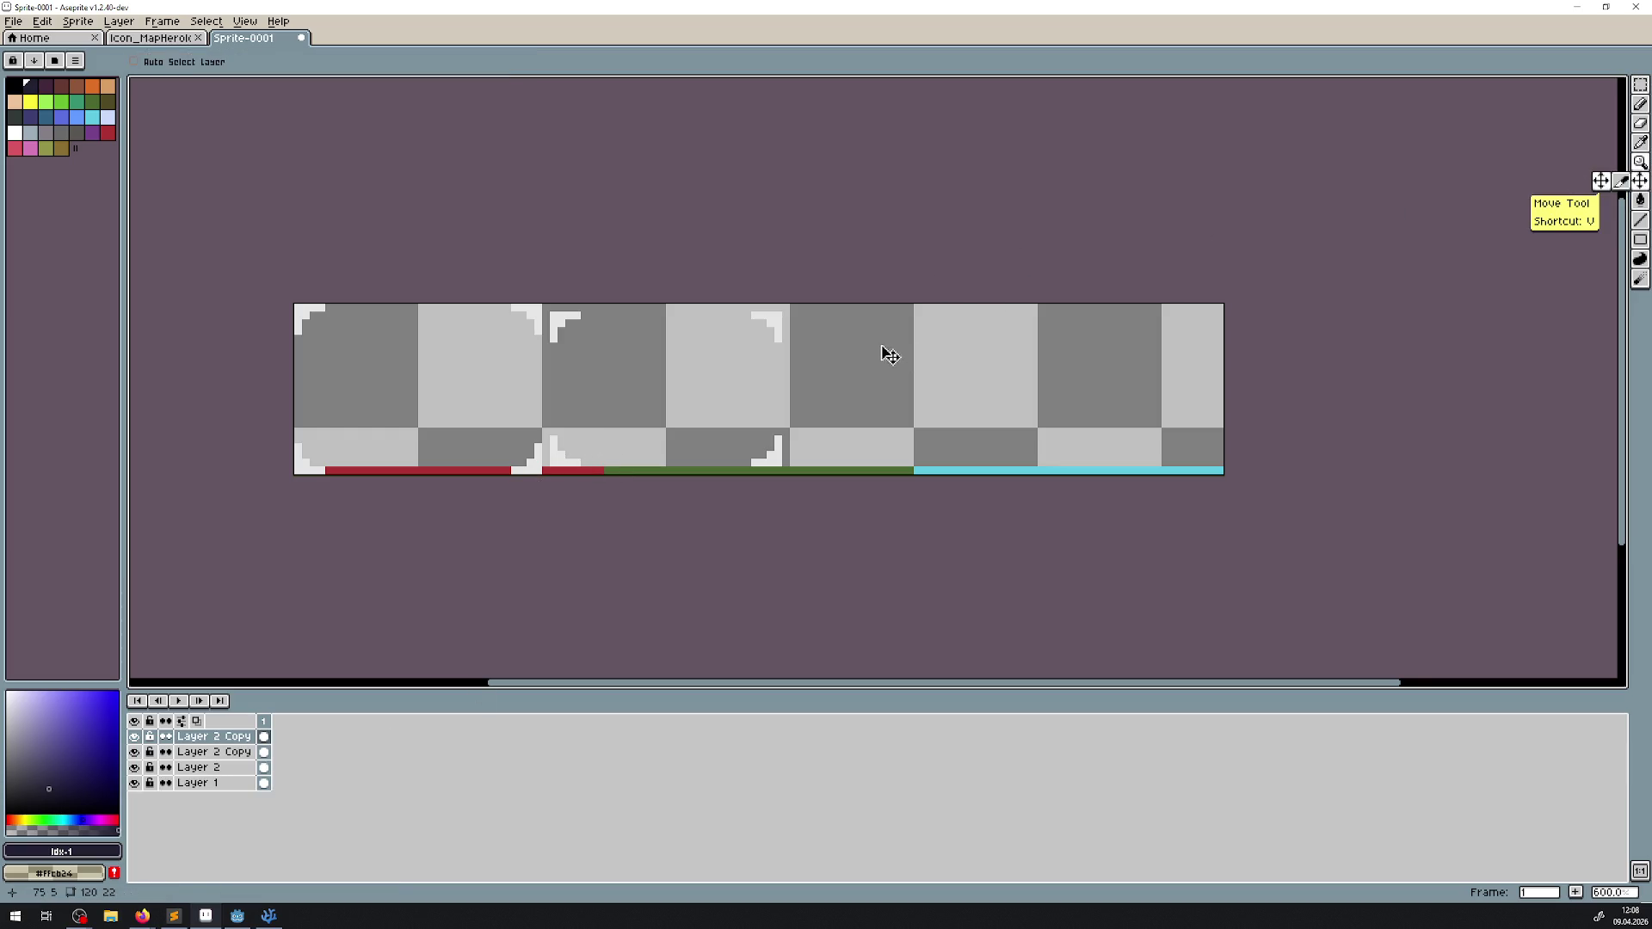
left_click_drag(570, 457, 979, 454)
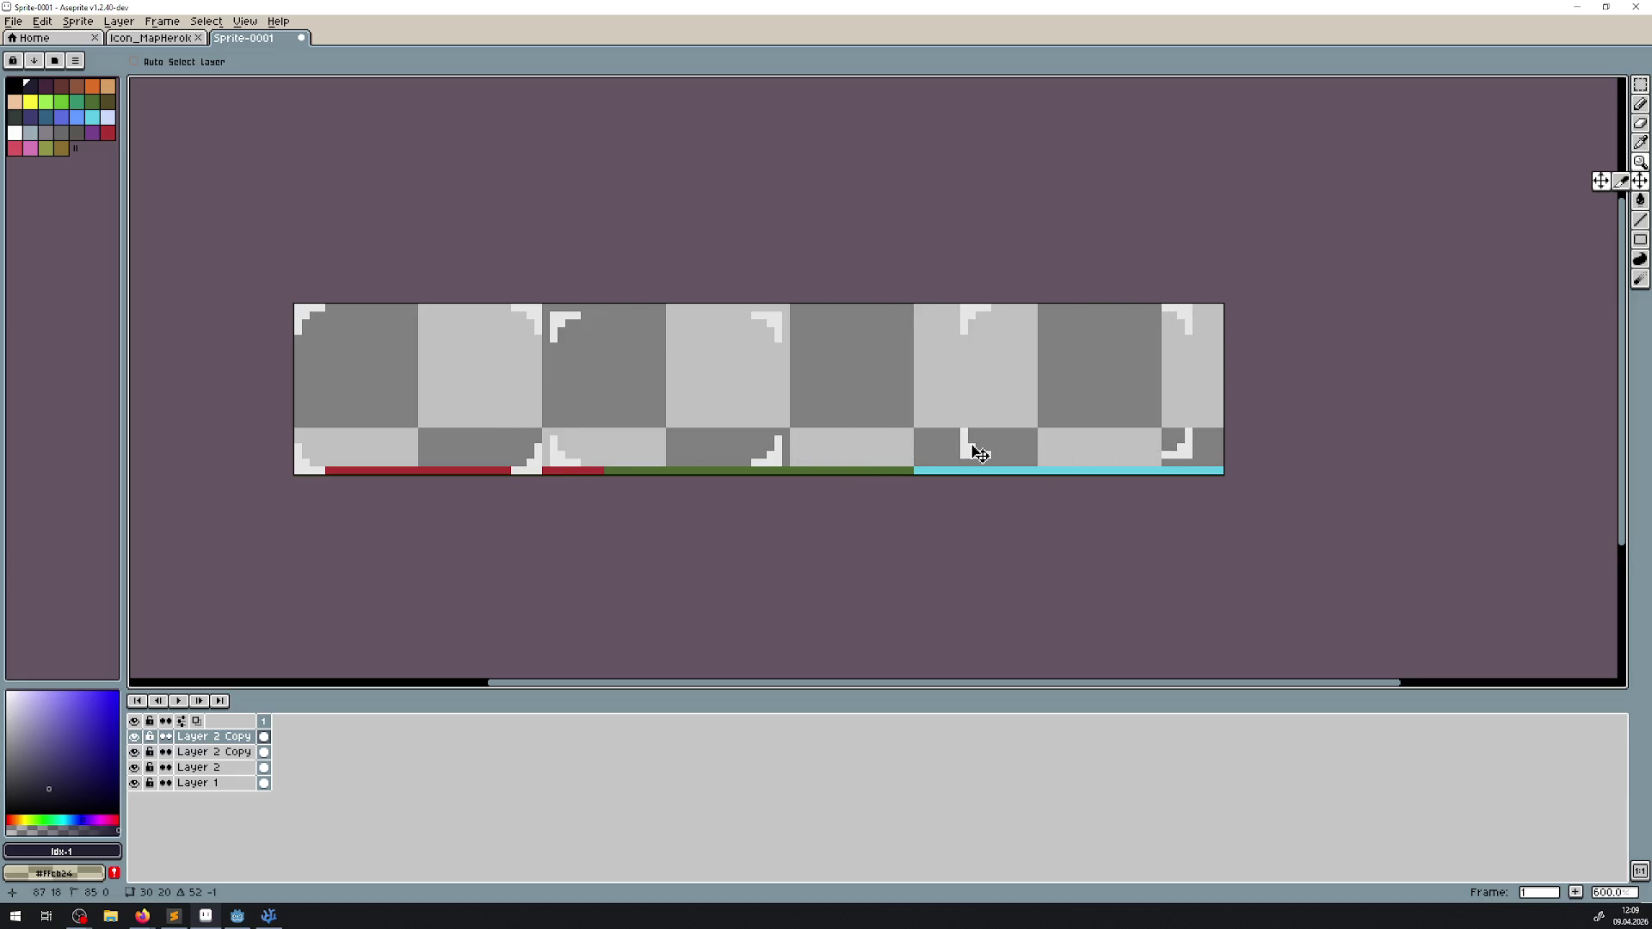
left_click_drag(979, 454, 979, 458)
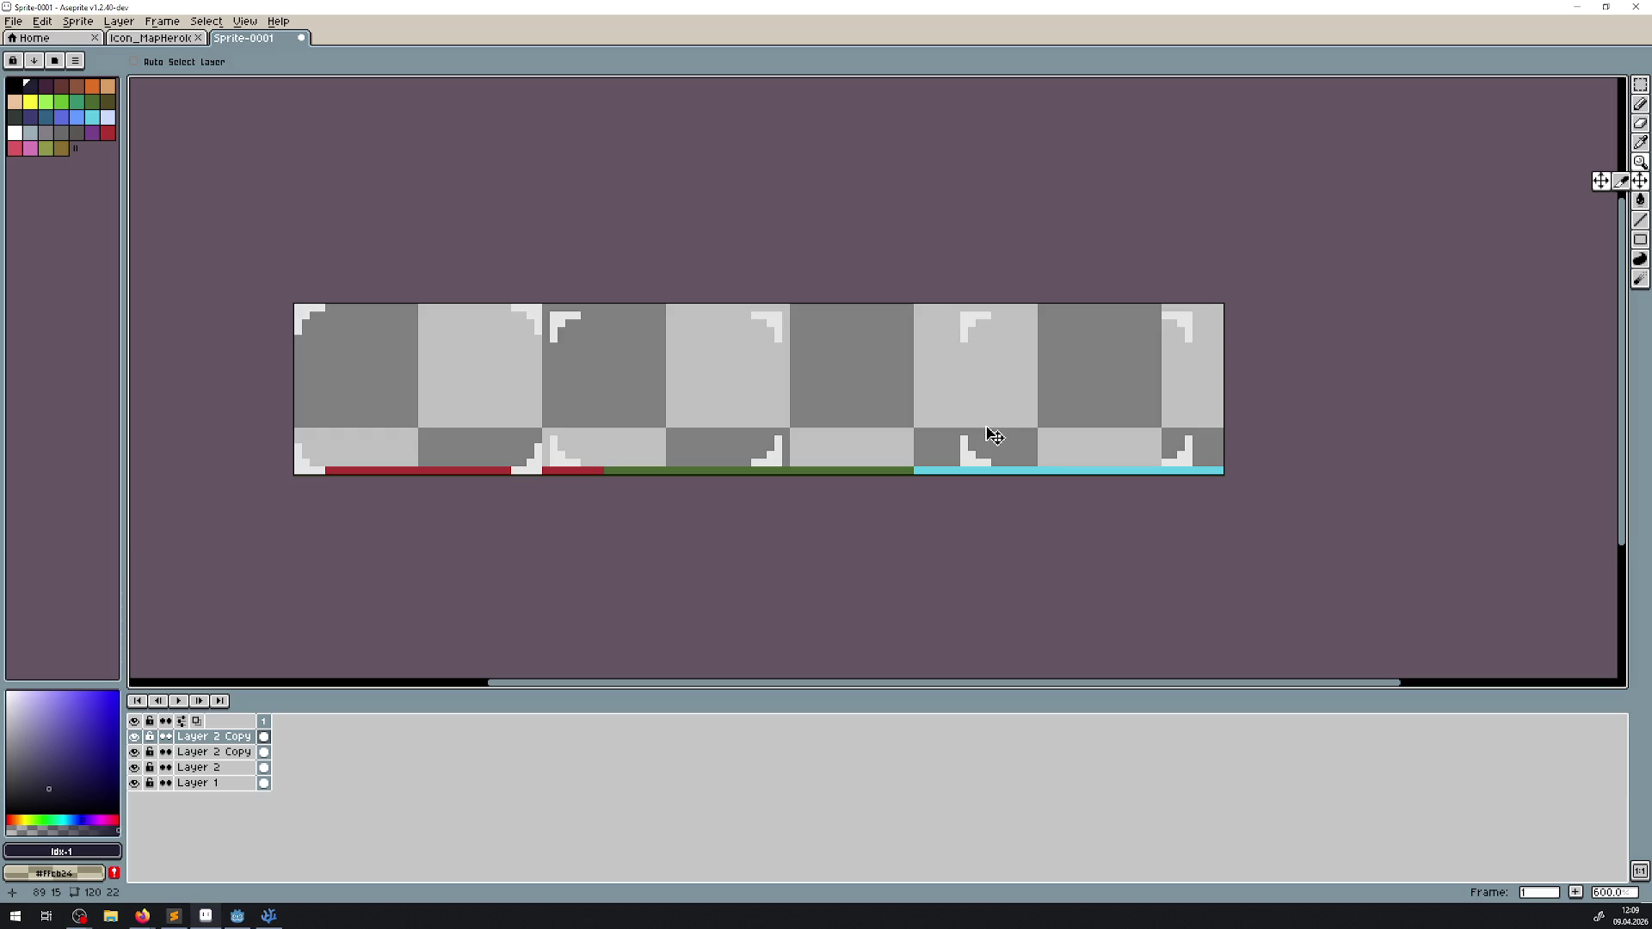
Step: Compare against the Icon_MapHeroIcon sprite, undo a stray line there, and return to Sprite-0001
left_click(159, 38)
scroll(925, 416, "down", 1)
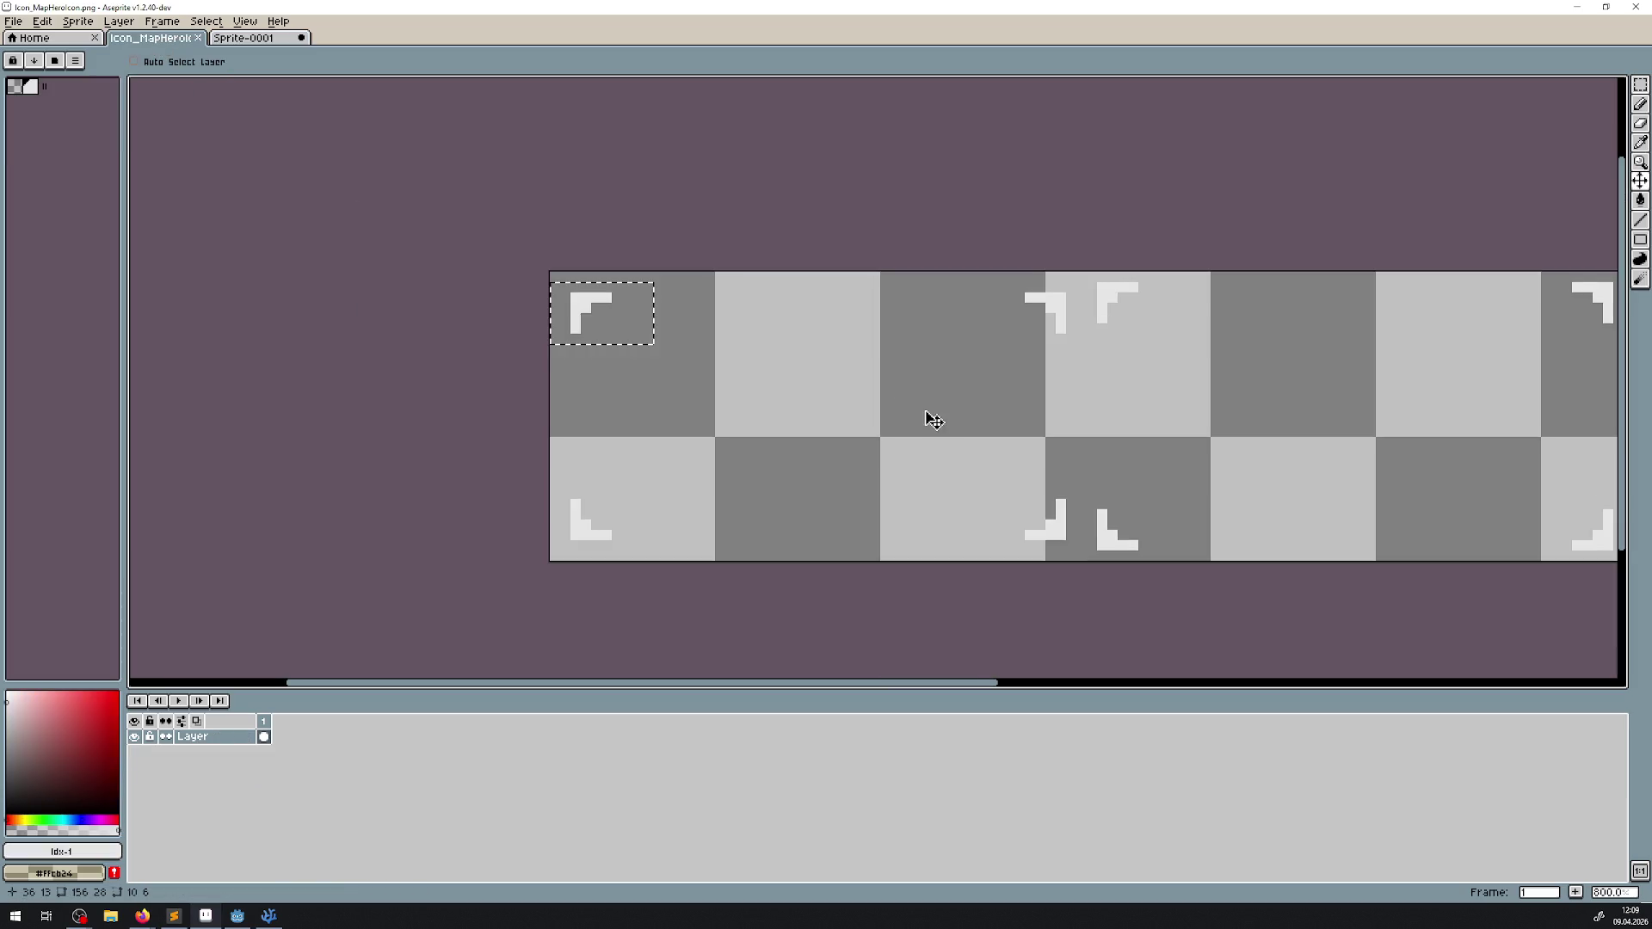
left_click_drag(925, 417, 839, 383)
left_click(1640, 219)
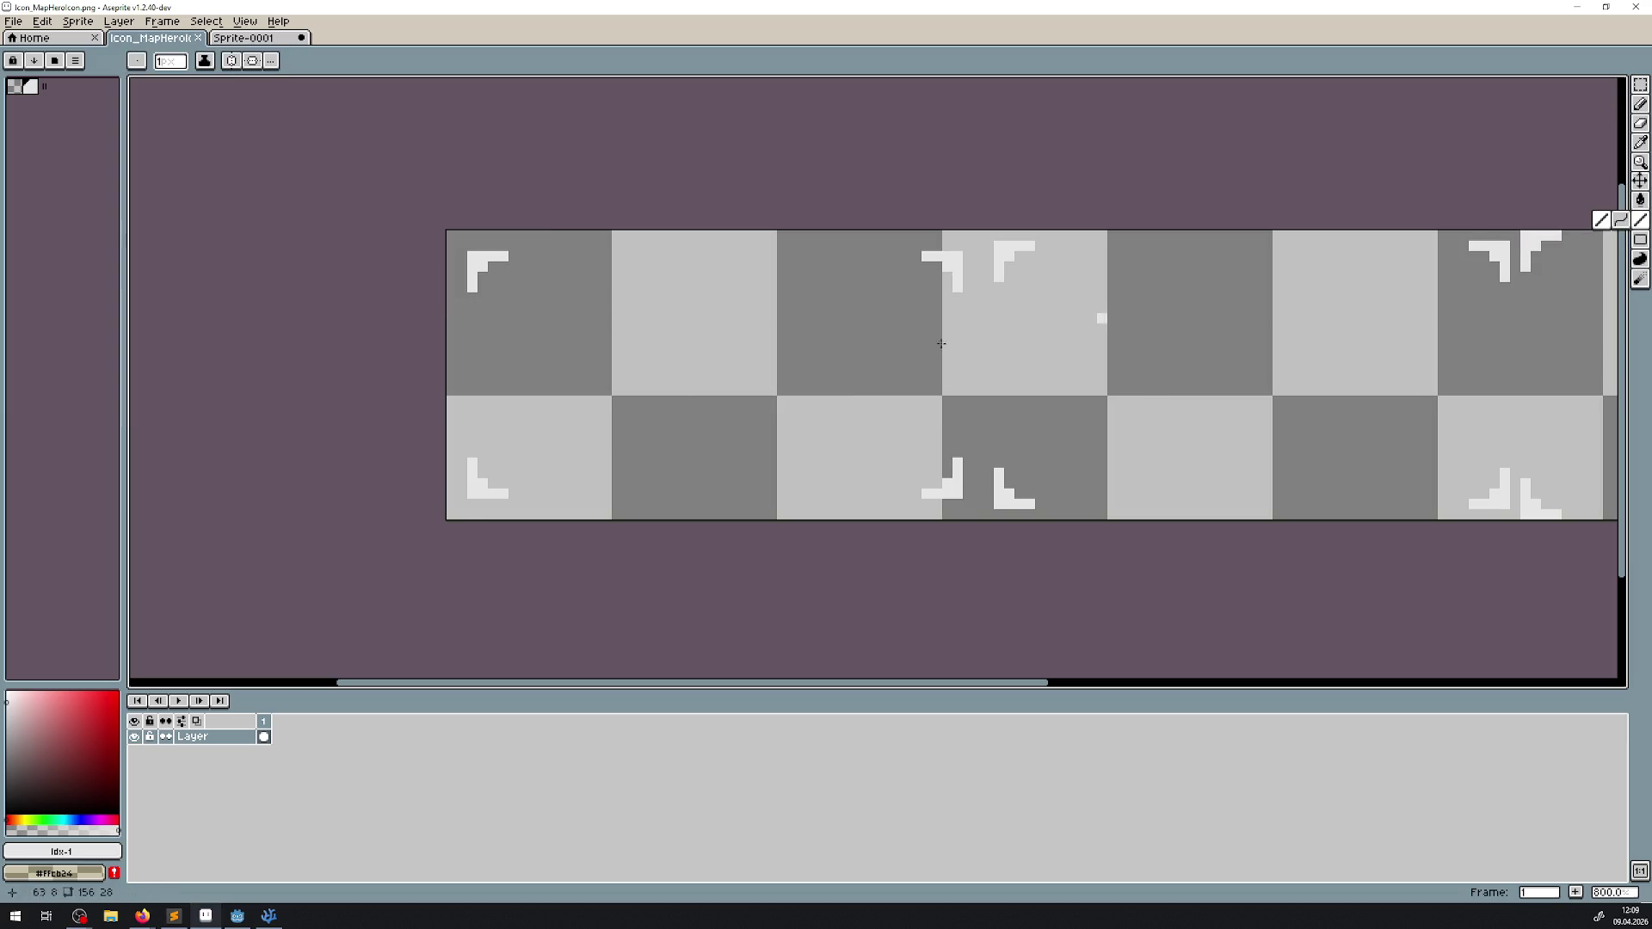
scroll(463, 505, "up", 1)
left_click_drag(442, 515, 1226, 514)
key("ctrl+z")
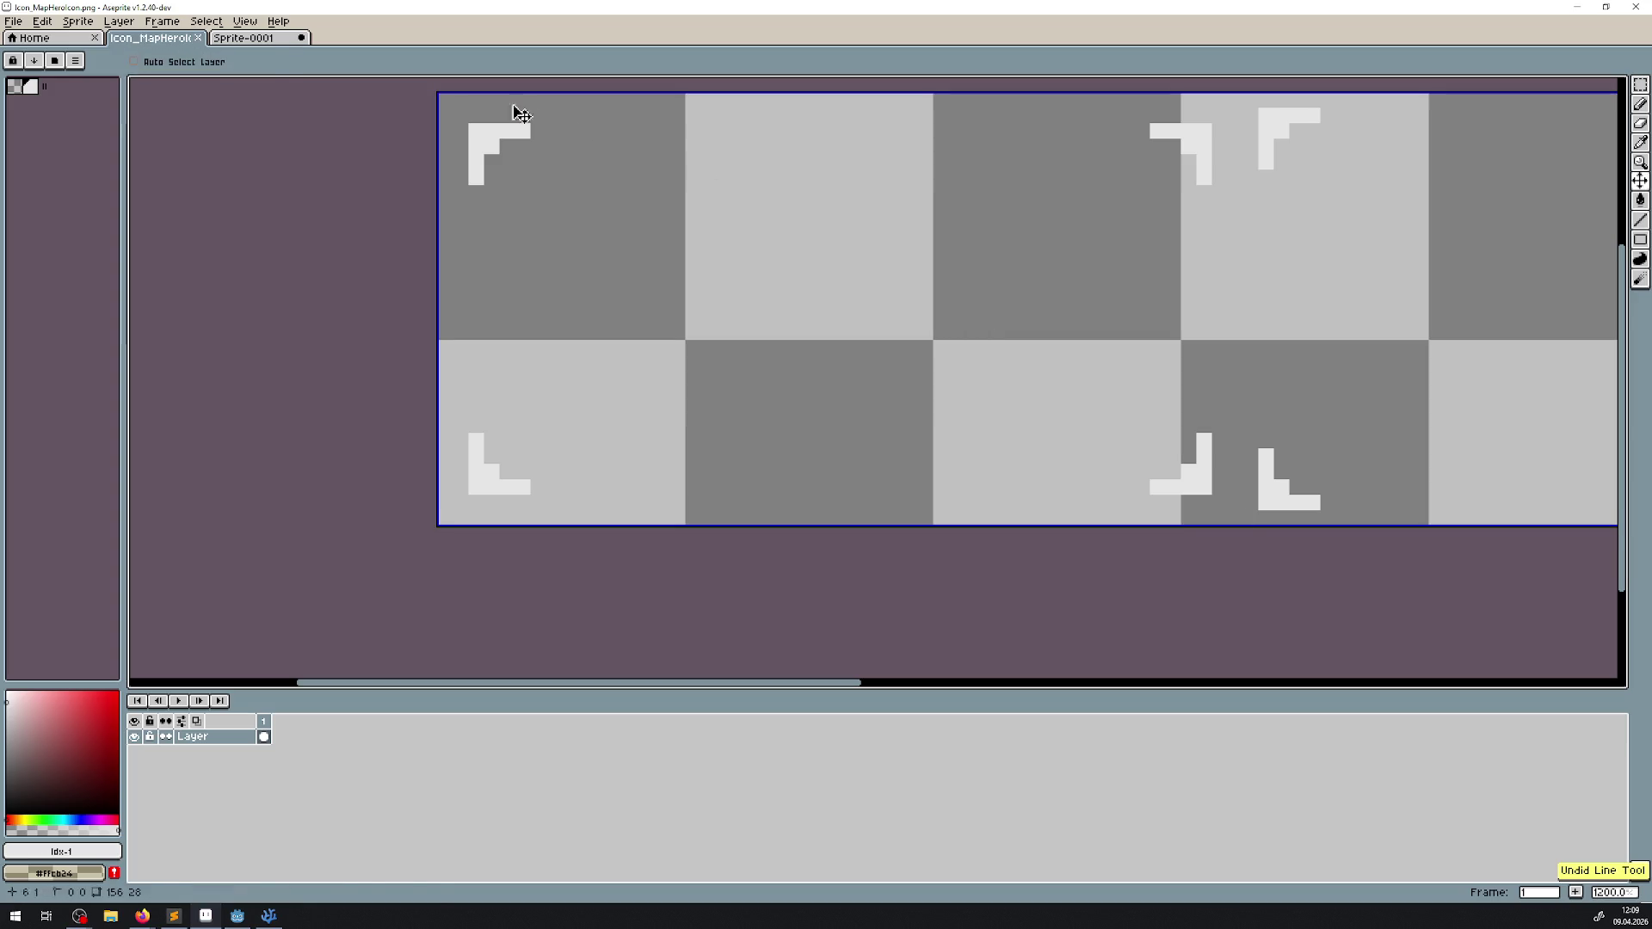
key("ctrl+Tab")
left_click_drag(637, 328, 647, 326)
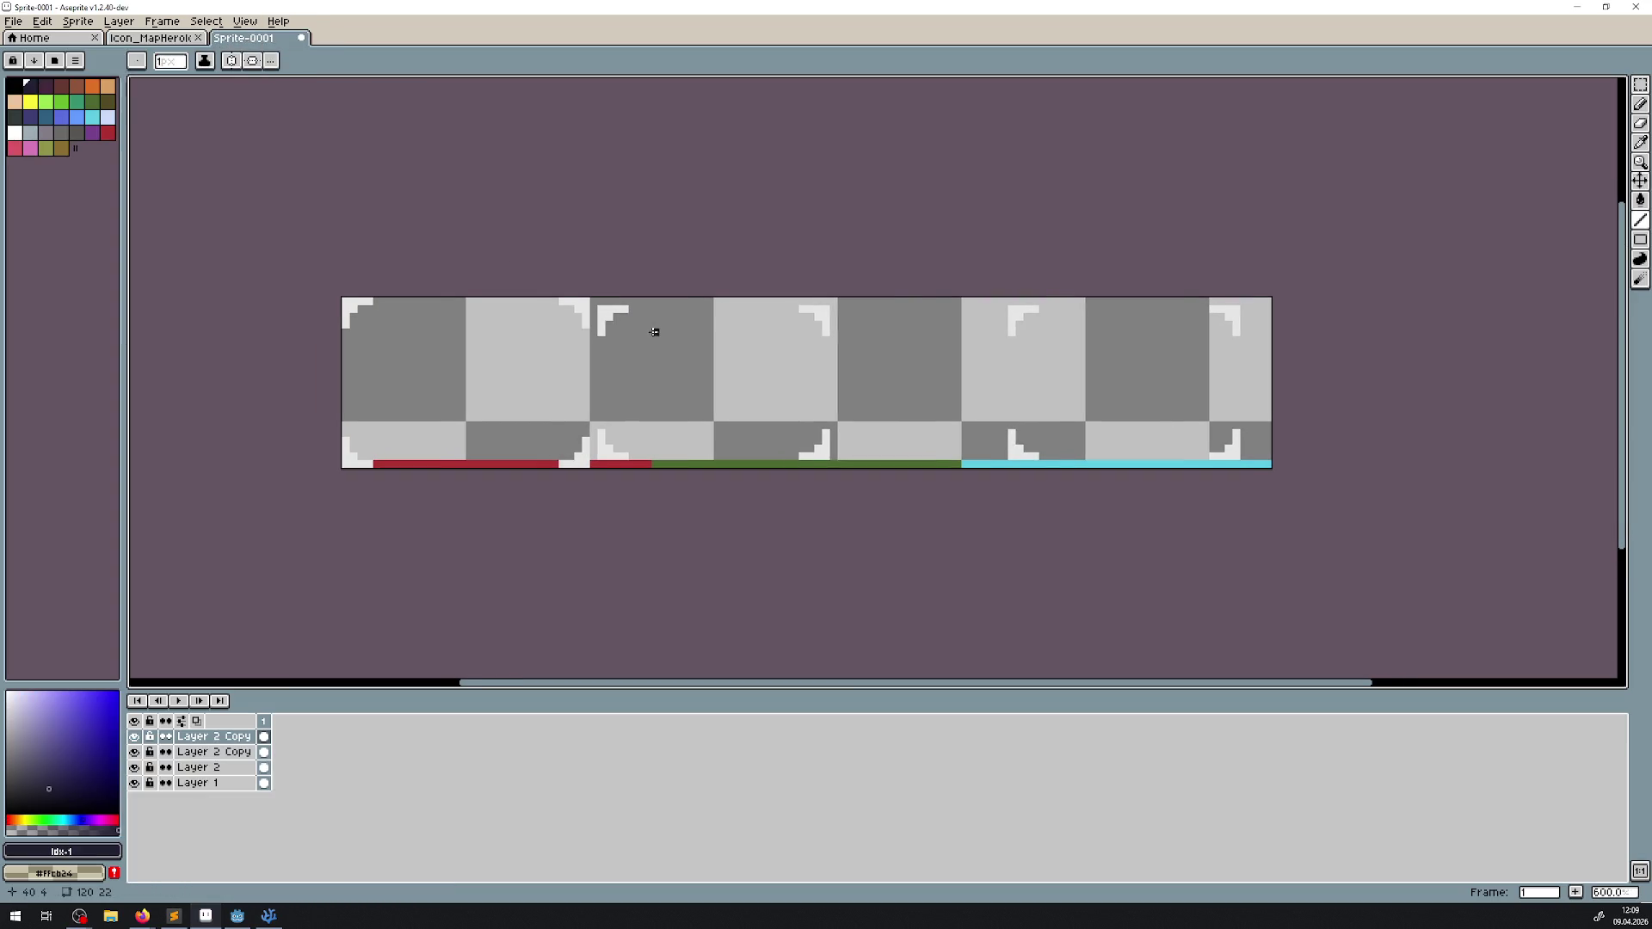
Step: Hide both bracket copy layers and select the top-right corner piece on Layer 2
scroll(647, 328, "up", 1)
left_click(1640, 85)
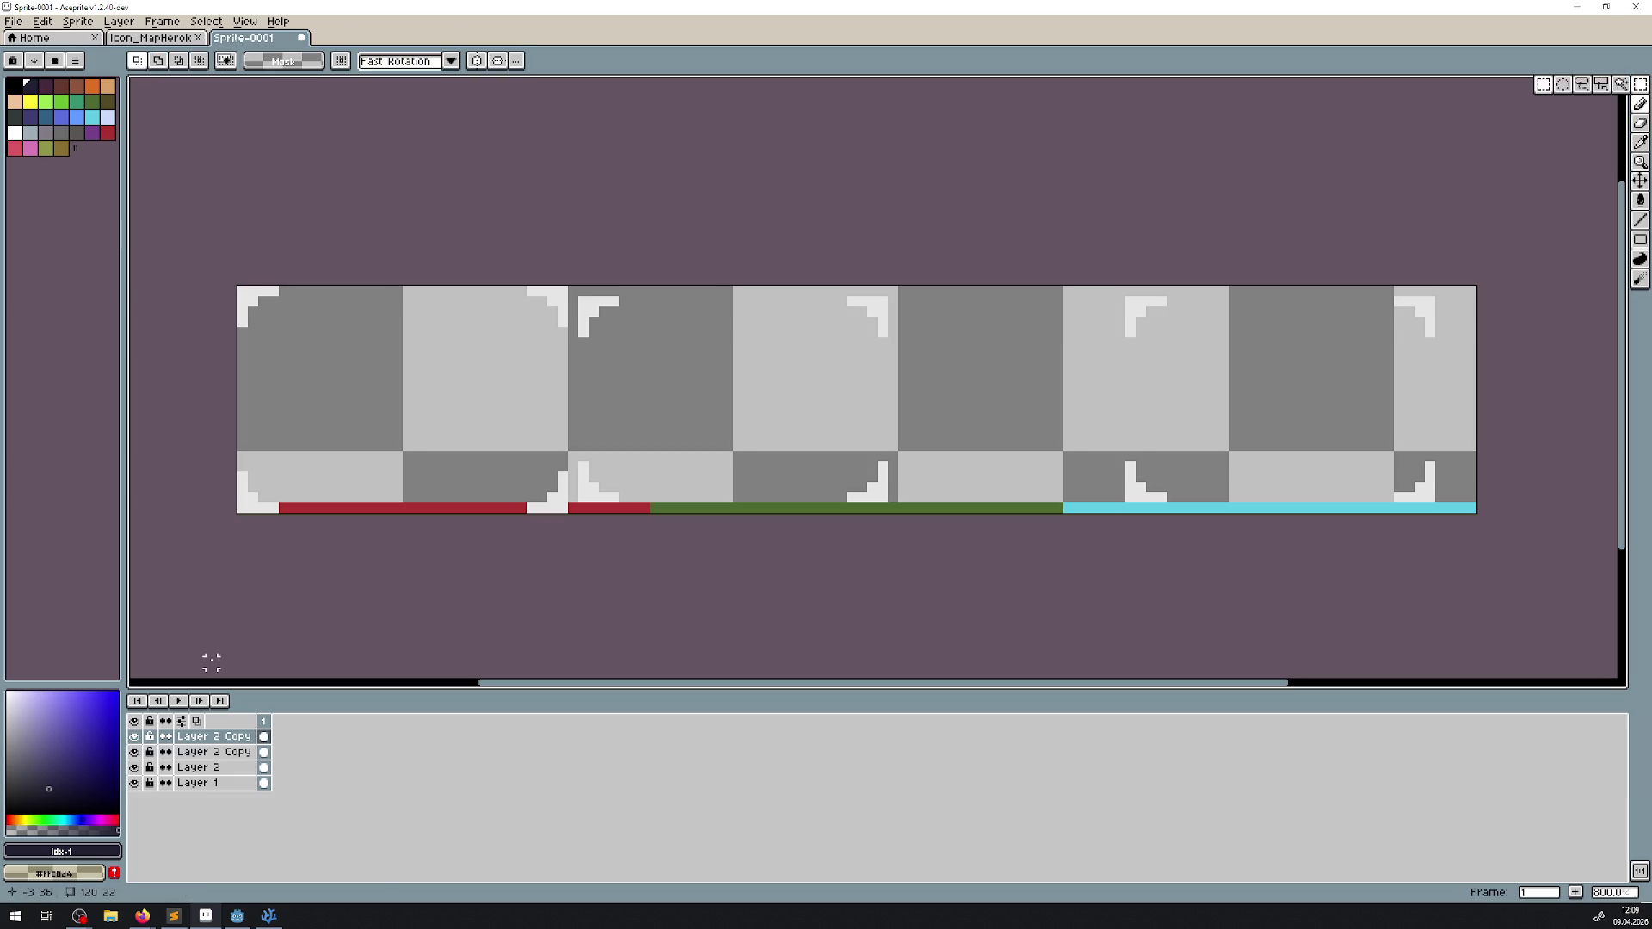
left_click_drag(134, 736, 135, 754)
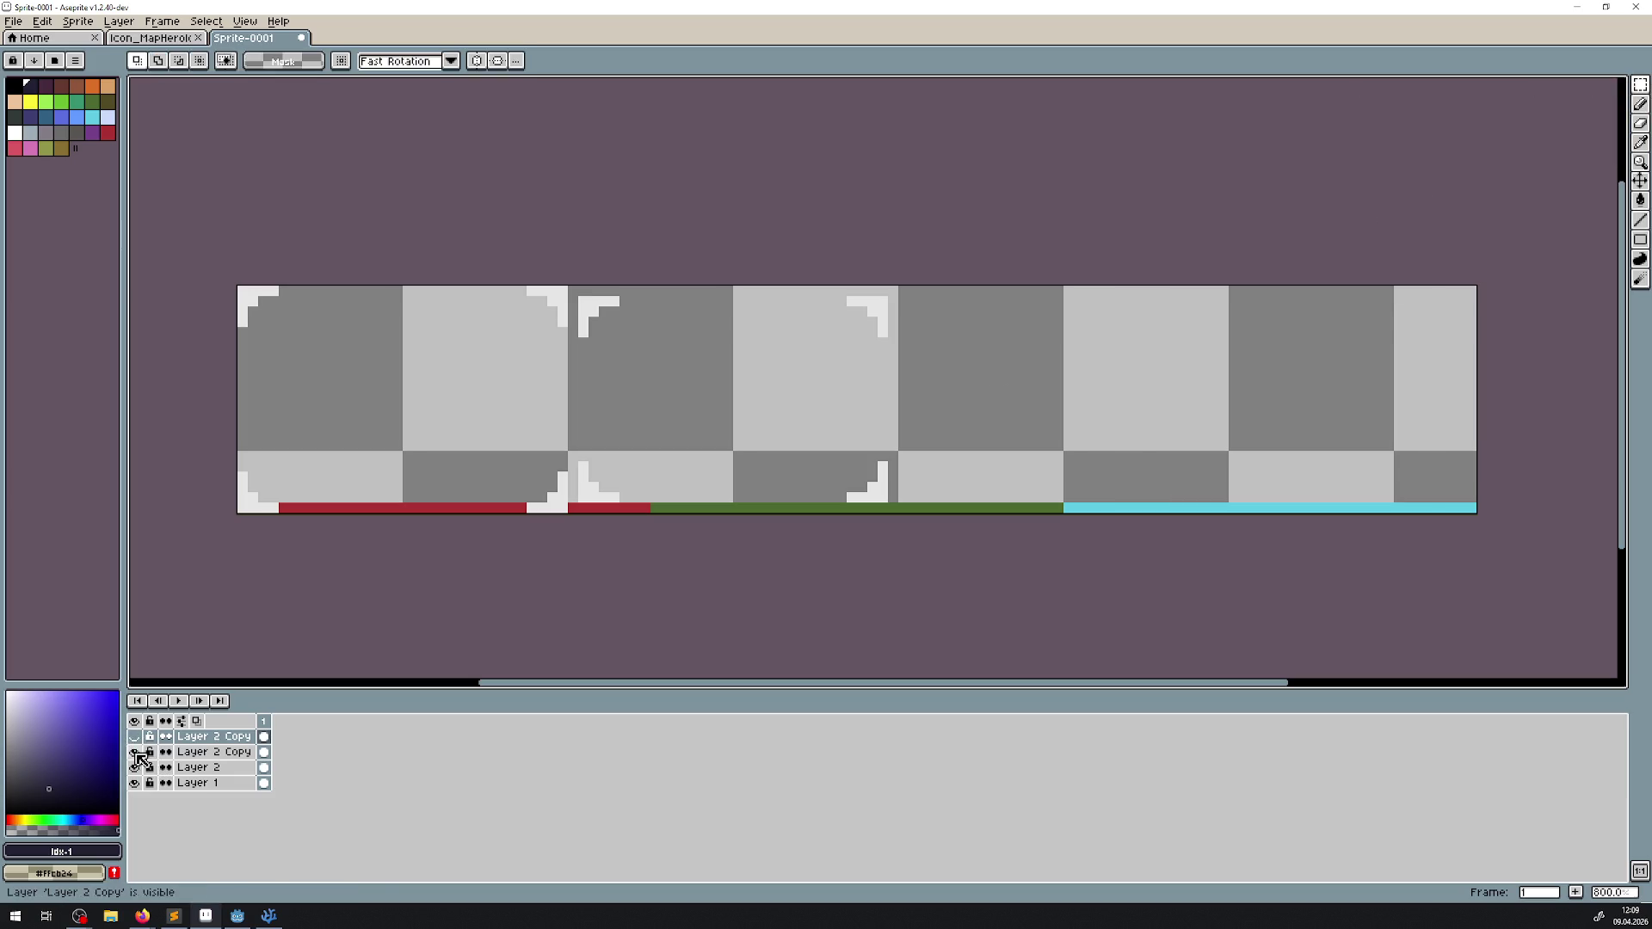
left_click(243, 771)
mouse_move(495, 280)
left_mouse_down()
mouse_move(578, 516)
mouse_move(730, 503)
left_mouse_up()
scroll(567, 510, "up", 1)
scroll(826, 417, "down", 1)
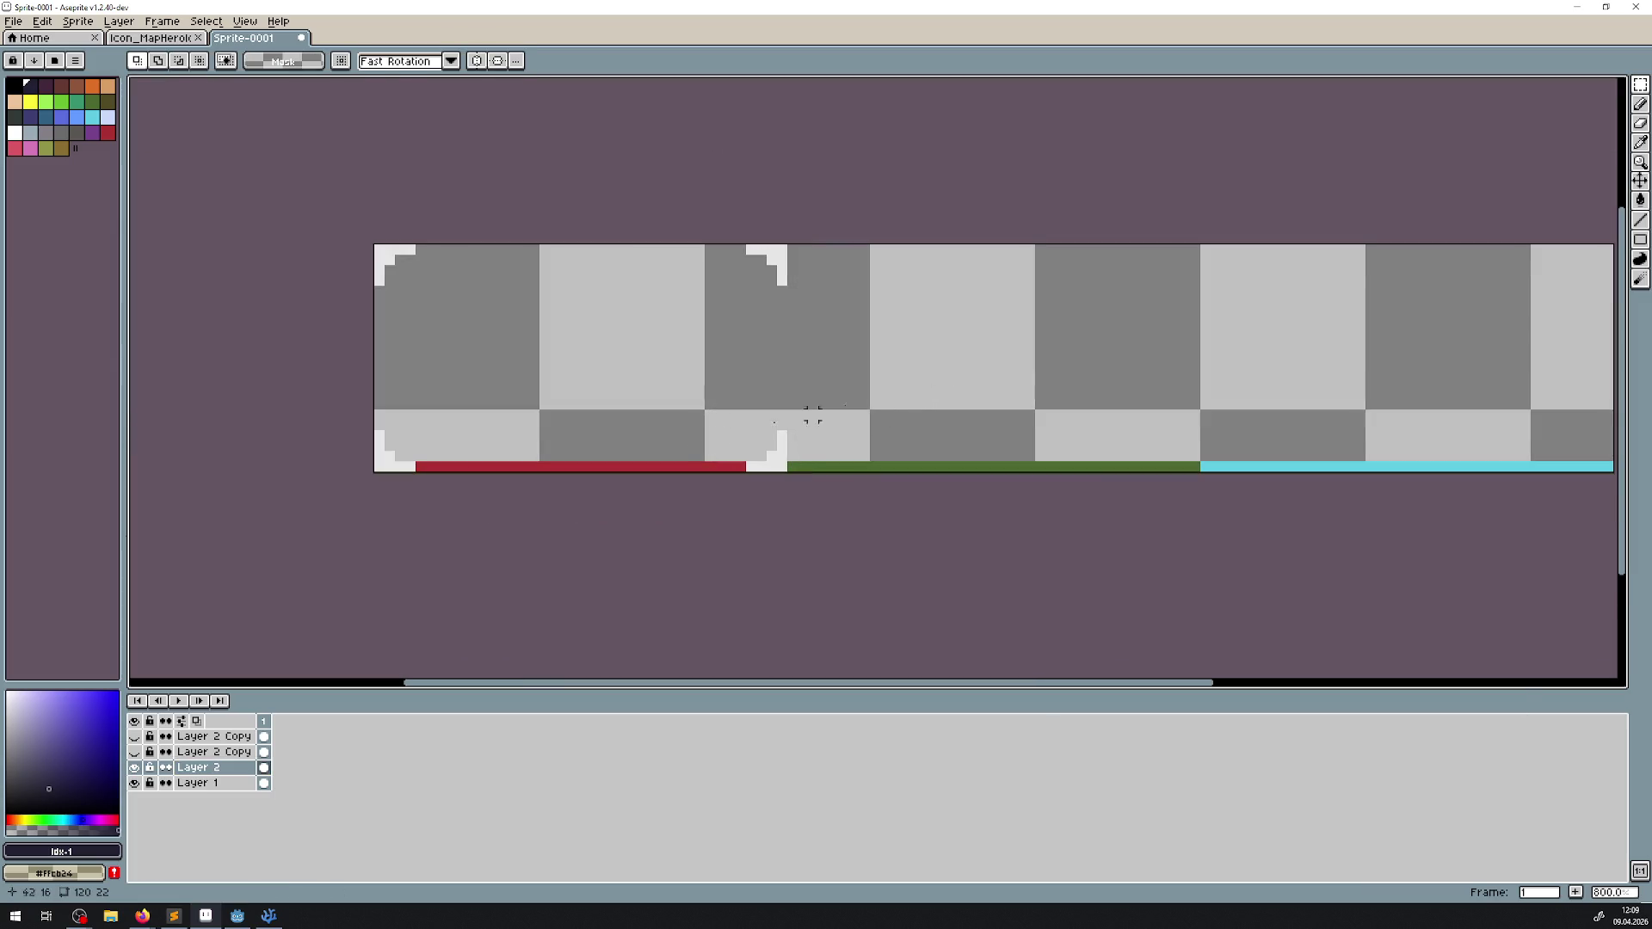
Step: Show the second Layer 2 Copy and shift its corner pieces right to line up with Layer 2
left_click(134, 752)
left_click(213, 752)
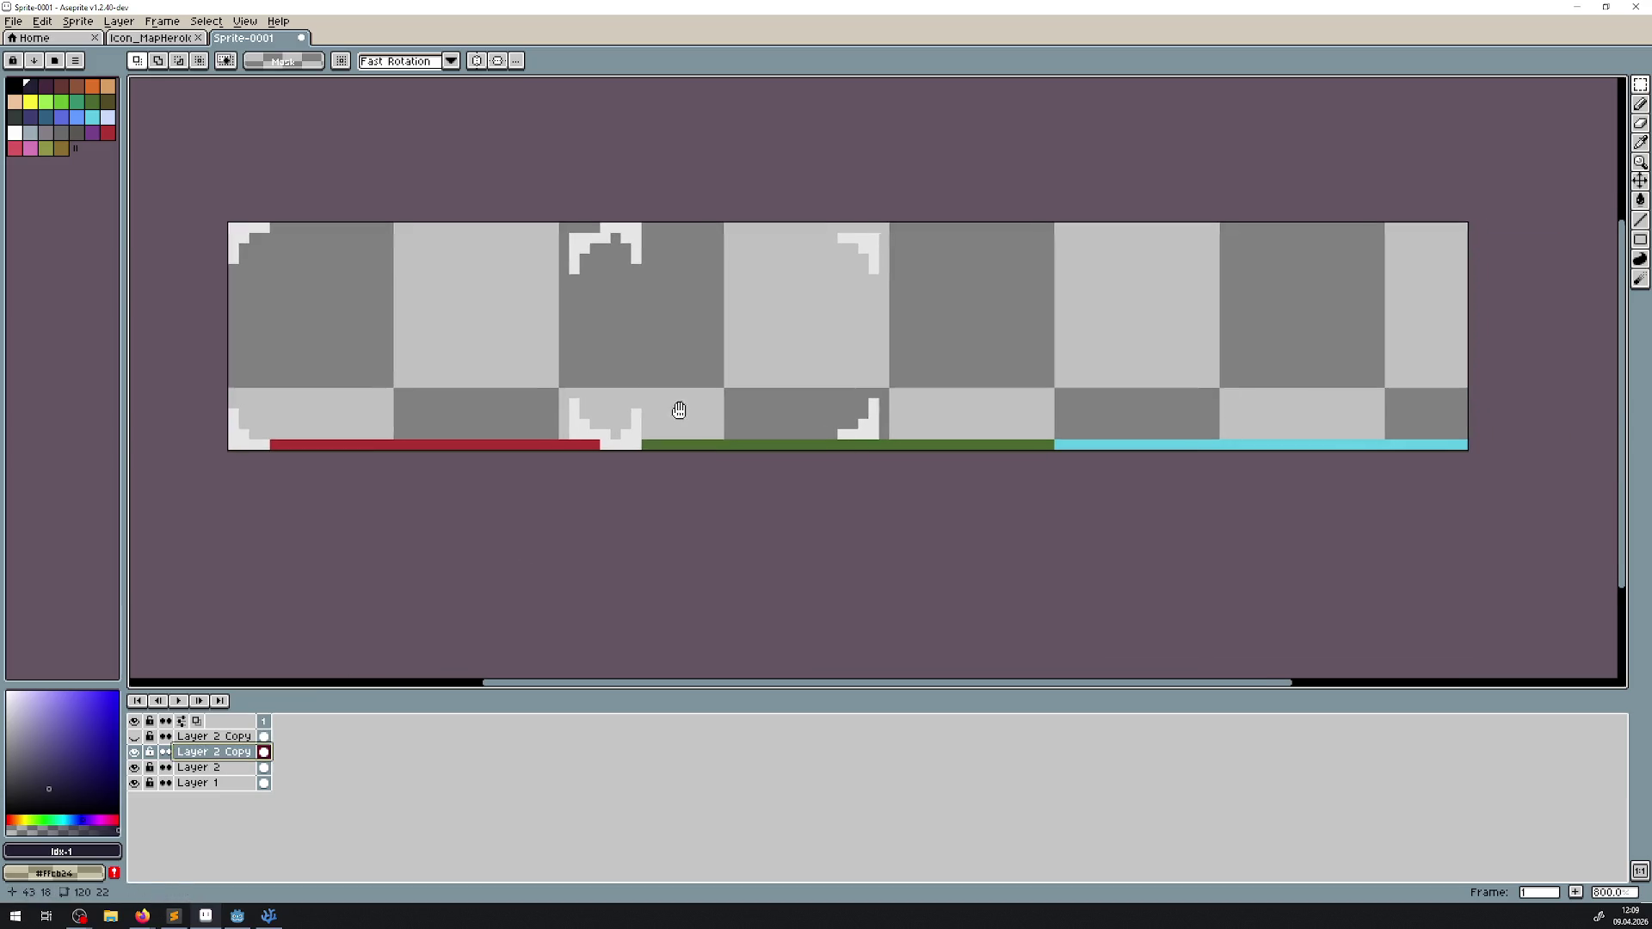
left_click(1640, 179)
scroll(579, 414, "up", 1)
left_click_drag(579, 415, 735, 441)
left_click(134, 768)
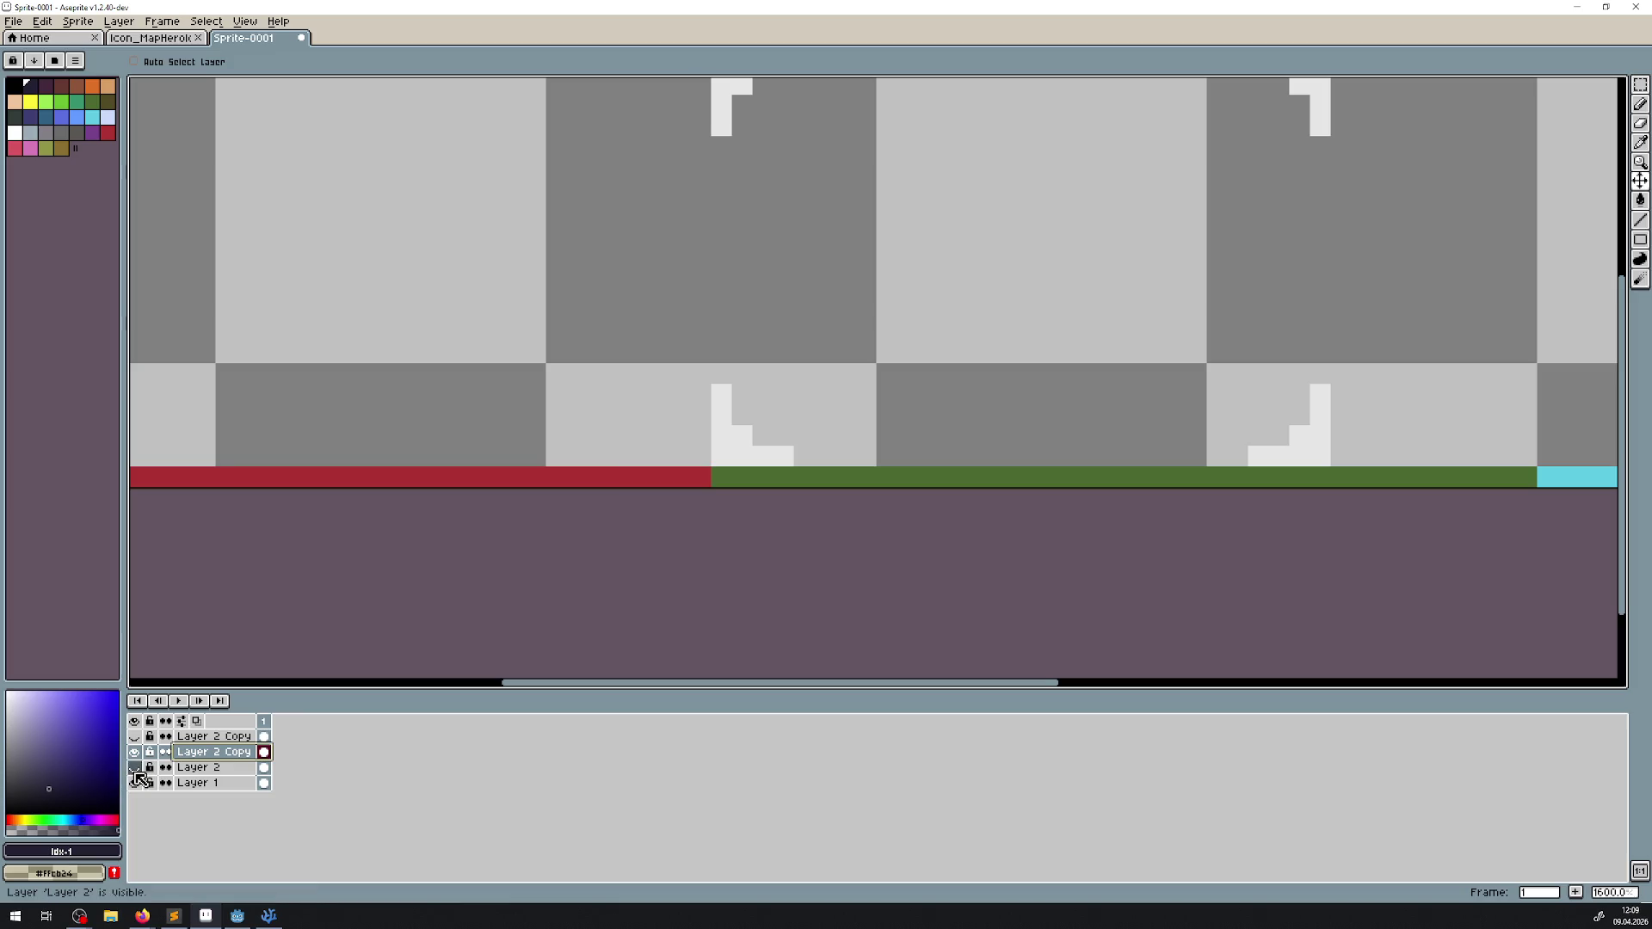
left_click(135, 770)
left_click_drag(752, 457, 768, 452)
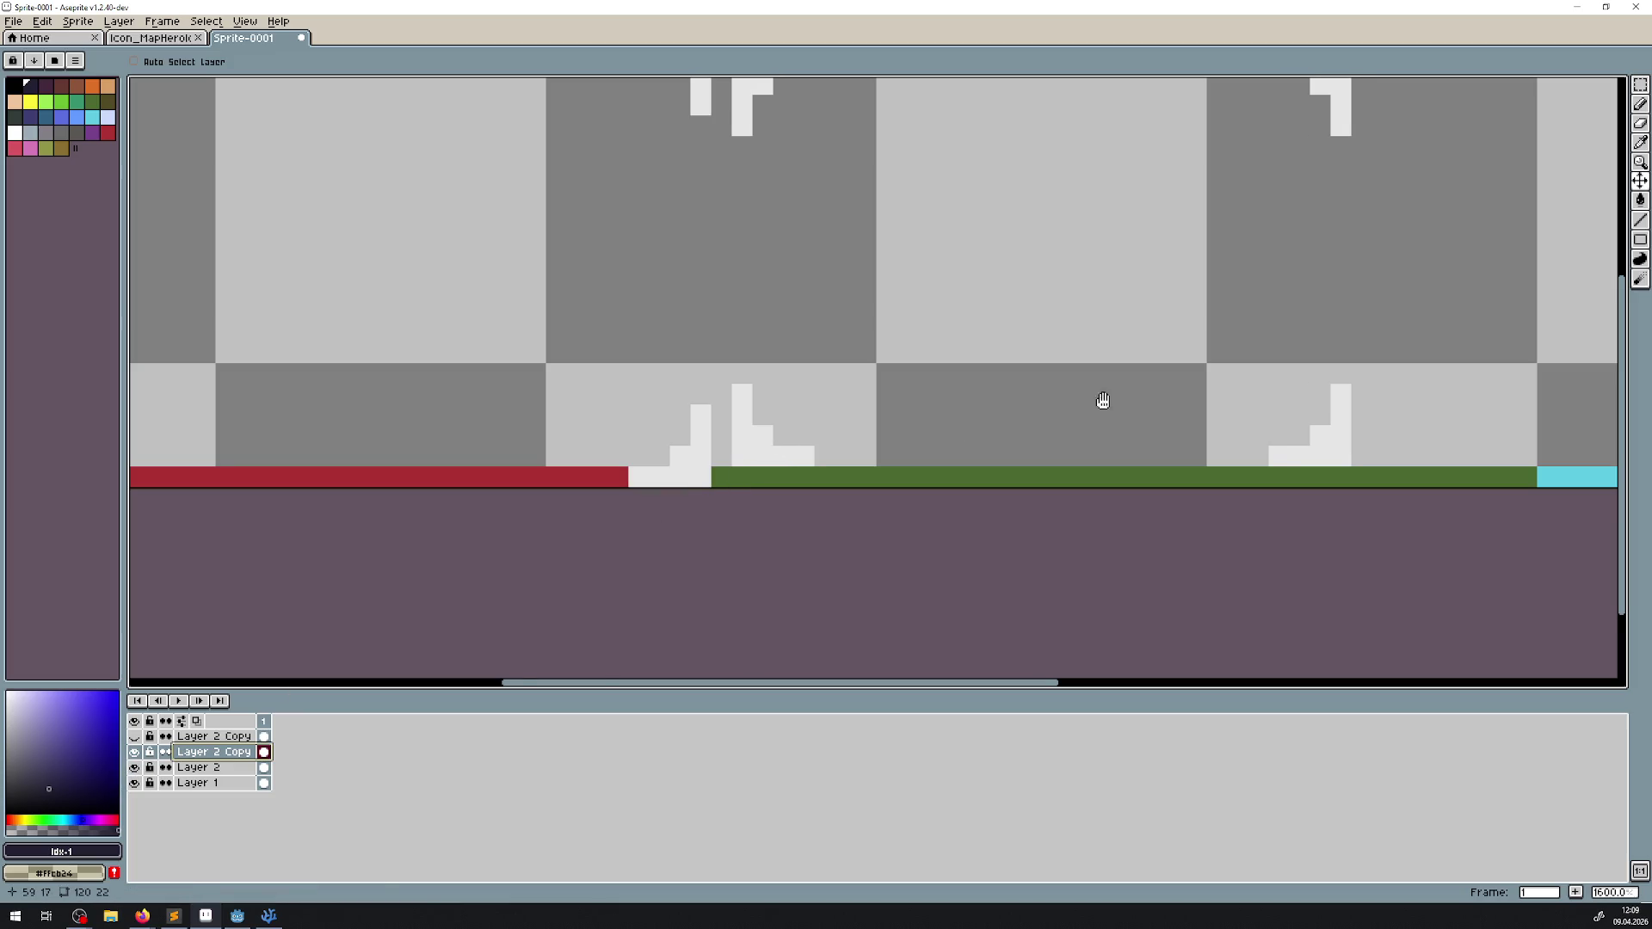
Step: Select that layer's right corner pieces and move them further right
left_click_drag(1103, 400, 663, 464)
scroll(1060, 426, "down", 1)
left_click(1647, 83)
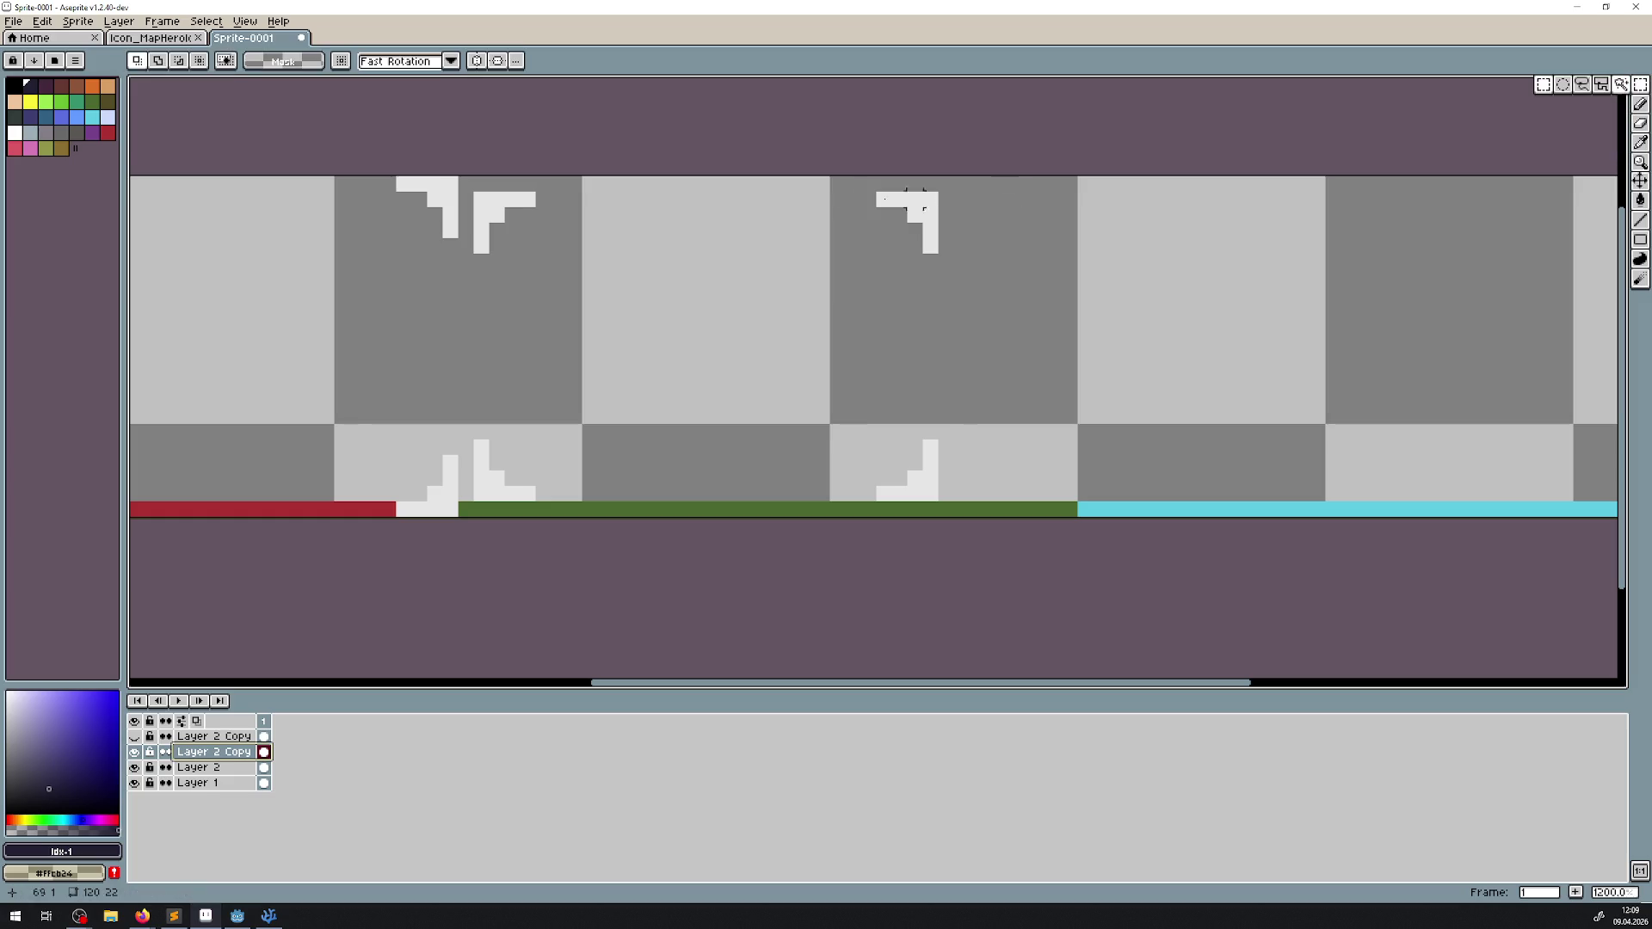
mouse_move(831, 168)
left_mouse_down()
mouse_move(971, 519)
mouse_move(1043, 499)
left_mouse_up()
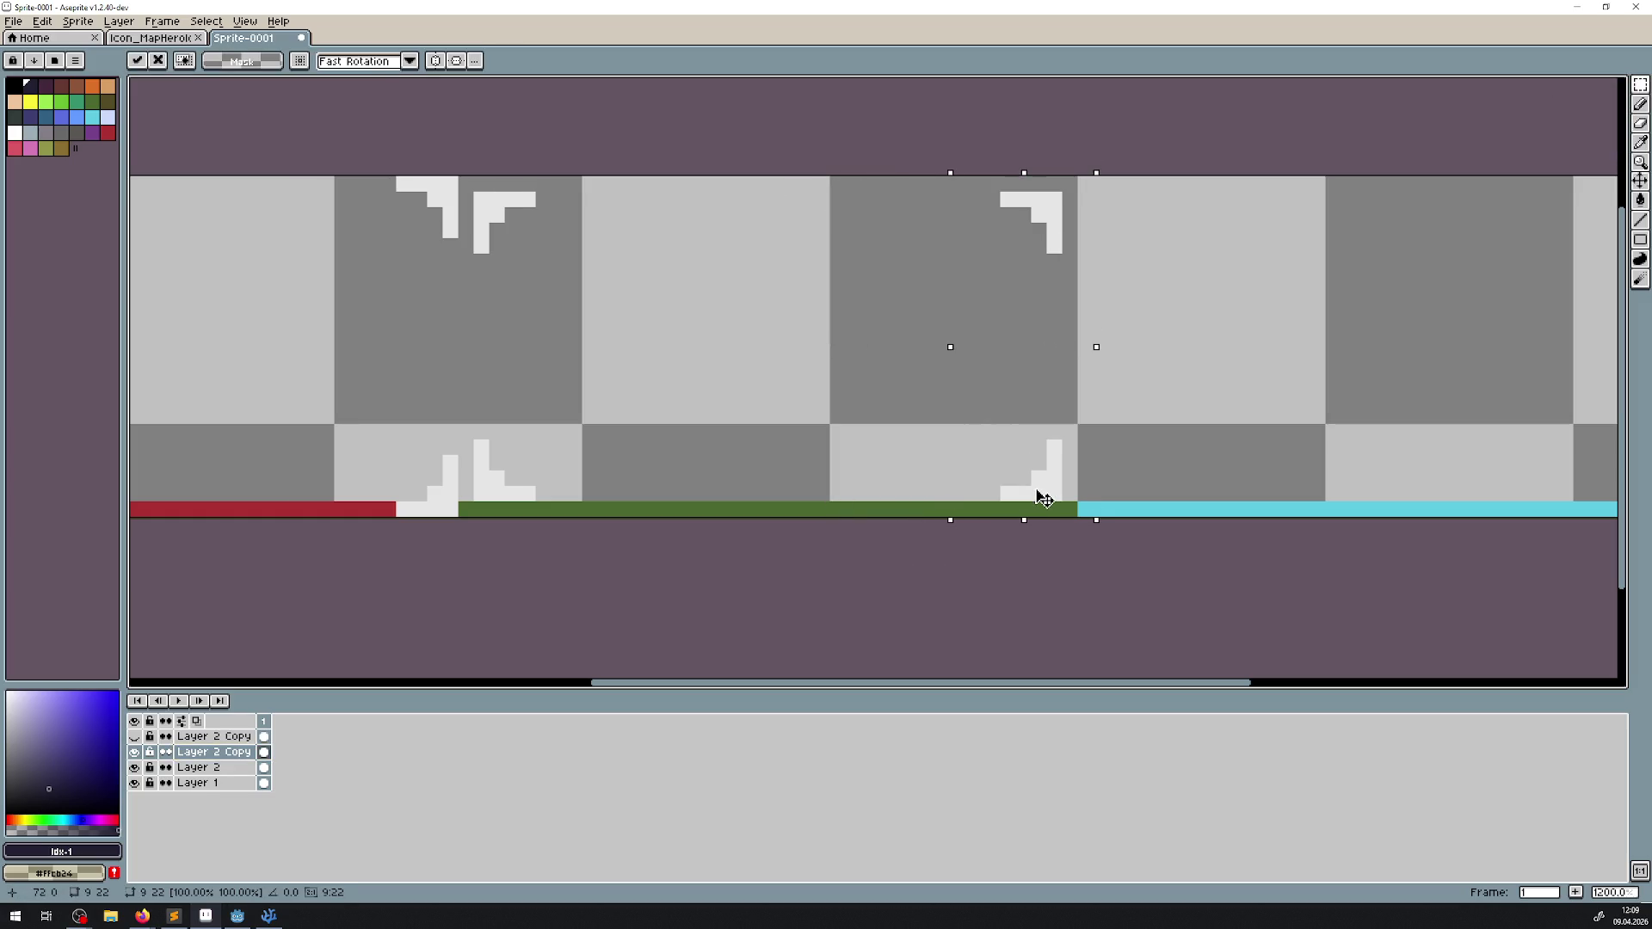
scroll(1254, 447, "right", 5)
key("ctrl+d")
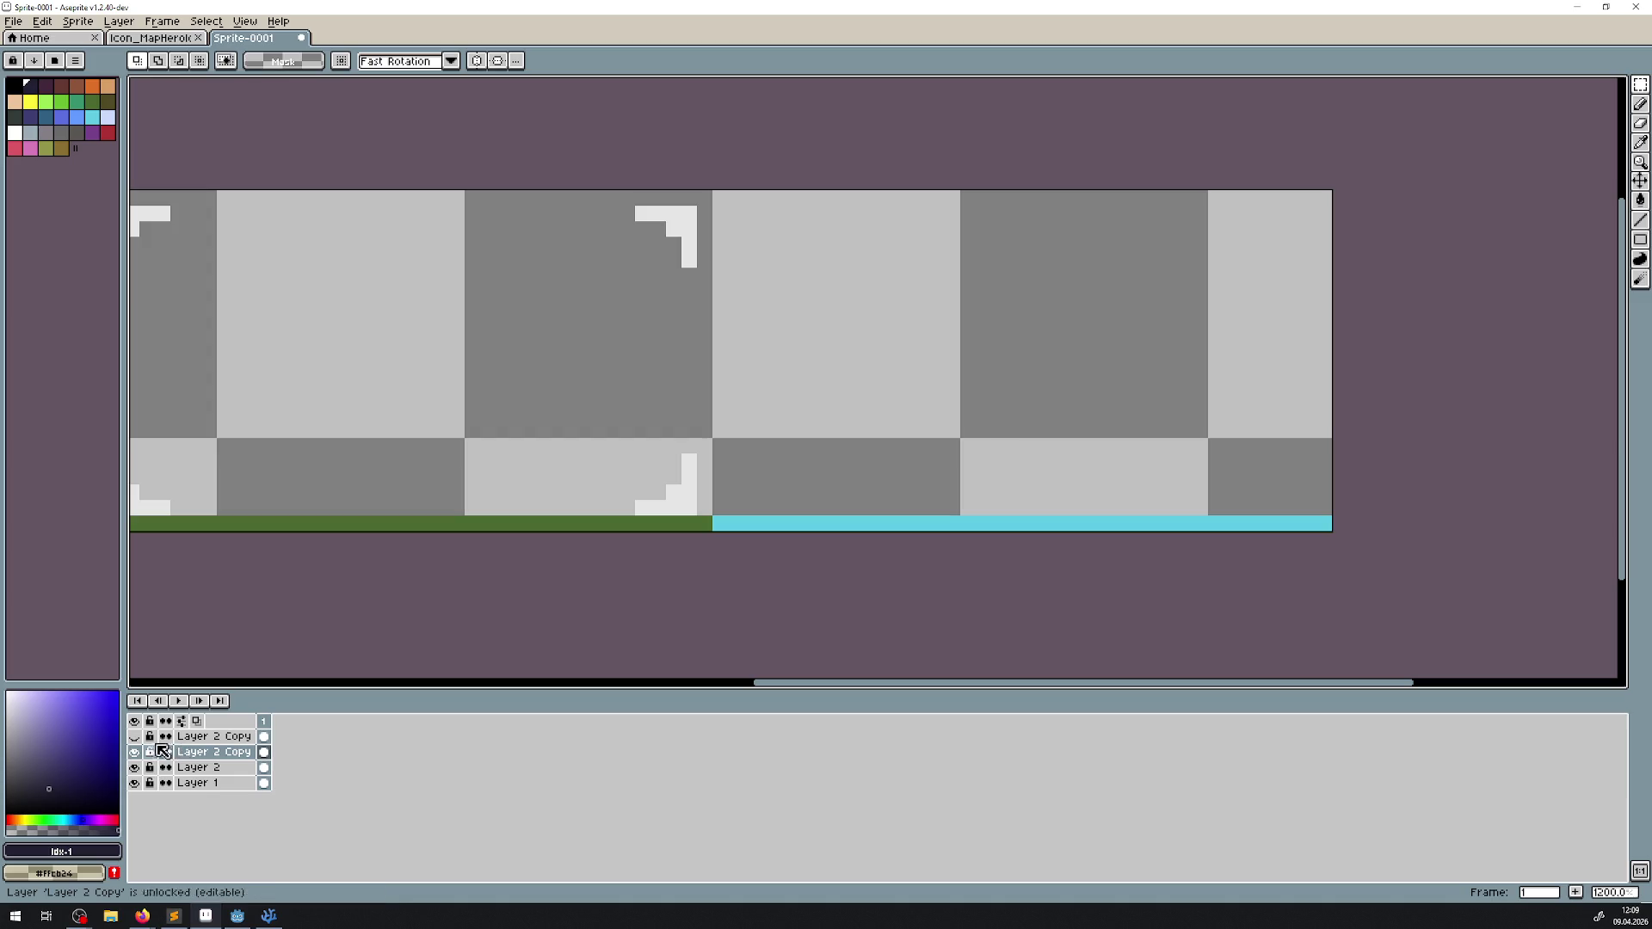
Step: On the top Layer 2 Copy, move the middle bracket column about 90 px left and the right column right
left_click(135, 737)
left_click(215, 737)
scroll(704, 528, "right", 1)
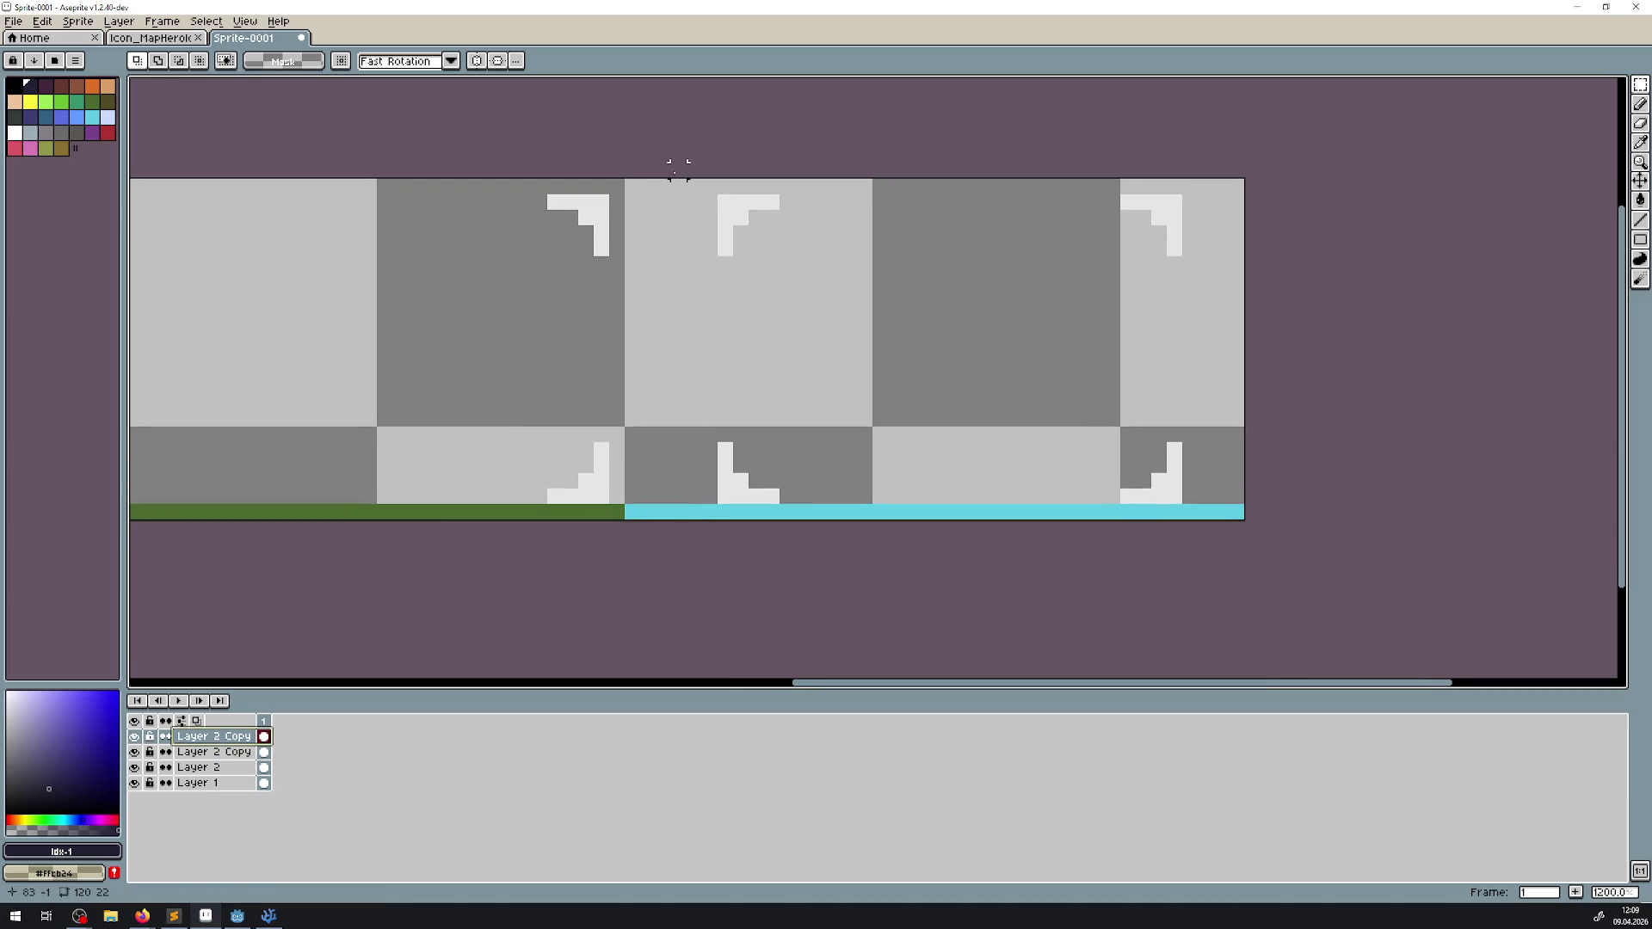
left_click_drag(694, 169, 849, 522)
mouse_move(745, 479)
left_mouse_down()
mouse_move(663, 491)
mouse_move(693, 488)
left_mouse_up()
mouse_move(1071, 176)
left_mouse_down()
mouse_move(1216, 521)
mouse_move(1186, 482)
left_mouse_up()
left_click_drag(626, 173, 767, 553)
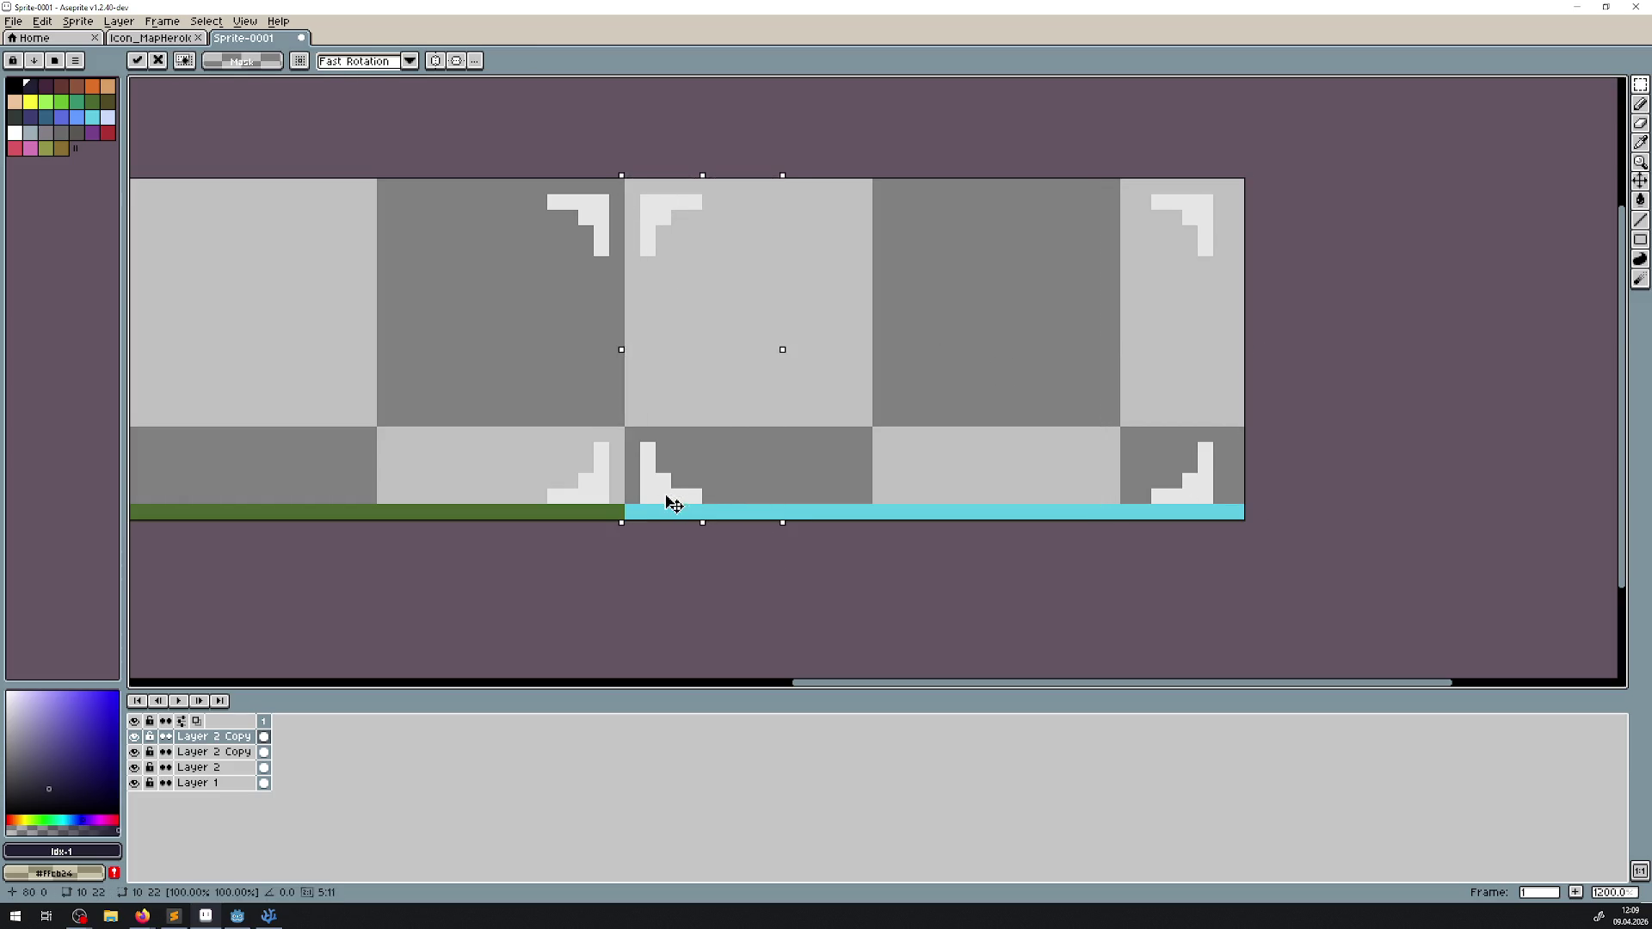
left_click_drag(729, 370, 745, 372)
left_click(849, 340)
Step: Lift the lower-right brackets slightly and fine-tune the right-hand brackets' position
left_click_drag(663, 419, 1216, 553)
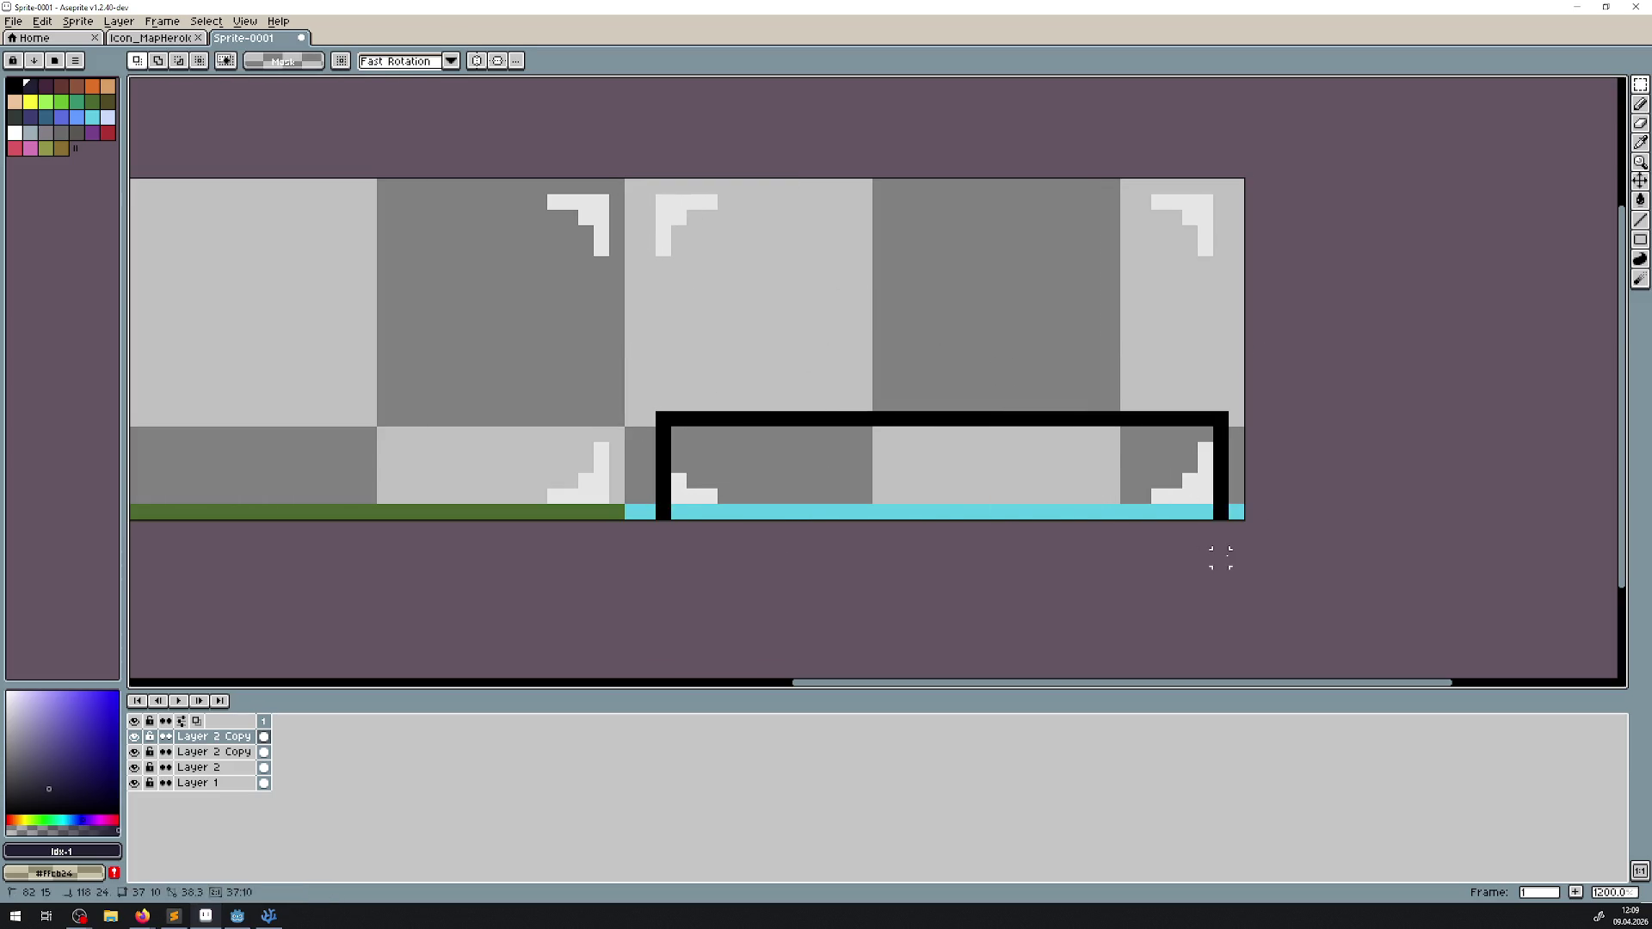
left_click_drag(1205, 487, 1201, 468)
left_click_drag(643, 178, 1245, 350)
left_click_drag(1206, 213, 1193, 221)
left_click(1205, 152)
scroll(1130, 295, "down", 4)
scroll(1131, 295, "down", 1)
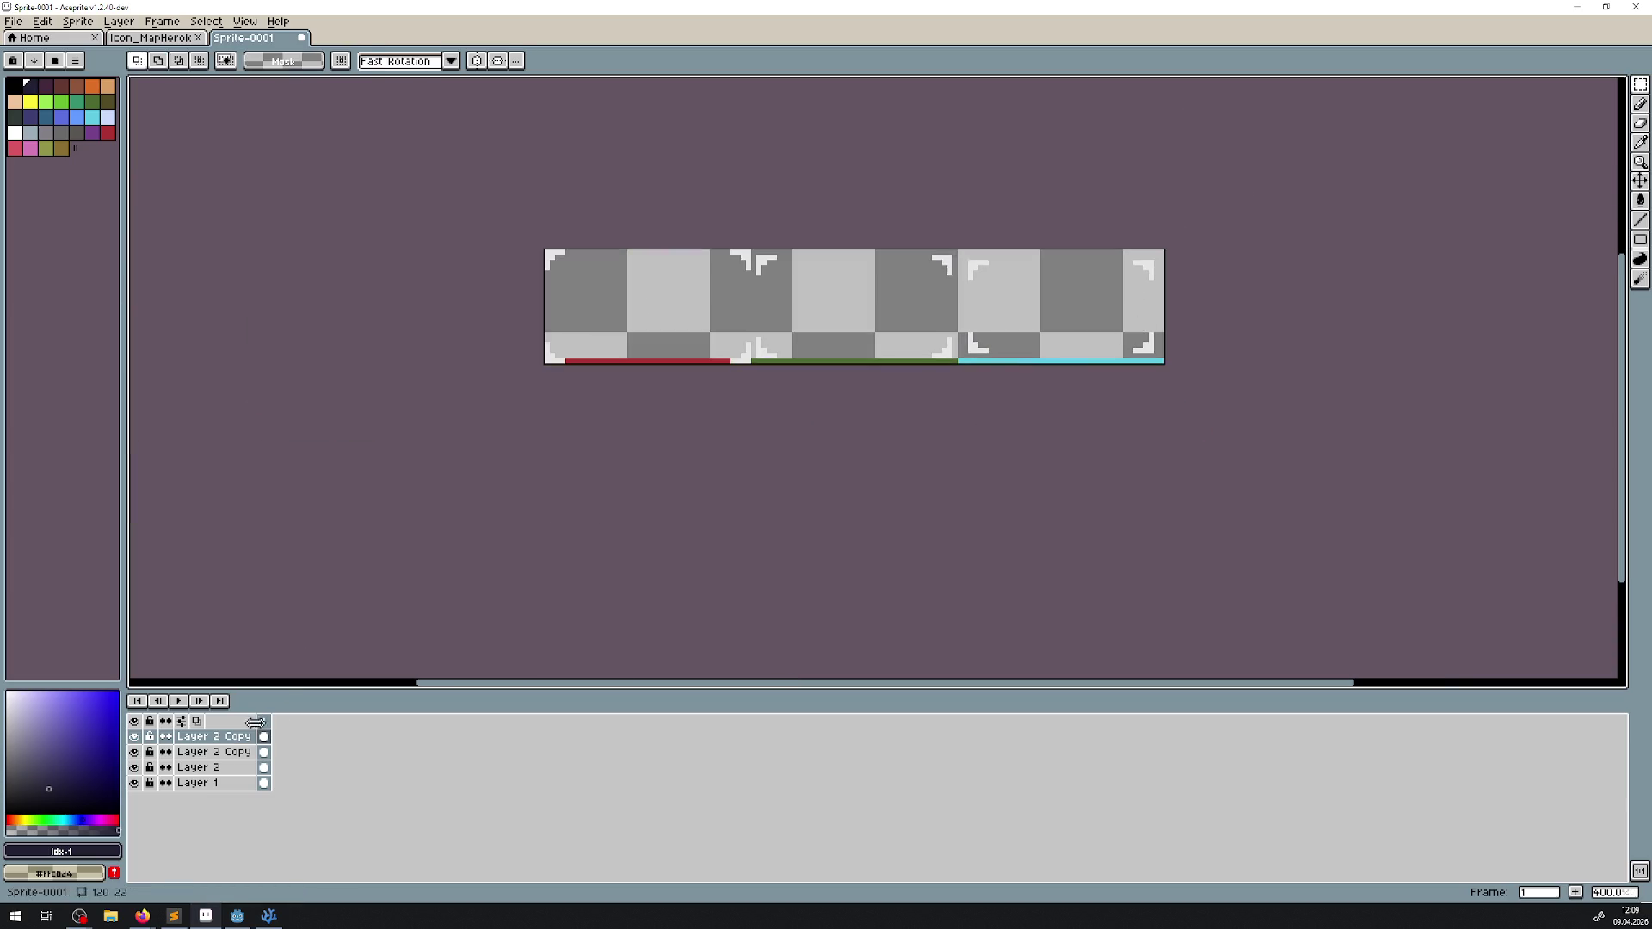
Step: Hide the coloured-bar Layer 1 and merge the two bracket copy layers down into Layer 2
left_click(134, 783)
key("ctrl+s")
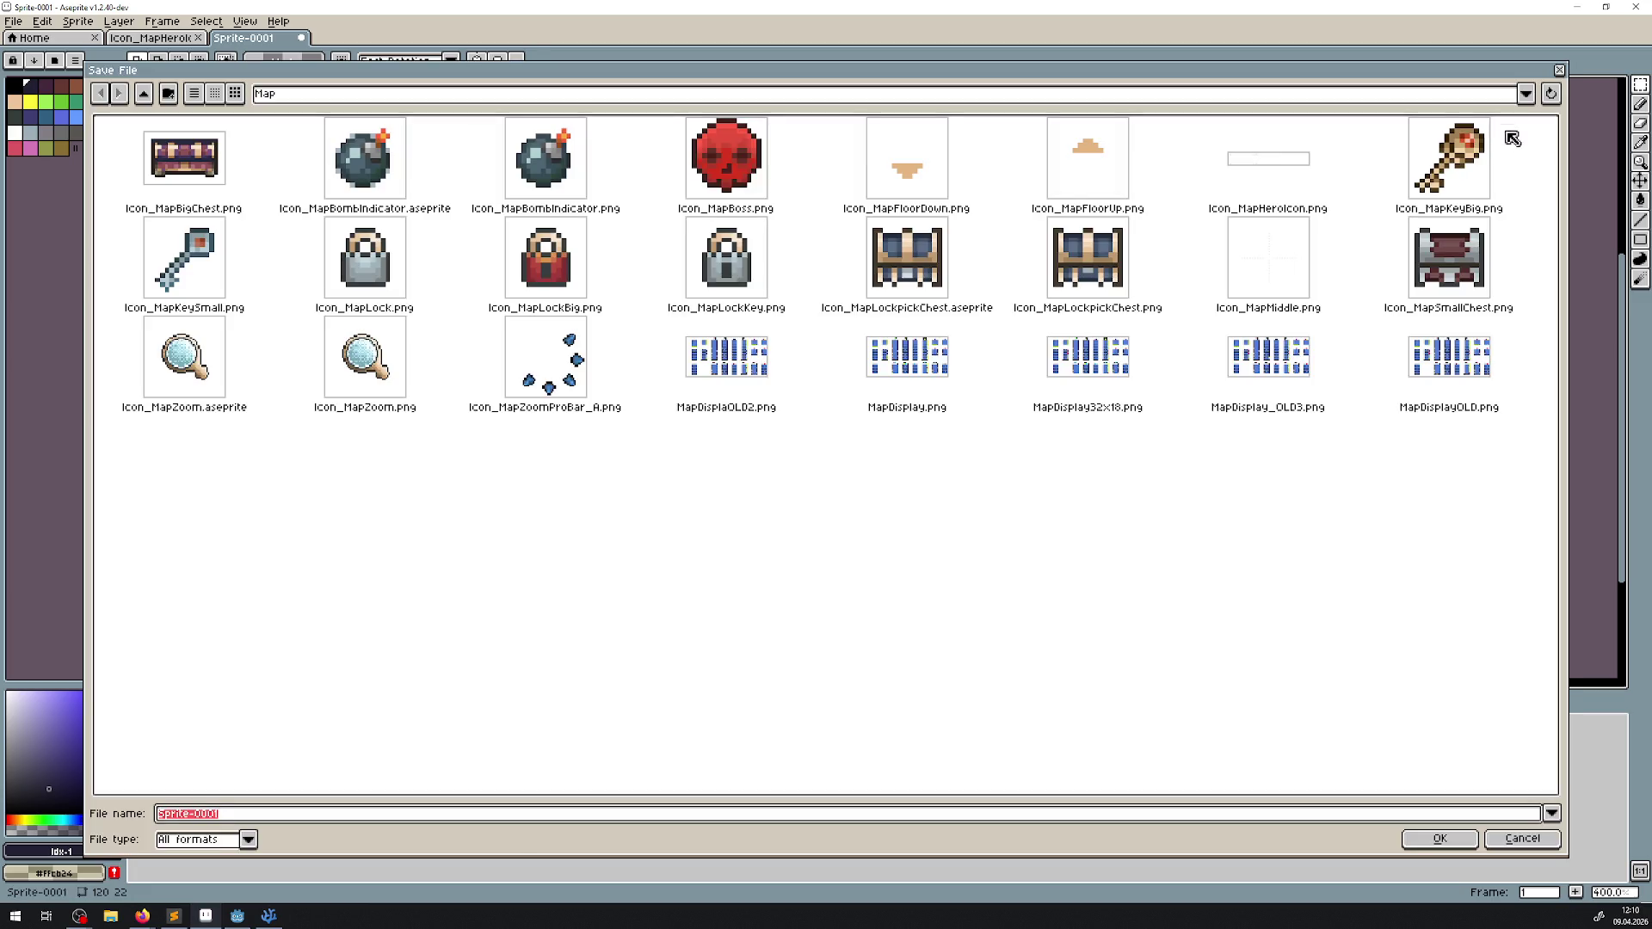
left_click(1559, 71)
right_click(221, 736)
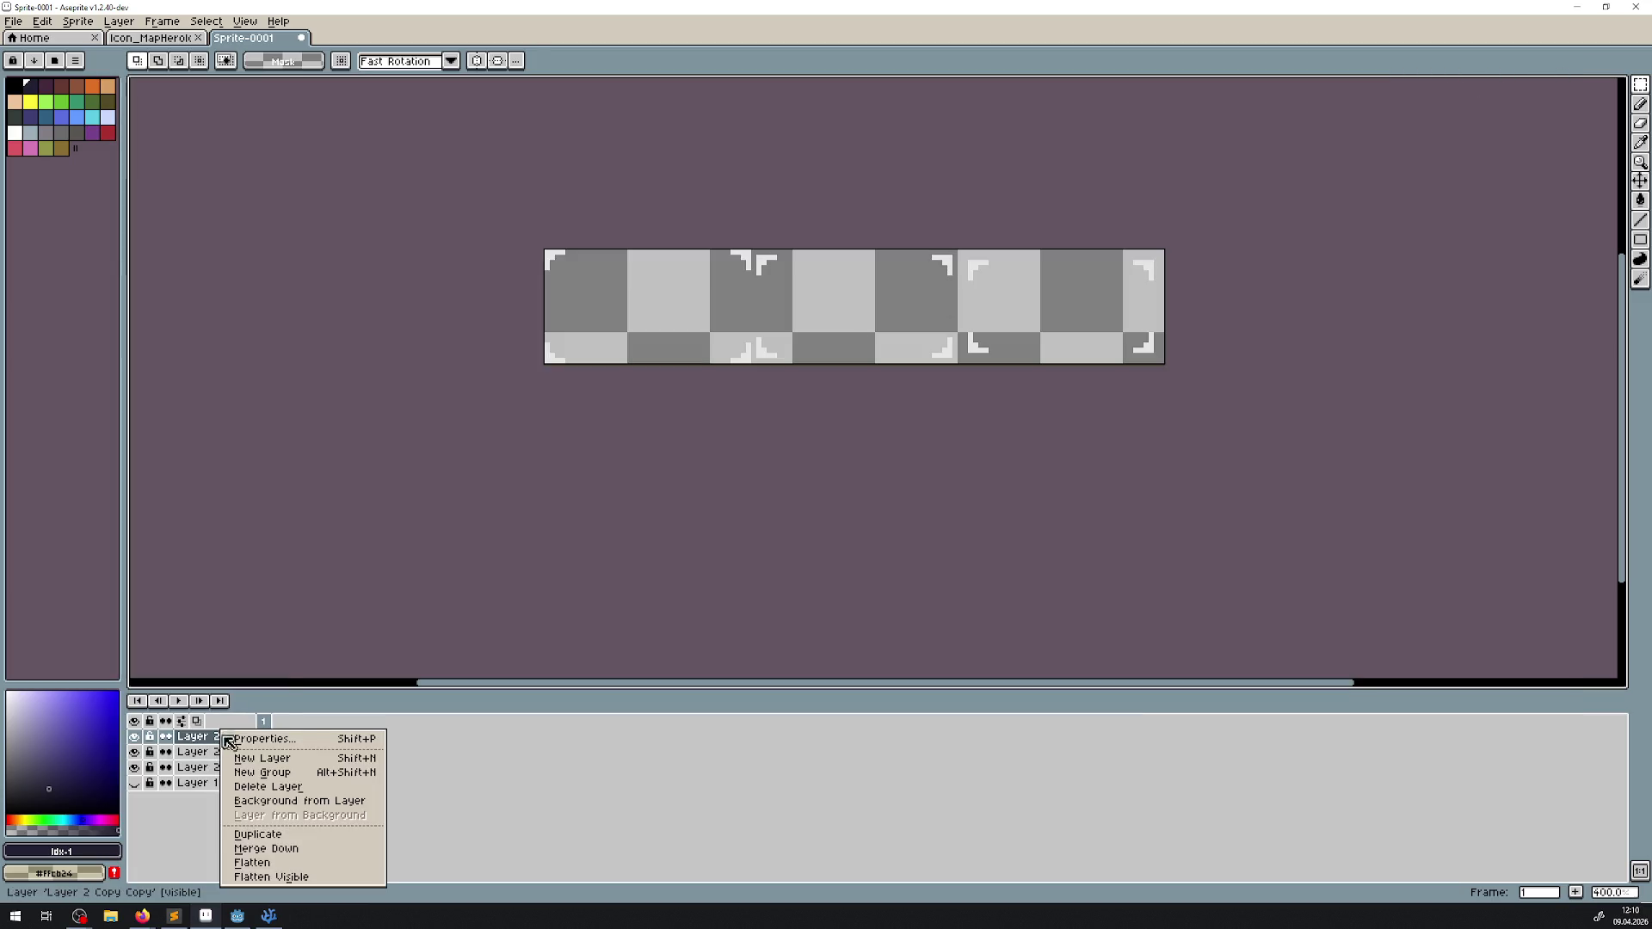
left_click(287, 852)
right_click(228, 737)
left_click(266, 854)
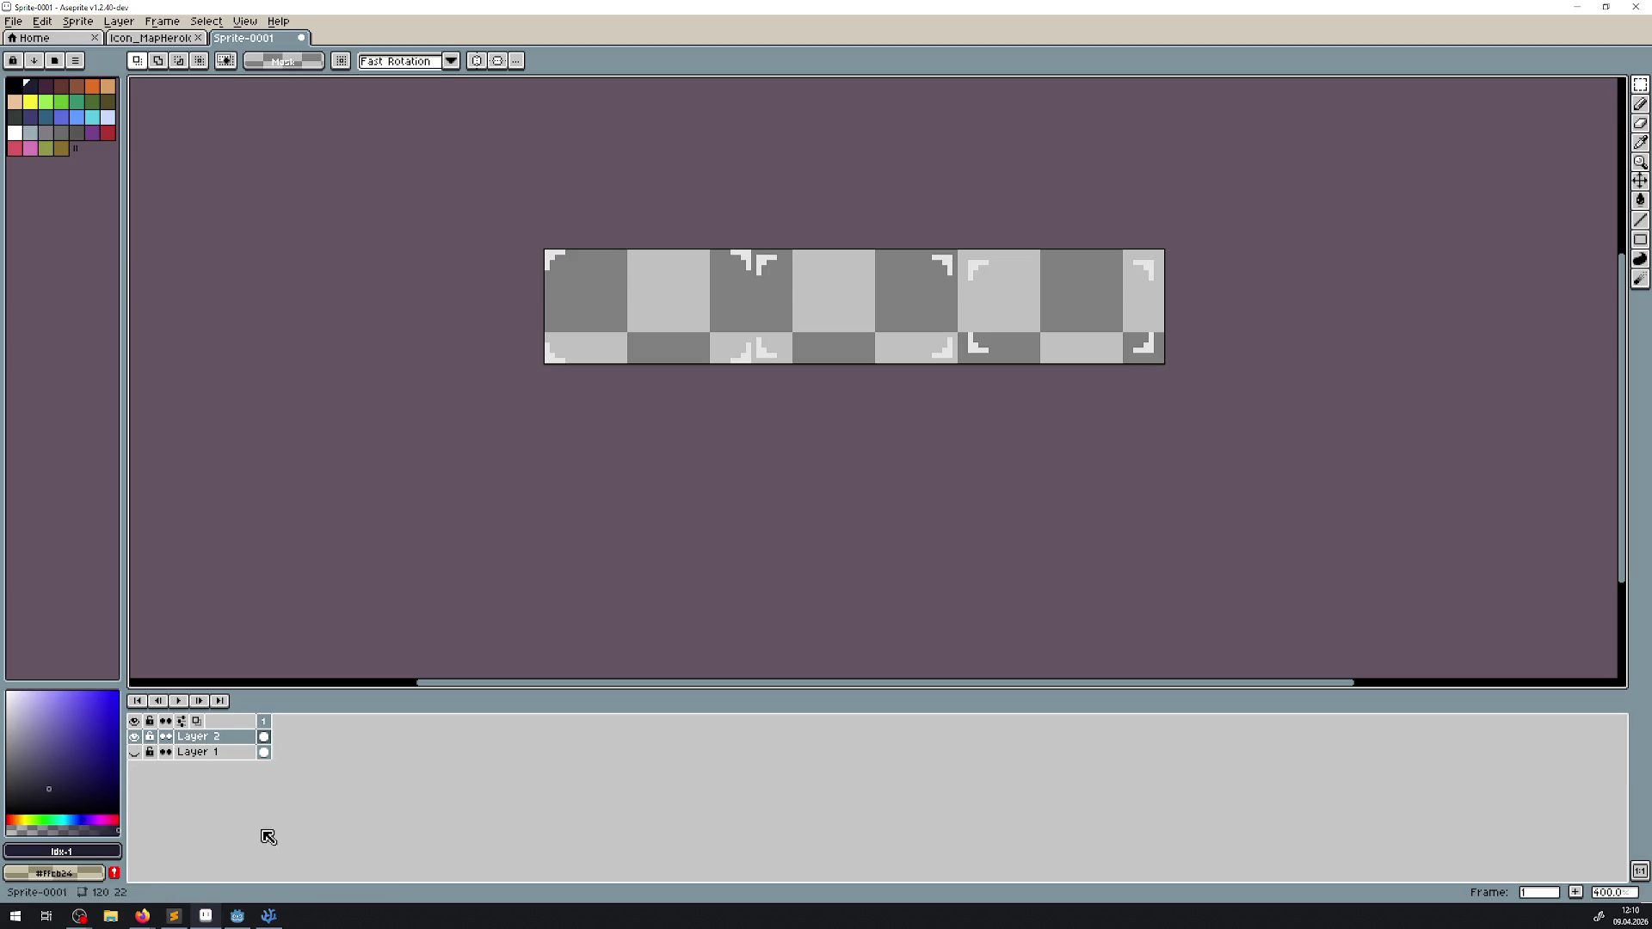
Step: Flip the sprite horizontally from the Edit menu
left_click(42, 19)
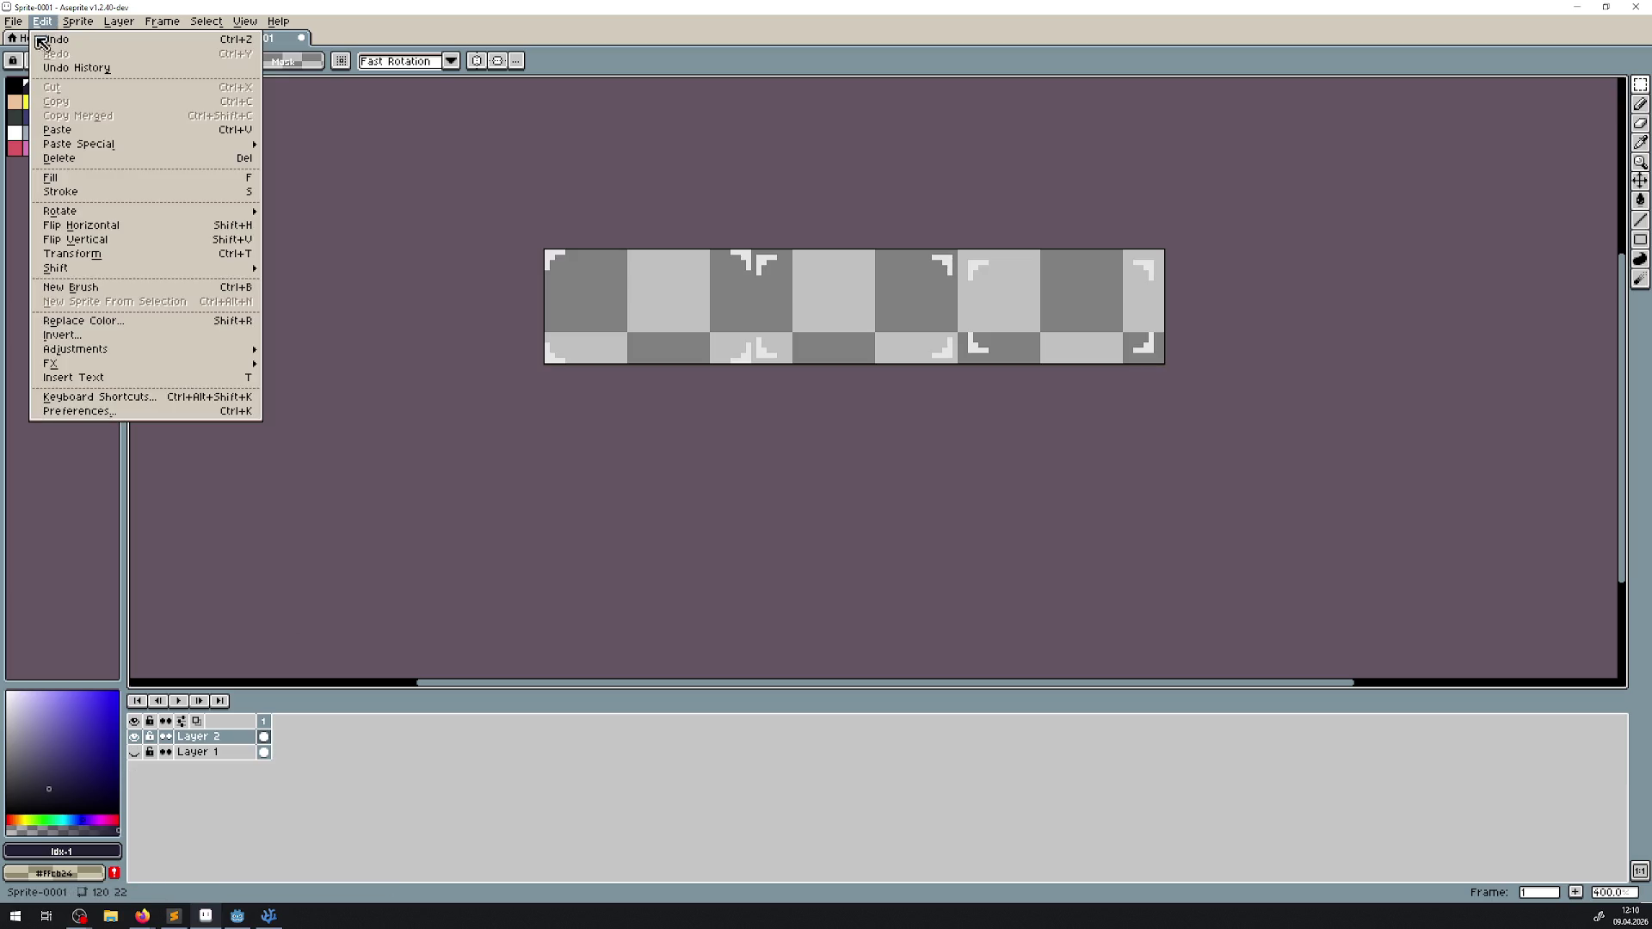
left_click(135, 226)
left_click_drag(862, 247, 782, 319)
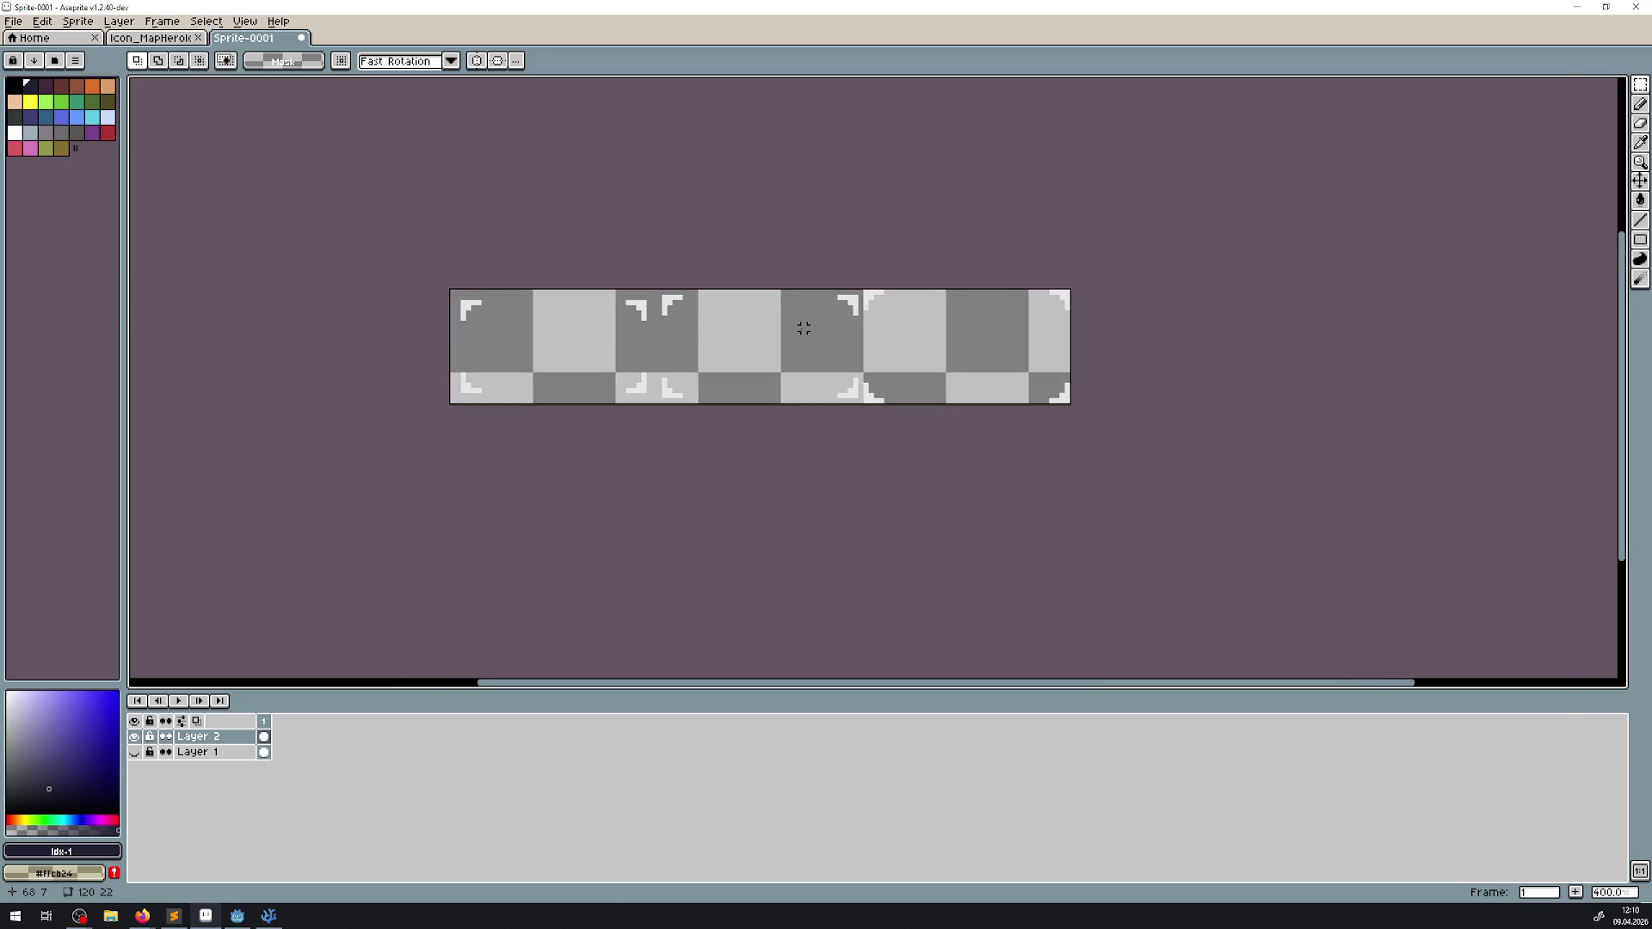
Step: Save the sprite over Icon_MapHeroIcon.png, confirming the overwrite, and return to Godot
key("ctrl+s")
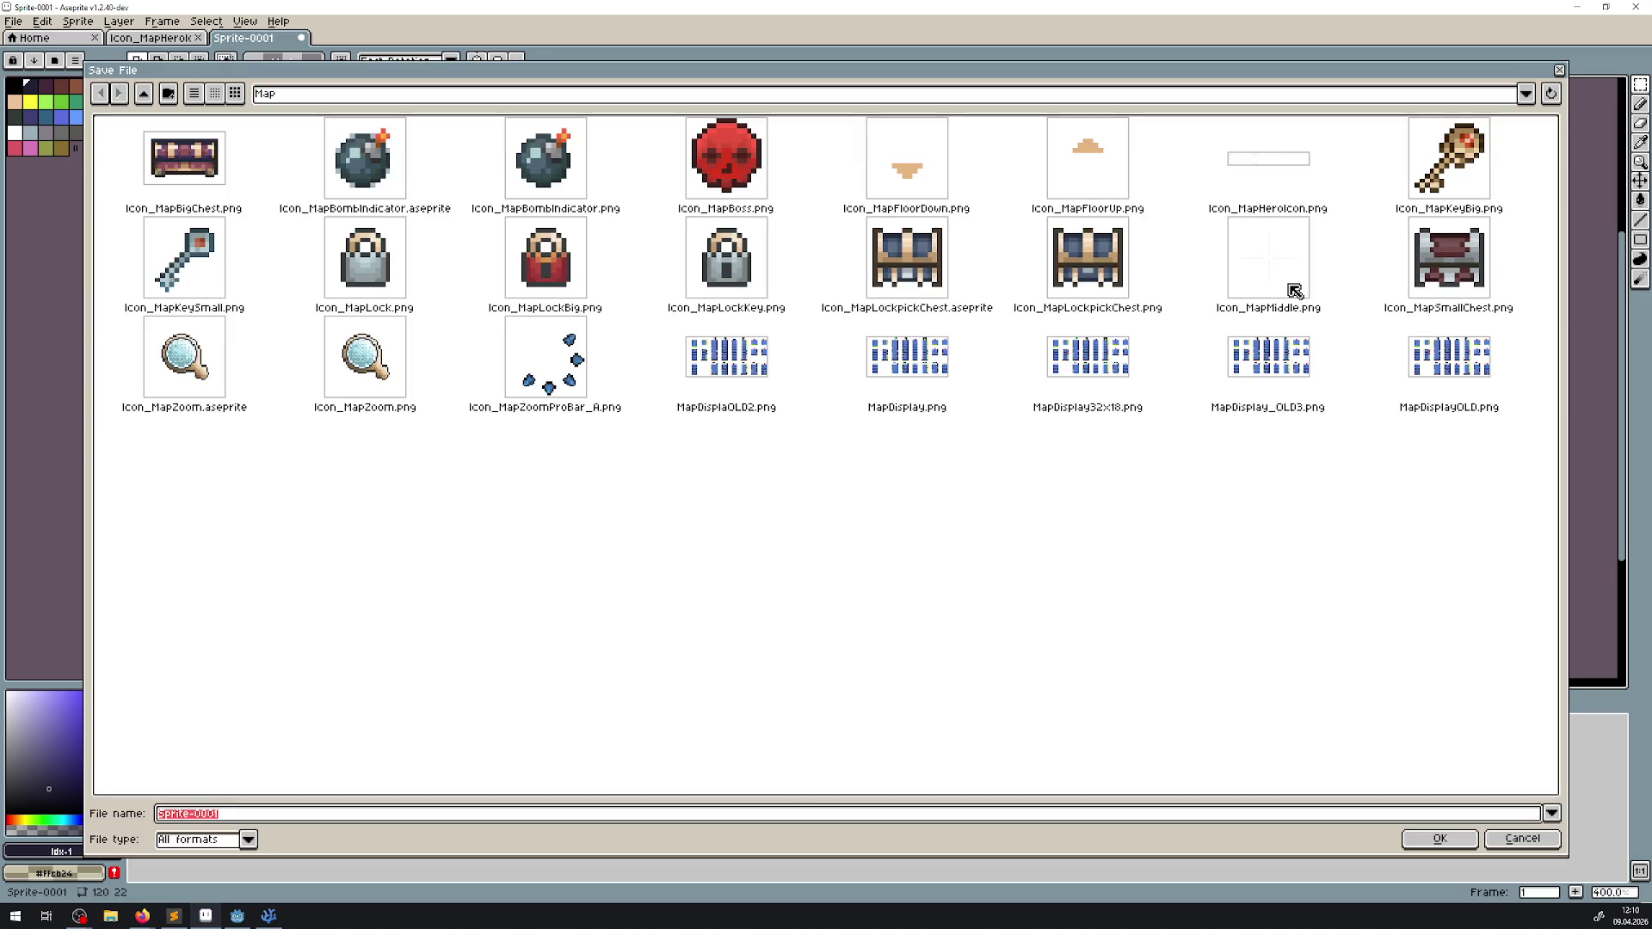
double_click(1258, 154)
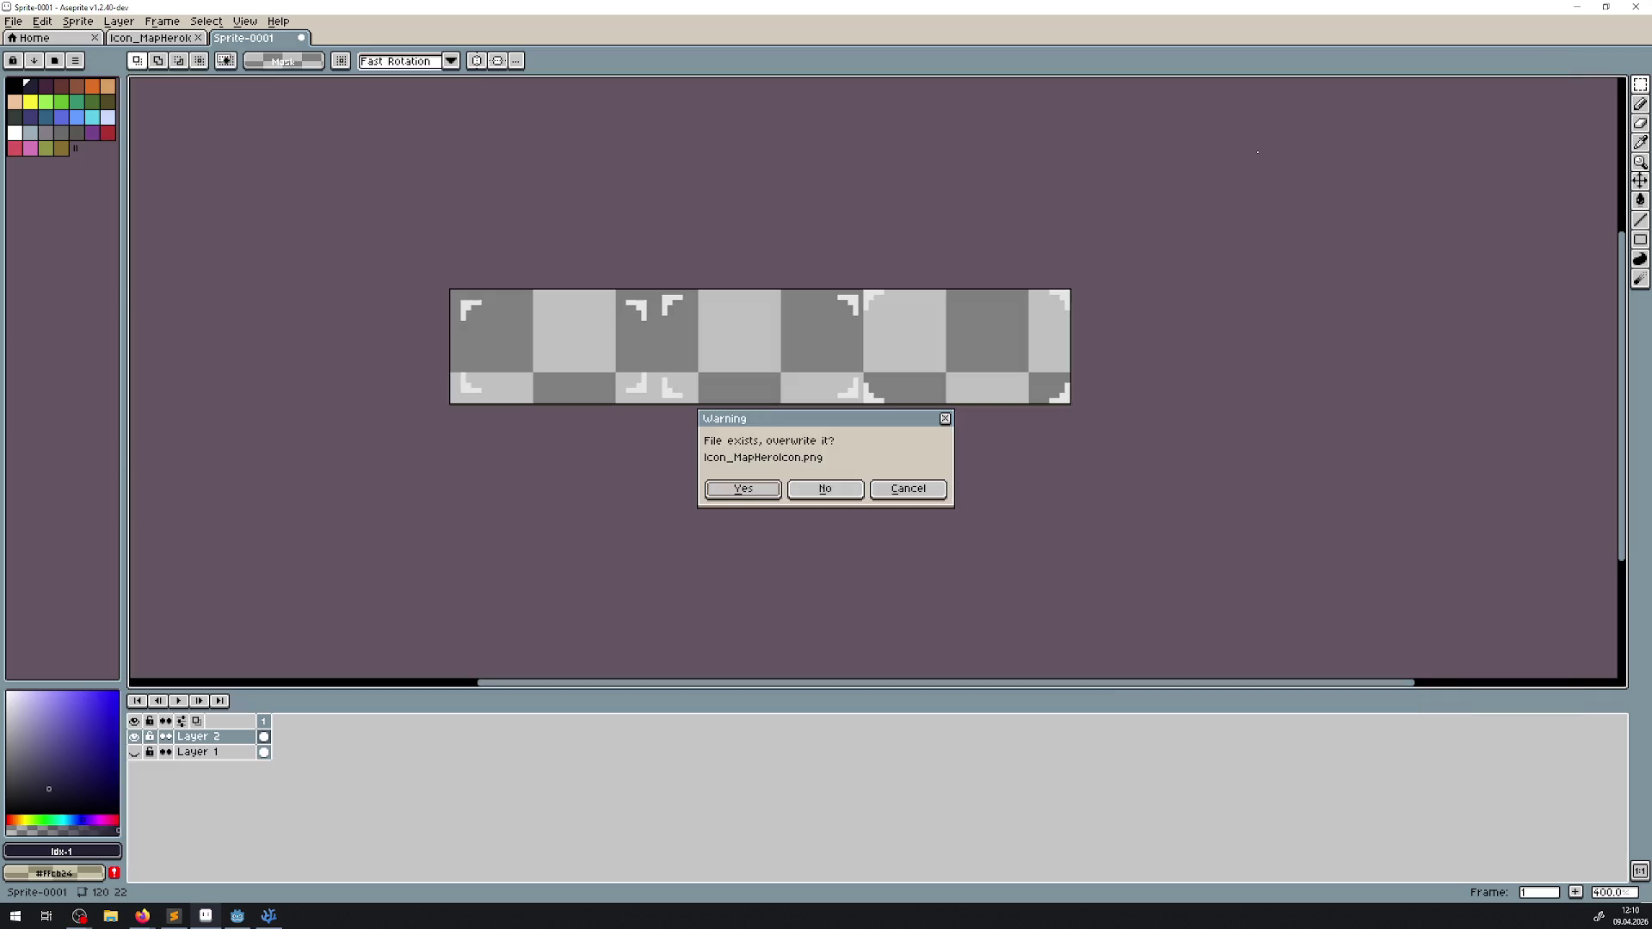
left_click(745, 491)
left_click(237, 915)
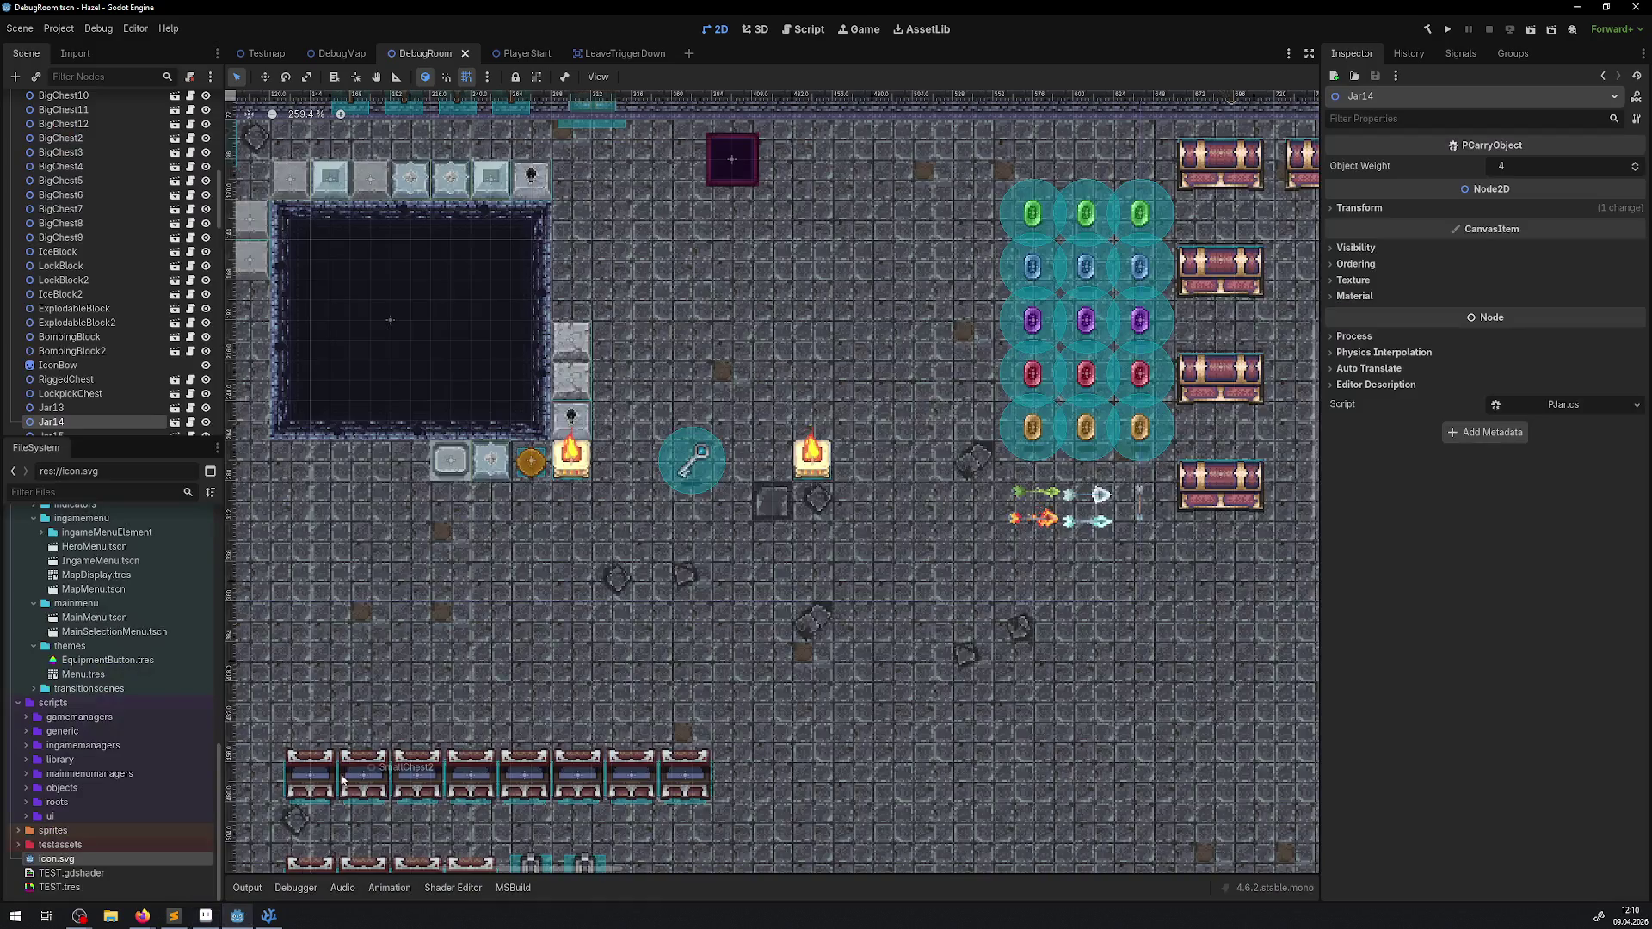
Step: Expand the sprites and icons folders in the FileSystem dock, then open MapMenu.tscn
left_click(18, 830)
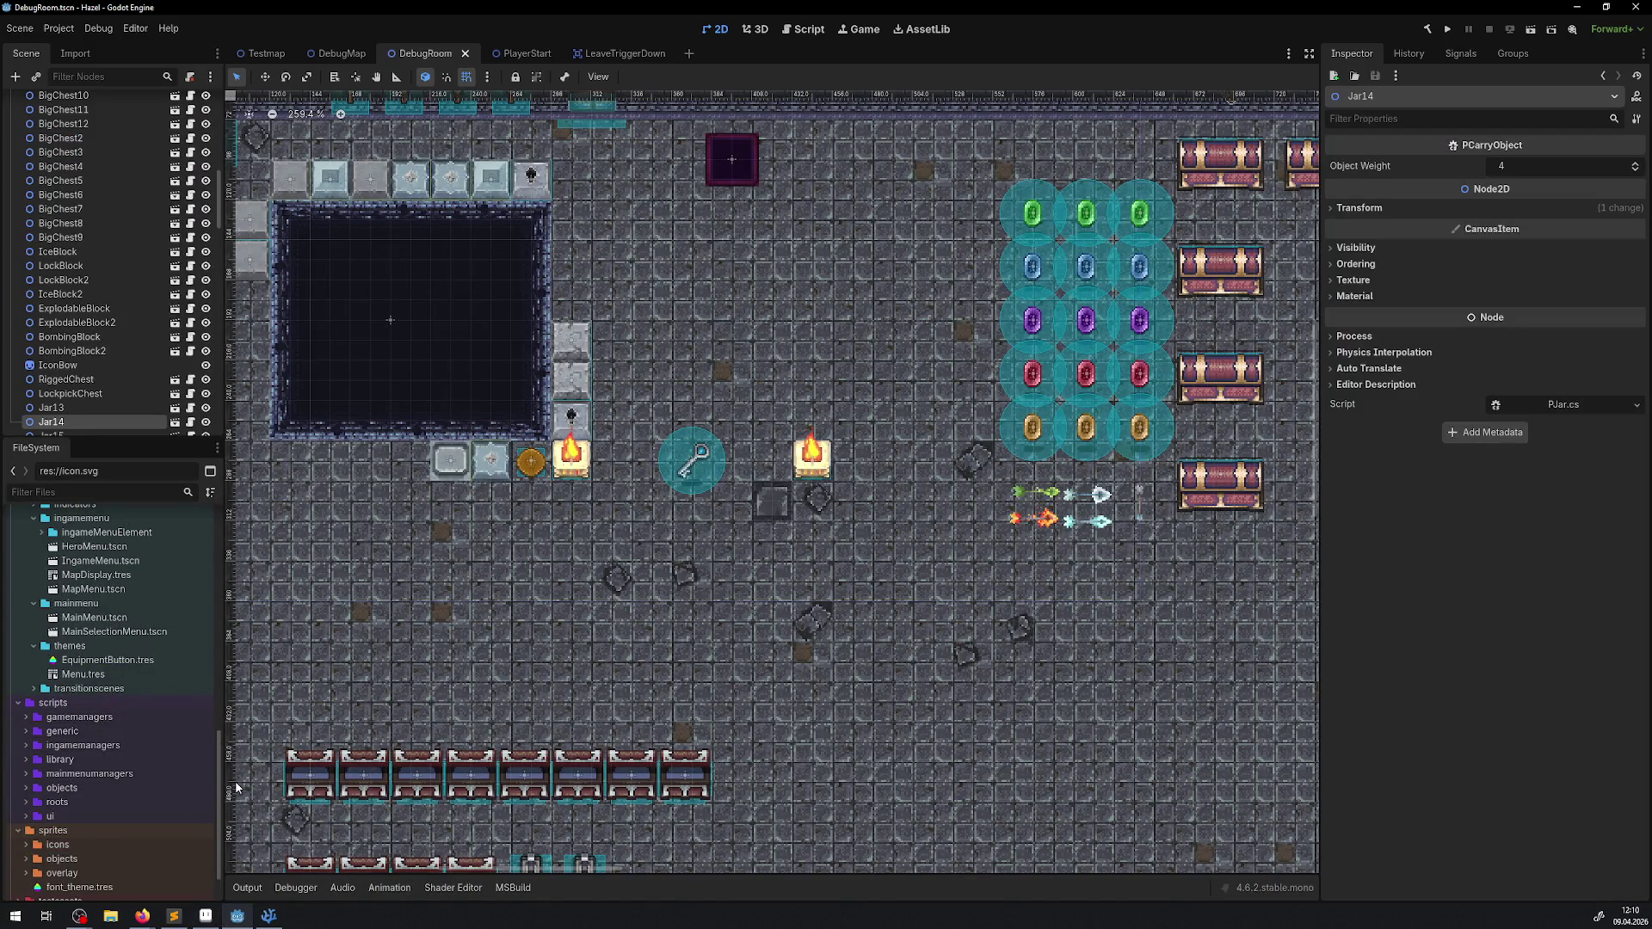
scroll(43, 826, "down", 2)
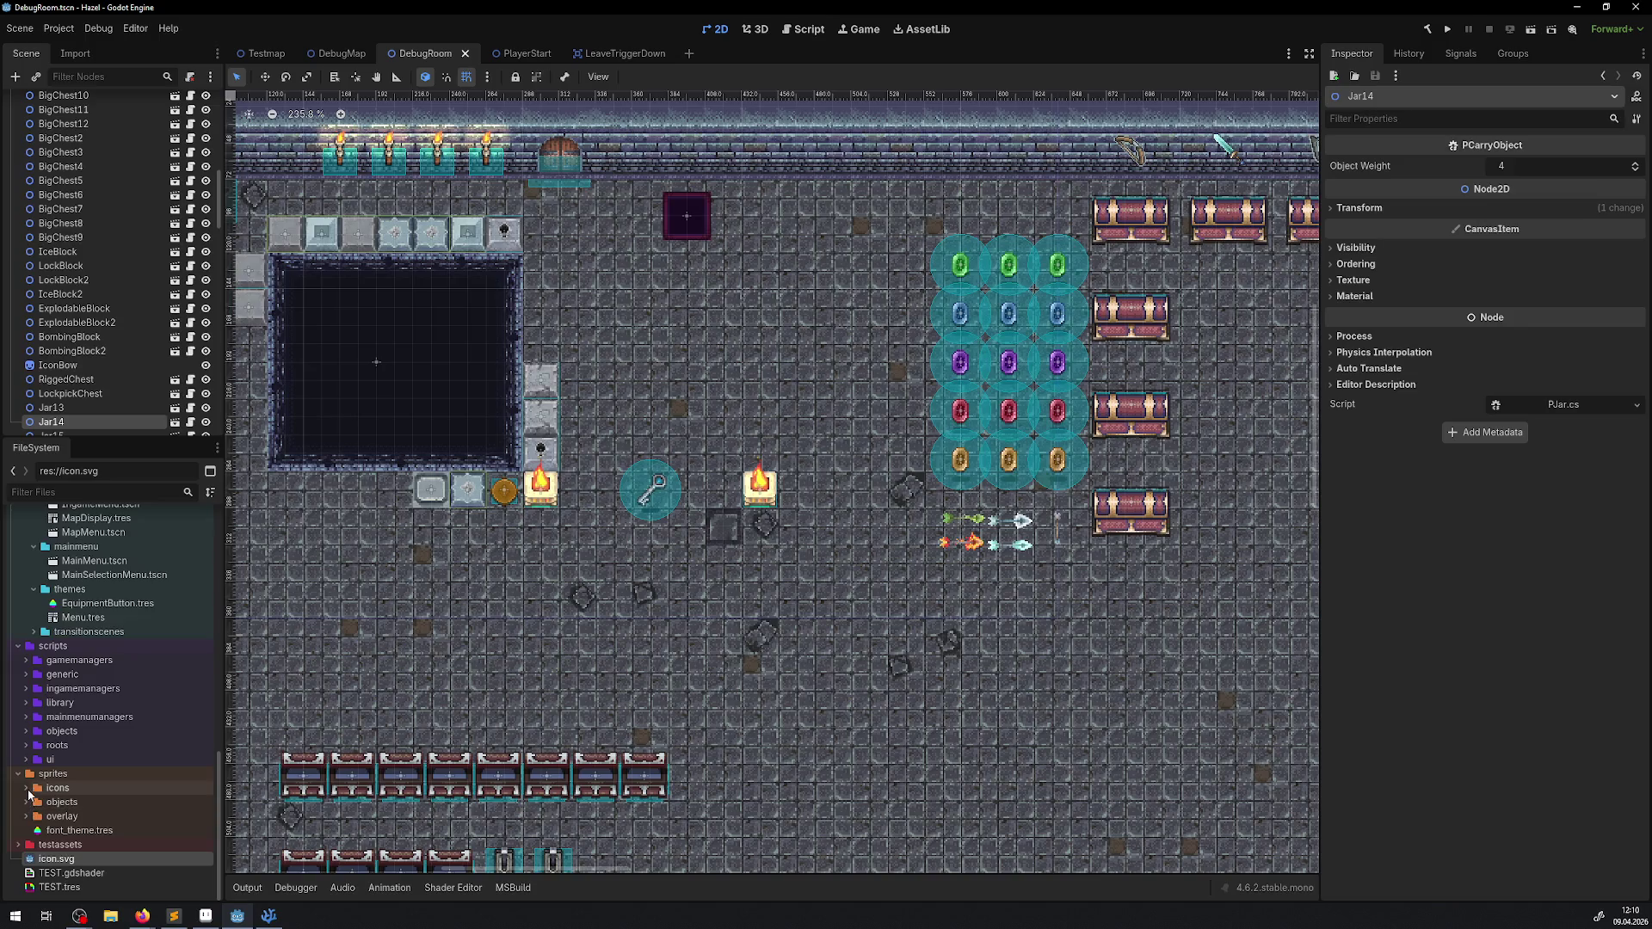
left_click(28, 792)
scroll(49, 822, "down", 5)
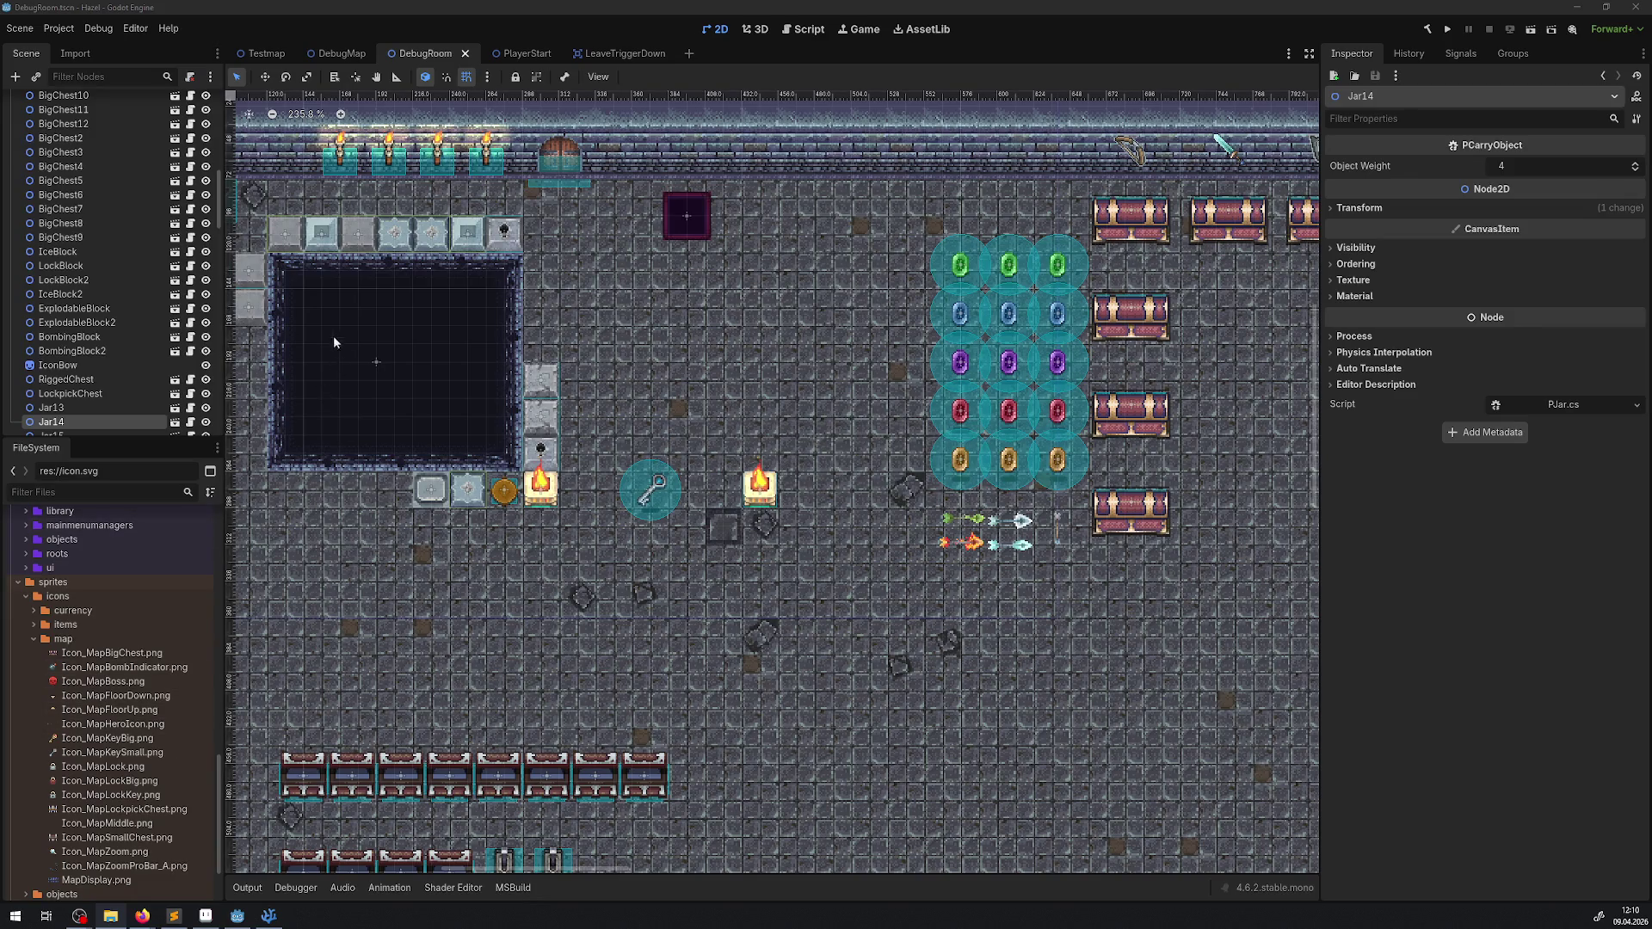
scroll(89, 602, "up", 5)
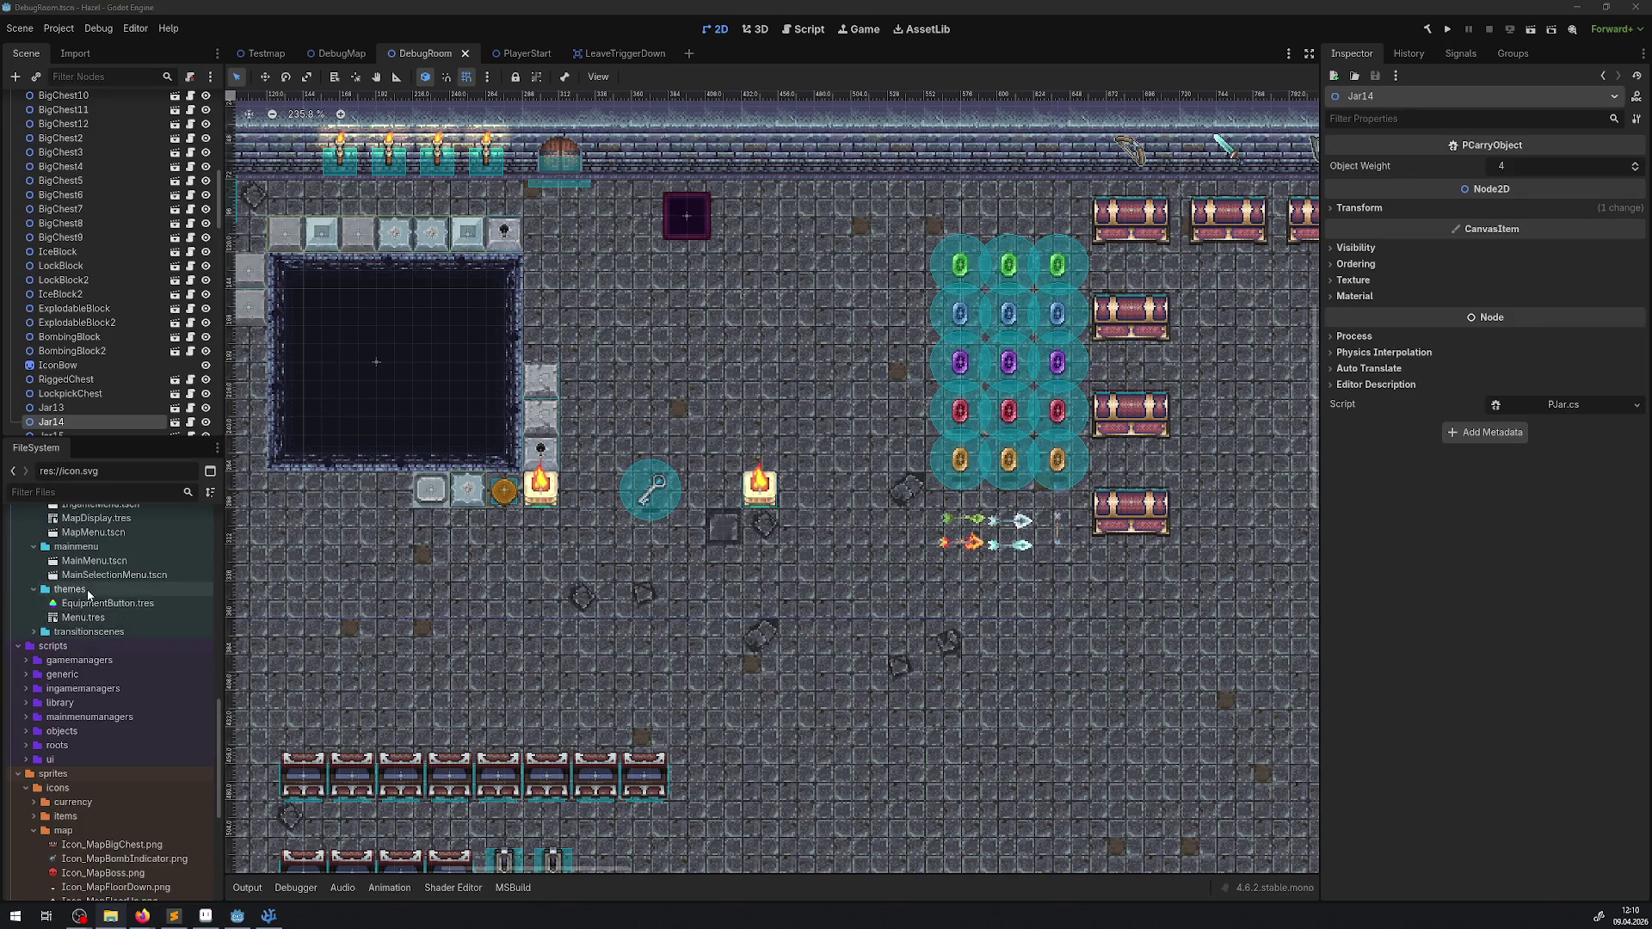
double_click(91, 628)
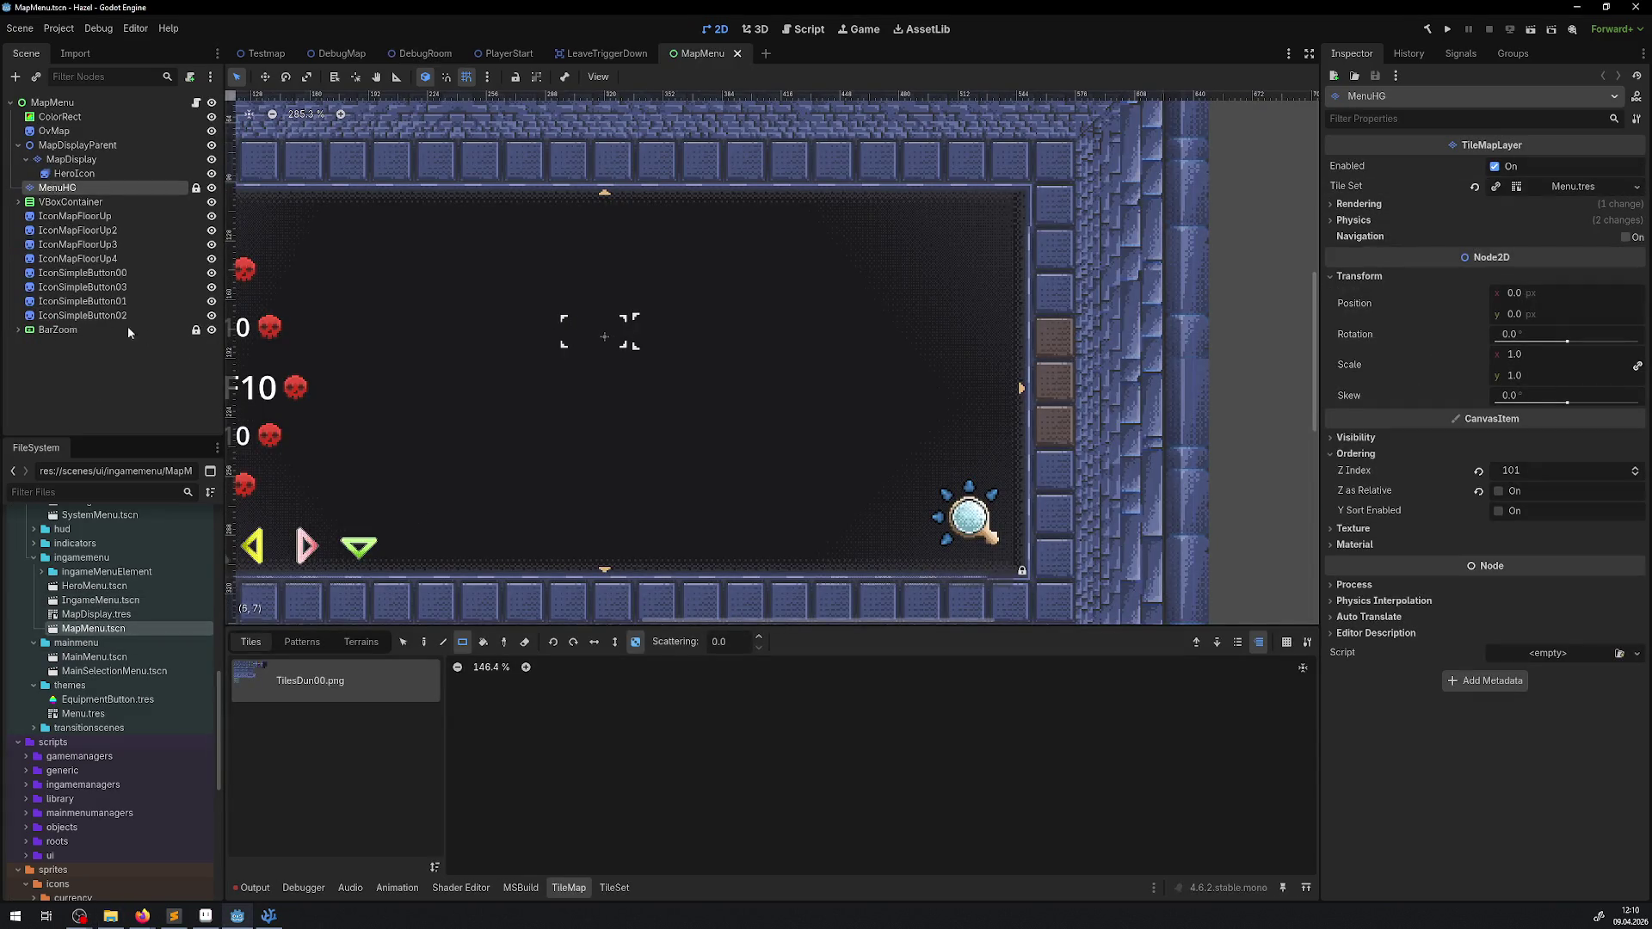
Step: Select the HeroIcon node and delete all its animation frames in SpriteFrames
left_click(74, 173)
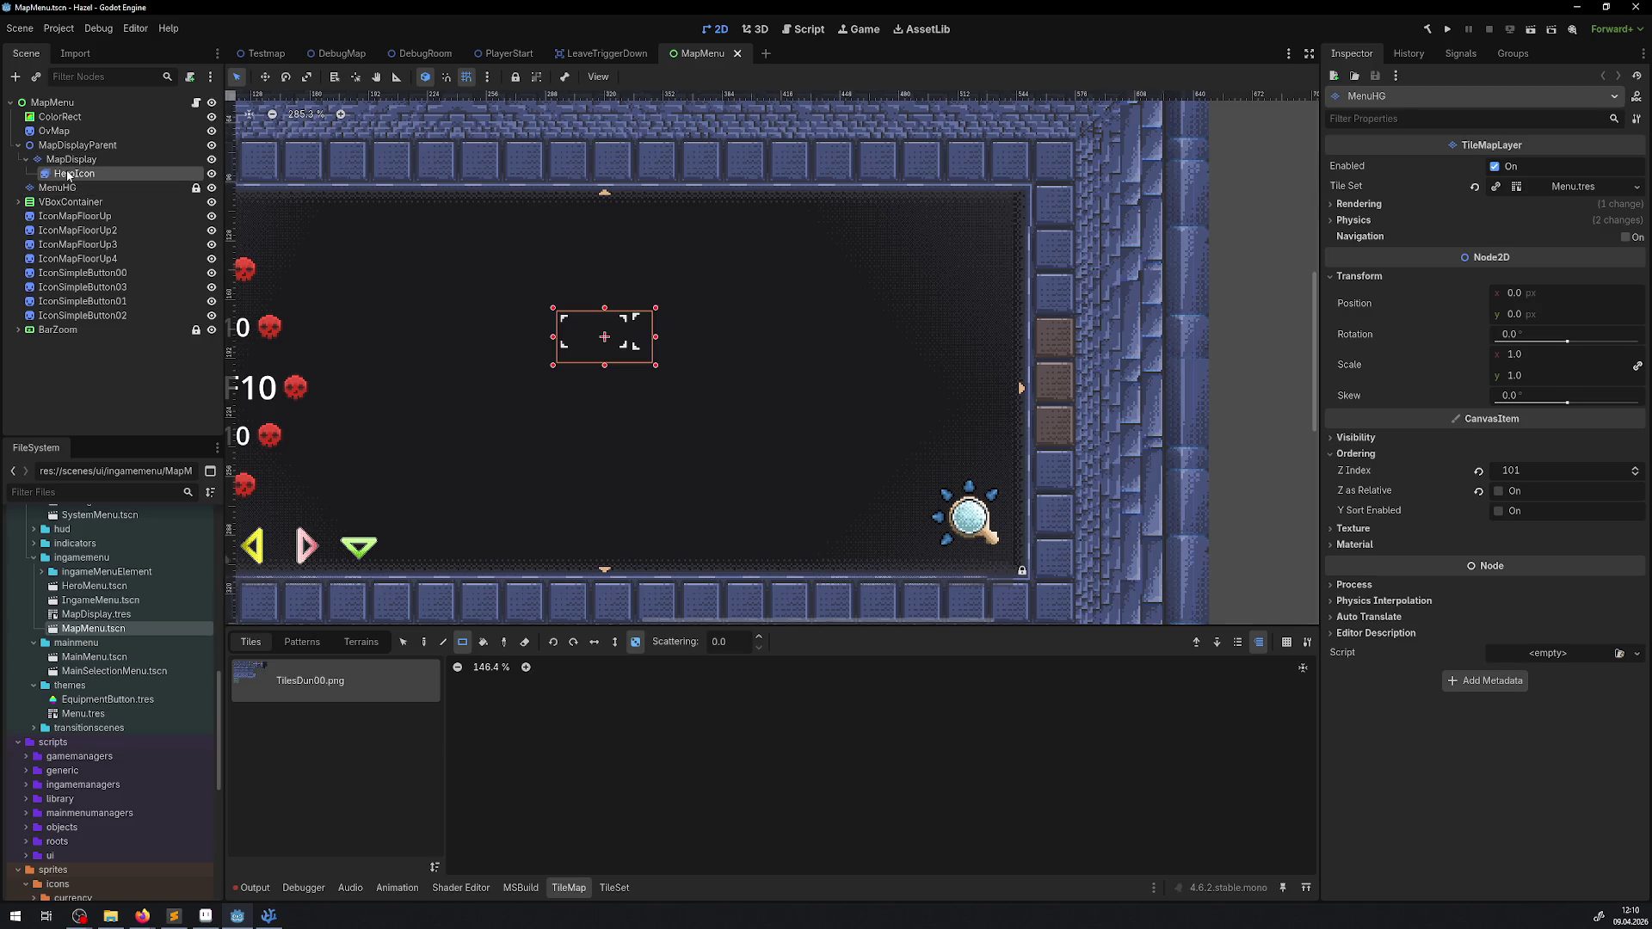
scroll(631, 344, "up", 2)
scroll(630, 344, "up", 2)
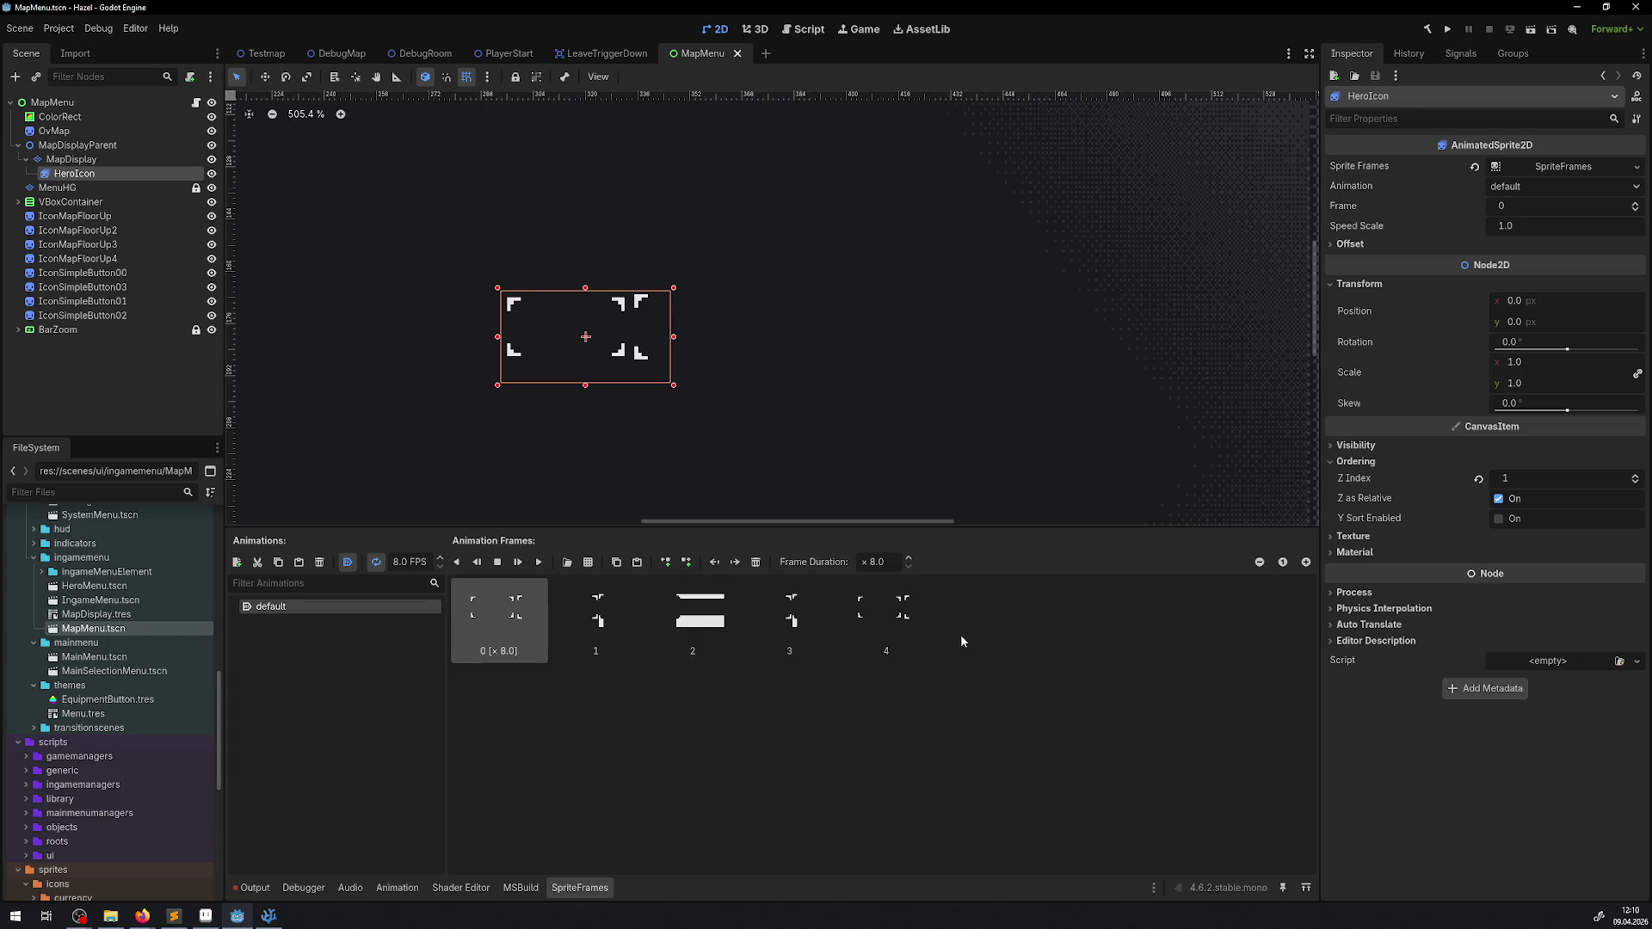
left_click(895, 619)
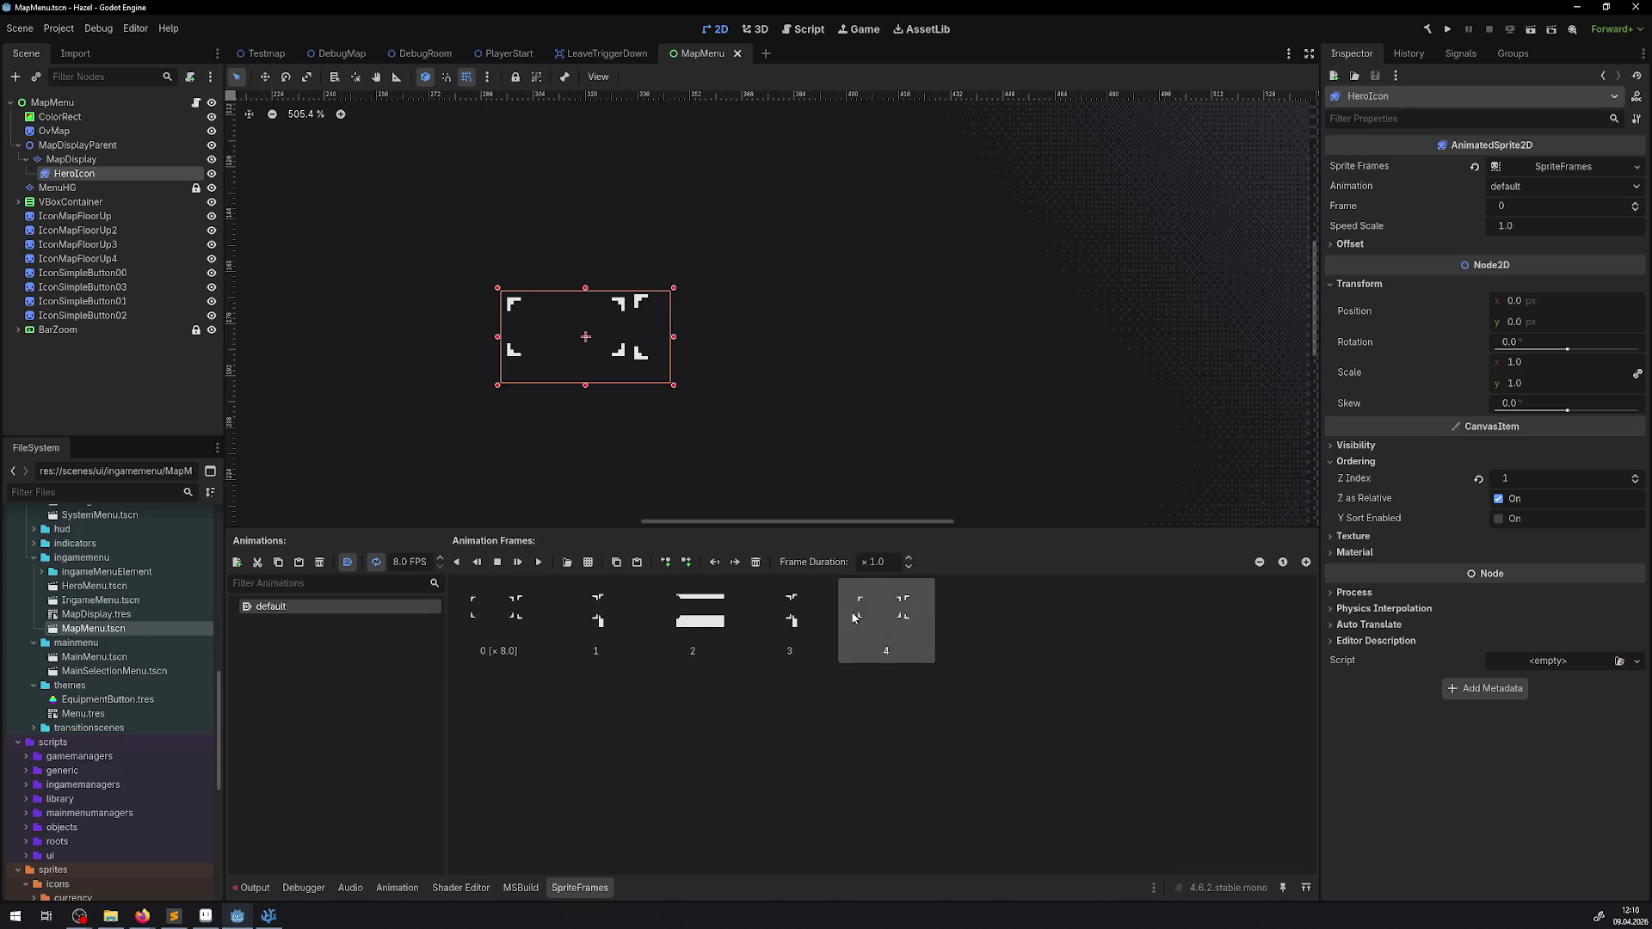
left_click(511, 600, "shift")
key("Delete")
Step: Save the MapMenu scene and reload the current project
key("ctrl+s")
left_click(59, 29)
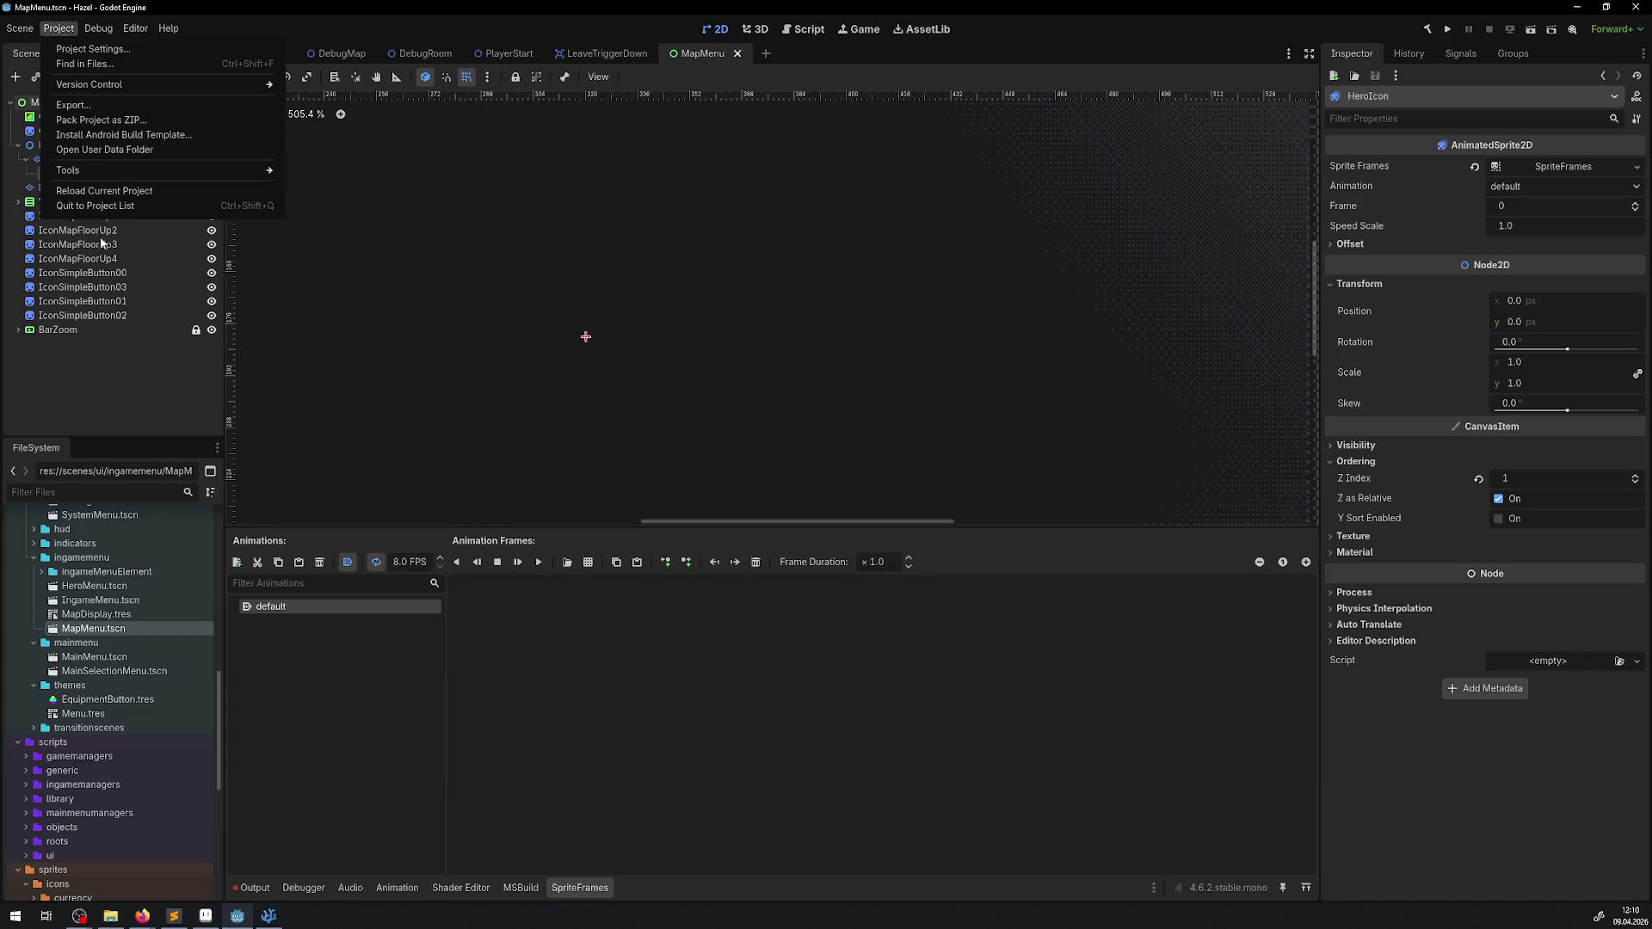
left_click(106, 197)
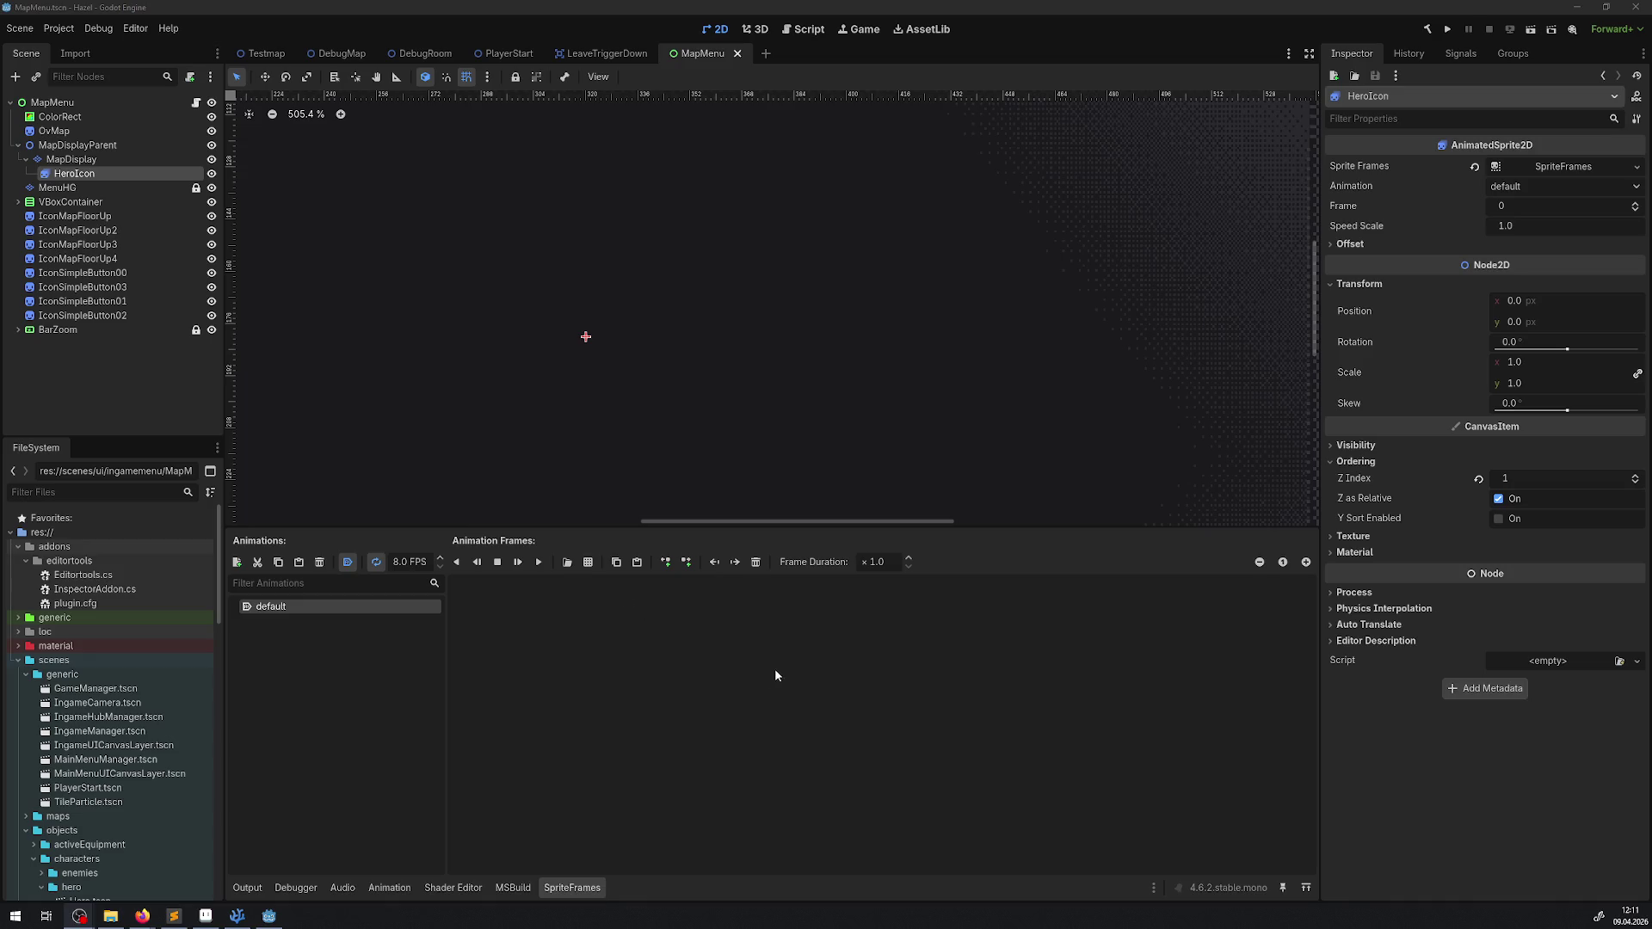
Step: Add frames from a sprite sheet, choosing Icon_MapHeroIcon.png in res://sprites/icons/map
left_click(590, 564)
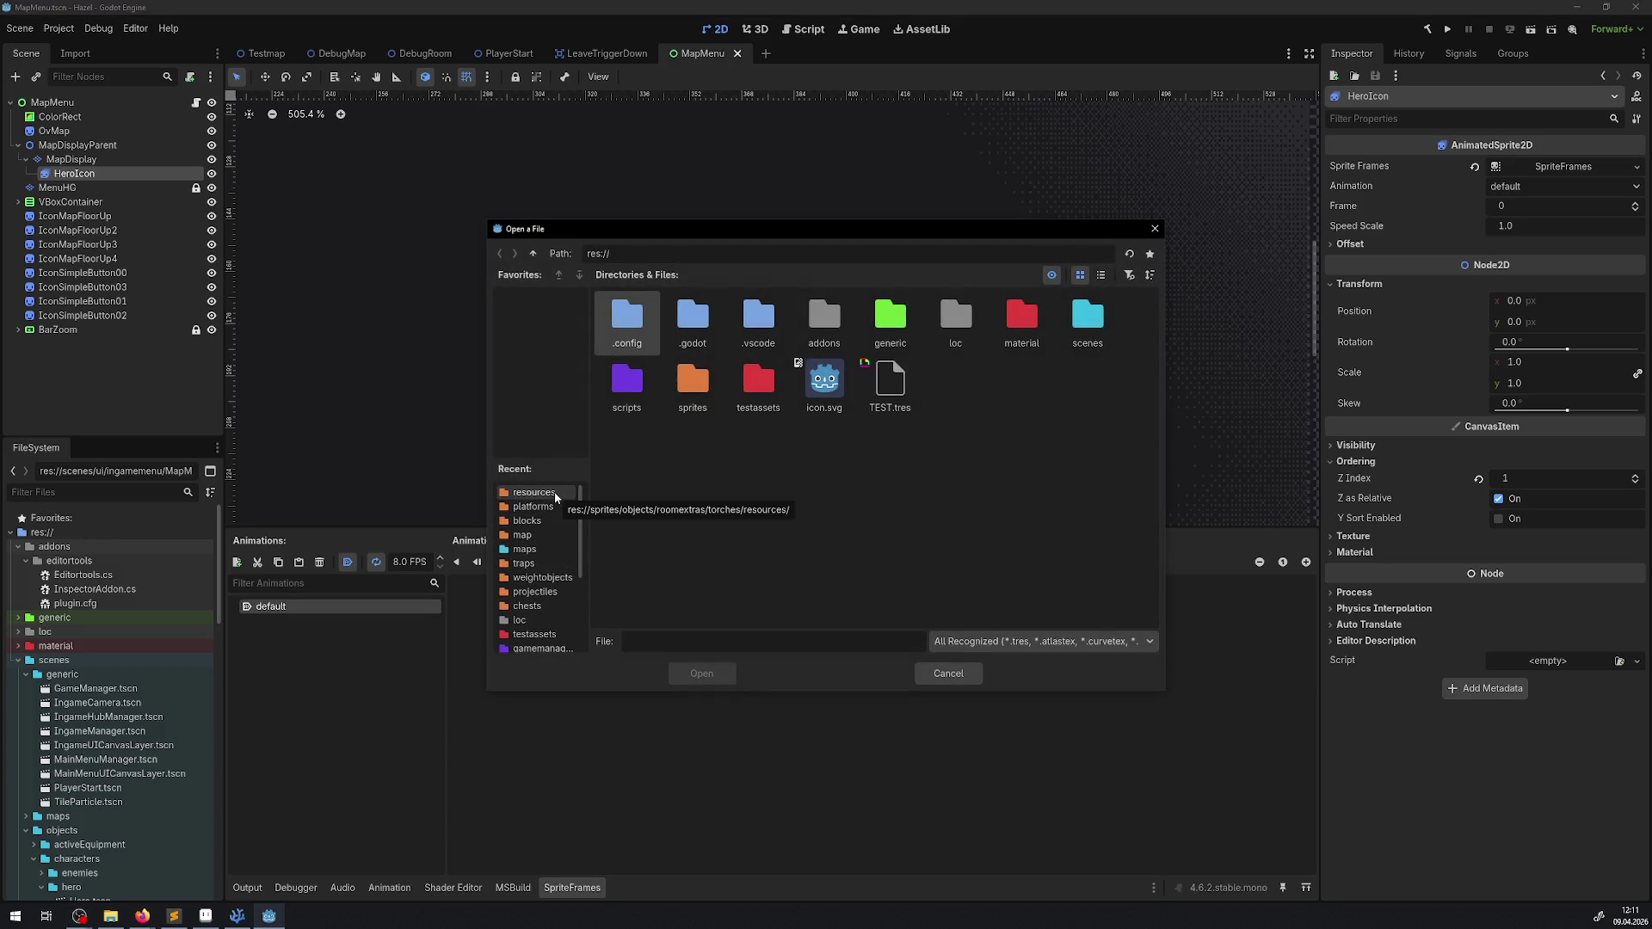
left_click(174, 915)
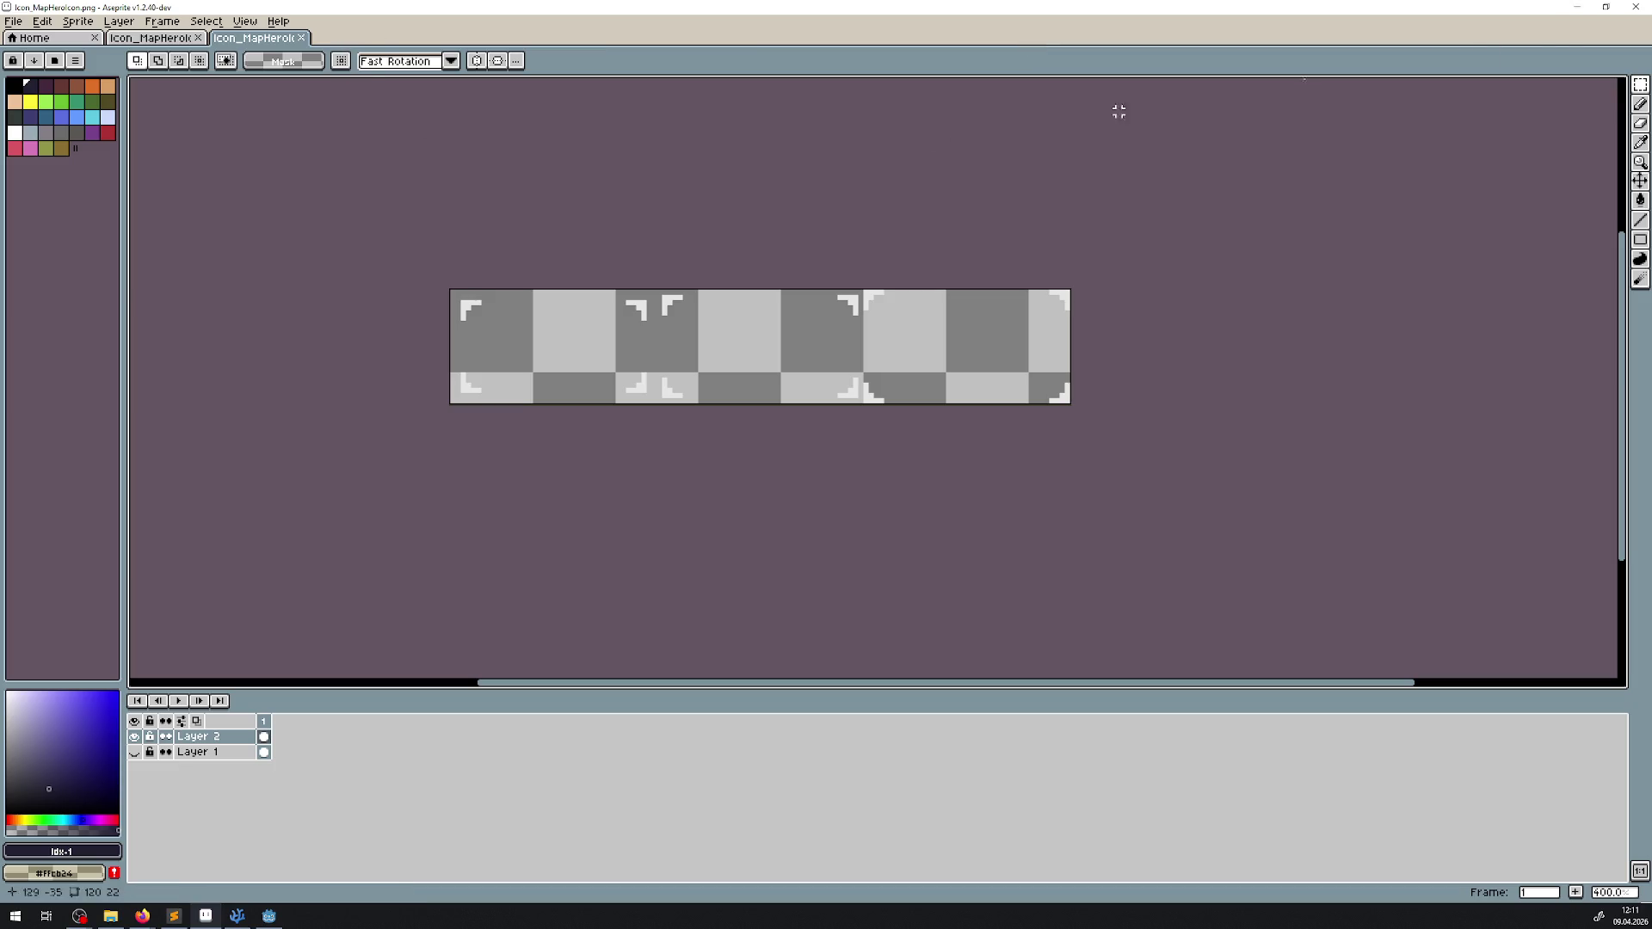
left_click(1579, 7)
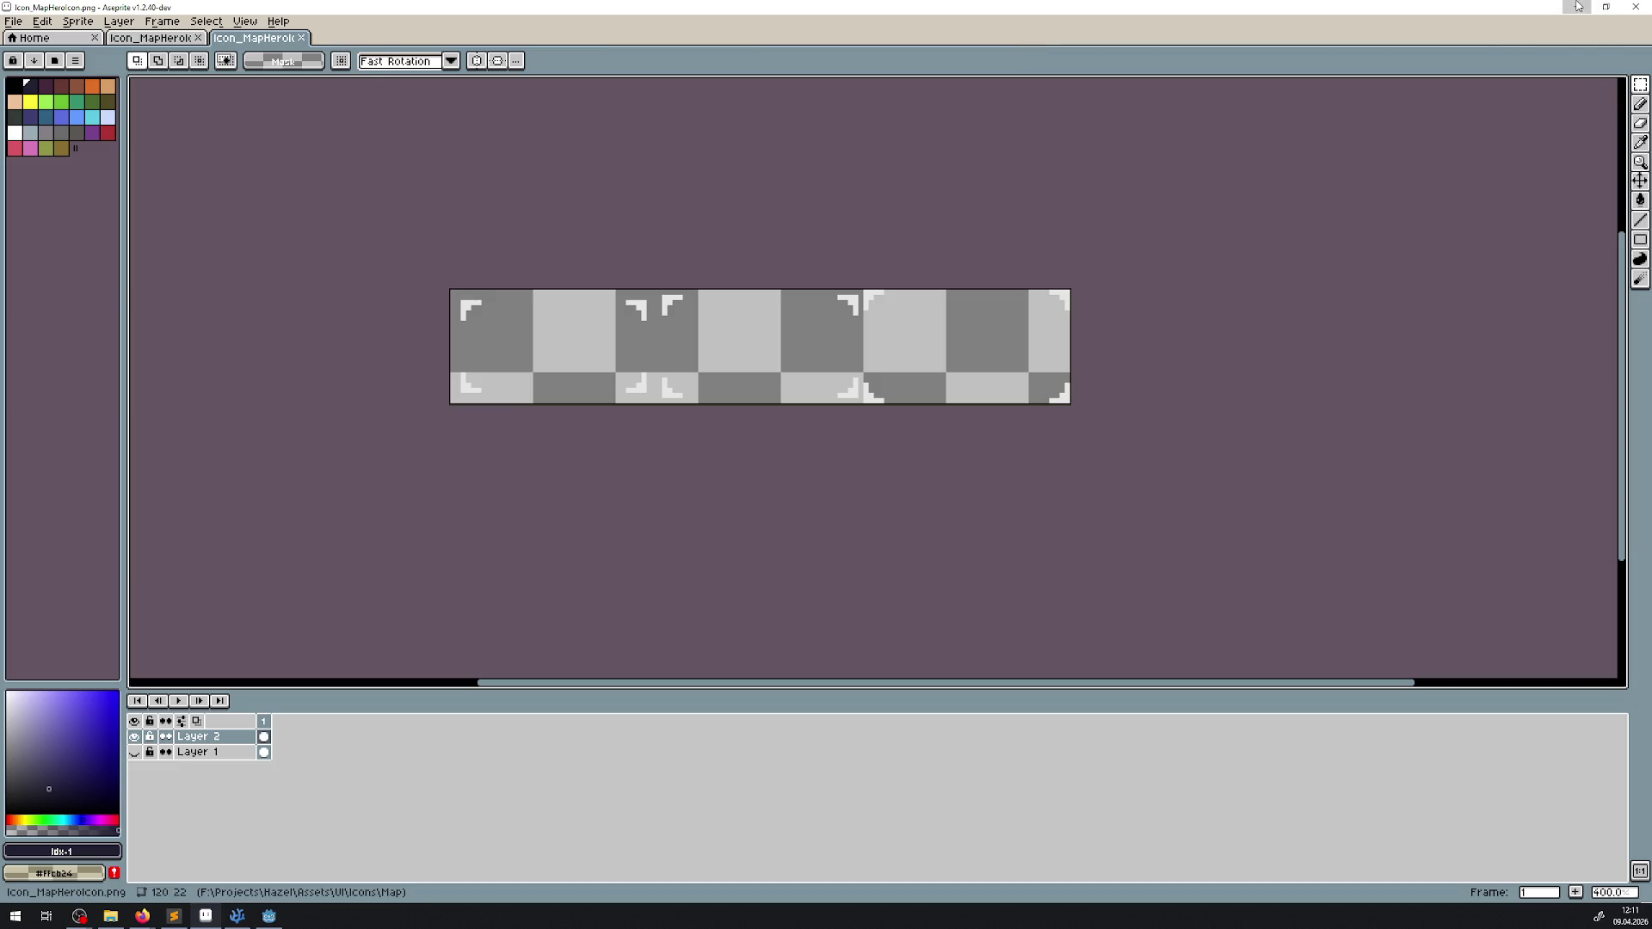
double_click(692, 383)
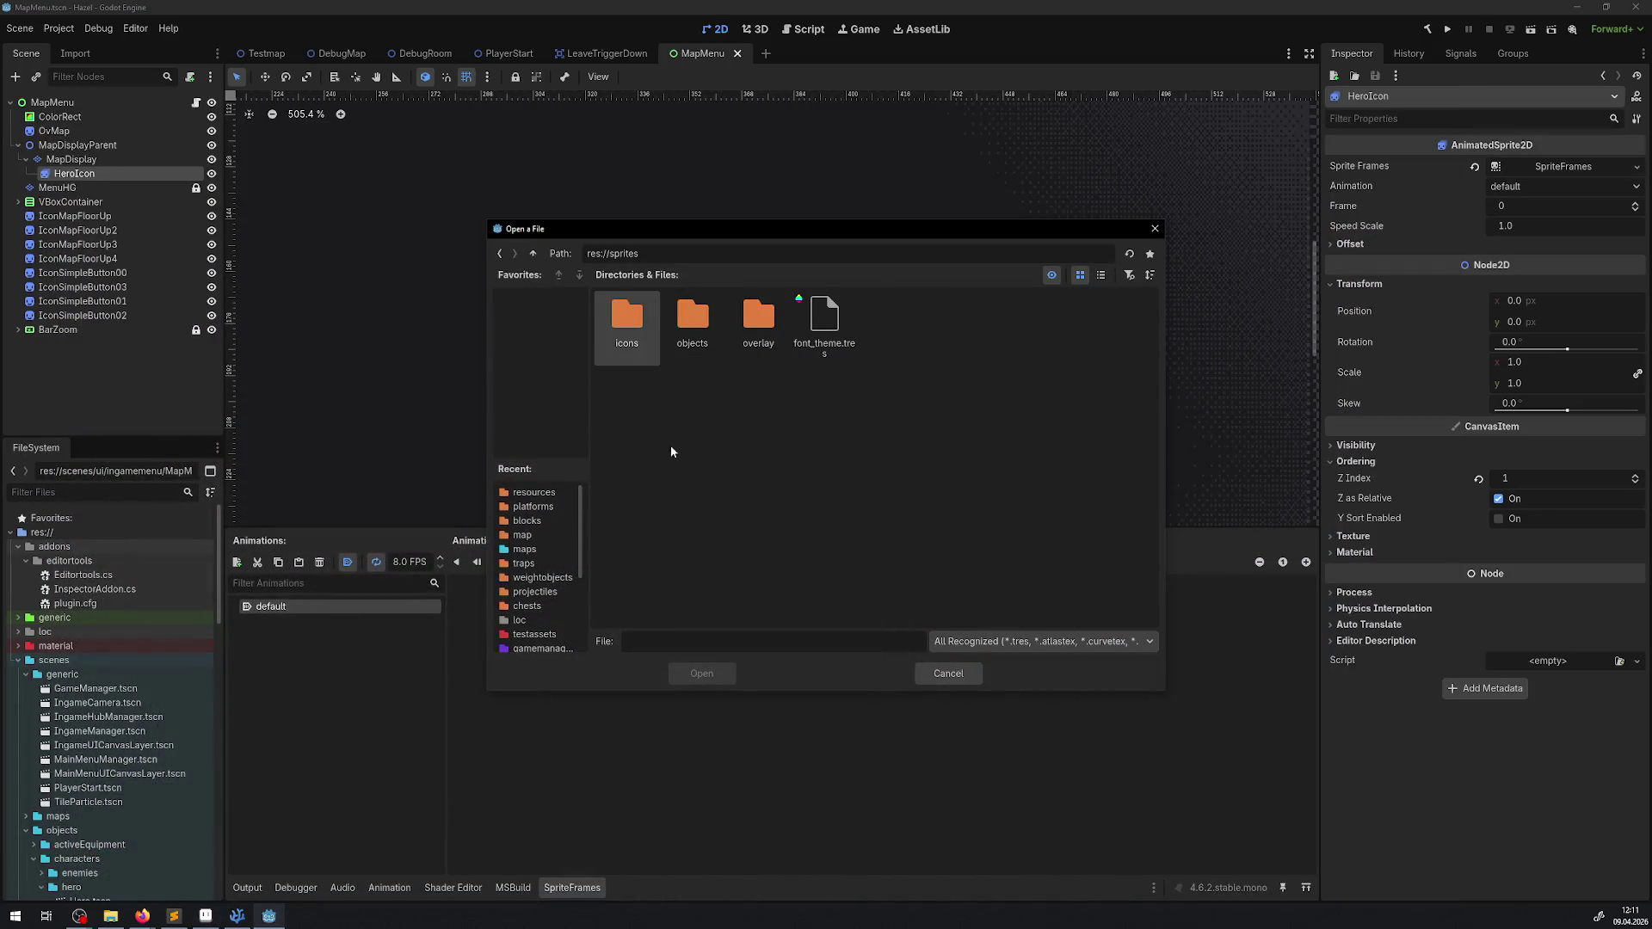
left_click(521, 549)
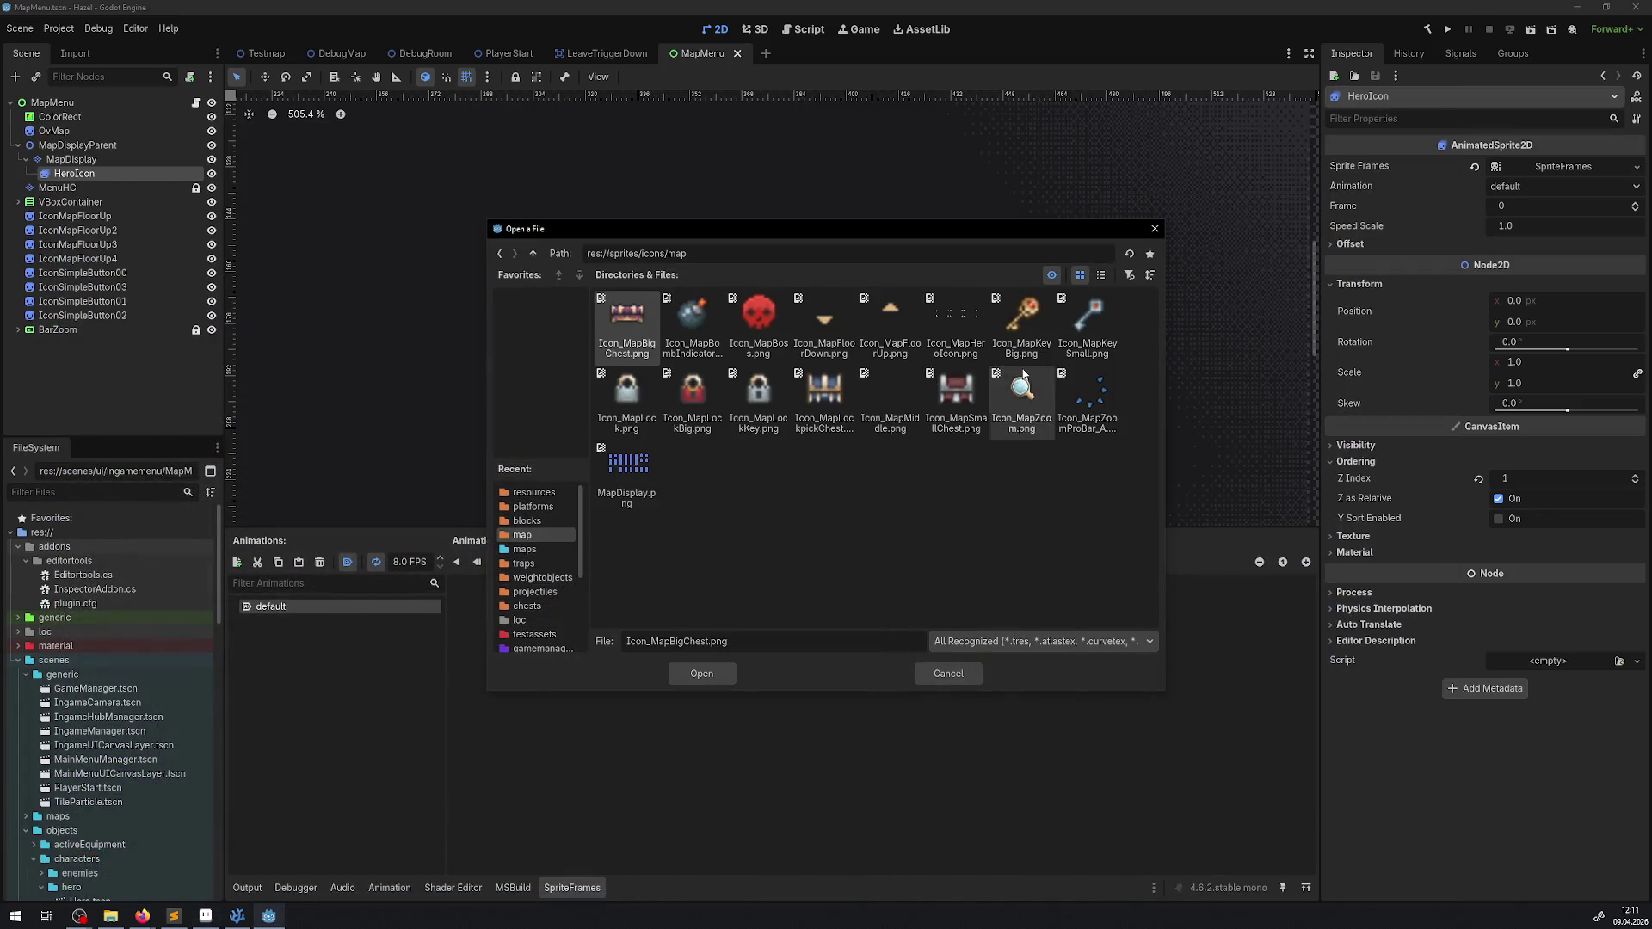
double_click(952, 331)
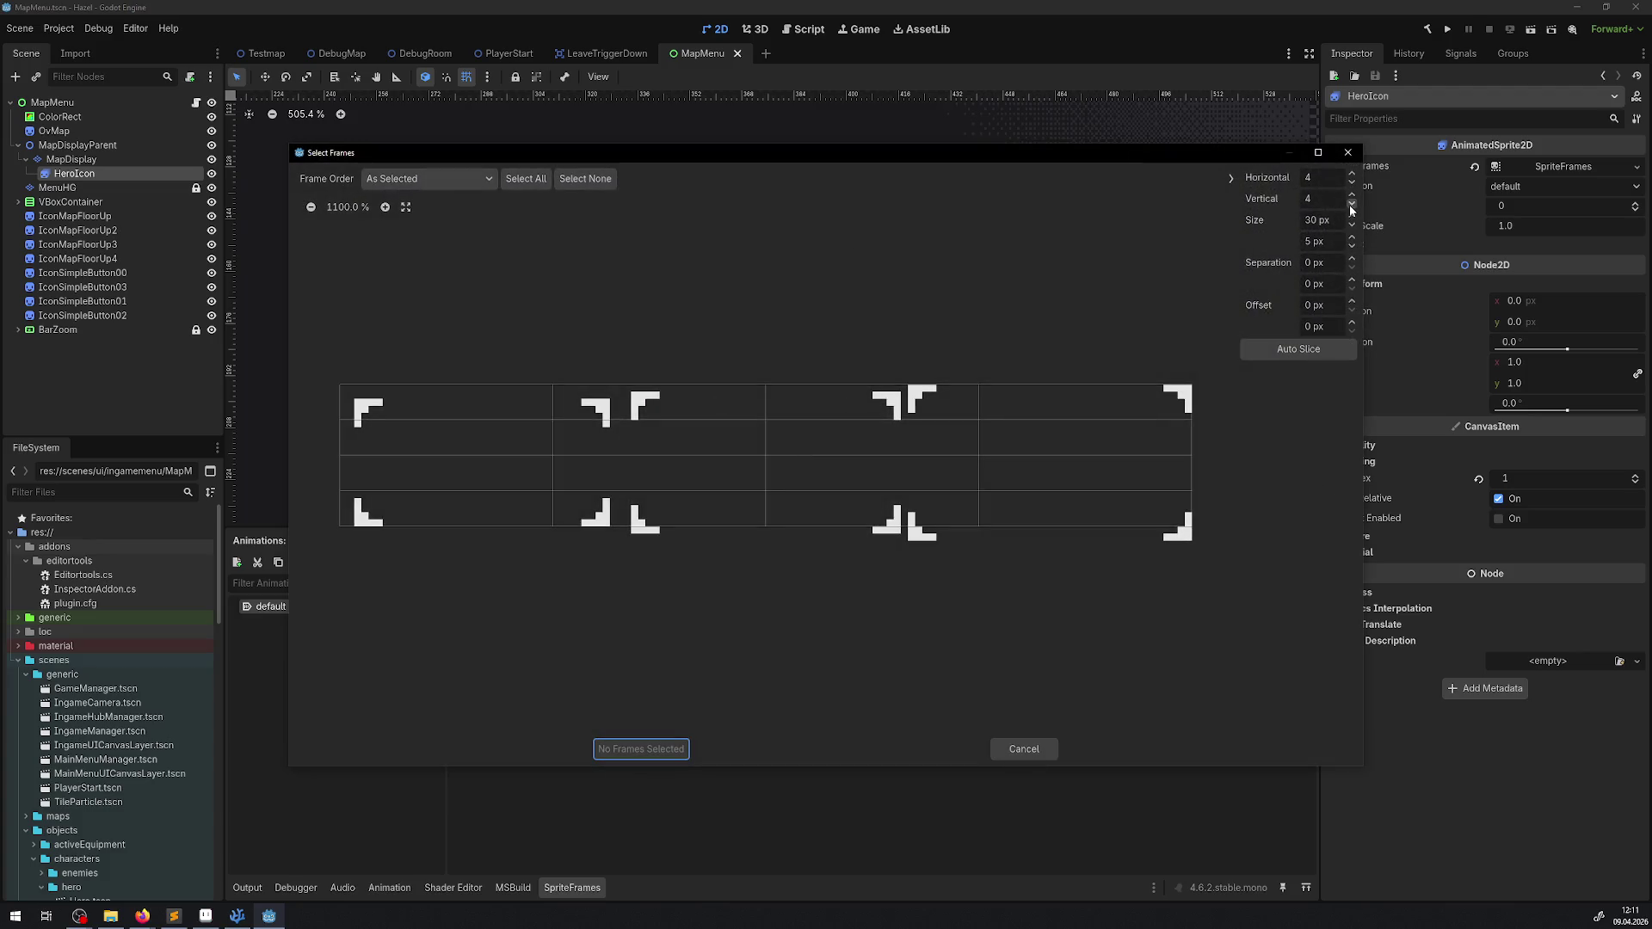
Step: Slice the sheet 3 horizontal by 1 vertical, select all three frames and add them
left_click(1351, 203)
left_click(1352, 203)
left_click(1352, 203)
left_click(1351, 183)
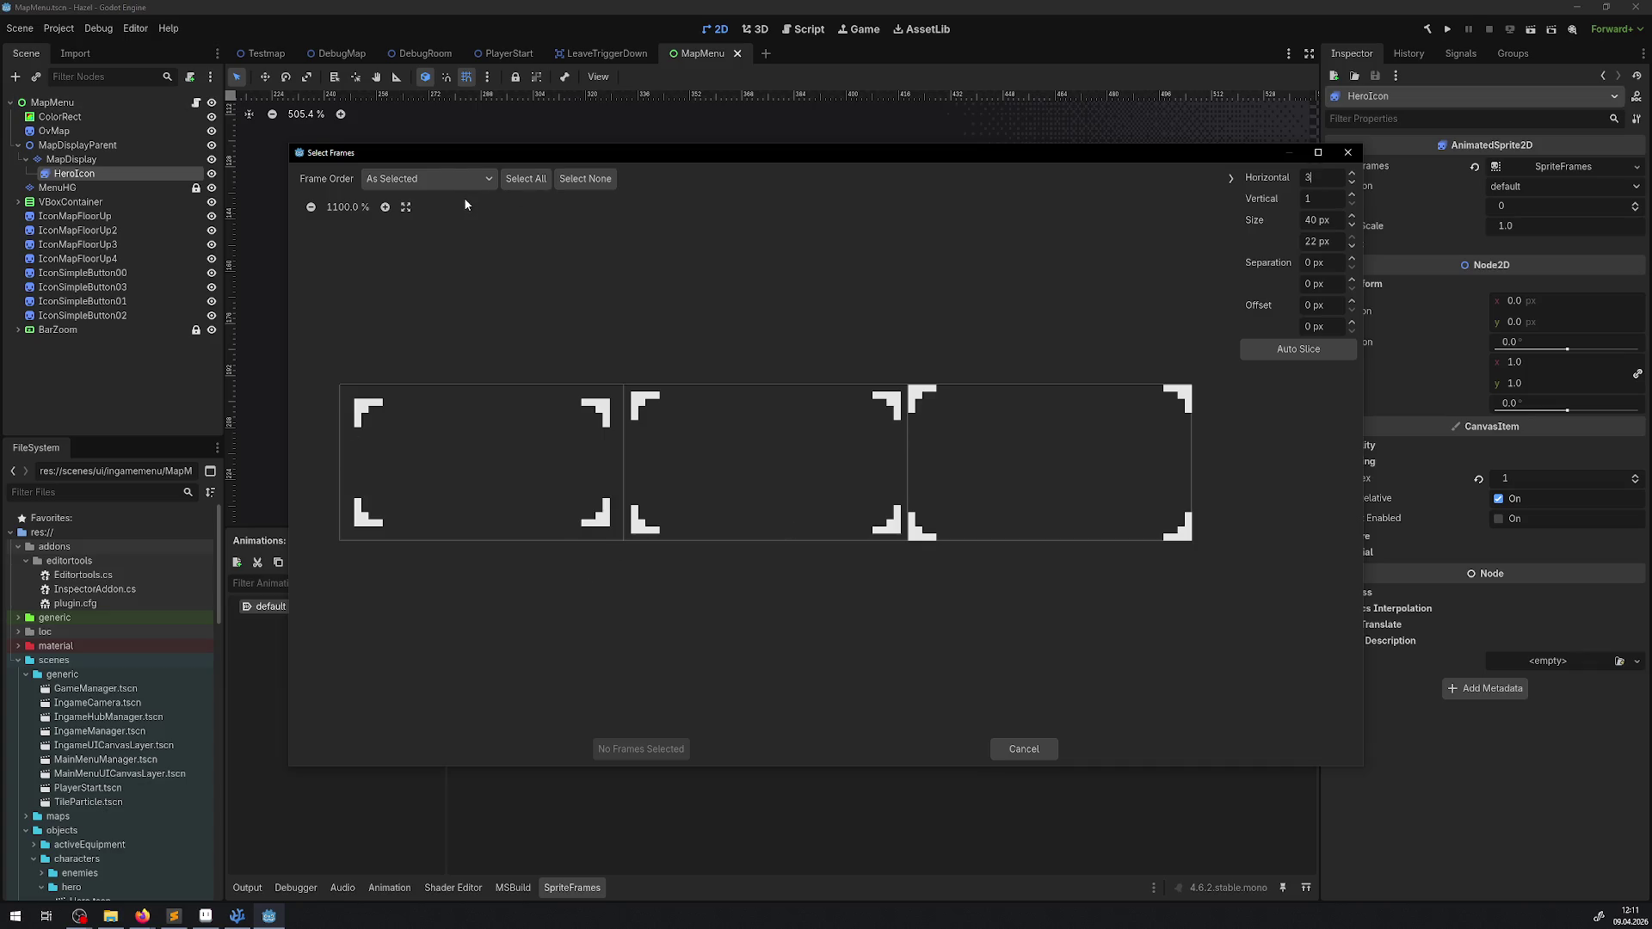
left_click(526, 178)
left_click(629, 748)
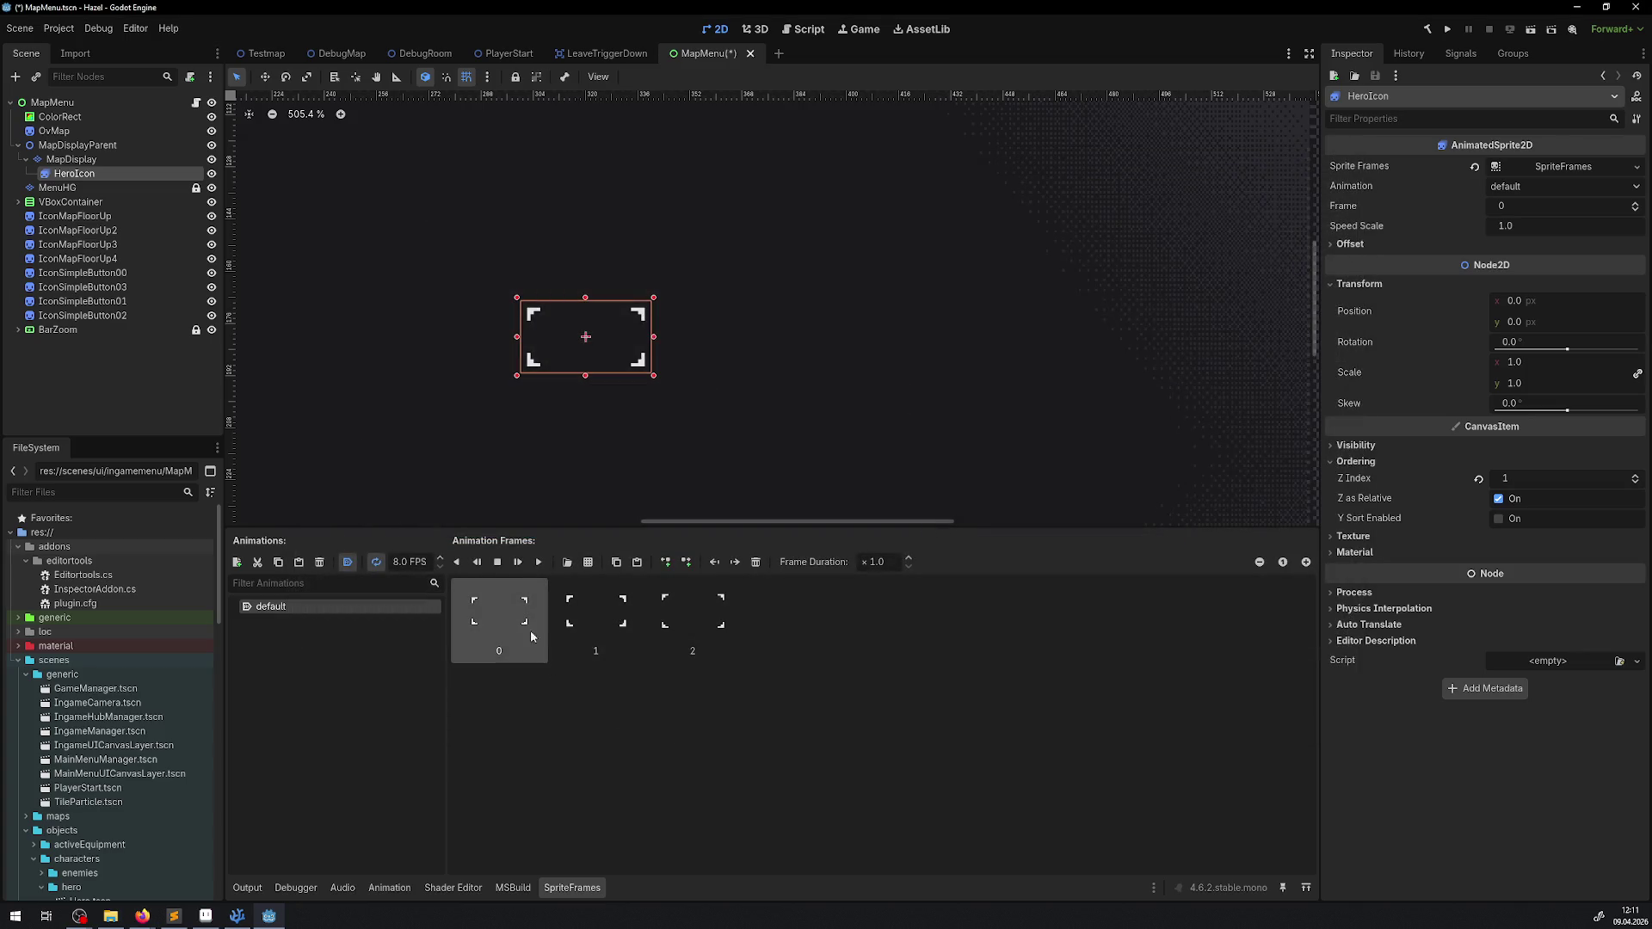
Step: Set frame 0's duration to 8 and append a copy of frame 1
left_click(892, 567)
type("8")
key("Return")
left_click(607, 604)
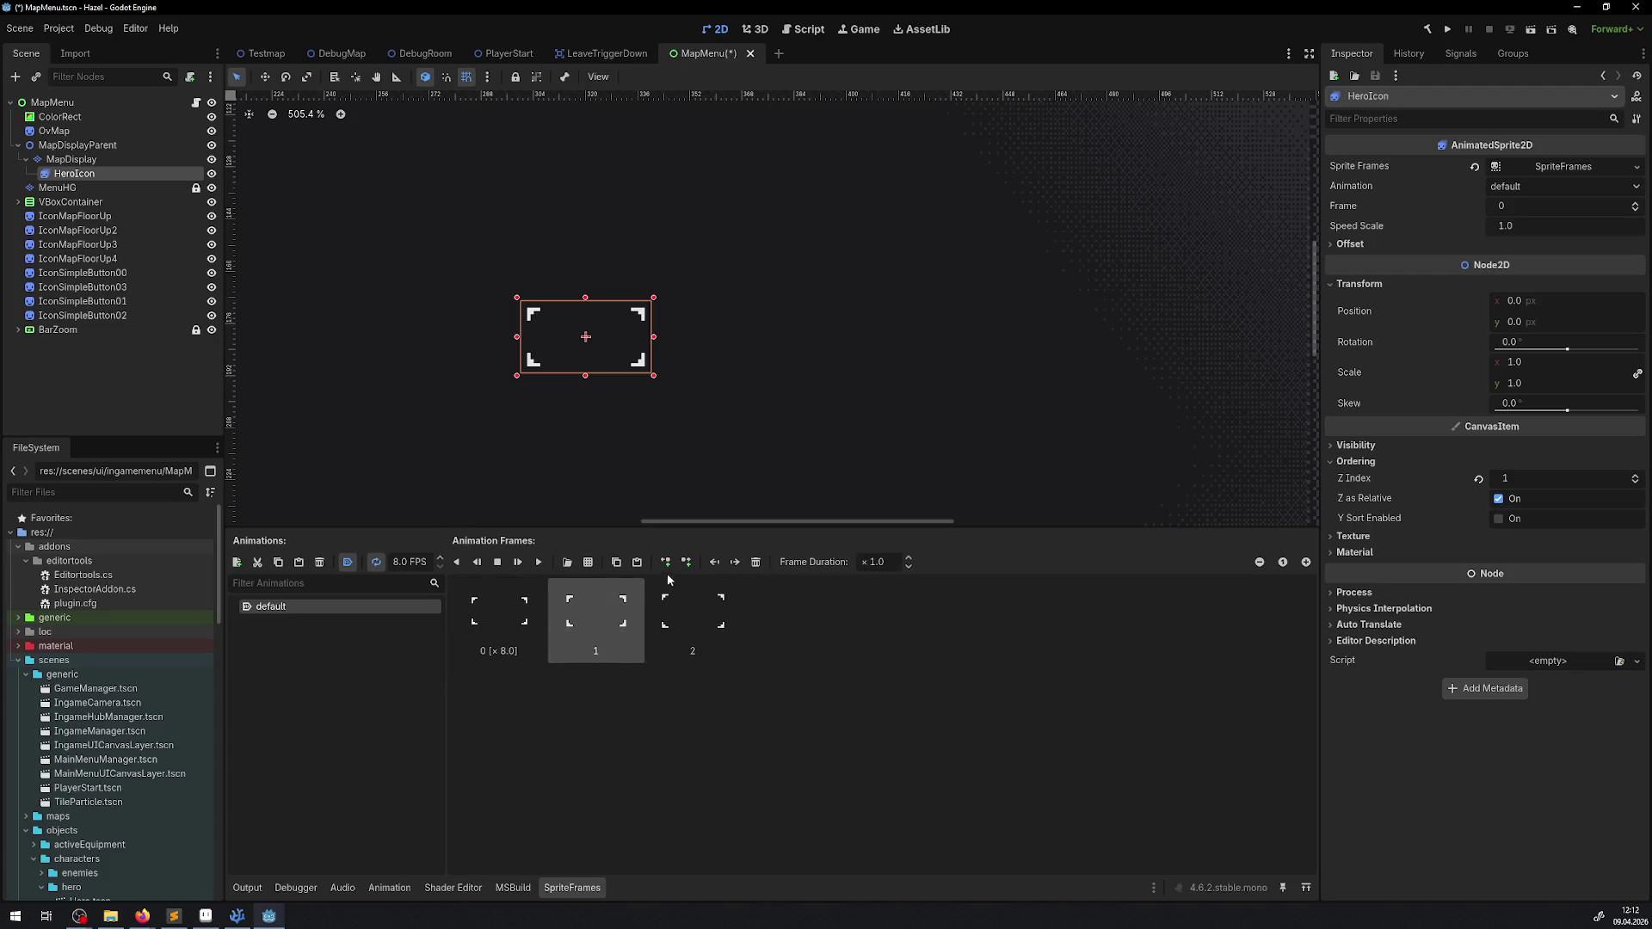
left_click(616, 562)
left_click(637, 561)
Step: Change frame 0's duration to 12
left_click(495, 616)
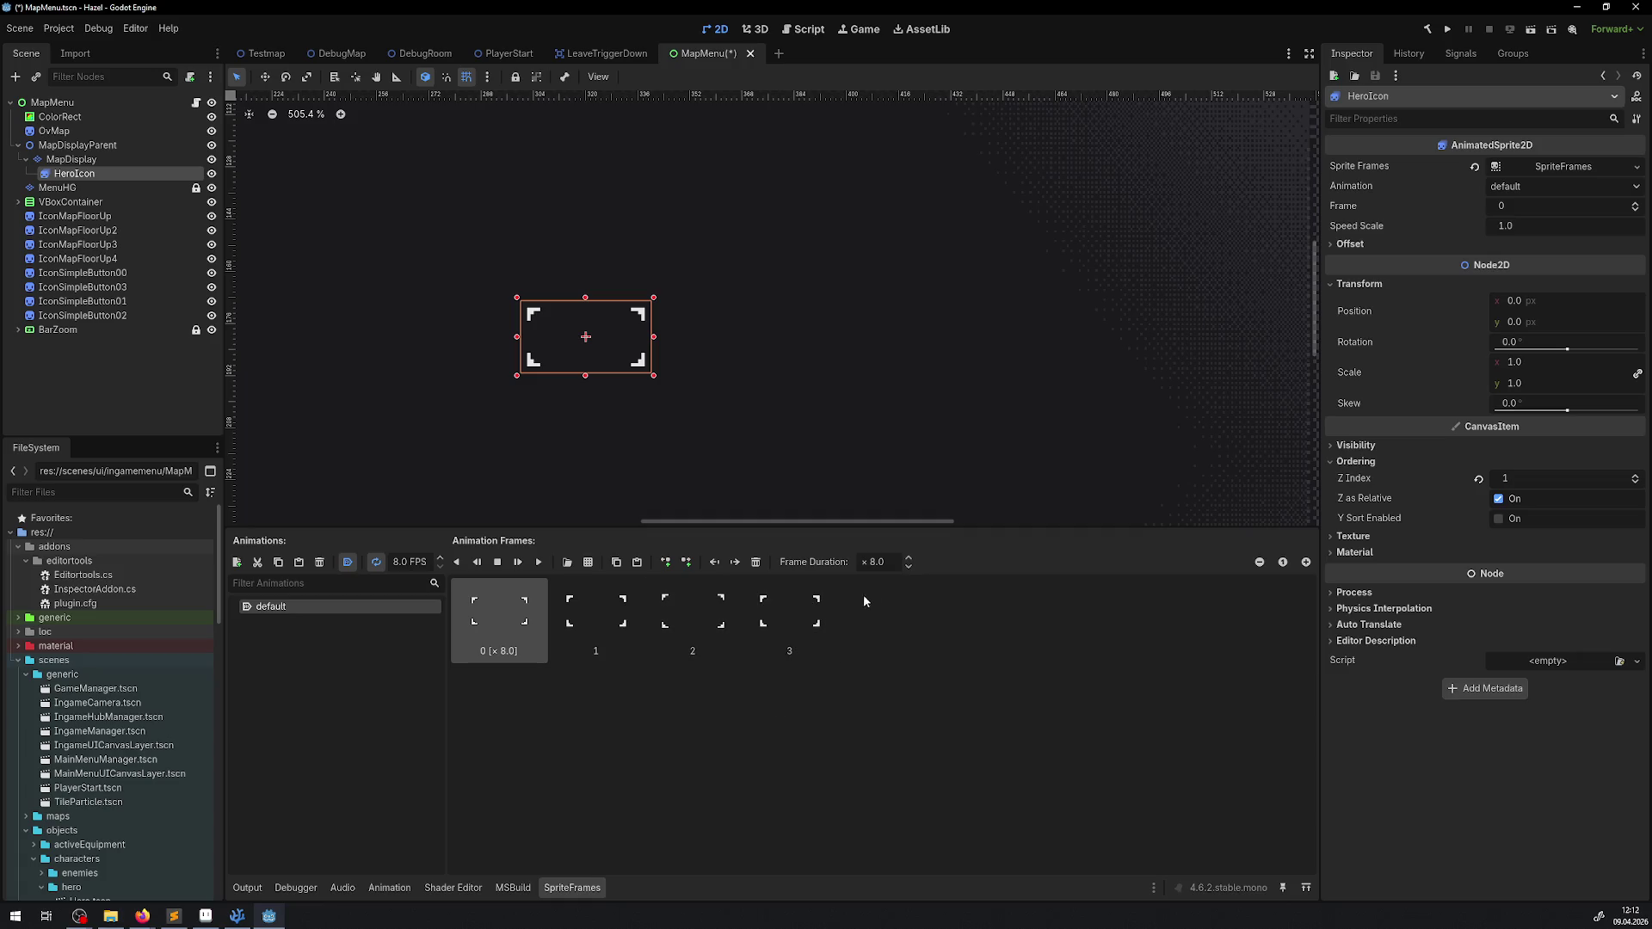
double_click(878, 562)
type("12")
key("Return")
Step: Run the game, pan and zoom the map to inspect the hero icon, then pause and switch to Aseprite
left_click(1445, 30)
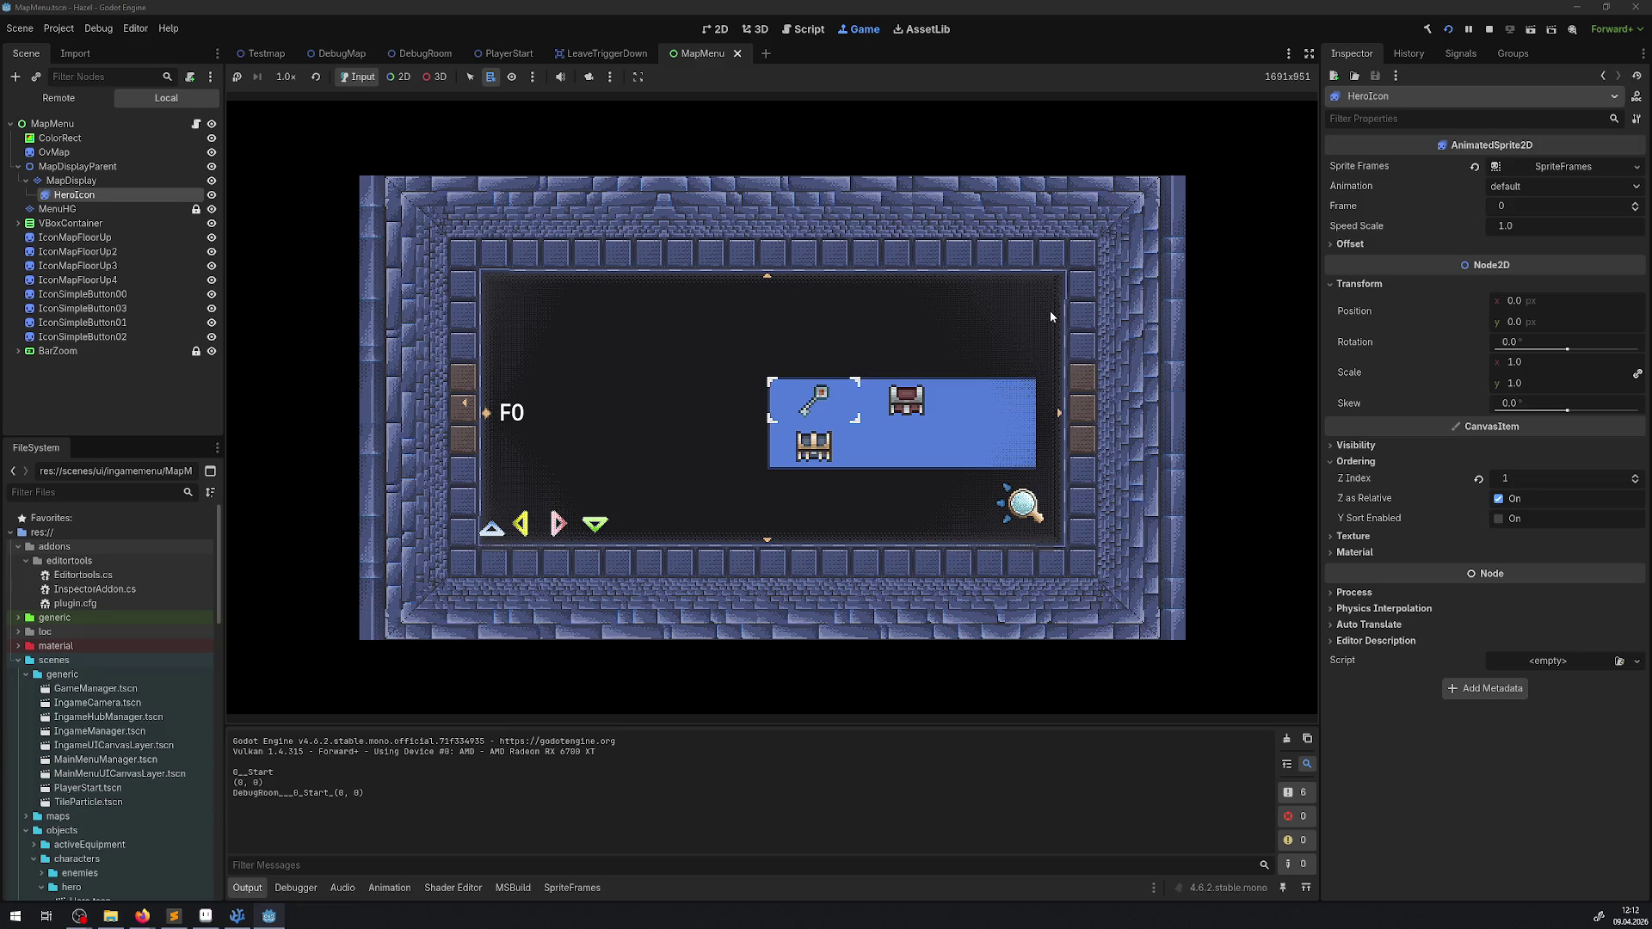
key("Right")
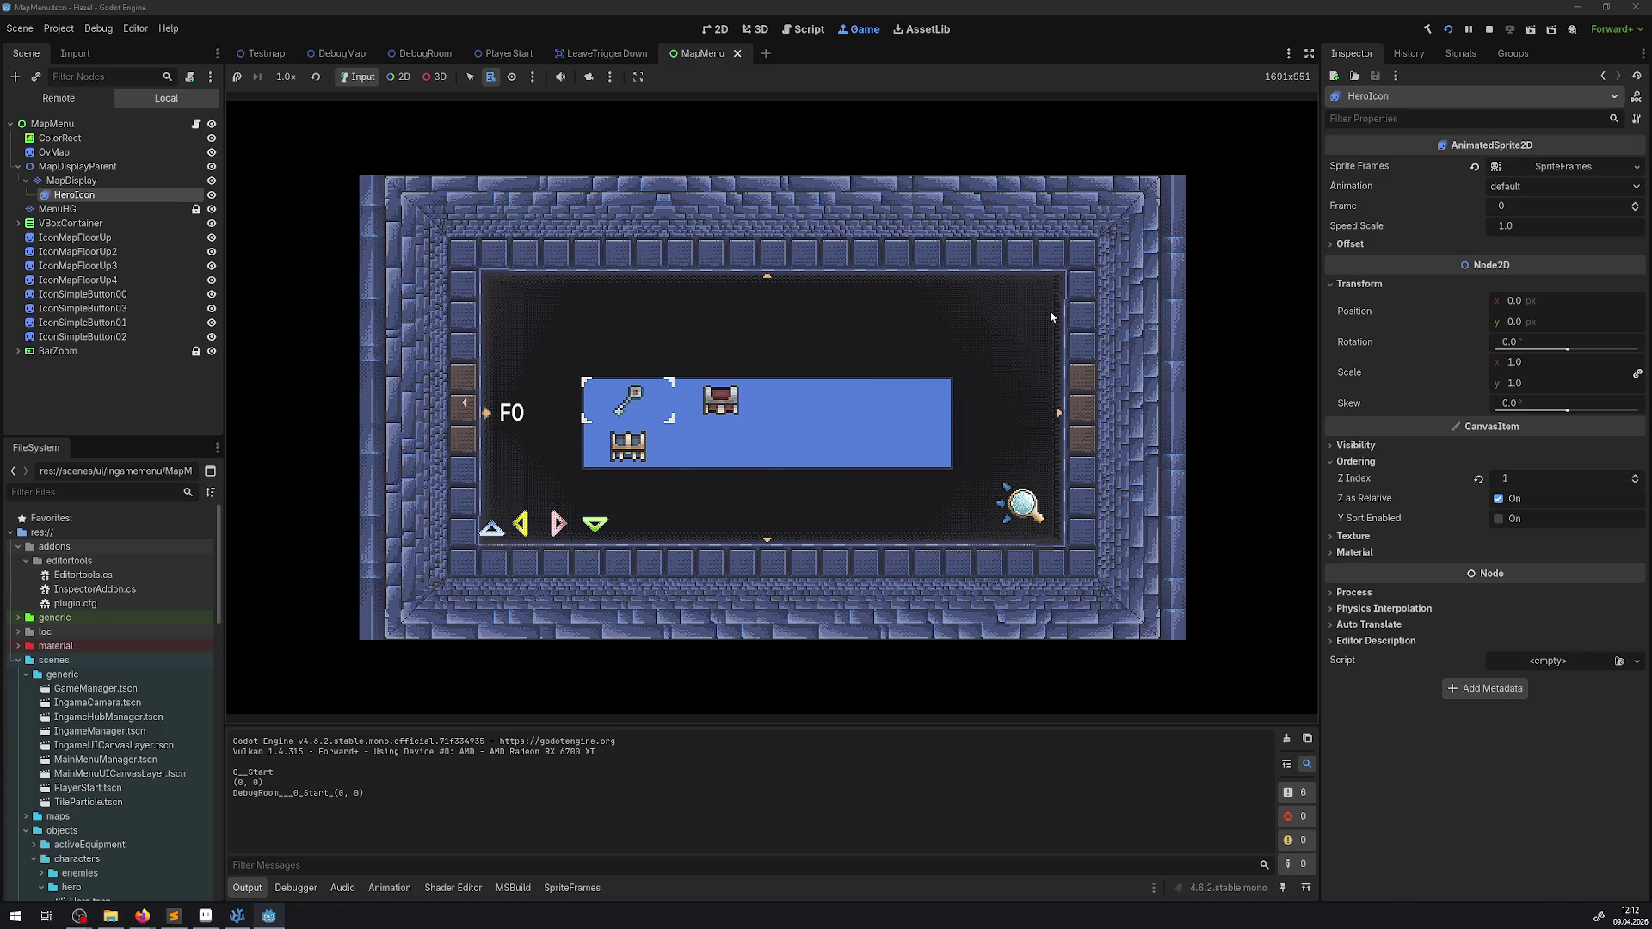
key("Down")
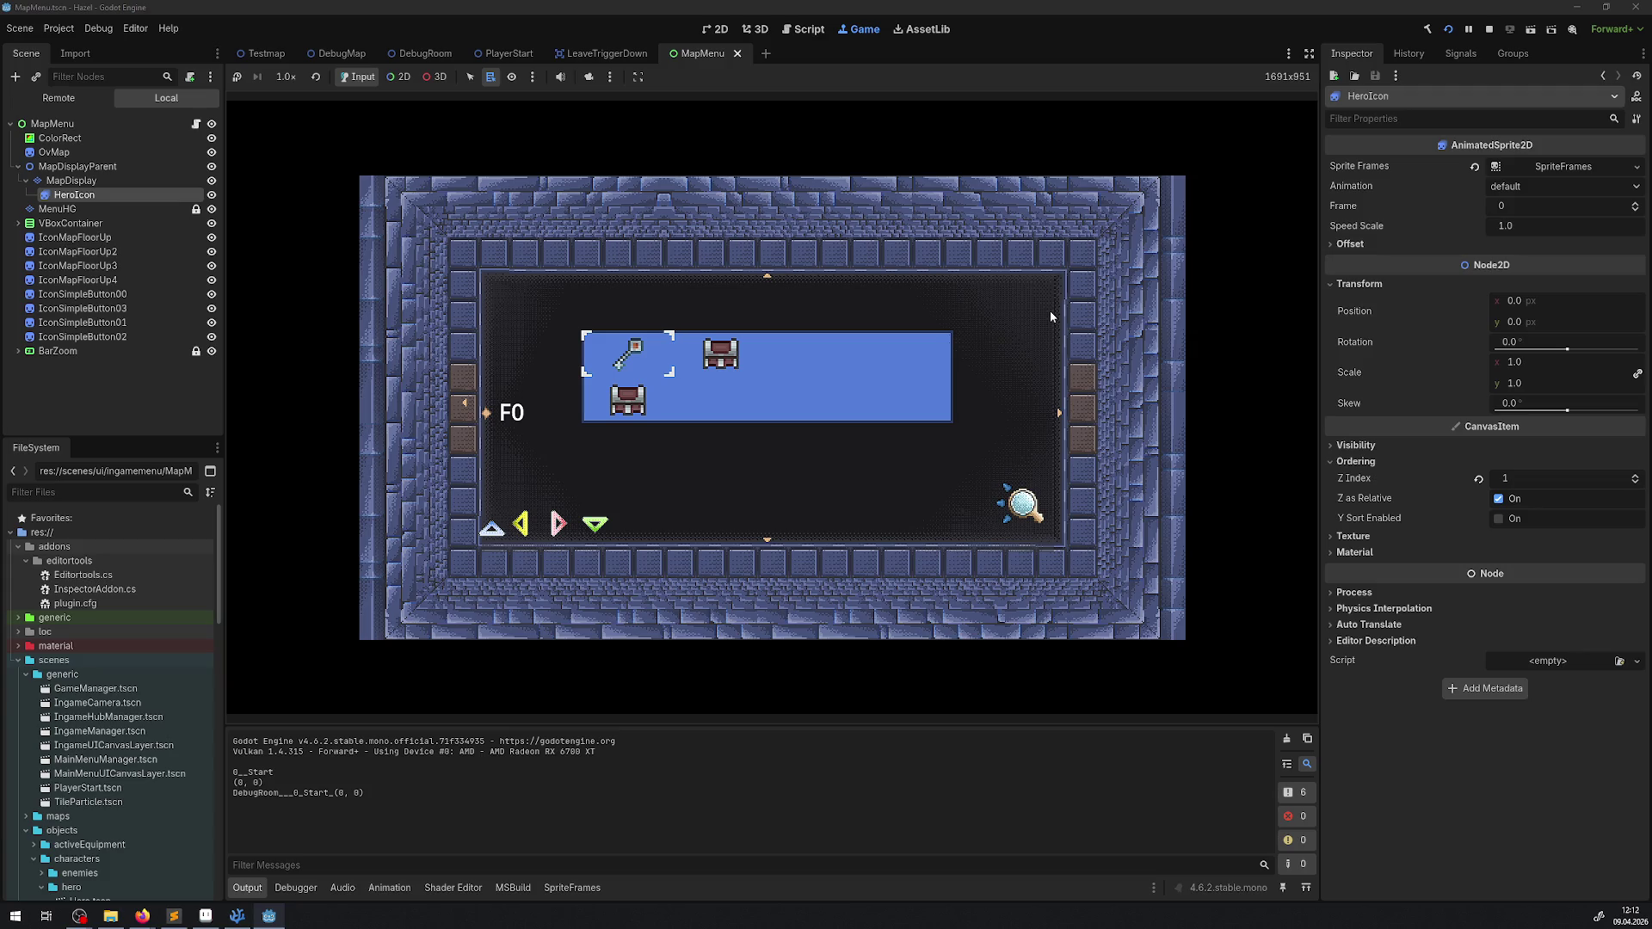
key("minus")
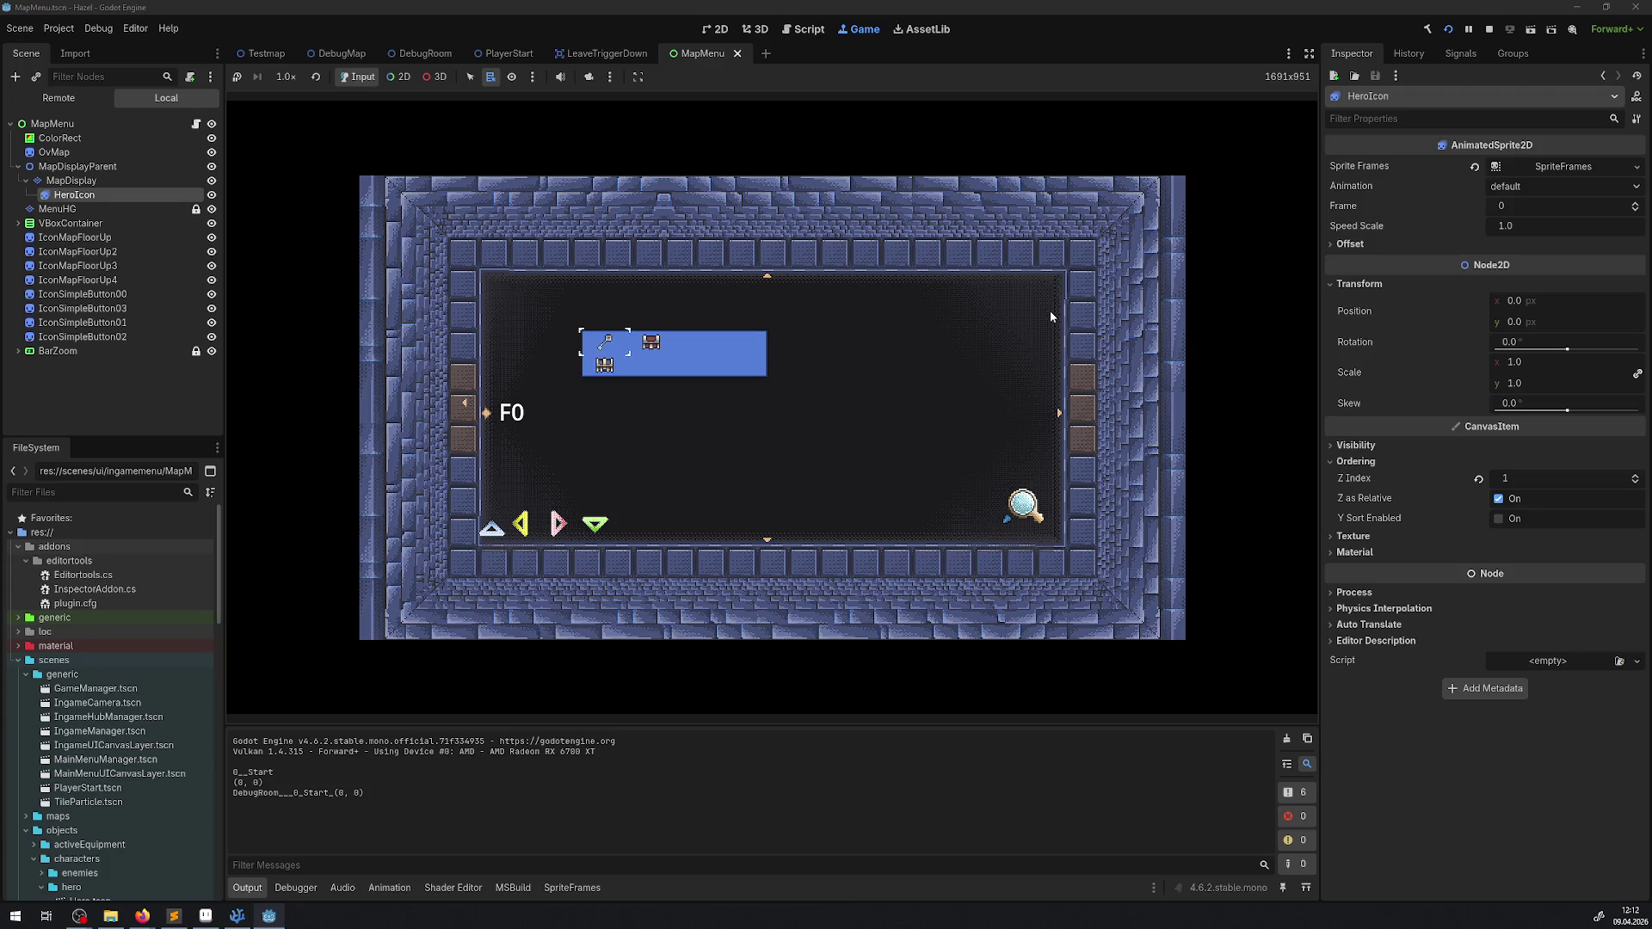
key("plus")
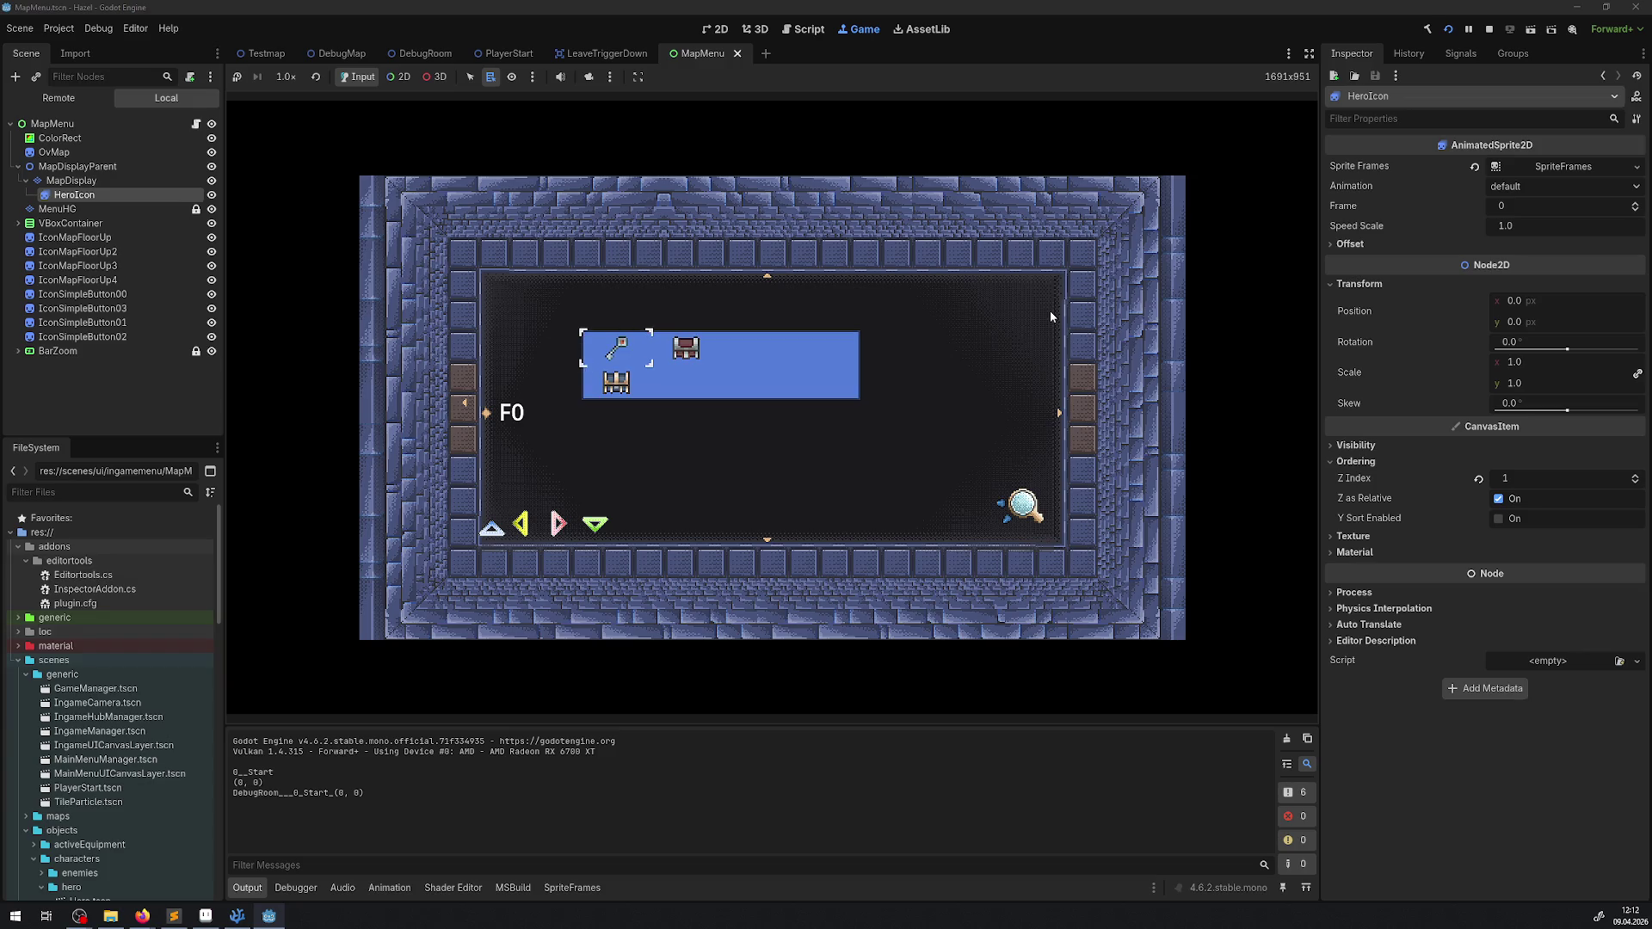
key("minus")
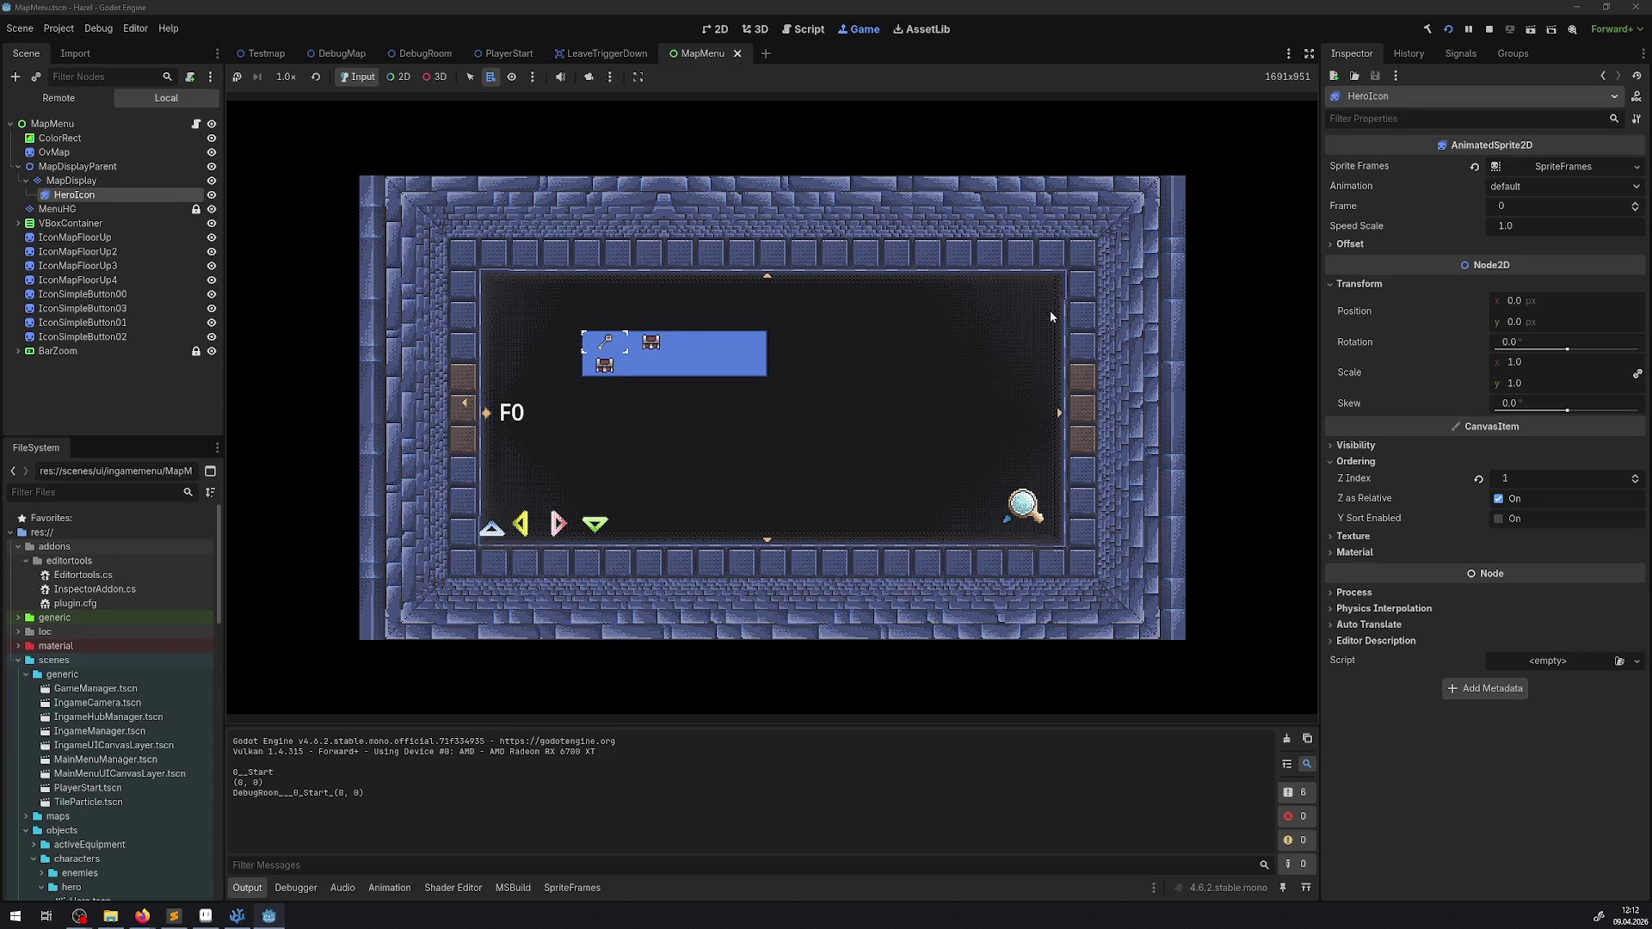
key("plus")
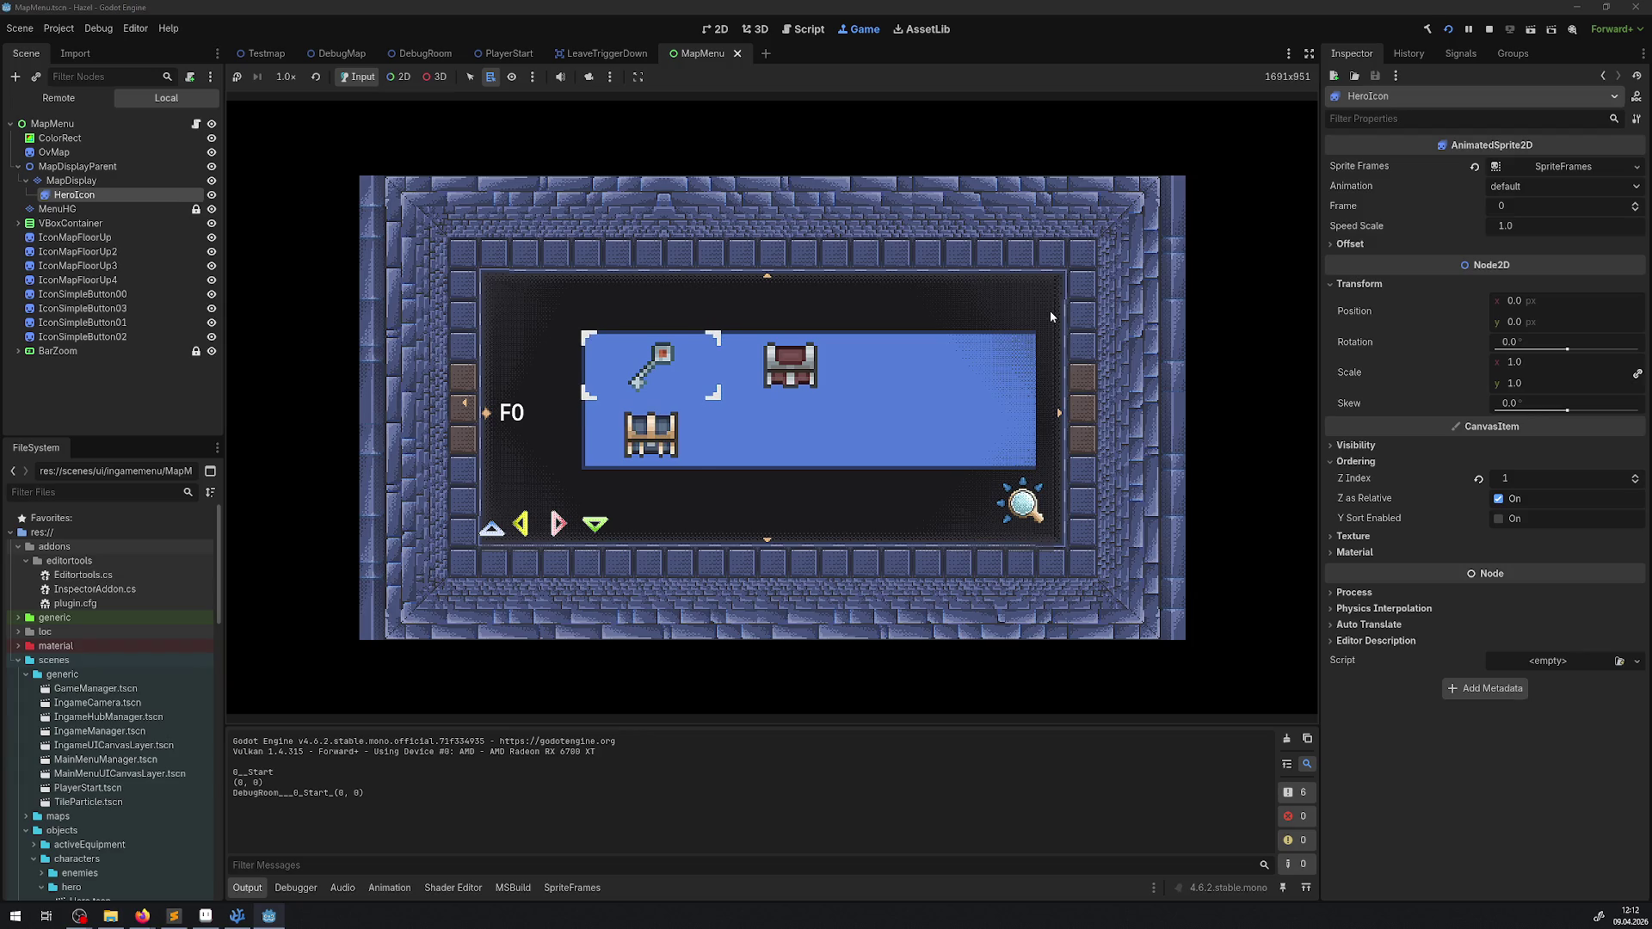
key("minus")
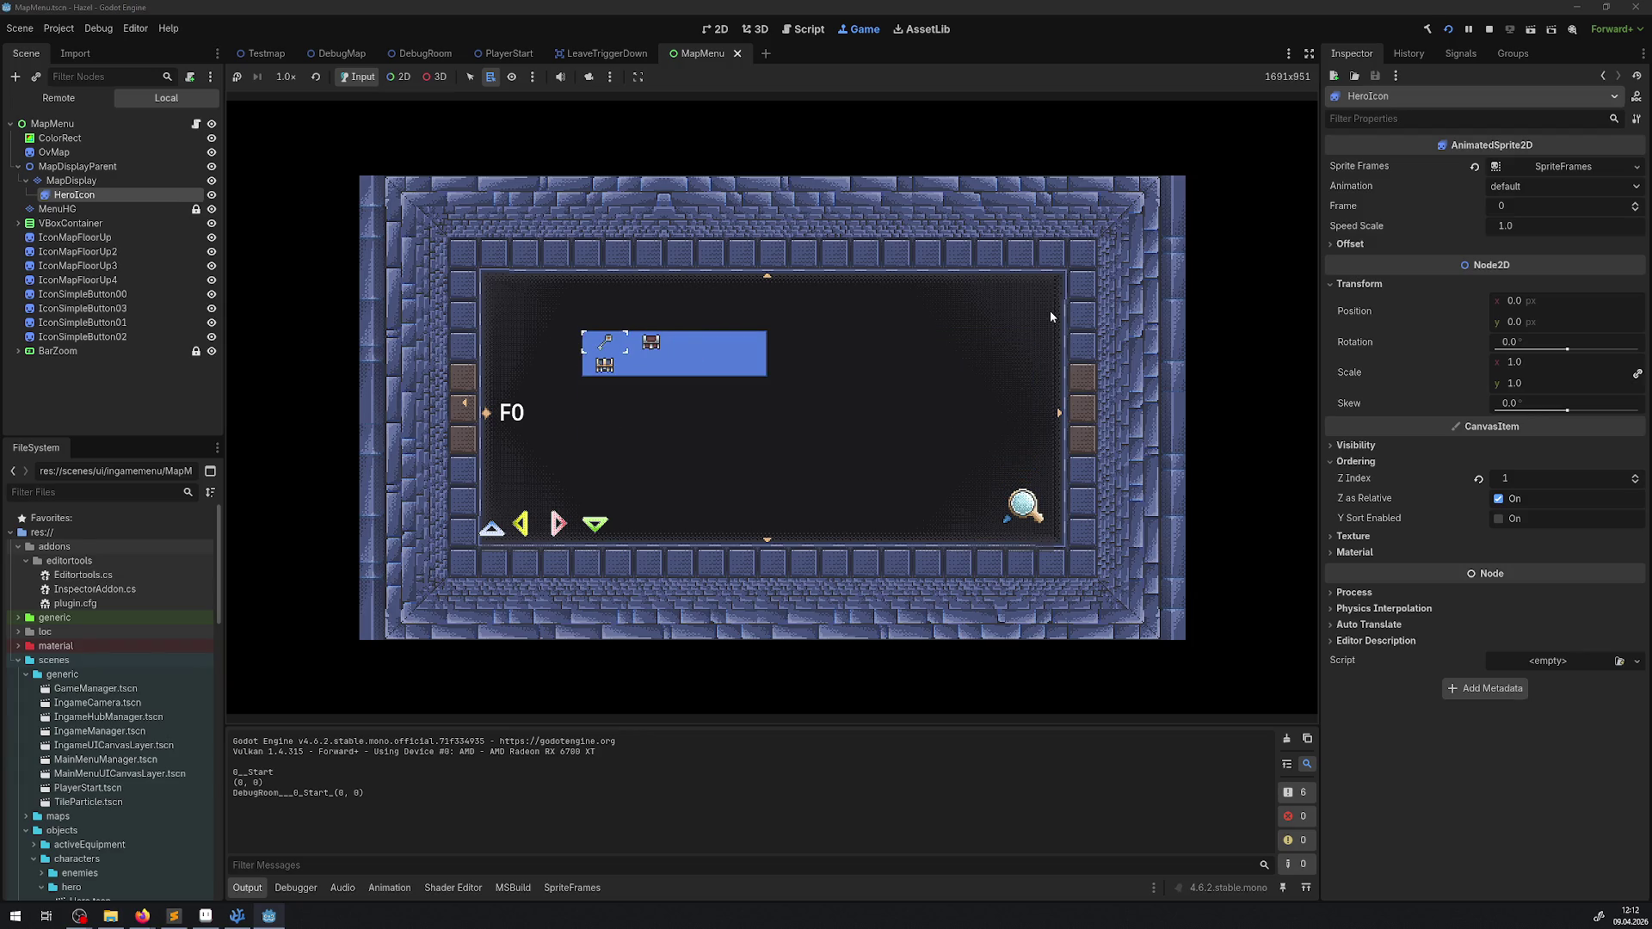
key("plus")
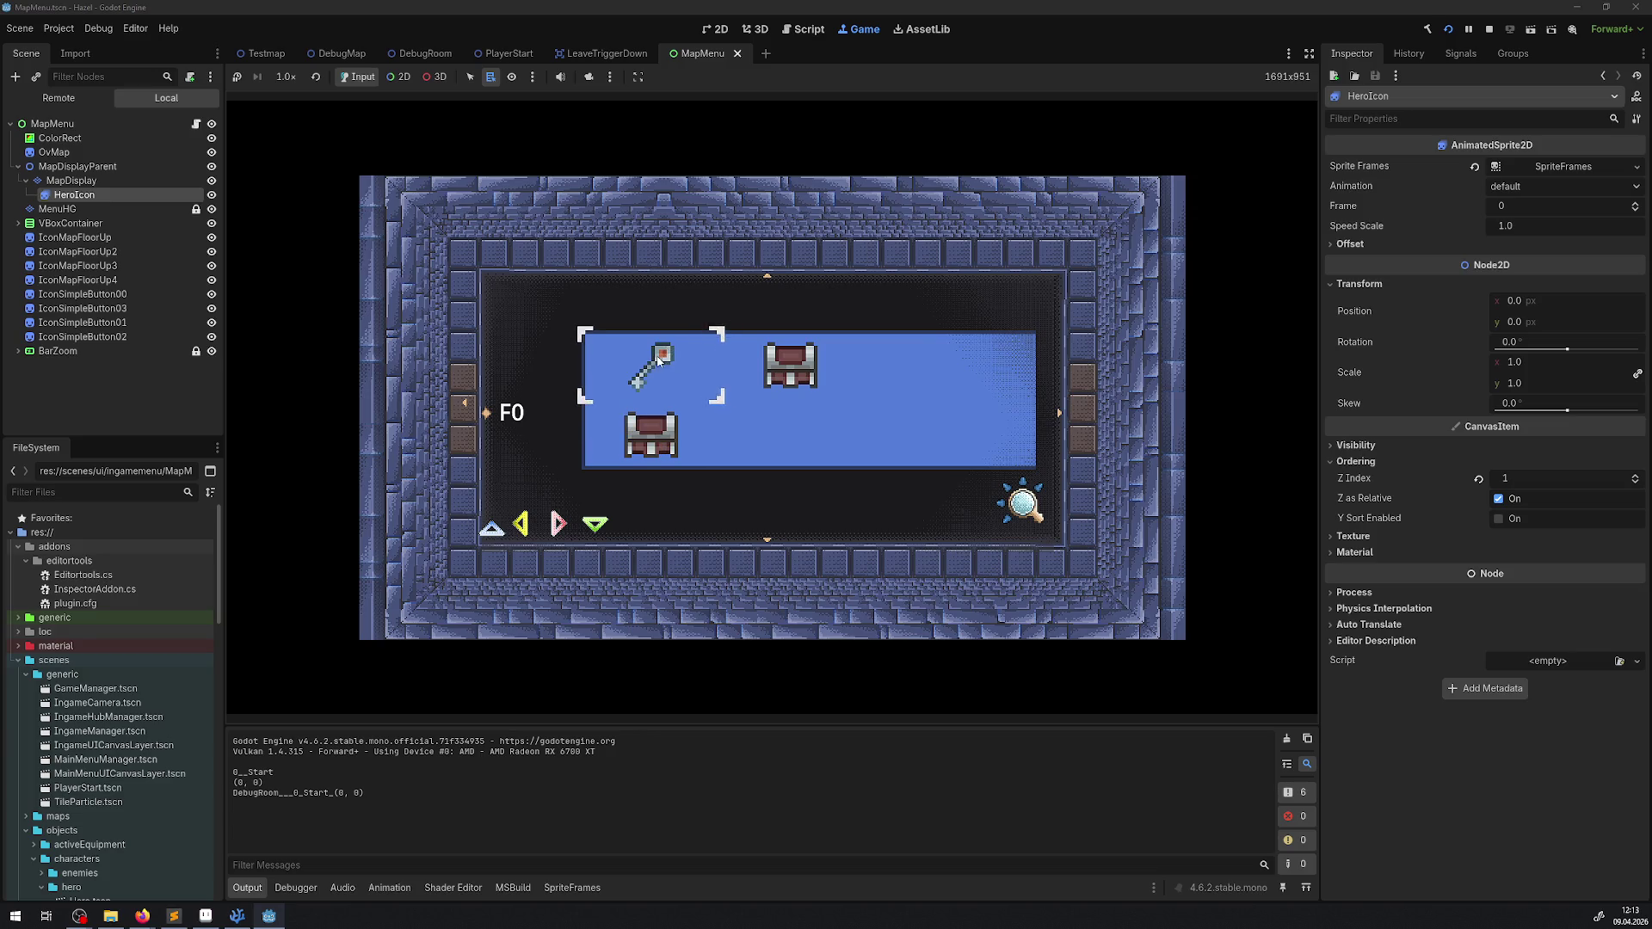
key("Escape")
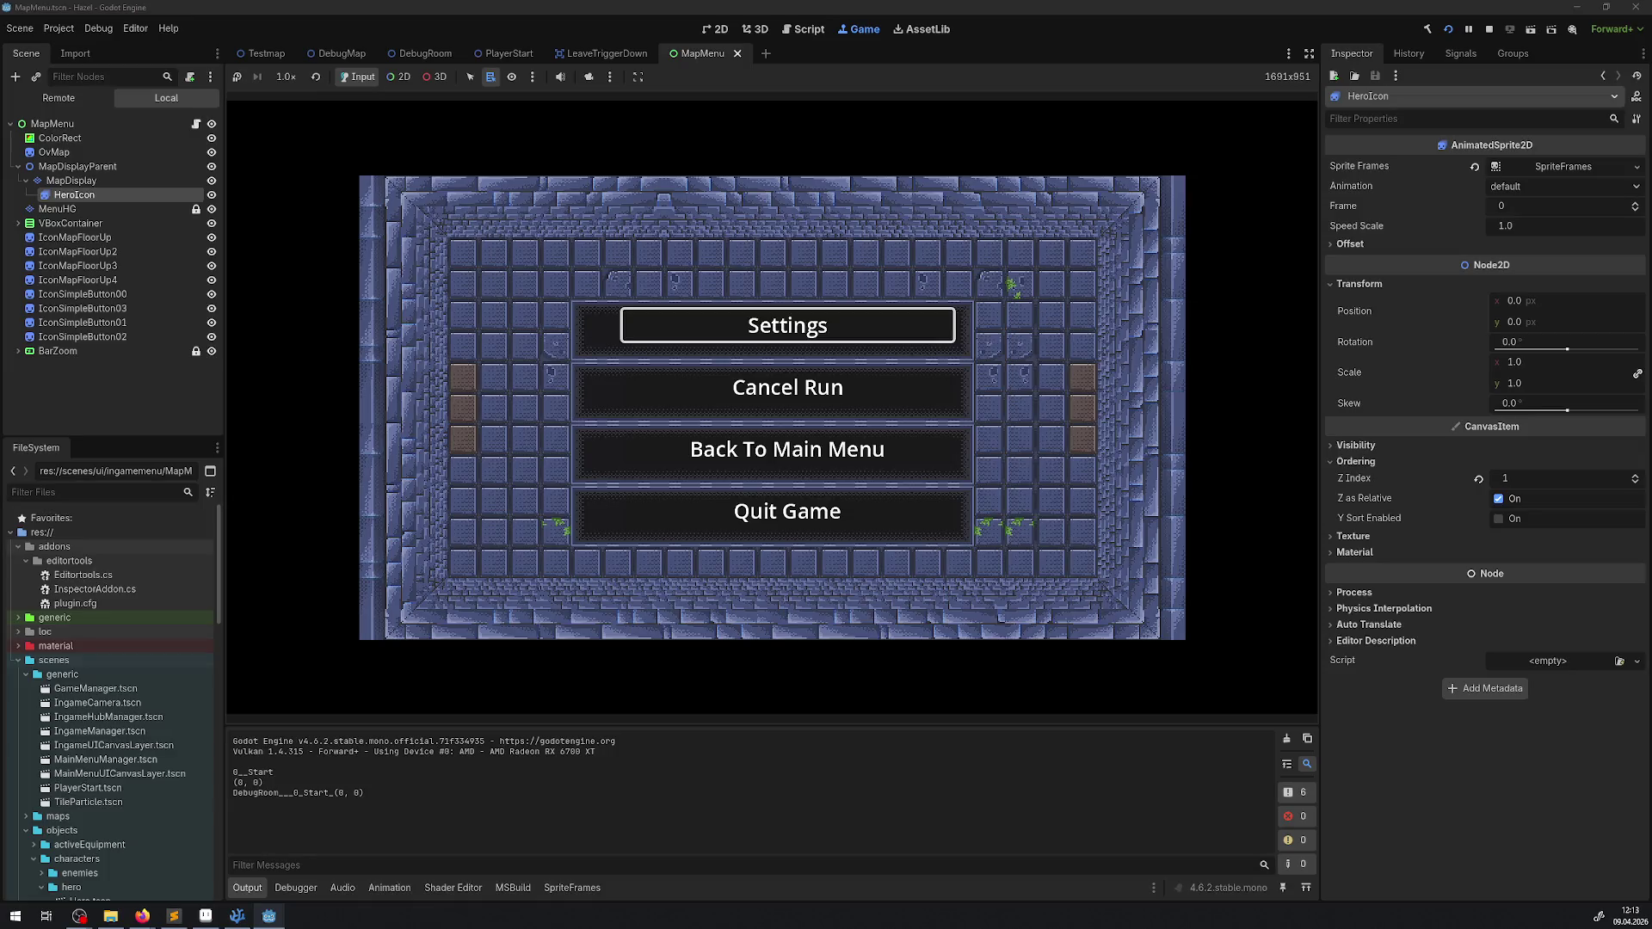
key("alt+Tab")
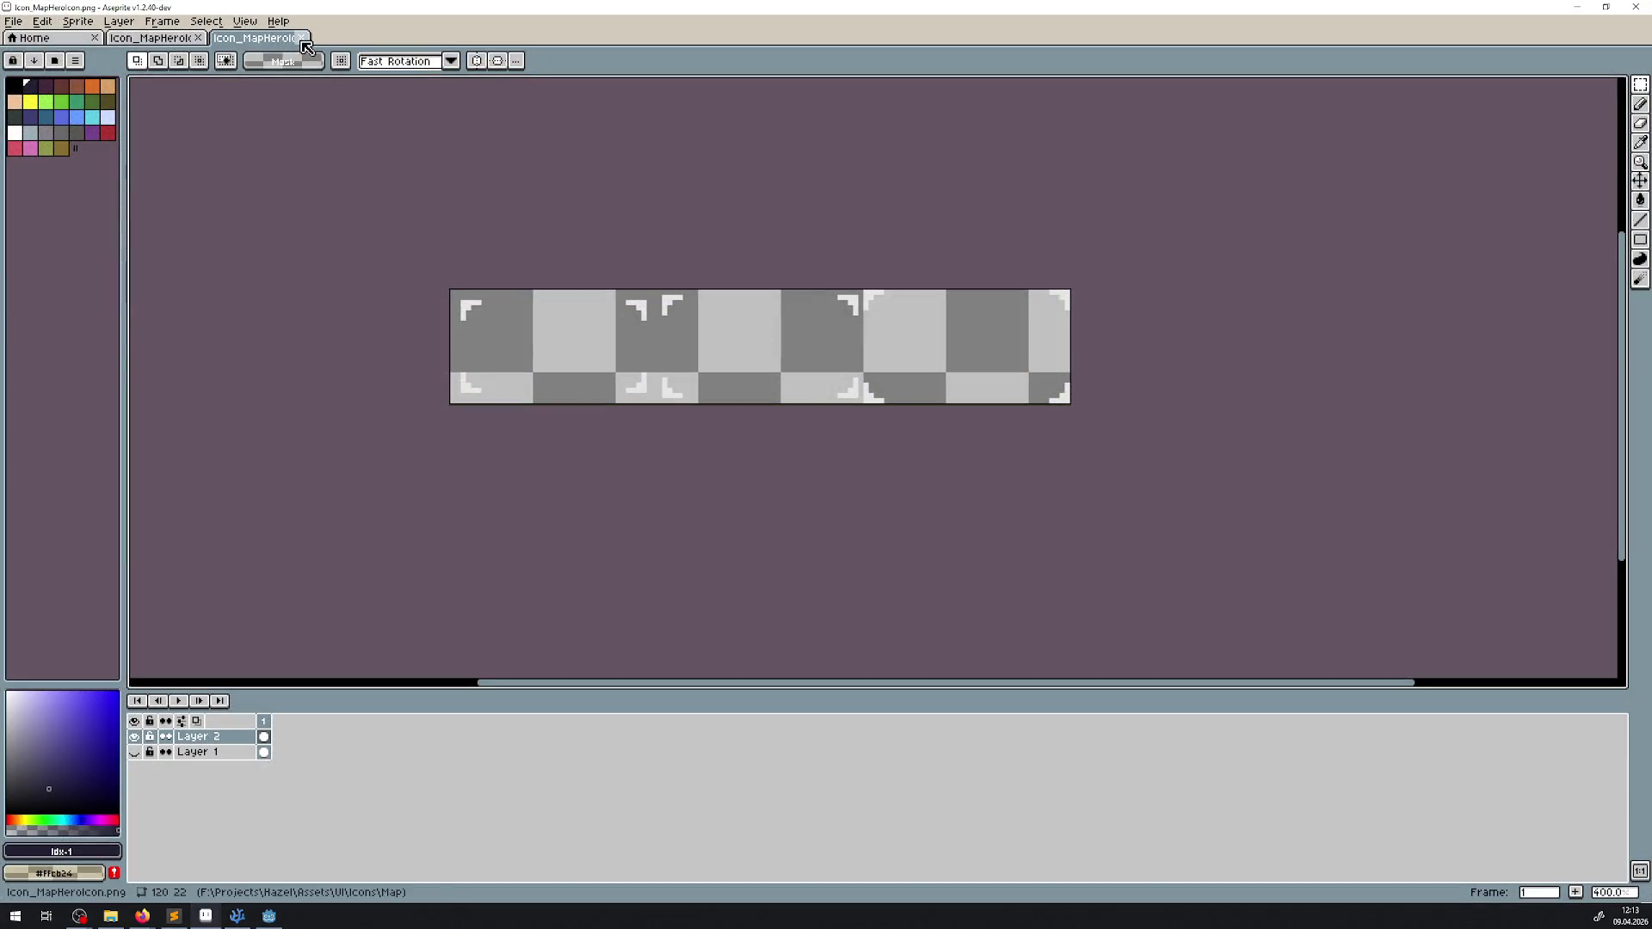
Step: Close the Icon_MapHeroIcon sprite in Aseprite and return to the paused Godot game
key("plus")
key("alt+Tab")
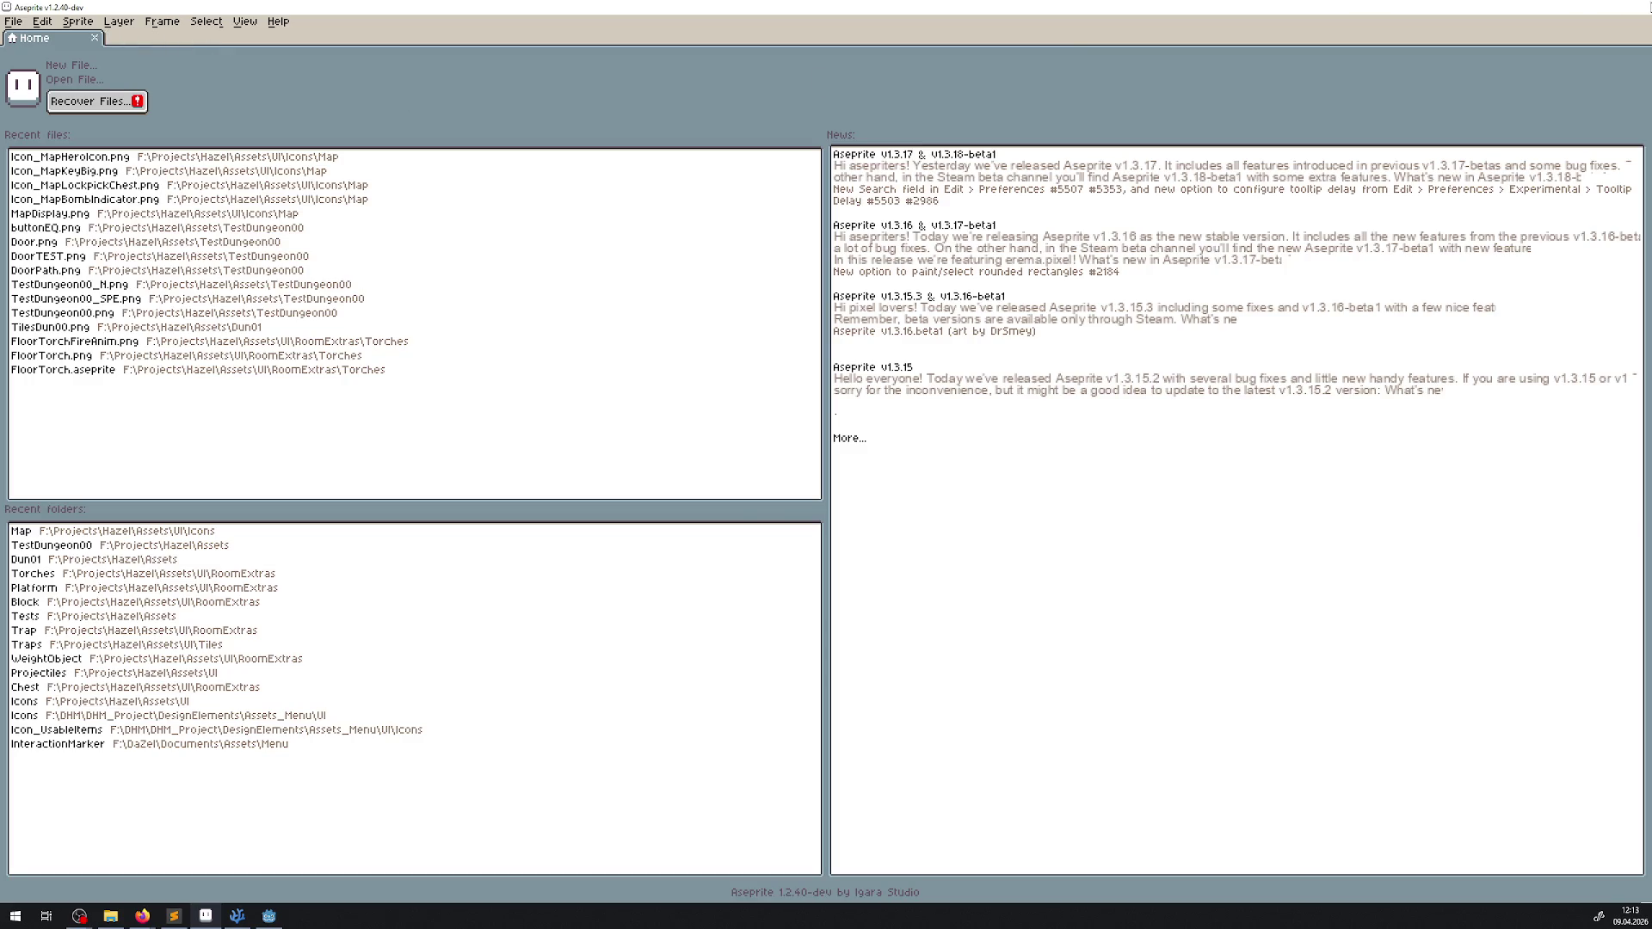
key("alt+Tab")
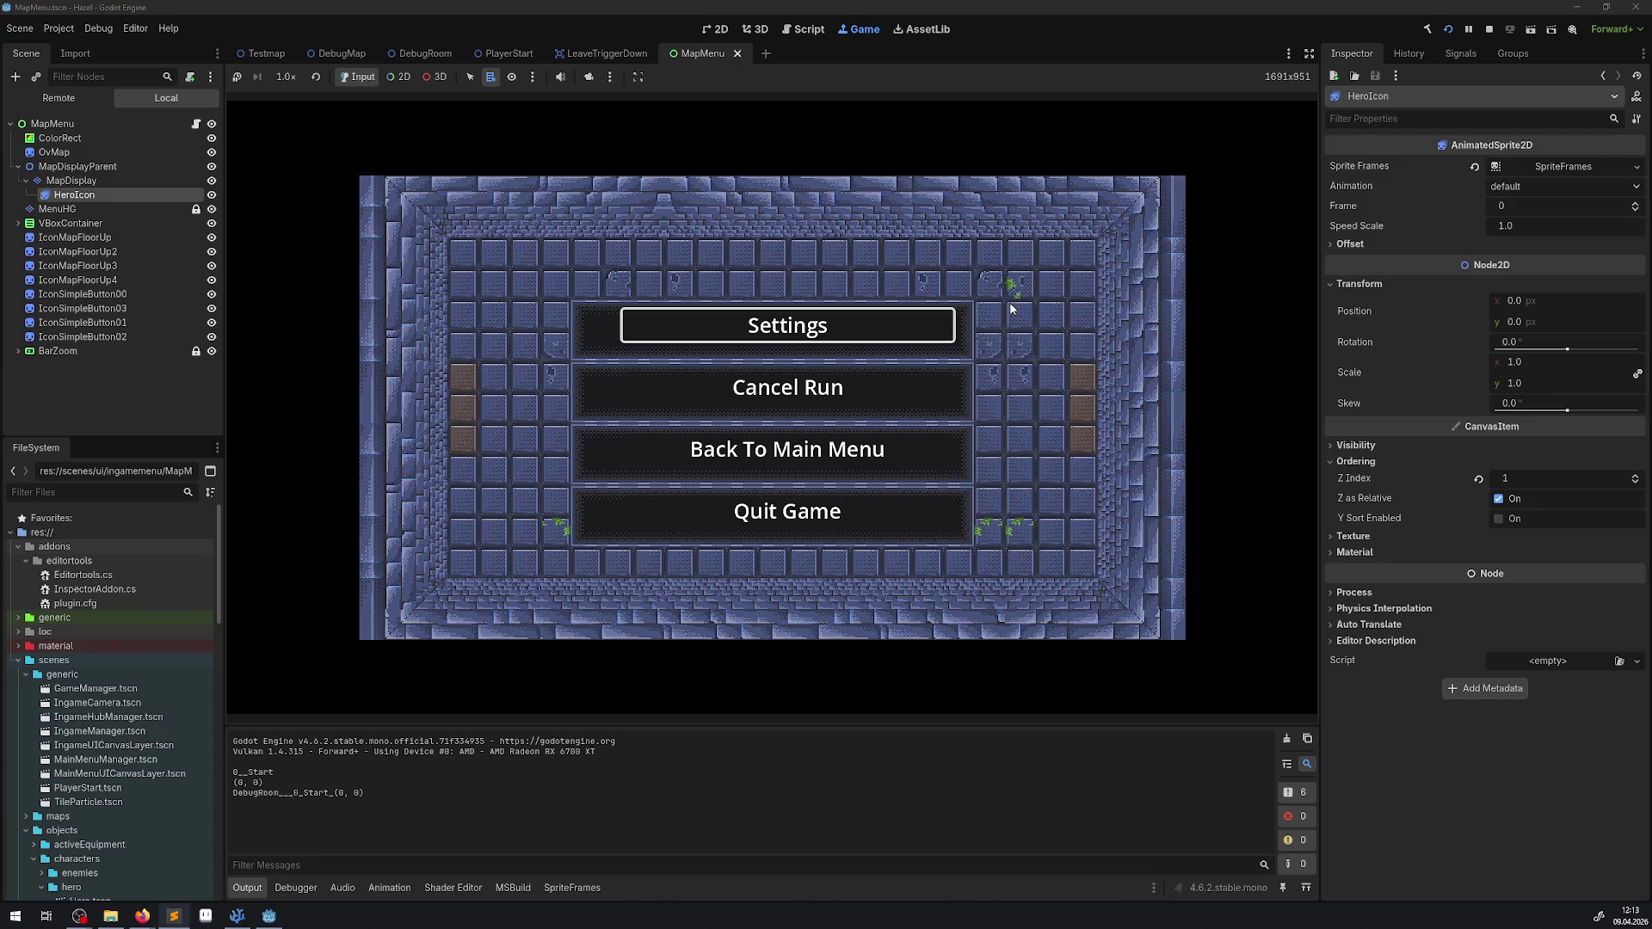
Step: Open the pause menu's Settings screen and go back, then unpause, re-pause and resume the dungeon
key("Return")
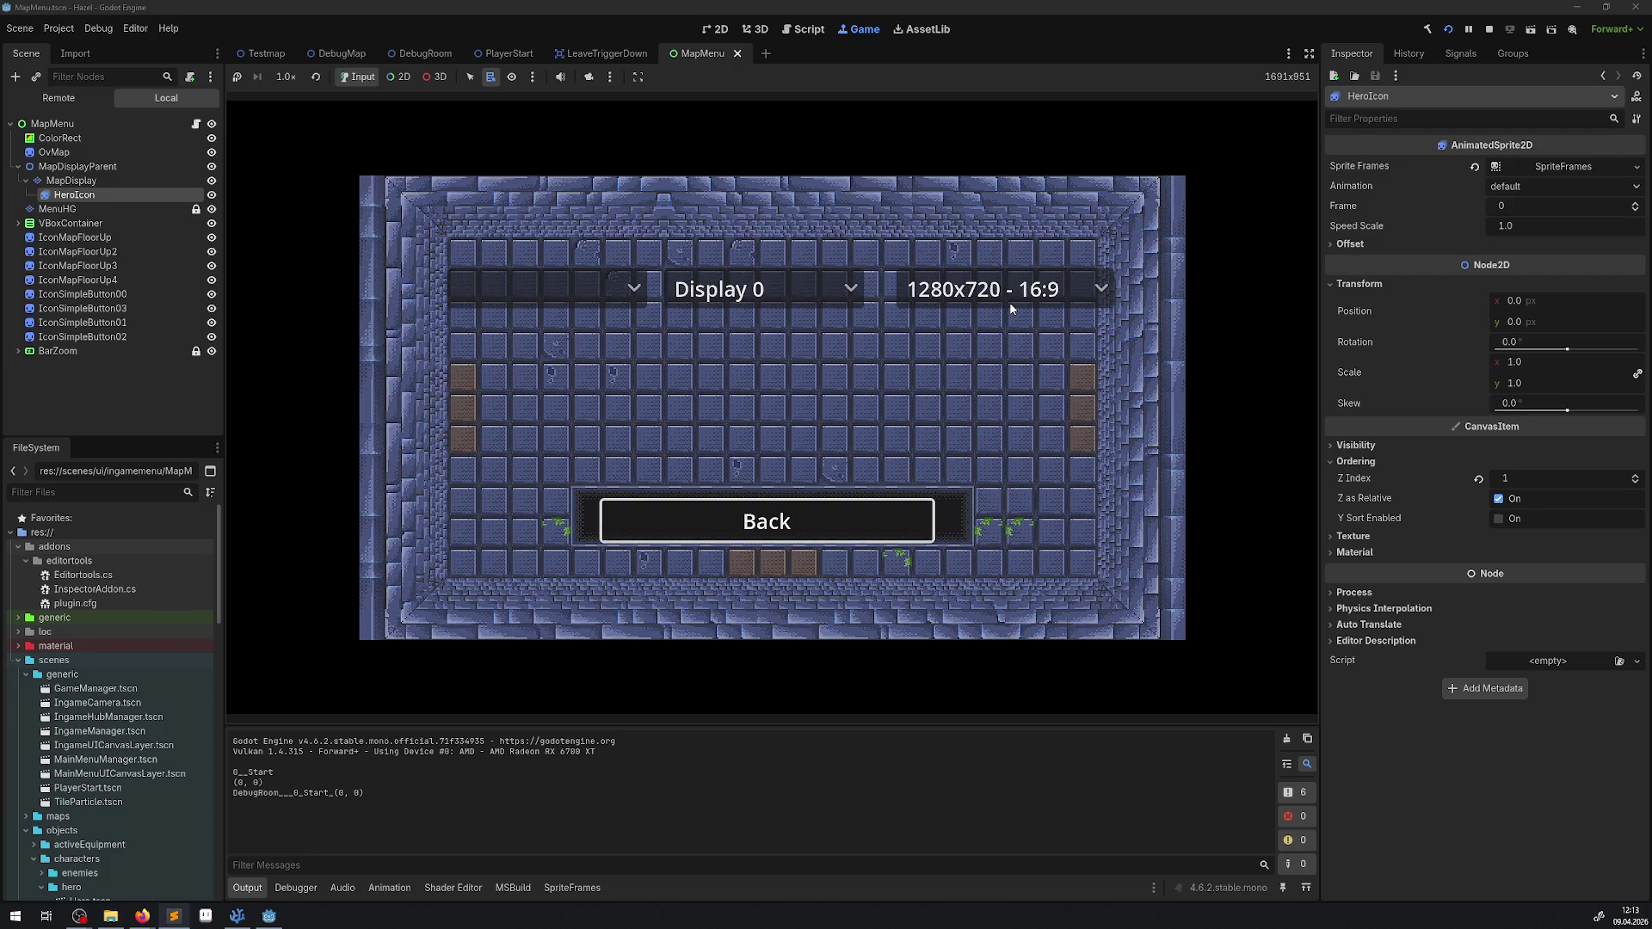
key("Return")
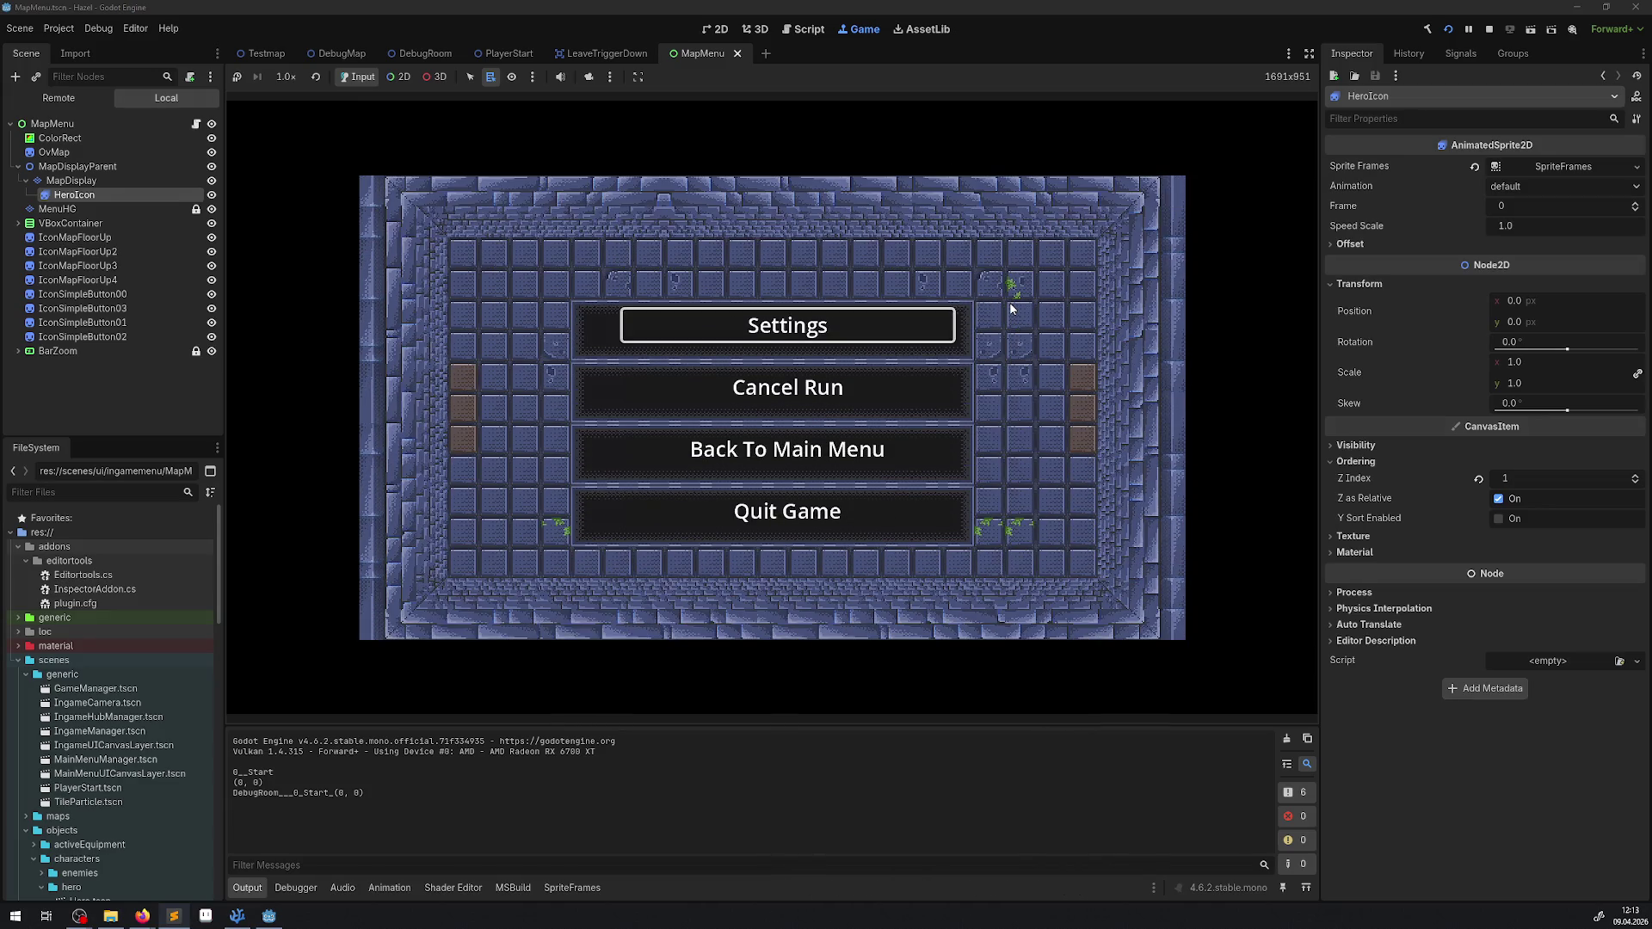
key("Escape")
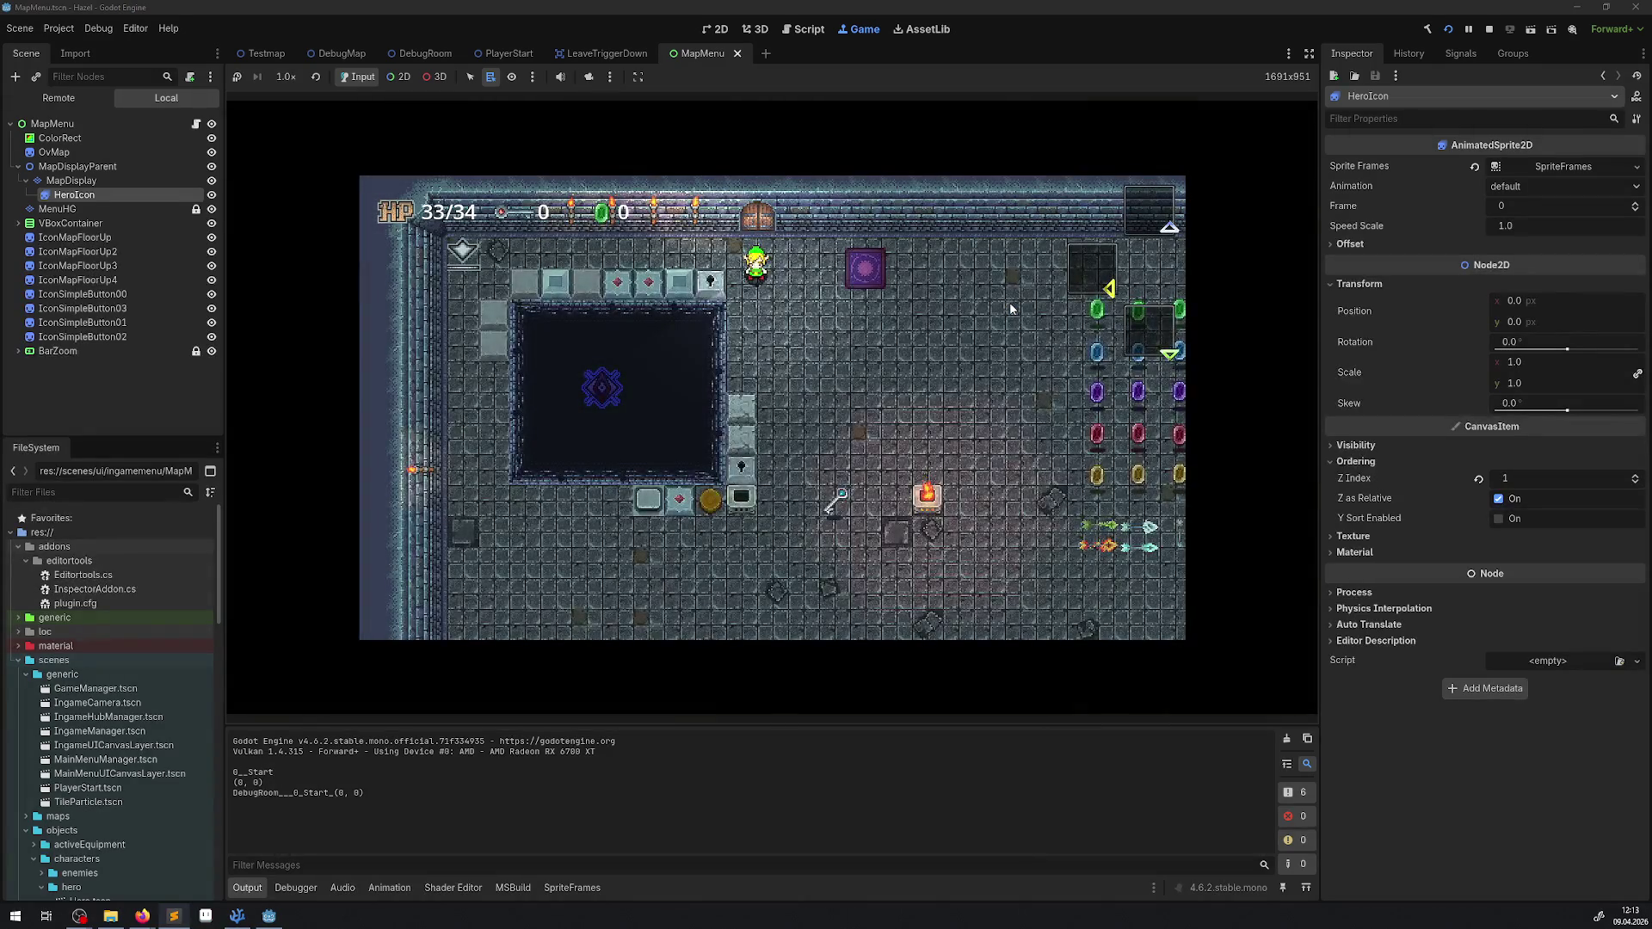
key("Escape")
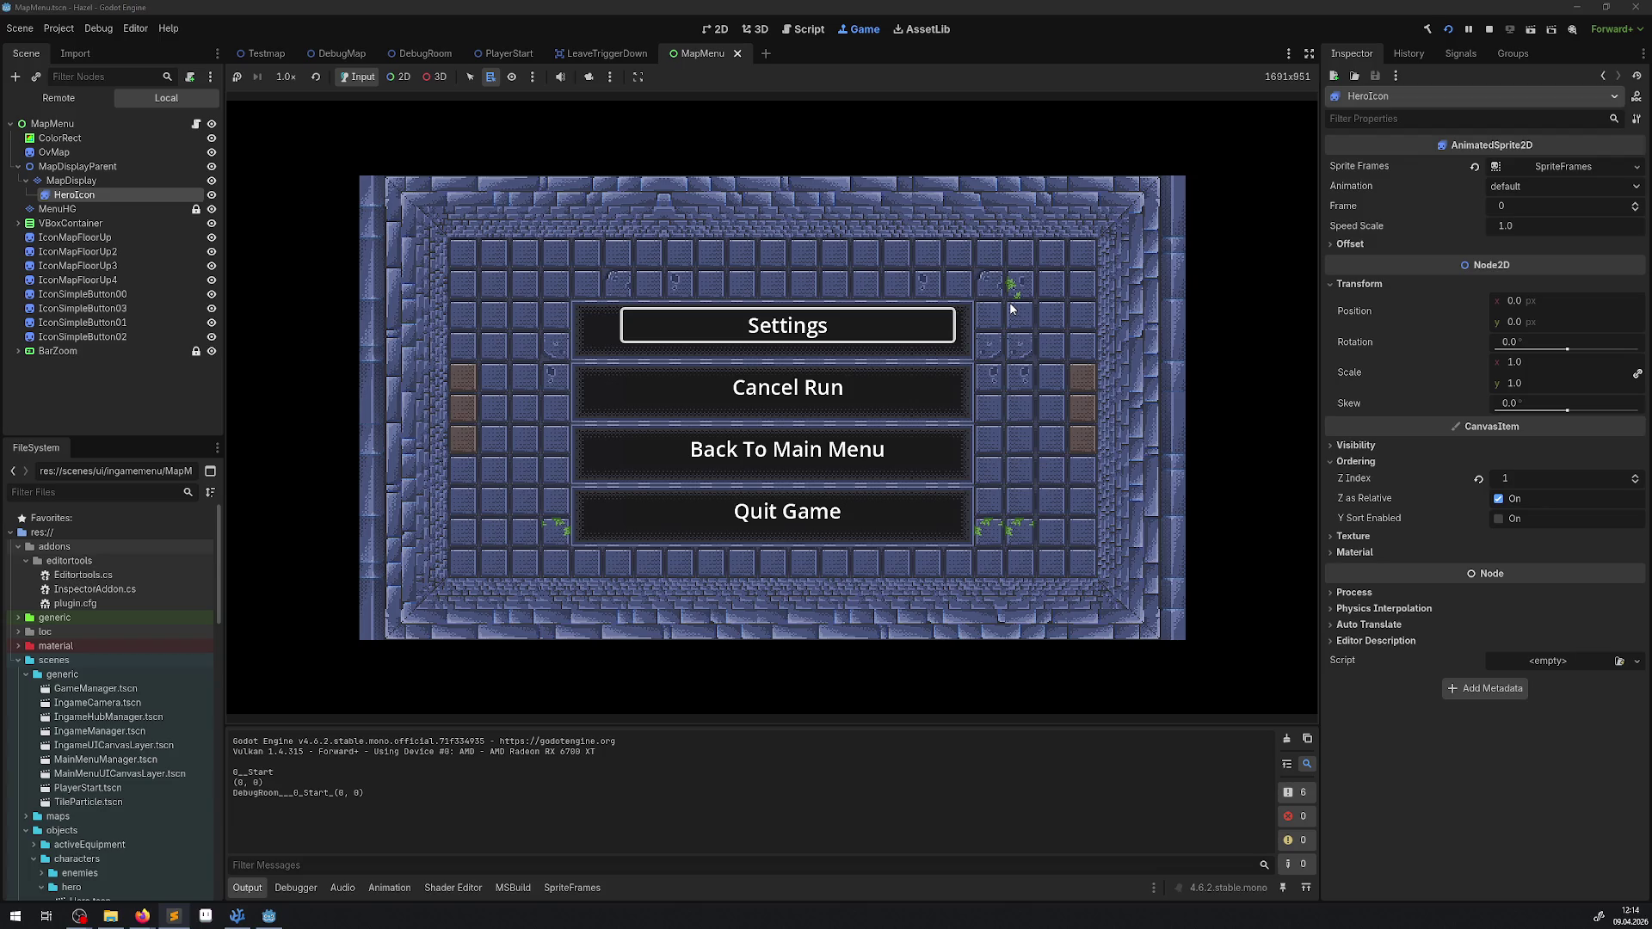
key("Escape")
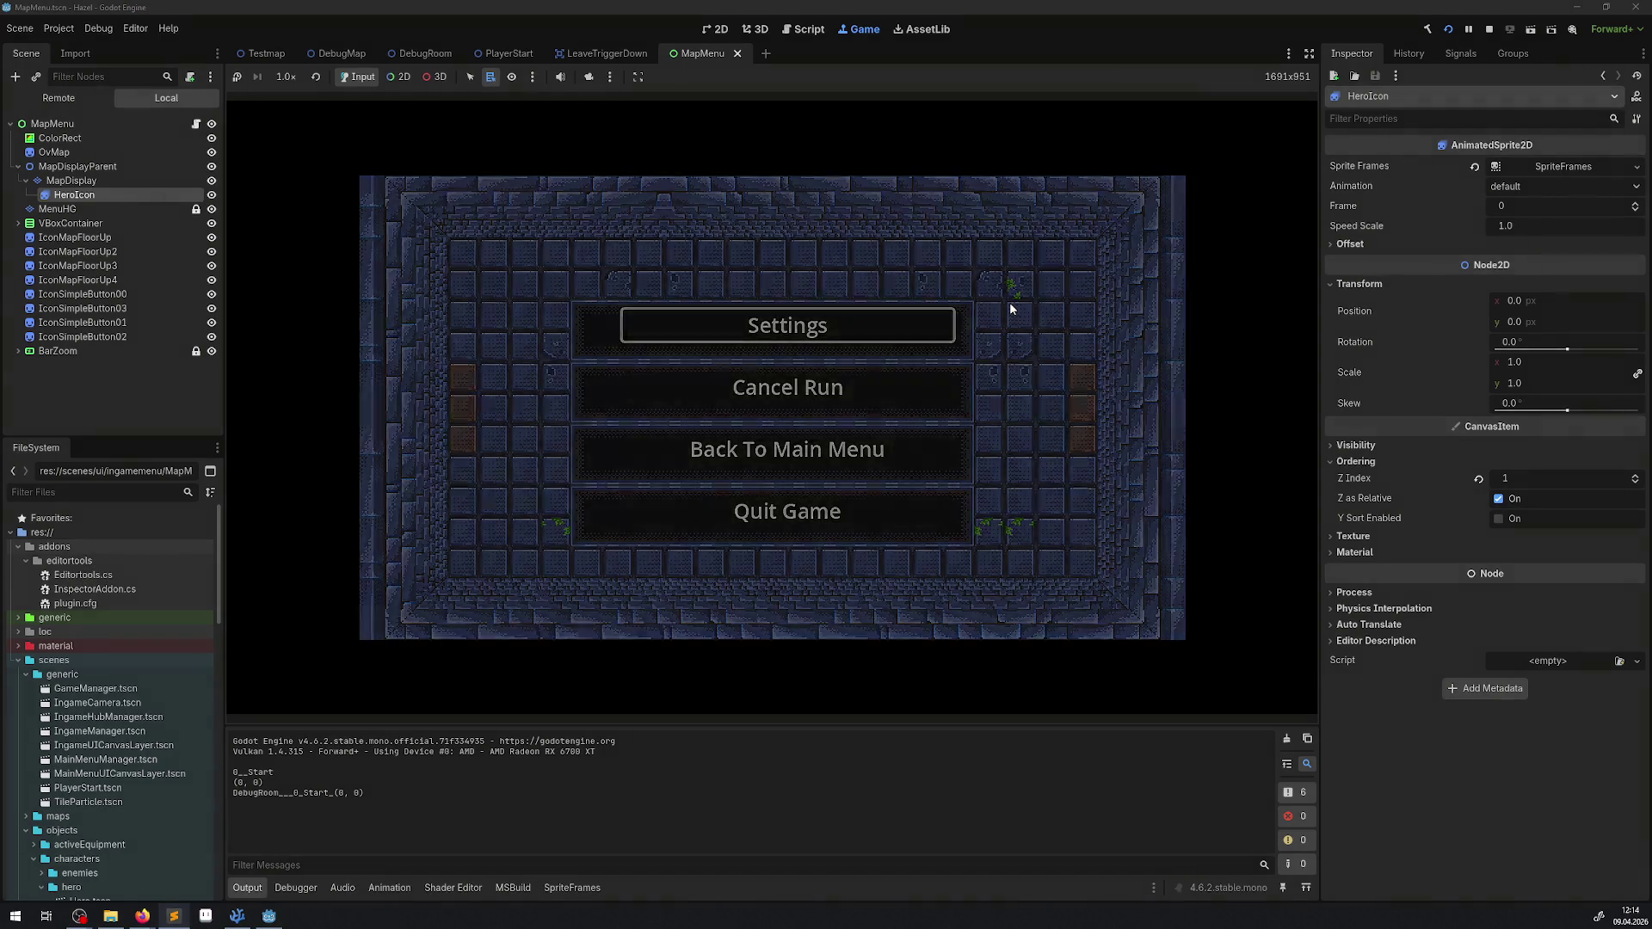
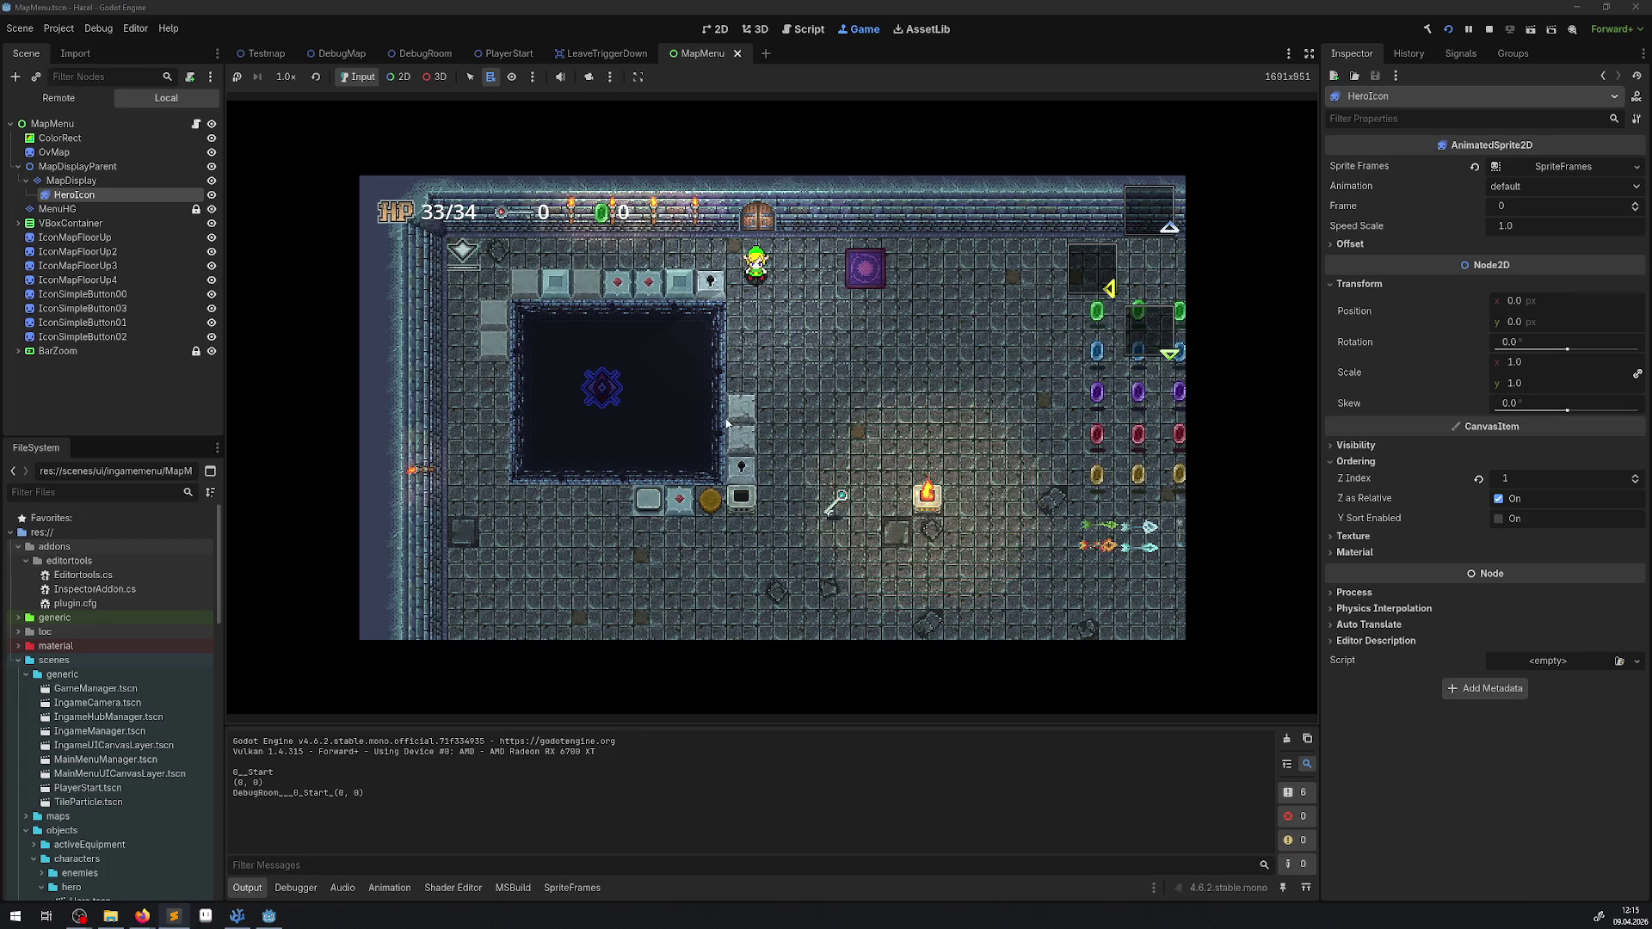
Step: Toggle the game's pause menu, then cycle the view between the map and inventory screens
key("Escape")
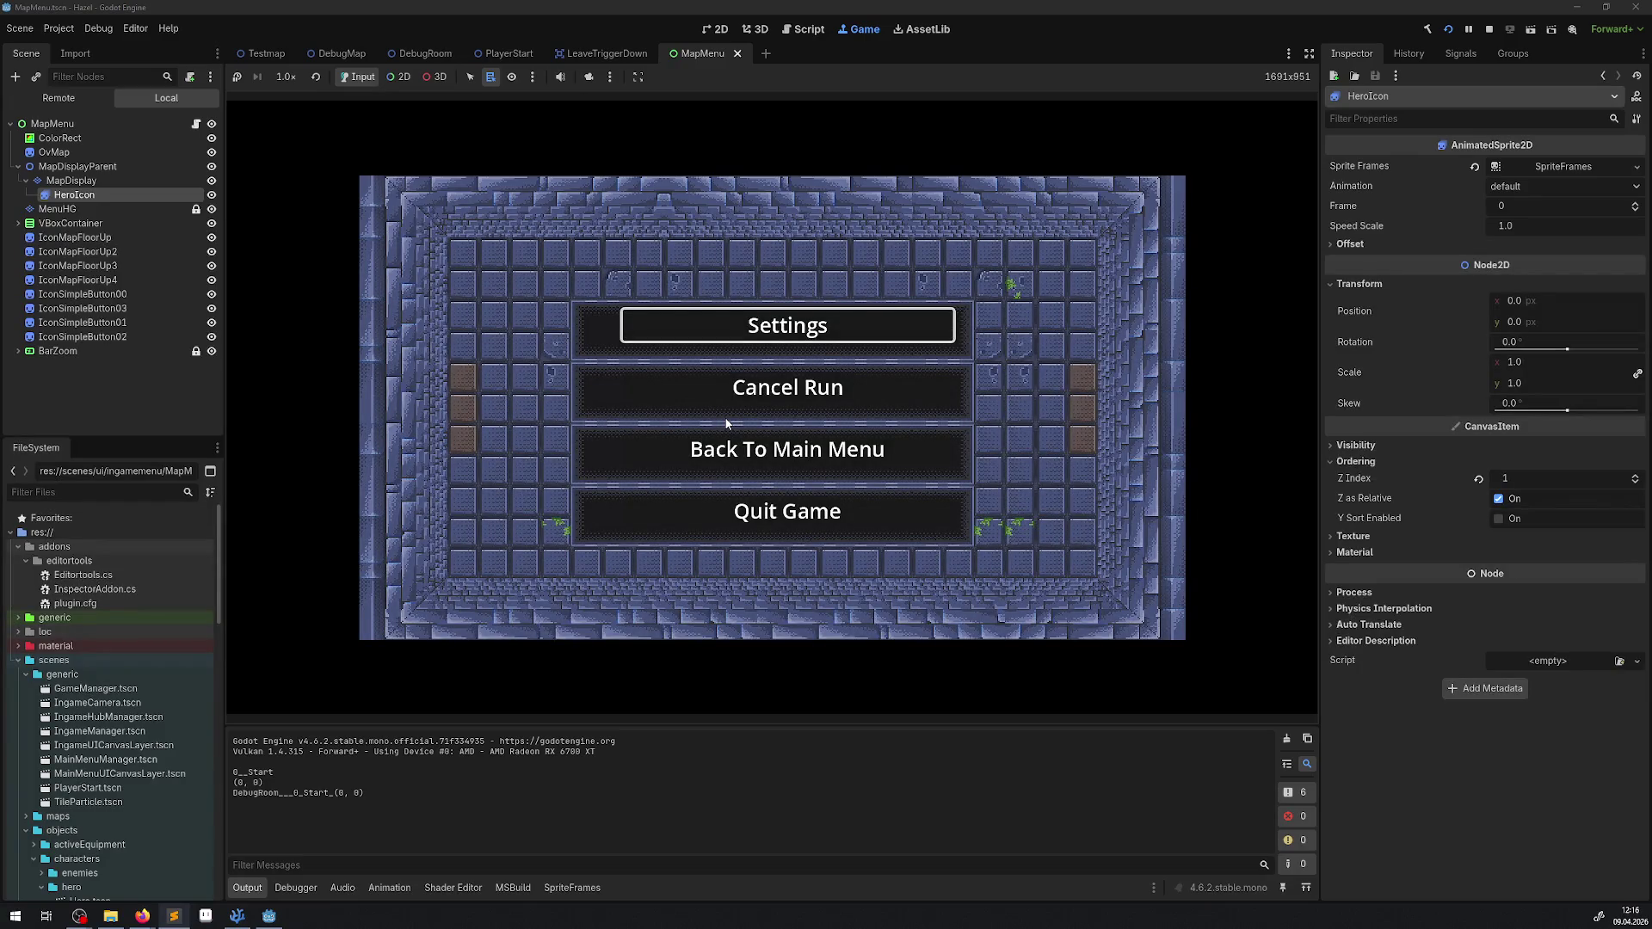
key("Escape")
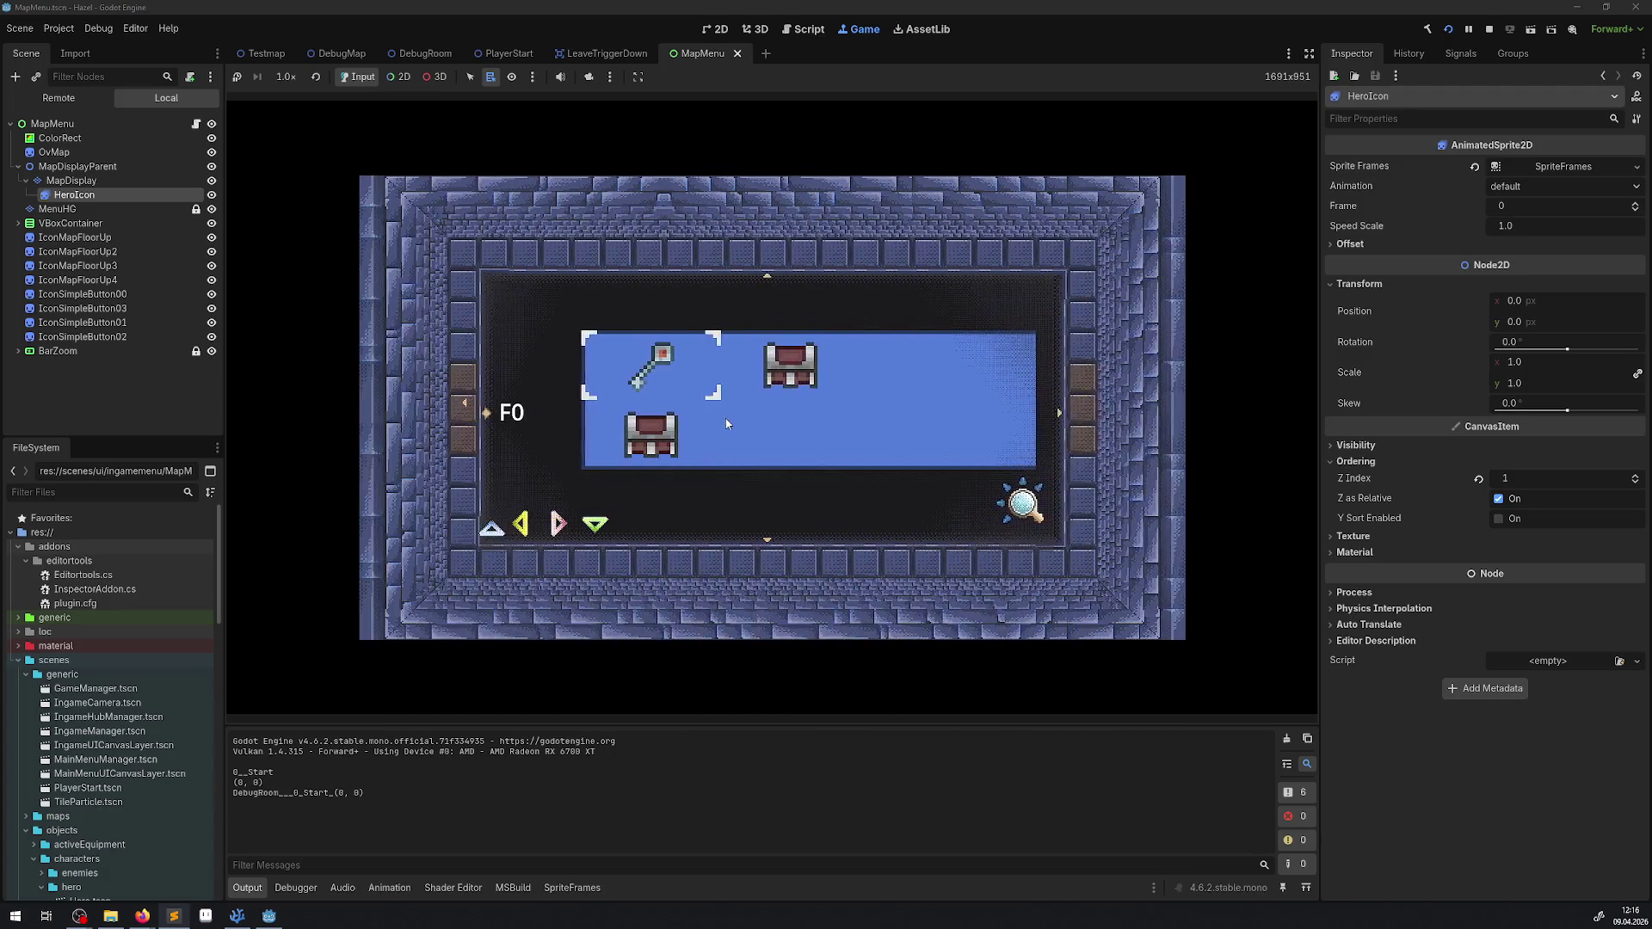
key("Left")
key("Right")
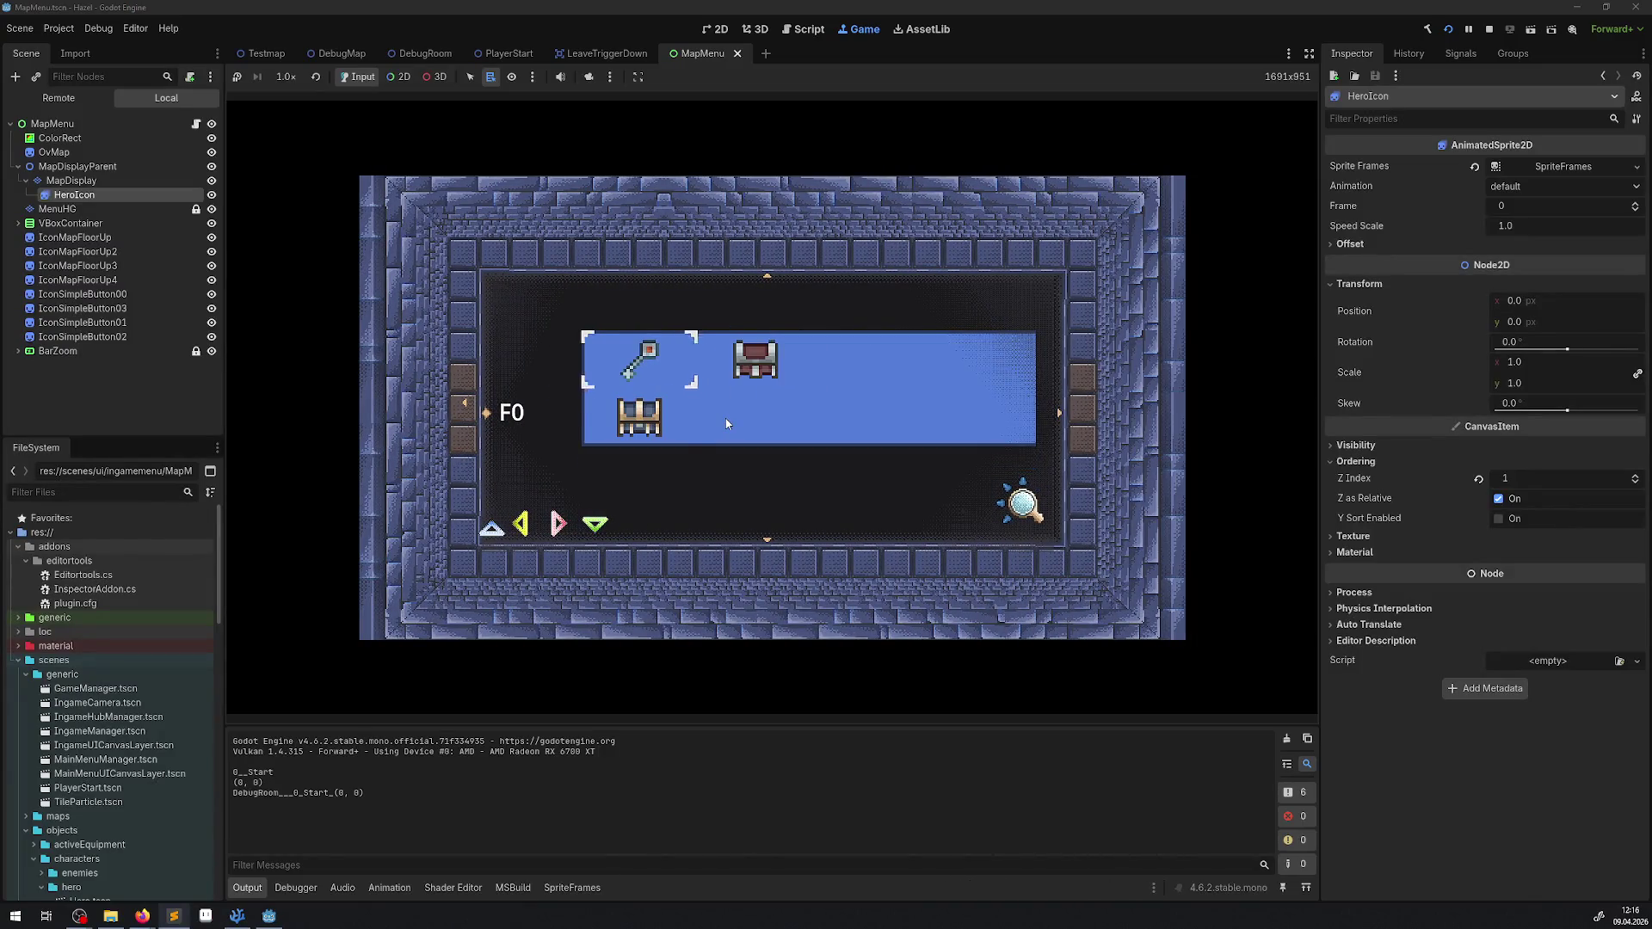
key("Left")
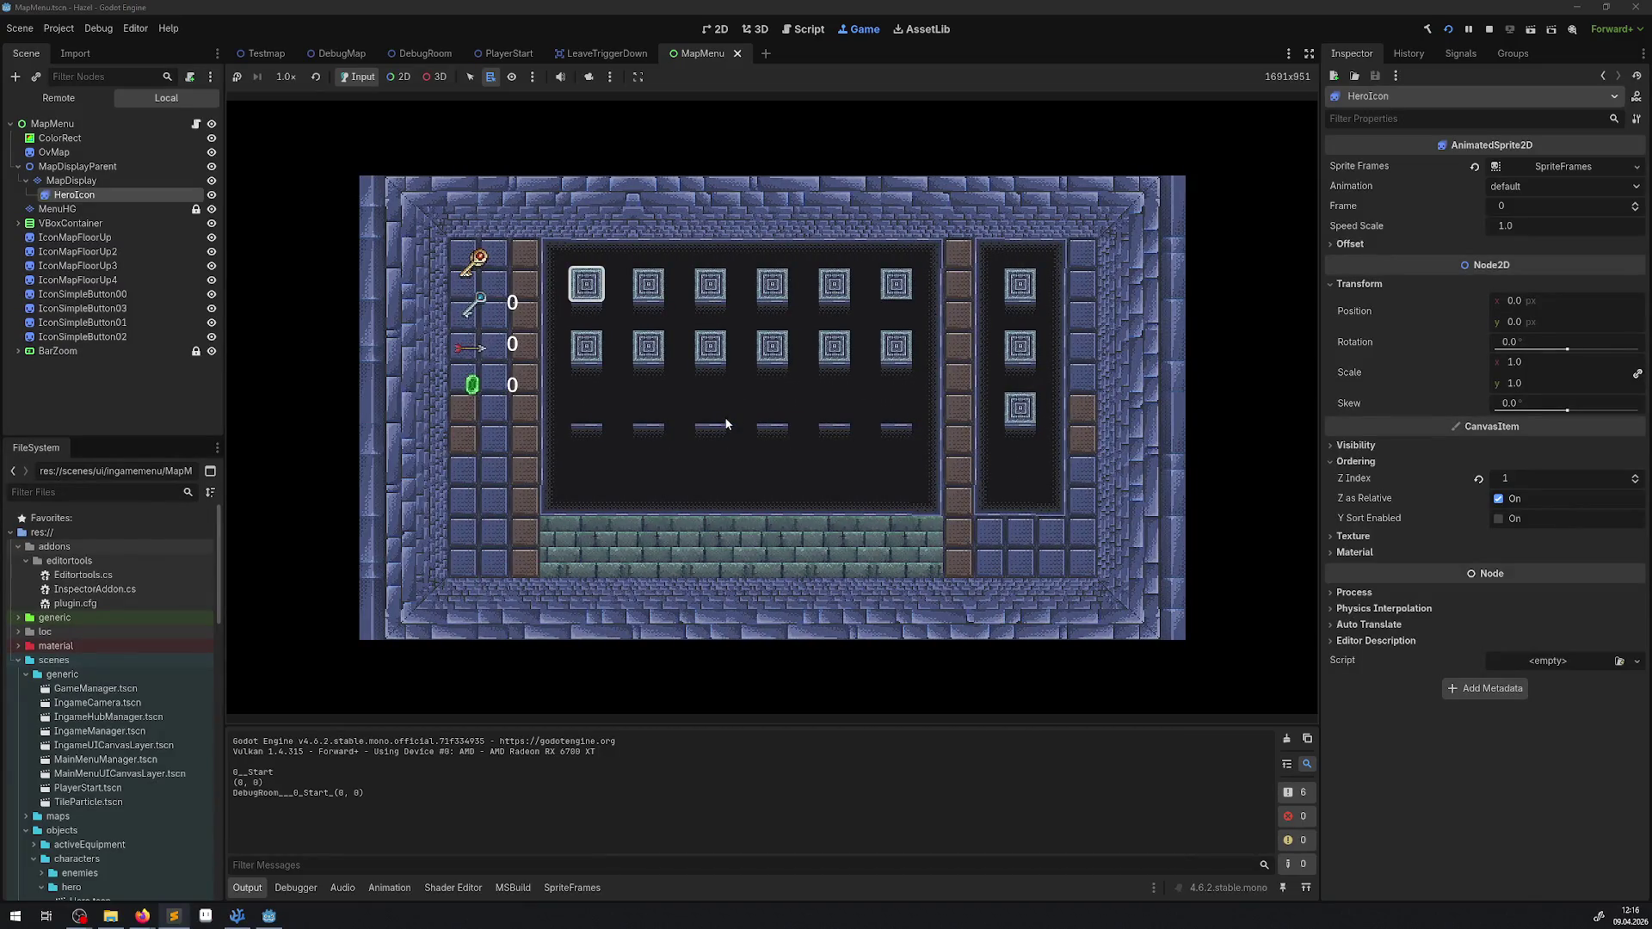
Step: Open the pause and settings screens, resume play, then stop the test run and zoom the 2D view
key("Escape")
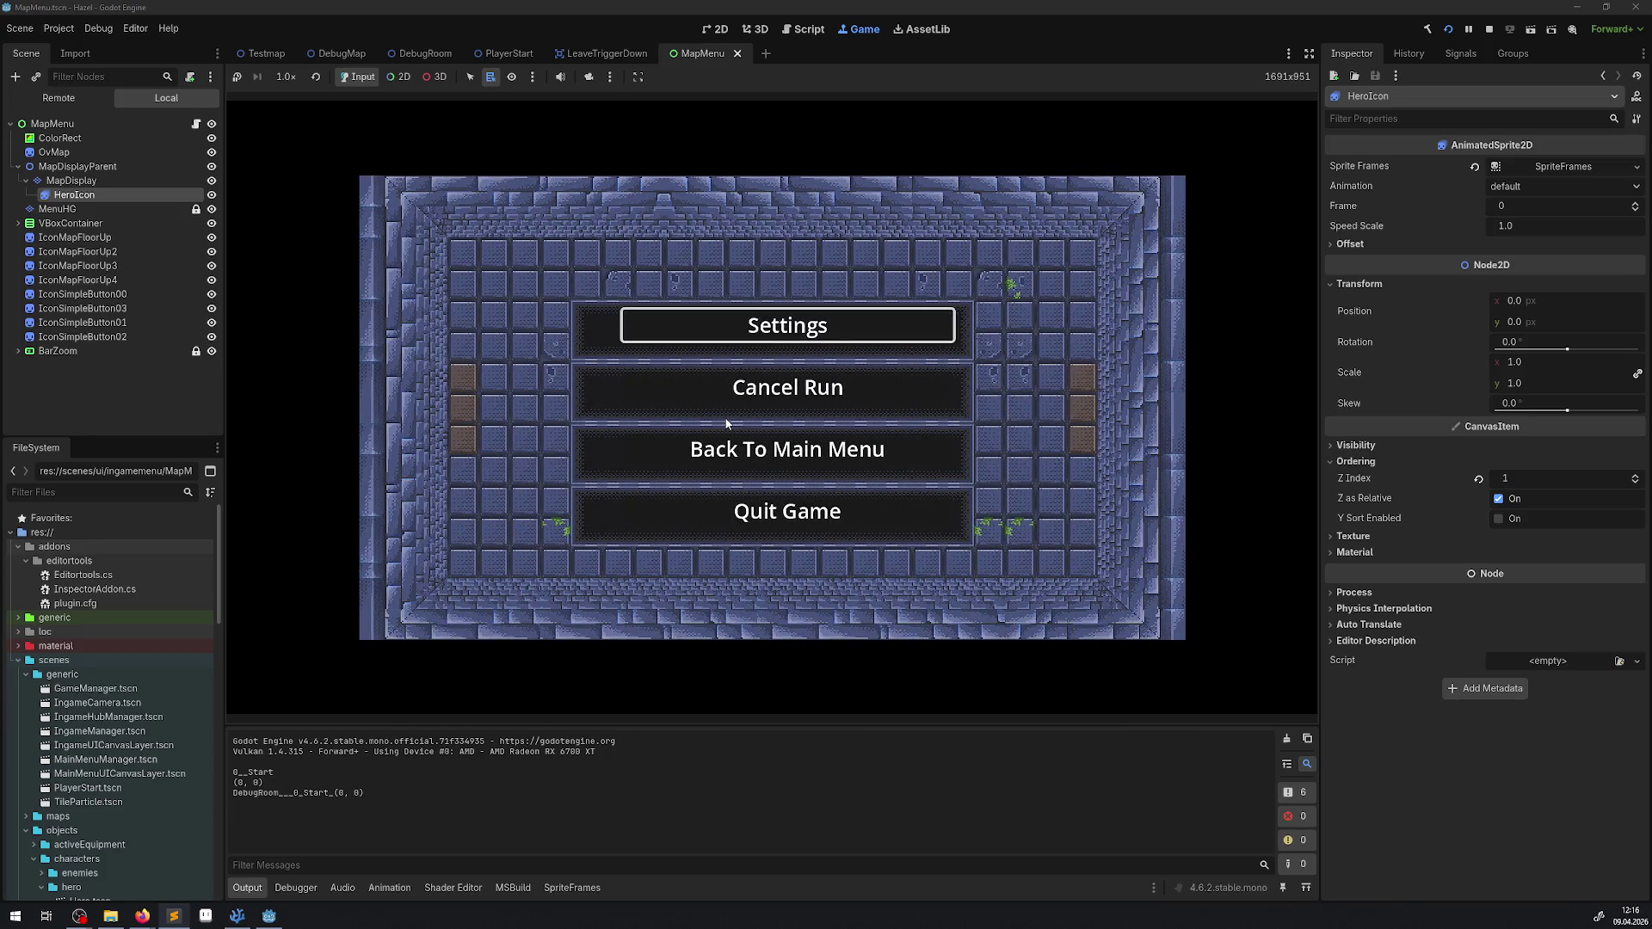
key("Return")
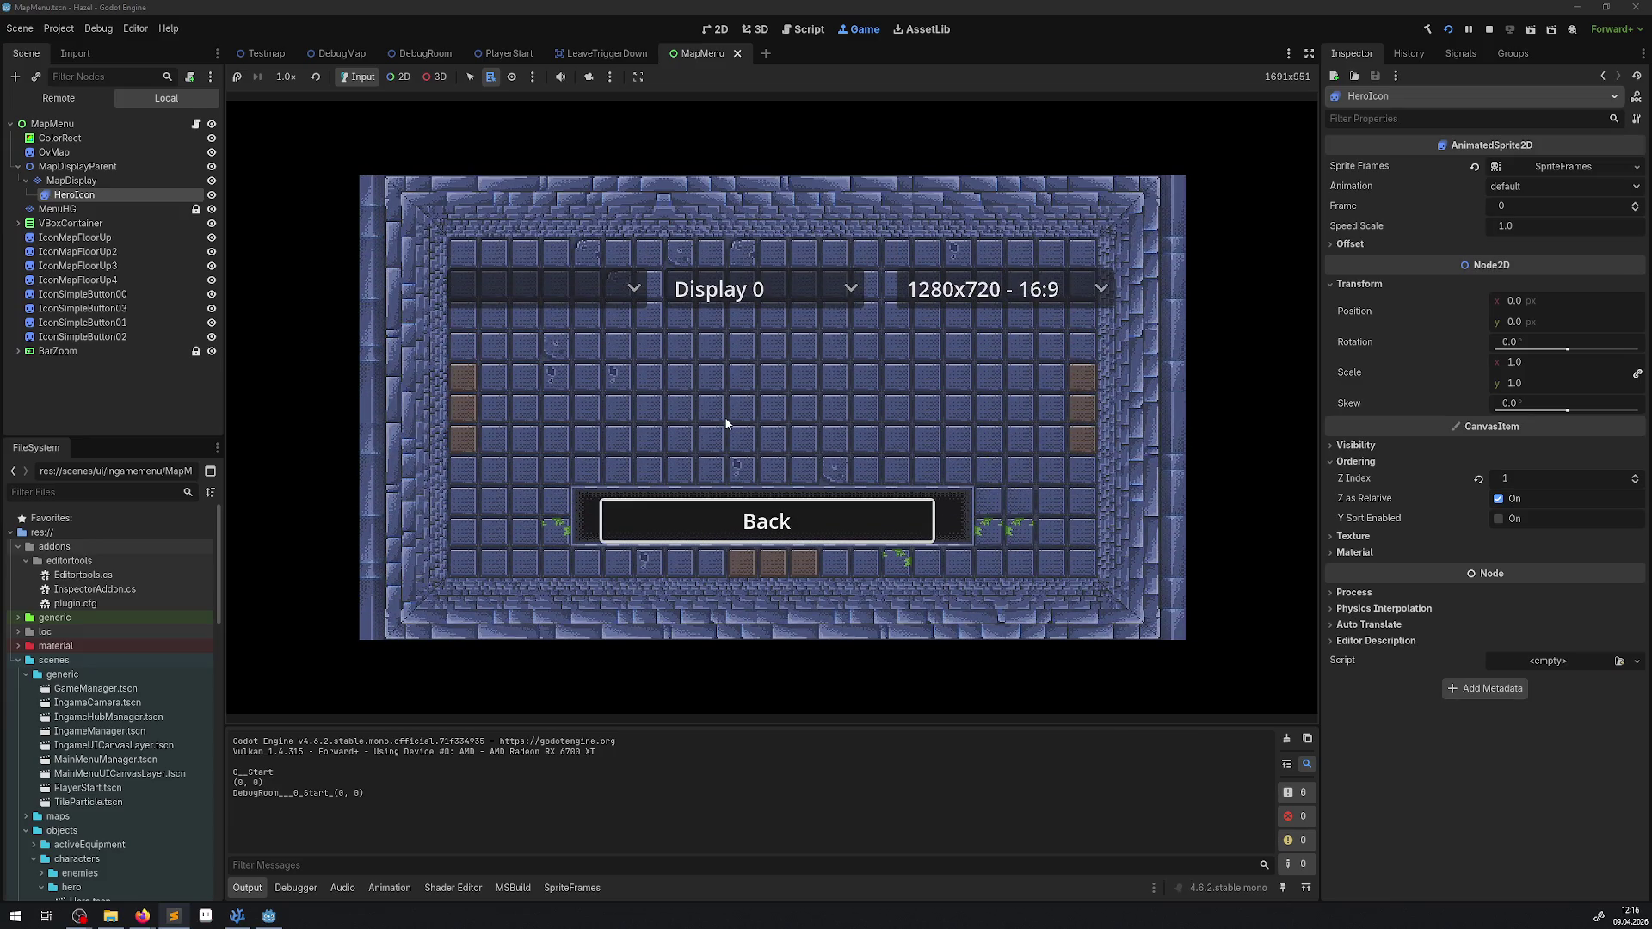
key("Escape")
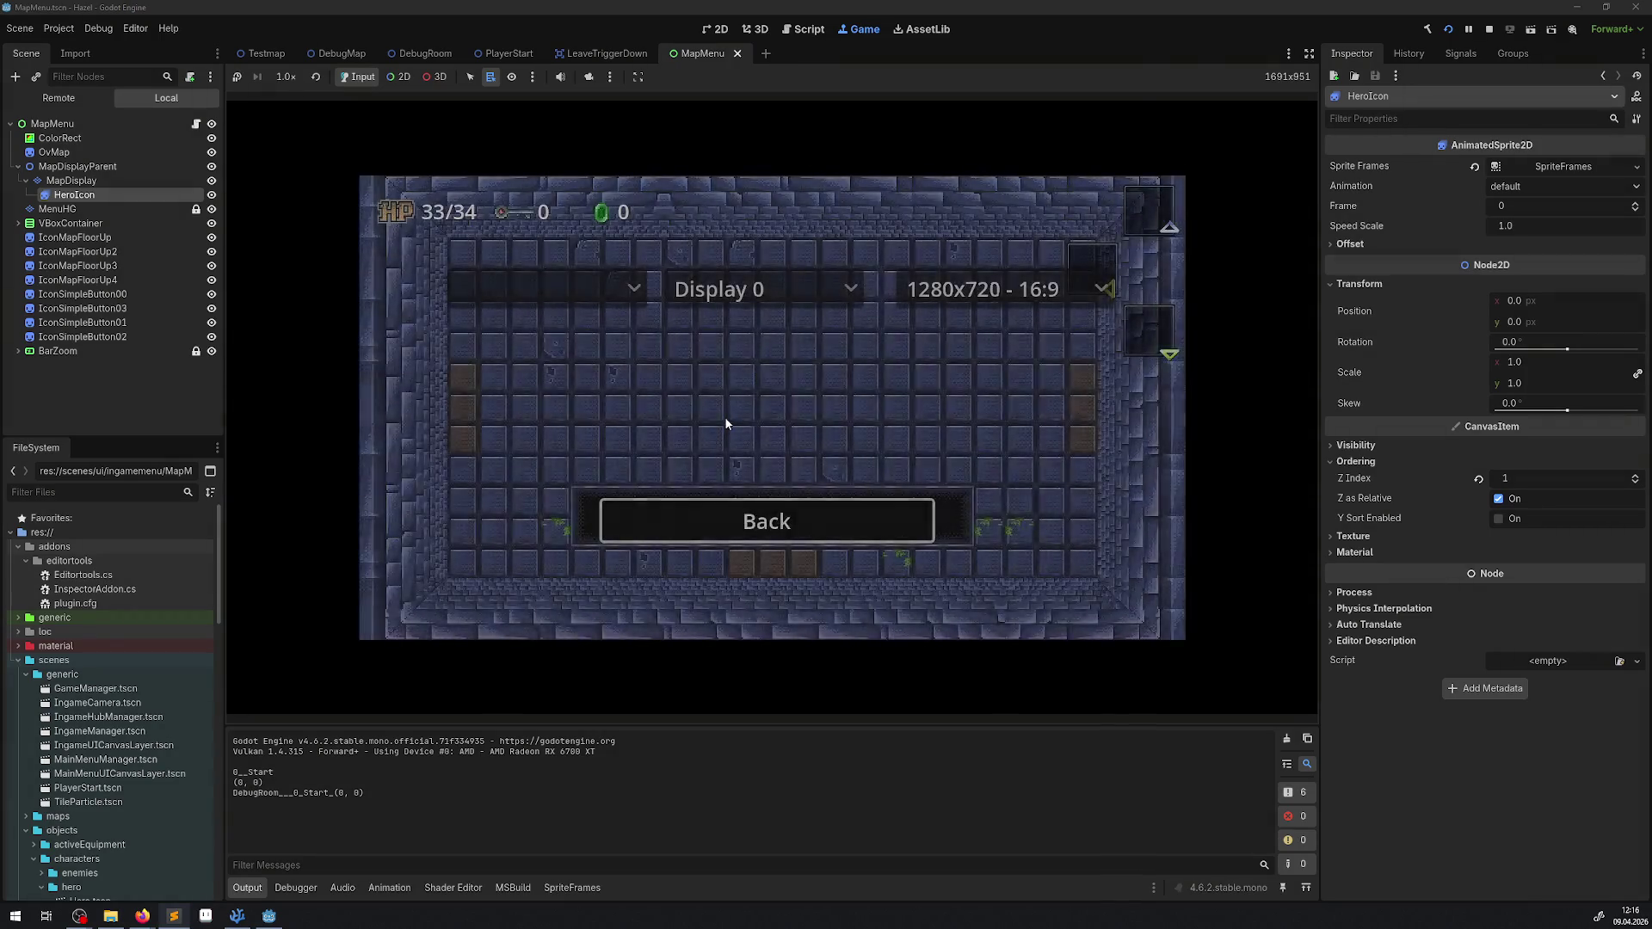
left_click(1489, 28)
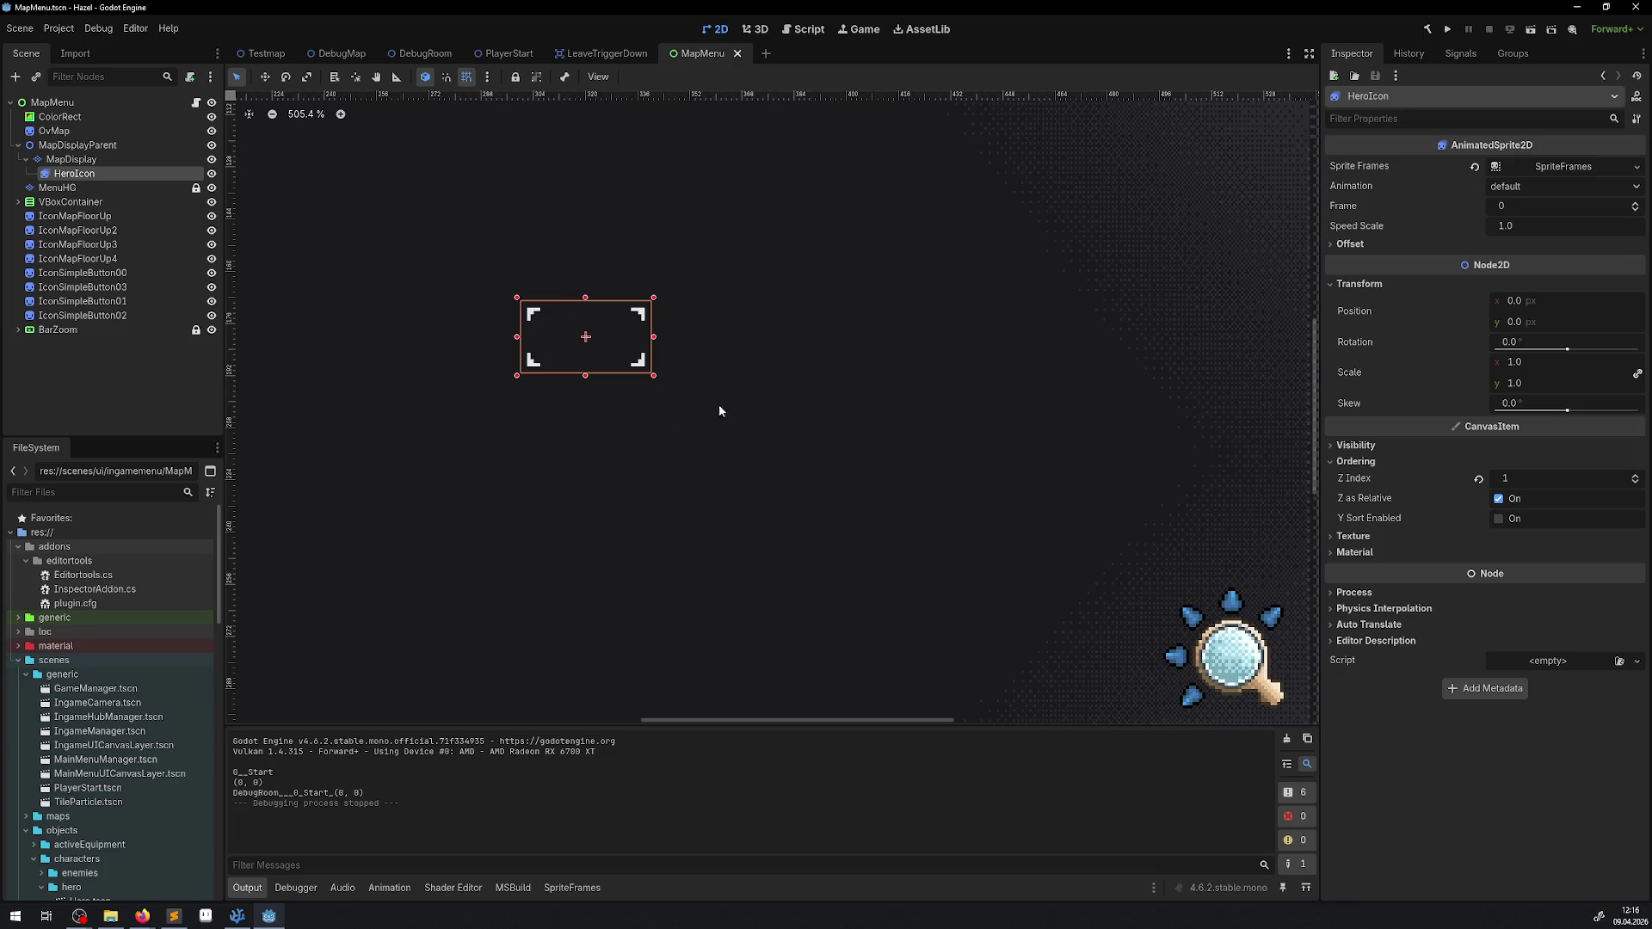
scroll(750, 364, "down", 4)
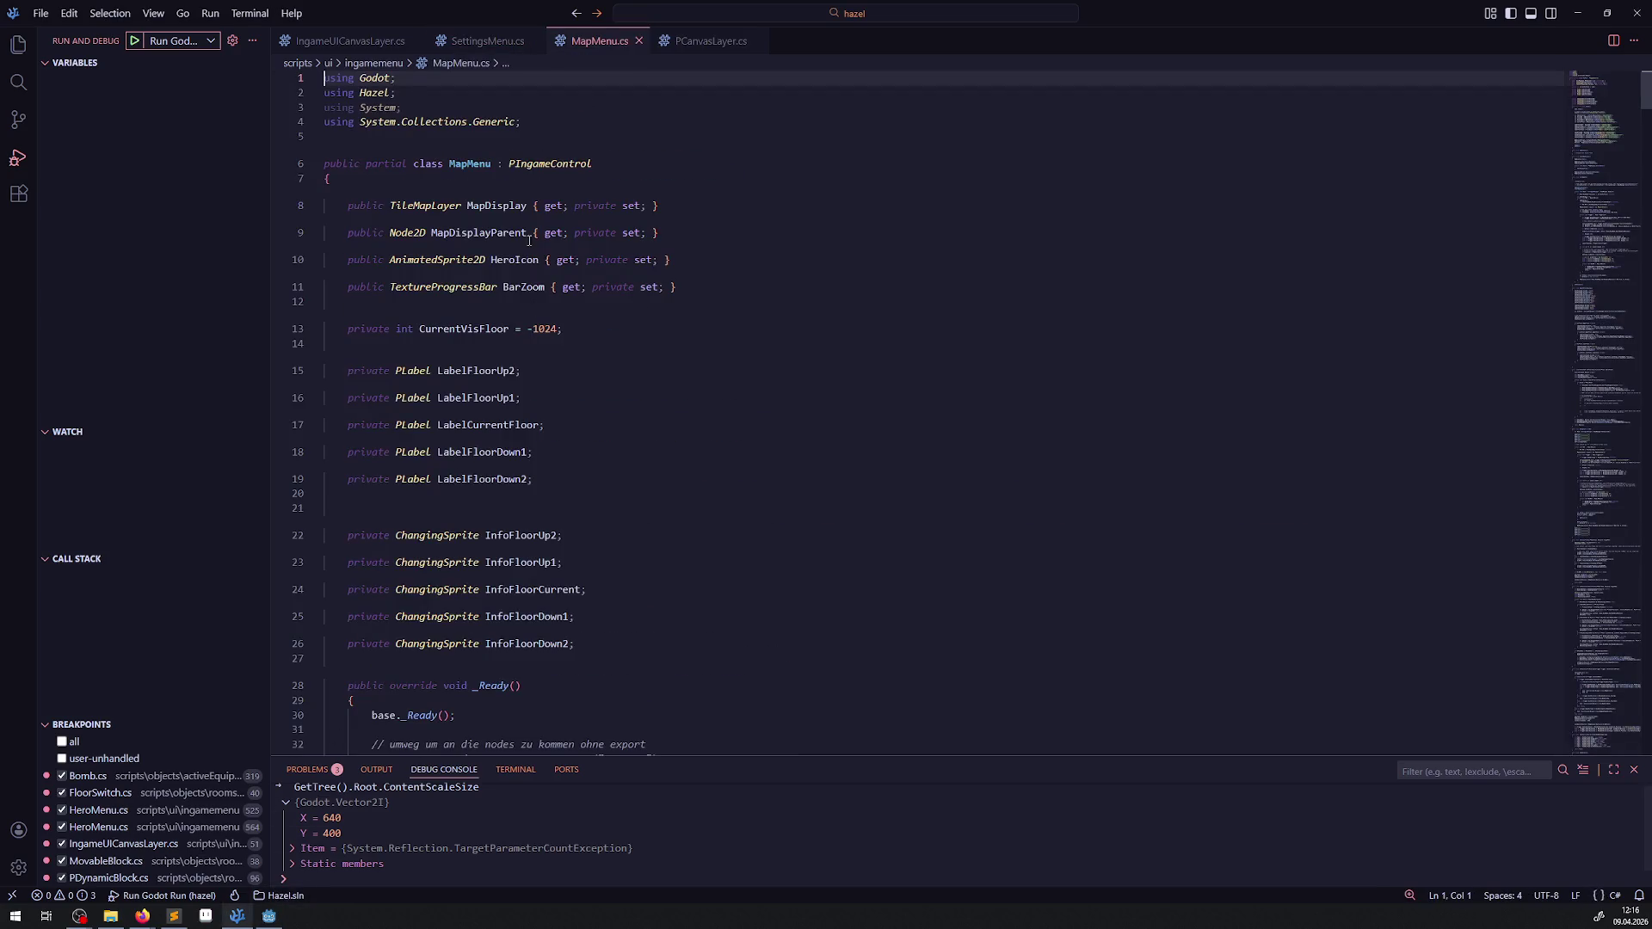
Step: Close the MapMenu.cs, PCanvasLayer.cs and SettingsMenu.cs script tabs
left_click(639, 40)
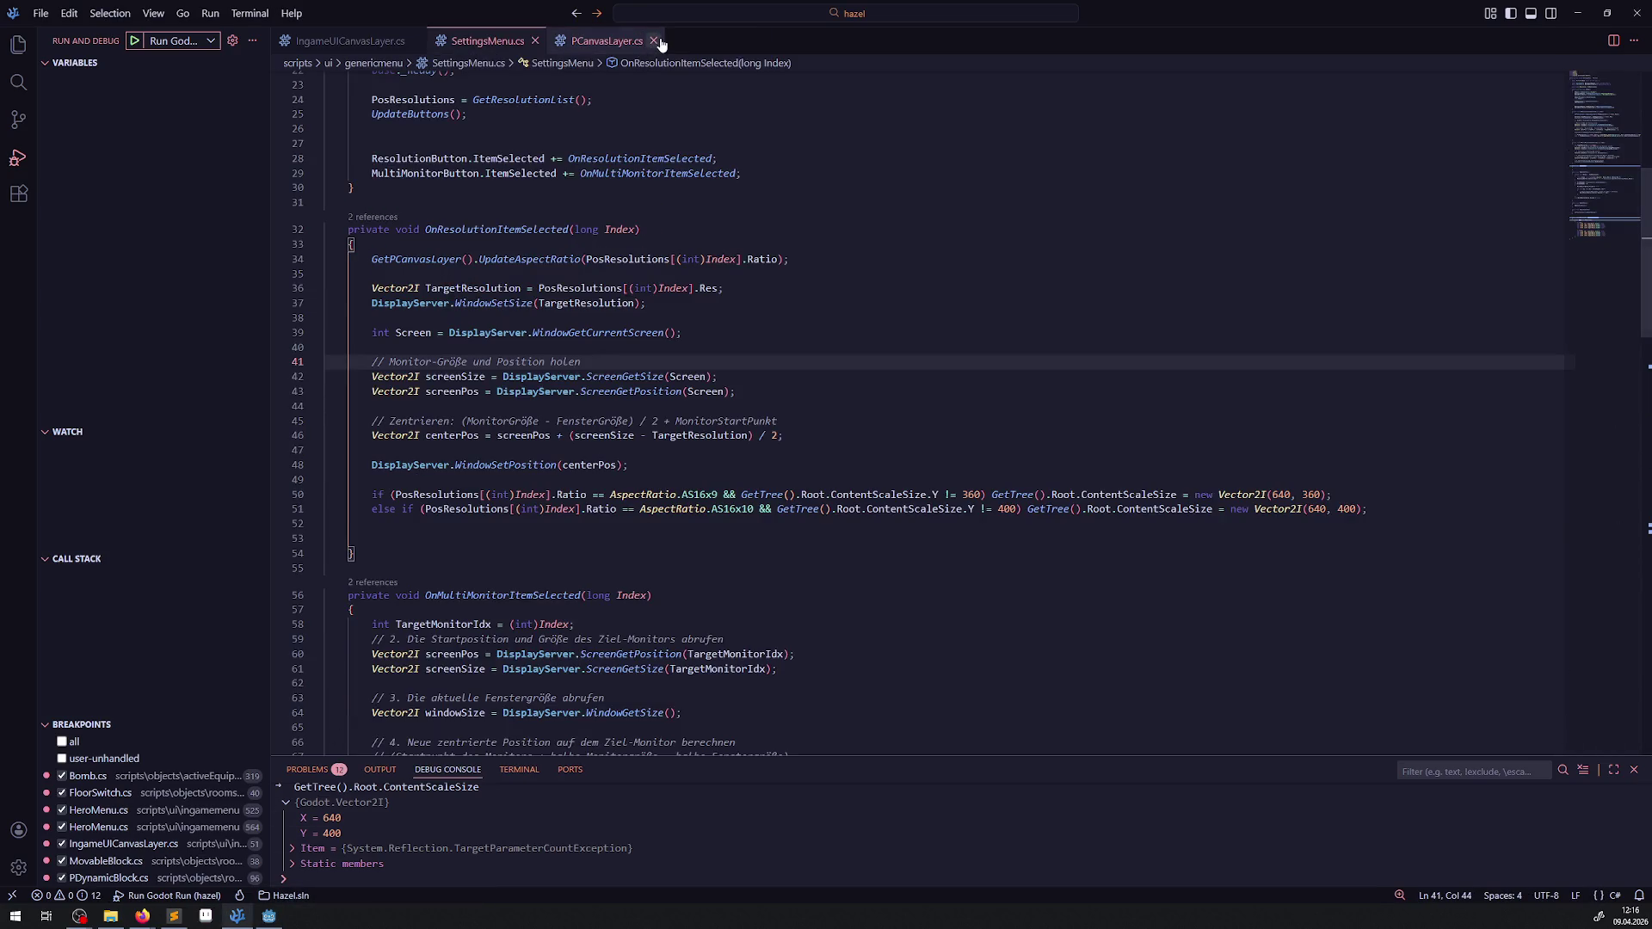
left_click(656, 41)
left_click(535, 41)
Step: Open IngameMenu.cs from the Explorer, read its _Ready code, and return to Godot
key("ctrl+shift+e")
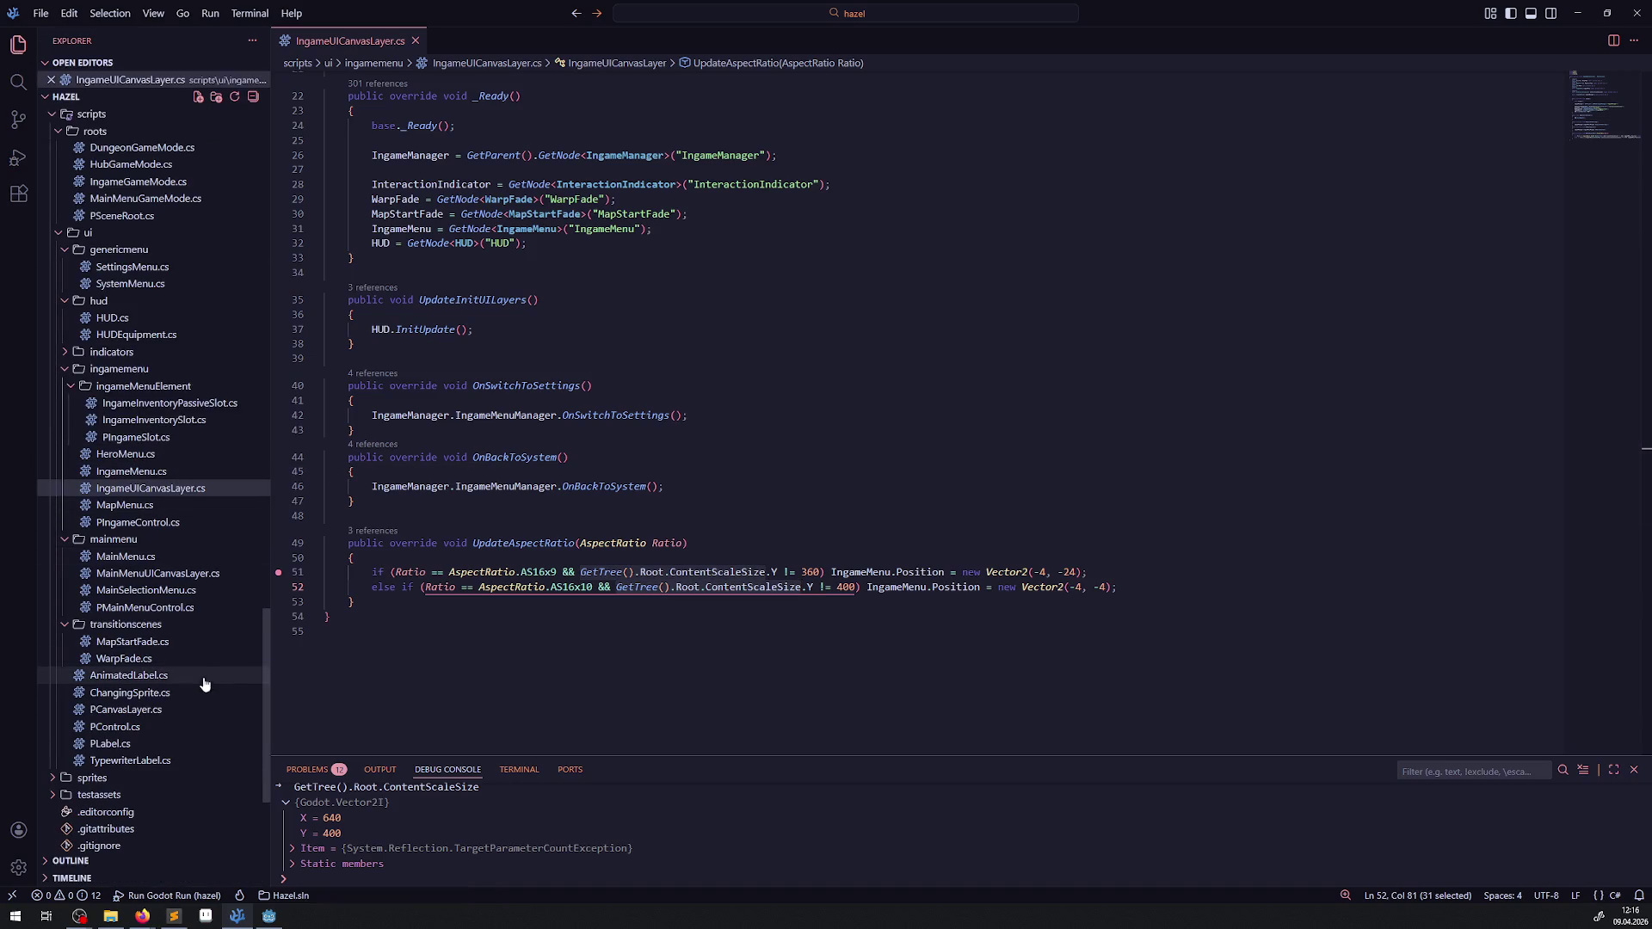
left_click(136, 472)
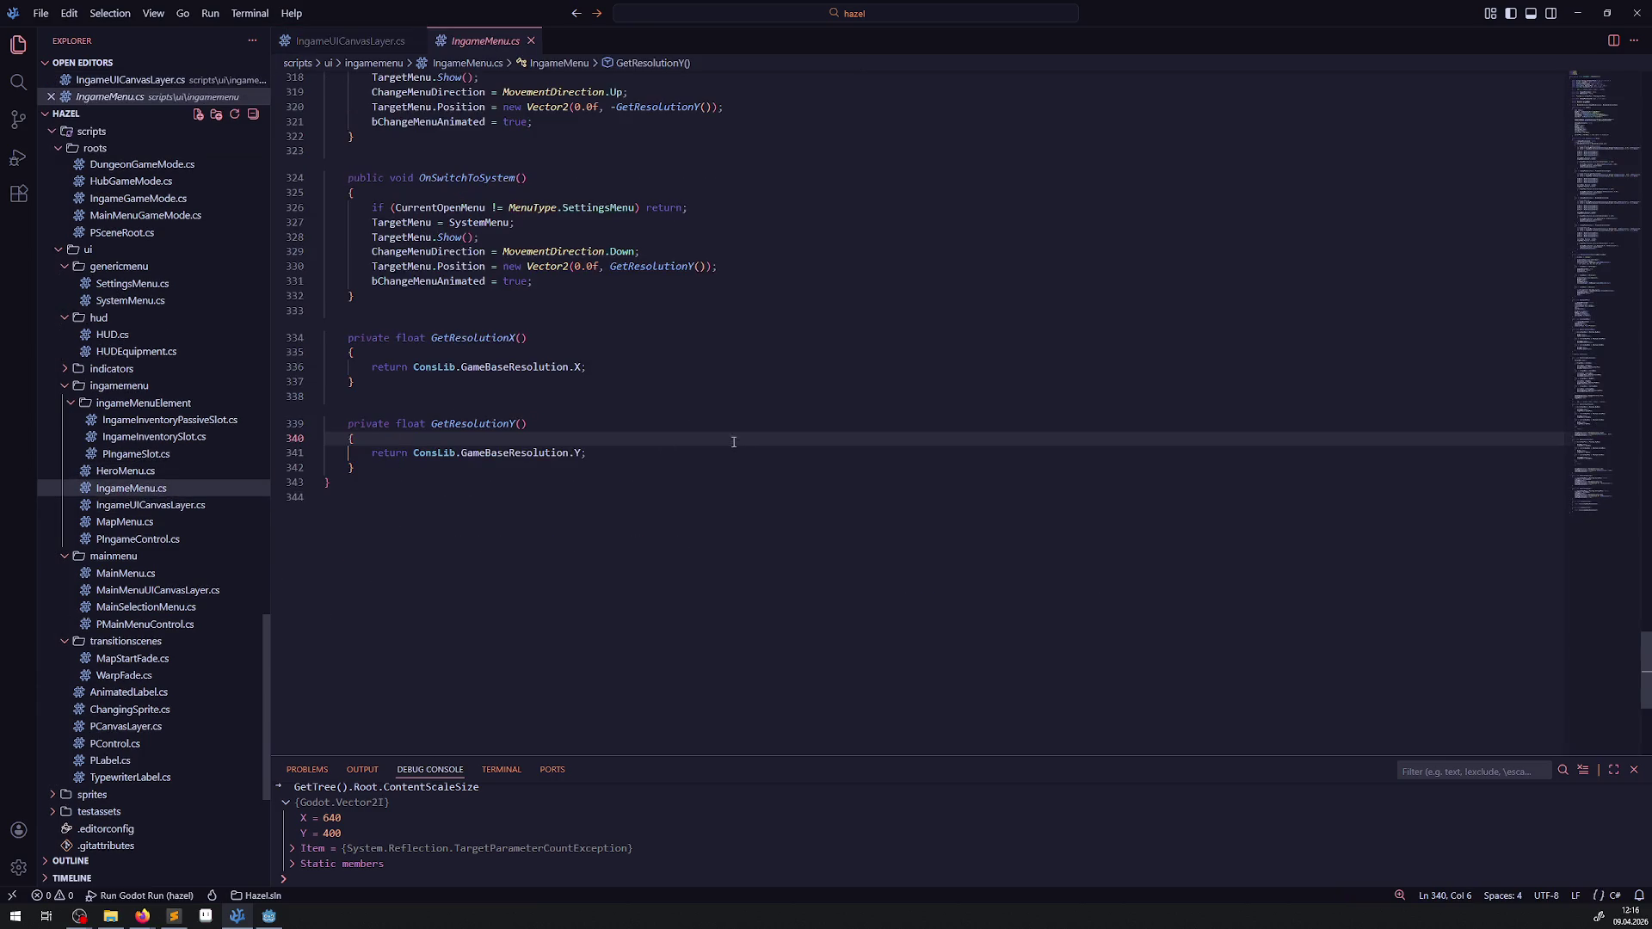
scroll(587, 466, "up", 20)
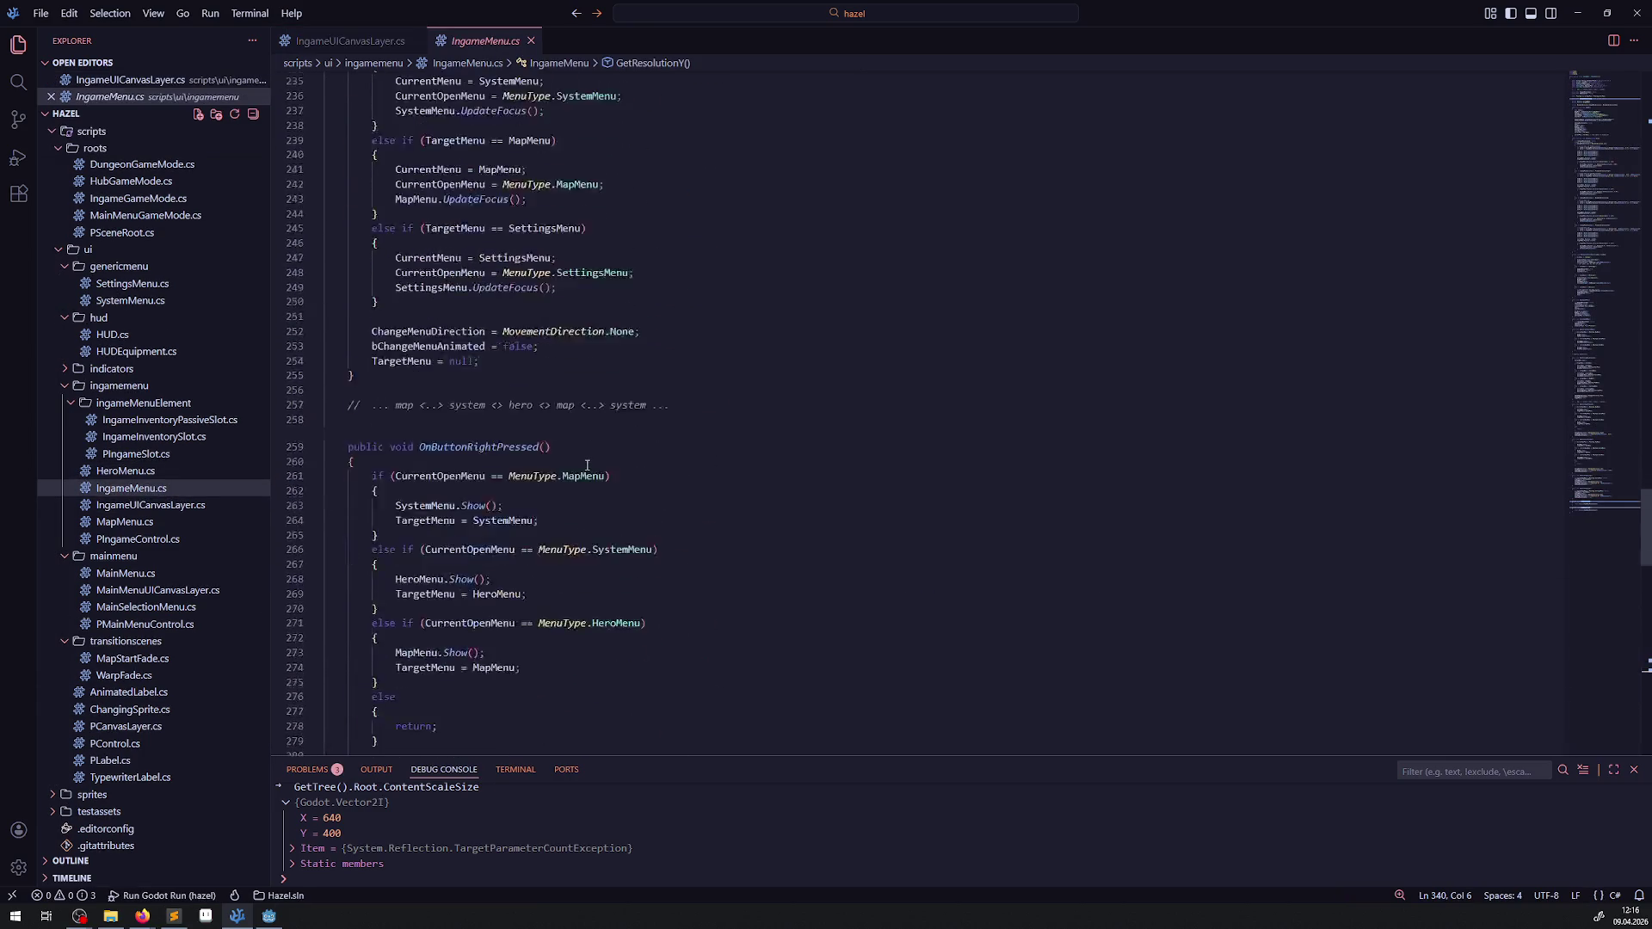
scroll(587, 465, "up", 2)
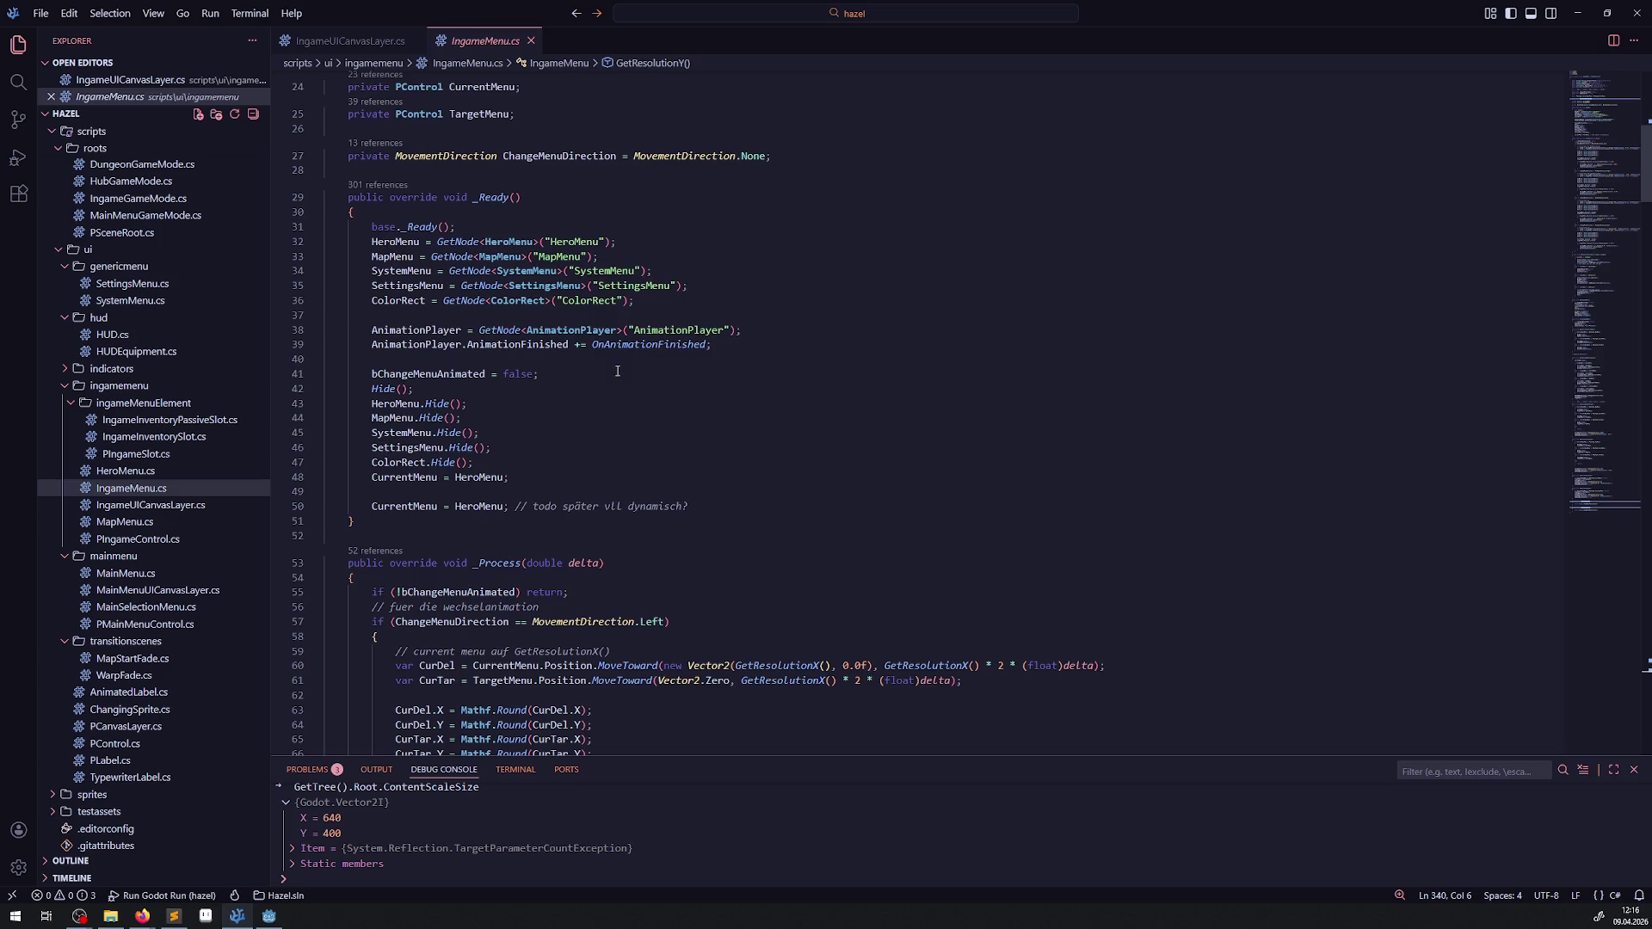
key("alt+Tab")
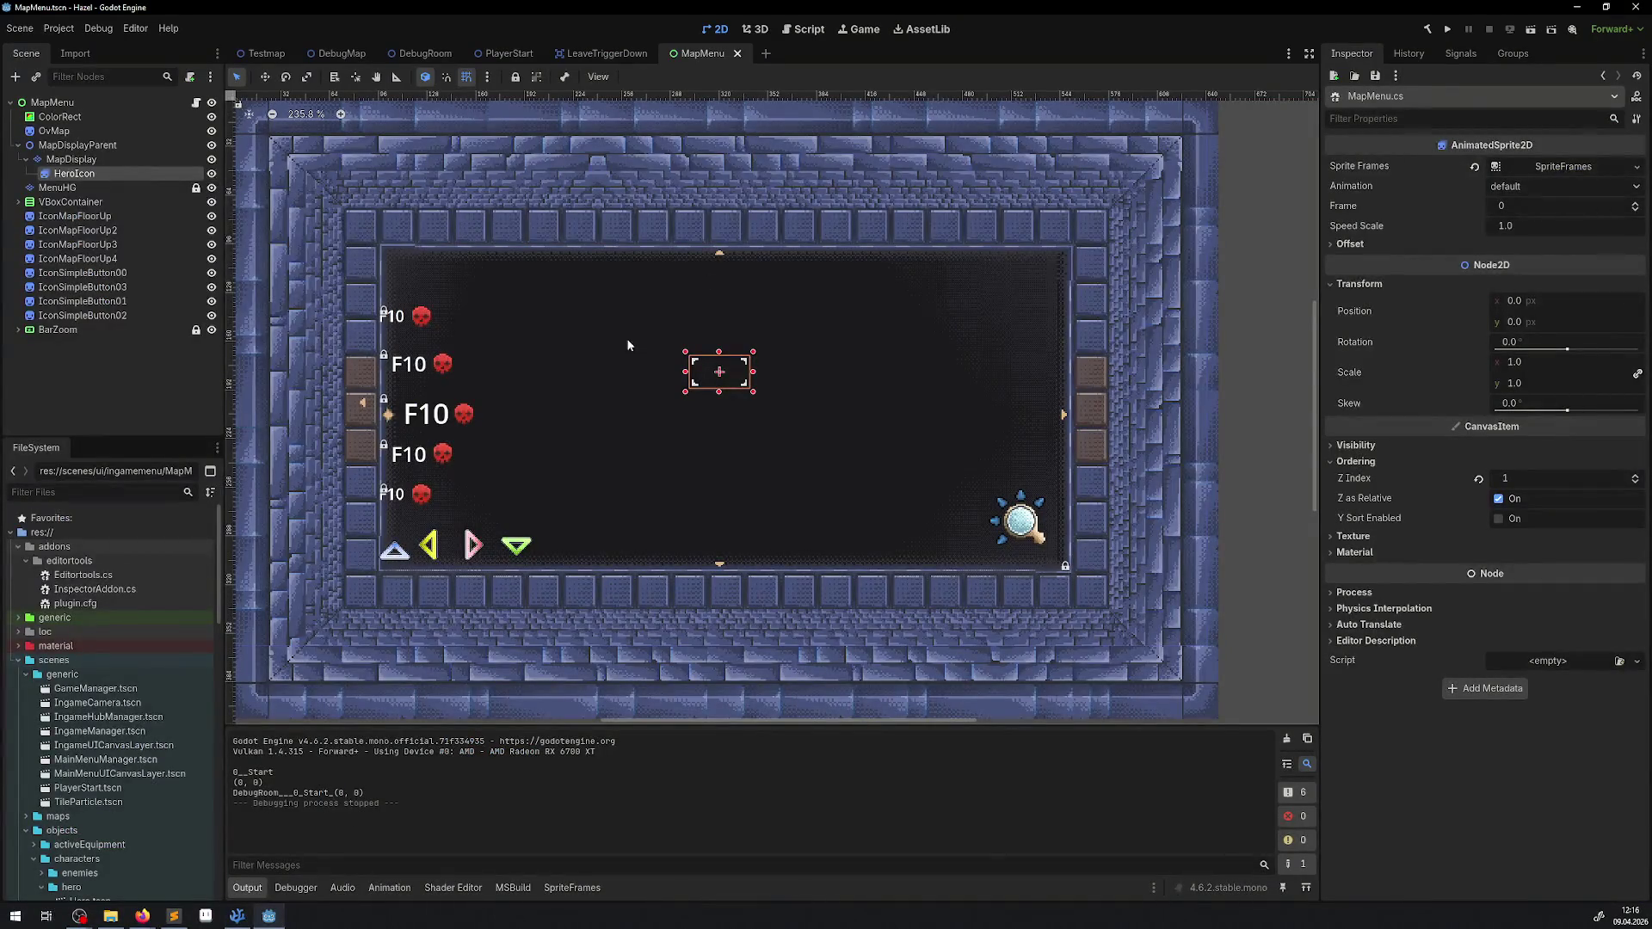
Step: Switch through DebugMap to the DebugRoom scene, then zoom and pan to frame the 4×2 Start room
left_click(358, 54)
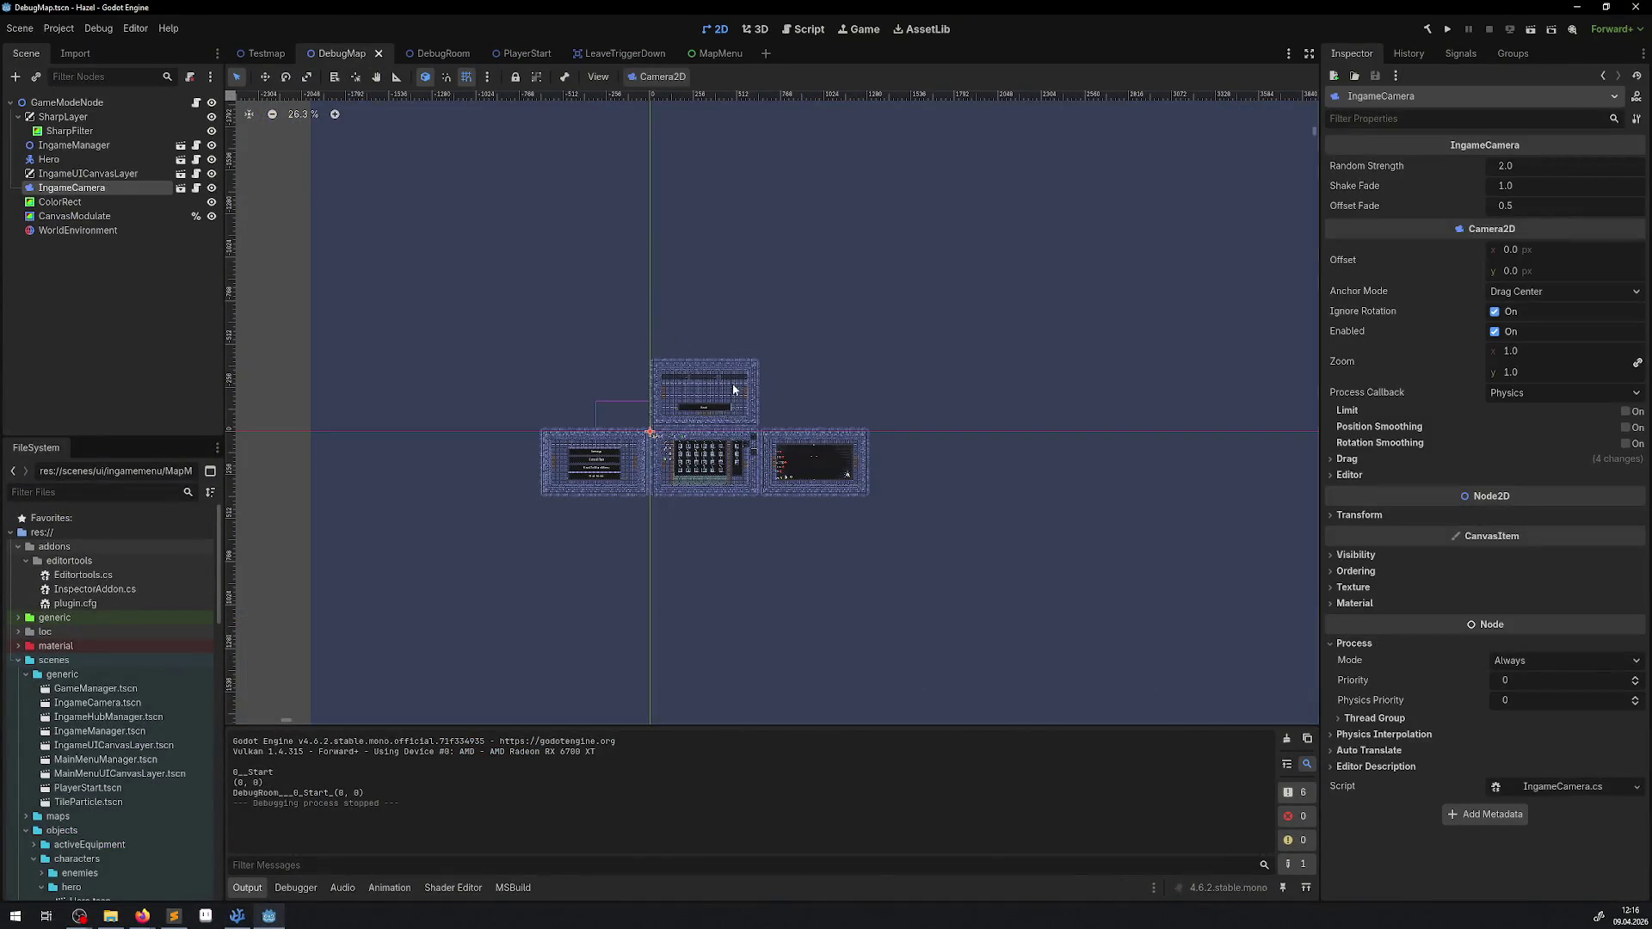
scroll(850, 467, "up", 3)
left_click(441, 53)
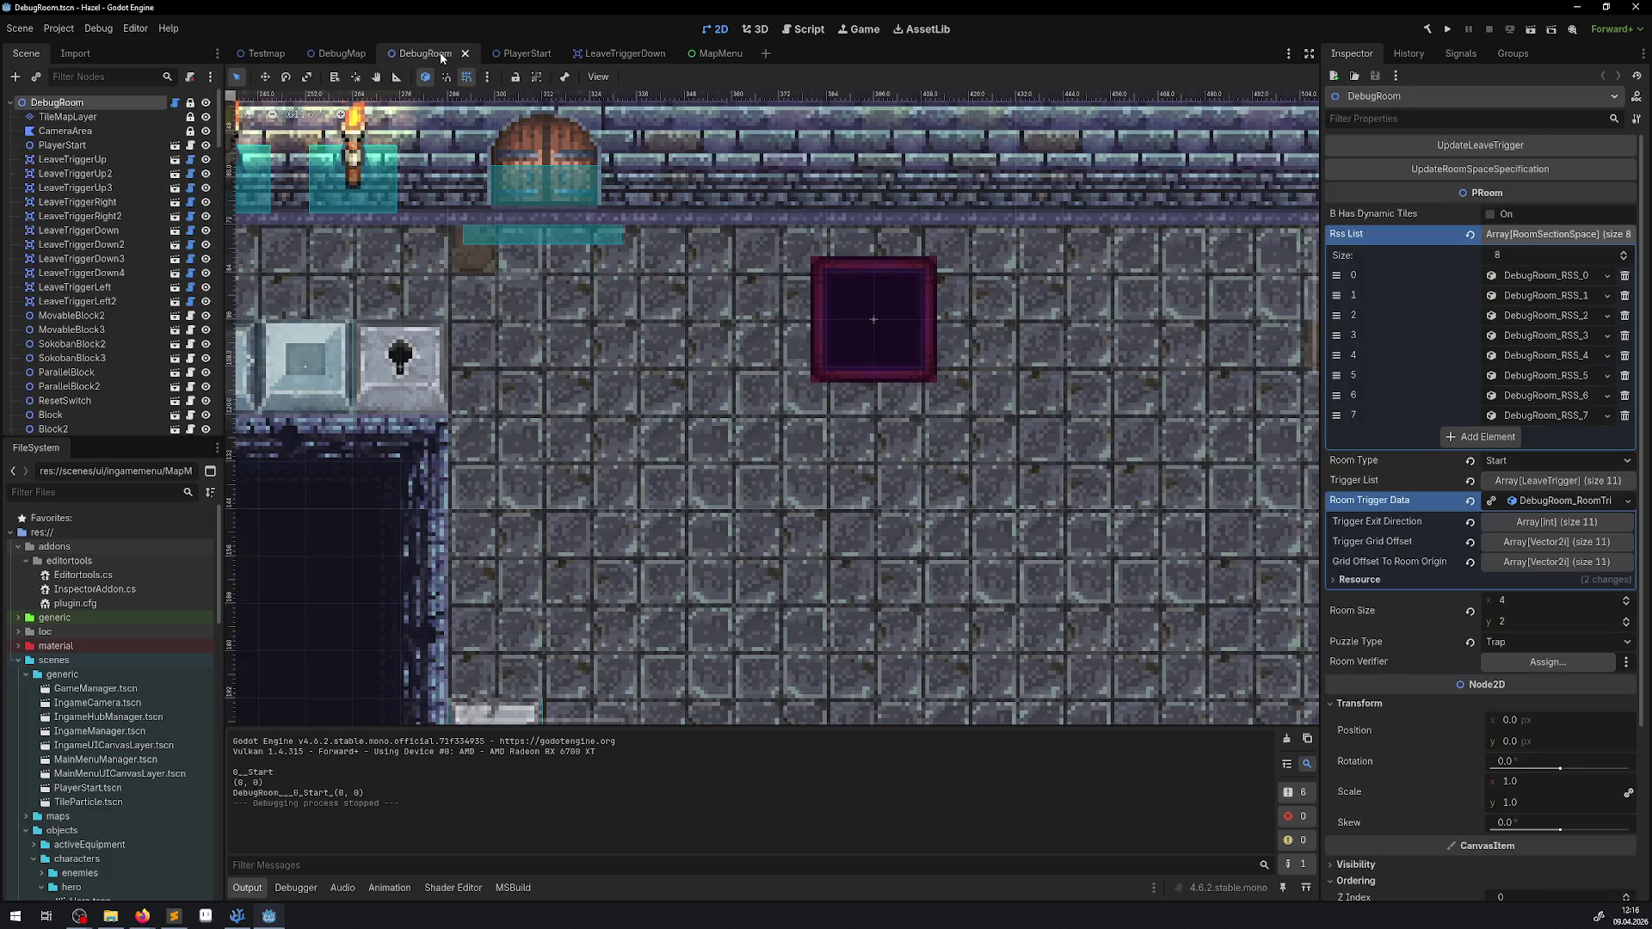
scroll(823, 318, "down", 5)
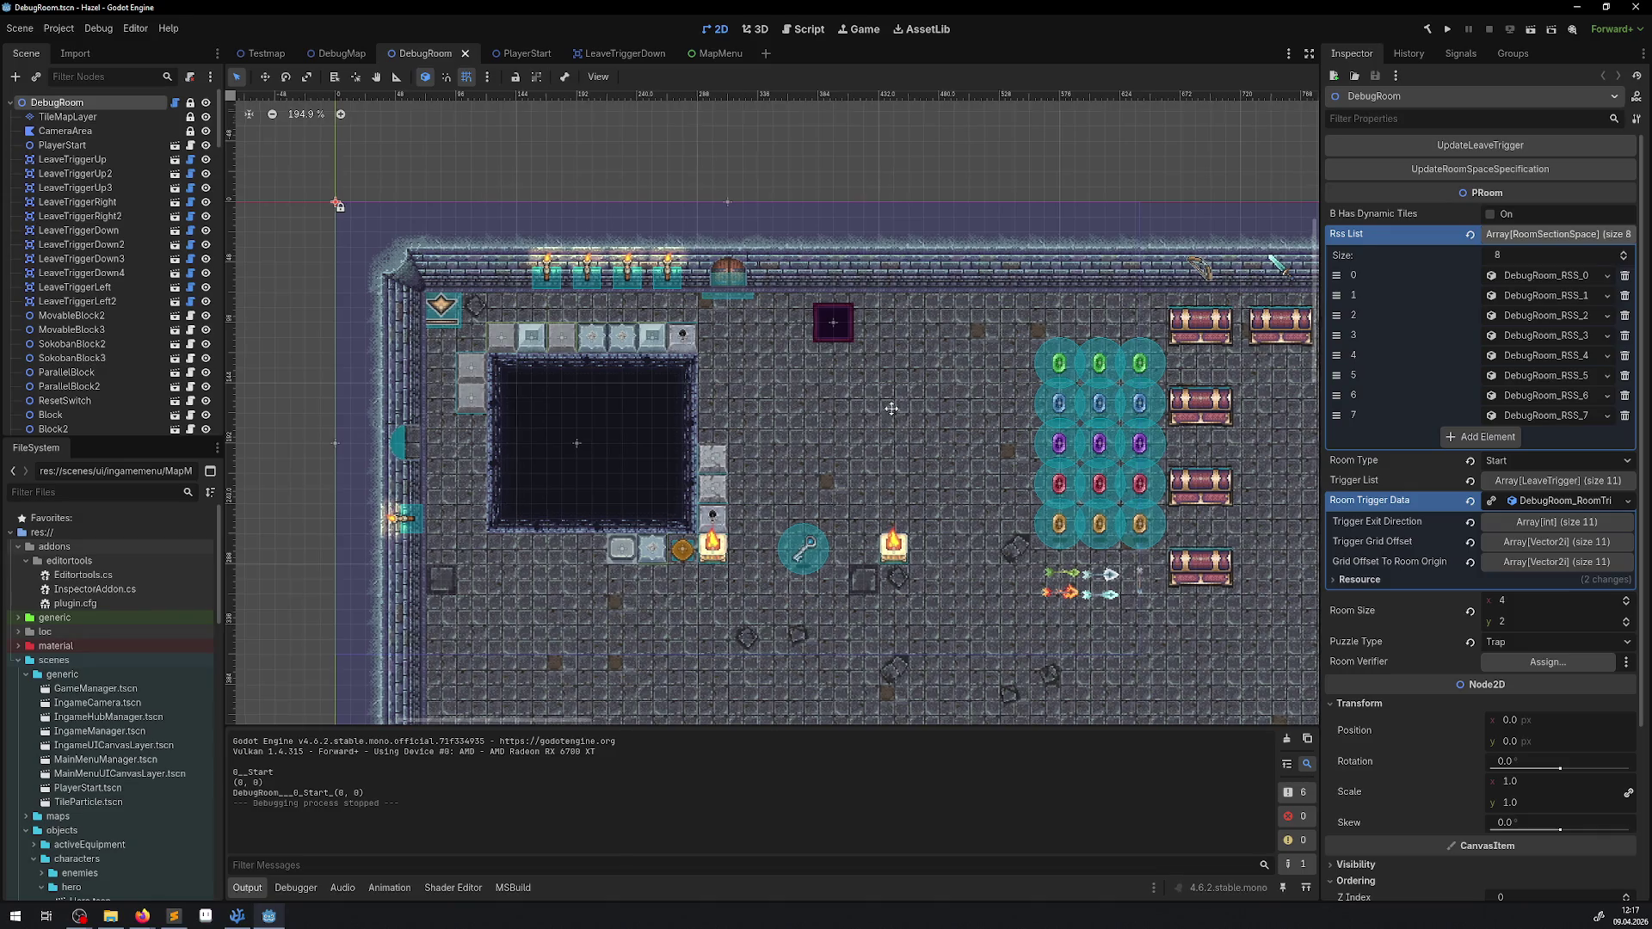
left_click_drag(889, 406, 647, 277)
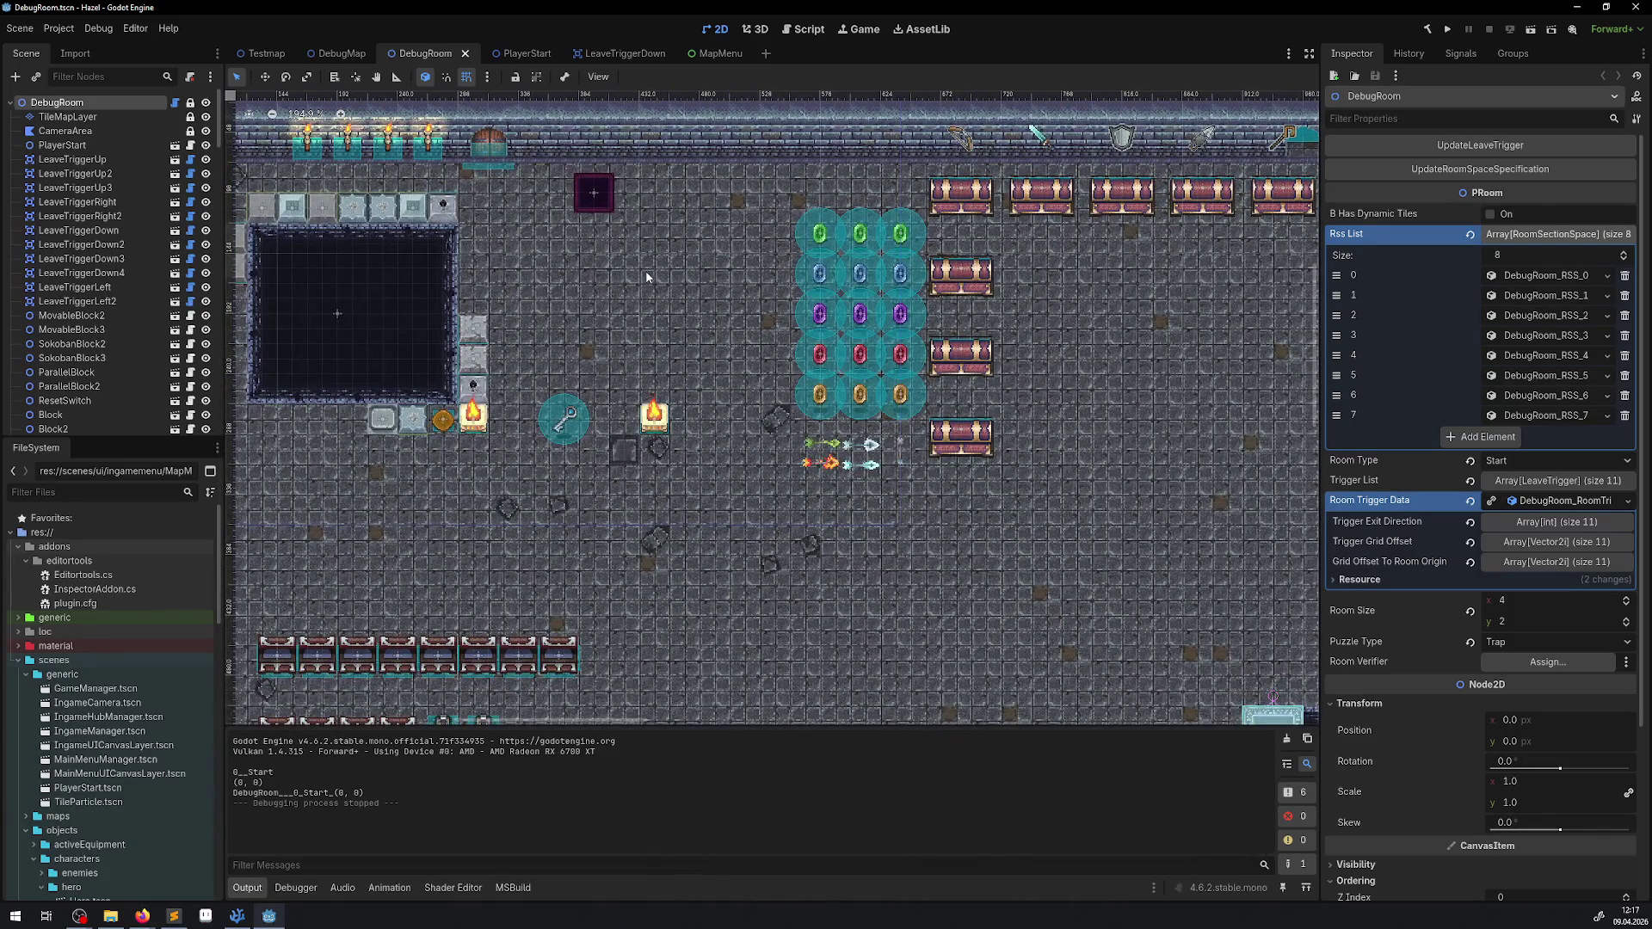
scroll(566, 574, "down", 1)
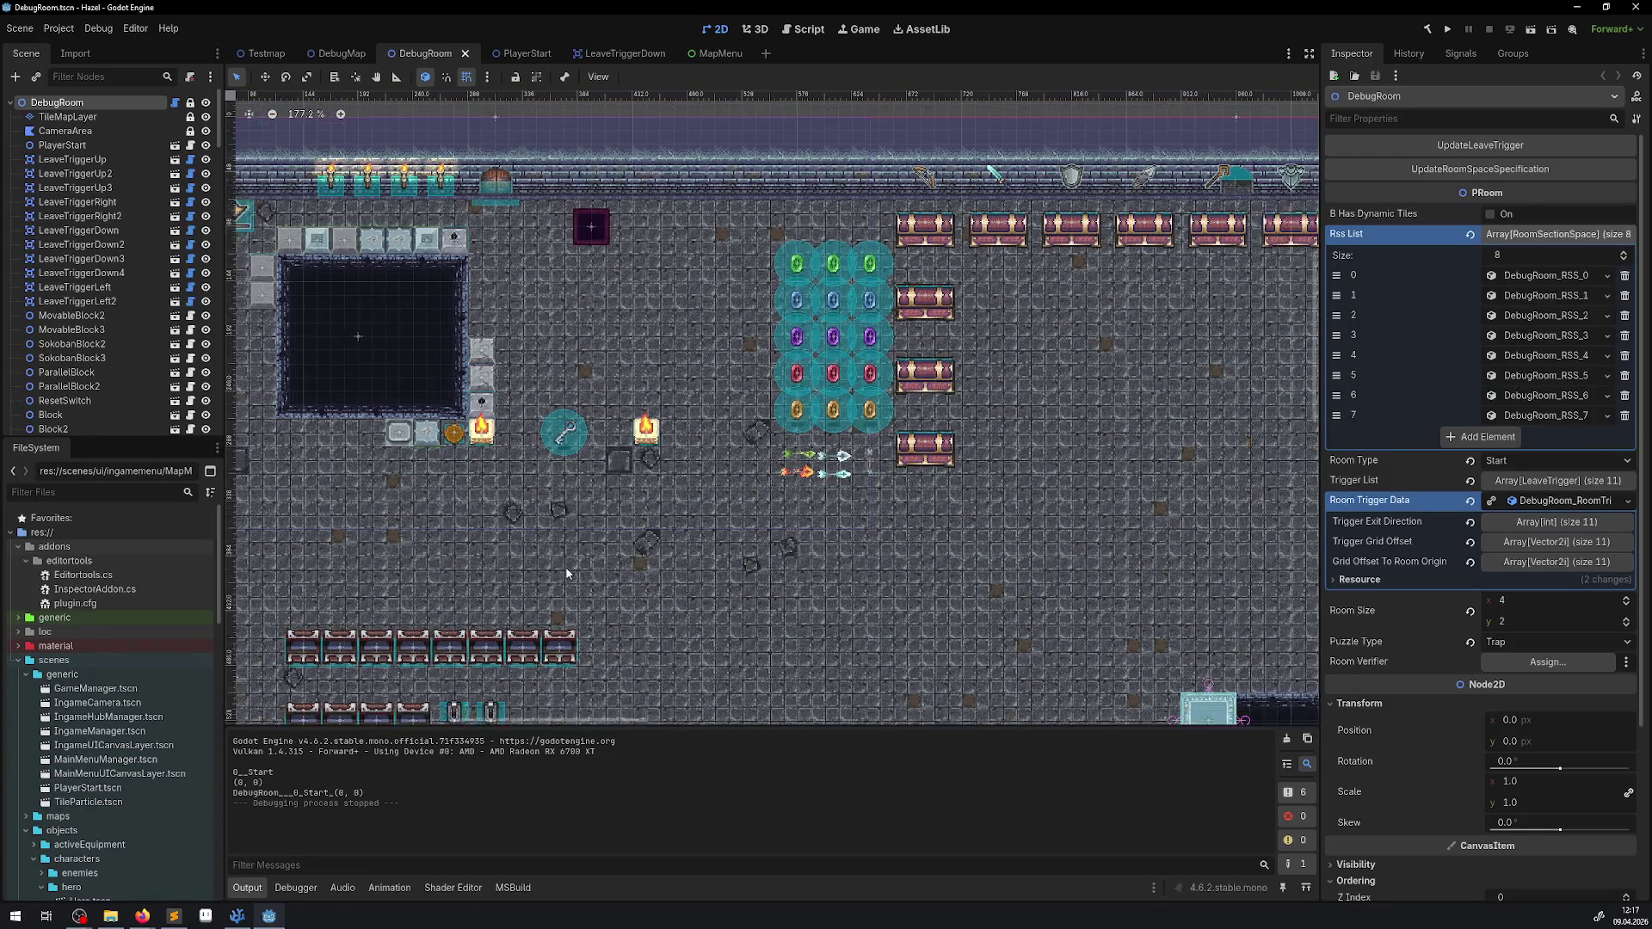
left_click_drag(565, 569, 577, 559)
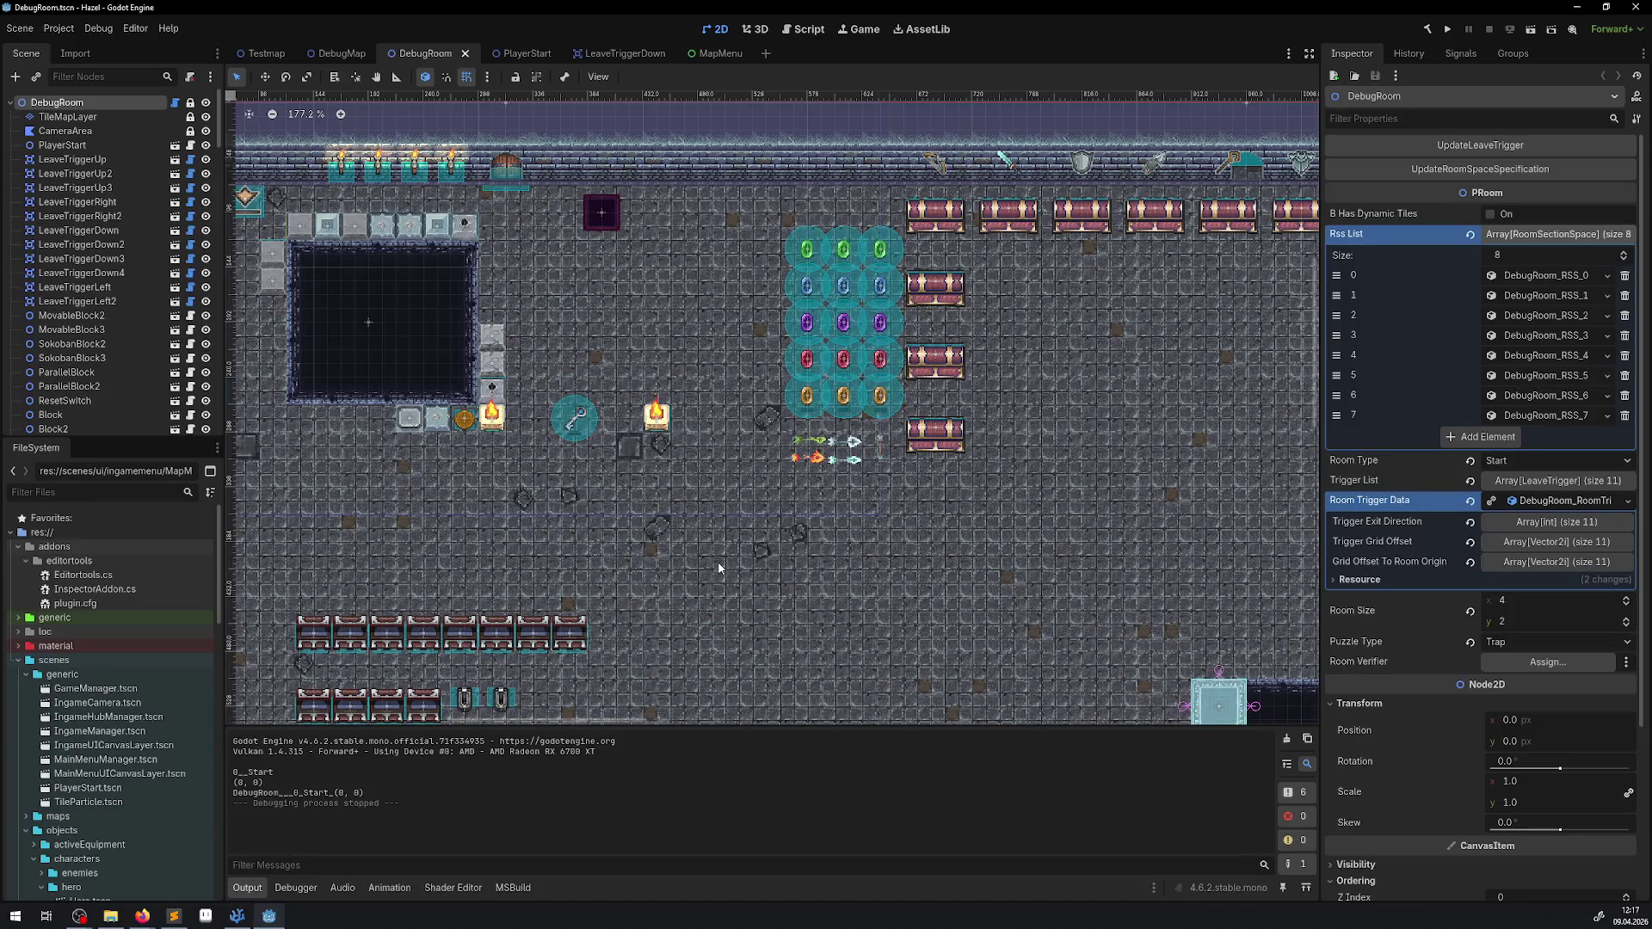
Step: Zoom over the DebugRoom layout, then switch to the 'binding of isaac' Google Images results
scroll(690, 535, "down", 2)
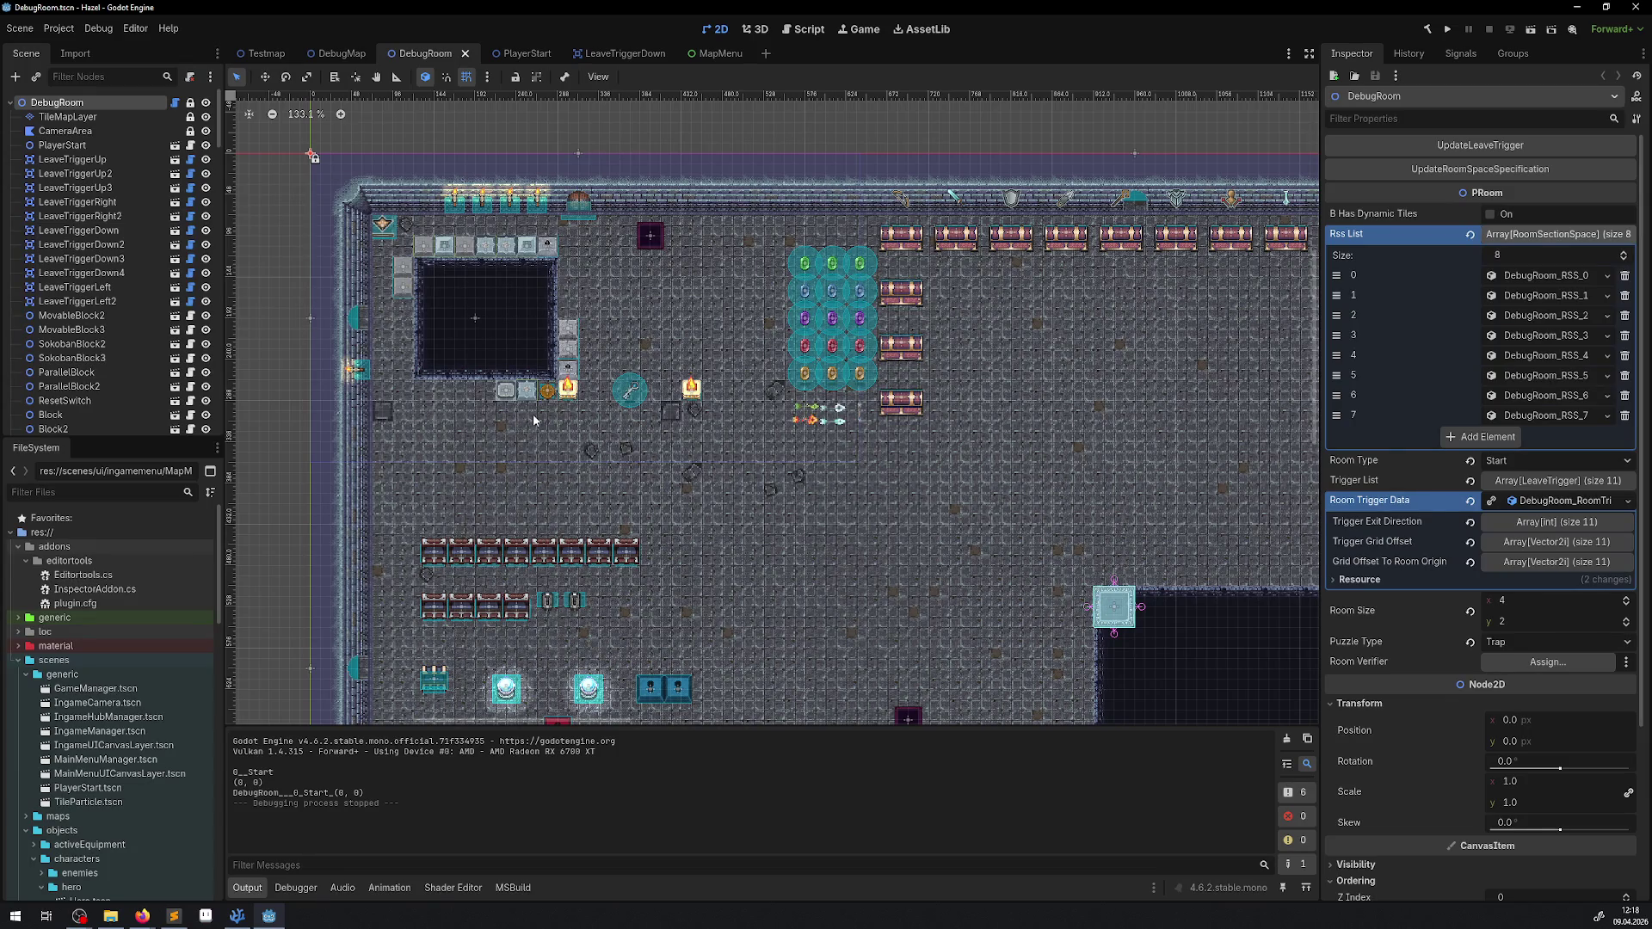
scroll(534, 419, "up", 3)
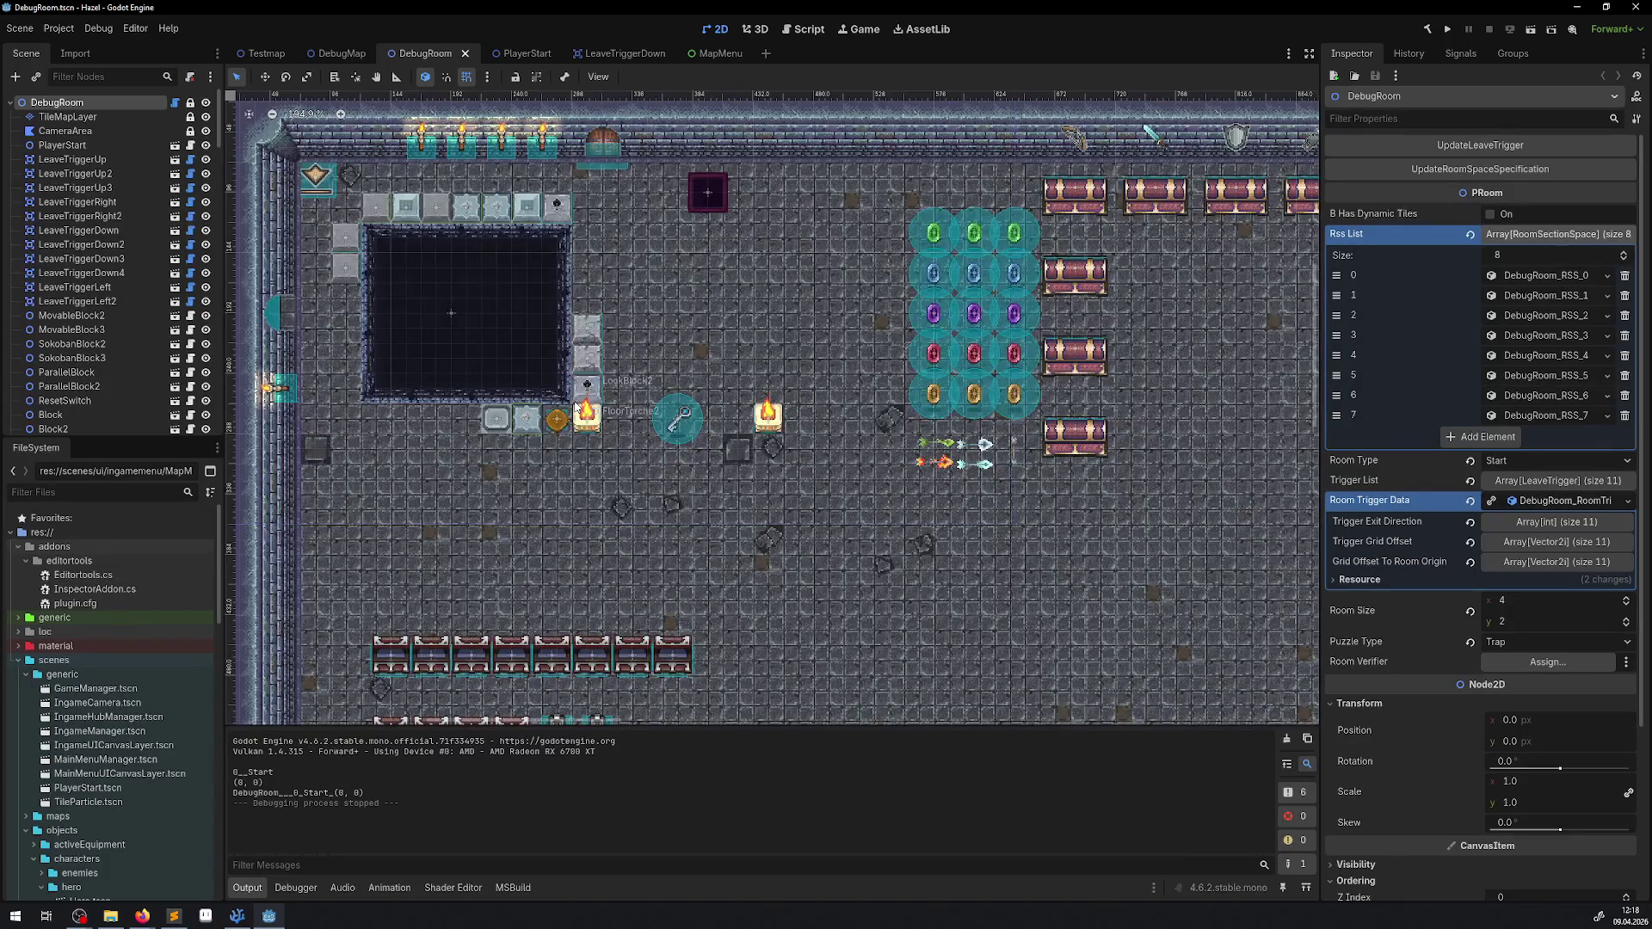
scroll(575, 409, "down", 1)
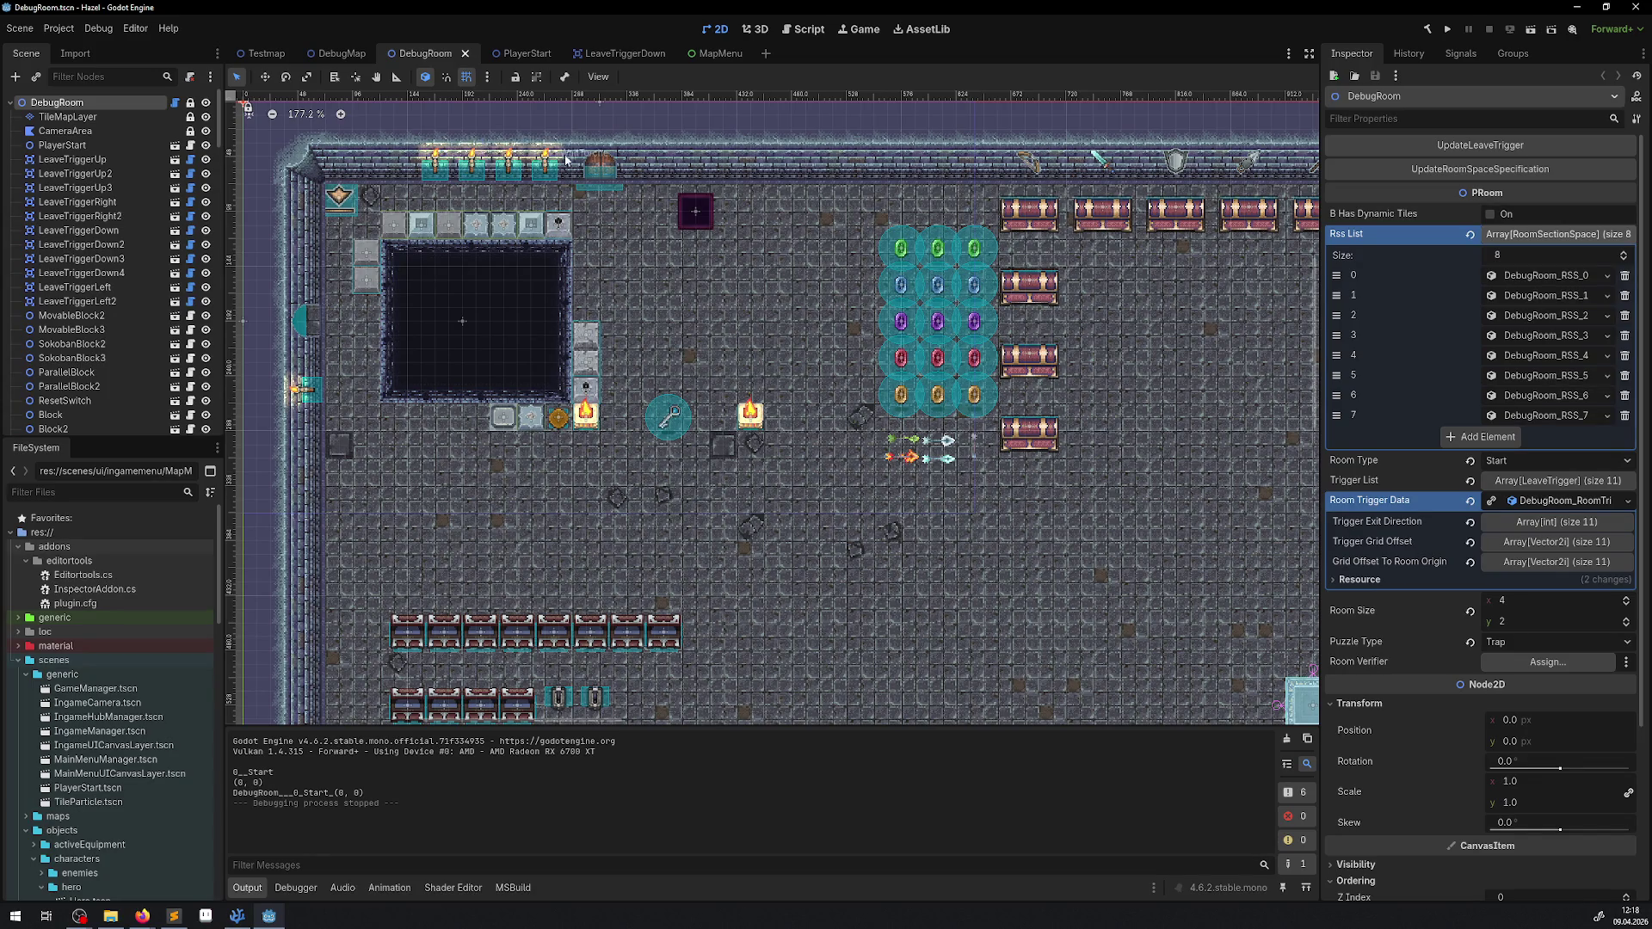
scroll(634, 346, "up", 3)
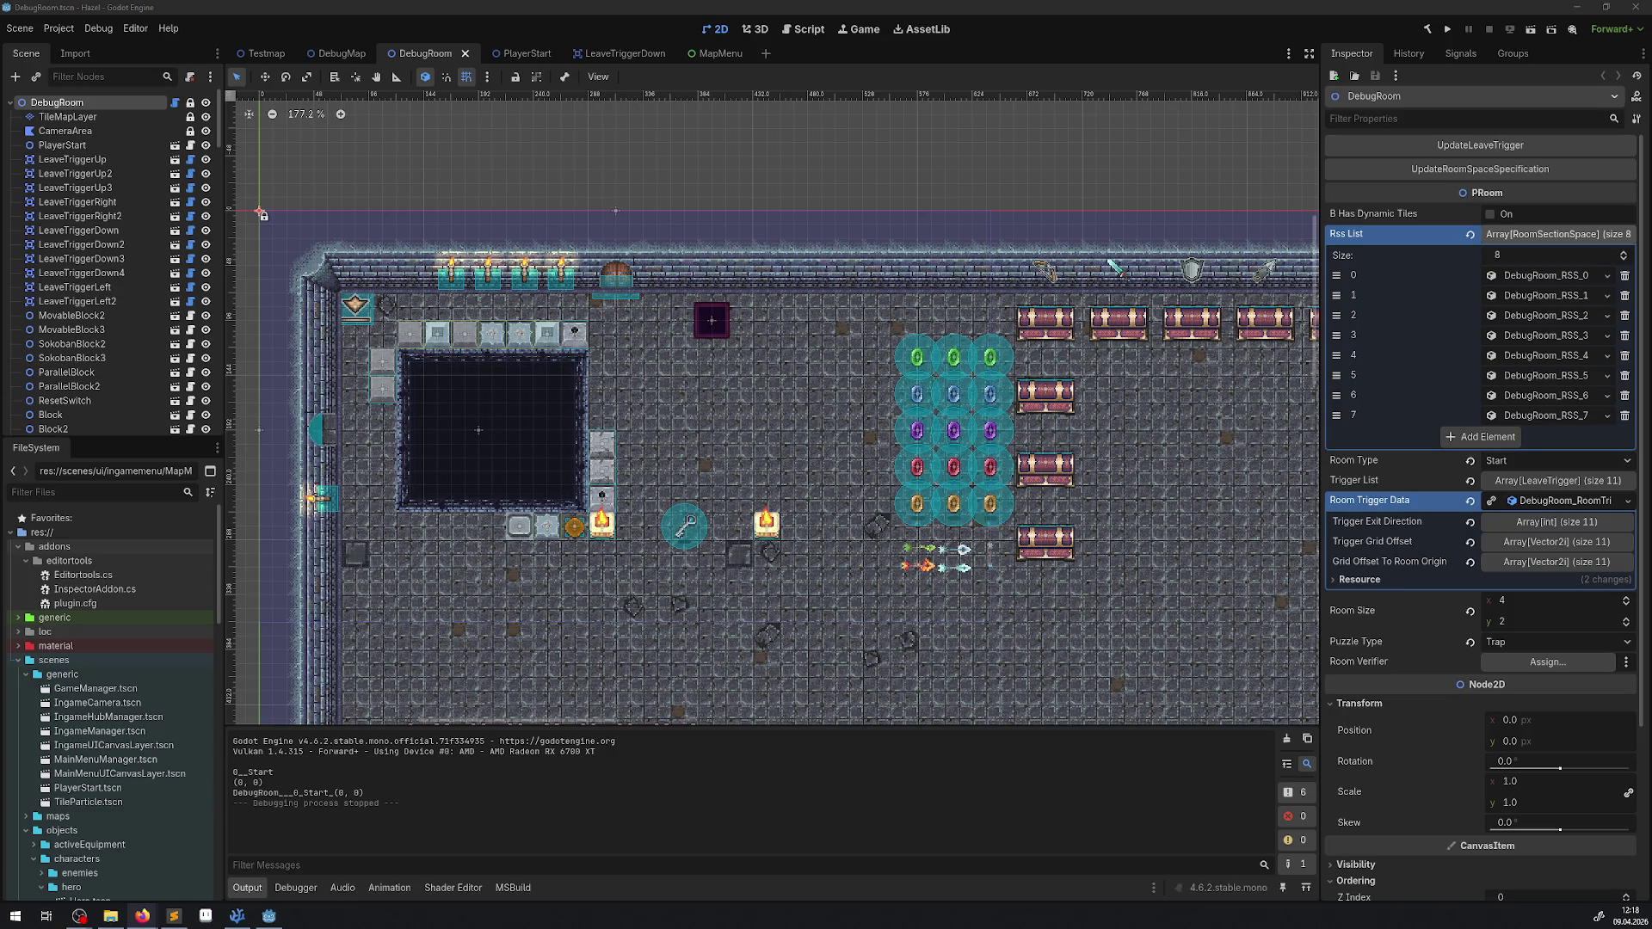
key("alt+Tab")
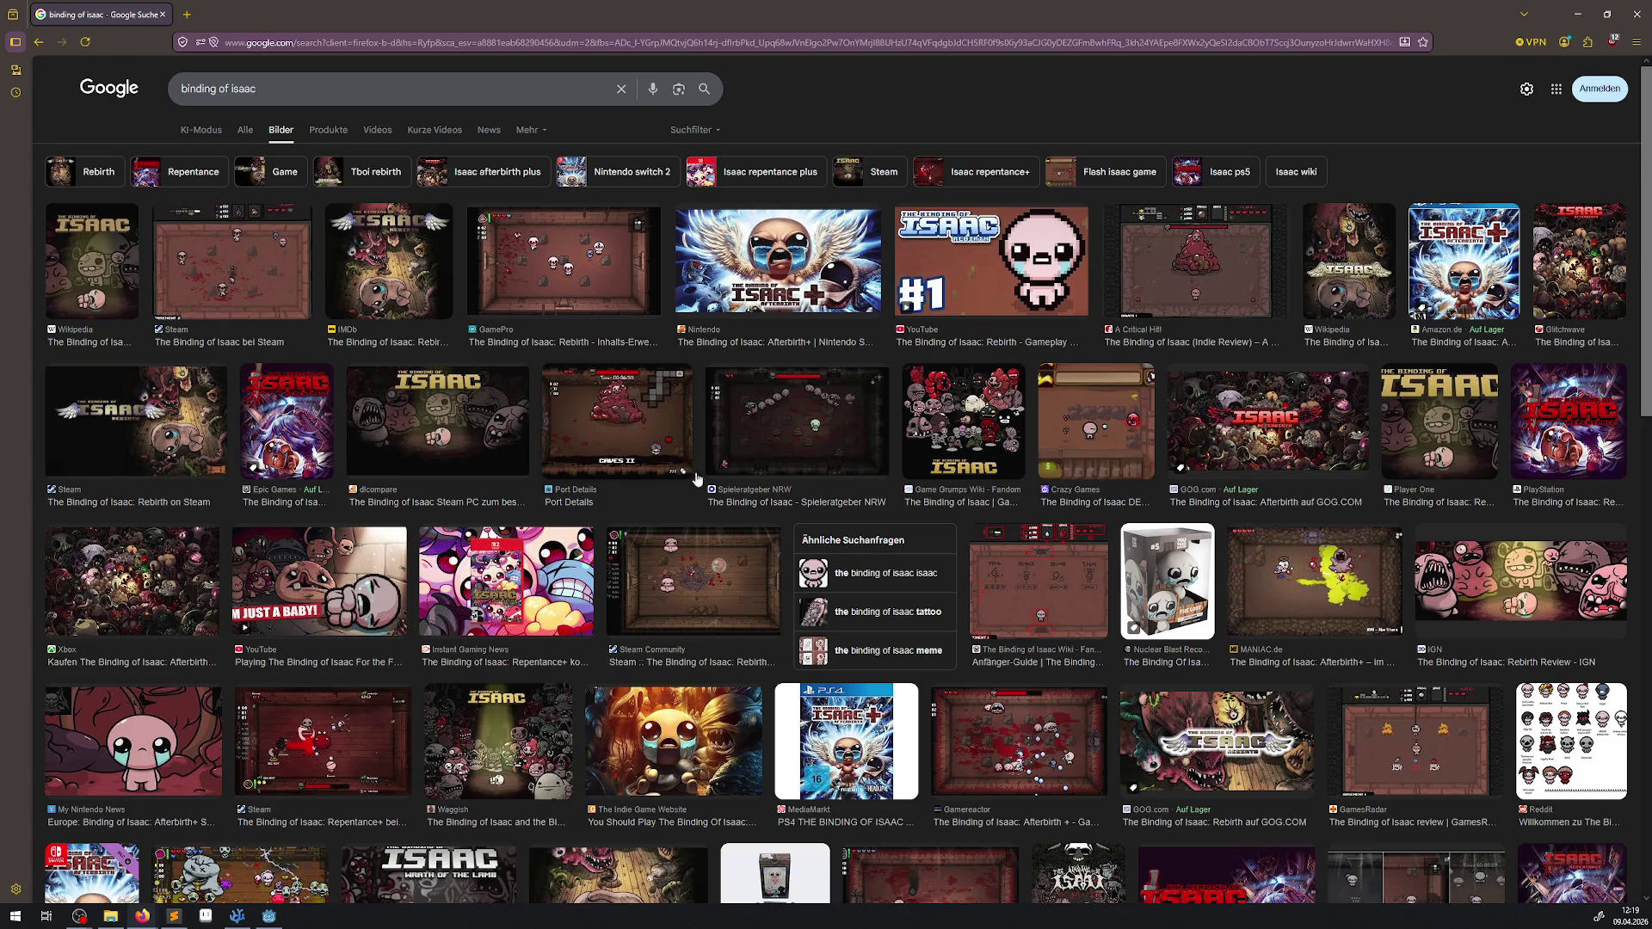
Step: Preview the GamersGlobal, Spieleratgeber NRW and Game Propaganda Binding of Isaac screenshots, then close the browser
scroll(714, 568, "down", 3)
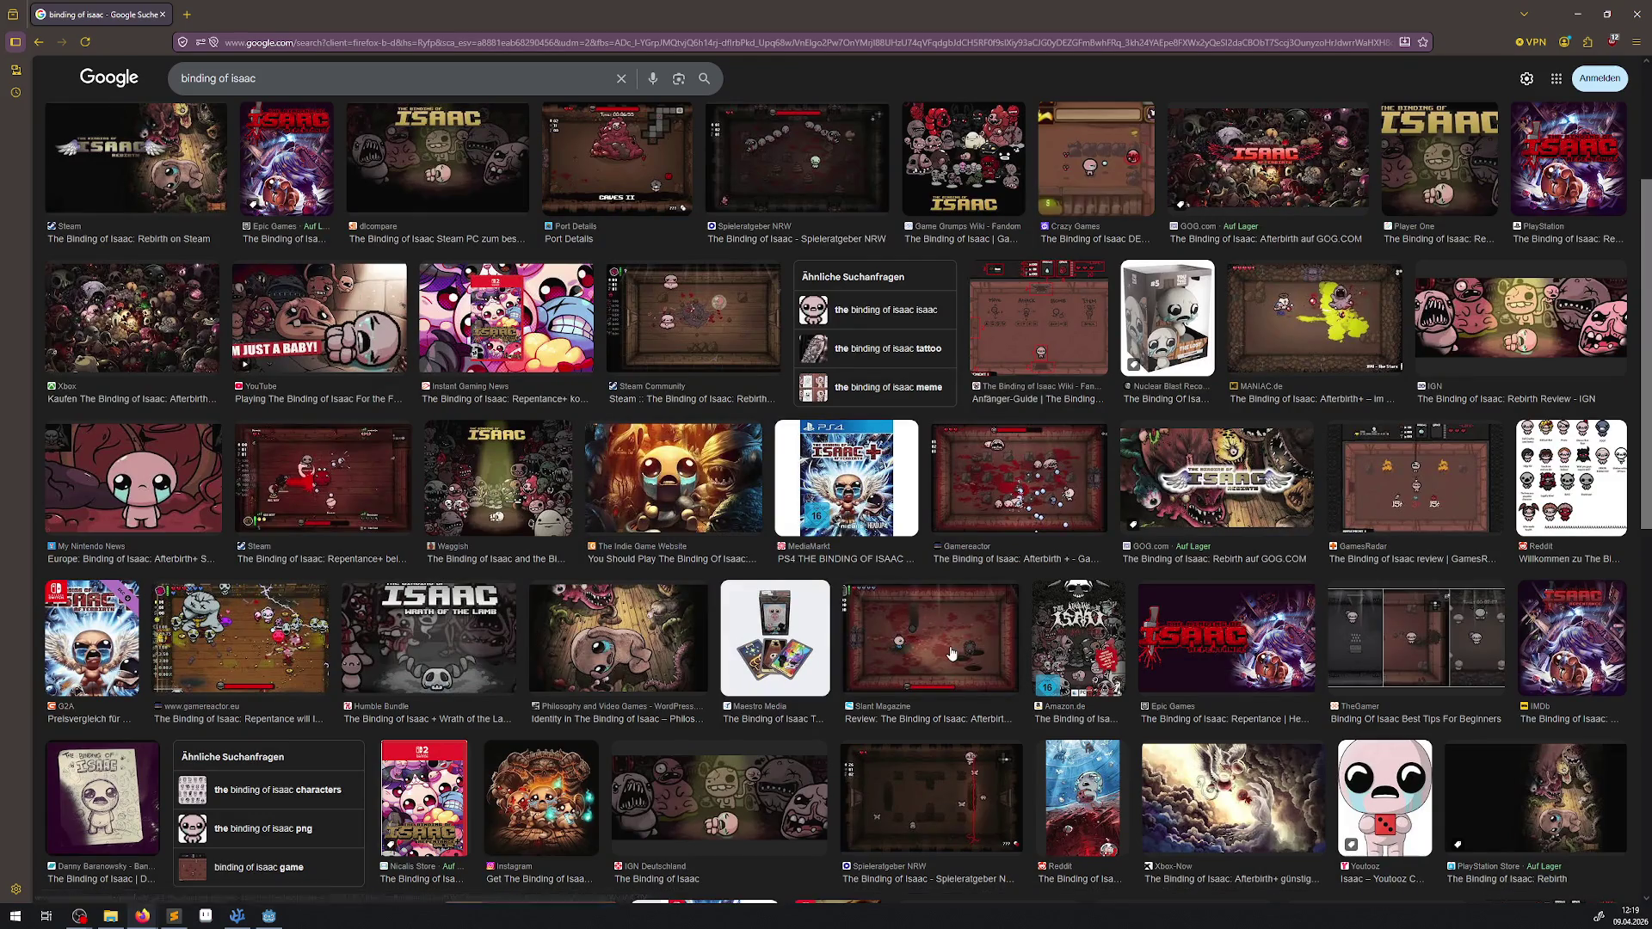
scroll(1026, 656, "down", 2)
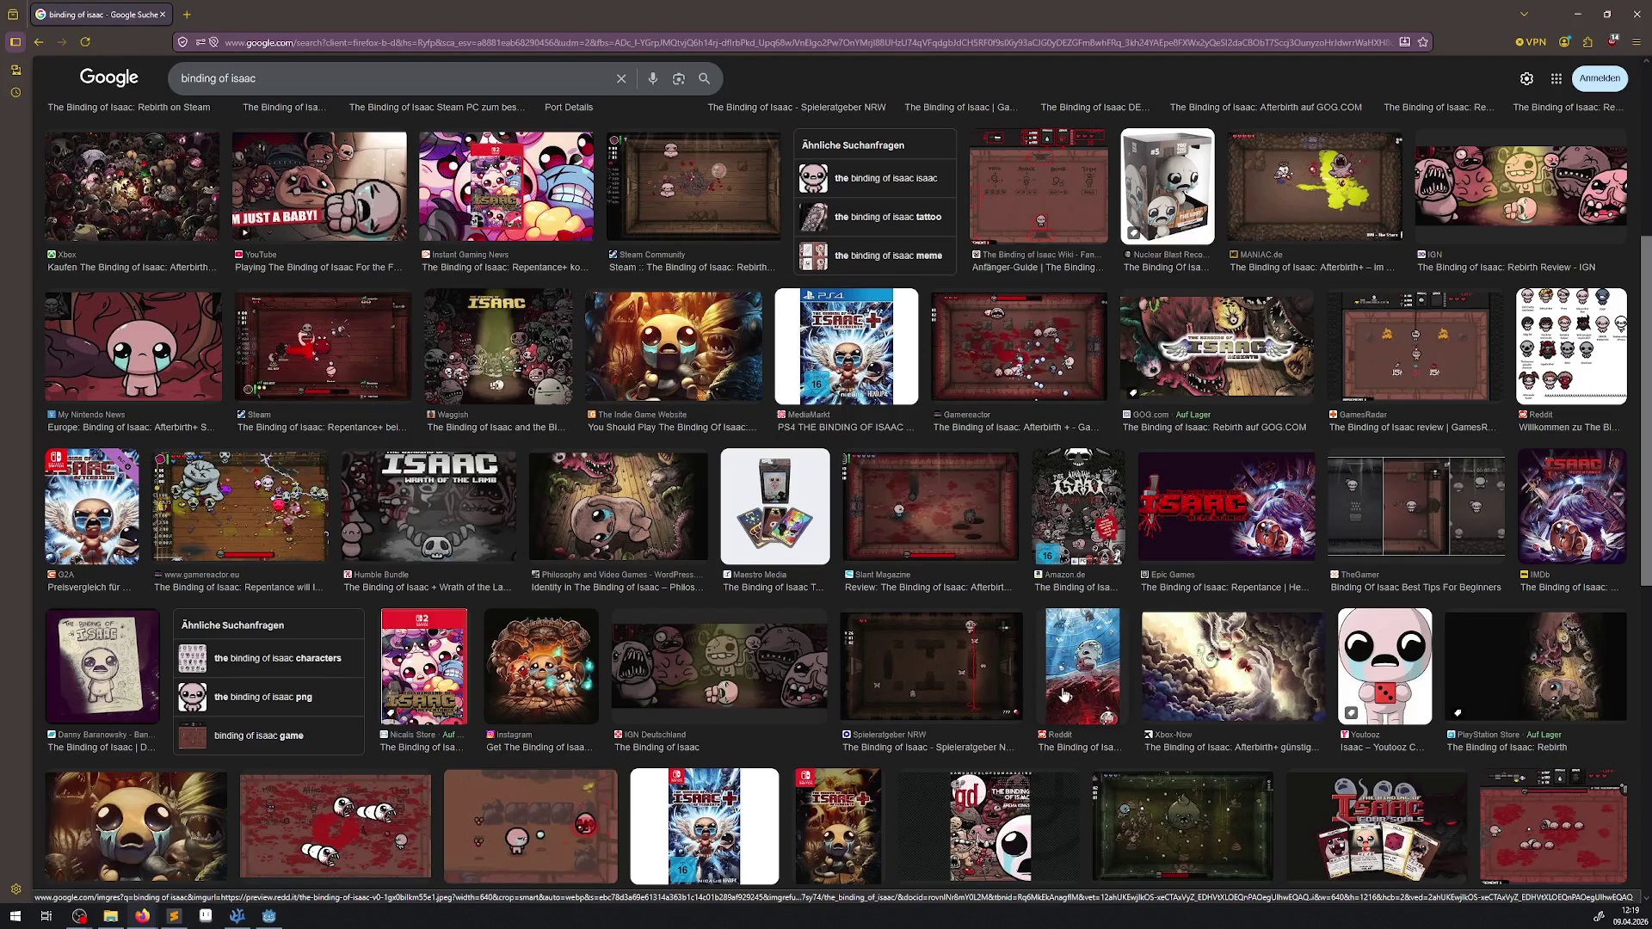
scroll(1151, 702, "down", 2)
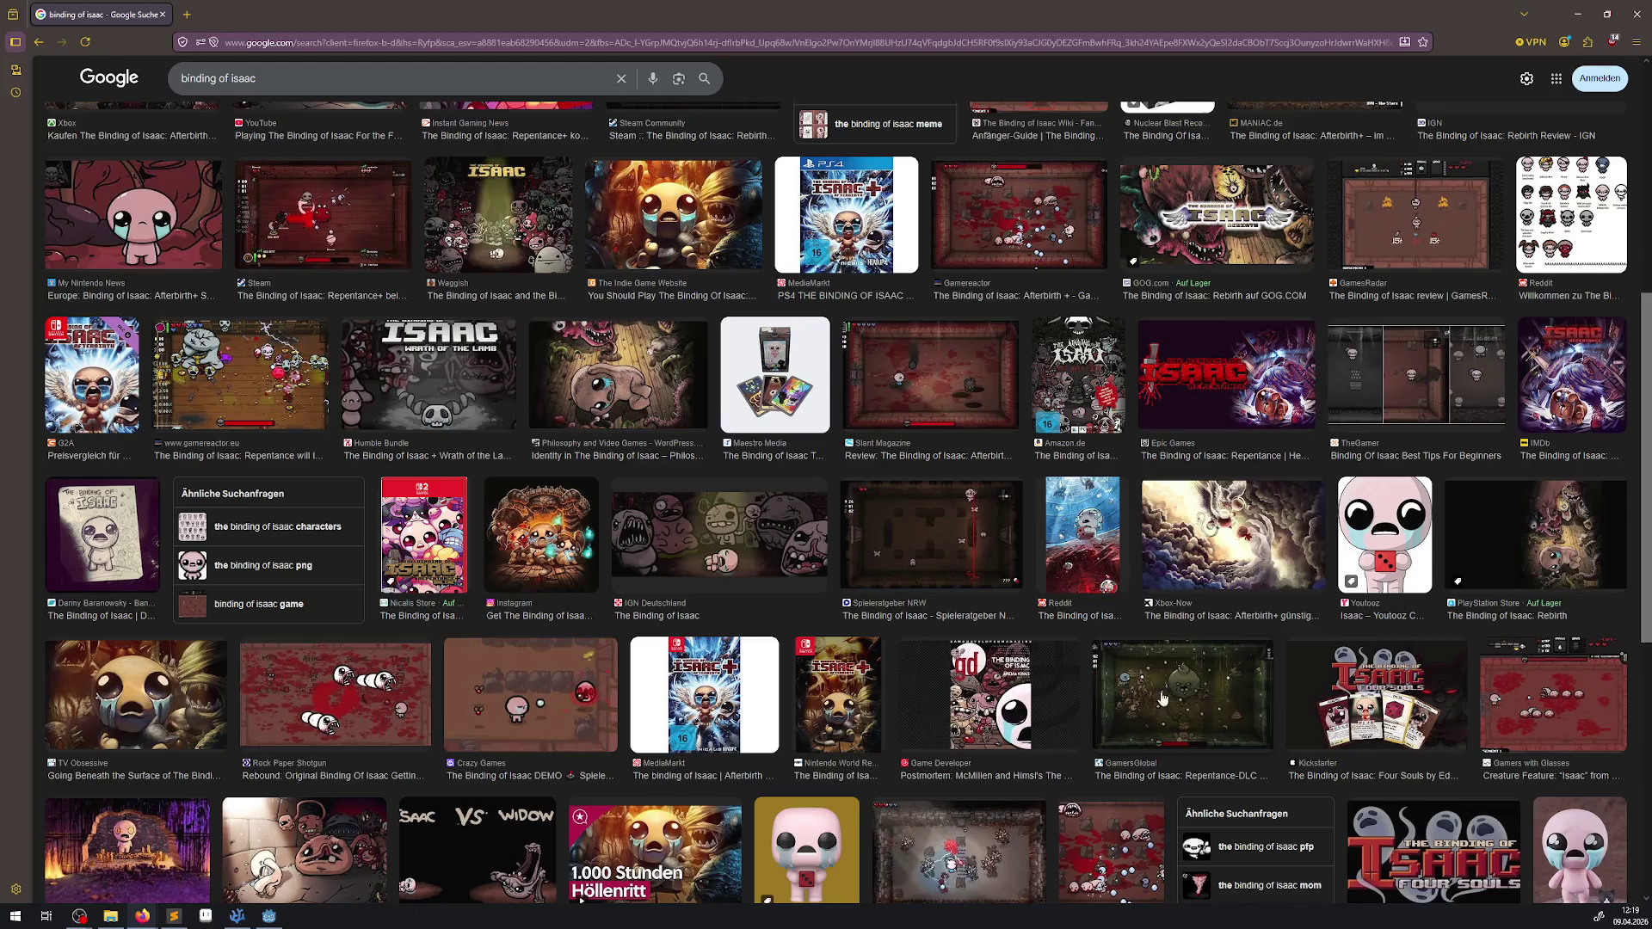
left_click(1153, 697)
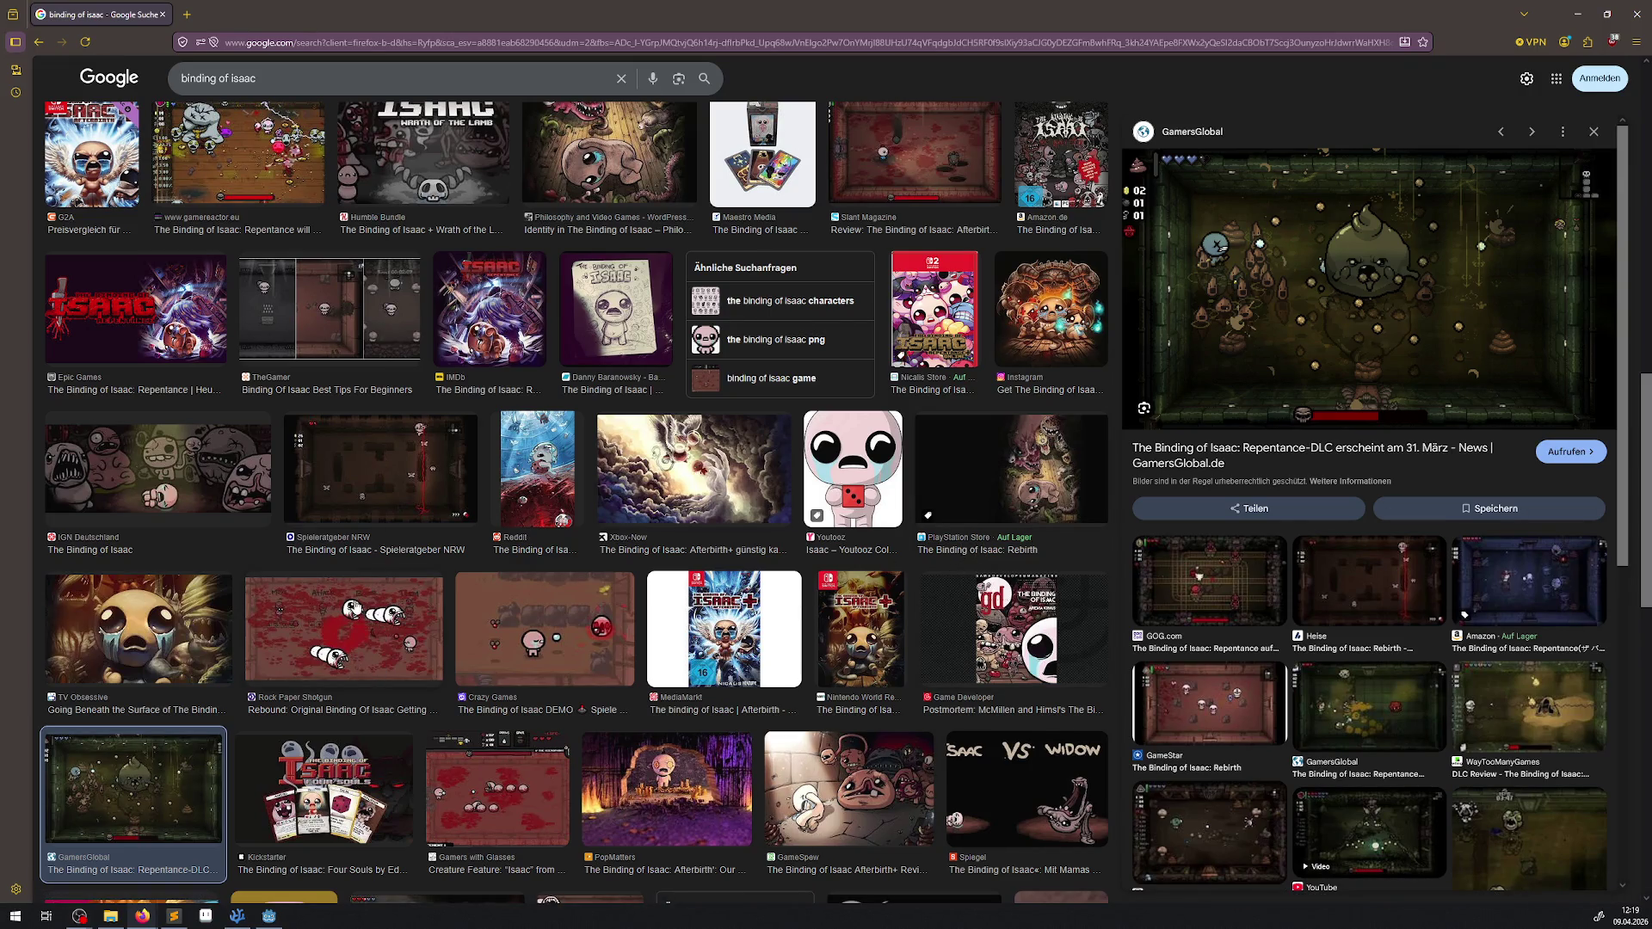
left_click(350, 499)
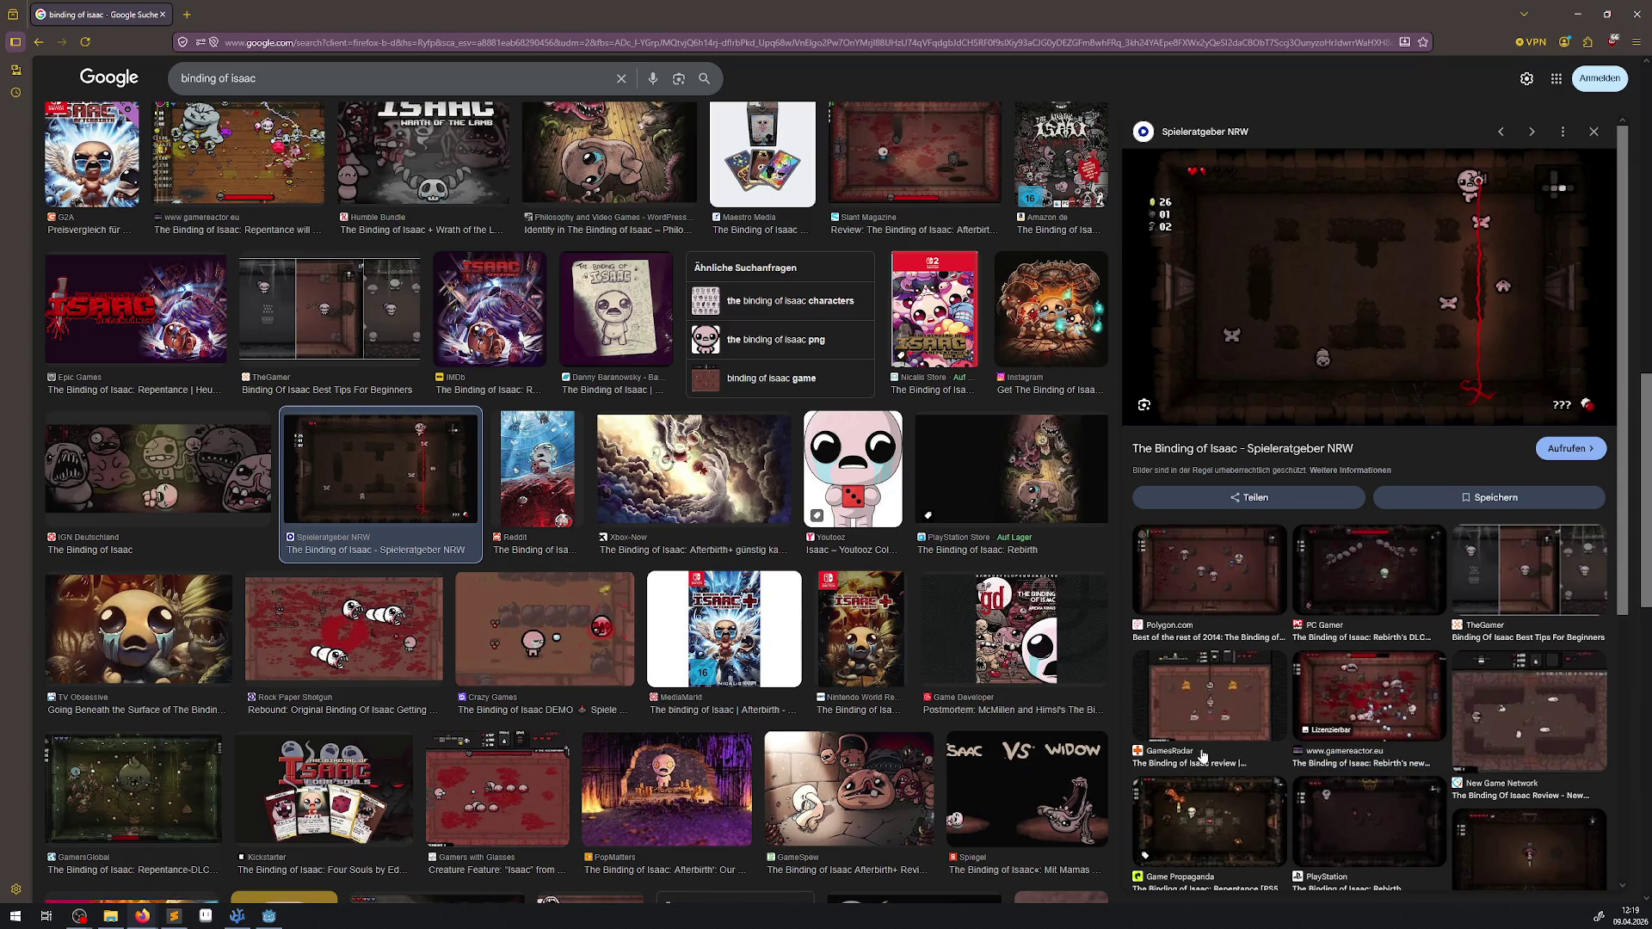
left_click(1211, 813)
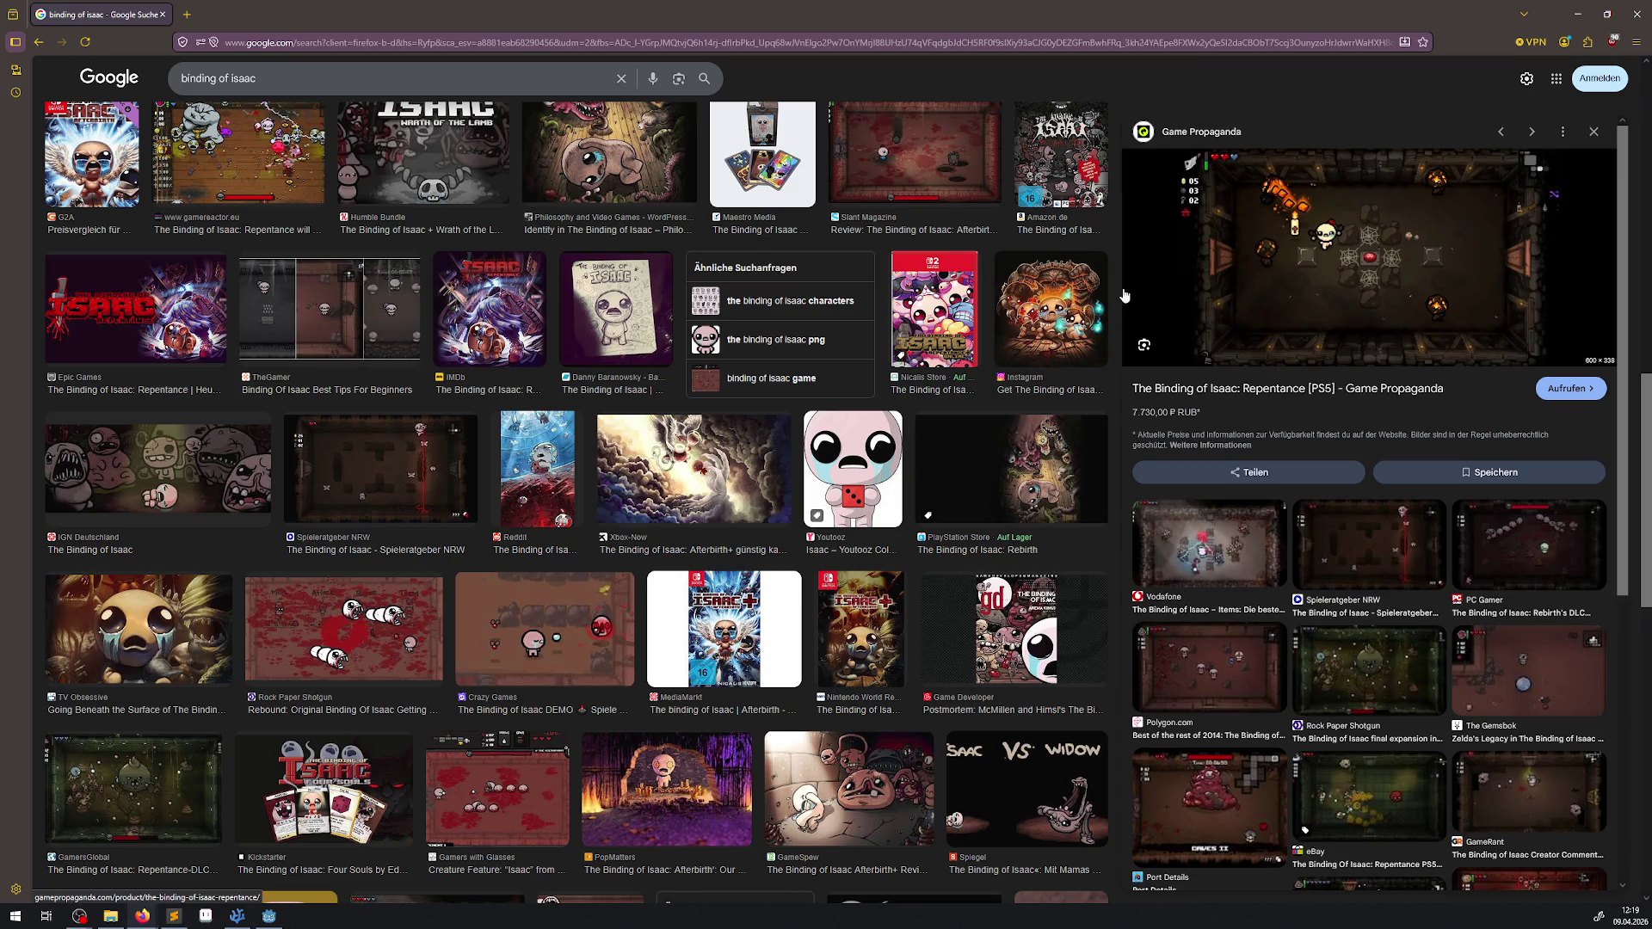
left_click(1645, 12)
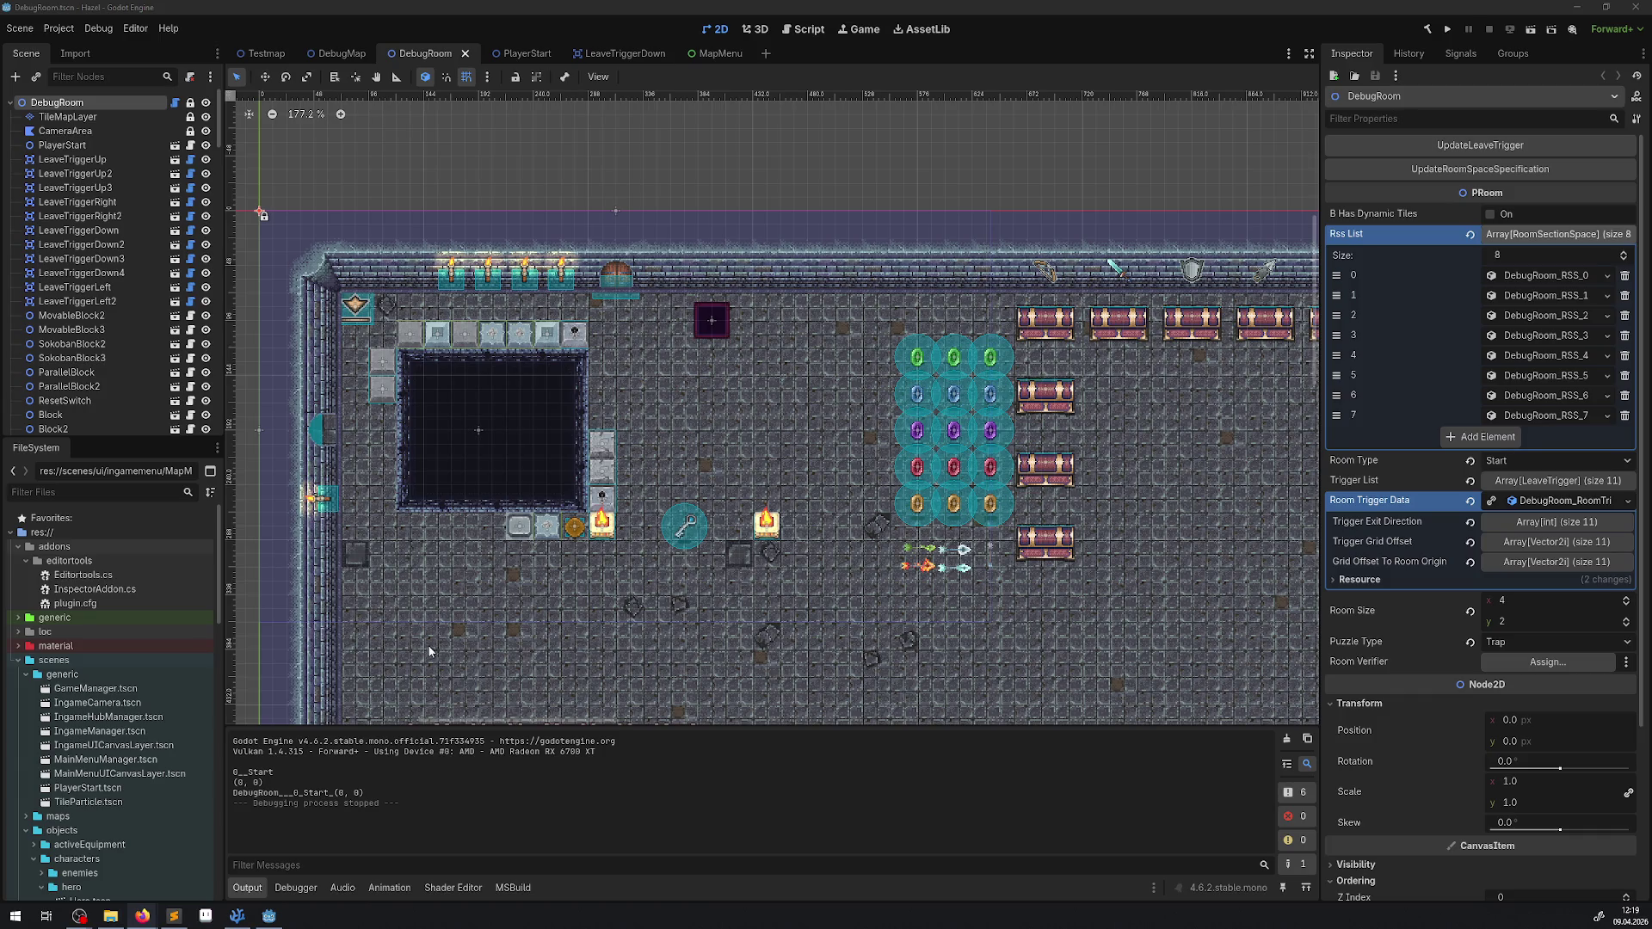
Step: Switch from Godot to Visual Studio Code showing IngameMenu.cs via the taskbar
left_click(269, 917)
left_click(253, 917)
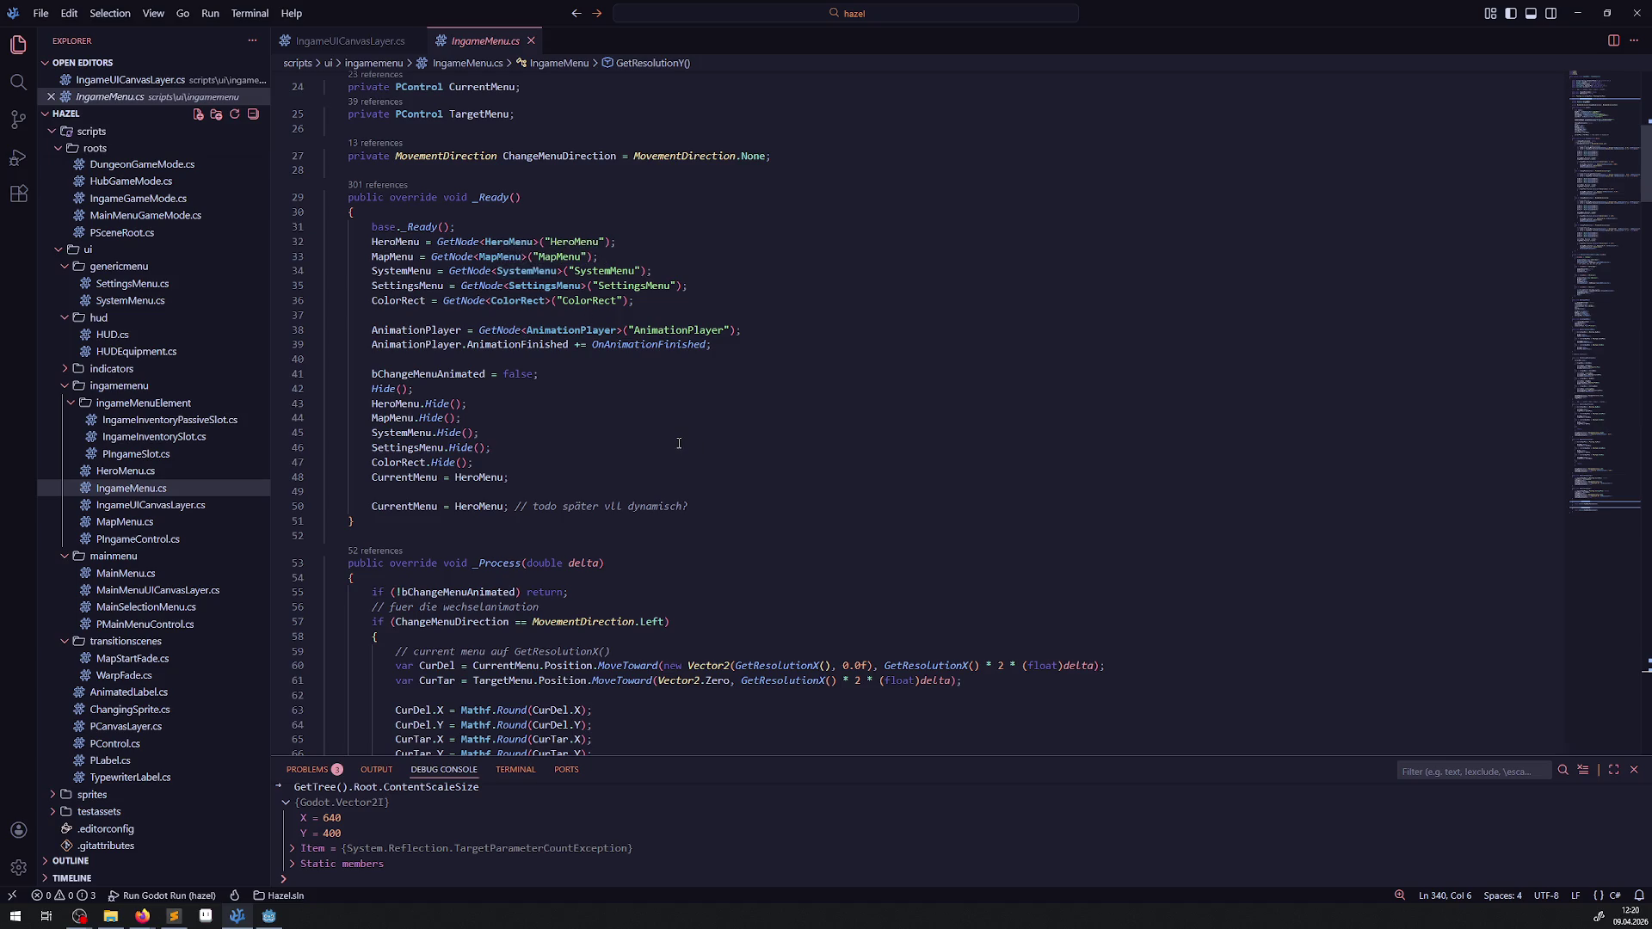
Step: Collapse and expand the library, Resources and mainmenumanagers folders until scripts/ingamemanagers shows its scripts
left_click(668, 417)
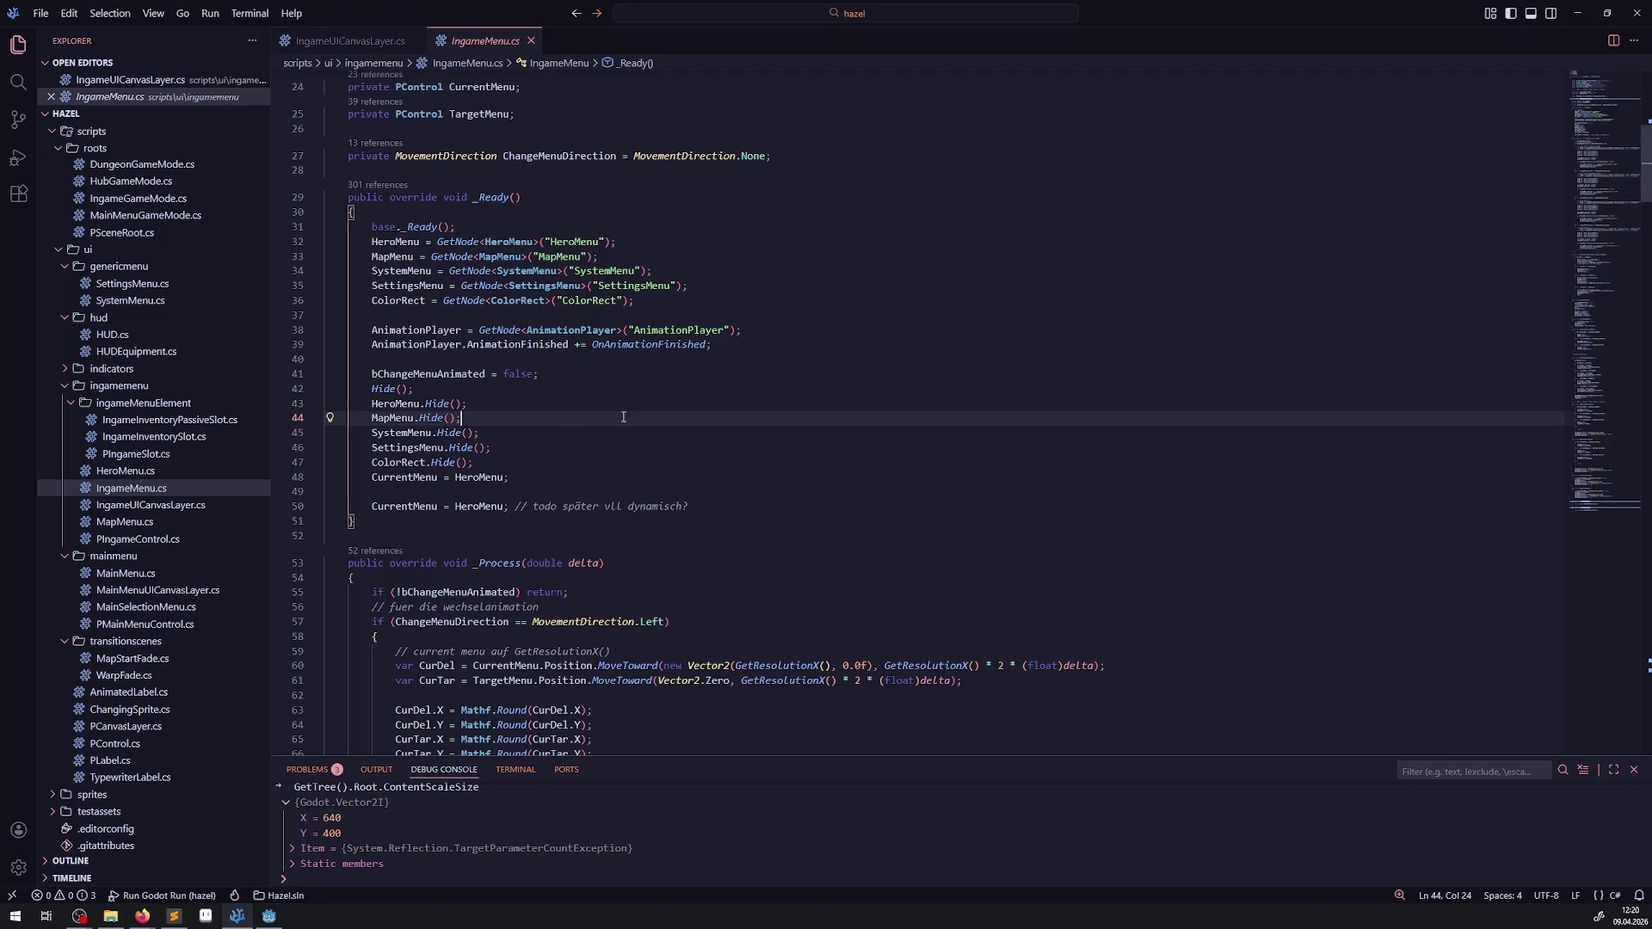
scroll(621, 447, "down", 1)
scroll(172, 574, "up", 10)
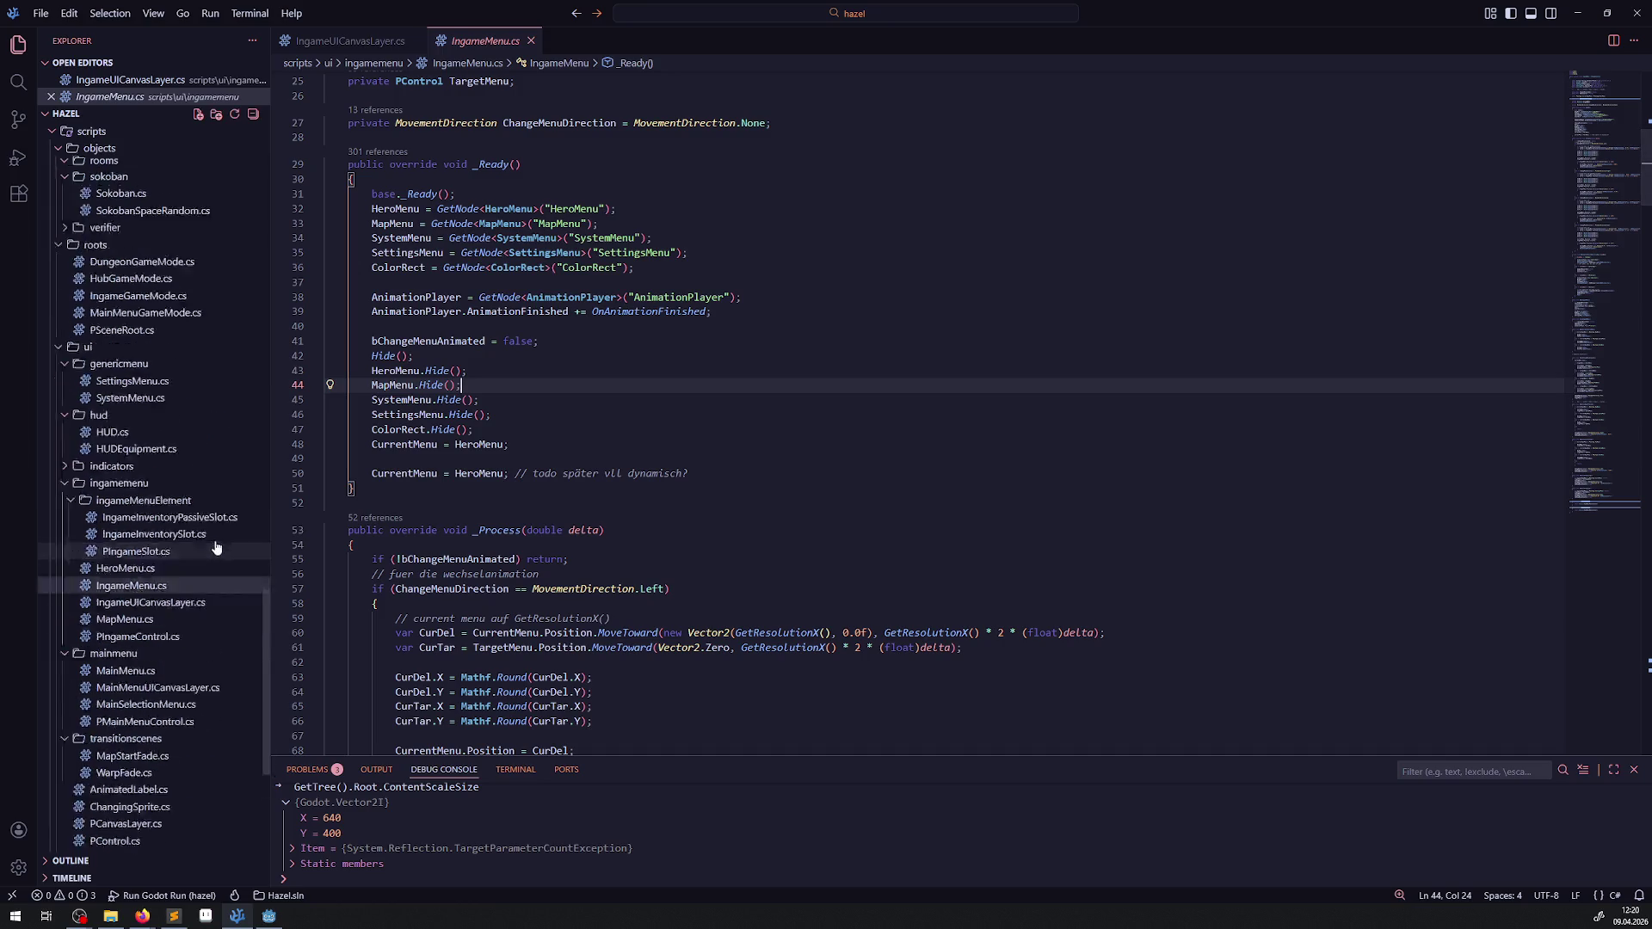
scroll(136, 596, "up", 15)
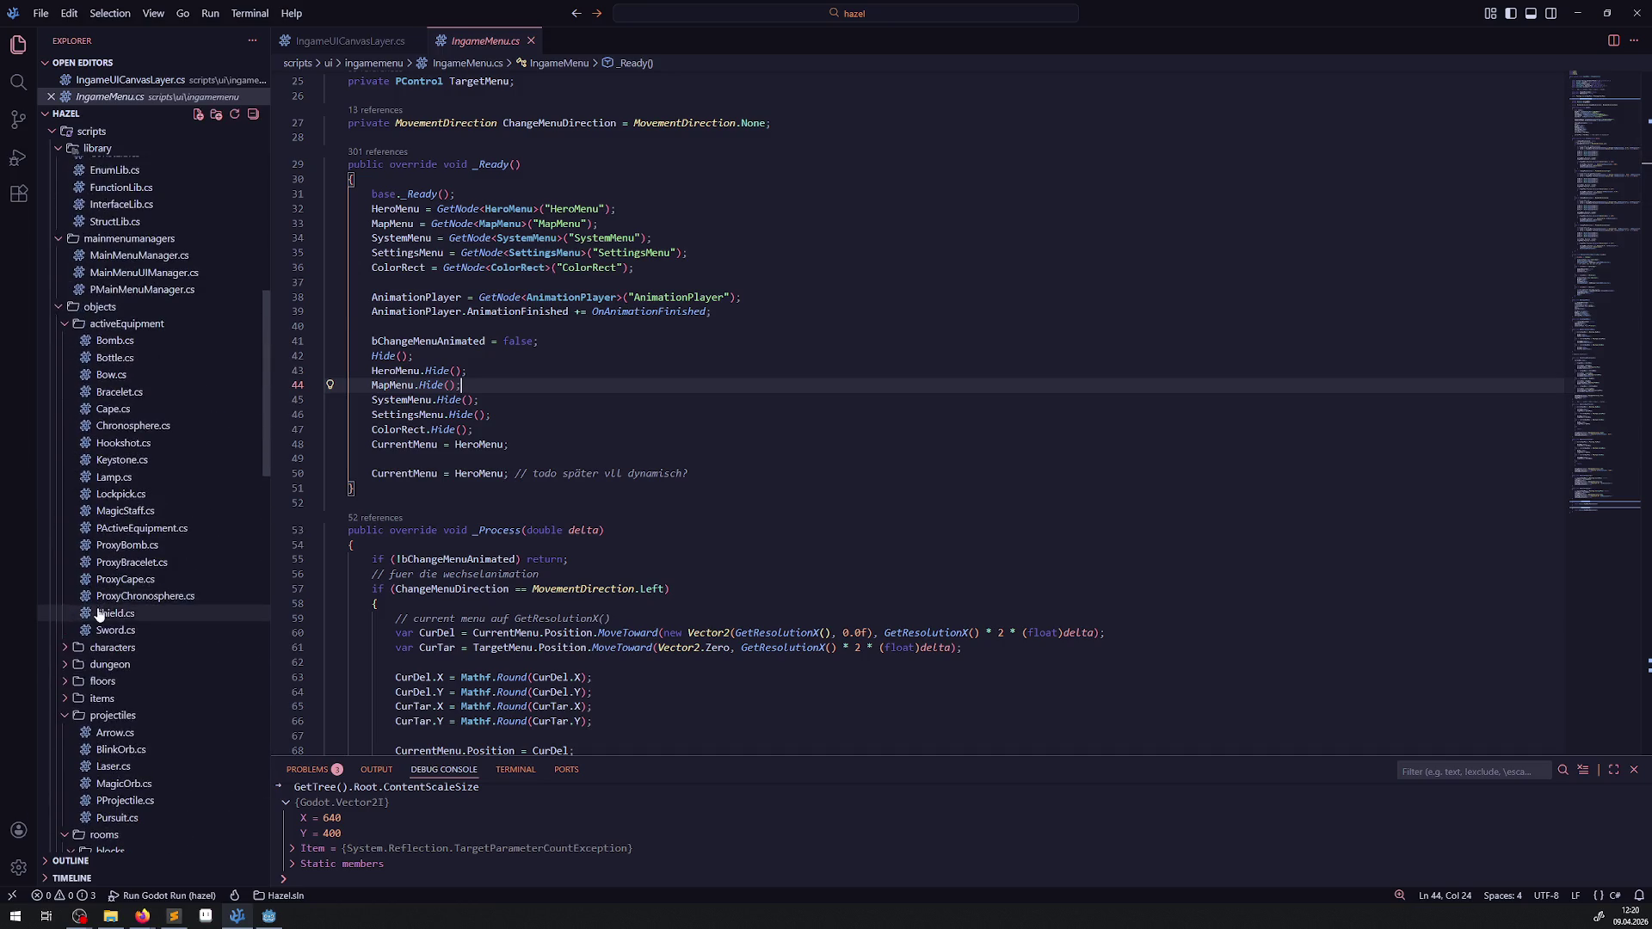
left_click(67, 631)
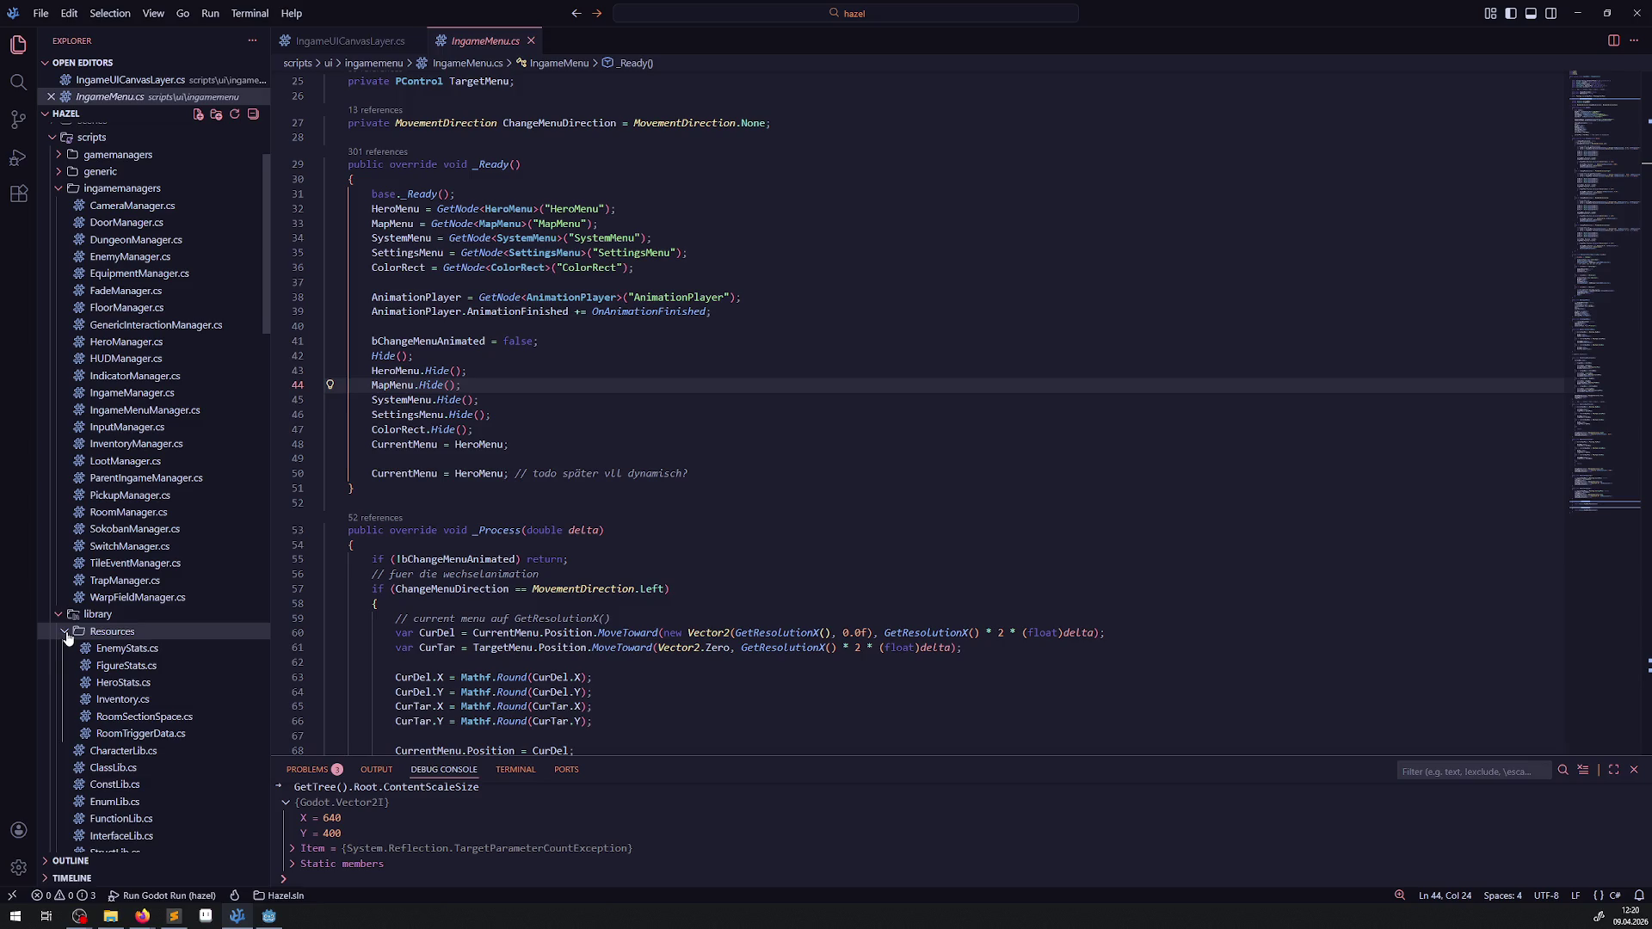
left_click(67, 631)
left_click(60, 614)
left_click(60, 632)
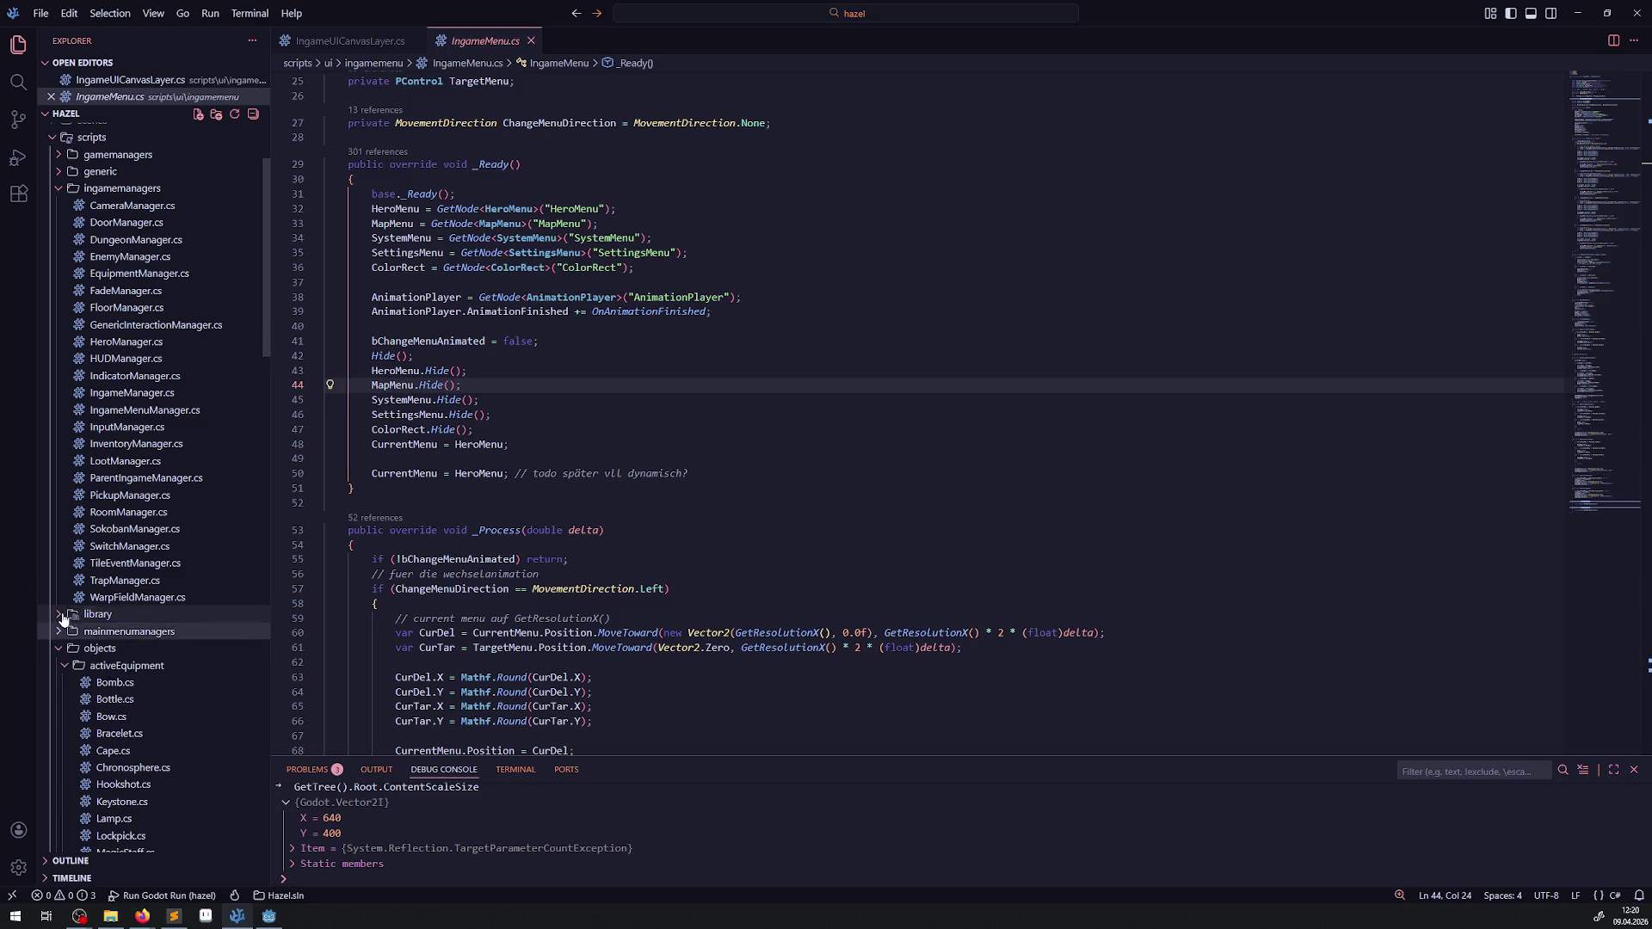
left_click(59, 614)
scroll(97, 503, "up", 3)
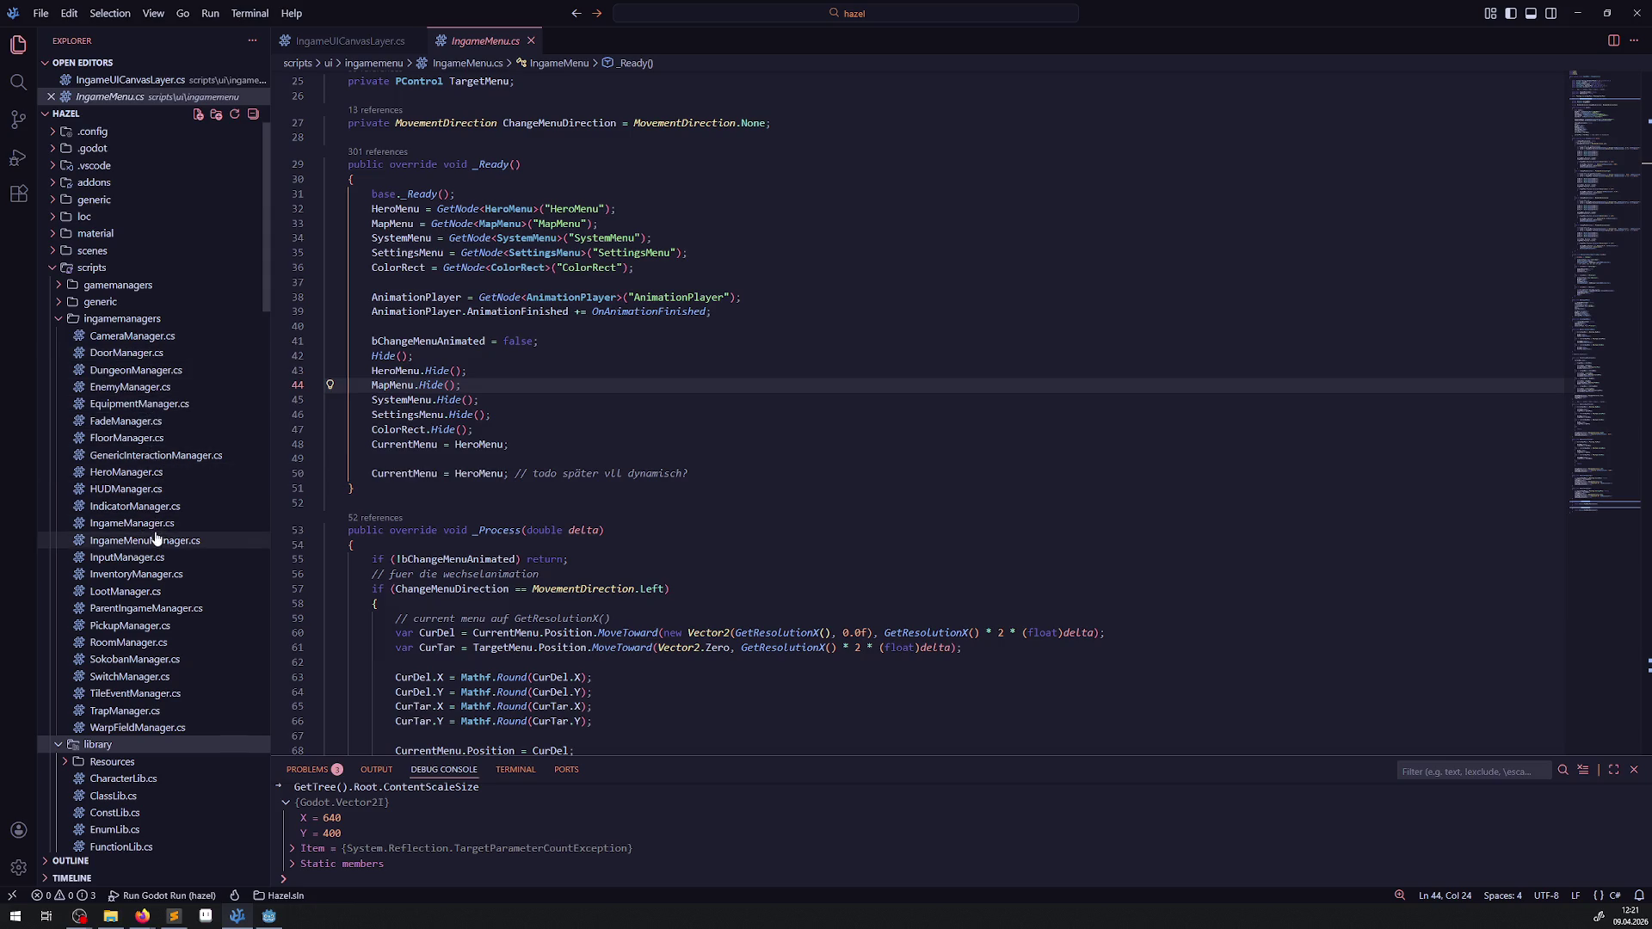
Step: Open IngameMenuManager.cs and go to the definition of OpenOrCloseIngameMenu
left_click(180, 540)
scroll(565, 346, "up", 10)
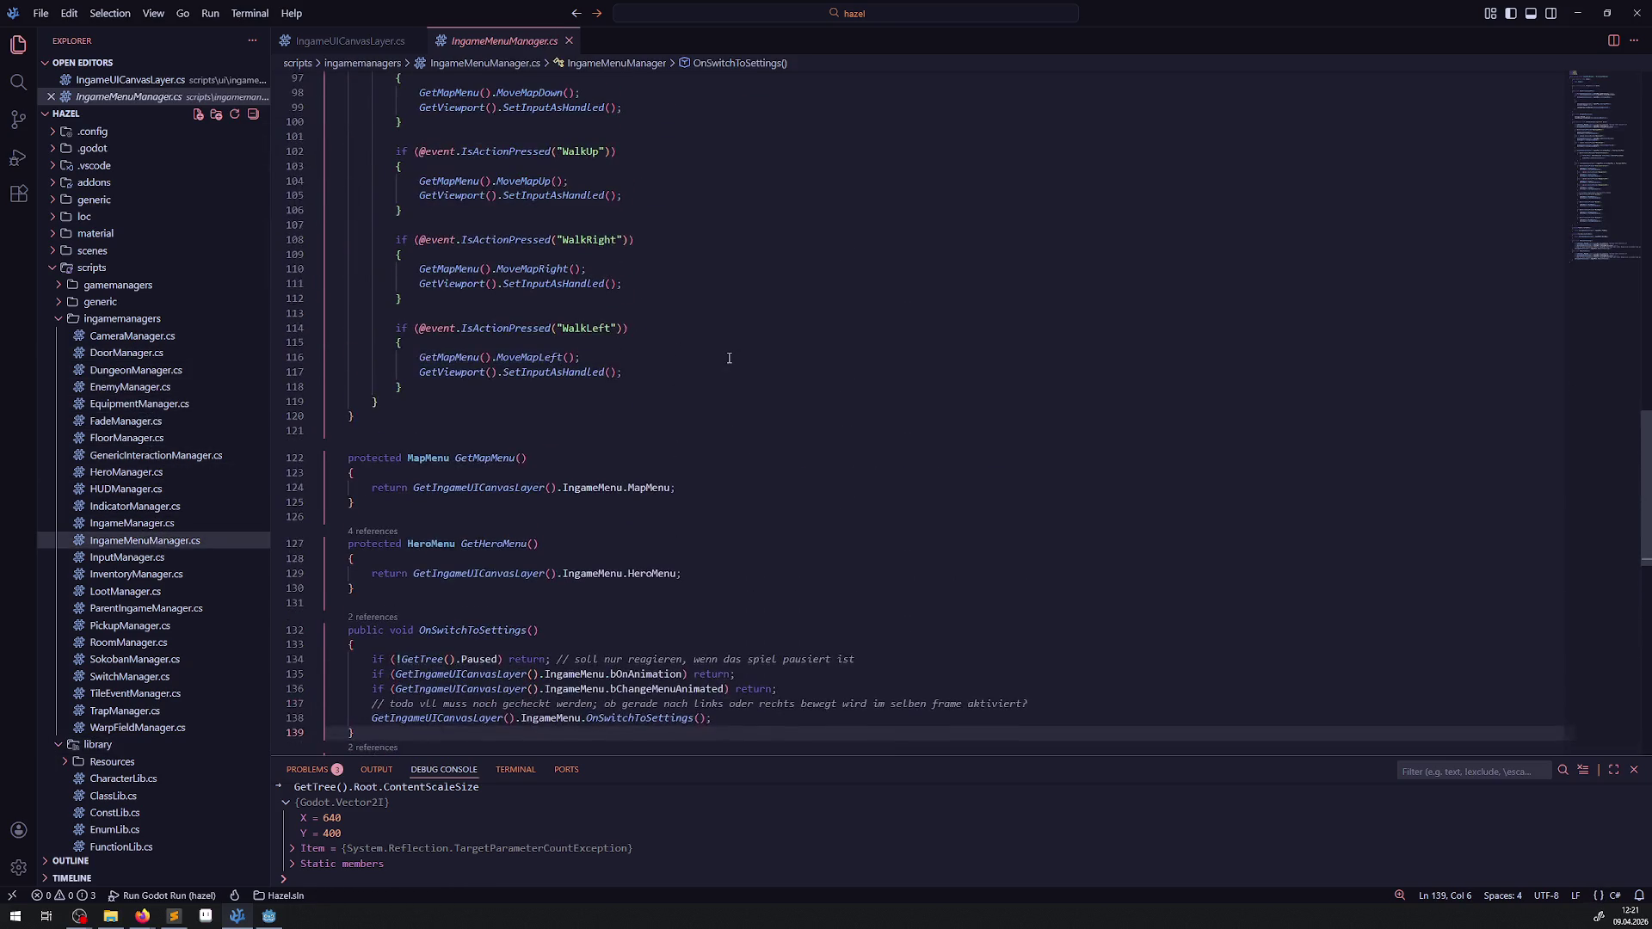
scroll(602, 327, "up", 7)
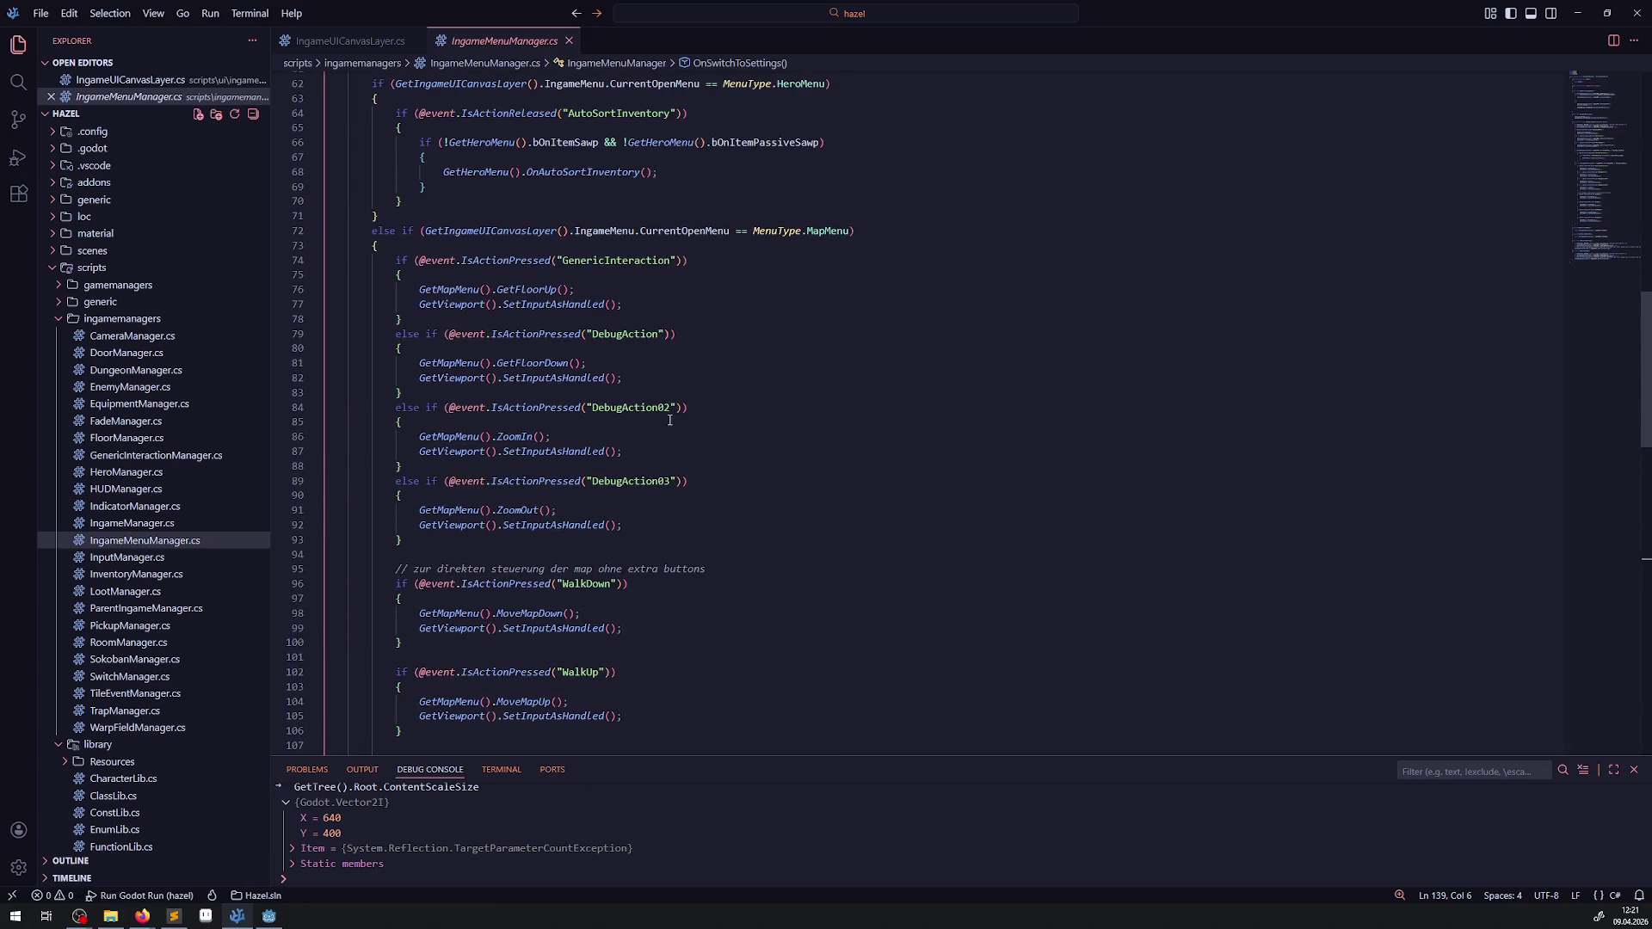
scroll(669, 419, "up", 9)
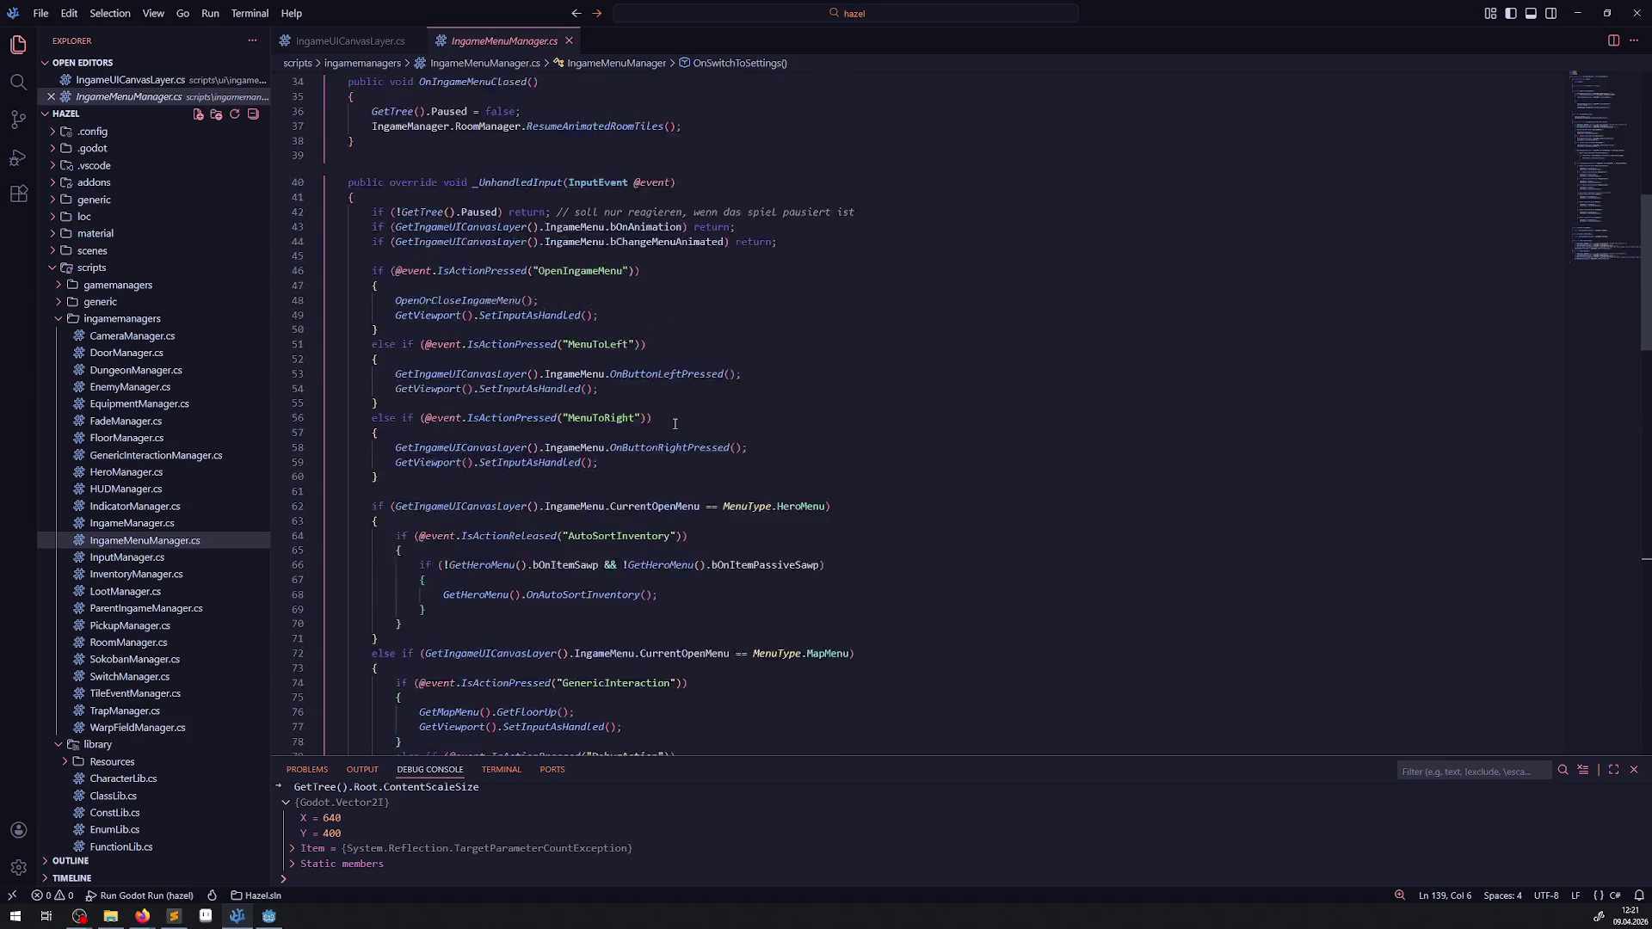
double_click(580, 303)
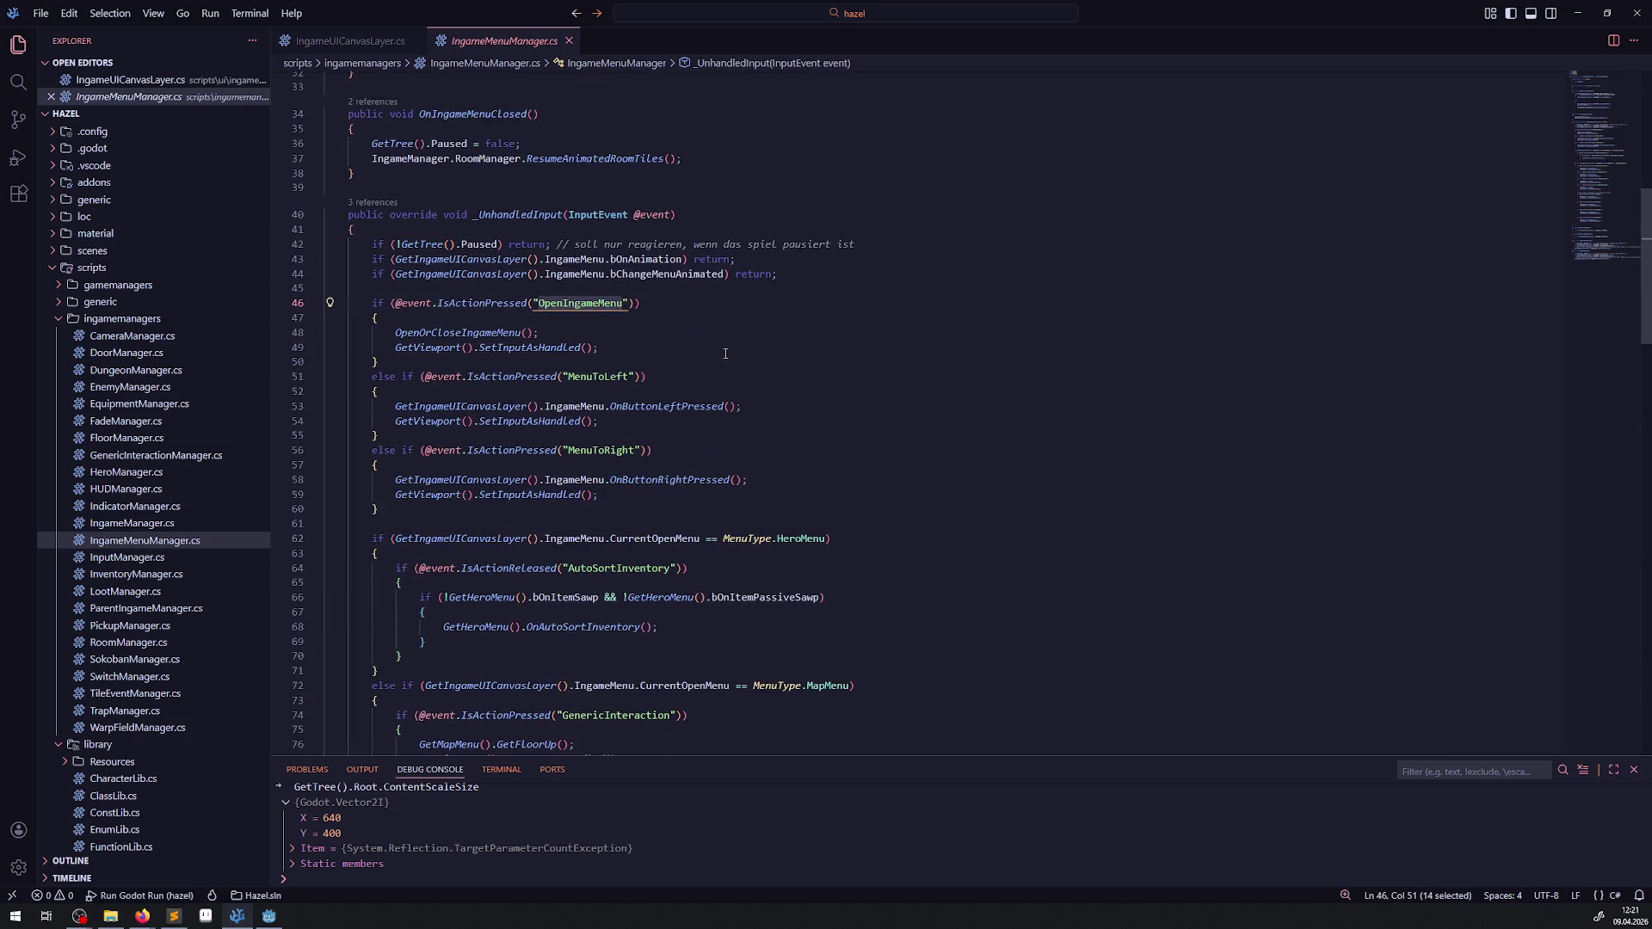
left_click(463, 334)
right_click(495, 335)
left_click(602, 346)
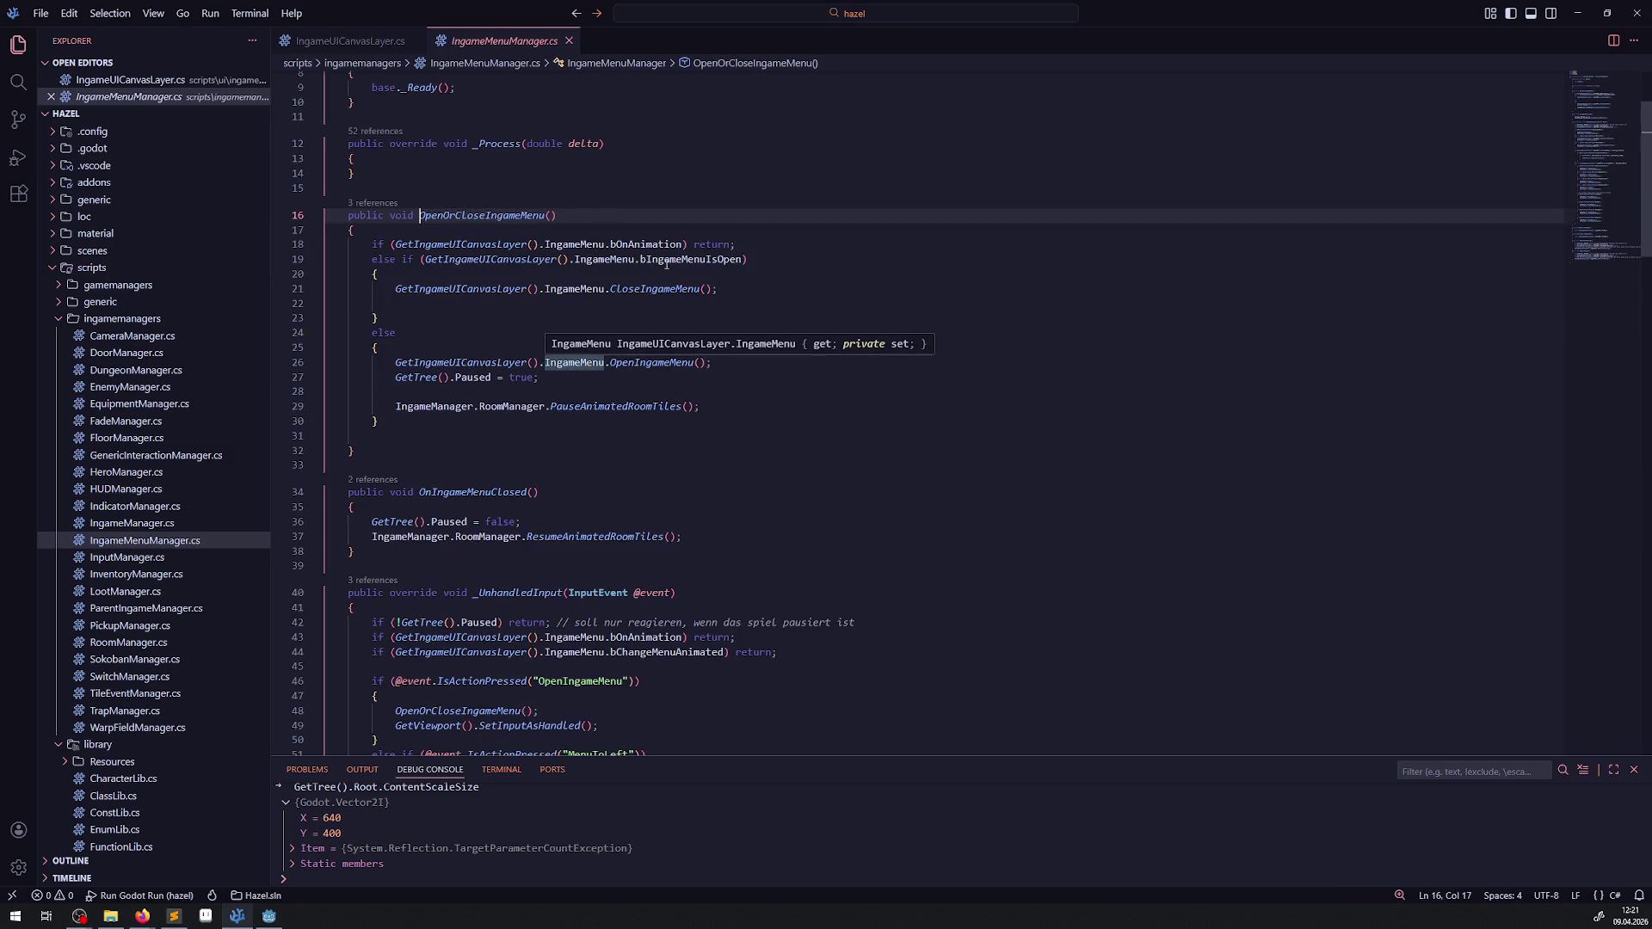
Step: Go to the definition of bIngameMenuIsOpen, the public bool declaration in IngameMenu.cs
left_click(757, 288)
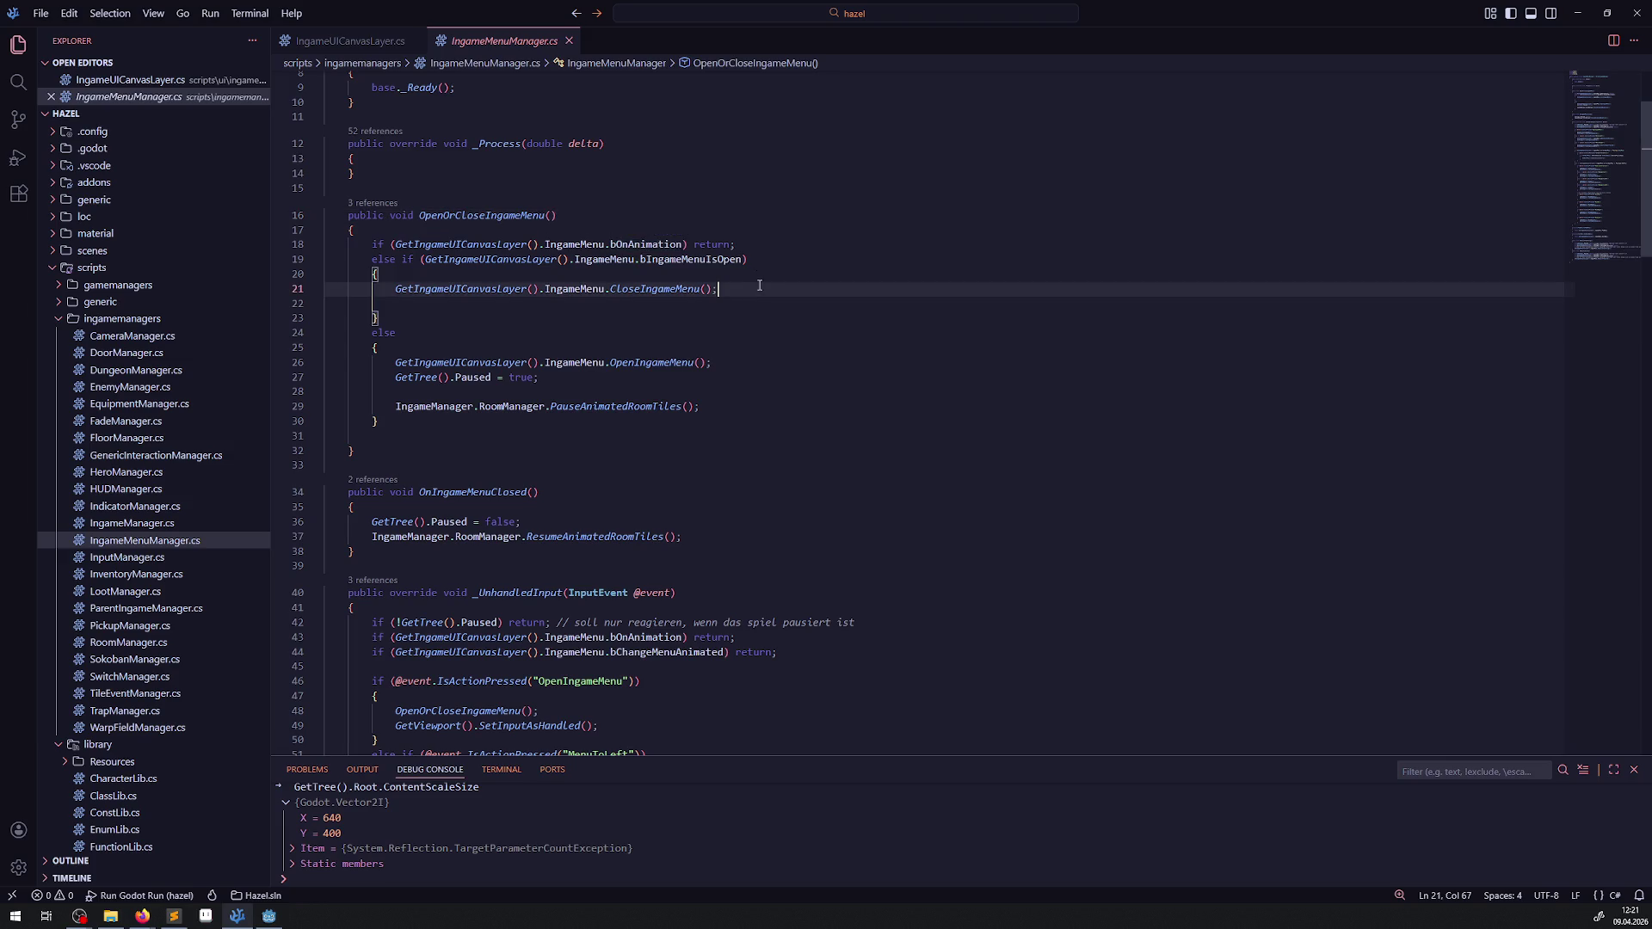
left_click(705, 260)
right_click(740, 260)
left_click(746, 277)
key("End")
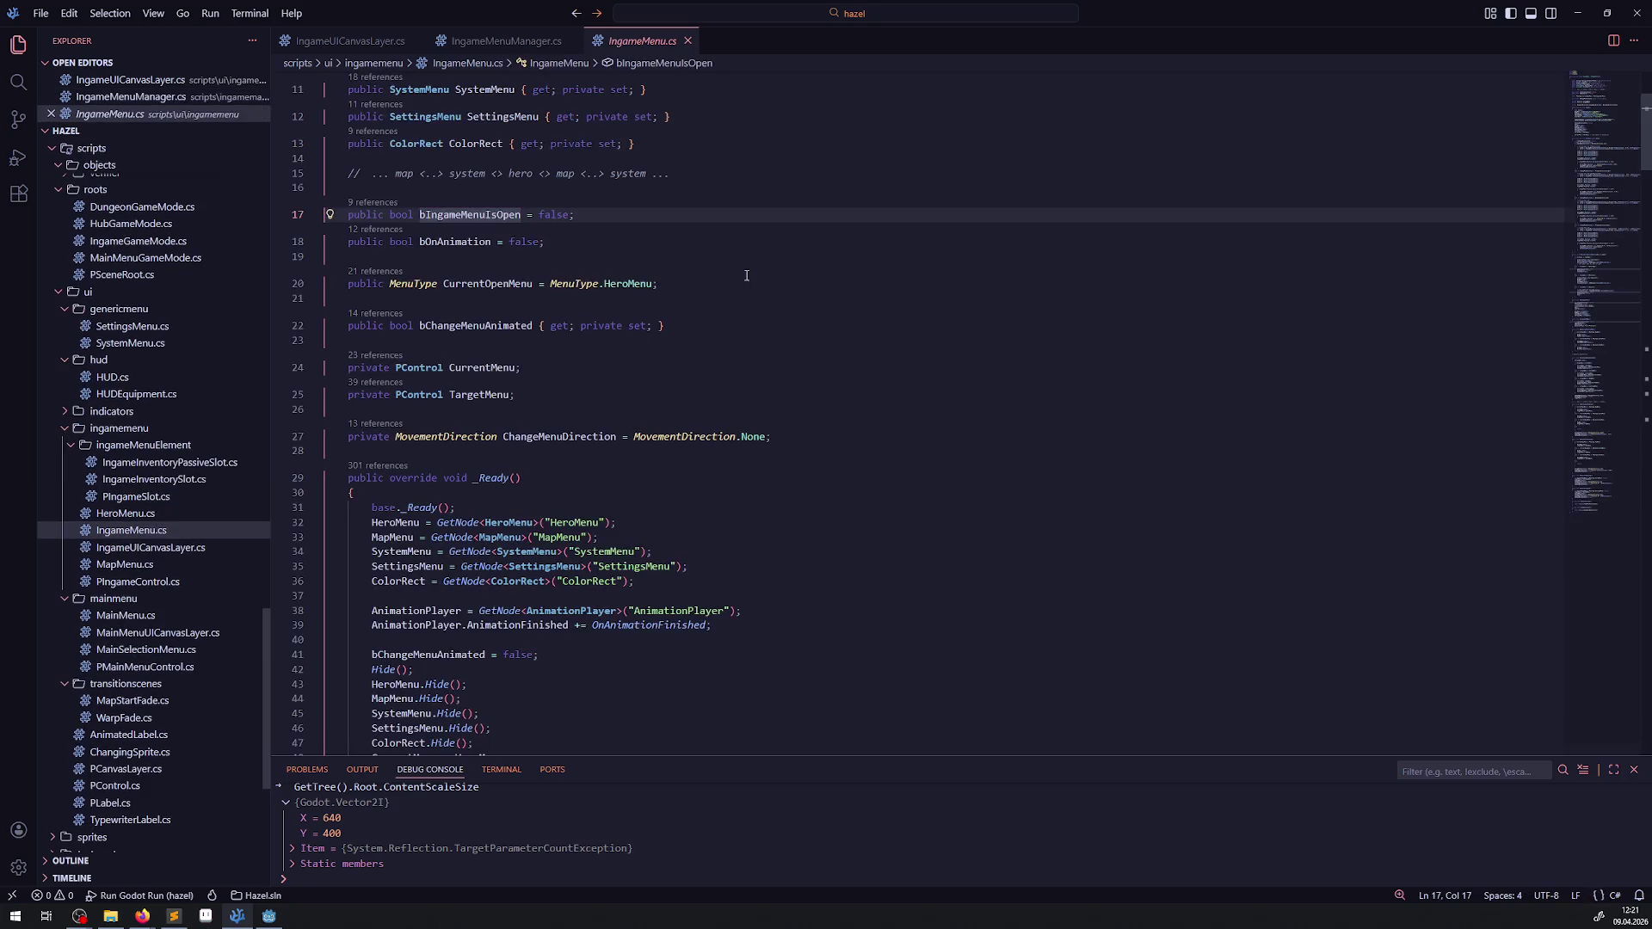
Step: Search IngameMenu.cs for bIngameMenuIsOpen and step to the commented-out assignment at line 182
double_click(475, 210)
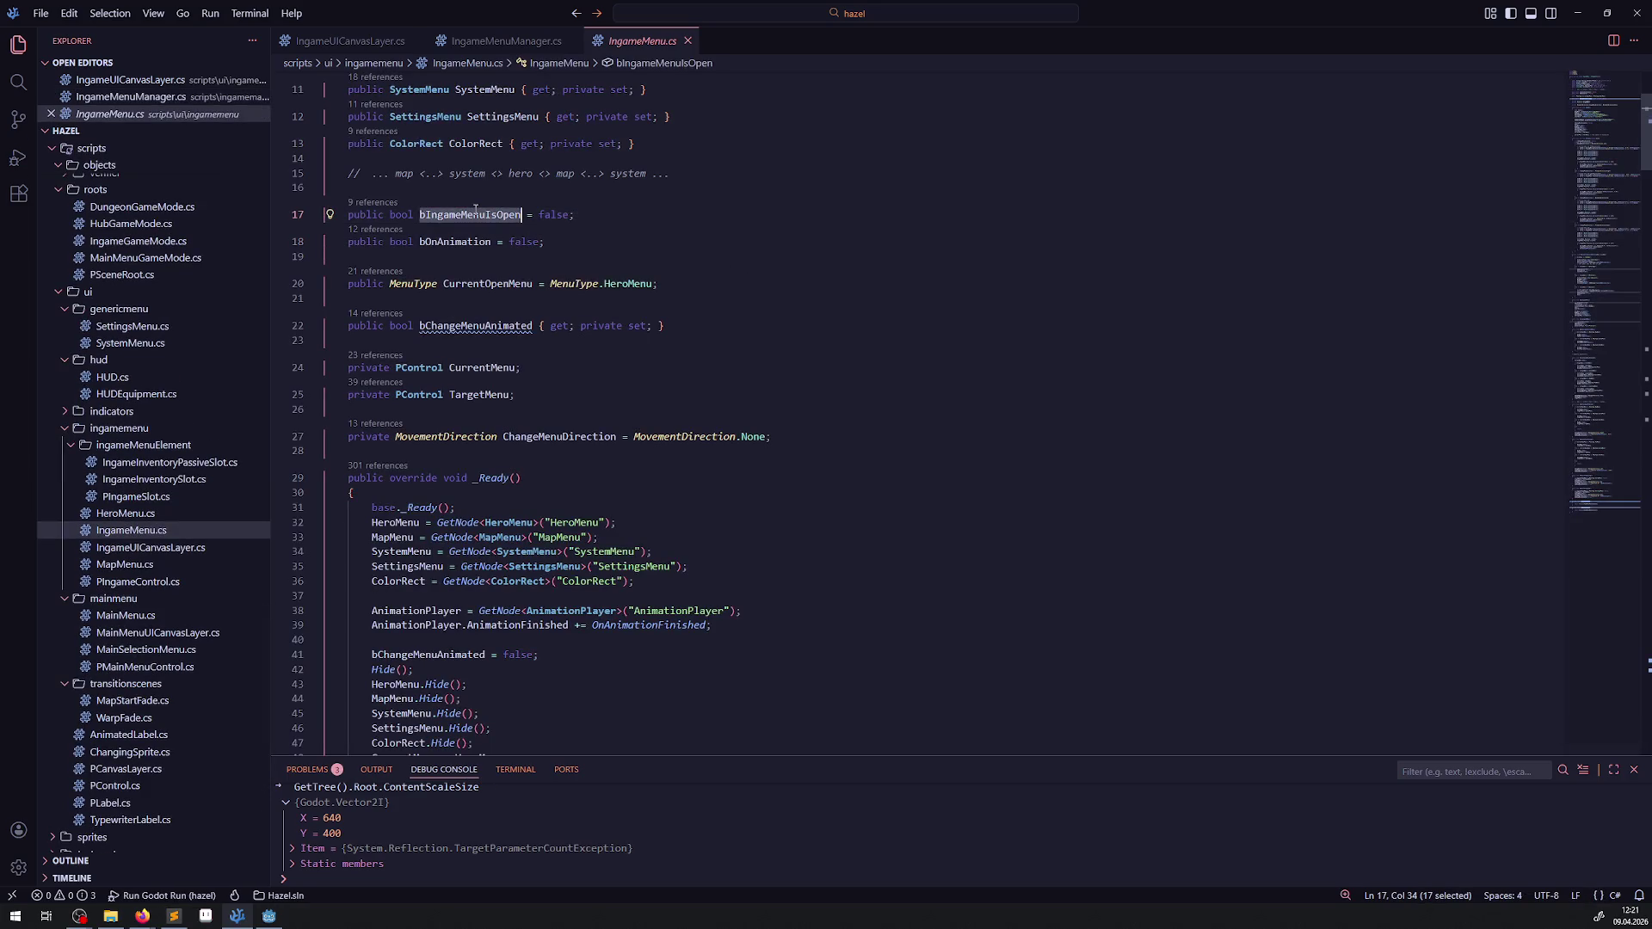
key("ctrl+f")
key("Return")
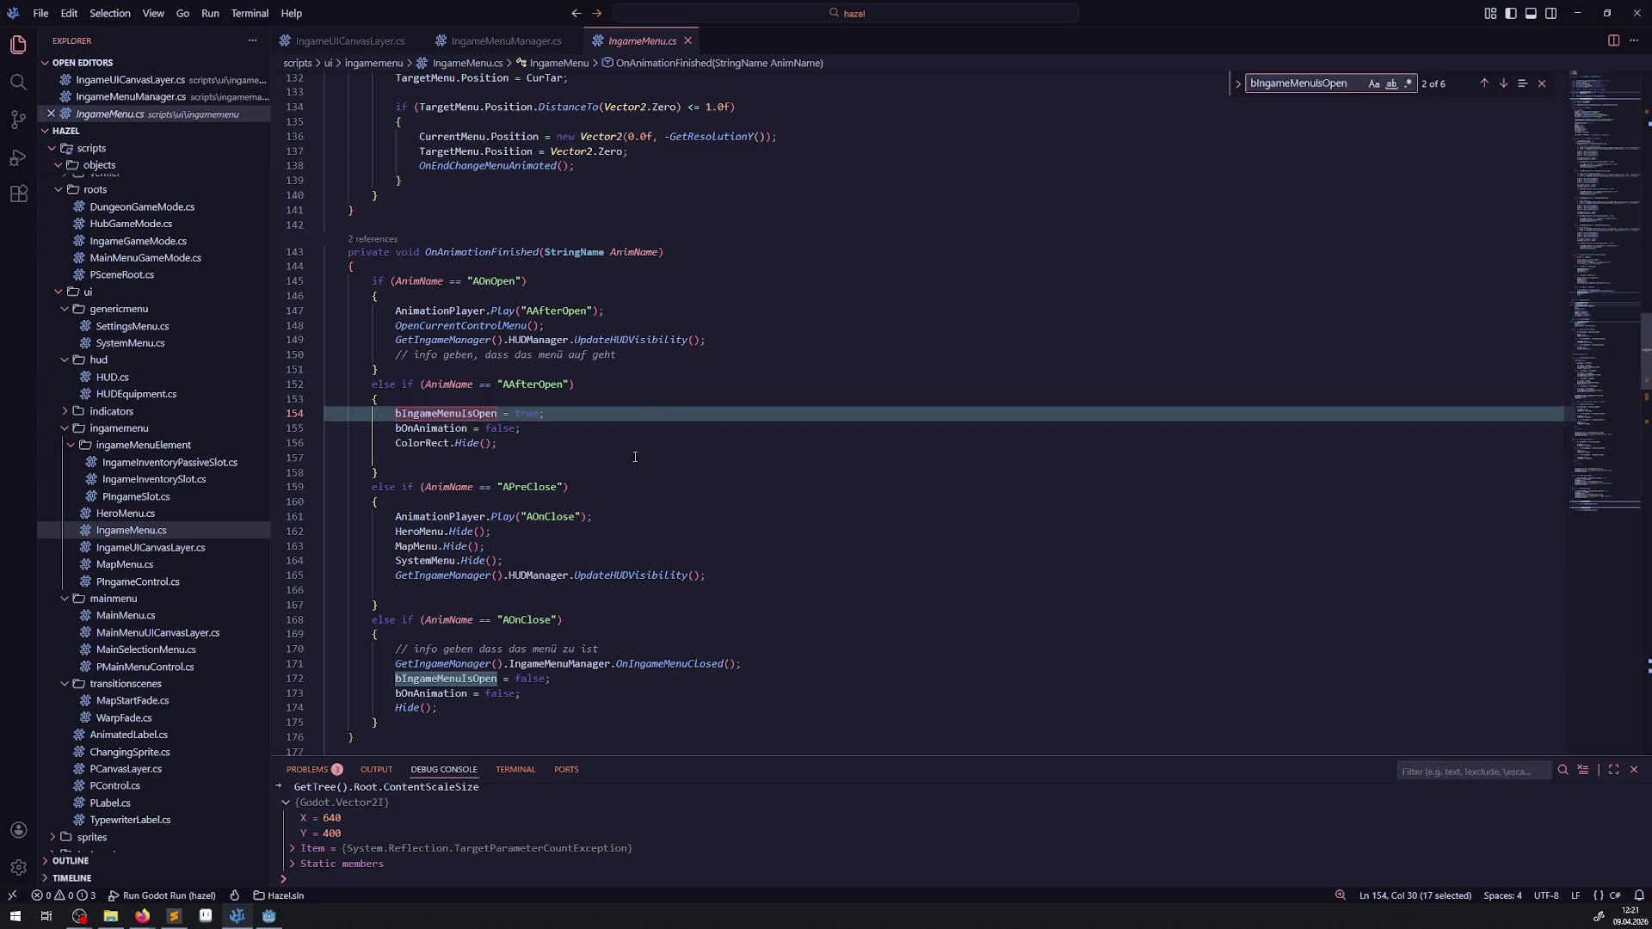
key("Return")
key("Return")
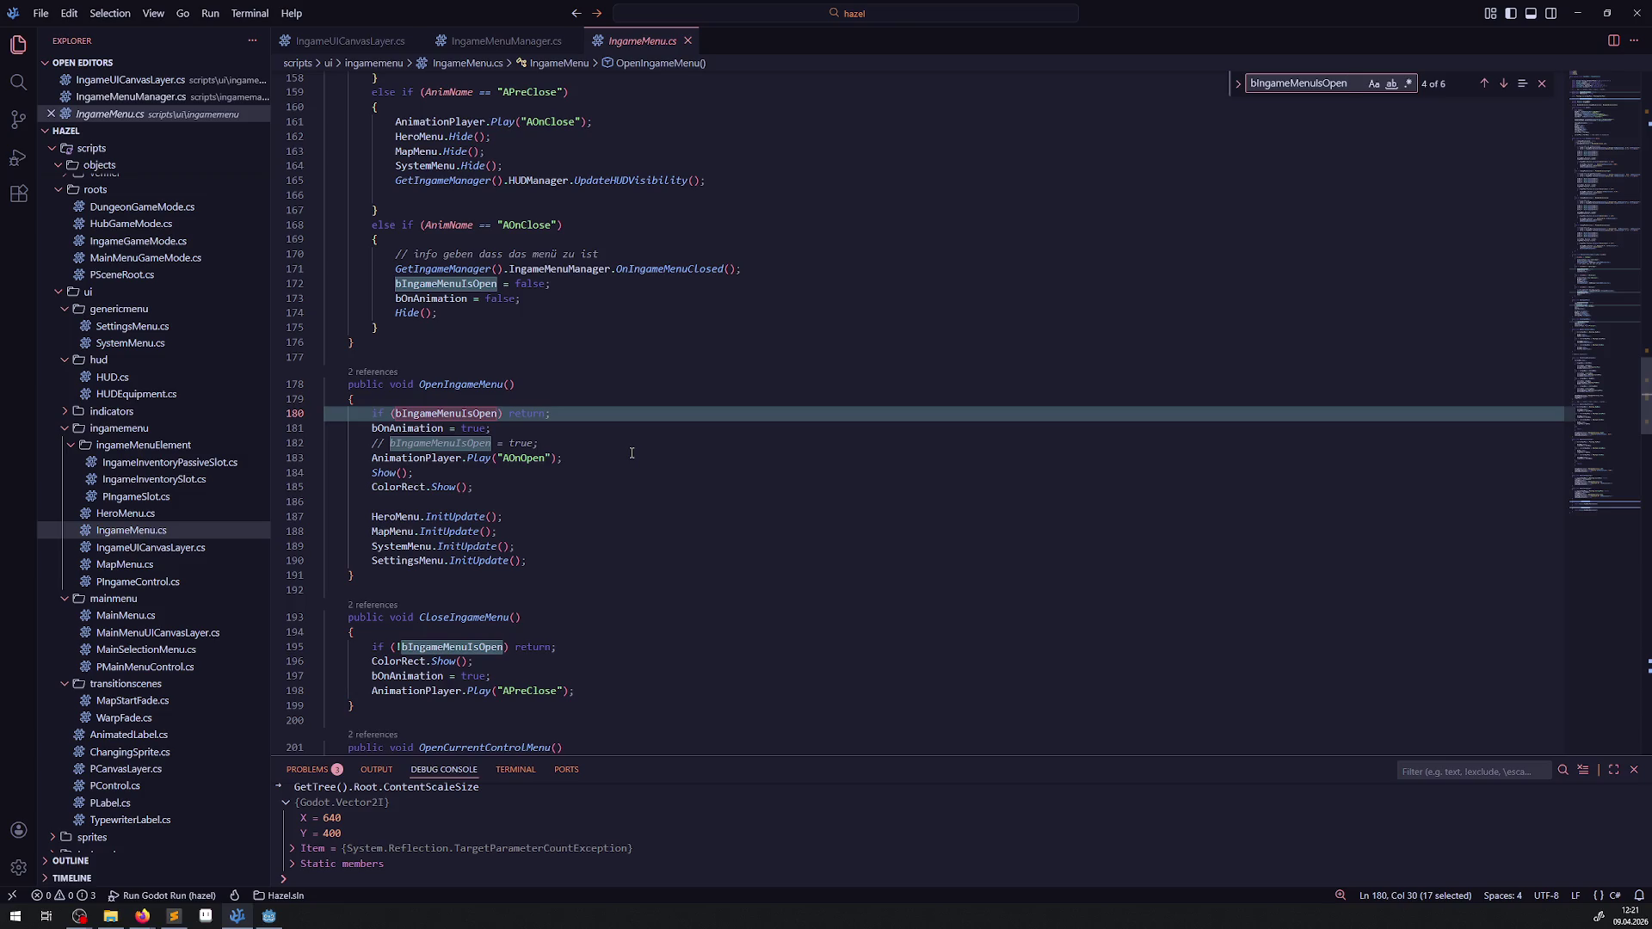
key("Return")
key("Return")
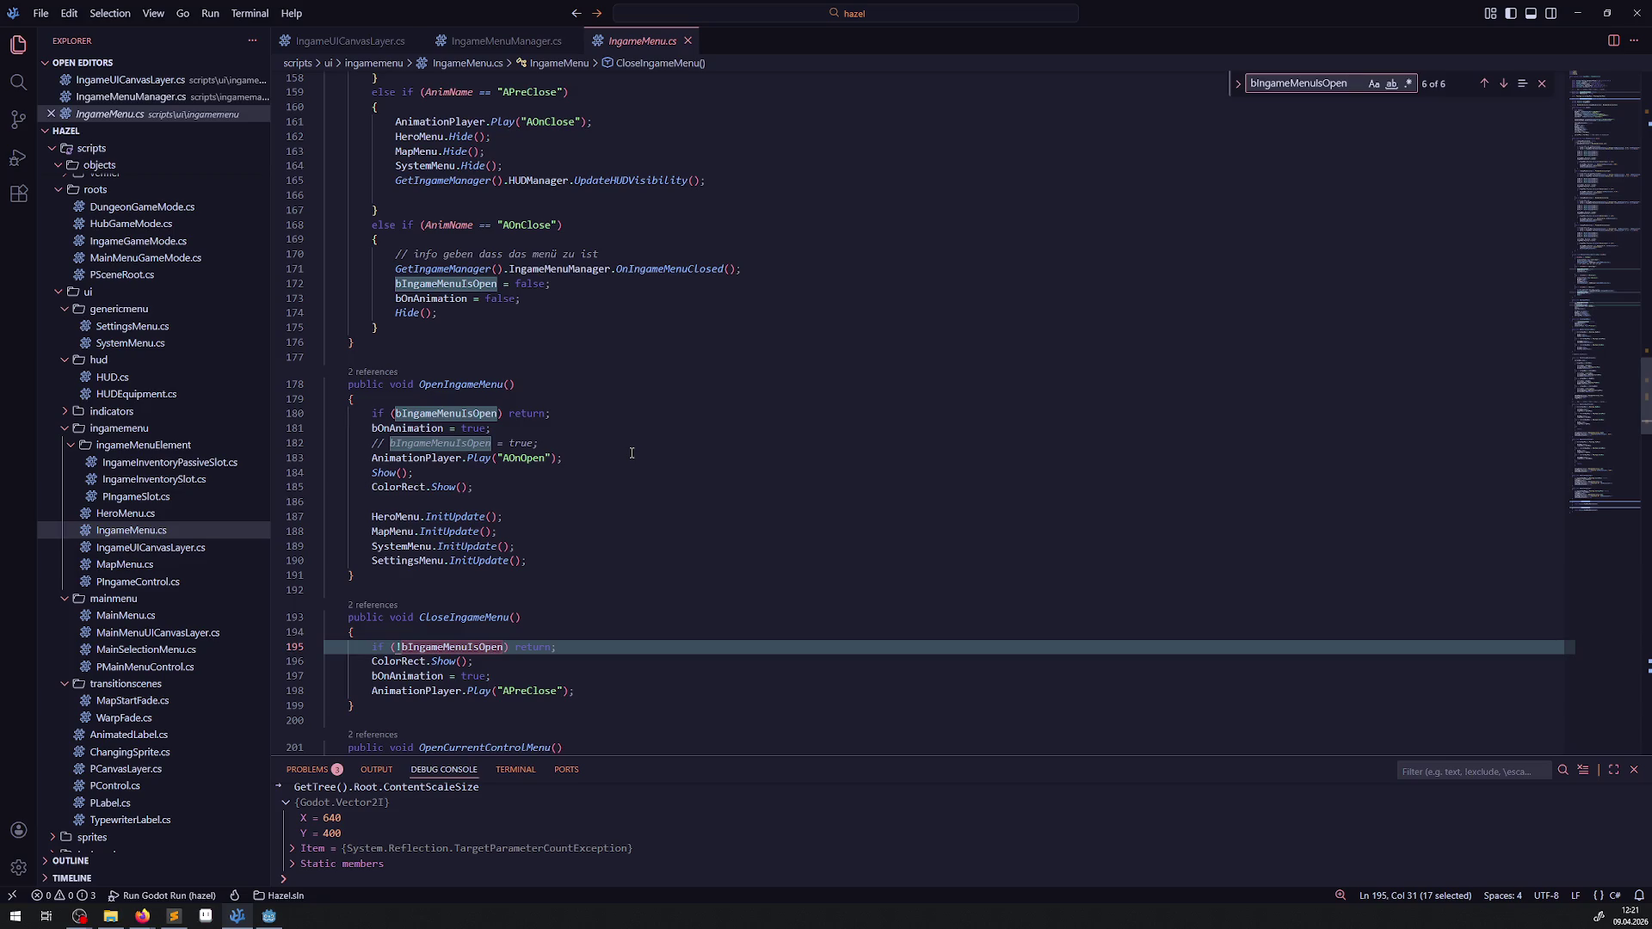
key("Return")
key("Return")
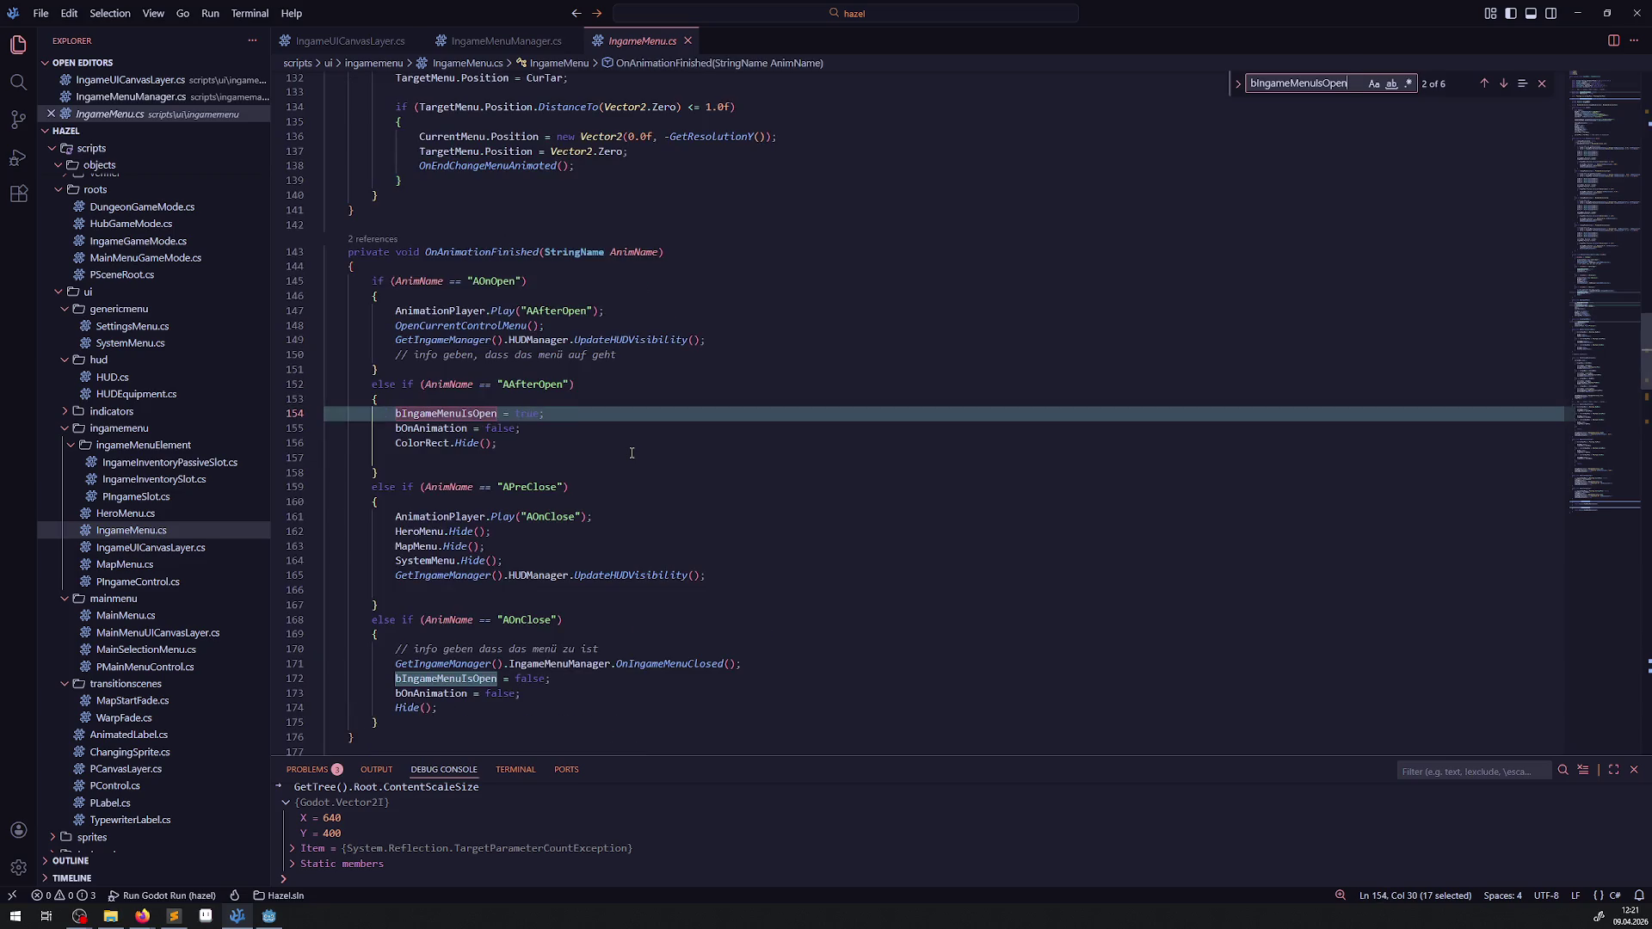
key("Return")
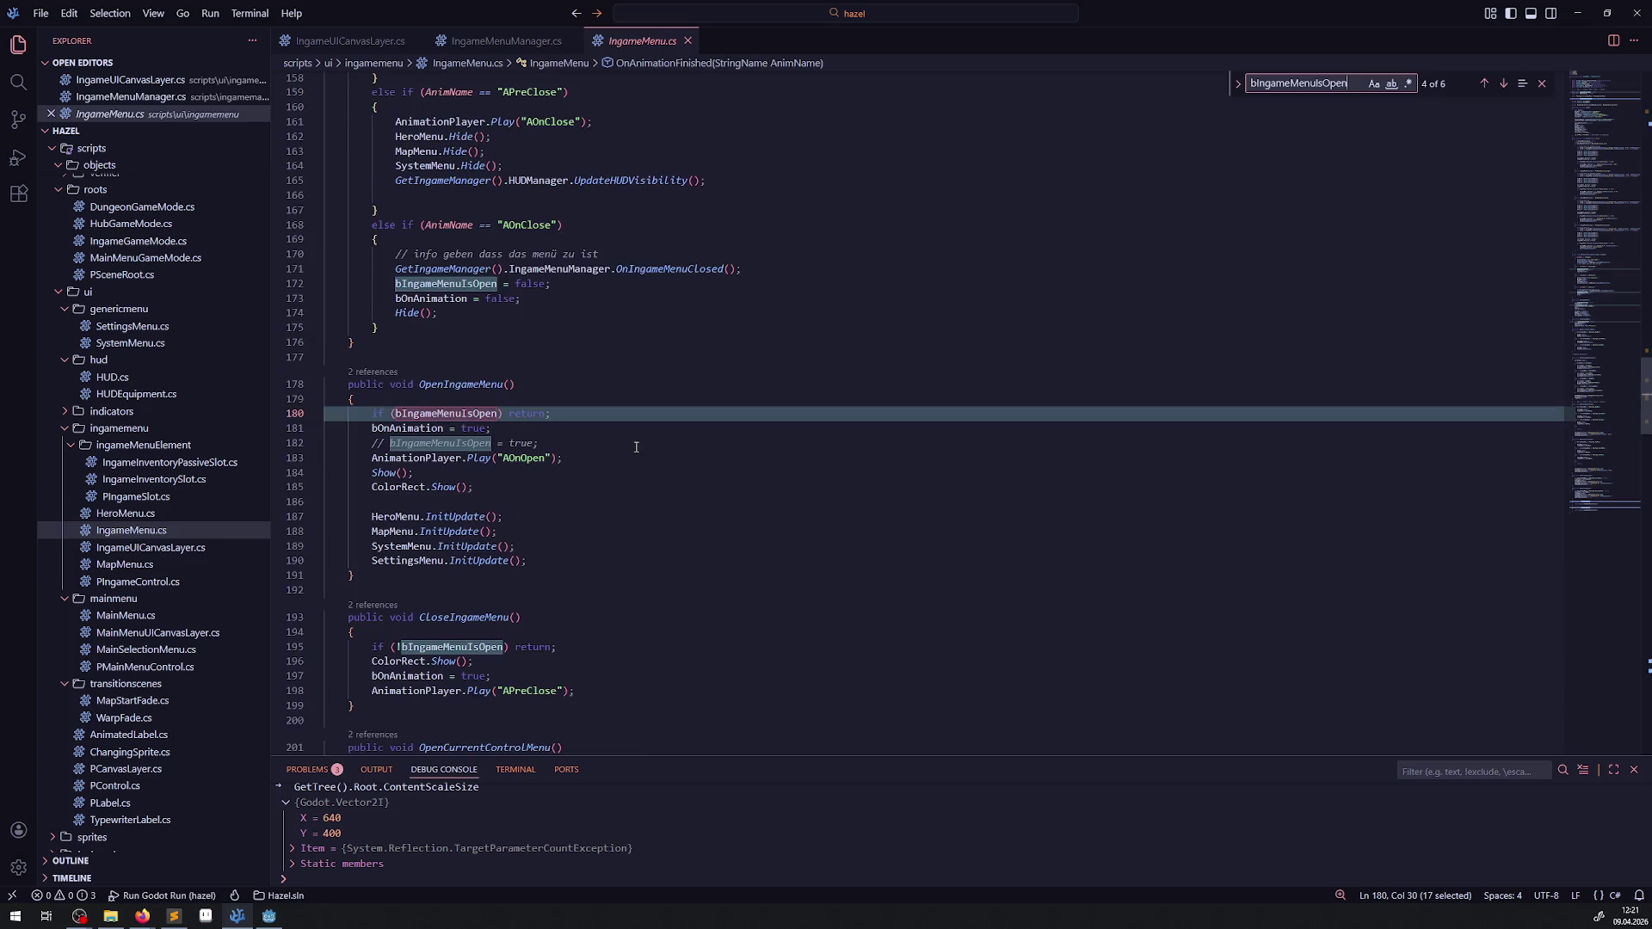
key("Return")
key("Return")
Step: Delete the commented bIngameMenuIsOpen = true line, save IngameMenu.cs, and return to IngameMenuManager.cs
key("ctrl+slash")
key("ctrl+shift+k")
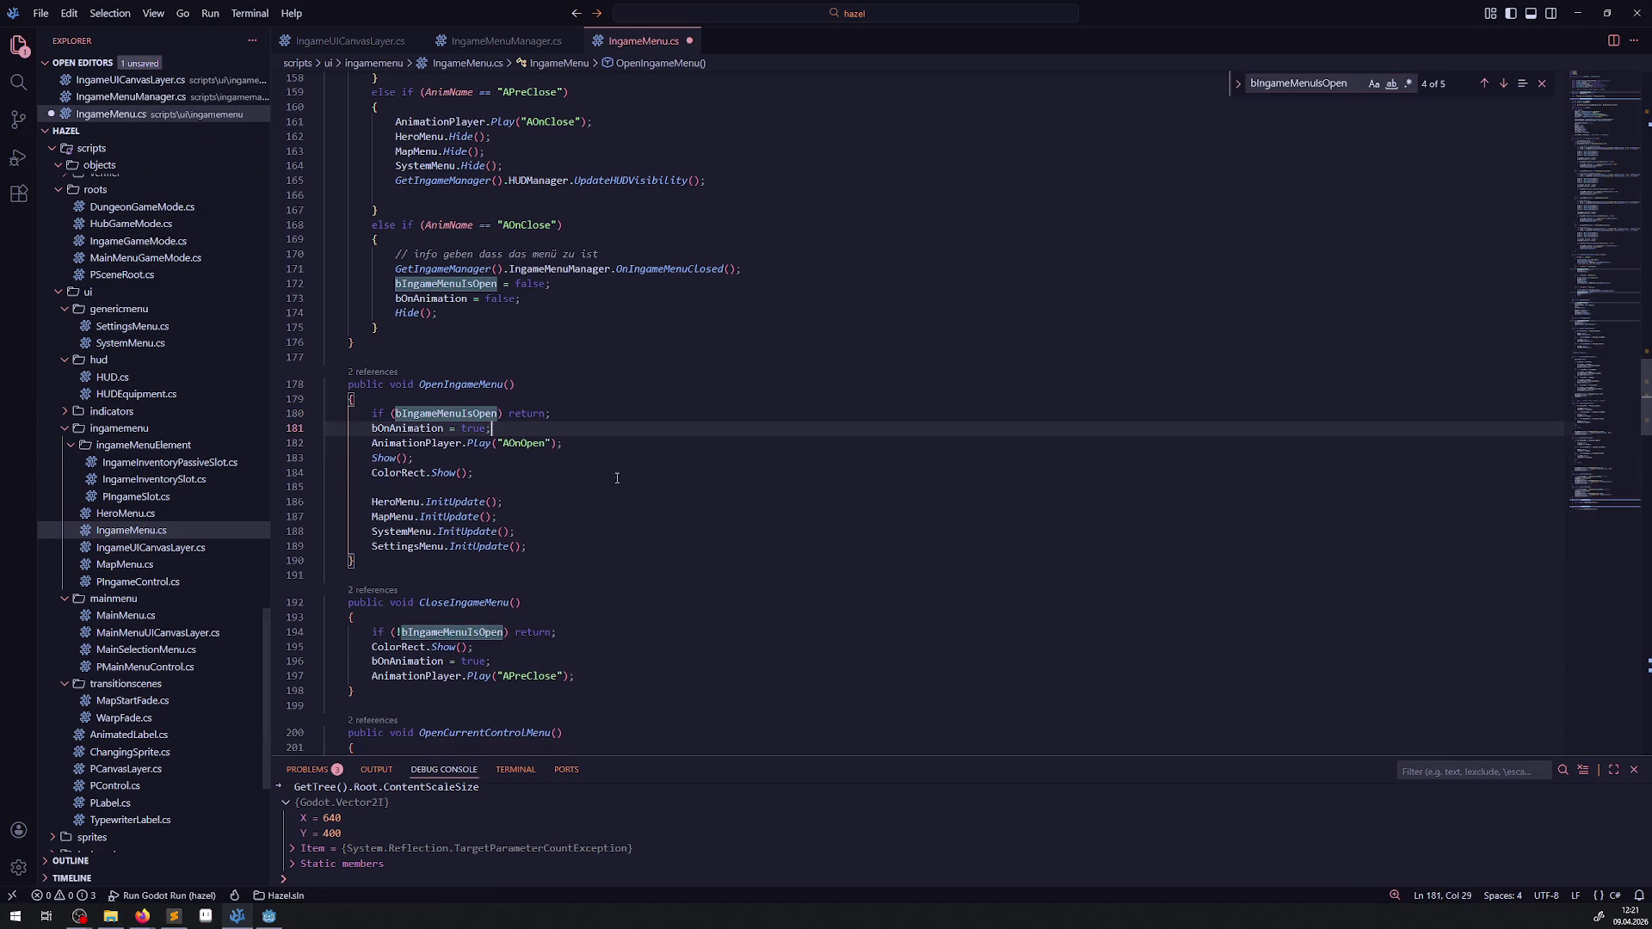
key("Down")
key("Down")
key("End")
key("ctrl+s")
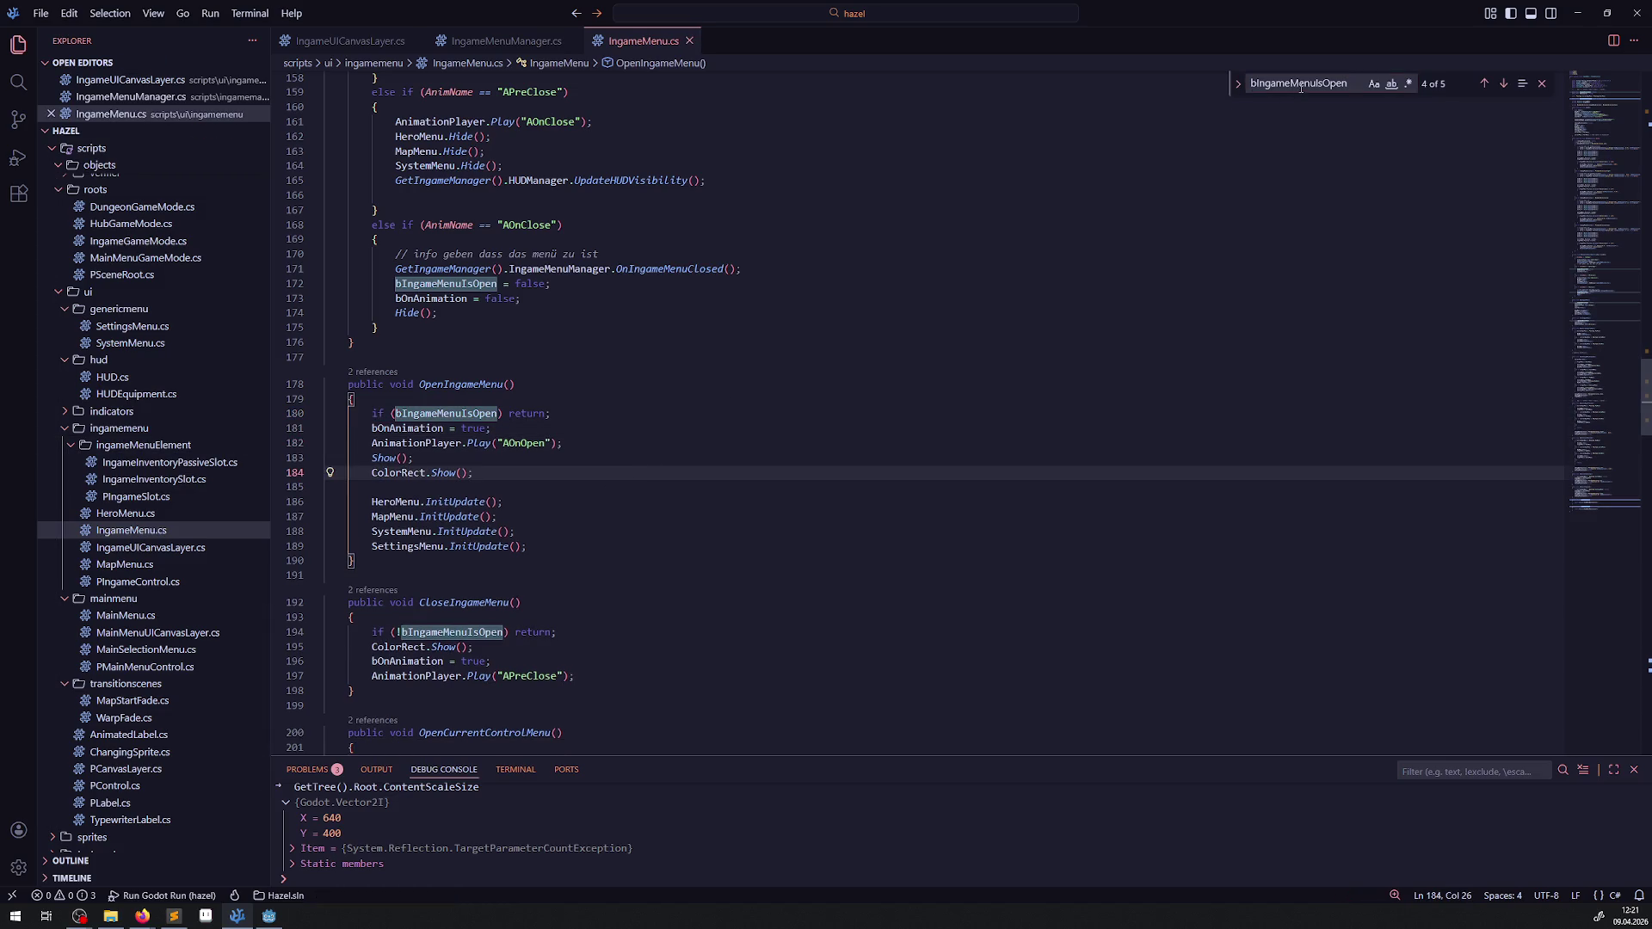
key("Return")
key("Return")
left_click(504, 42)
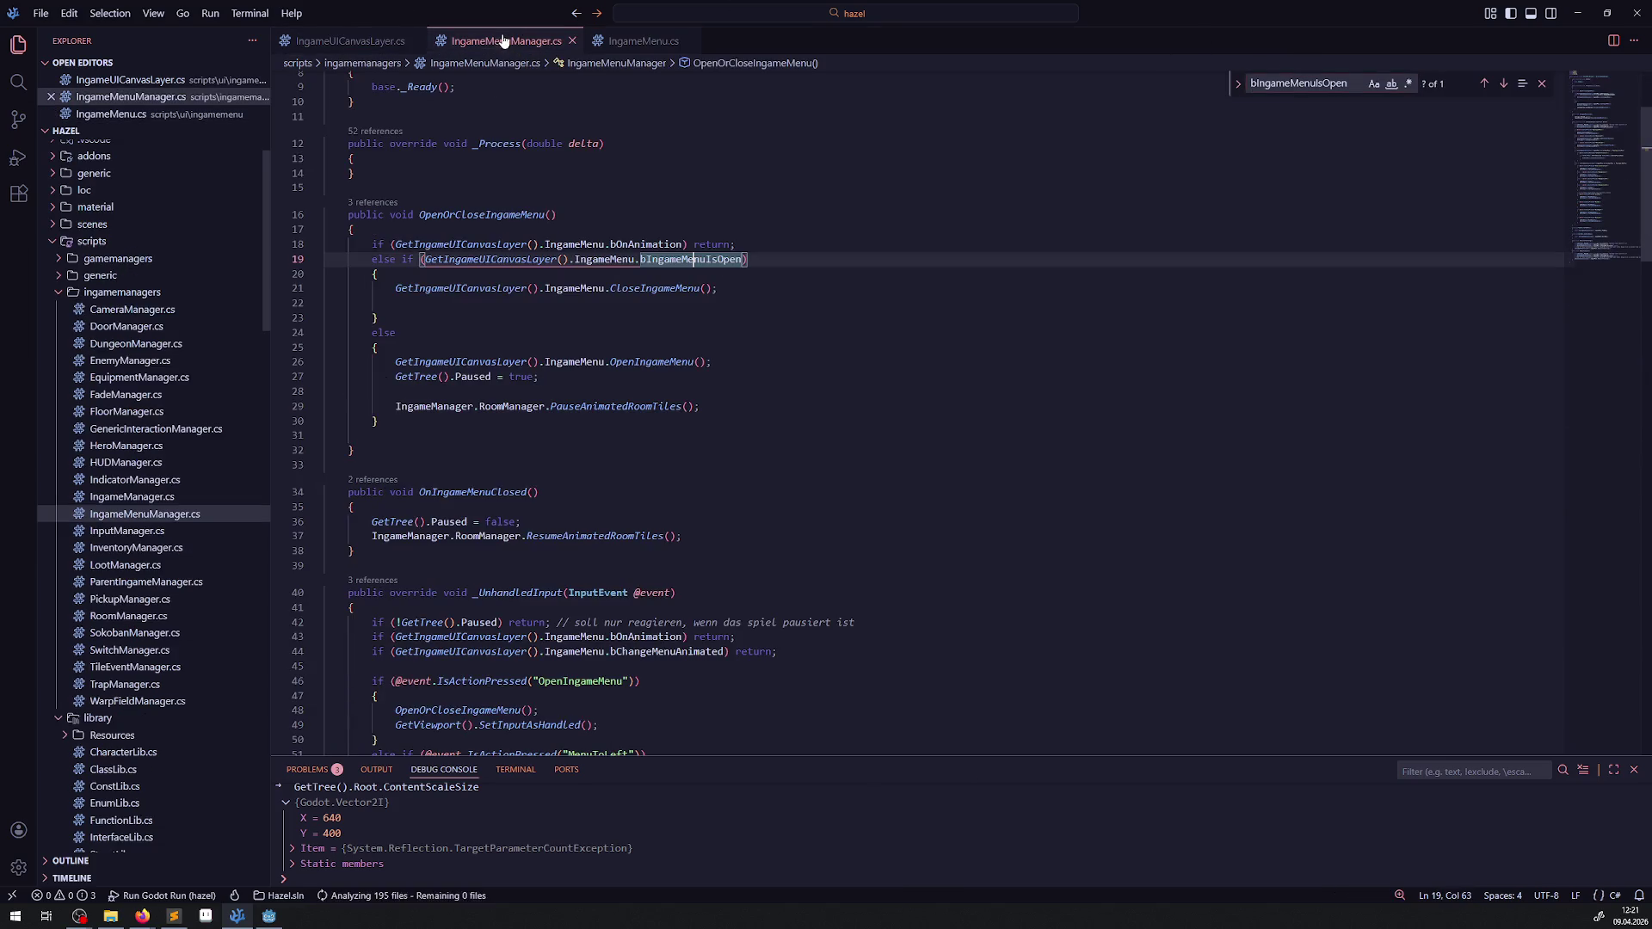
left_click(714, 216)
left_click(752, 250)
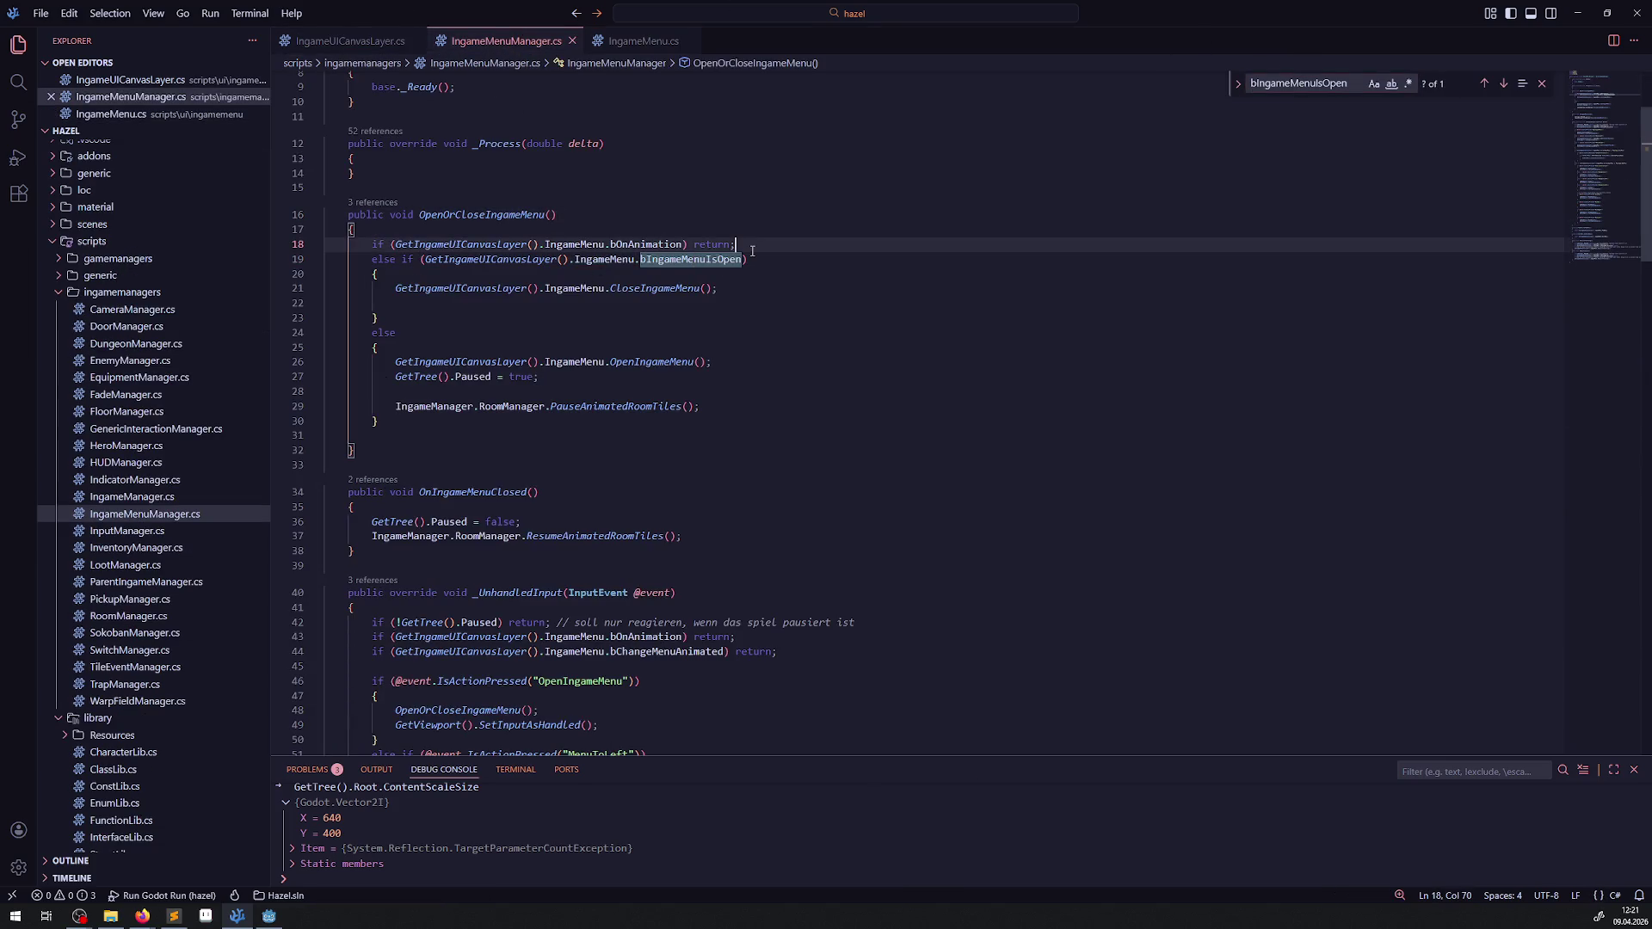
left_click(701, 259)
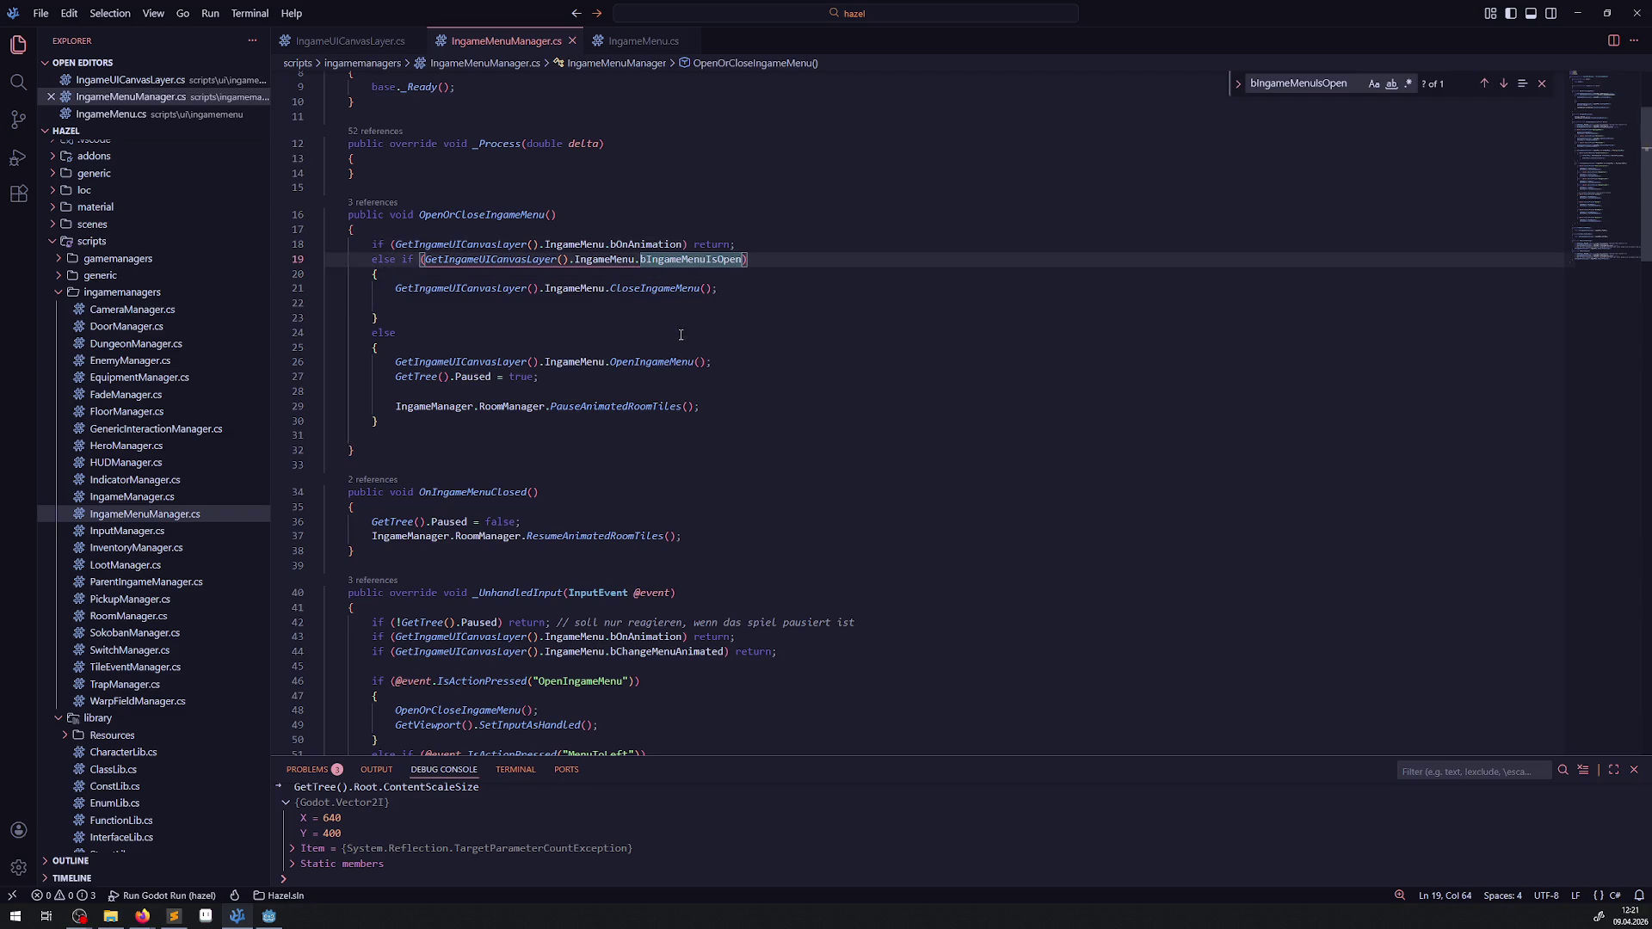
left_click(664, 292)
right_click(664, 293)
left_click(697, 306)
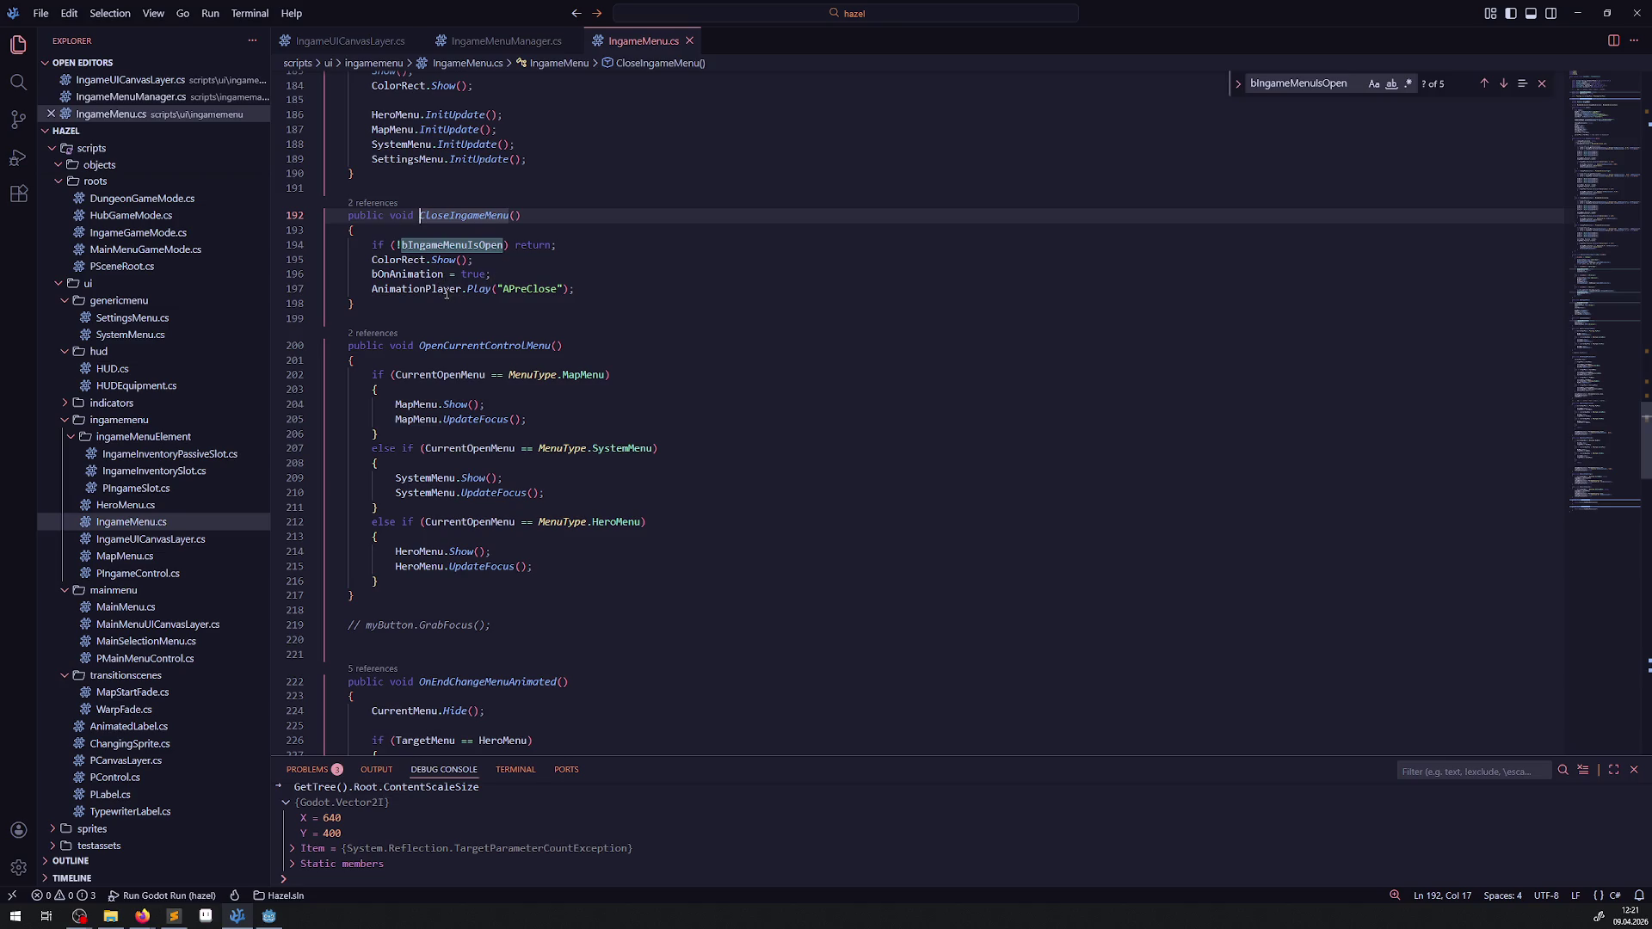
left_click(449, 345)
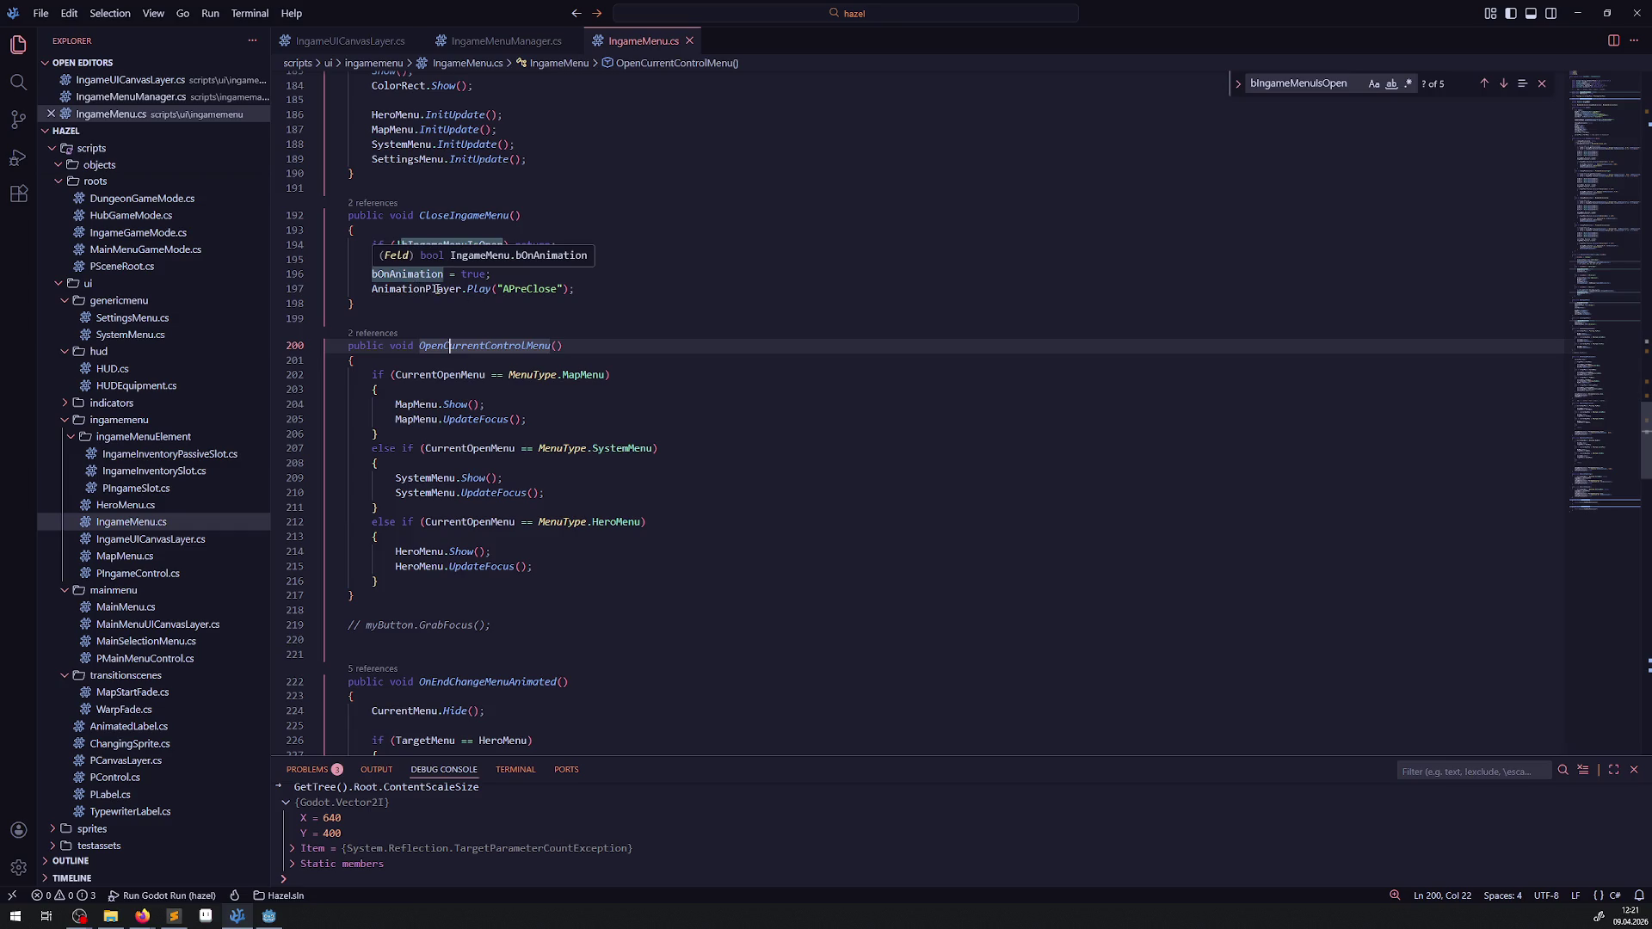
double_click(529, 289)
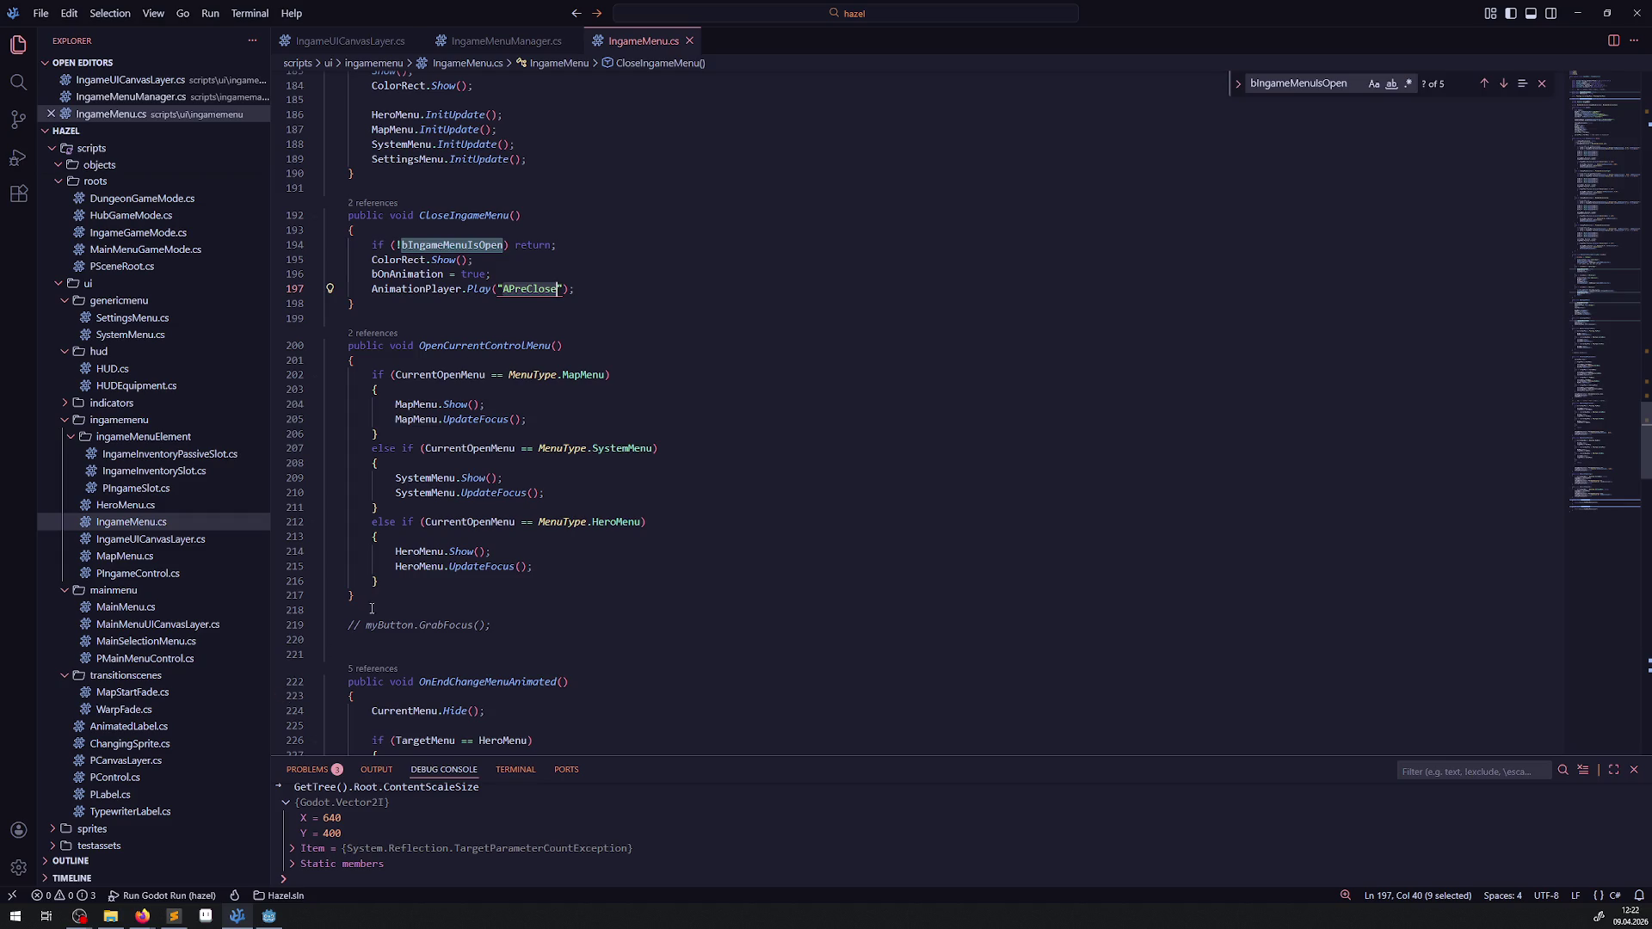
left_click_drag(391, 581, 354, 521)
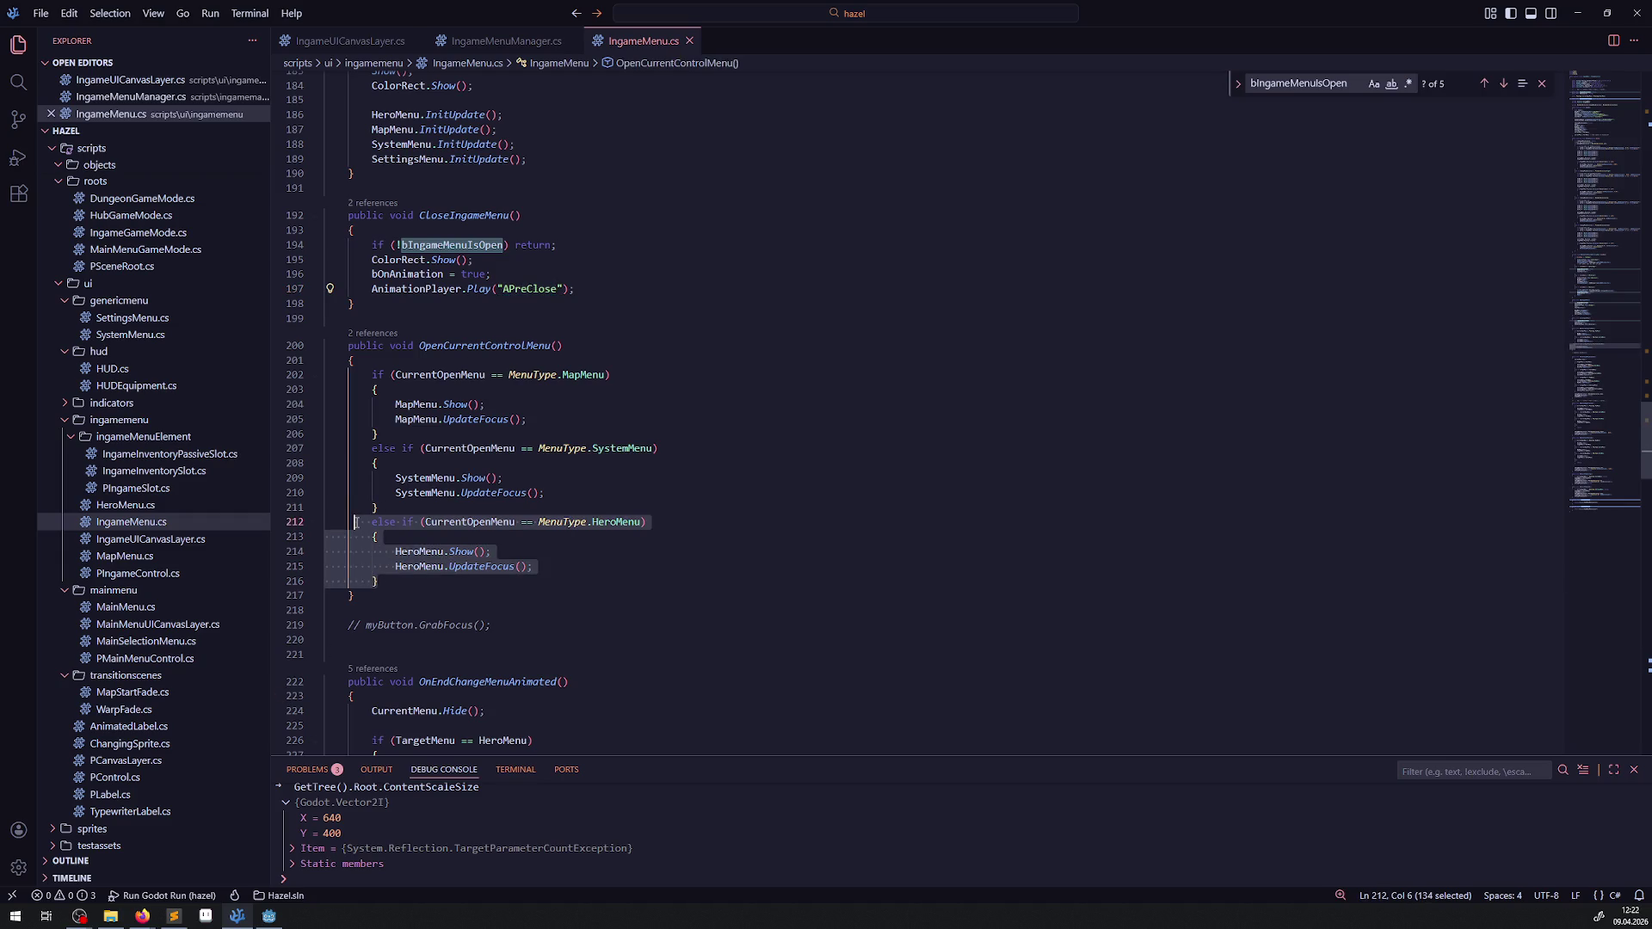
Step: Duplicate the HeroMenu else-if branch and copy SettingsMenu from the MenuType enum
key("ctrl+c")
left_click(388, 582)
key("Return")
key("ctrl+v")
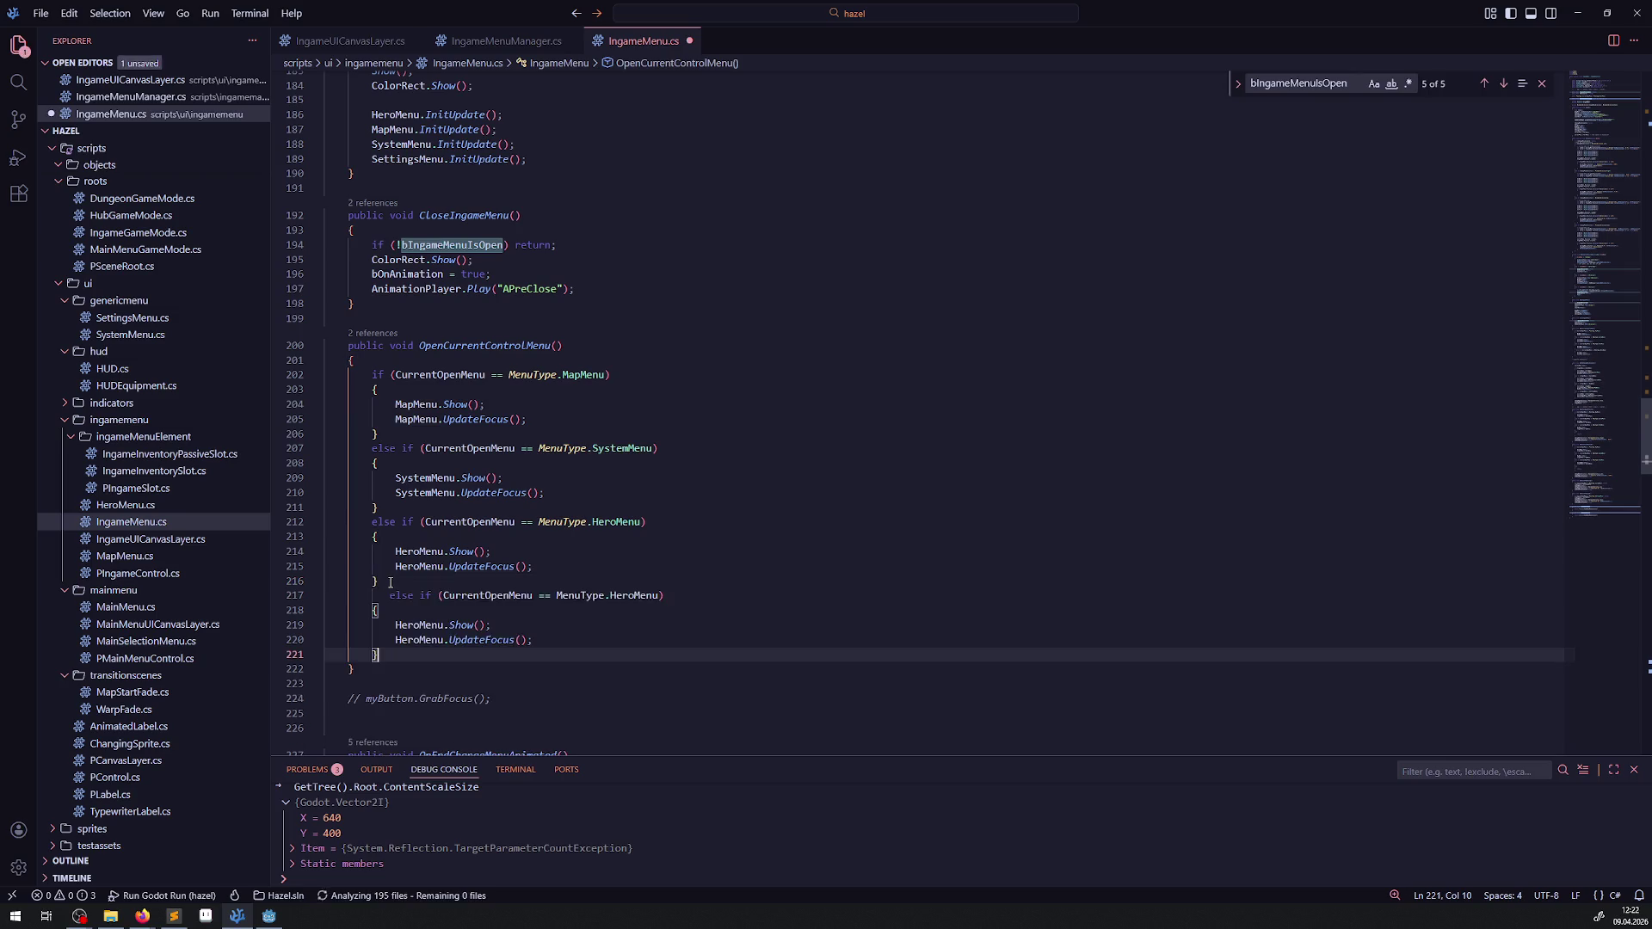
double_click(613, 596)
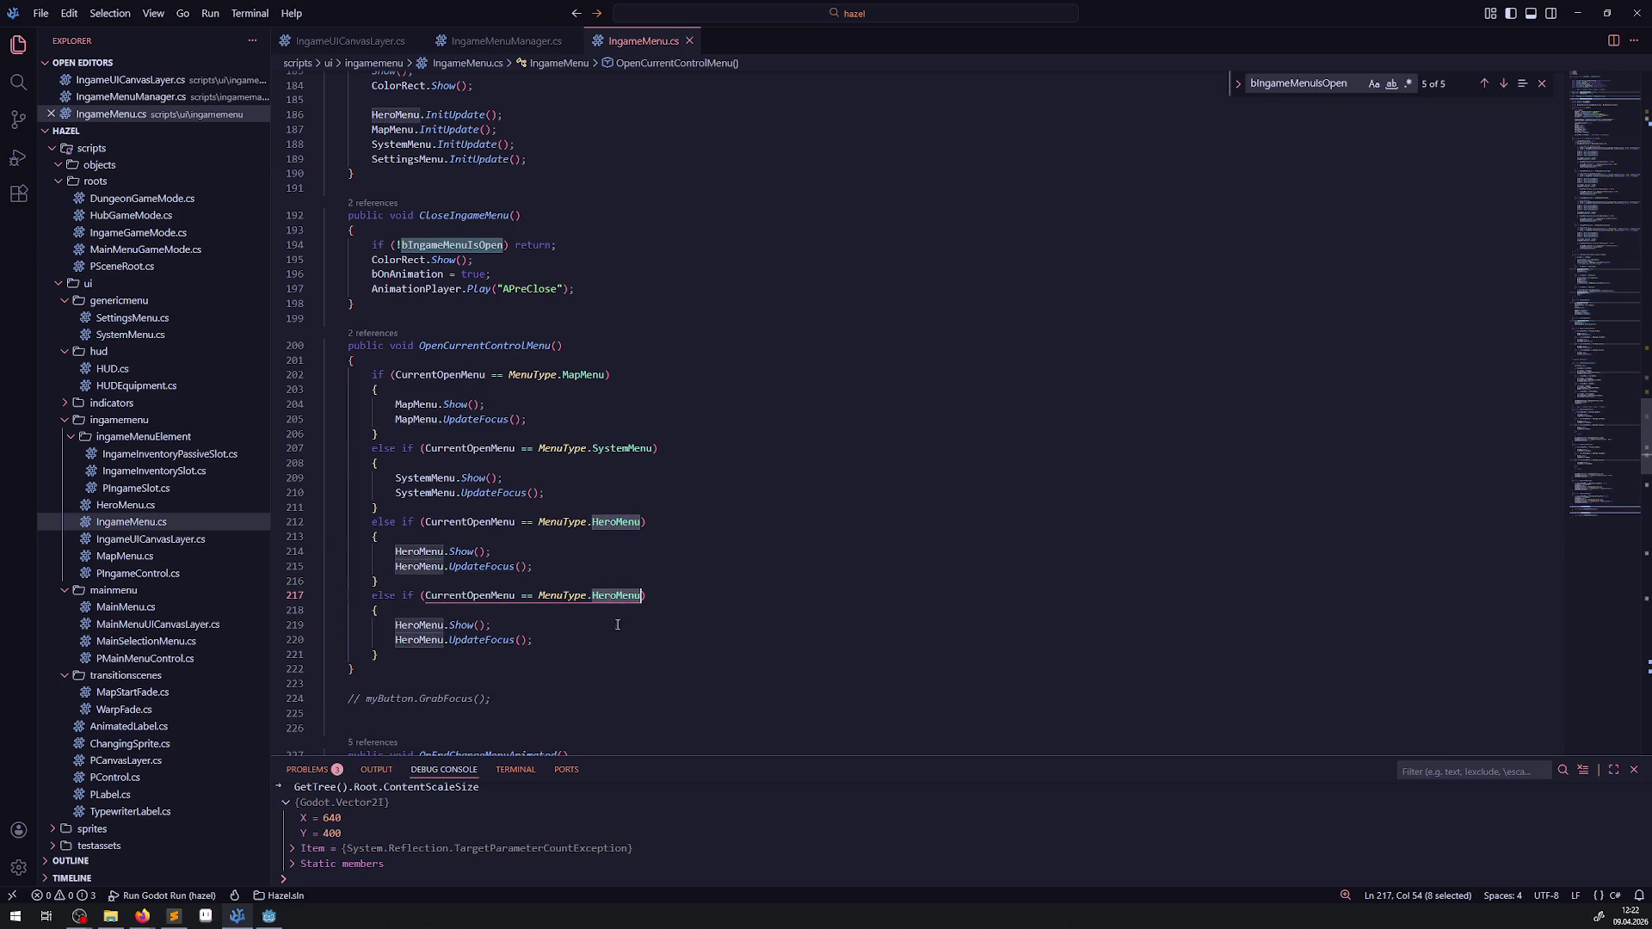
right_click(568, 595)
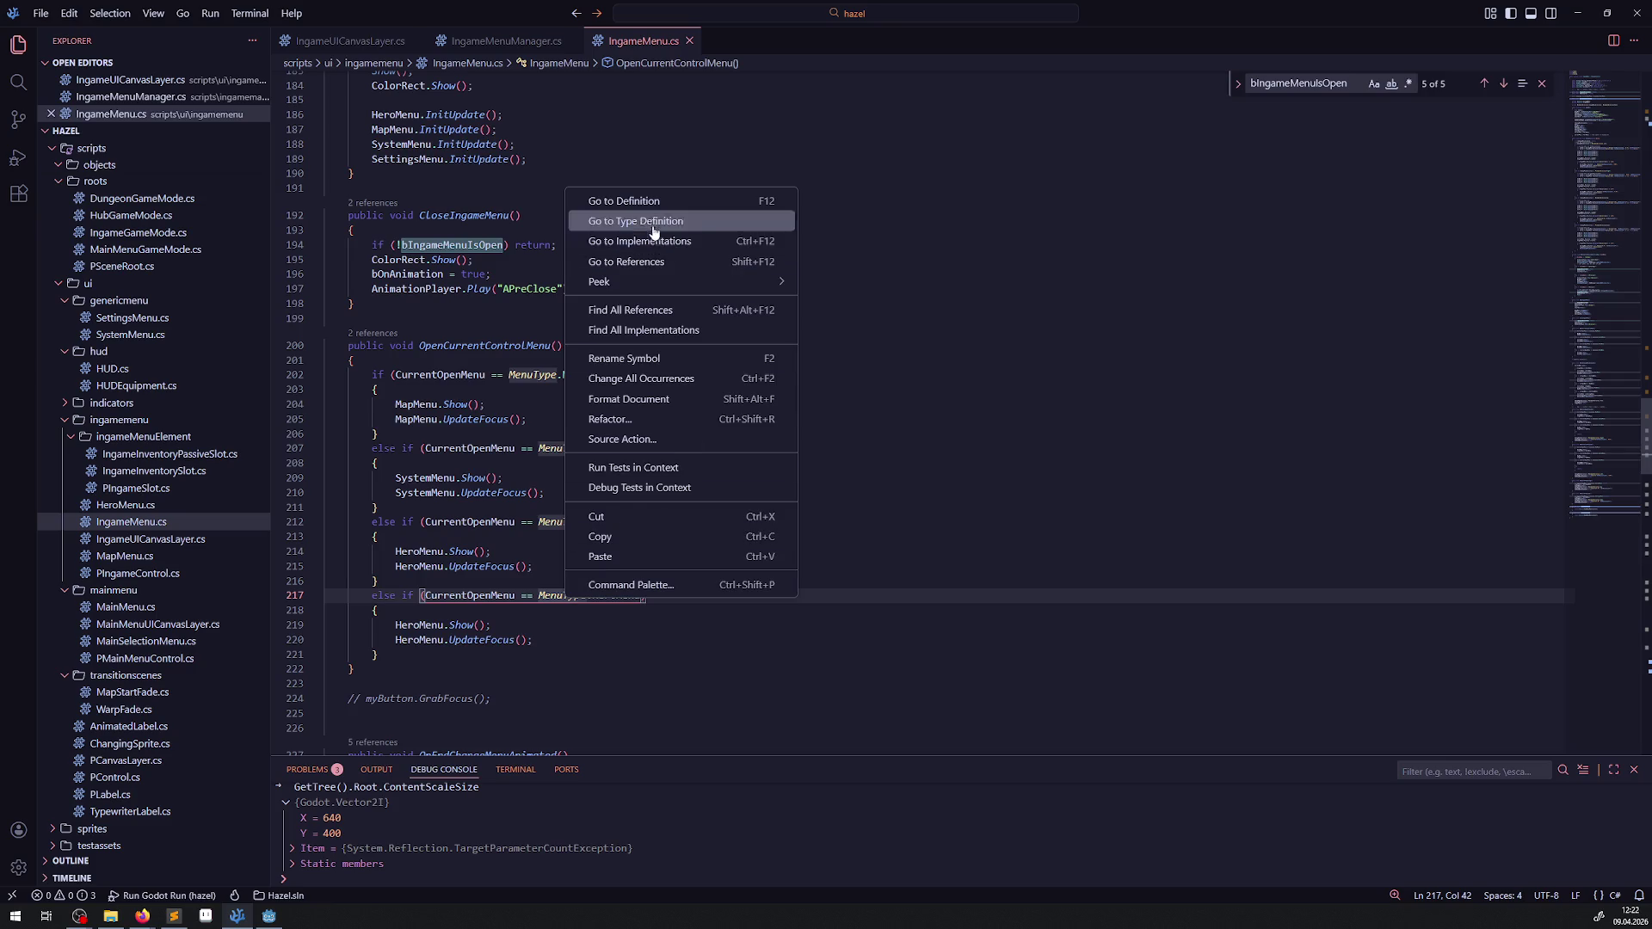
left_click(640, 203)
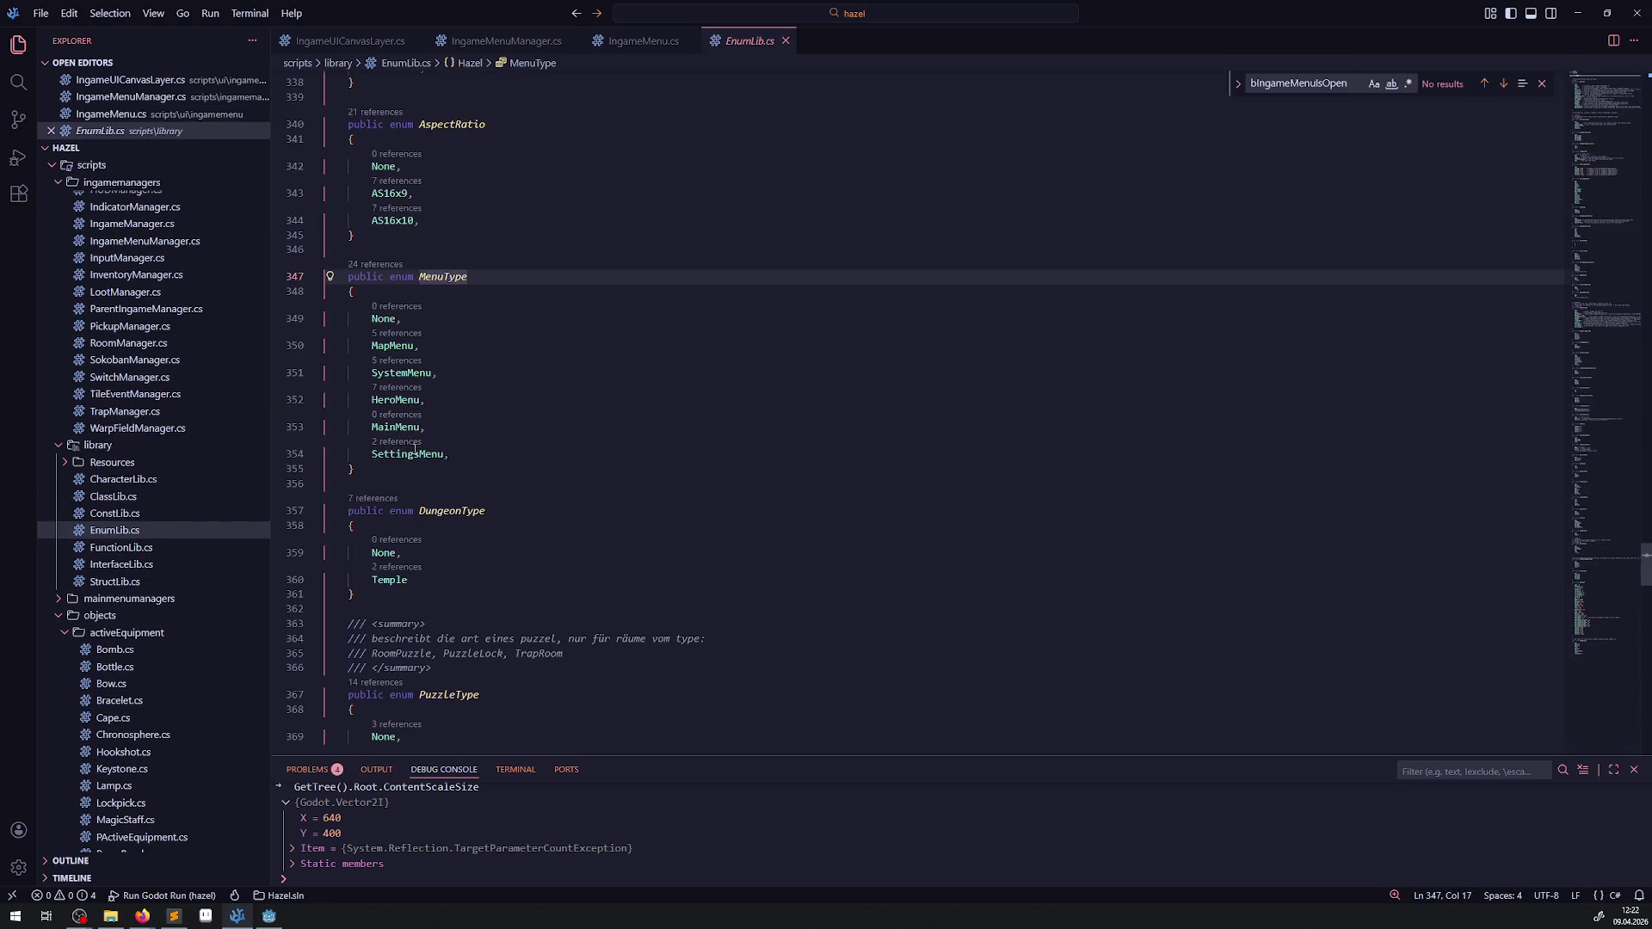
double_click(414, 453)
key("ctrl+Tab")
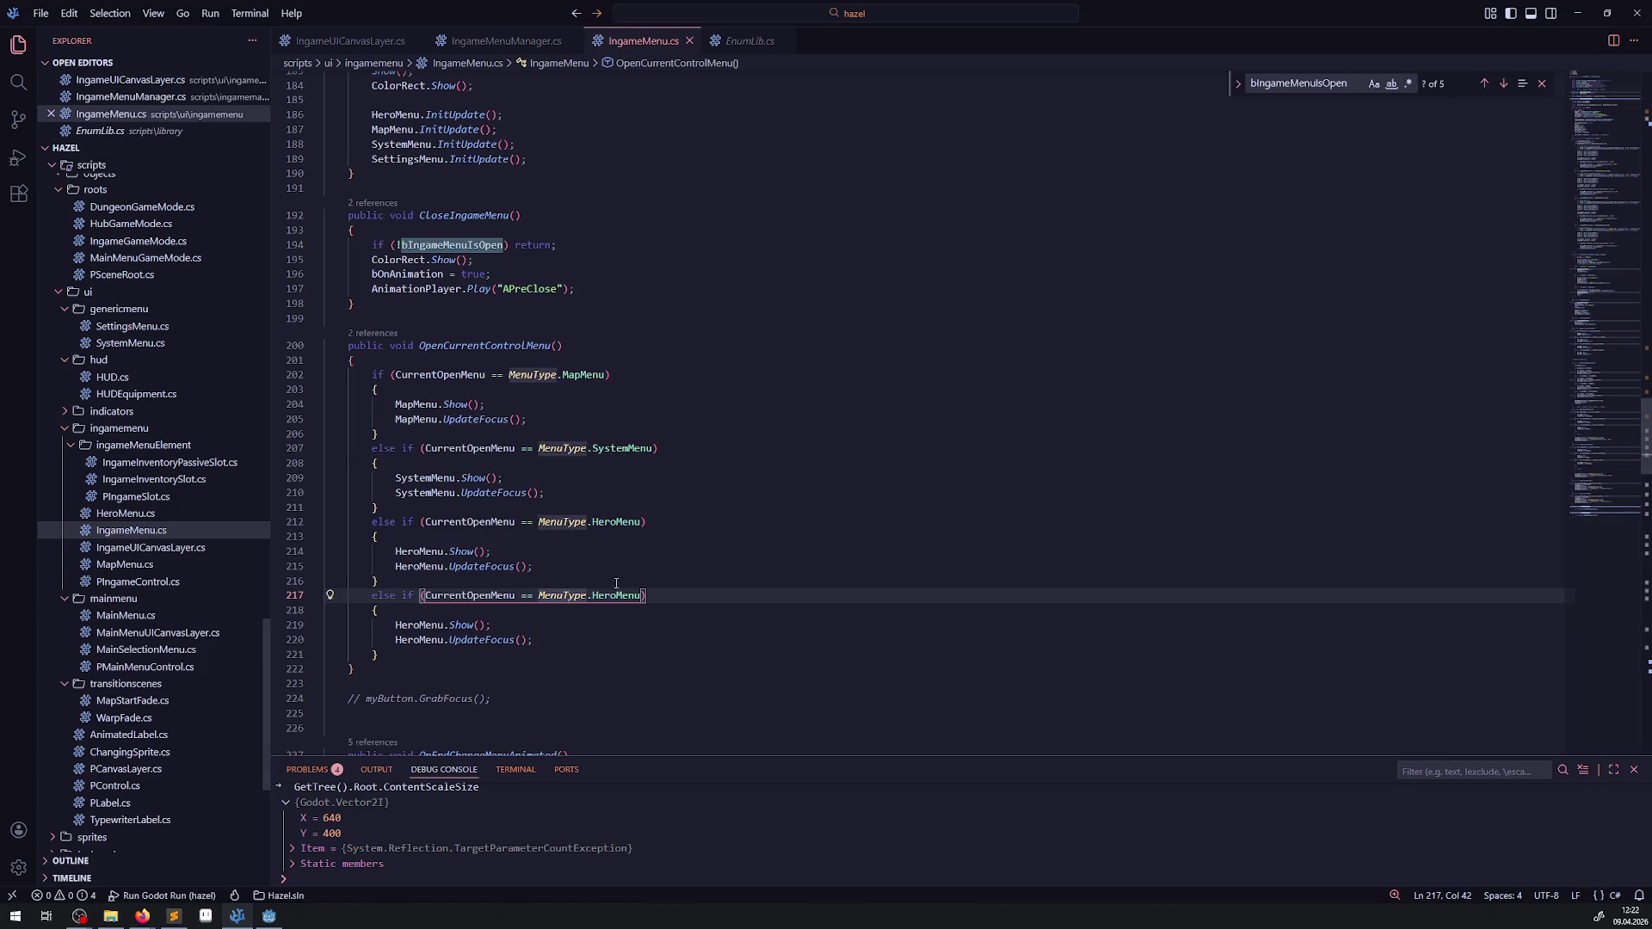
Step: Replace HeroMenu with SettingsMenu in the new condition, Show and UpdateFocus calls, and save
double_click(616, 595)
key("ctrl+v")
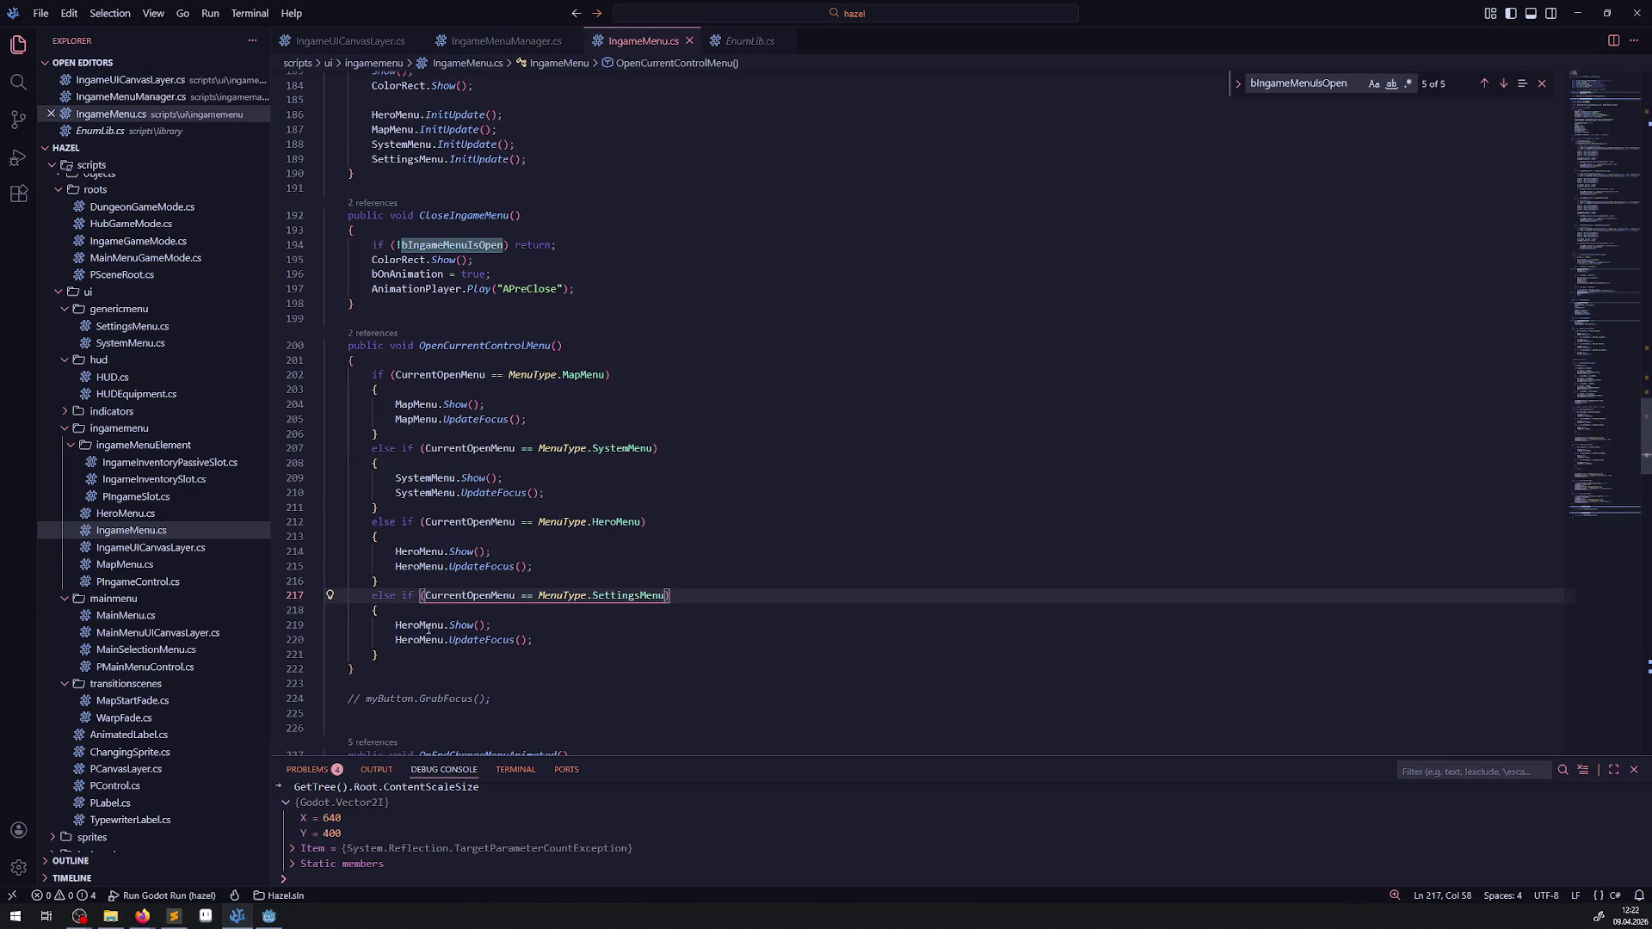
double_click(422, 625)
type("Sett")
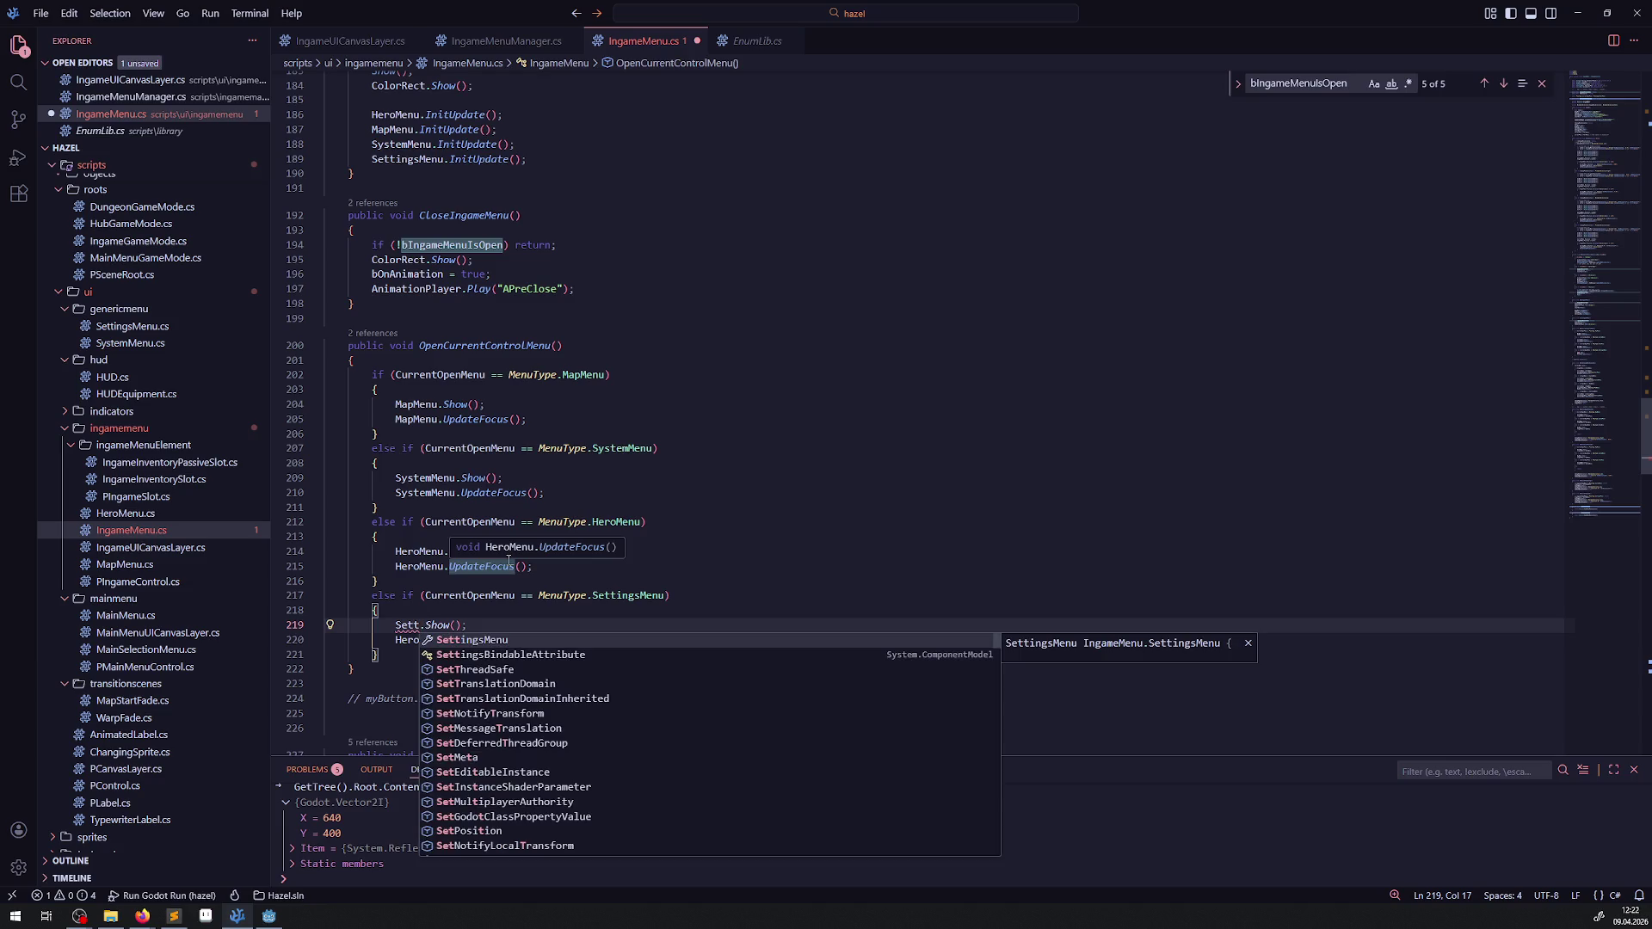
key("Return")
double_click(430, 625)
key("ctrl+c")
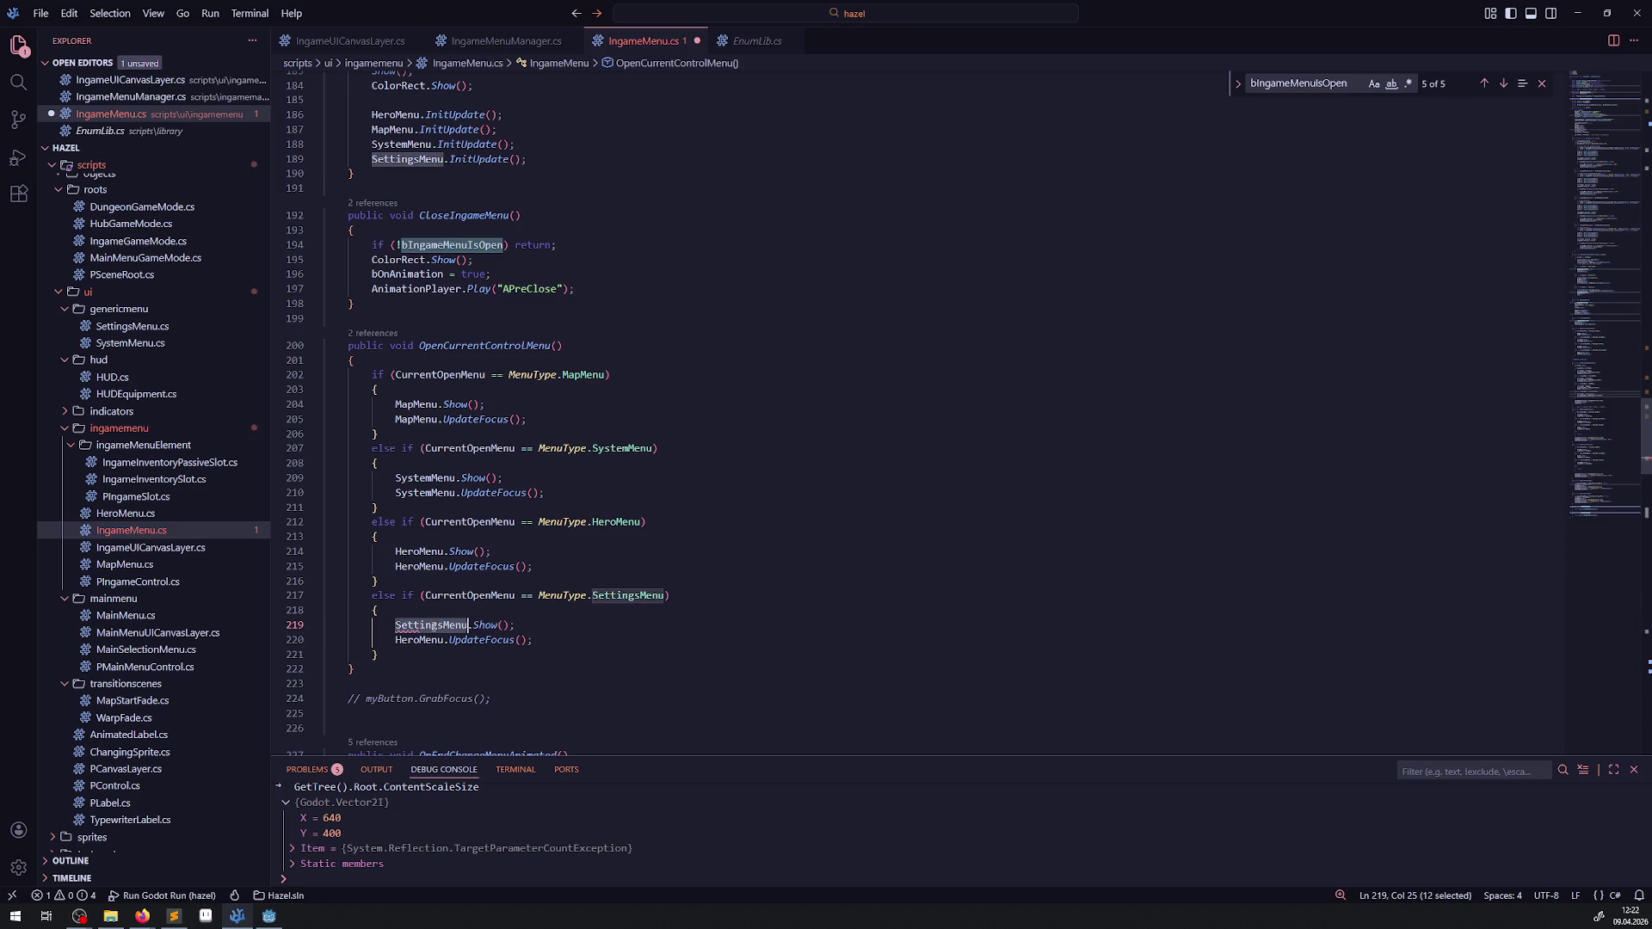
key("ctrl+s")
double_click(431, 639)
key("ctrl+v")
key("ctrl+s")
key("End")
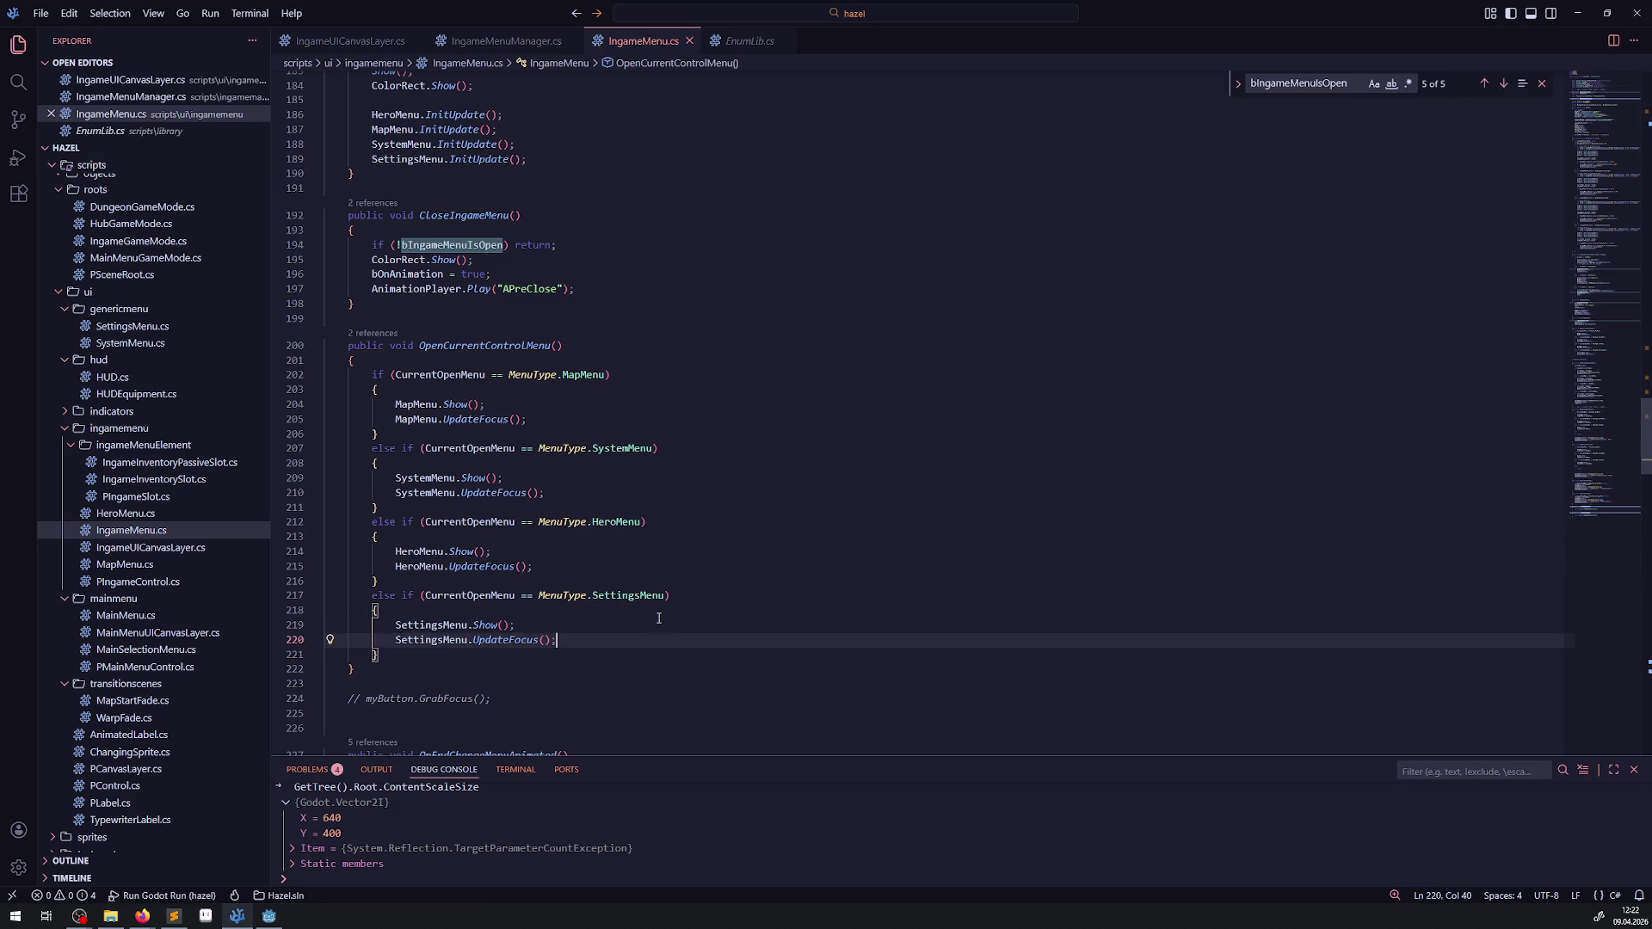
left_click(692, 575)
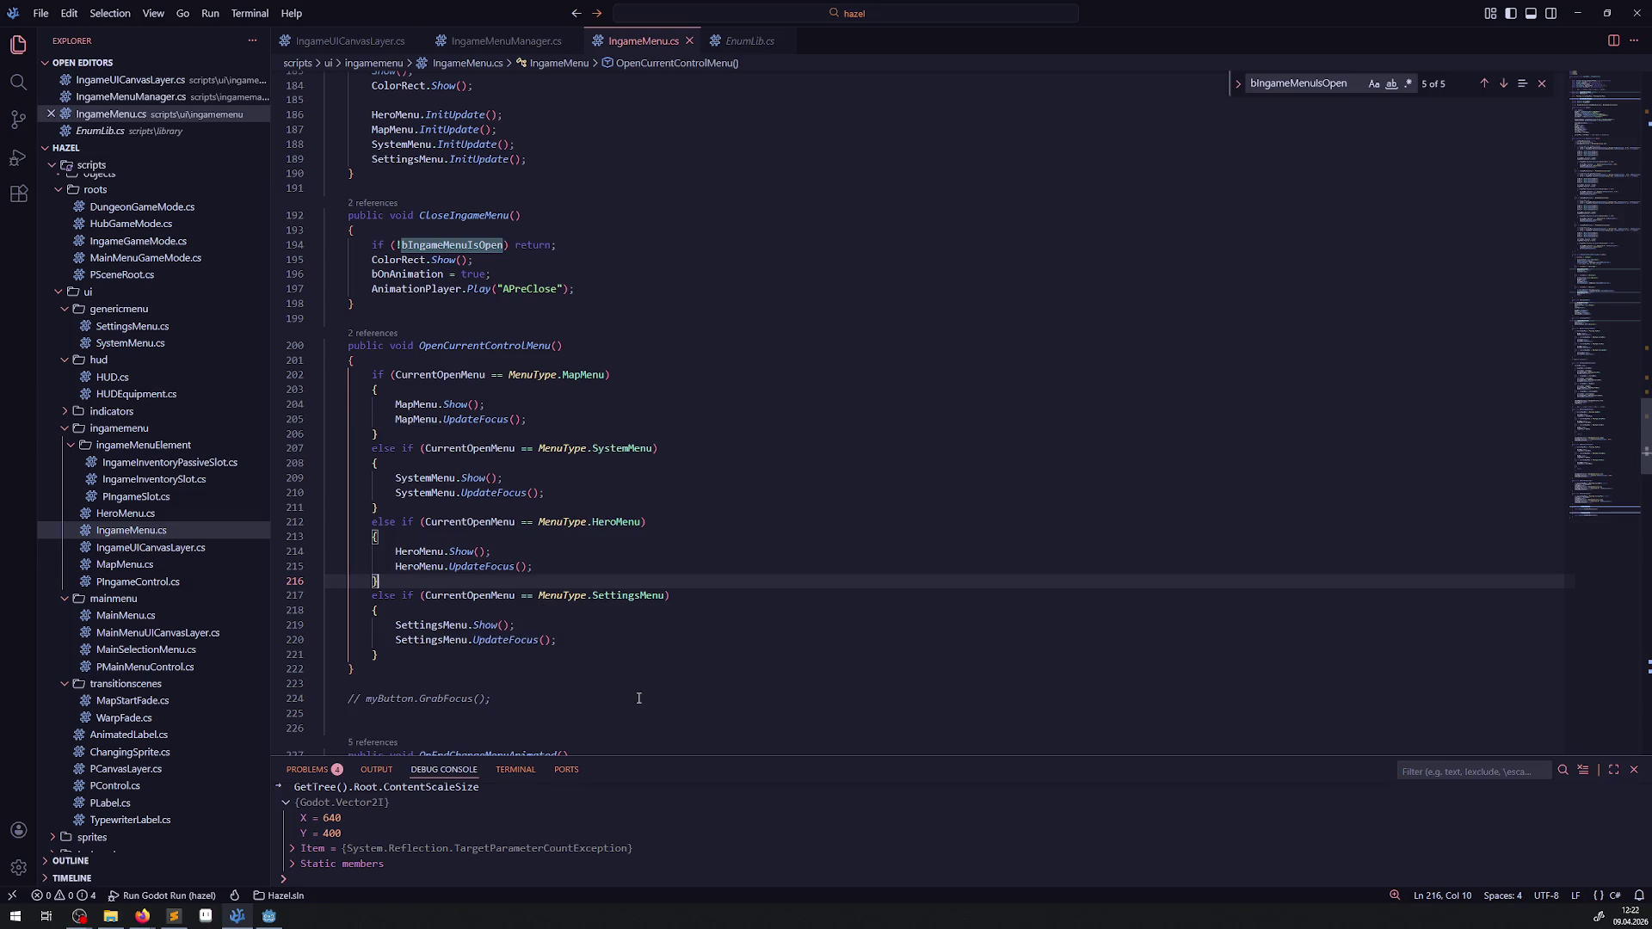
Step: Bring up the IngameMenuManager.cs script in Visual Studio Code
left_click(590, 699)
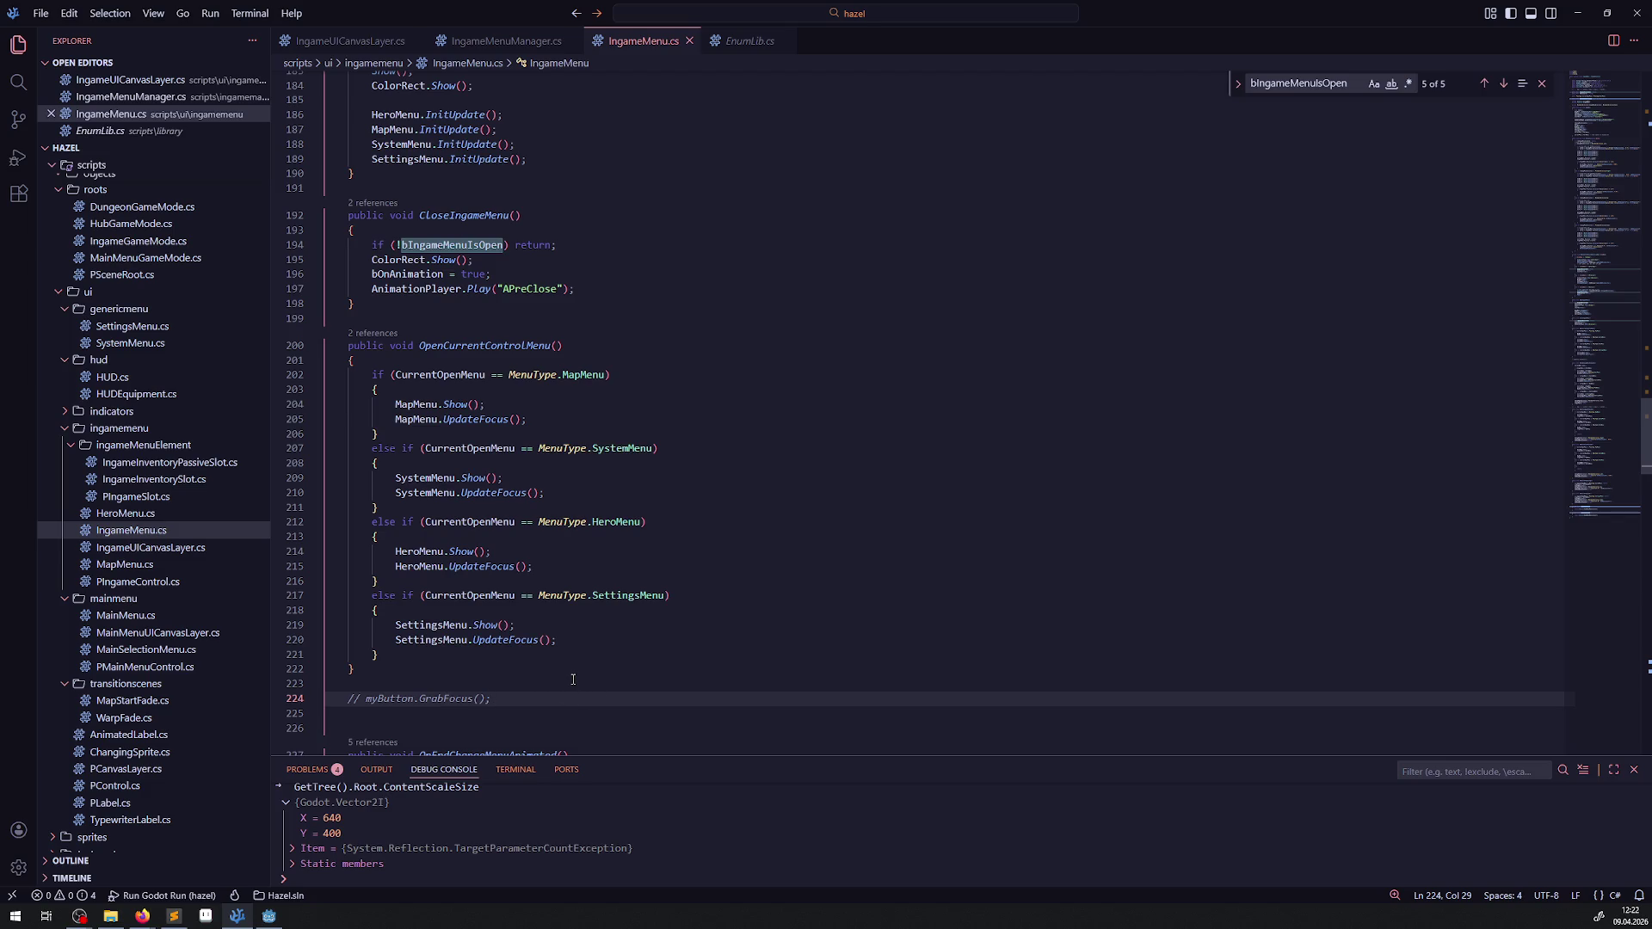
left_click(573, 675)
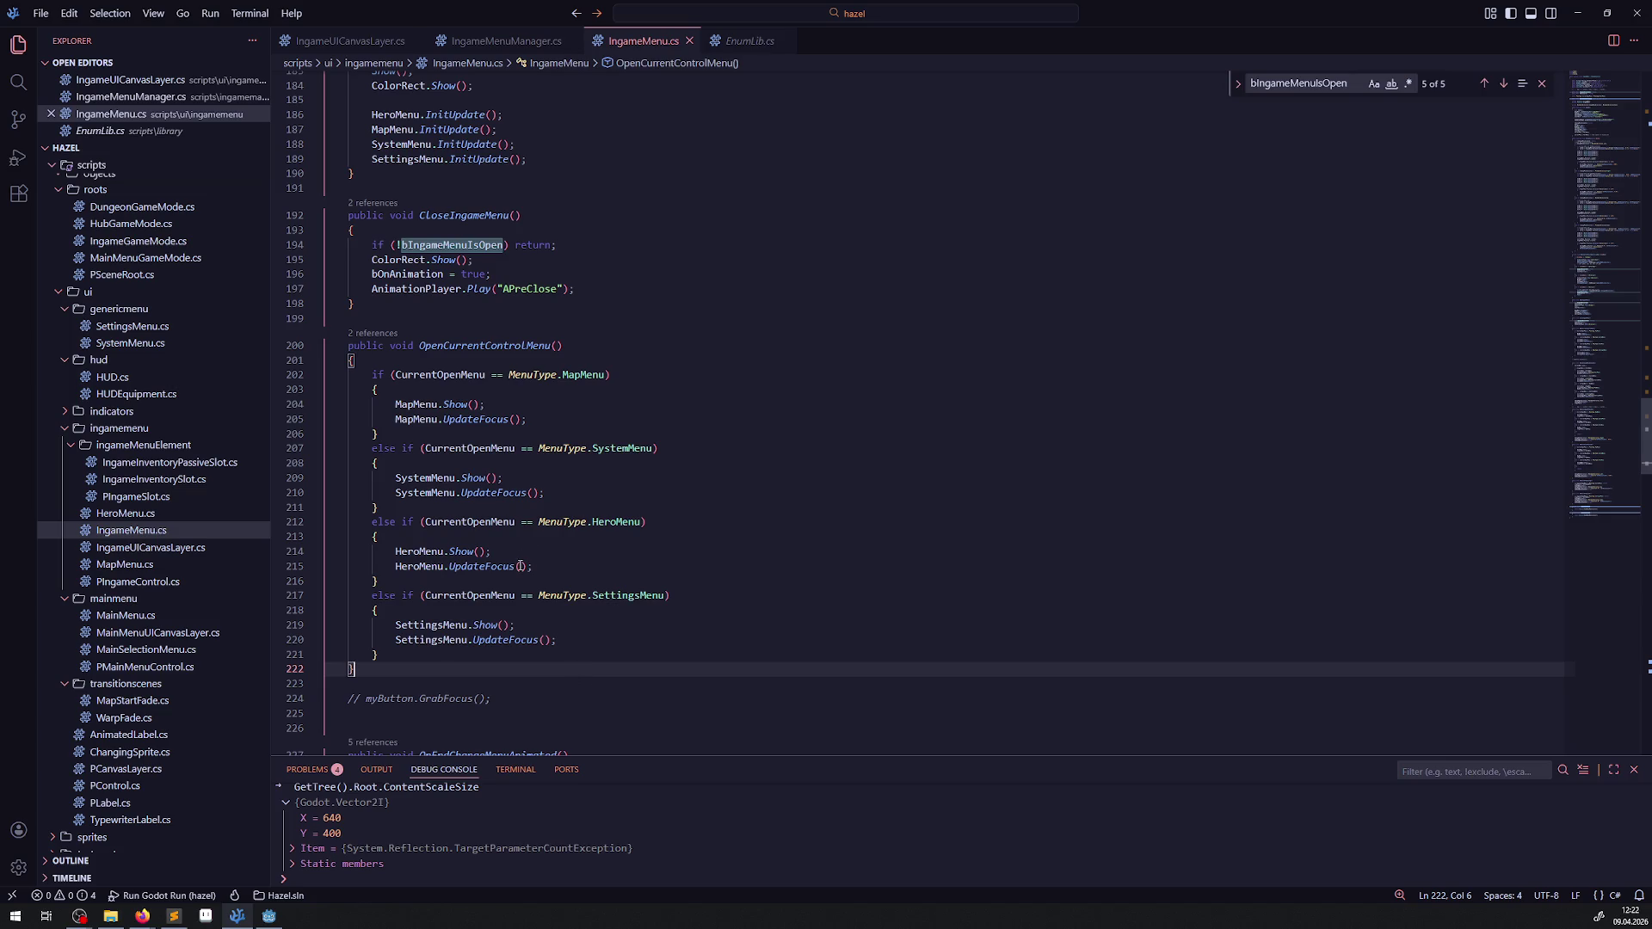
left_click(551, 595)
left_click(585, 669)
left_click(644, 331)
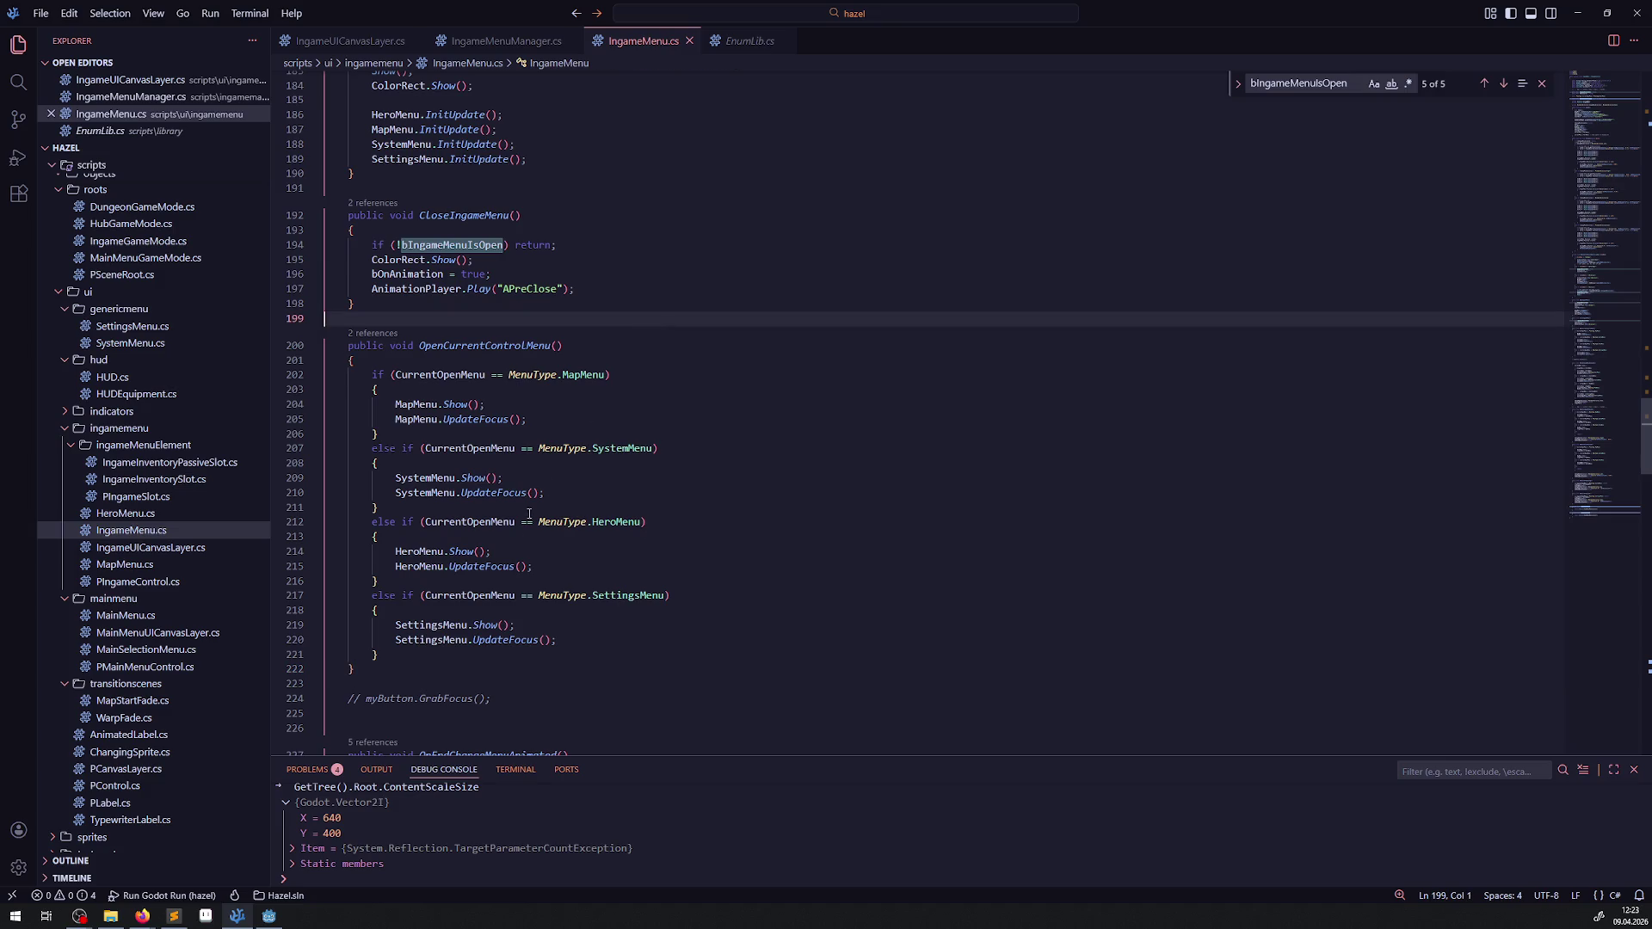
scroll(525, 414, "up", 5)
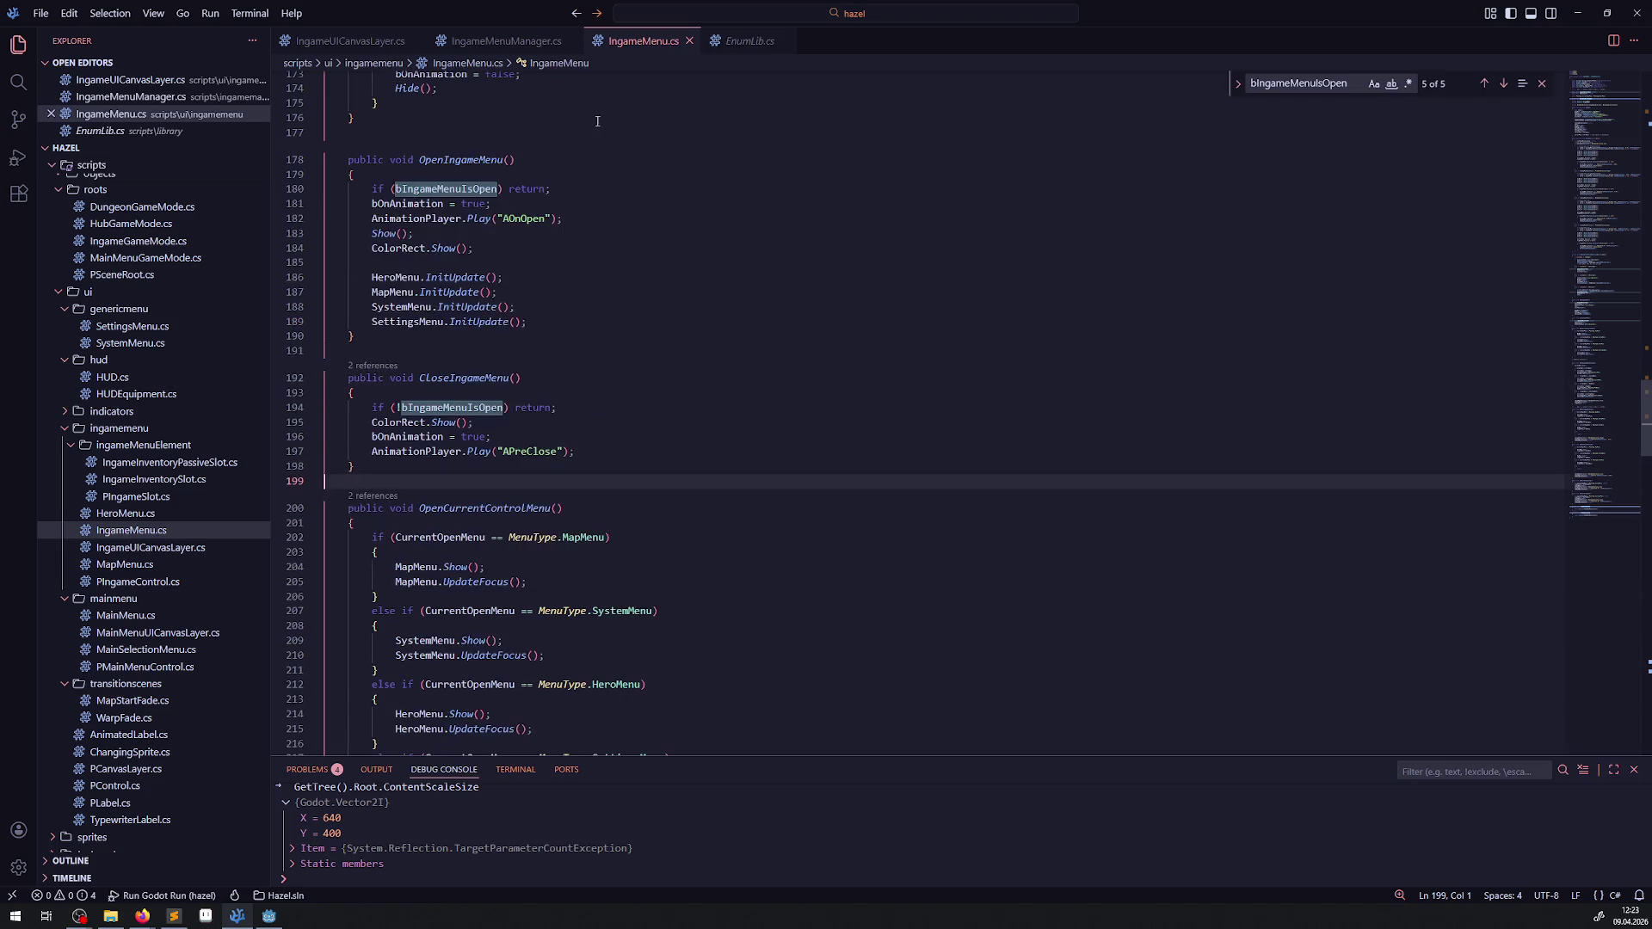
left_click(506, 40)
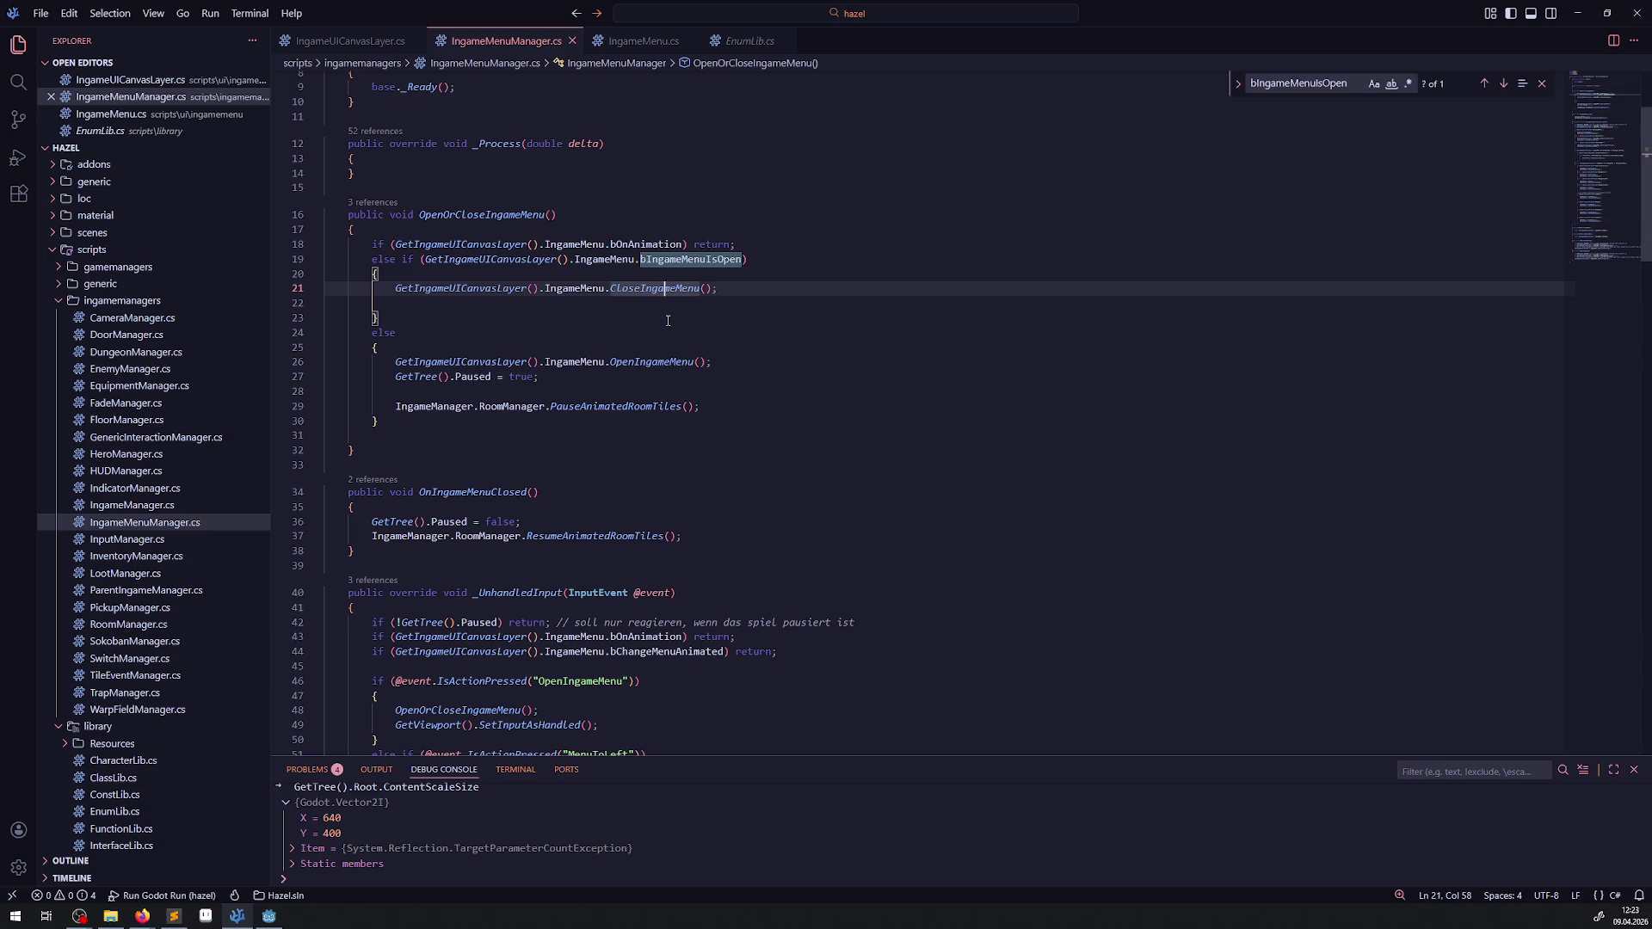
Step: Go to the definition of CloseIngameMenu via its right-click menu
left_click(662, 335)
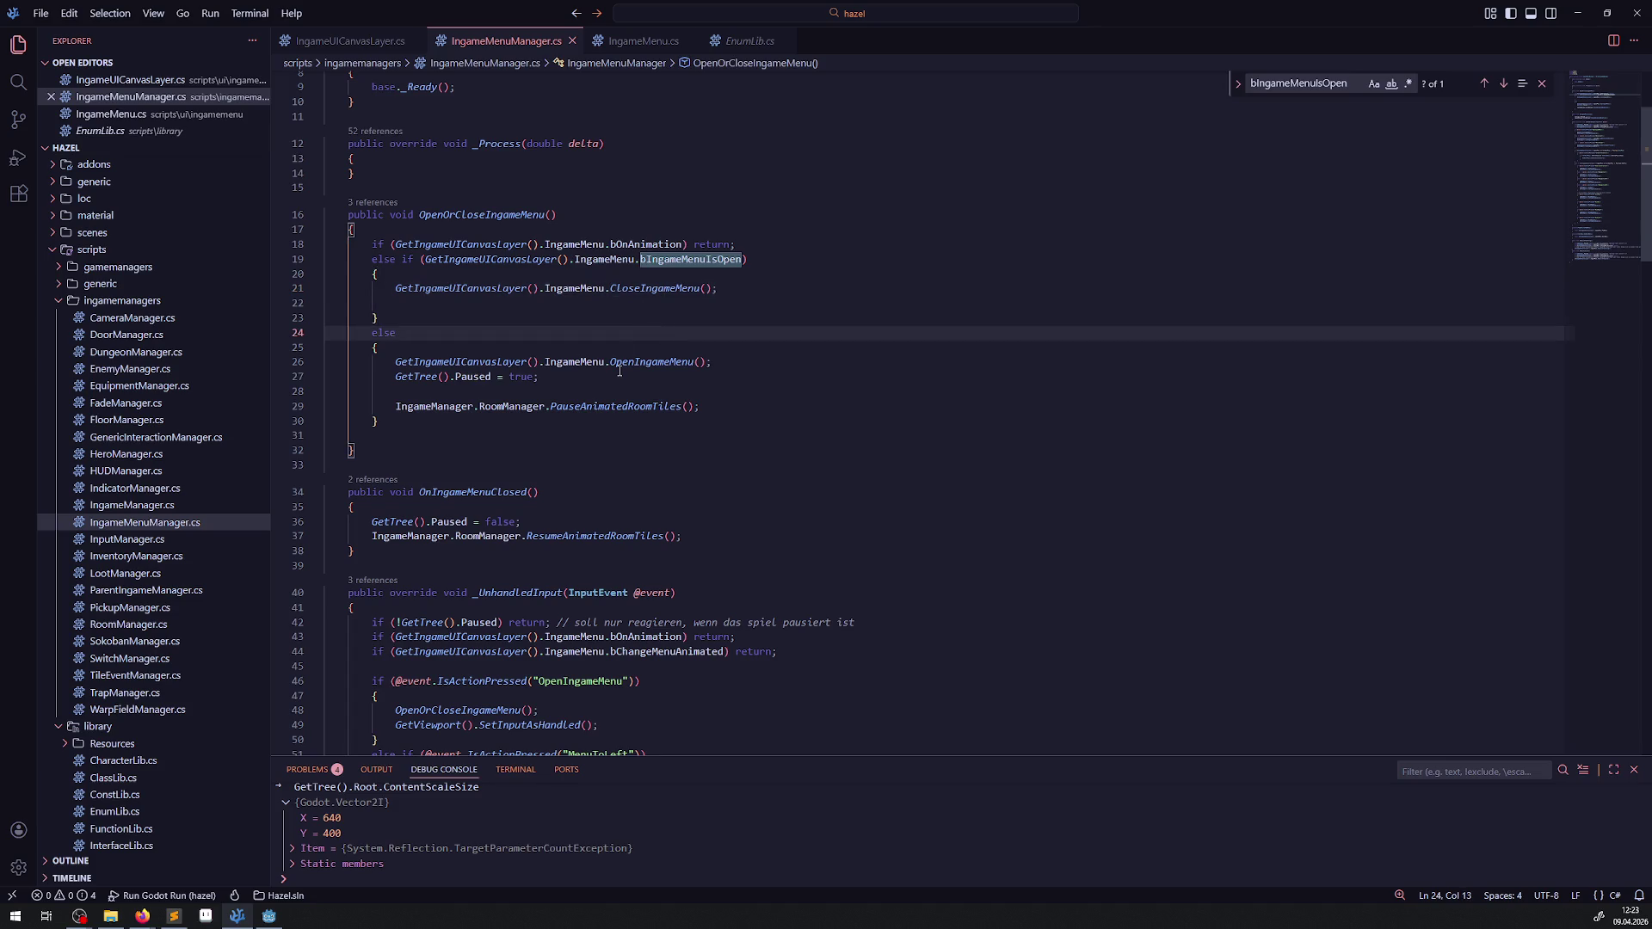
left_click(641, 305)
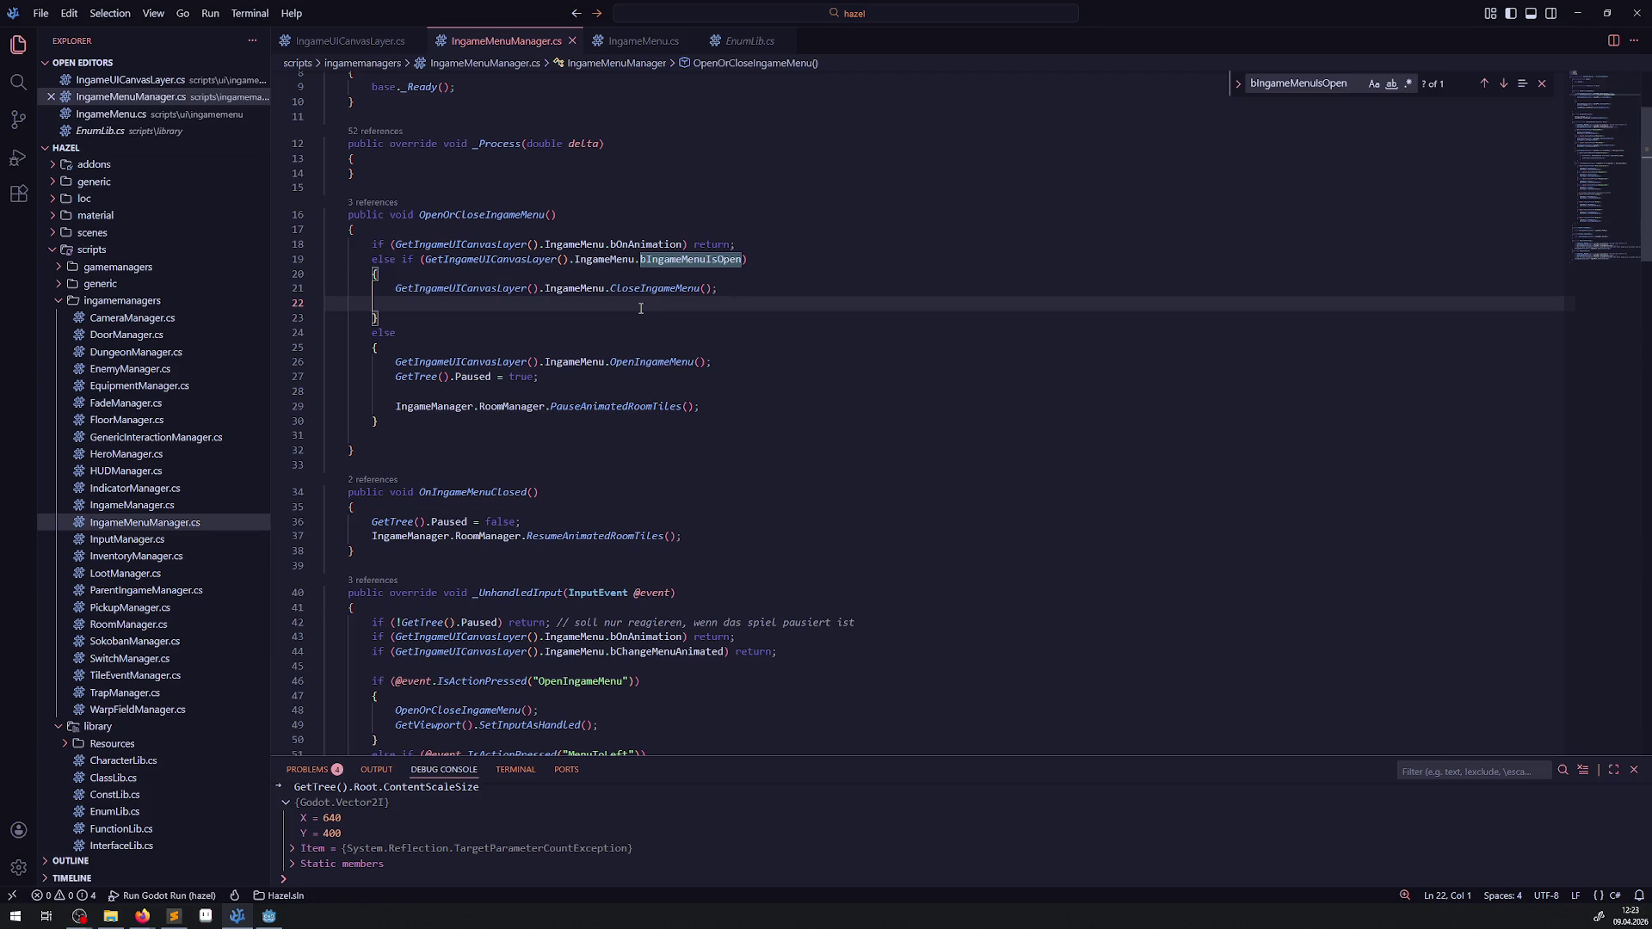
left_click(691, 371)
left_click(486, 328)
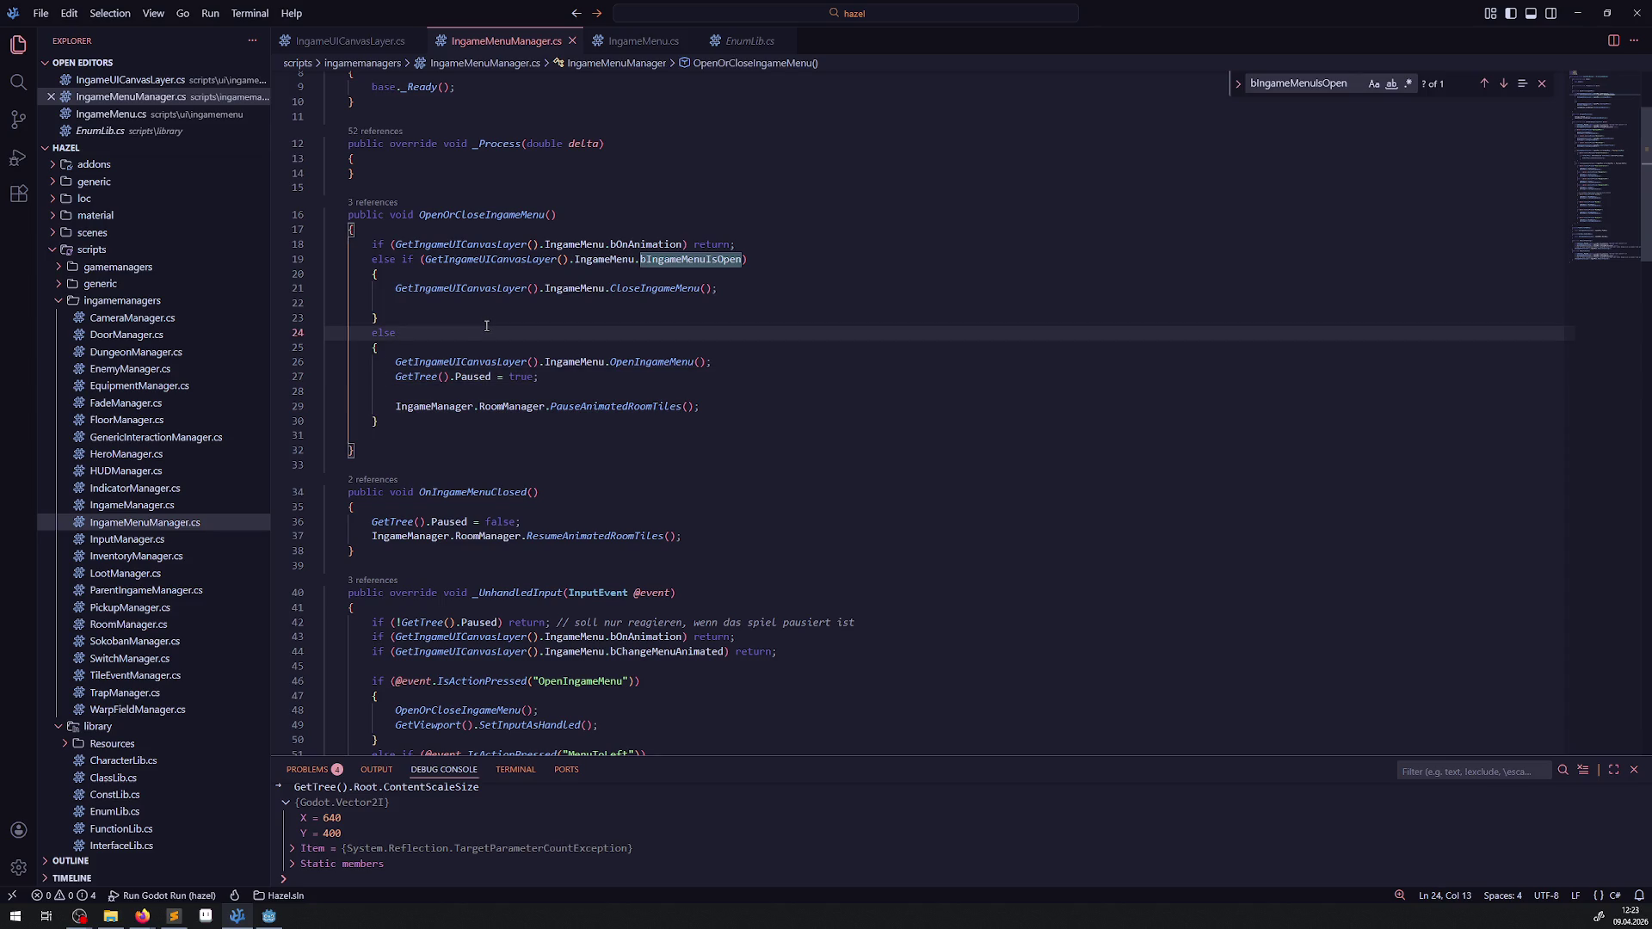
left_click(654, 293)
right_click(654, 291)
left_click(721, 308)
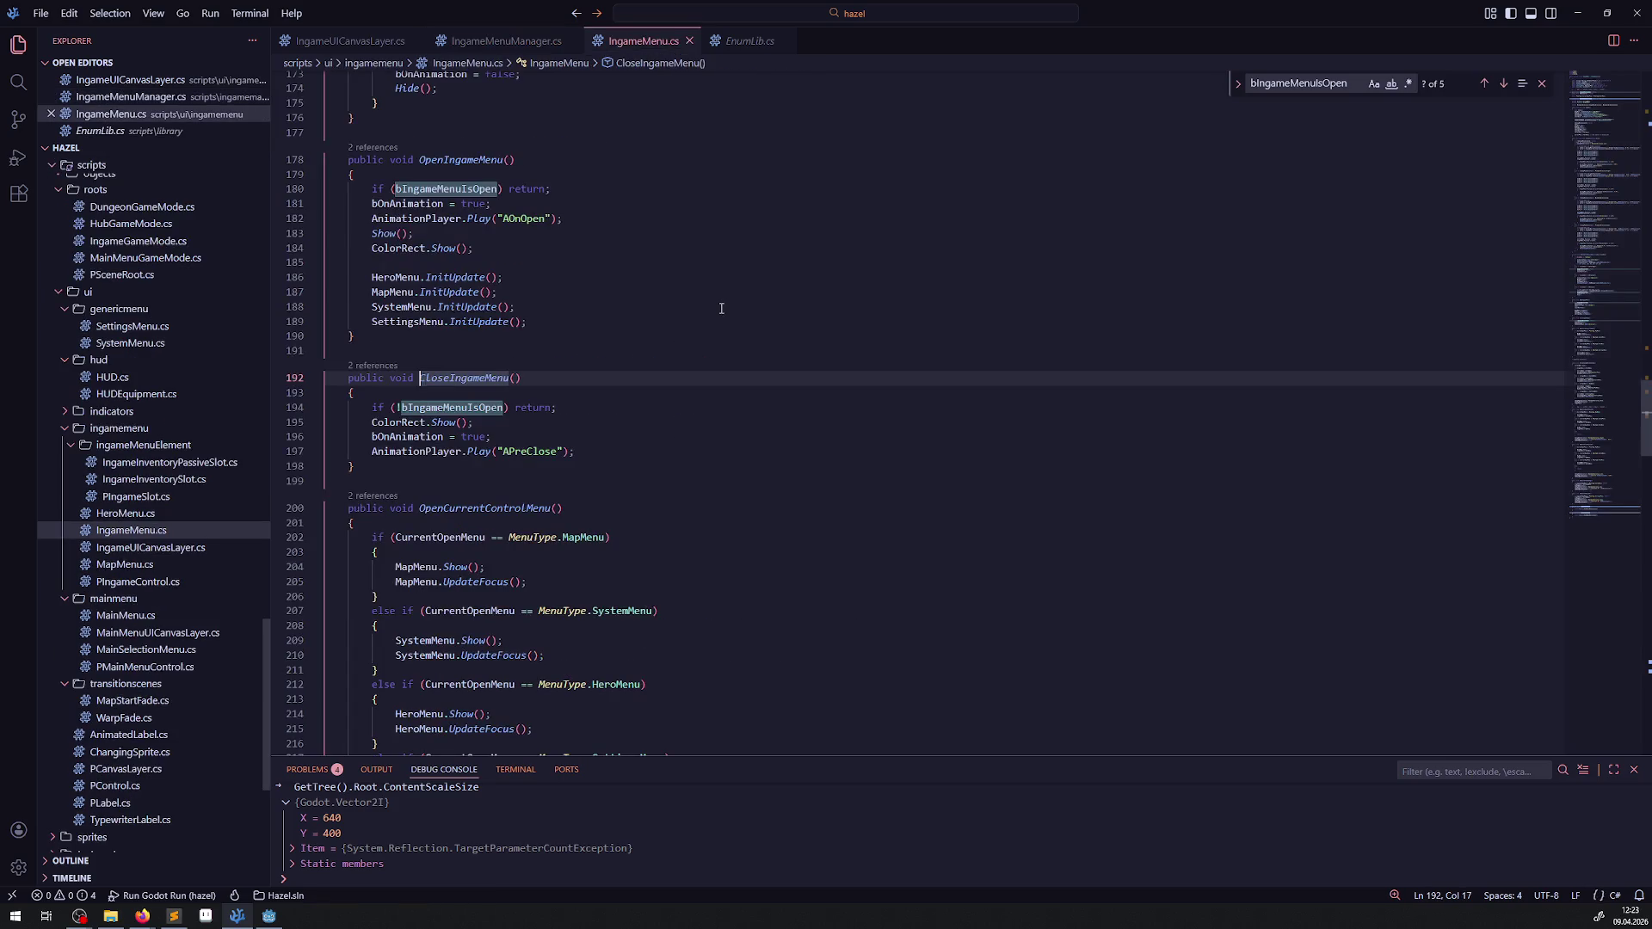
Step: Check the APreClose animation name in CloseIngameMenu, then return to the Godot editor
left_click(427, 423)
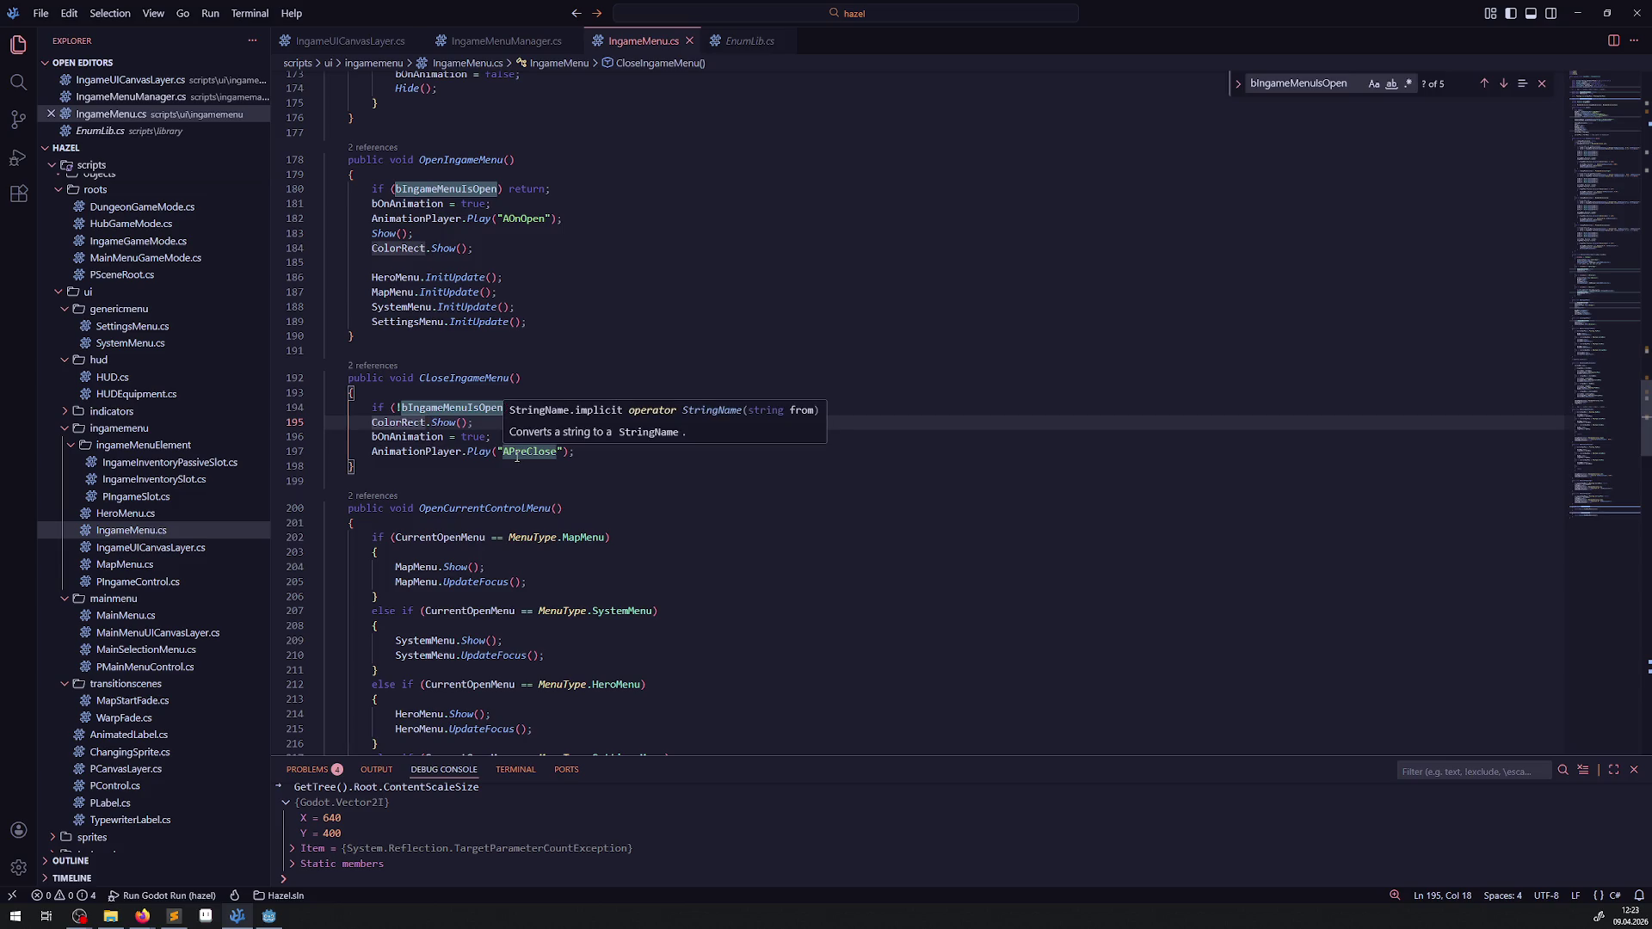
double_click(518, 451)
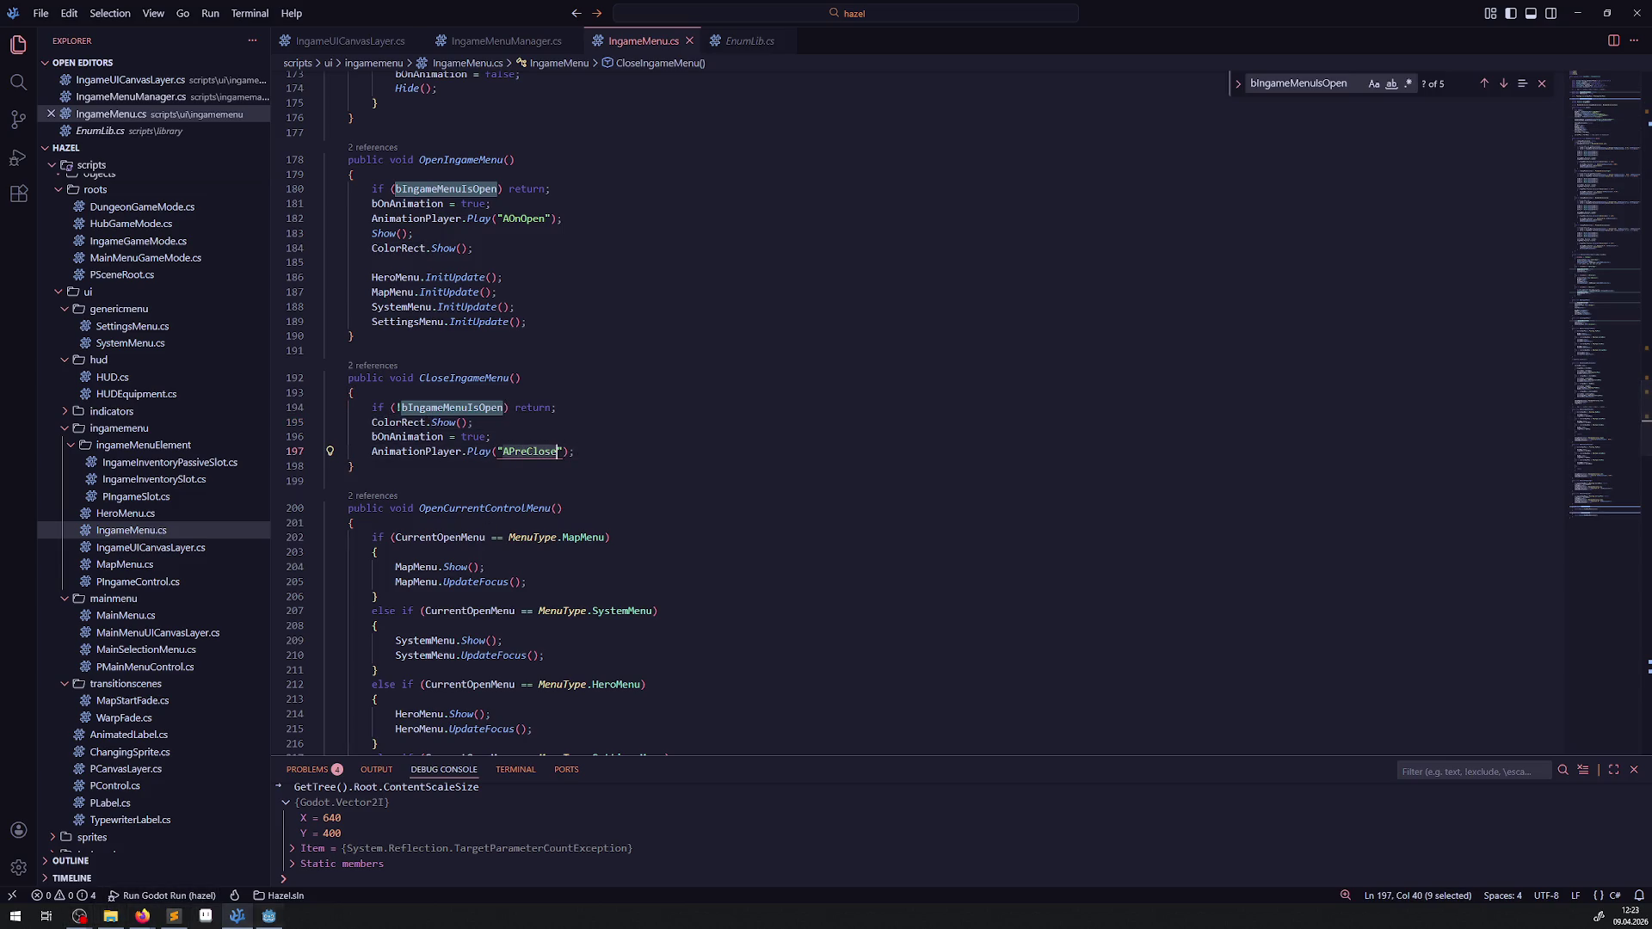
left_click(282, 918)
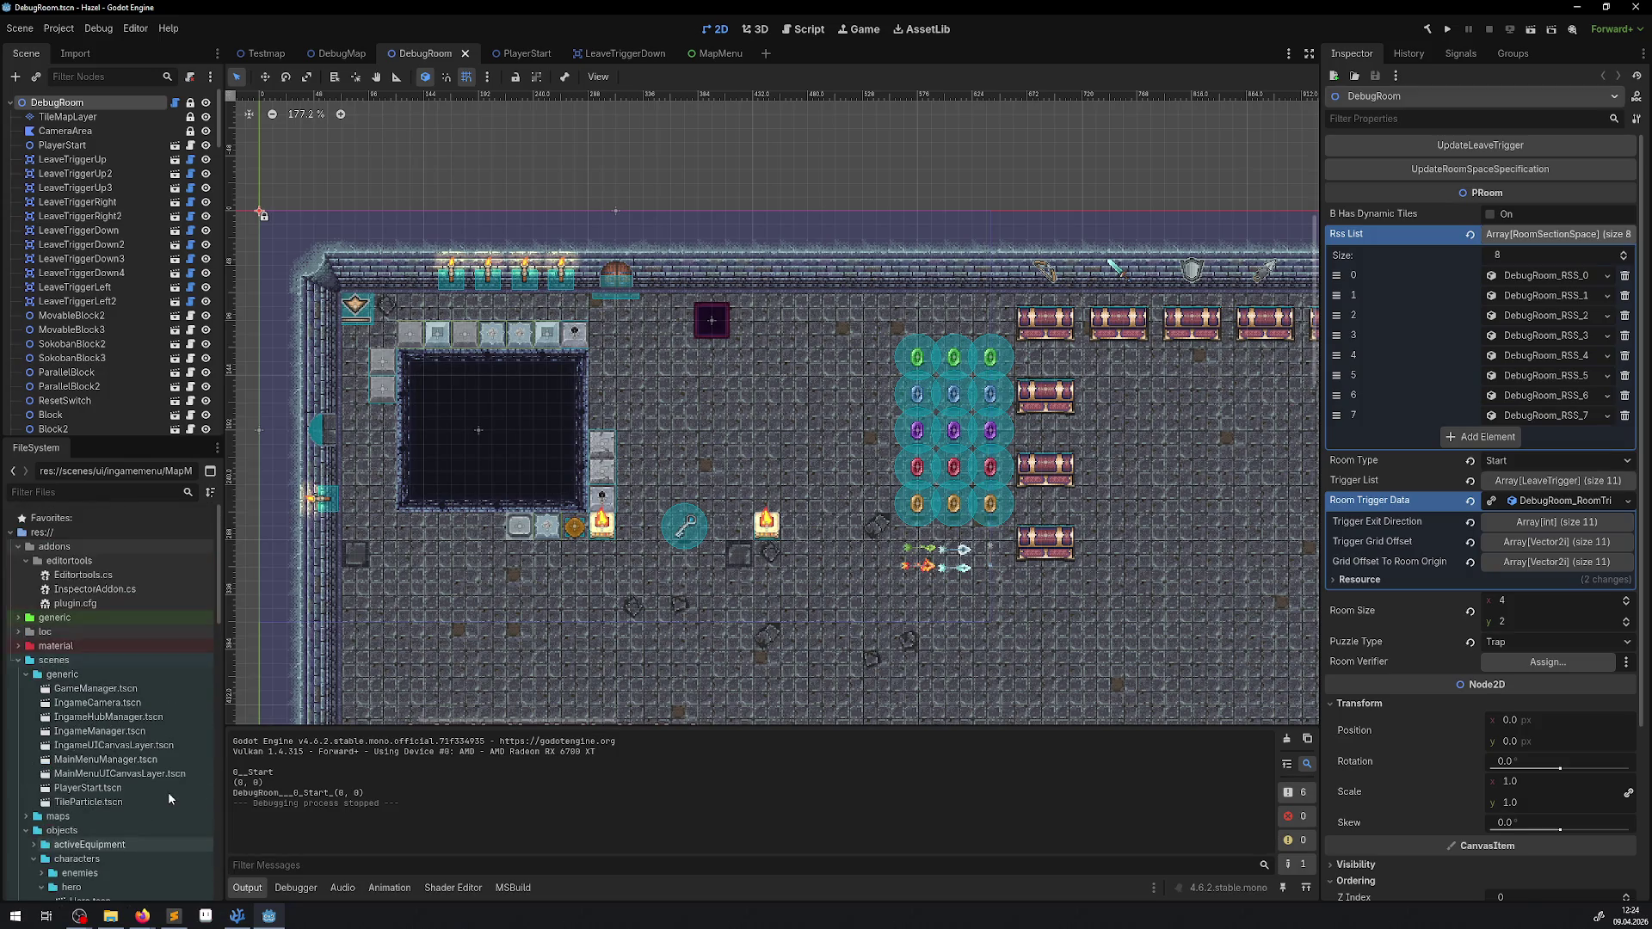
Step: Open the IngameMenu scene from DebugMap and IngameUICanvasLayer, and select its AnimationPlayer
scroll(148, 722, "down", 10)
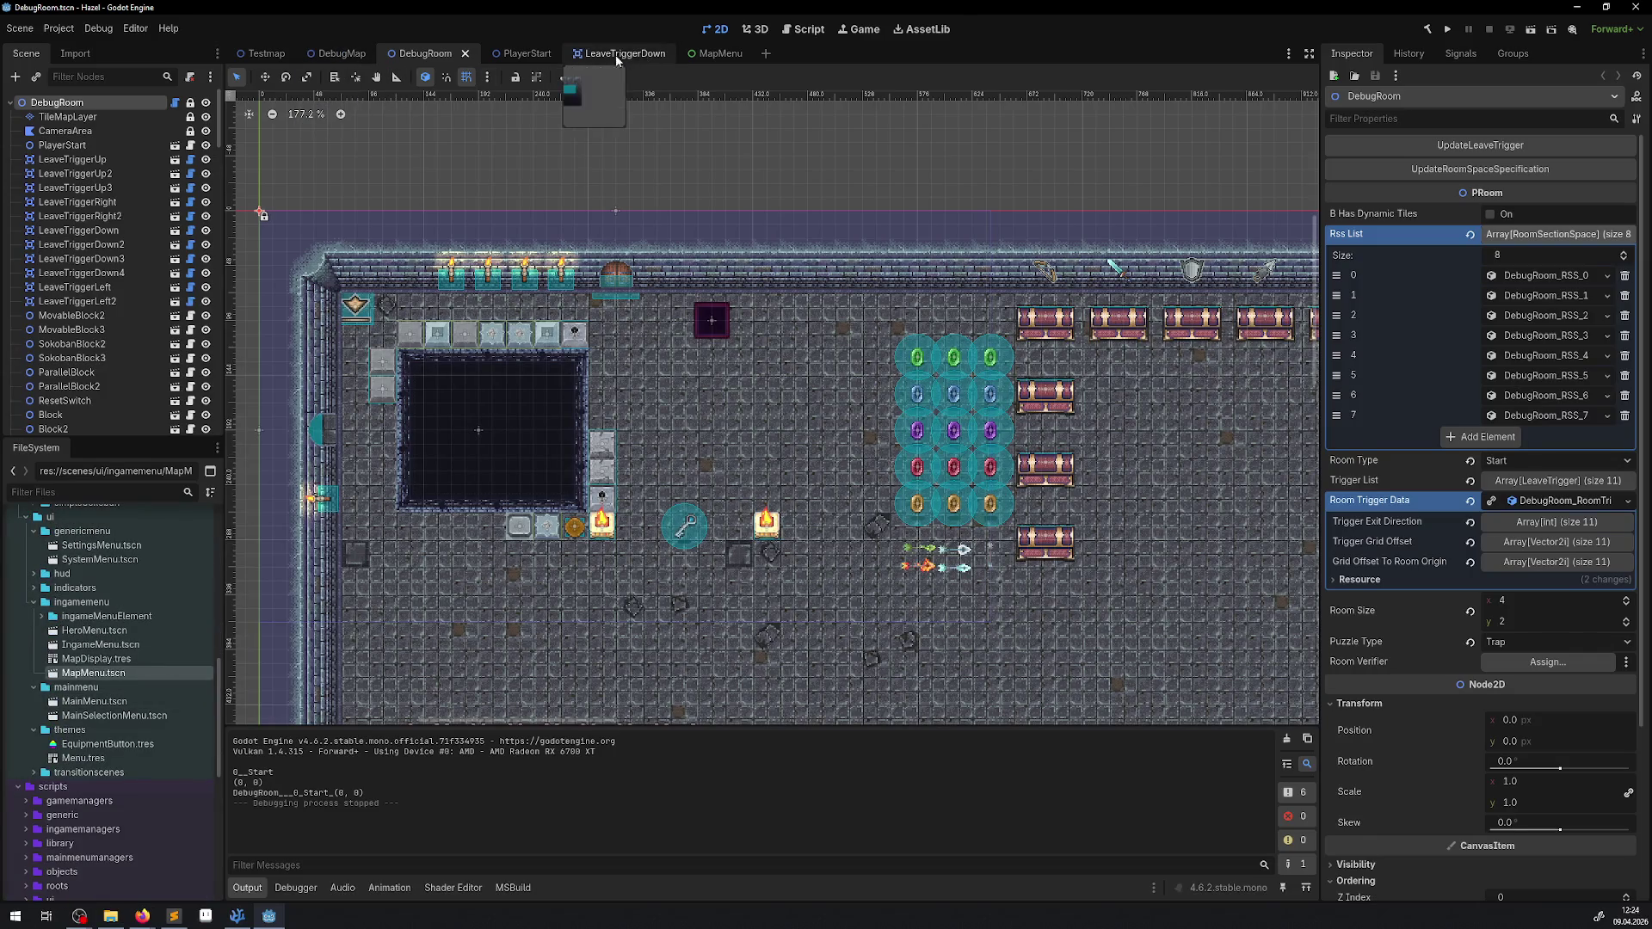
left_click(340, 54)
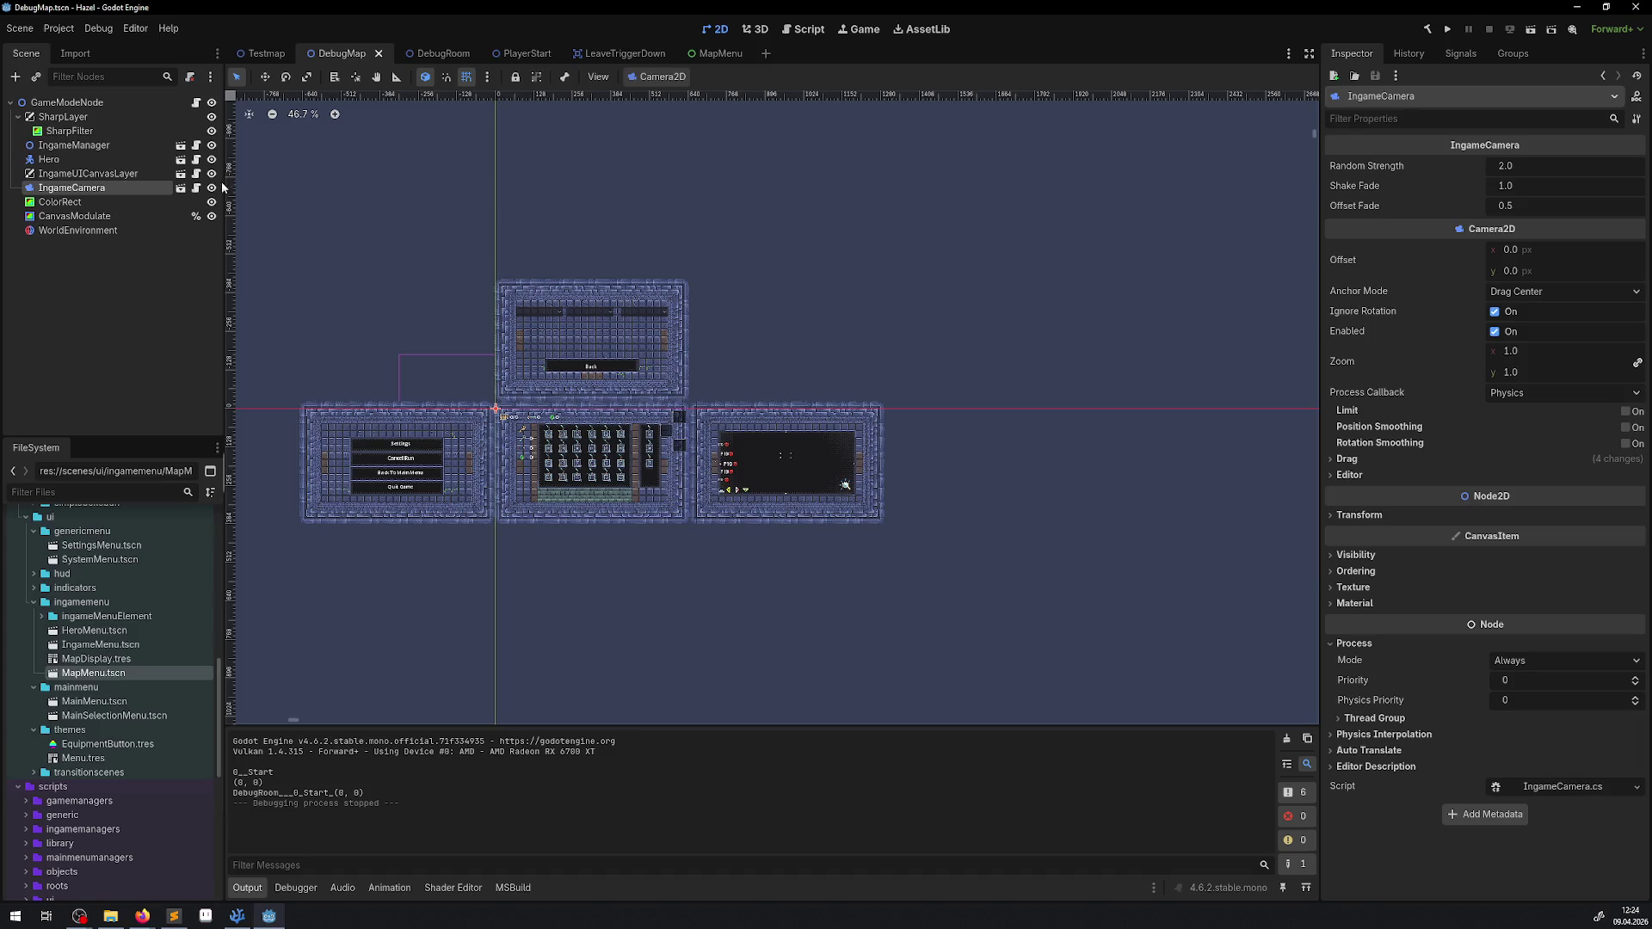
left_click(181, 174)
left_click(105, 144)
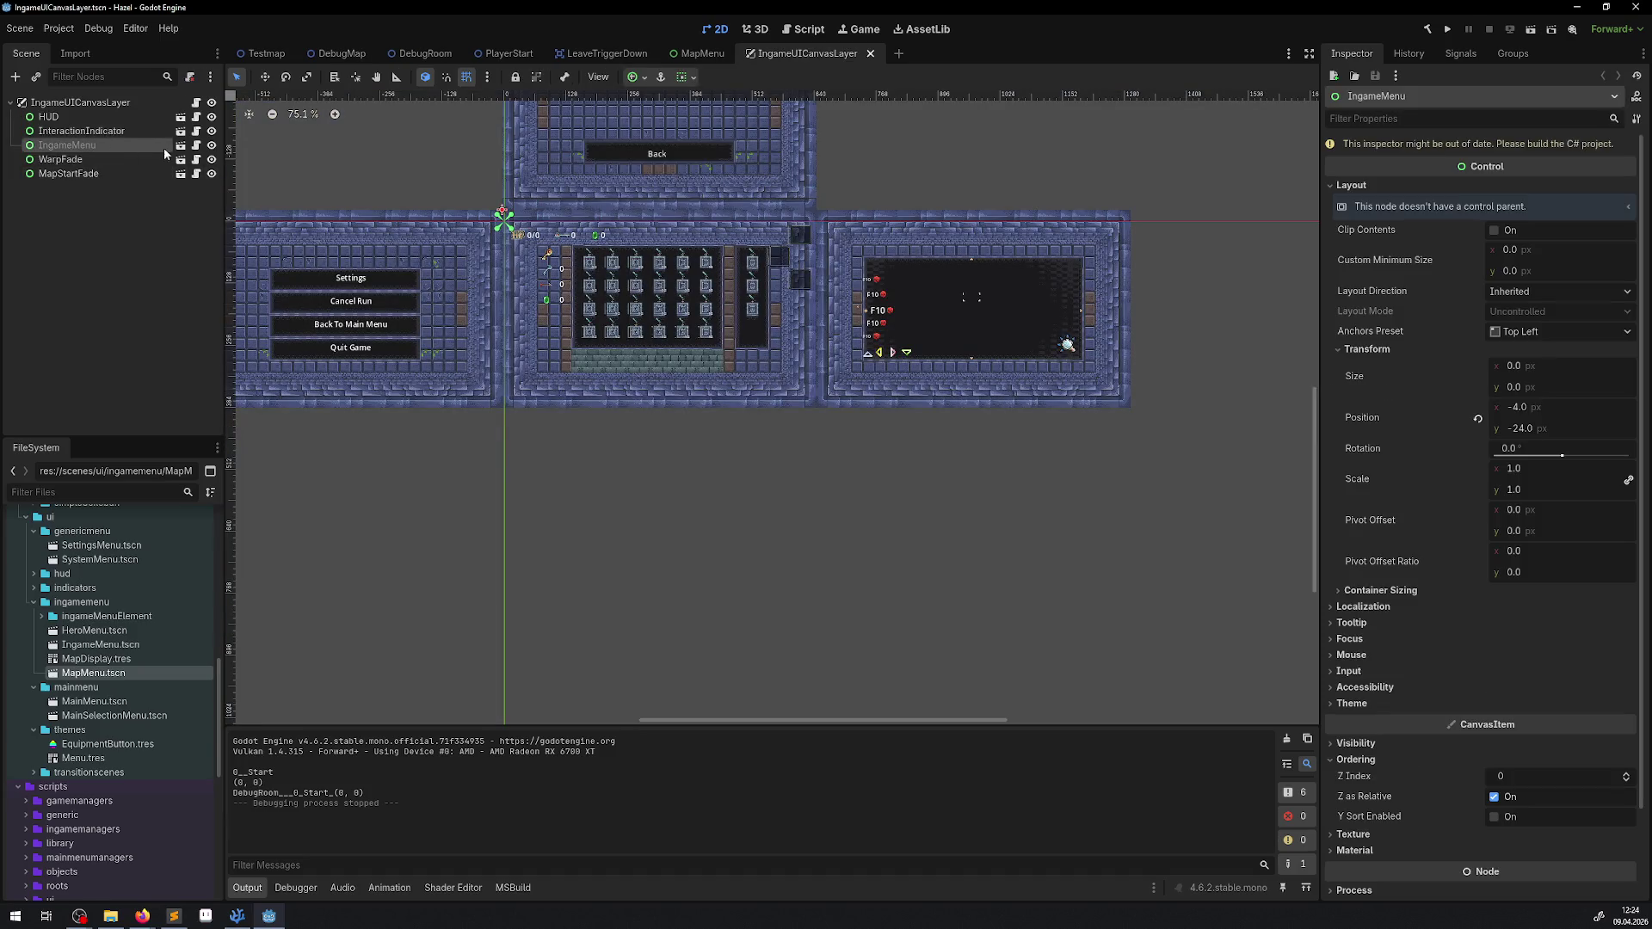
left_click(181, 151)
left_click(83, 188)
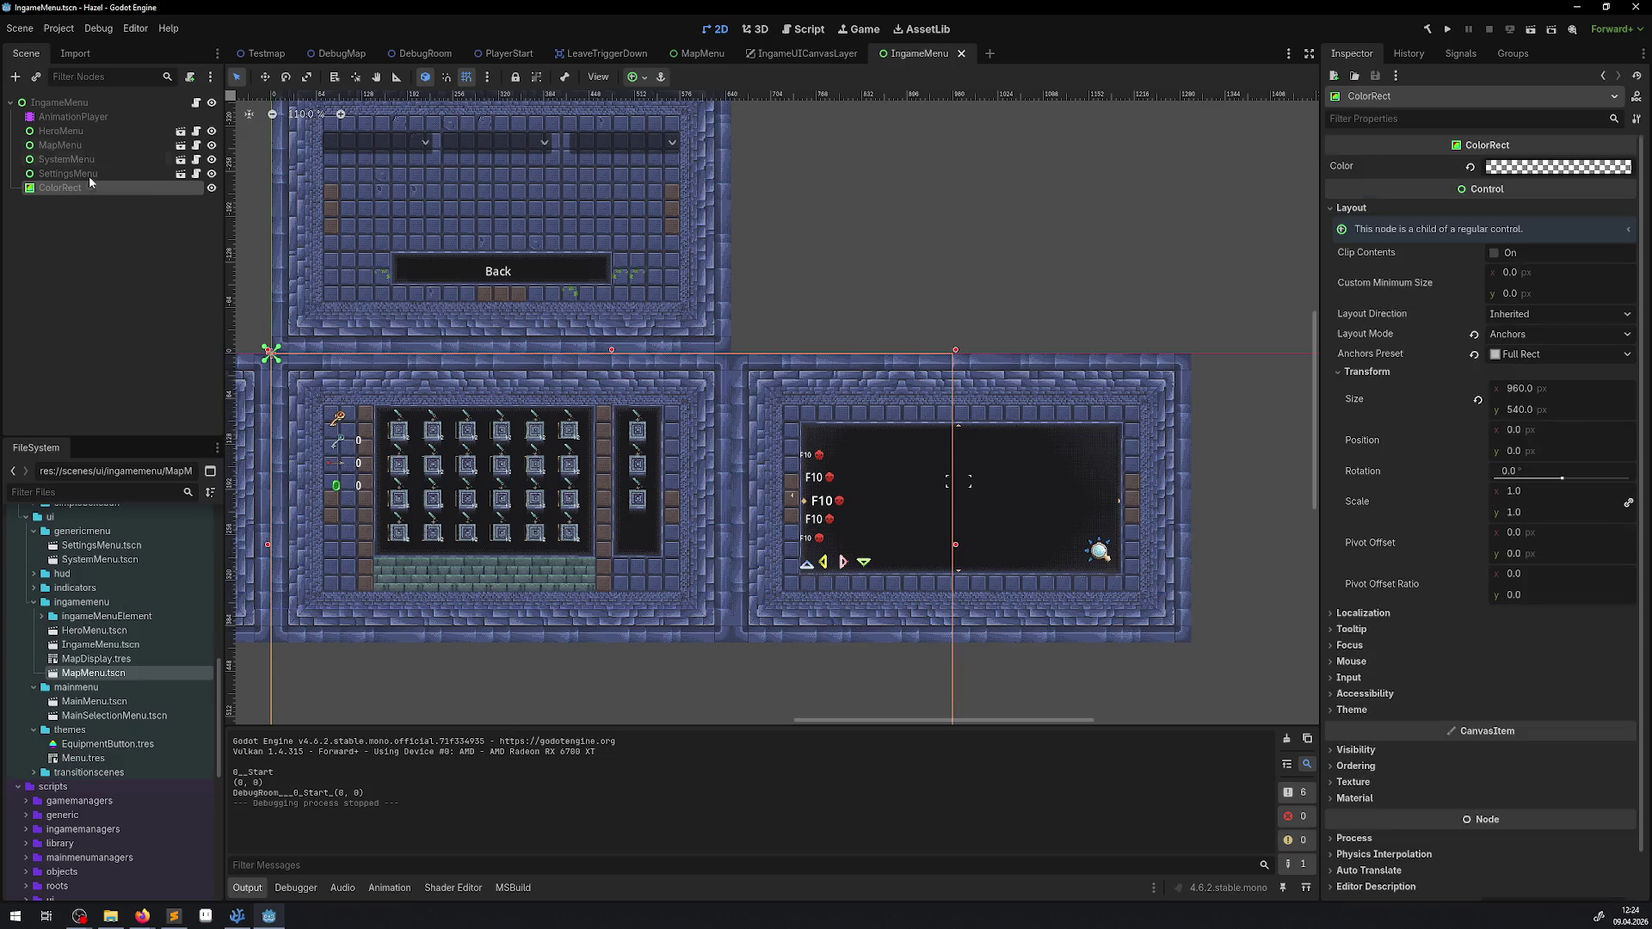
left_click(96, 116)
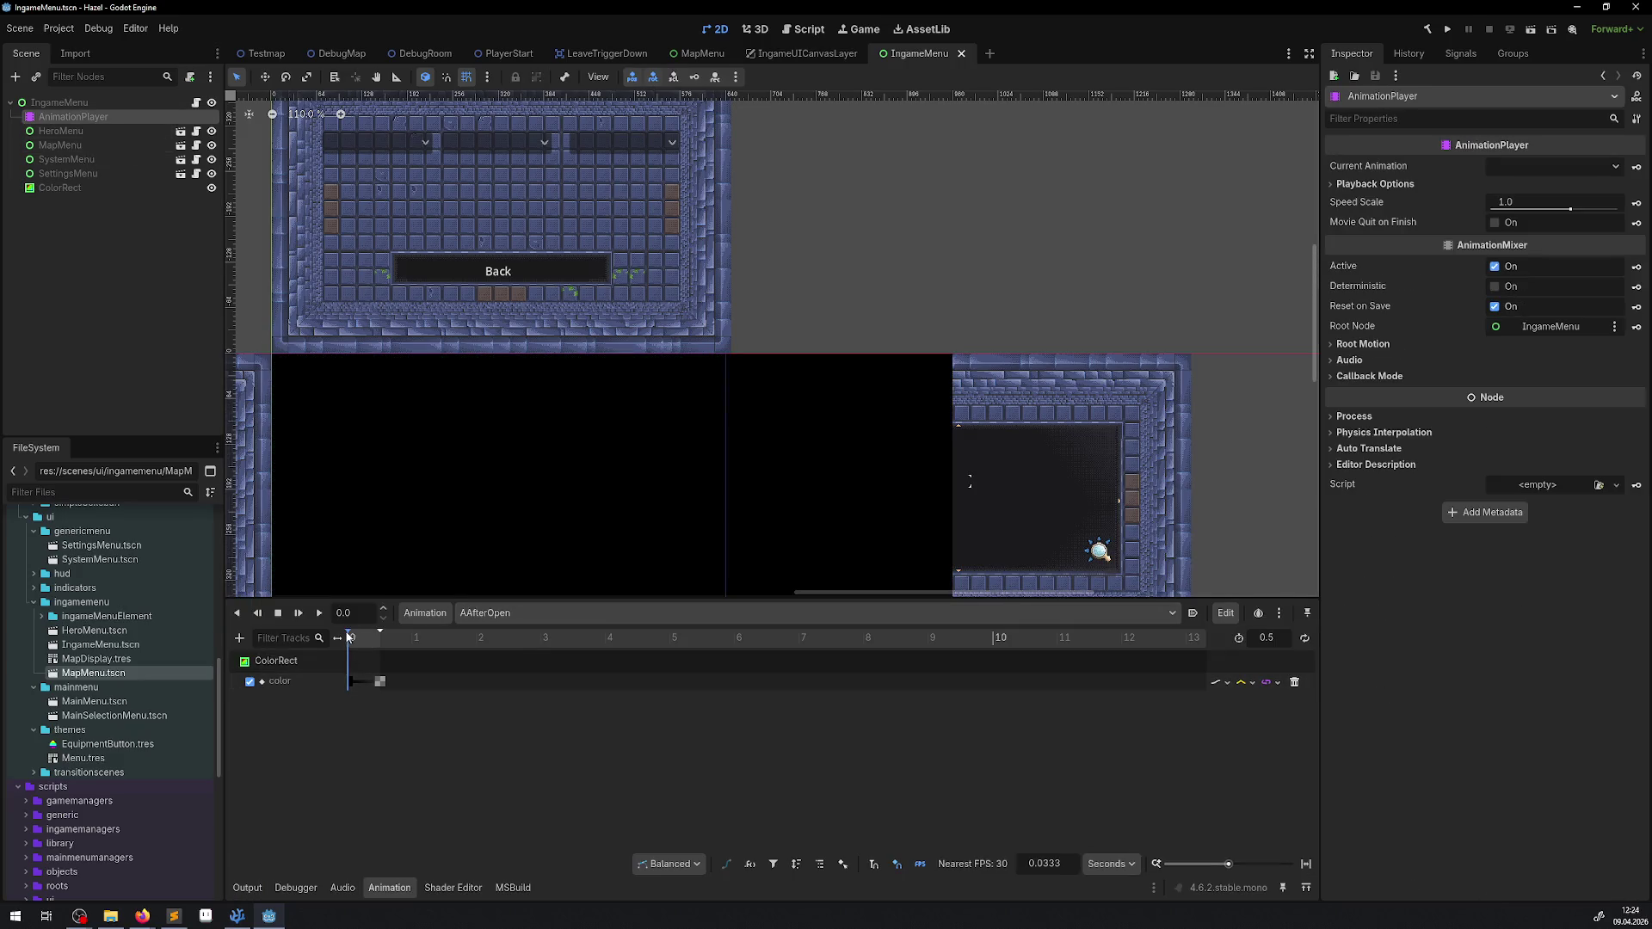
Step: Play the AAfterOpen animation several times, then rewind it to the start
left_click(318, 613)
left_click(318, 614)
left_click(319, 614)
left_click(326, 615)
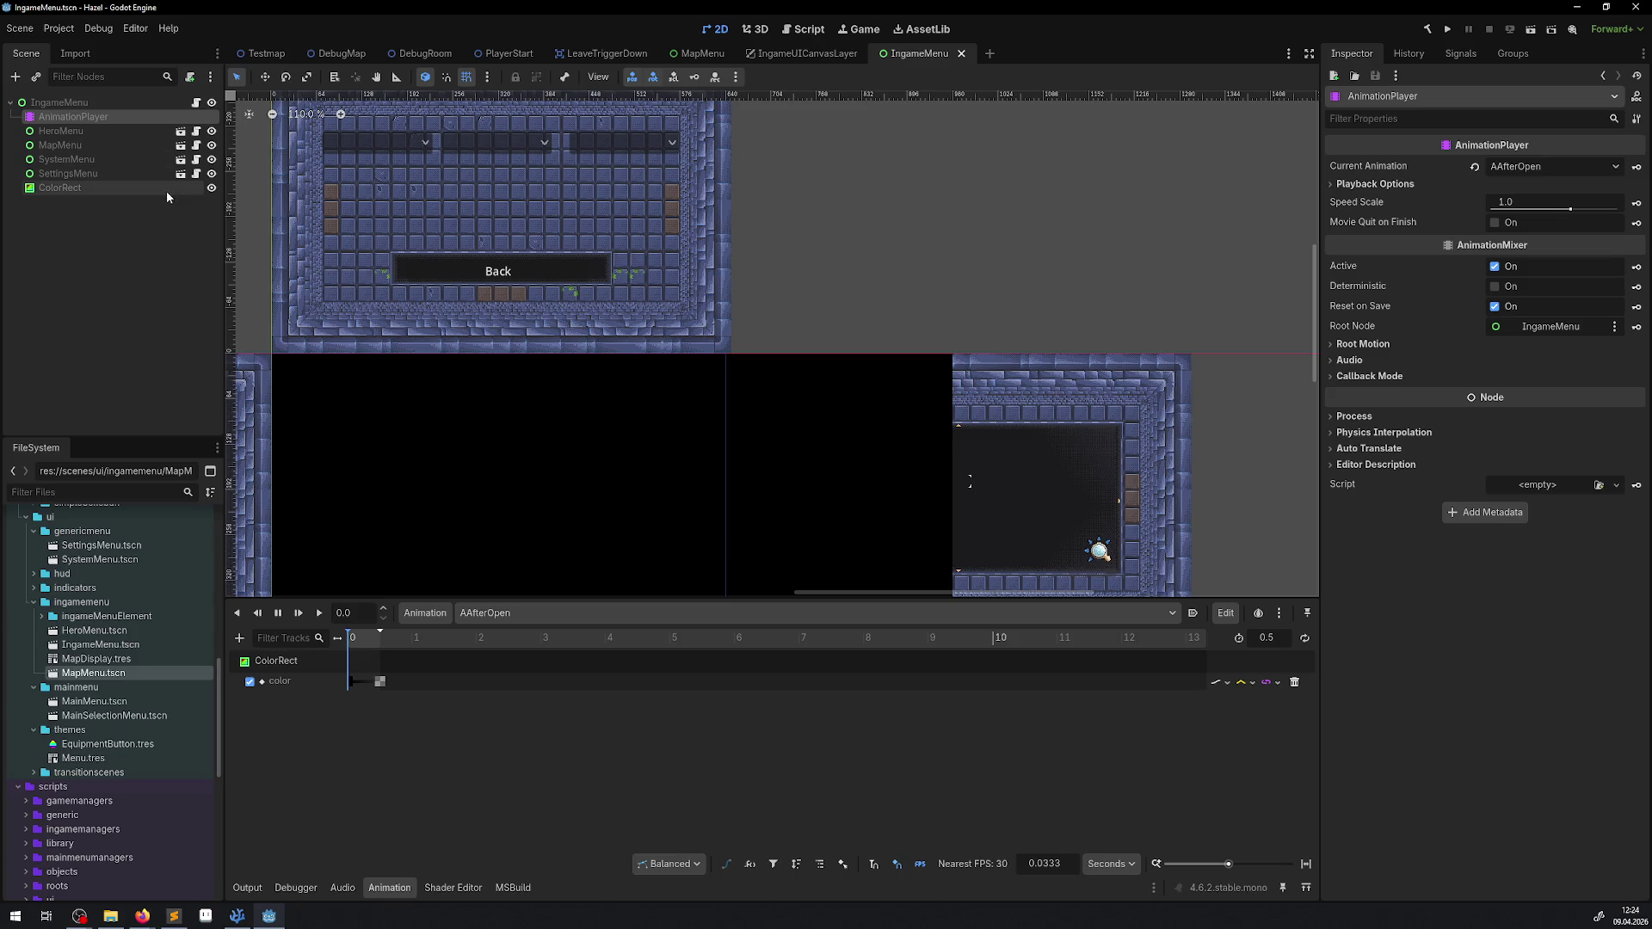
Step: Compare the Process settings of the AnimationPlayer and the IngameMenu root, which runs When Paused
left_click(1339, 418)
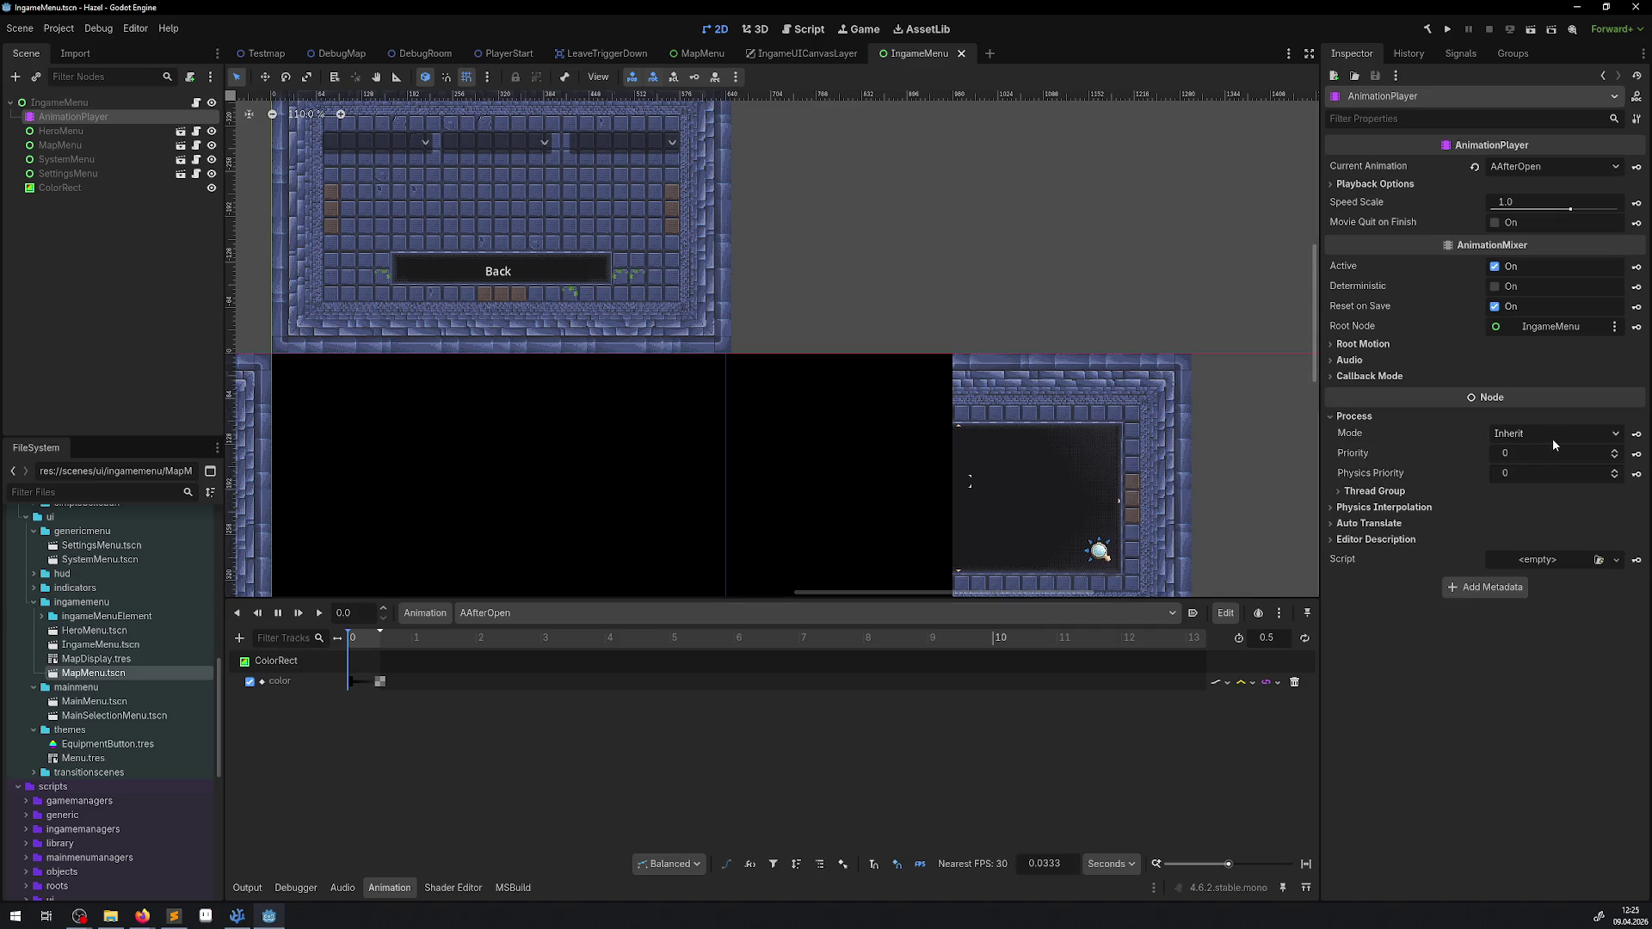
left_click(57, 103)
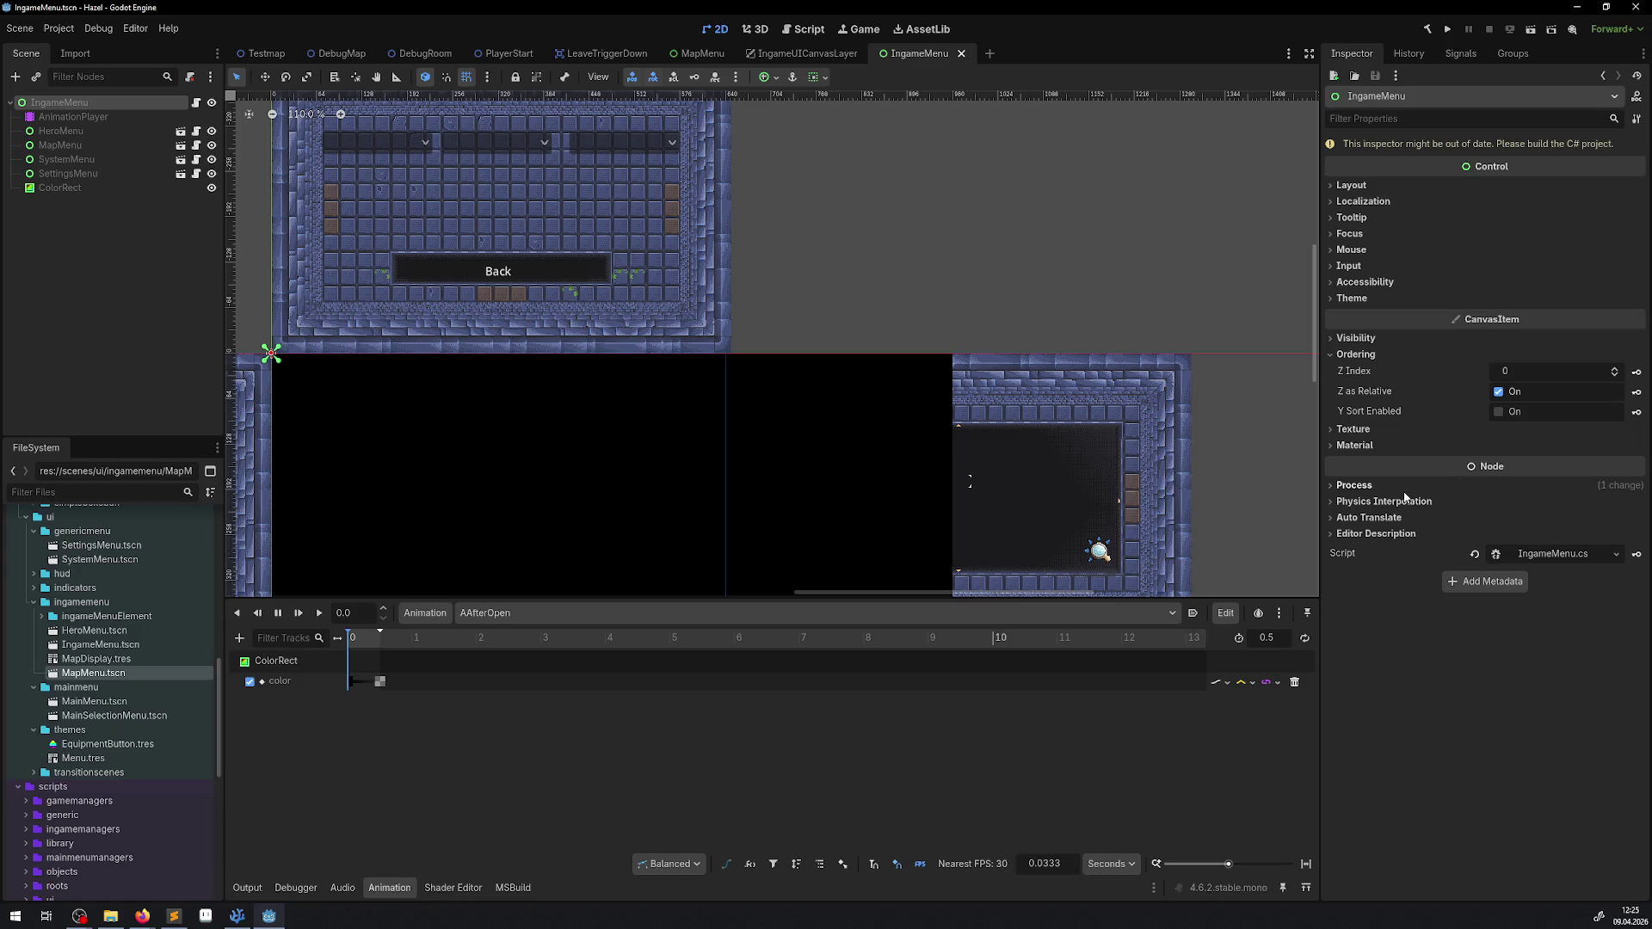
left_click(1403, 490)
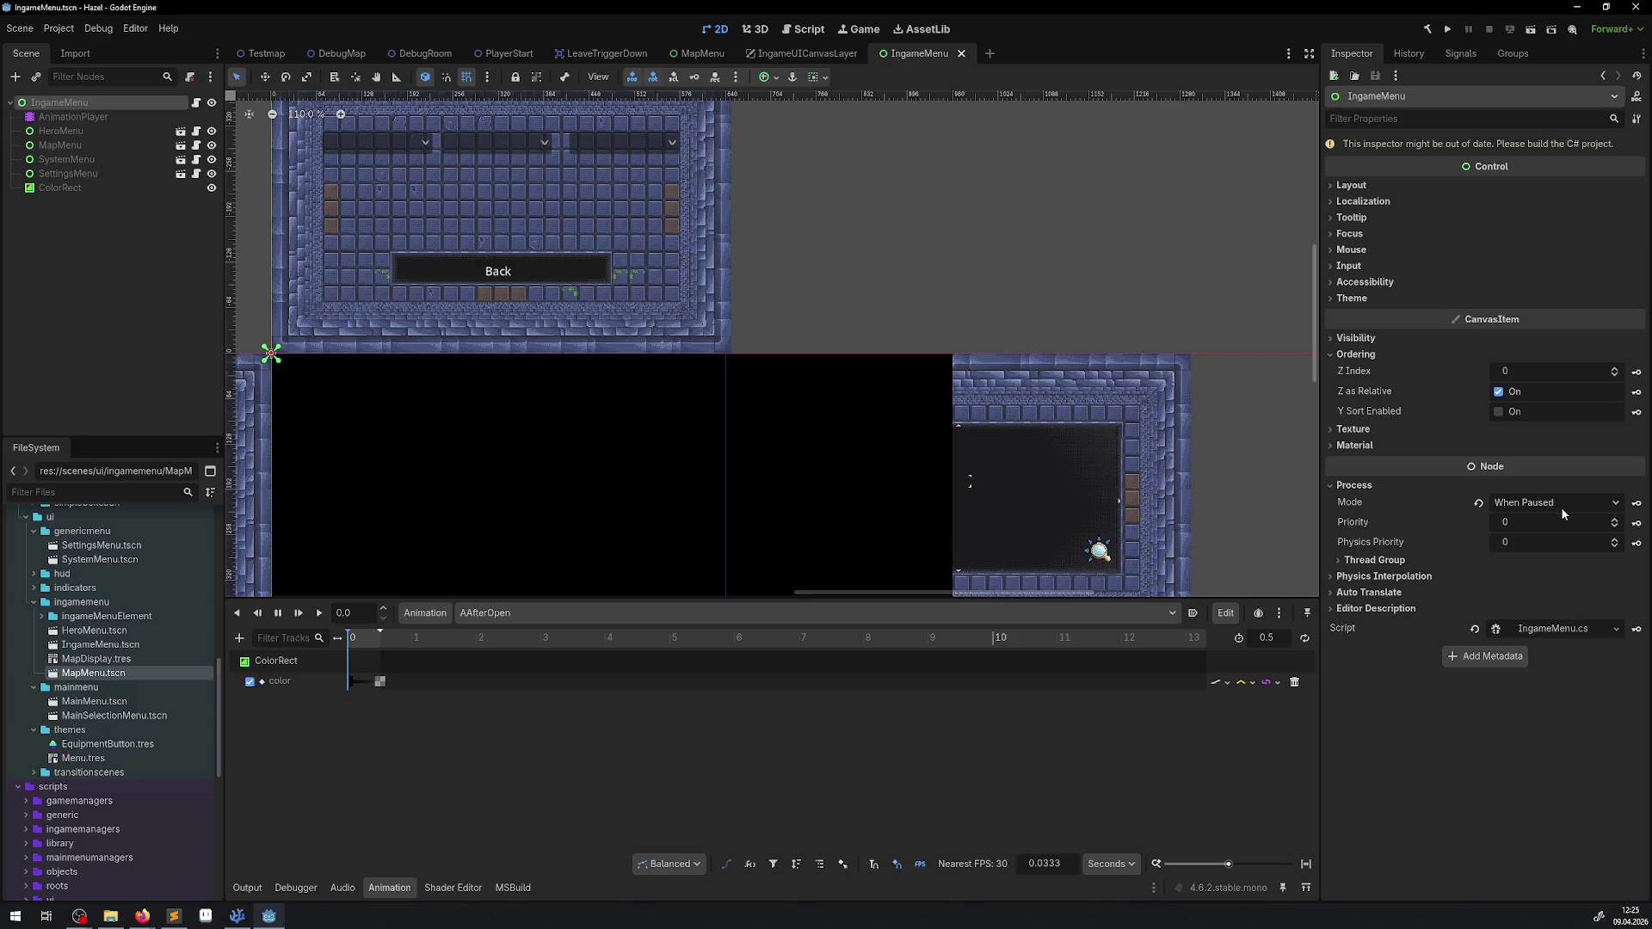
left_click(64, 116)
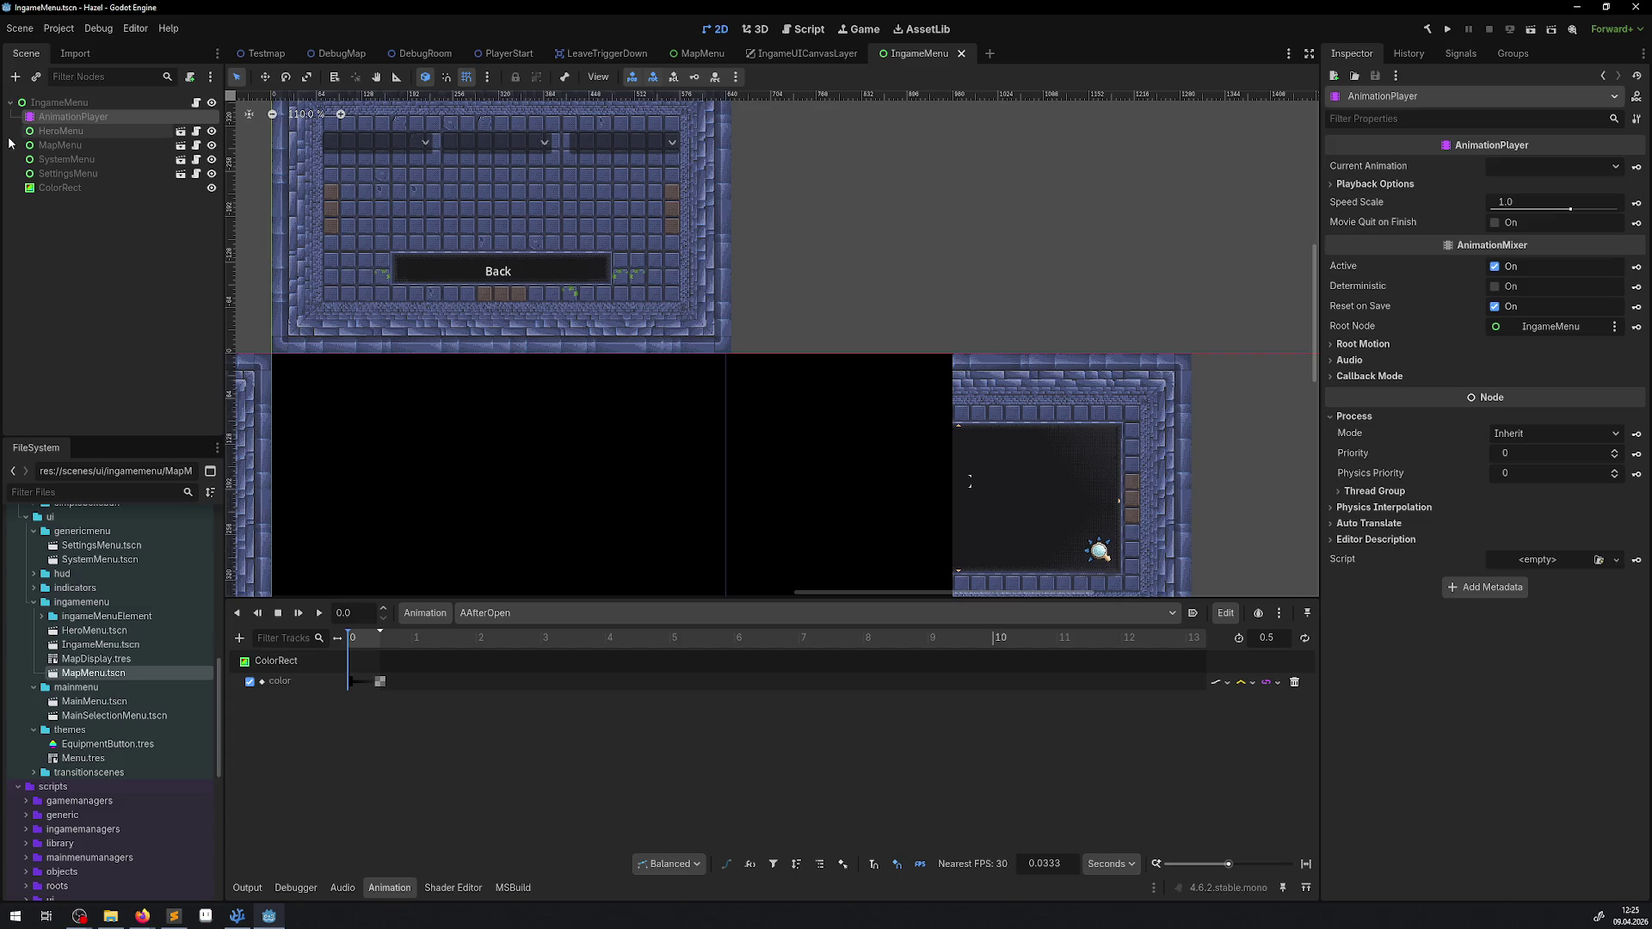
left_click(59, 102)
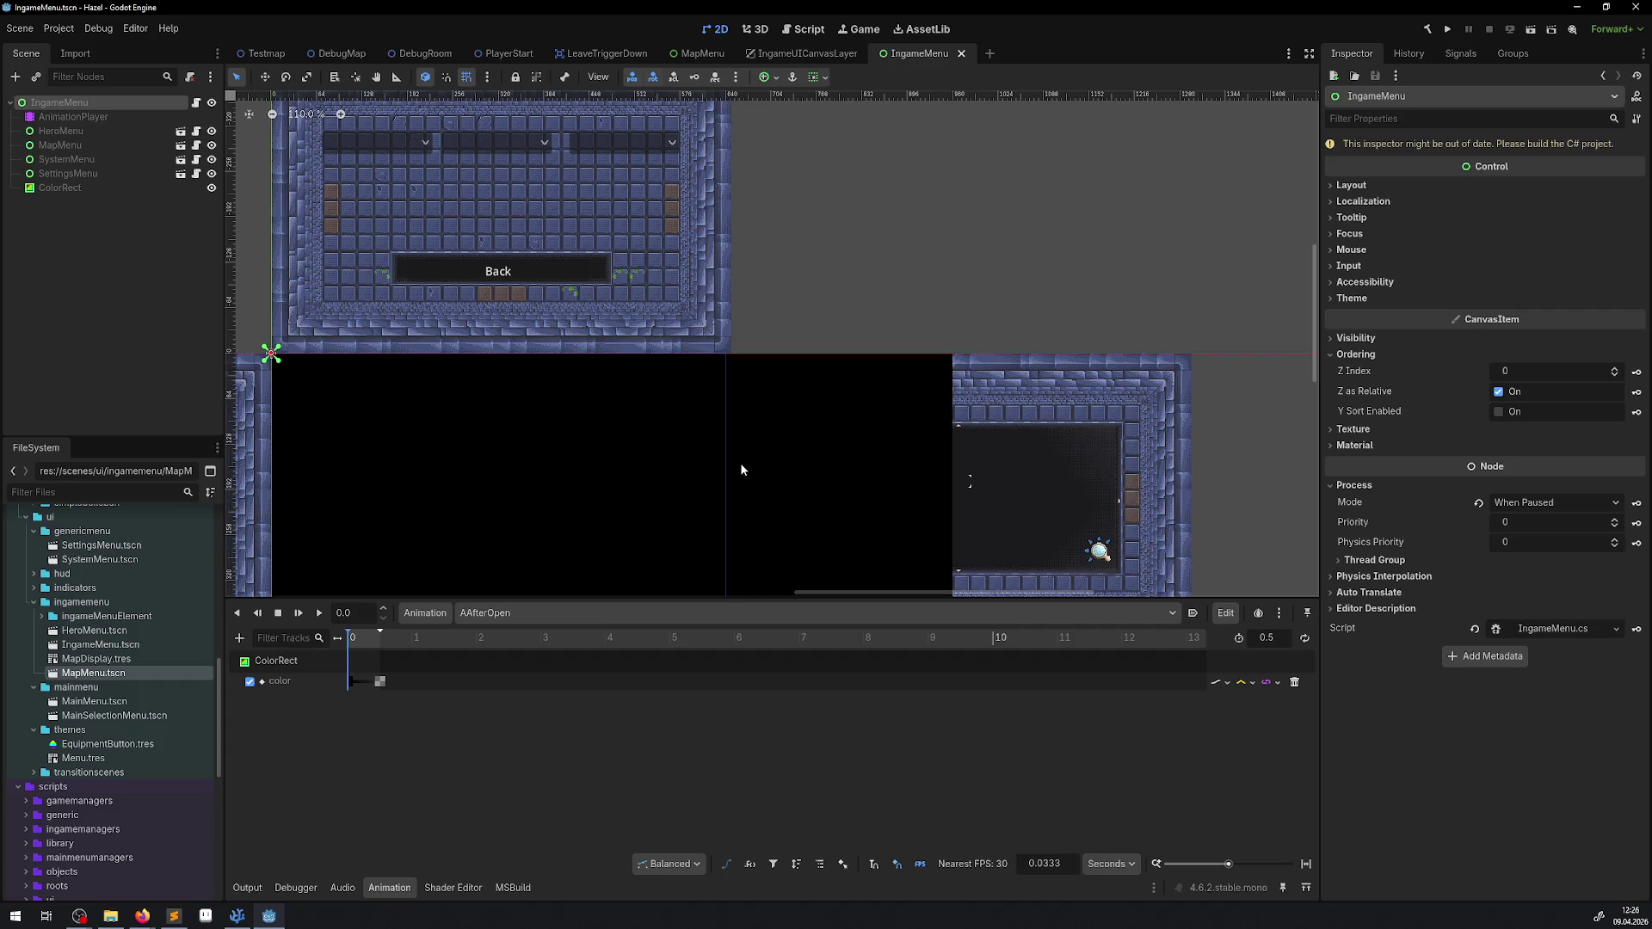
left_click(850, 382)
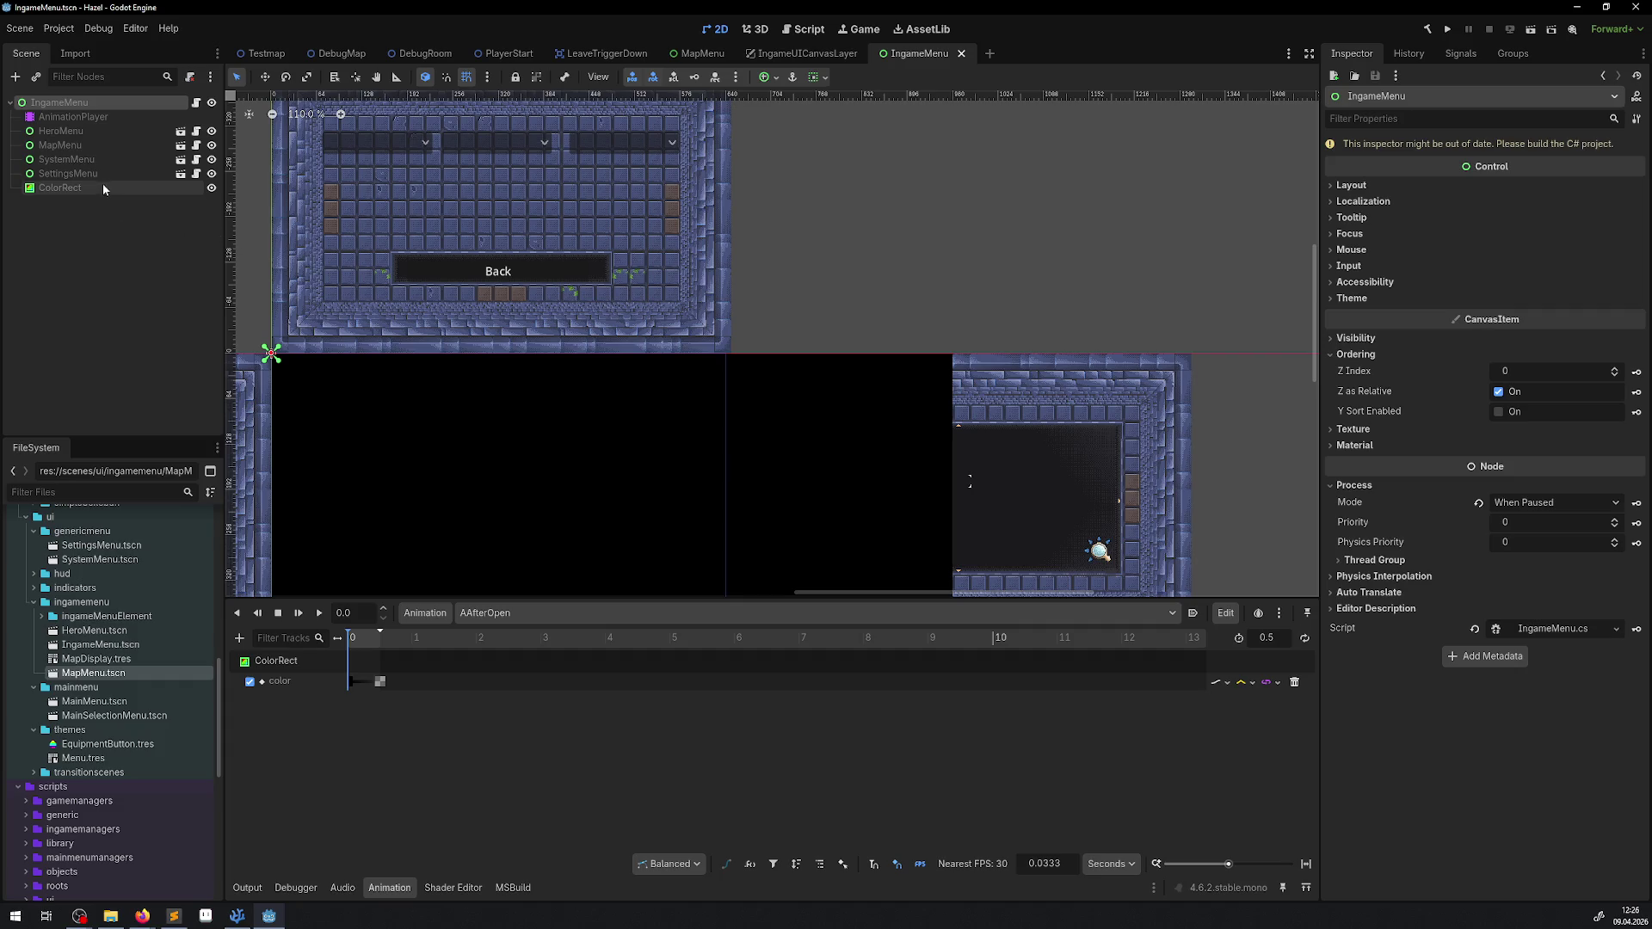
Step: Resize the ColorRect backdrop to 640 × 400 px and save the scene
left_click_drag(850, 382, 891, 212)
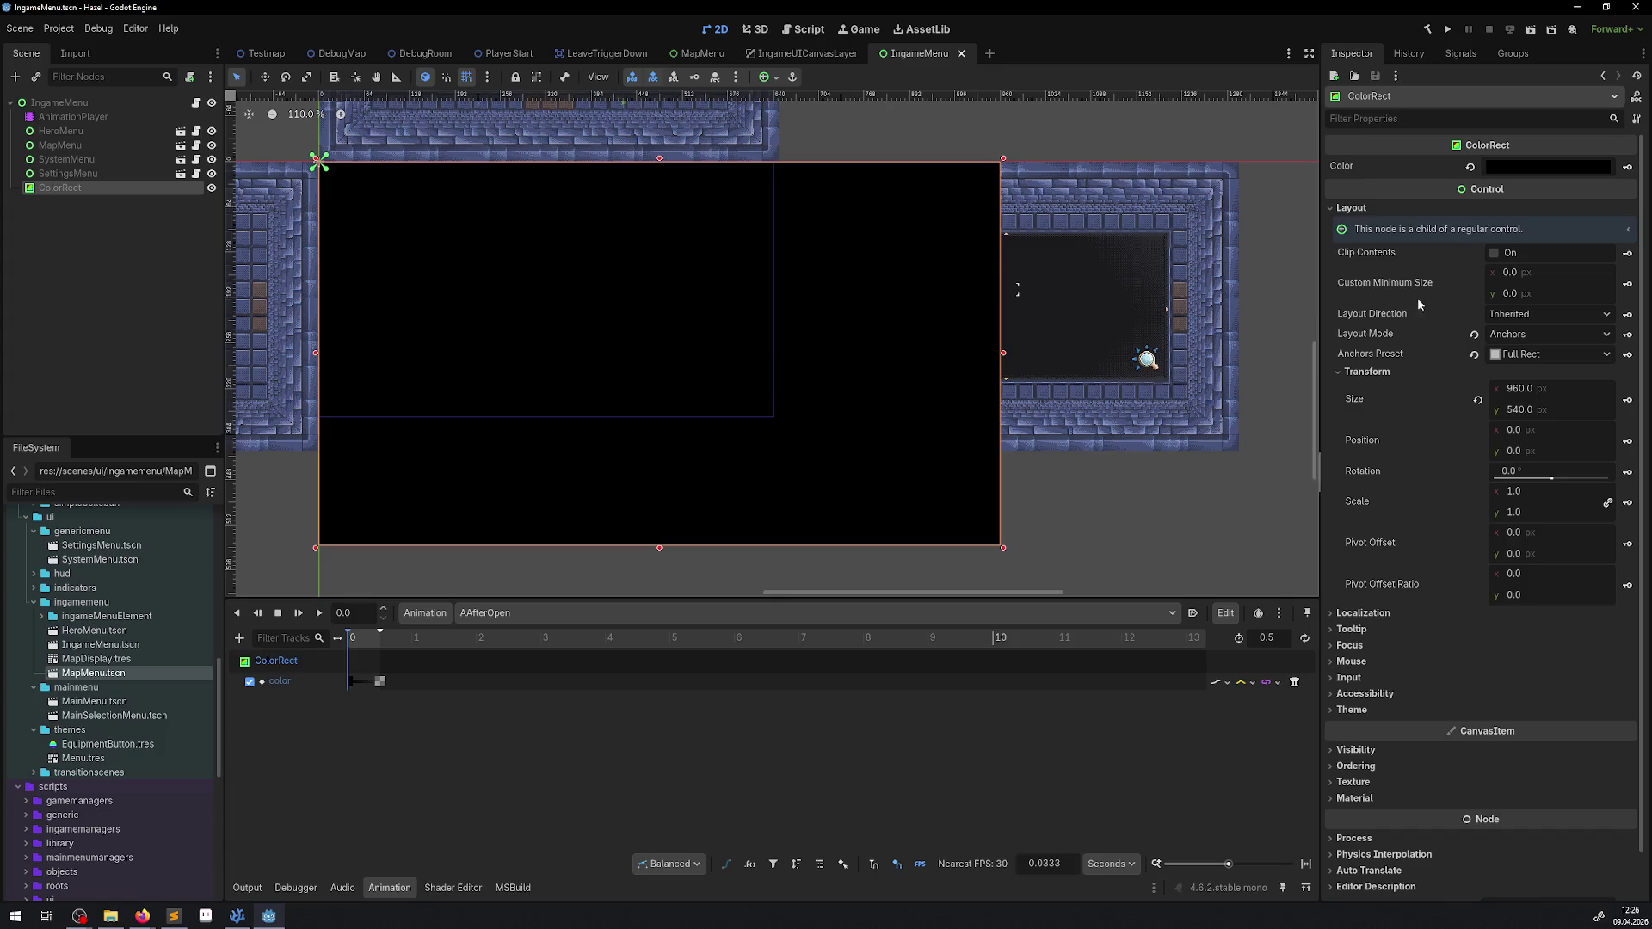
left_click(1534, 389)
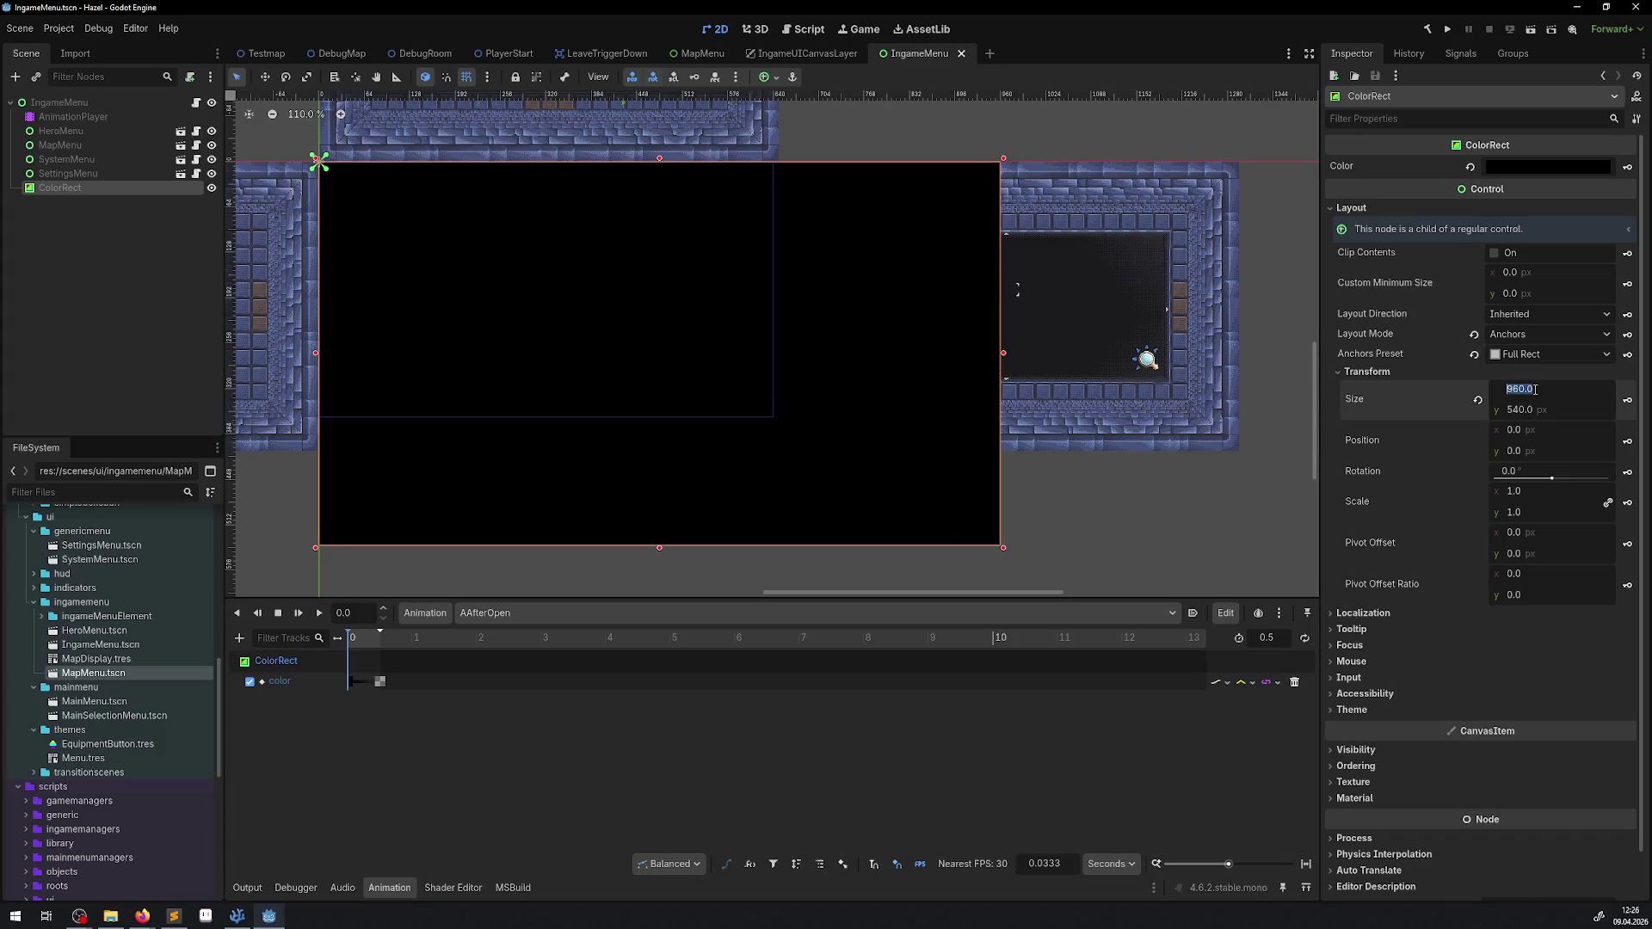
type("640")
key("Return")
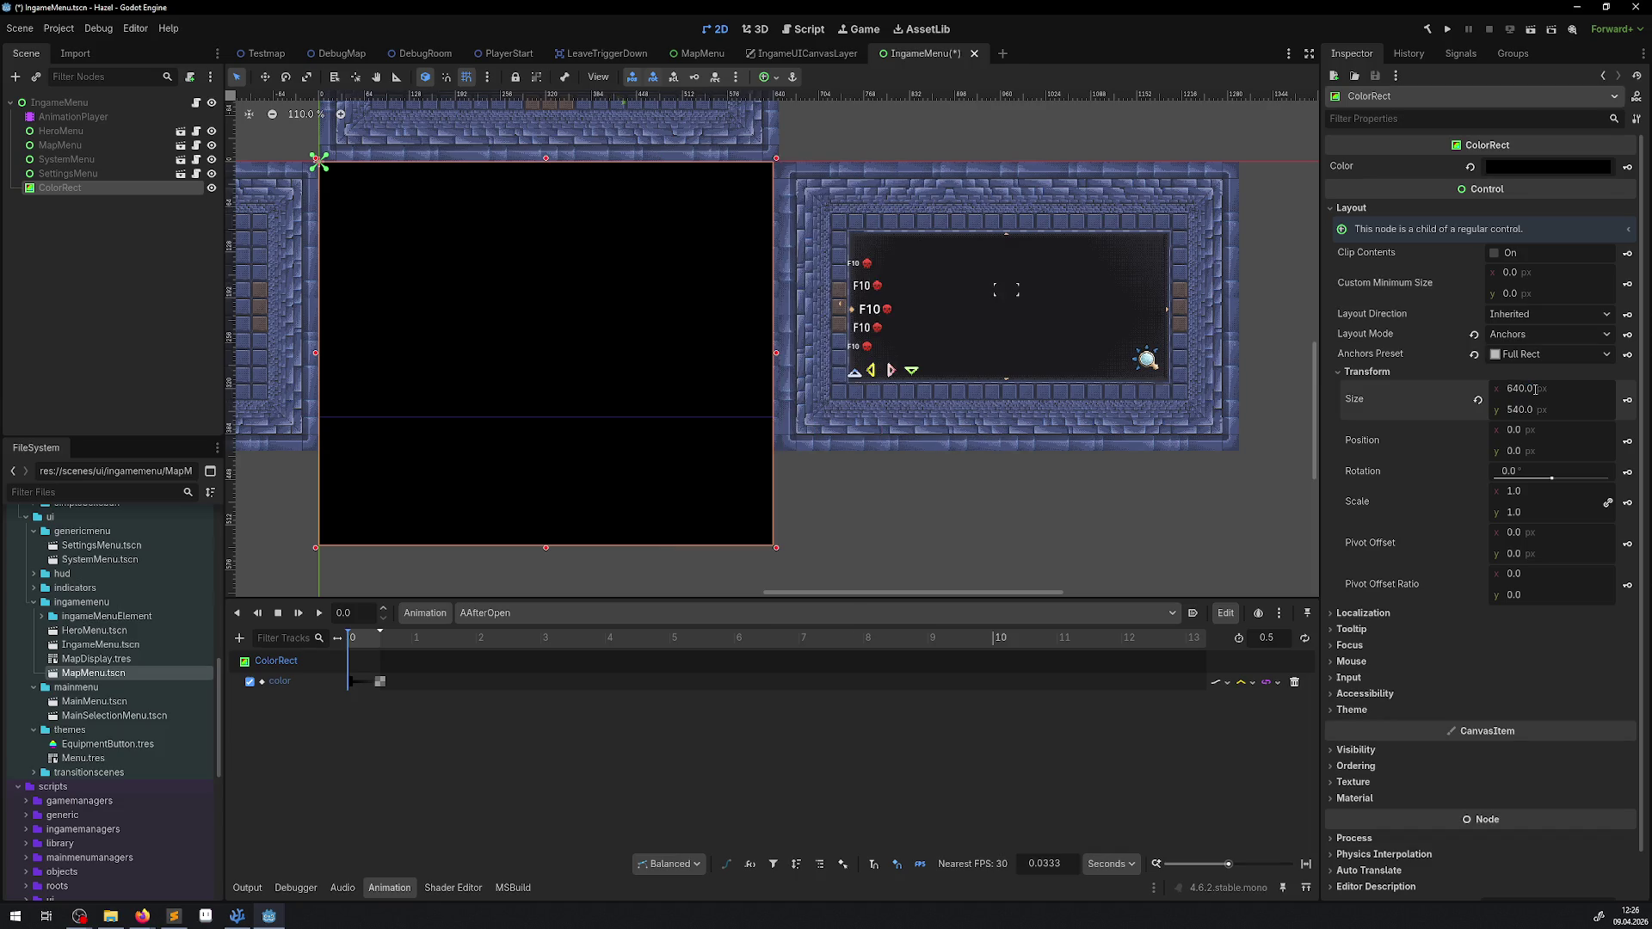
left_click(1518, 411)
type("400")
key("Return")
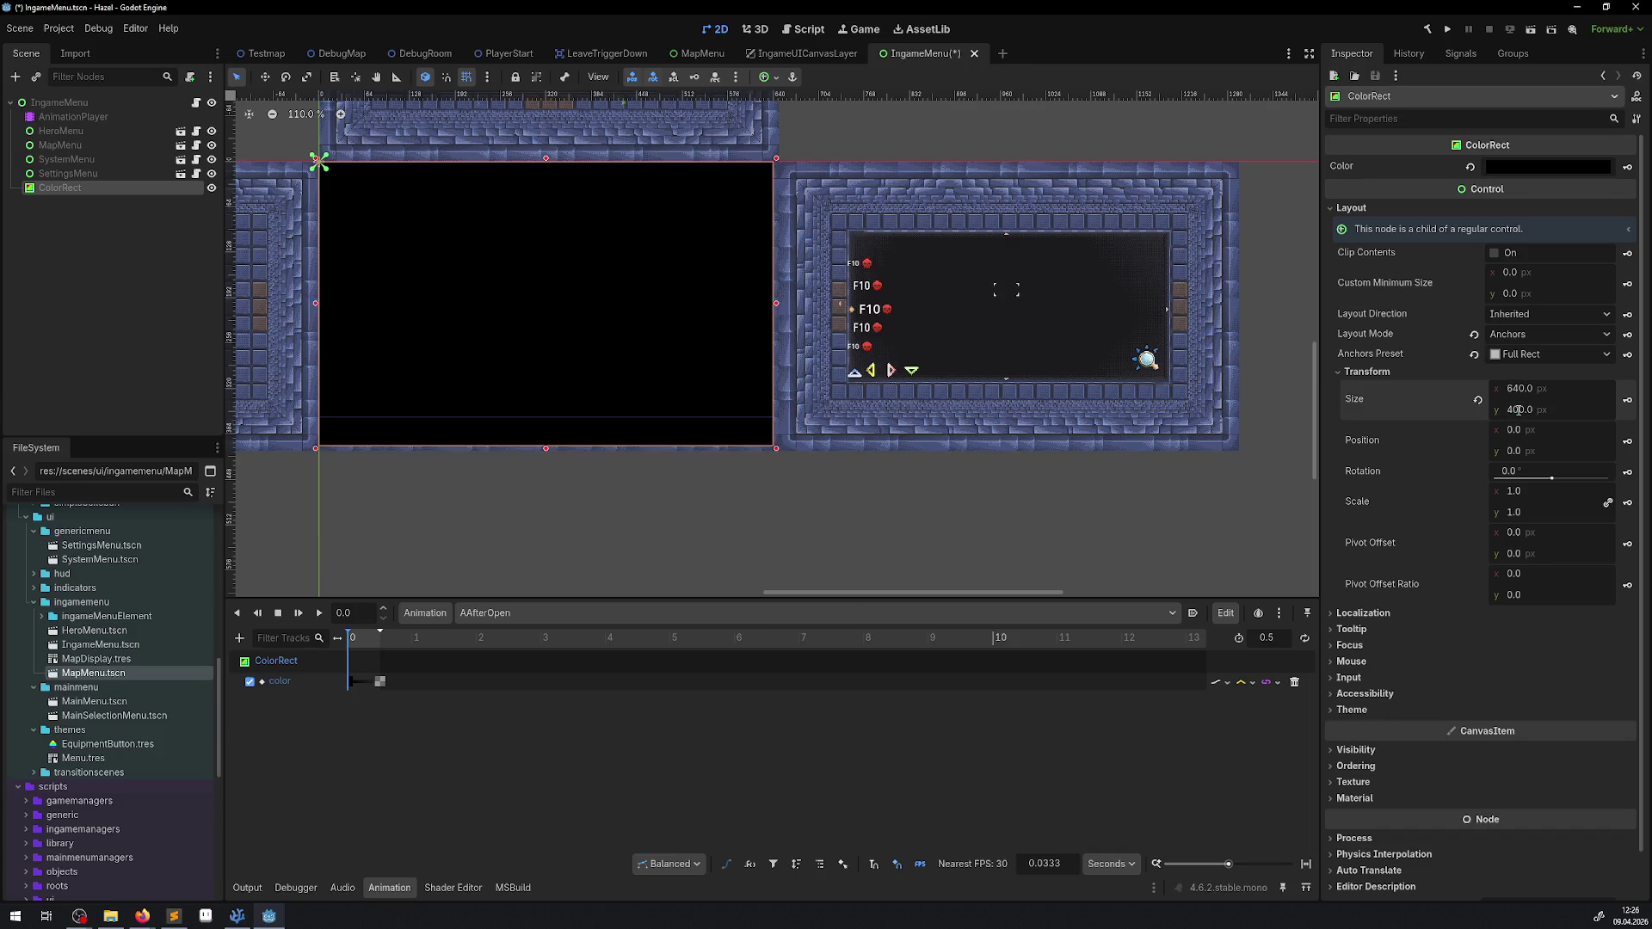
key("ctrl+s")
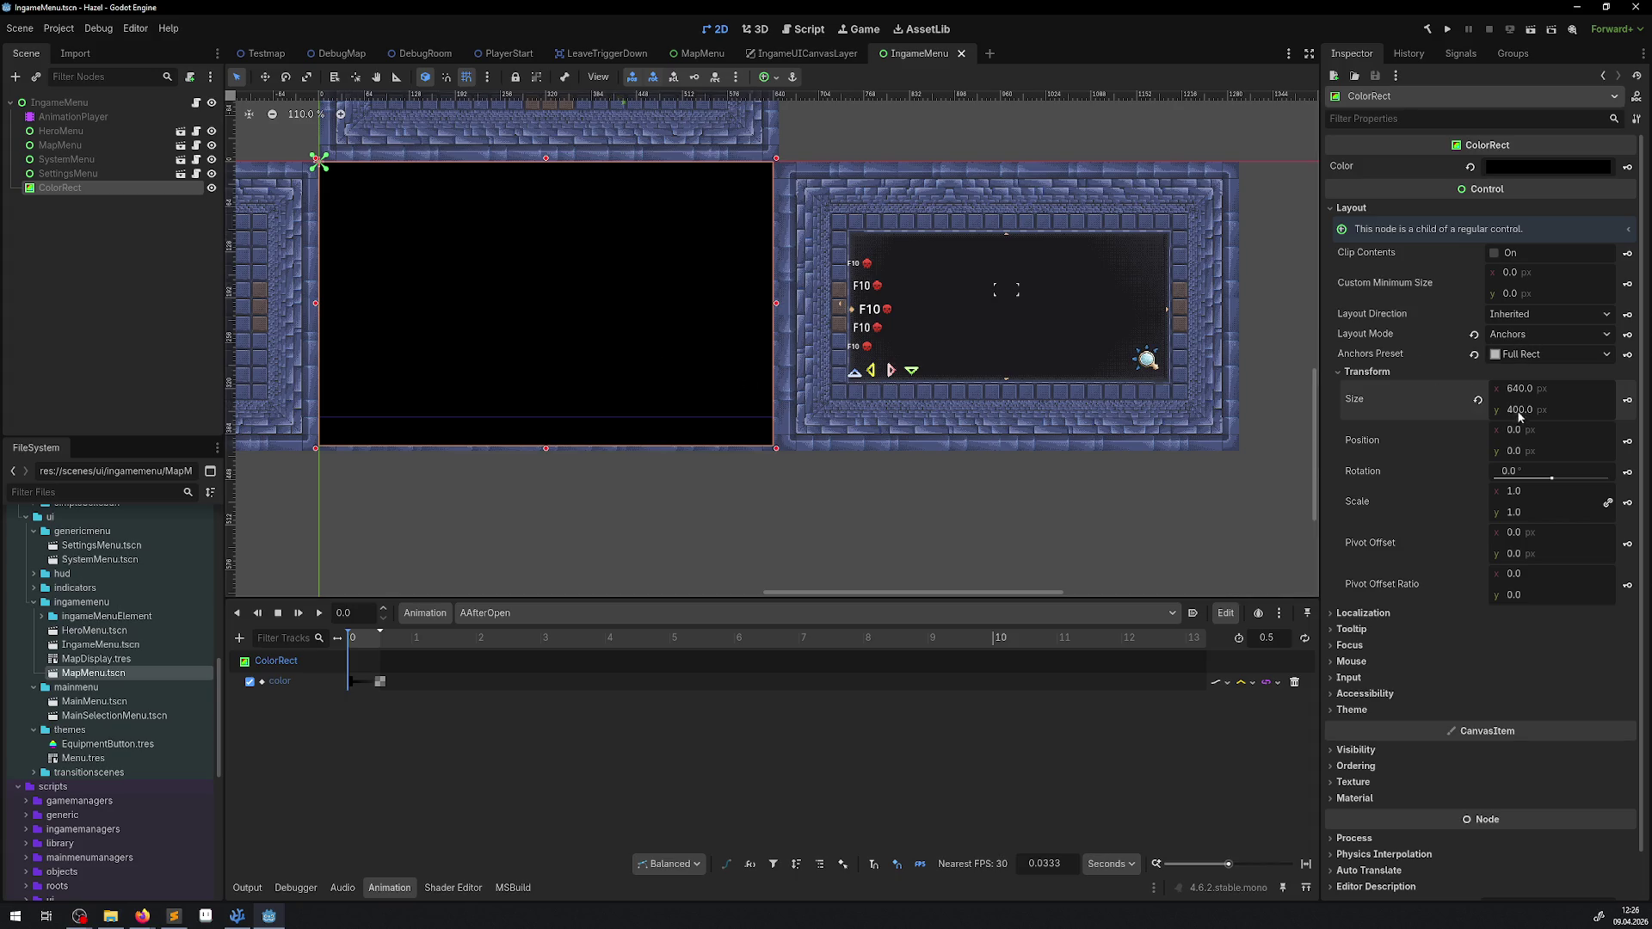
Step: Correct the ColorRect height to 408 px and save the scene again
left_click(1518, 411)
type("408")
key("Return")
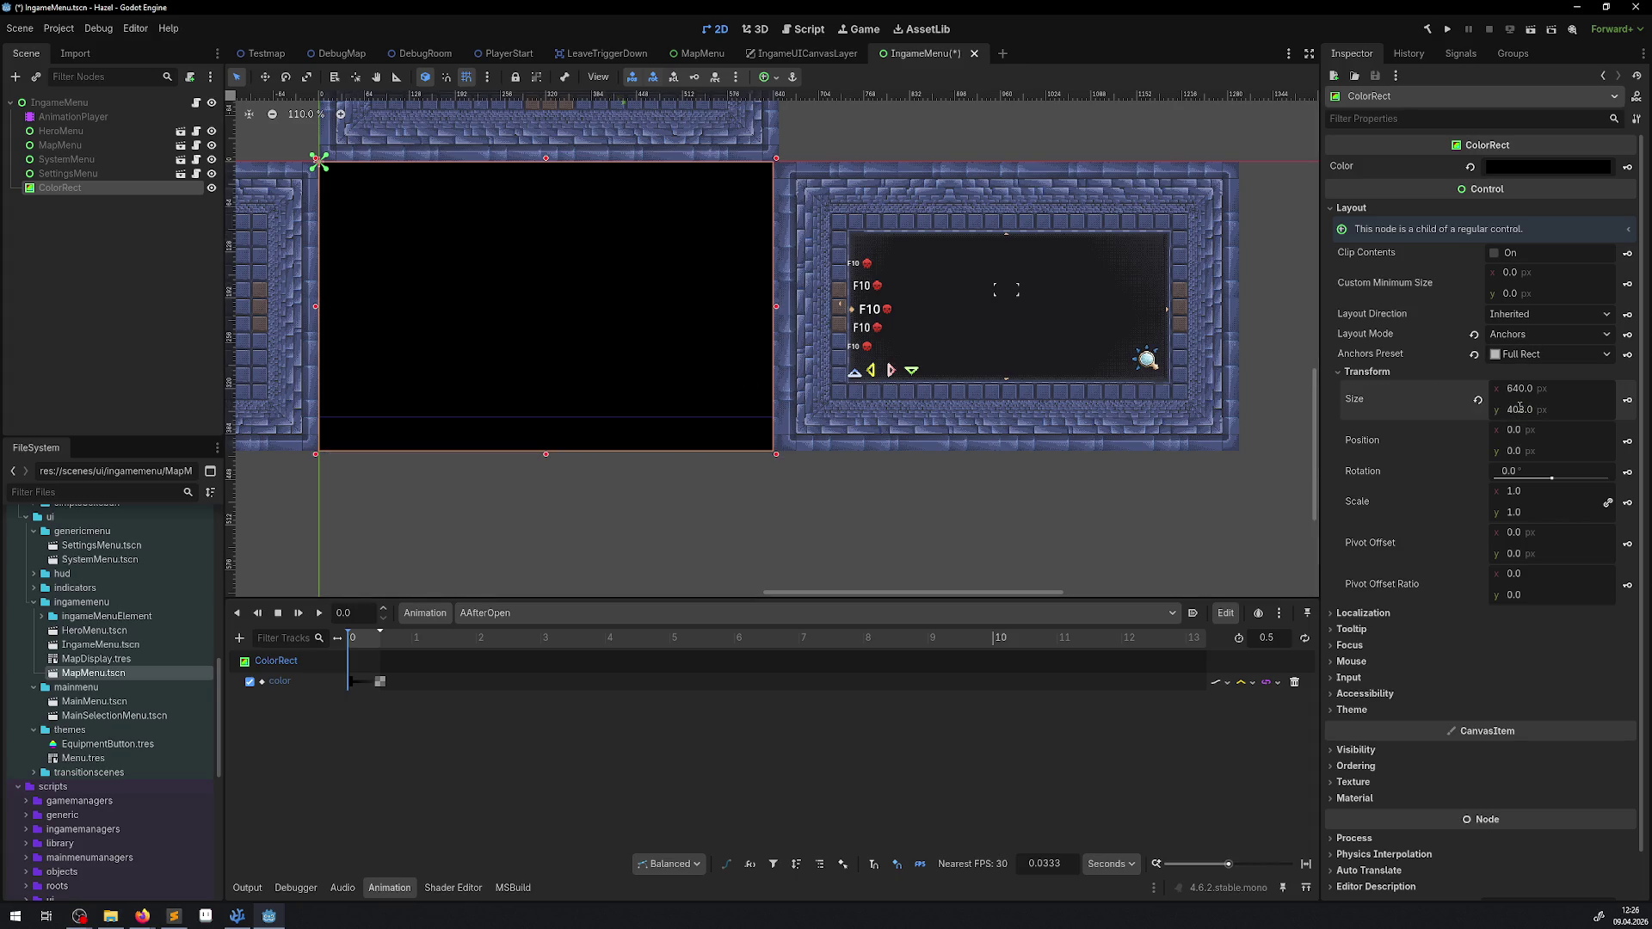
key("ctrl+s")
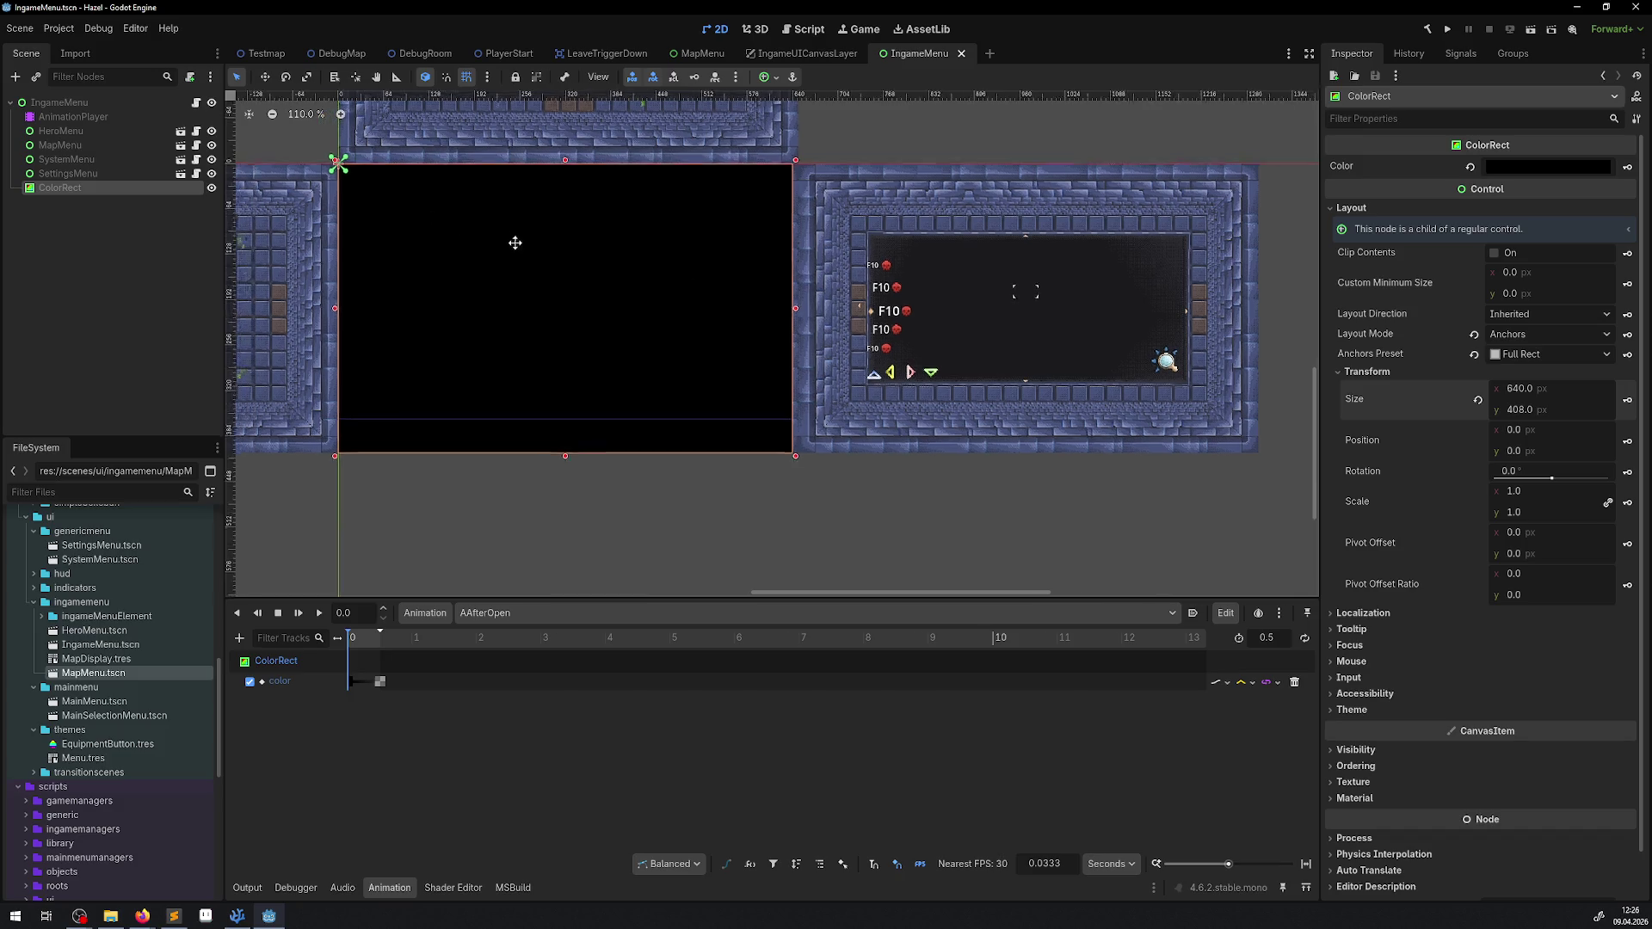
scroll(600, 271, "up", 5)
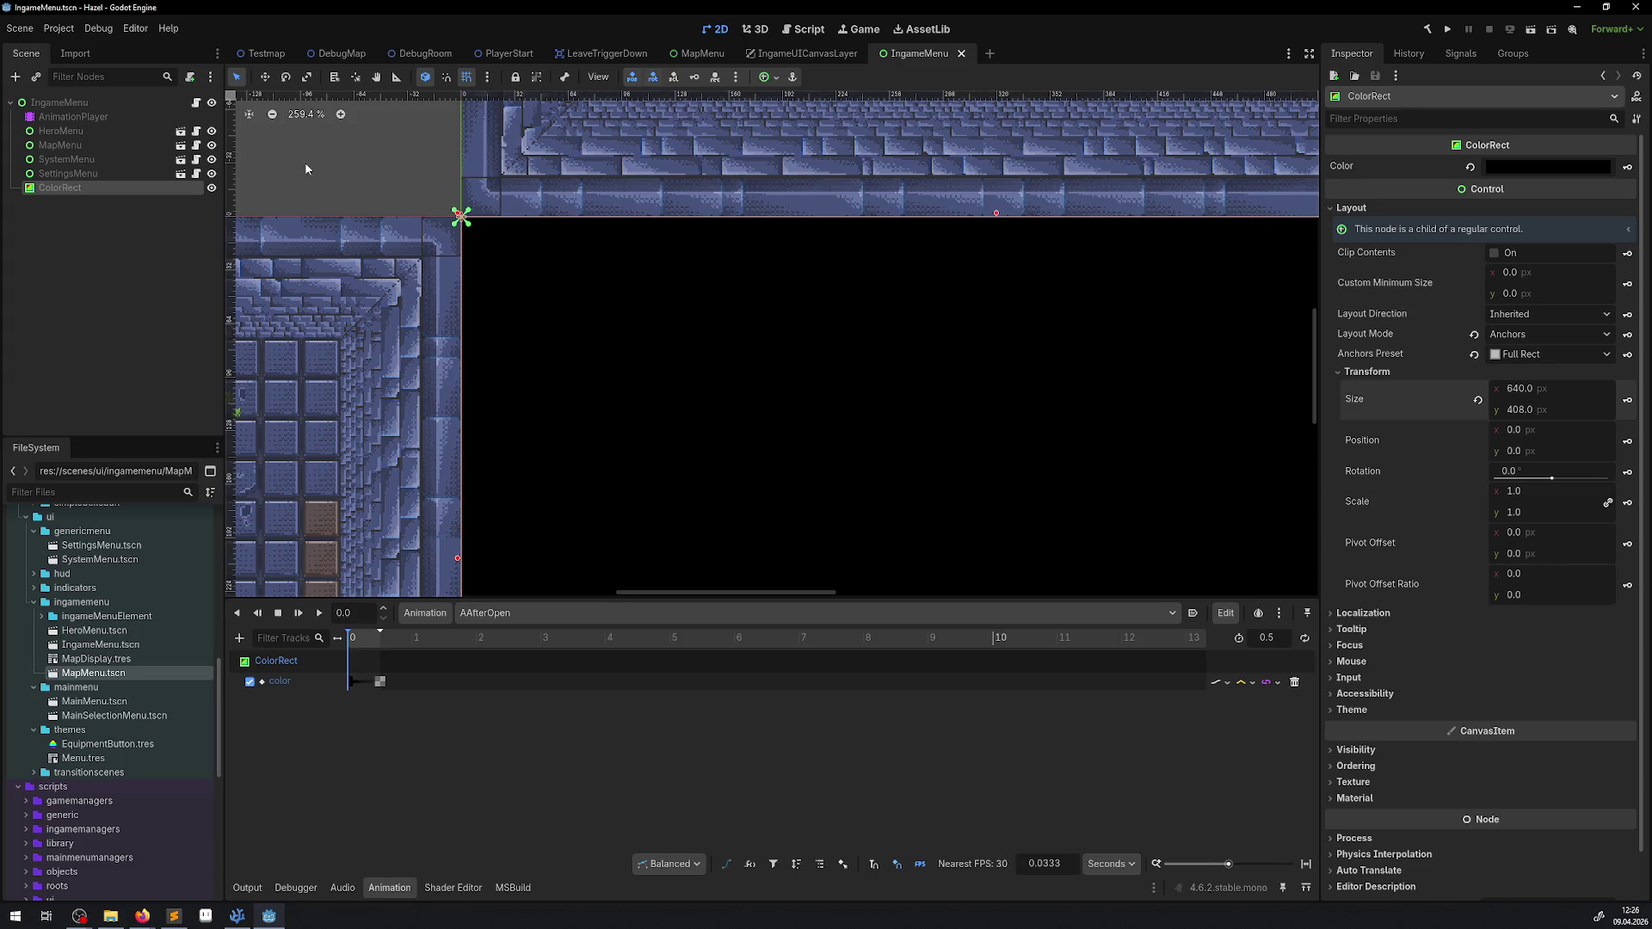
left_click(117, 133)
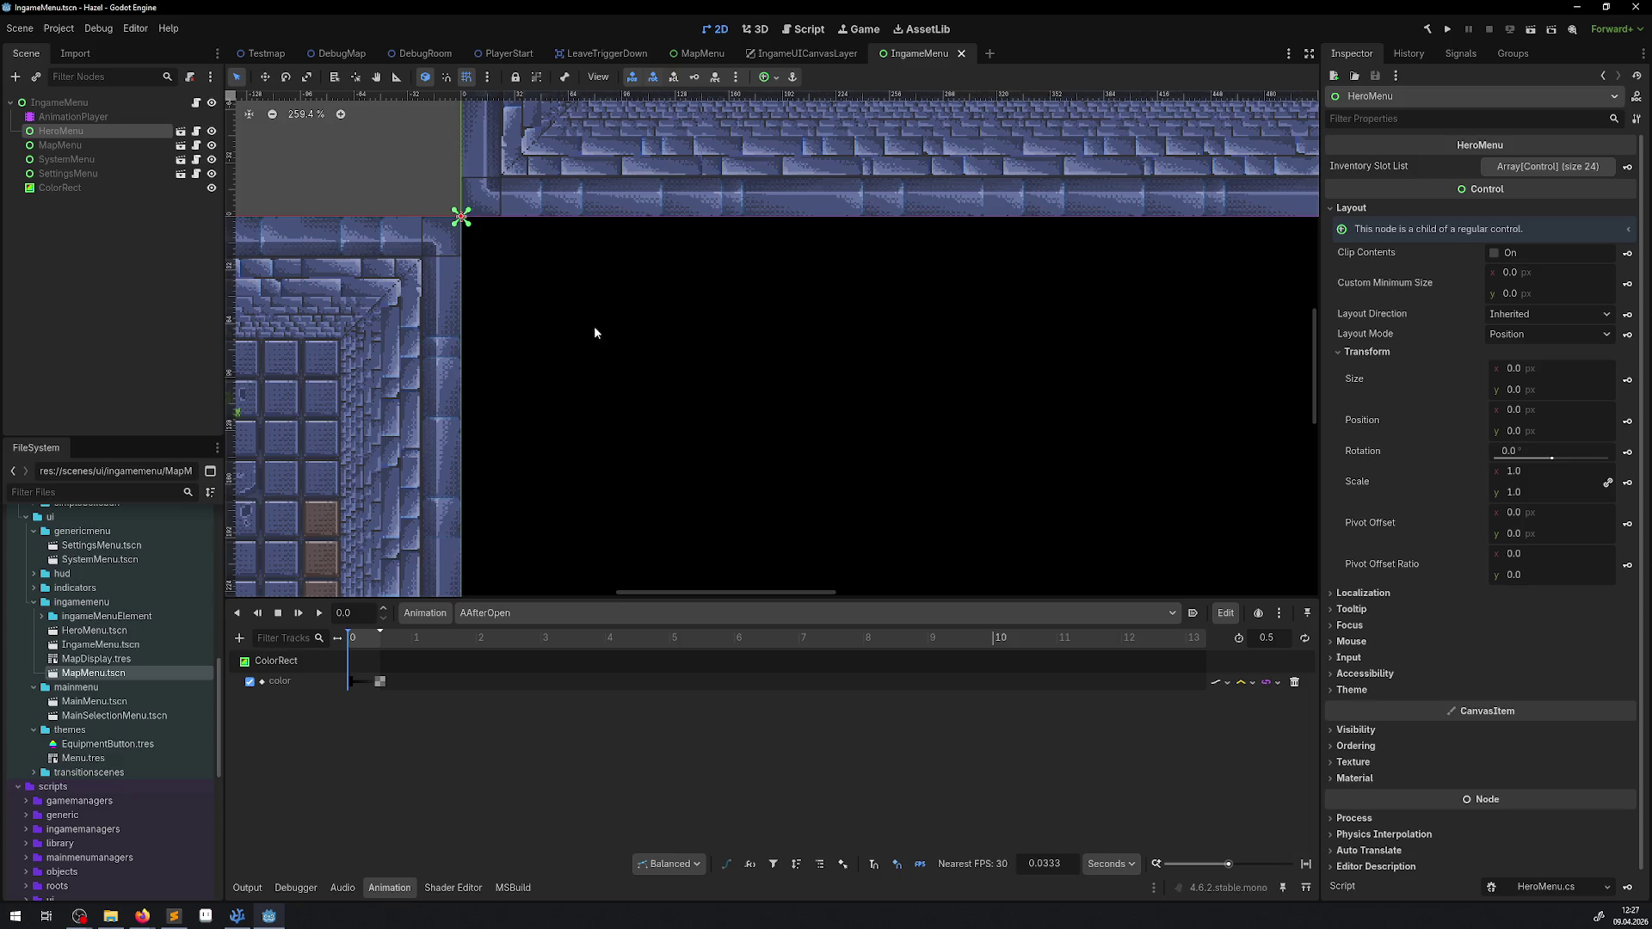
Step: Pan across the HeroMenu and map panels, then build the C# project
scroll(602, 322, "down", 3)
mouse_move(672, 319)
left_mouse_down()
mouse_move(671, 240)
mouse_move(646, 273)
left_mouse_up()
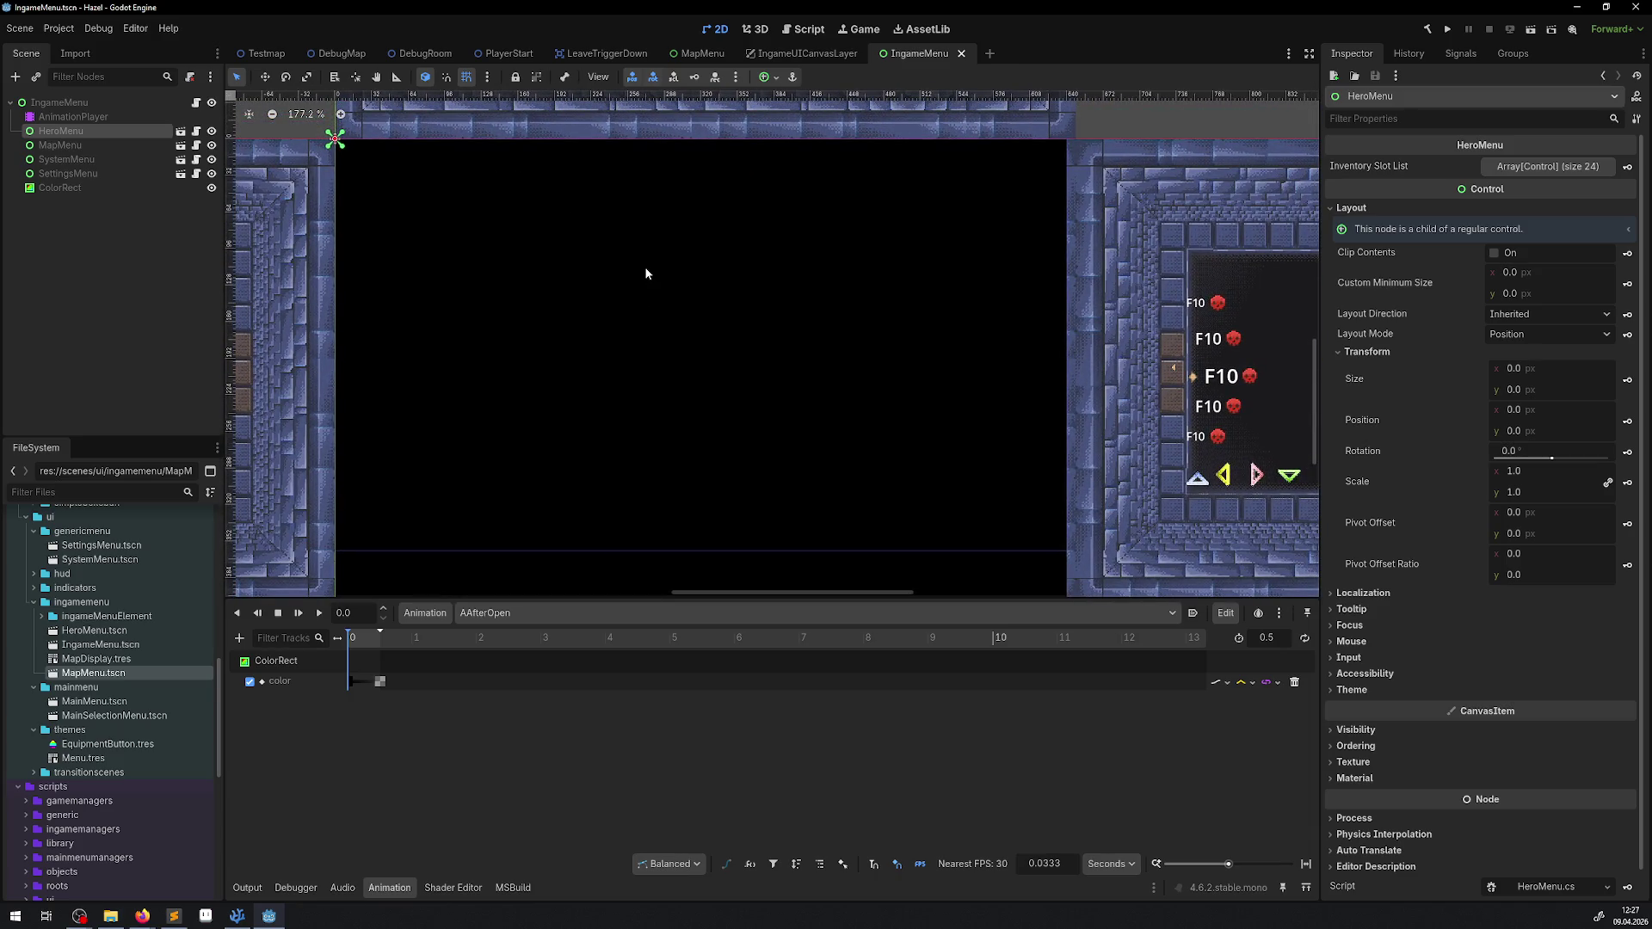
scroll(635, 227, "down", 1)
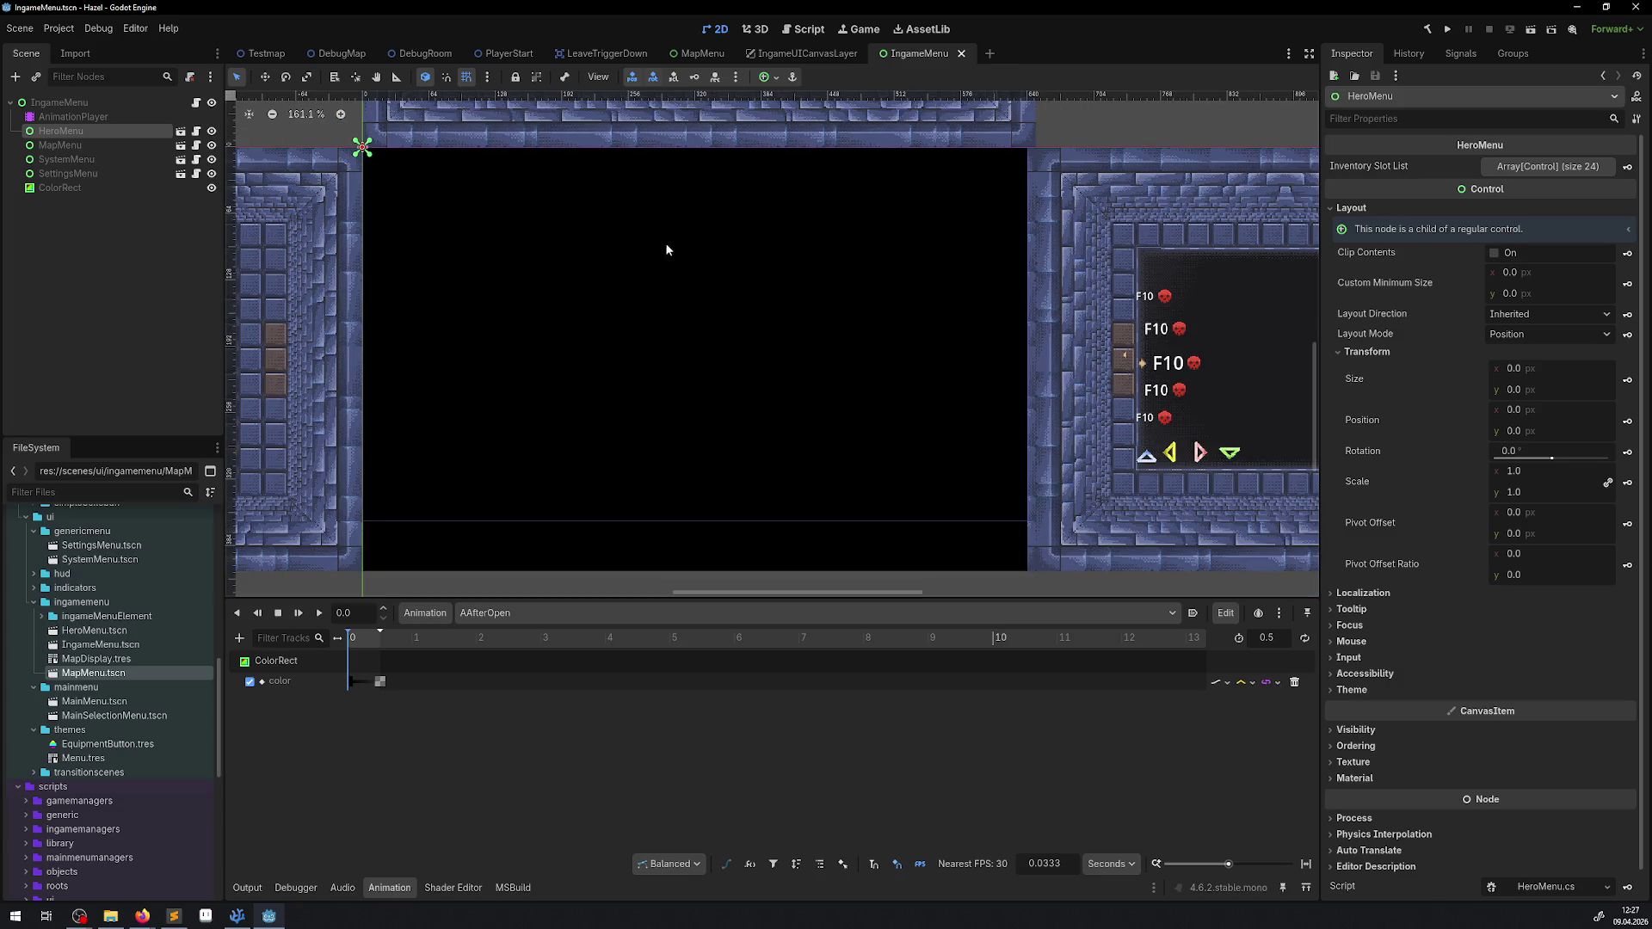
left_click_drag(664, 242, 641, 234)
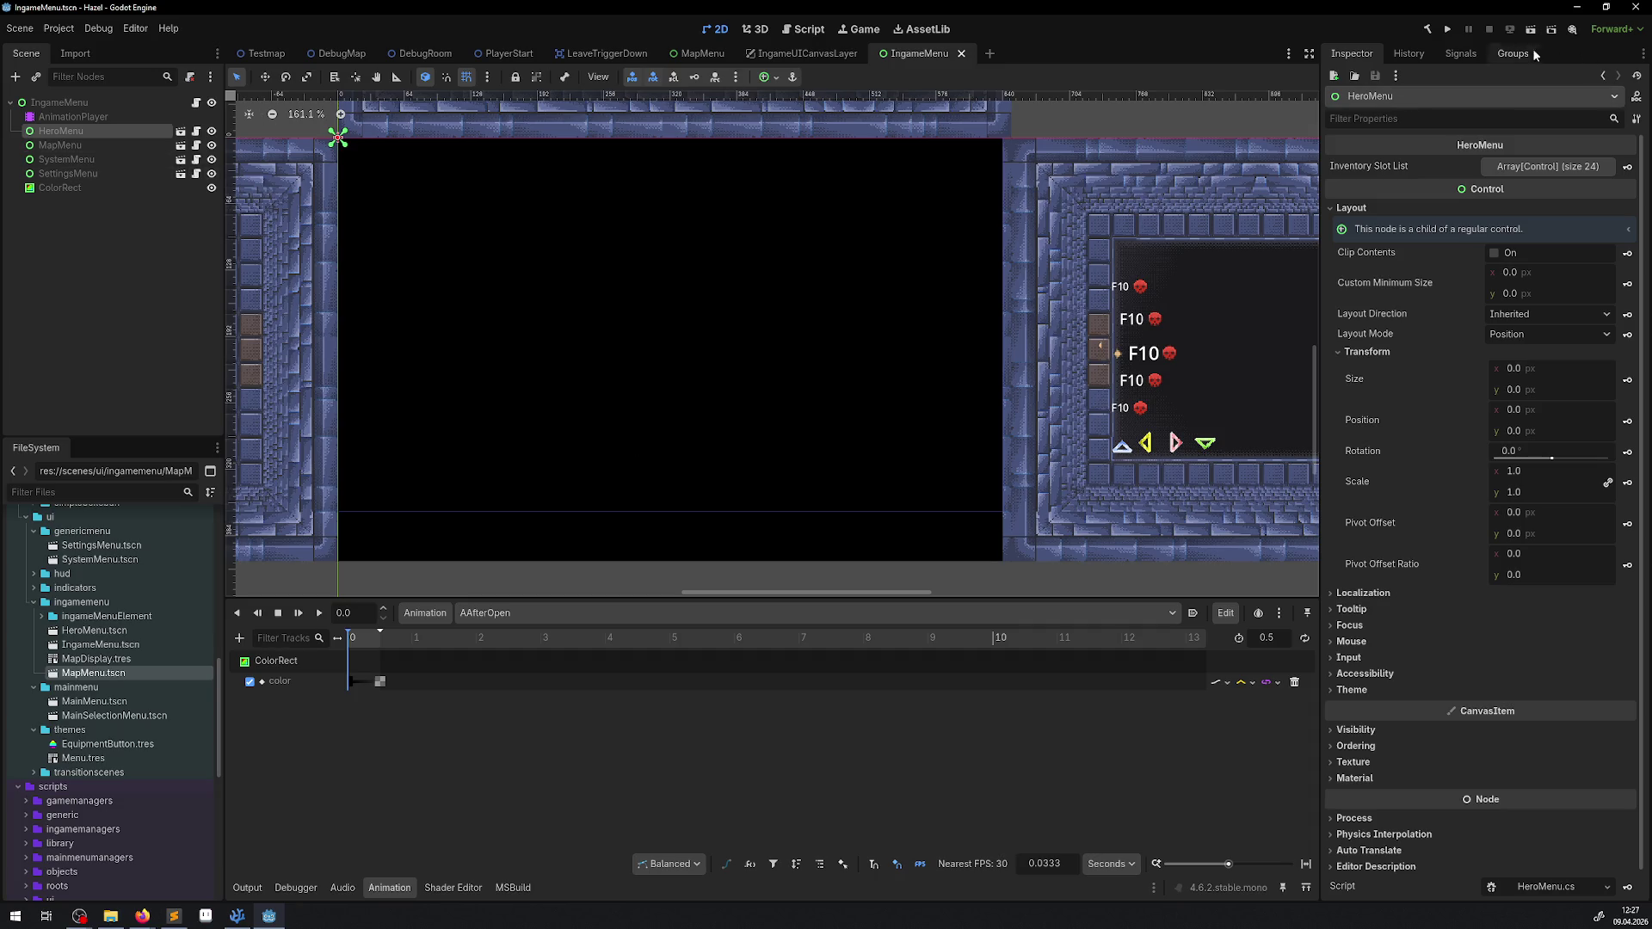
left_click(1427, 29)
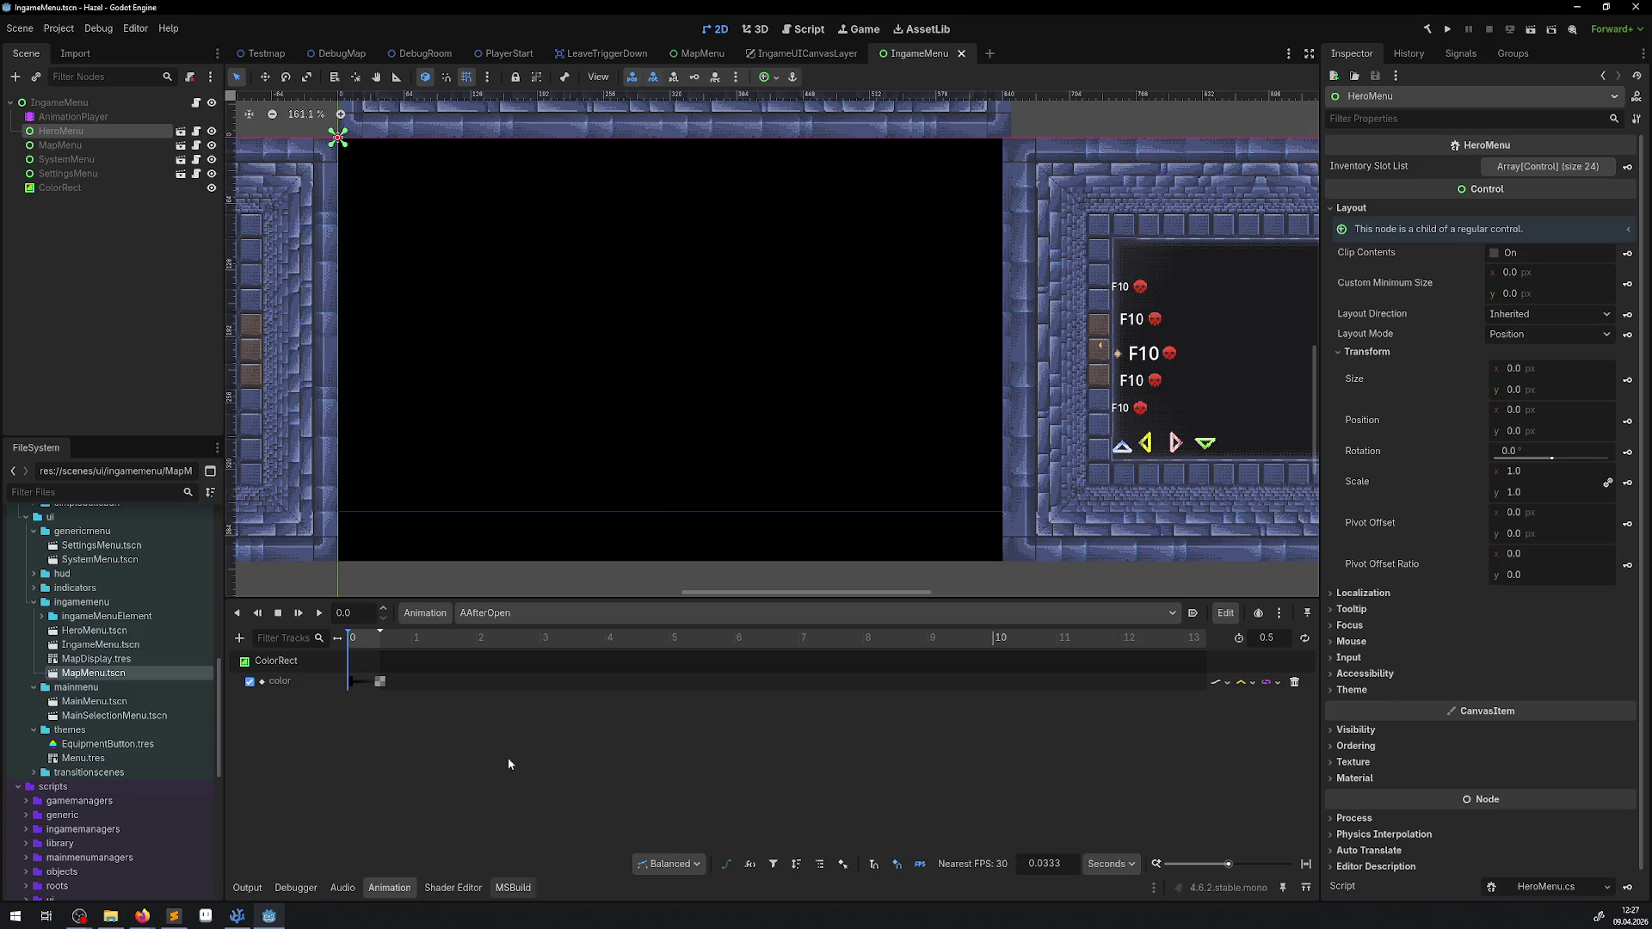
left_click(499, 887)
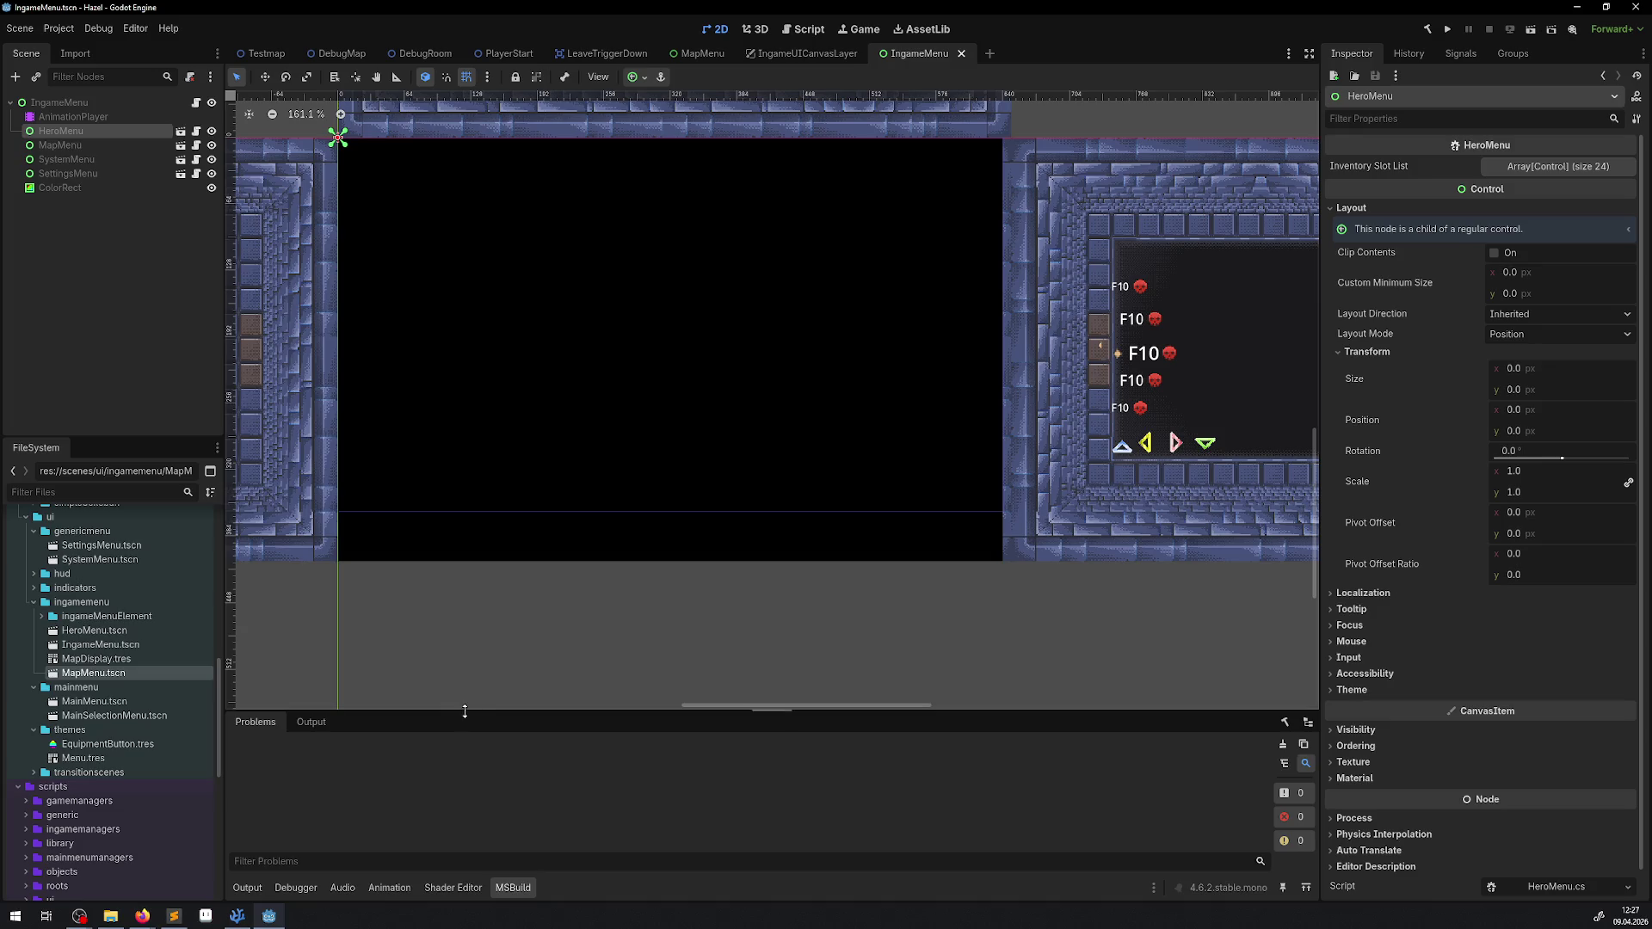
left_click(311, 721)
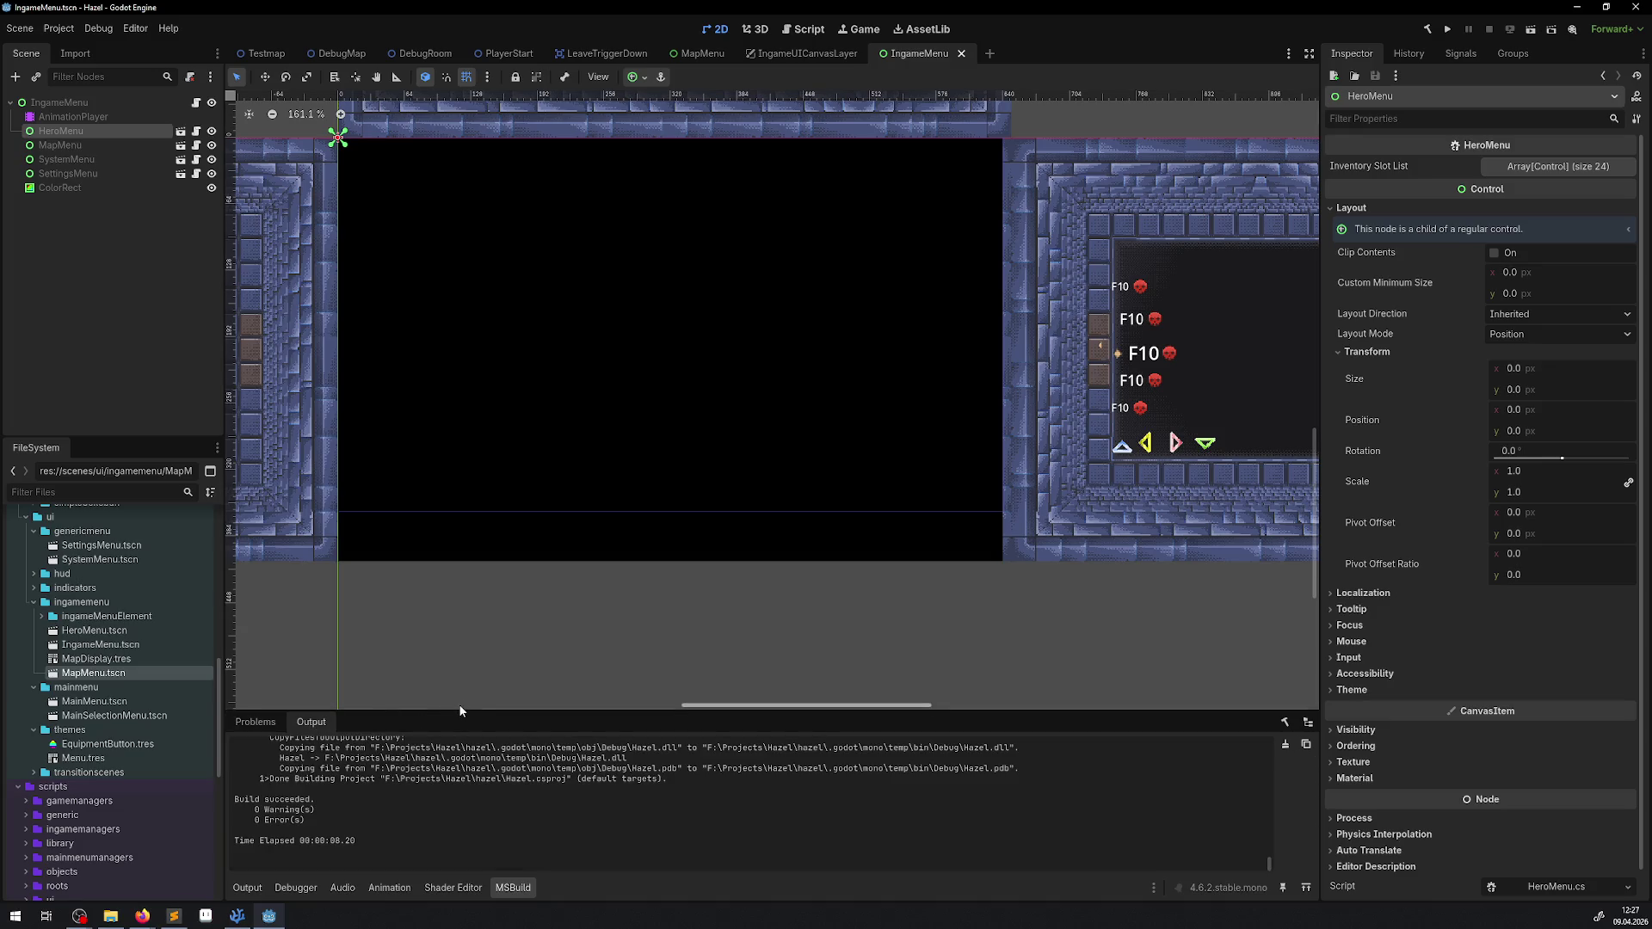
left_click_drag(461, 709, 490, 419)
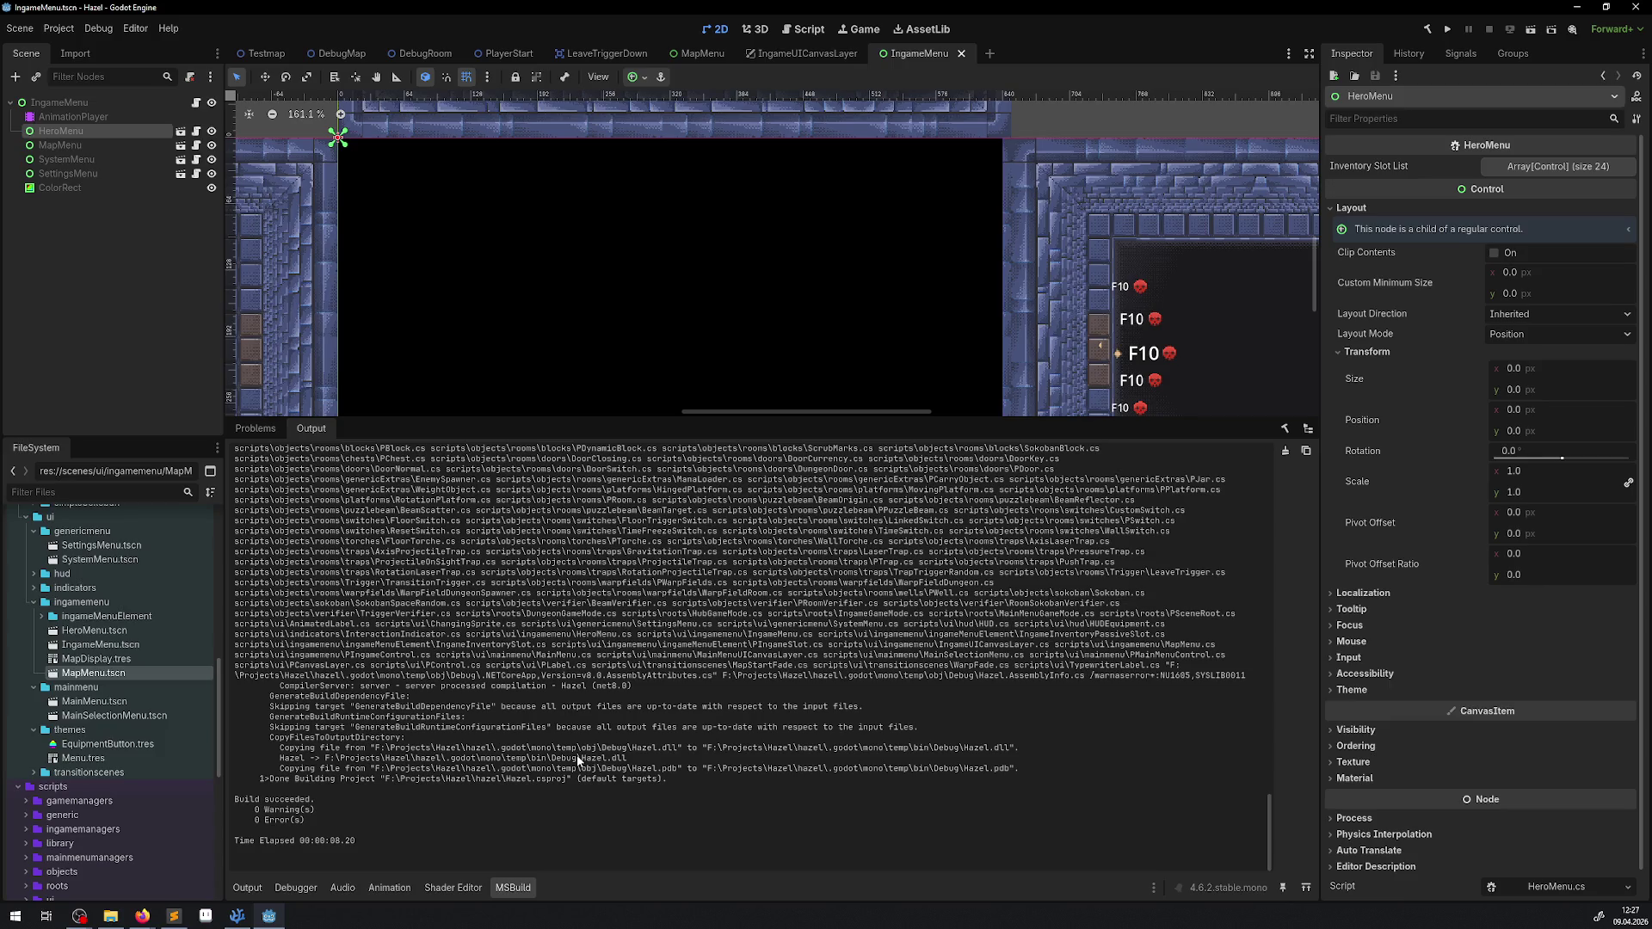
scroll(577, 755, "up", 15)
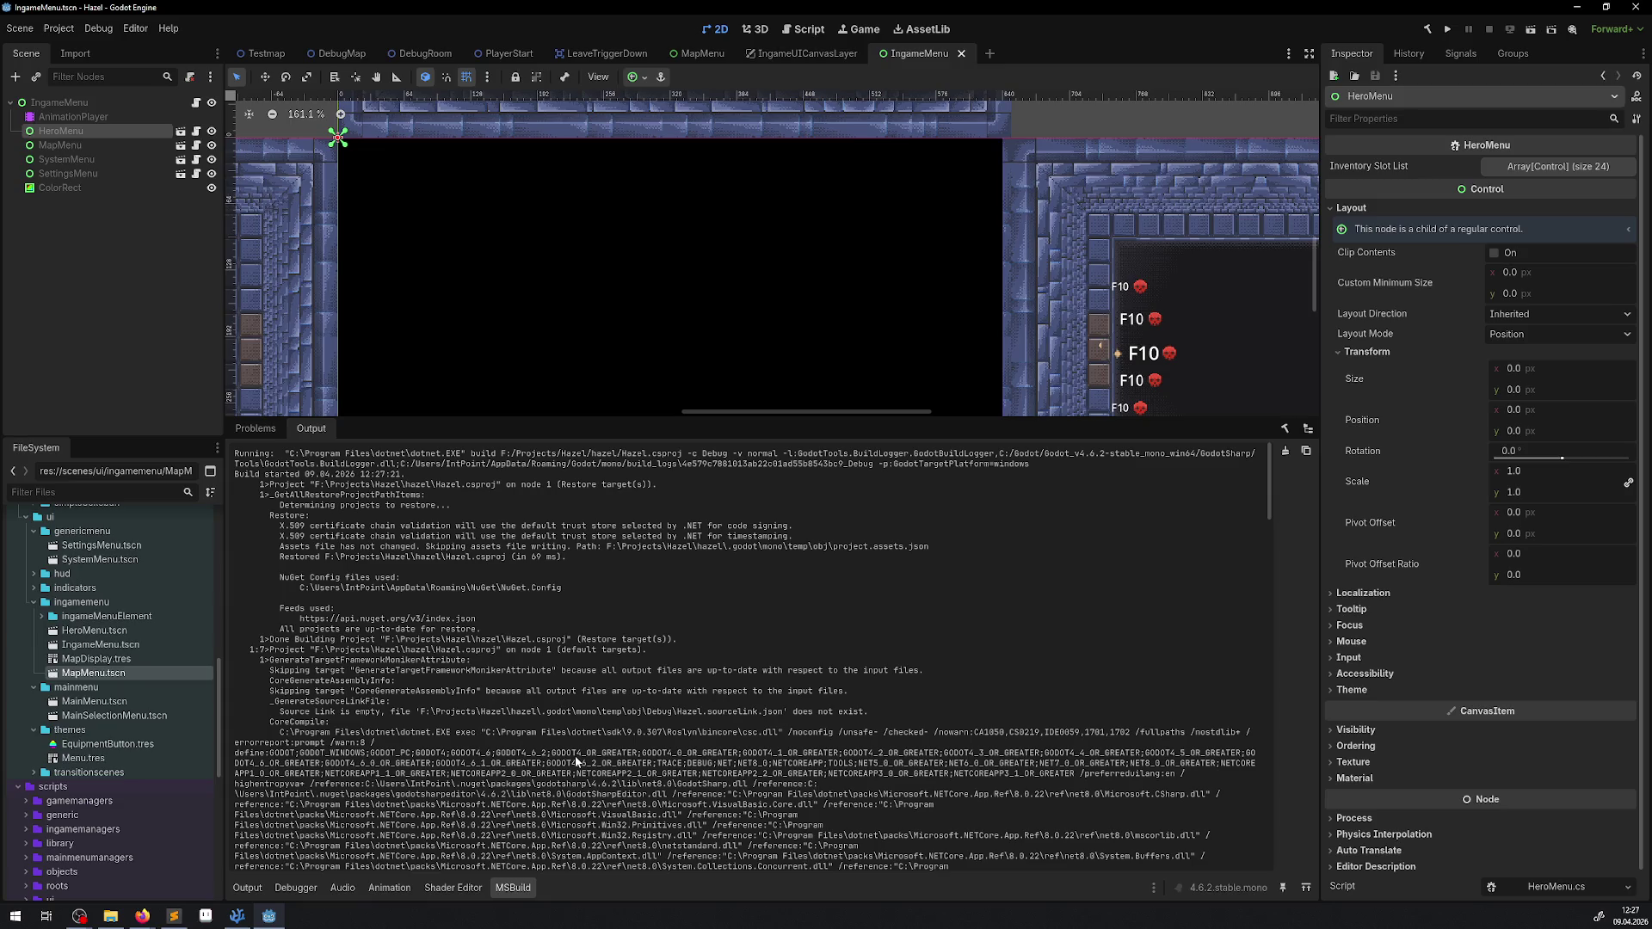
left_click_drag(255, 745, 390, 745)
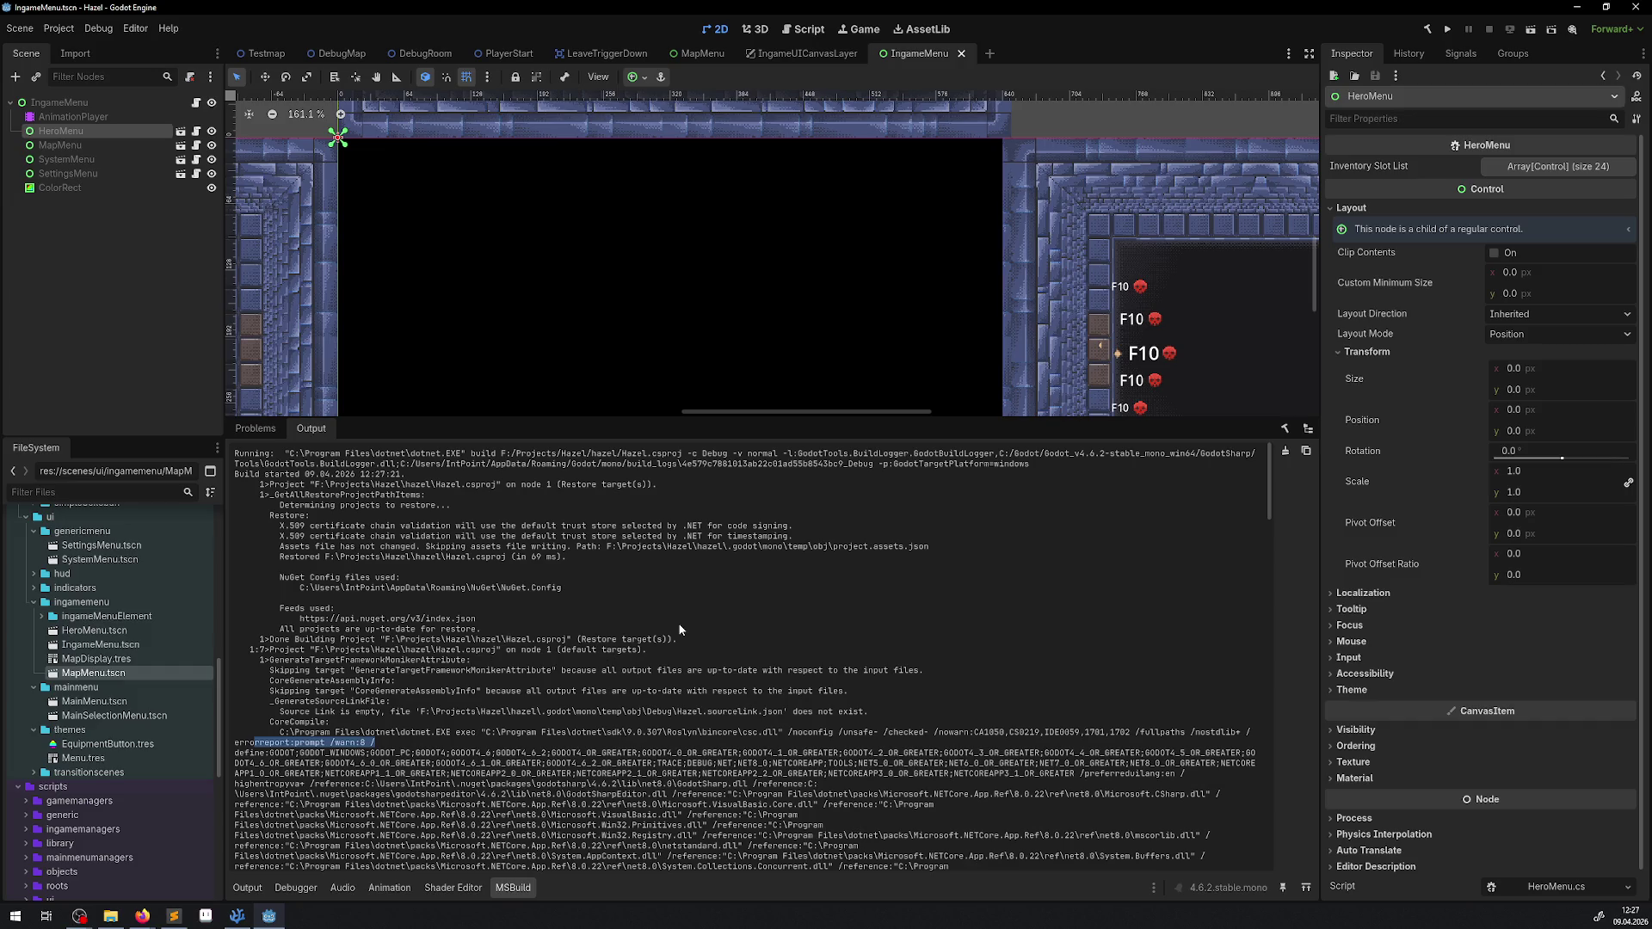
scroll(680, 629, "down", 5)
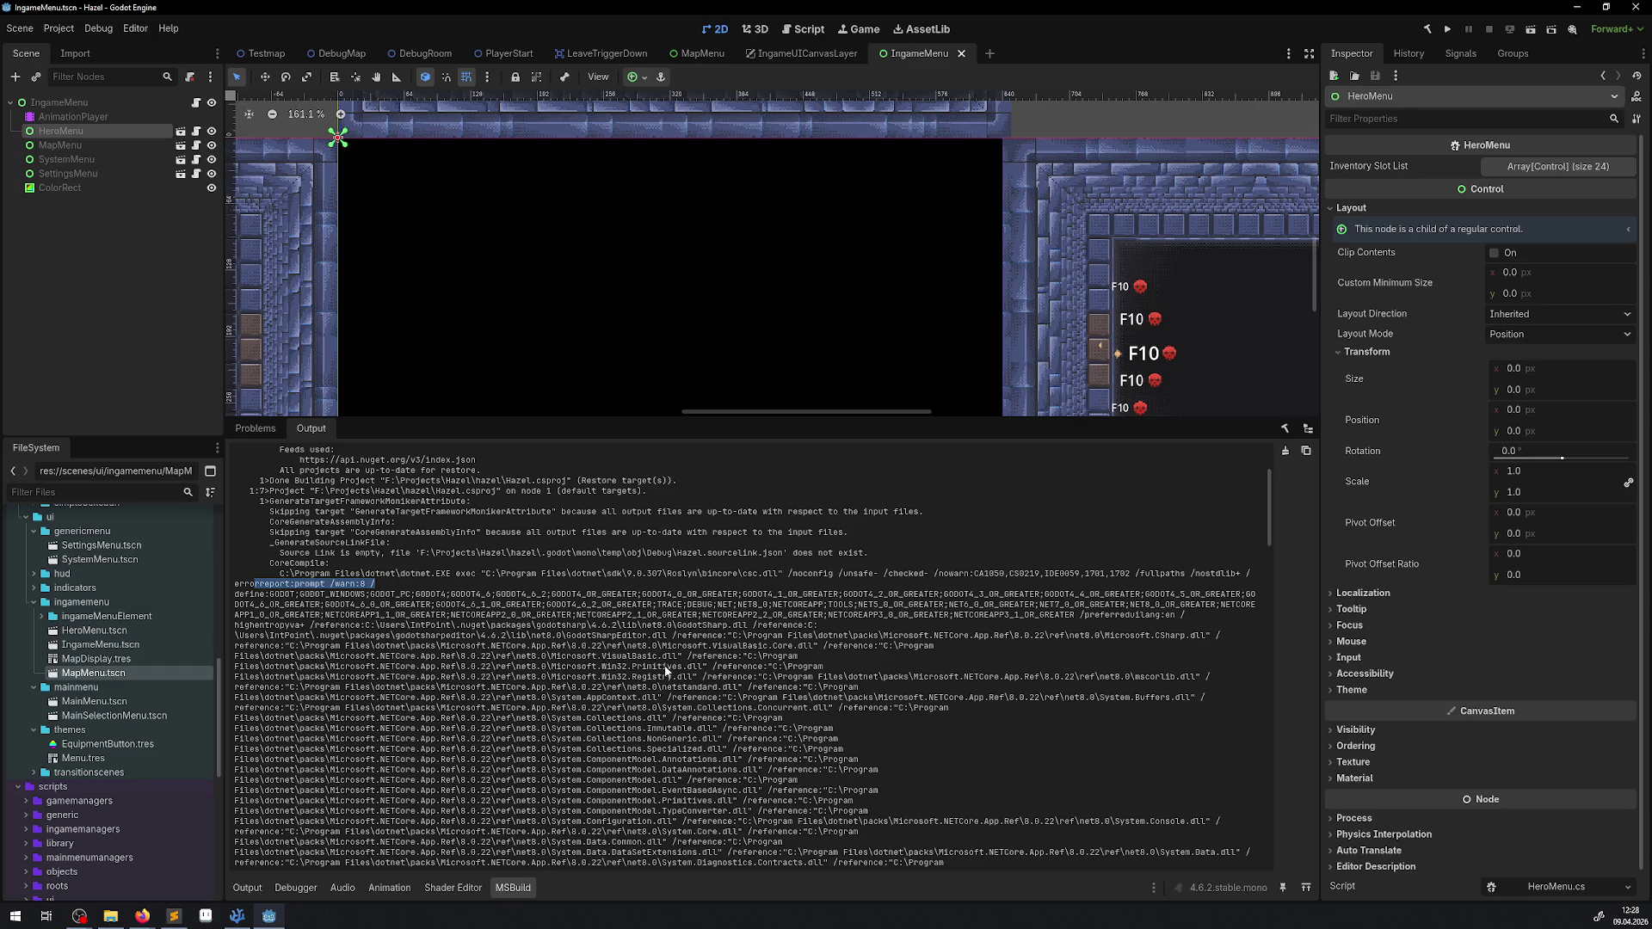
scroll(665, 670, "up", 5)
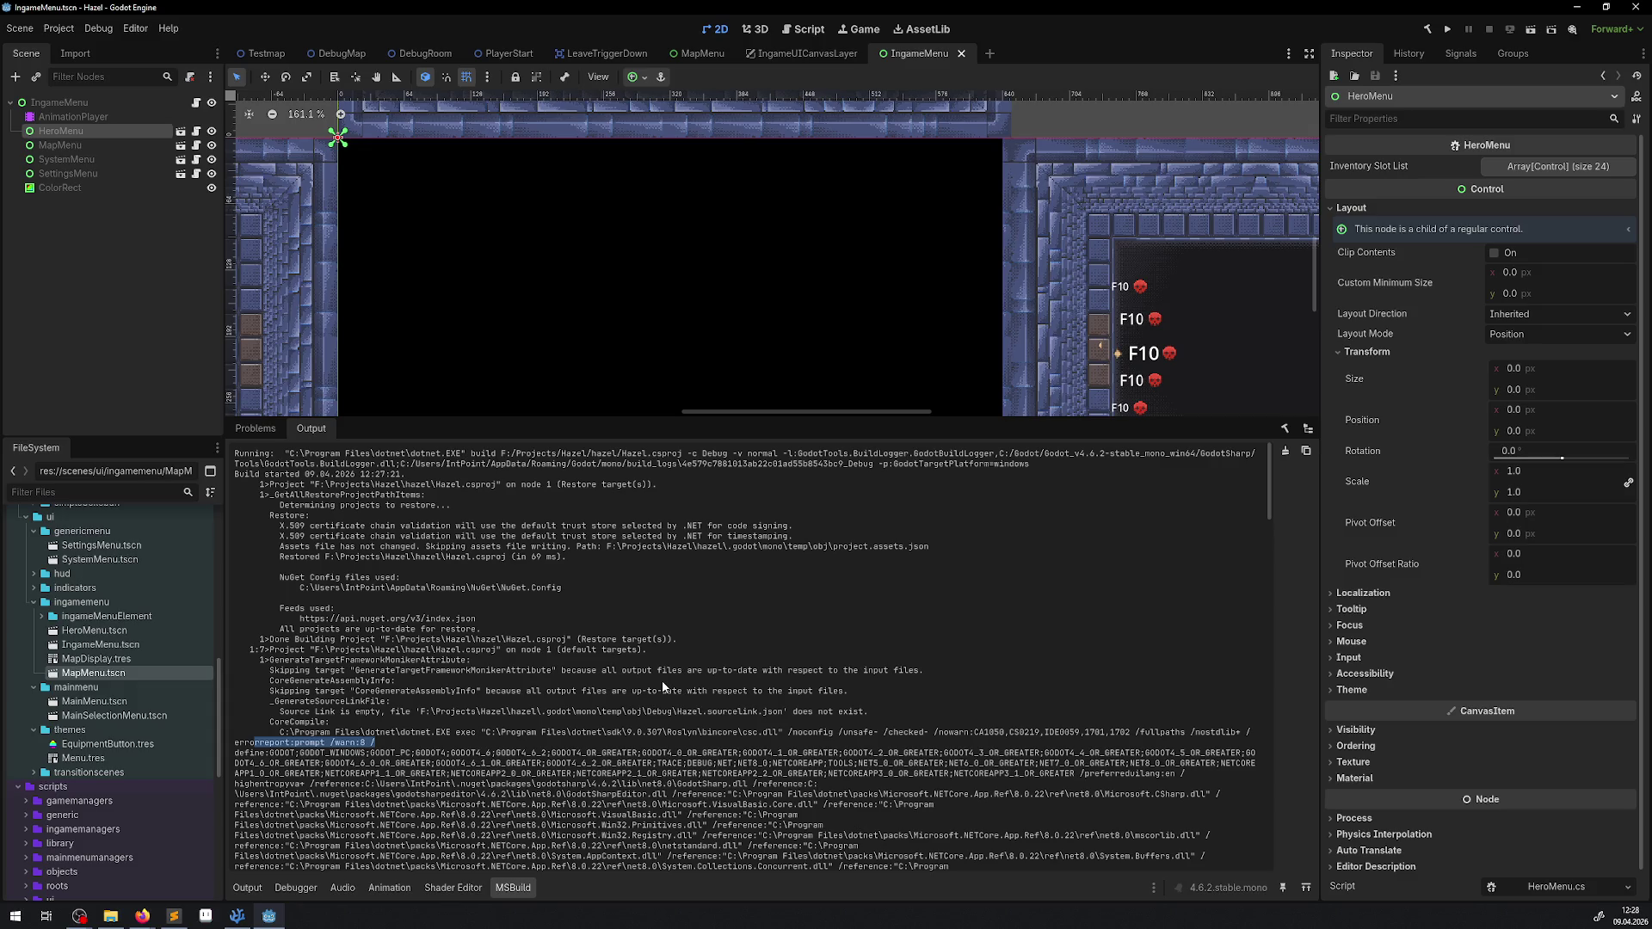
scroll(662, 685, "down", 5)
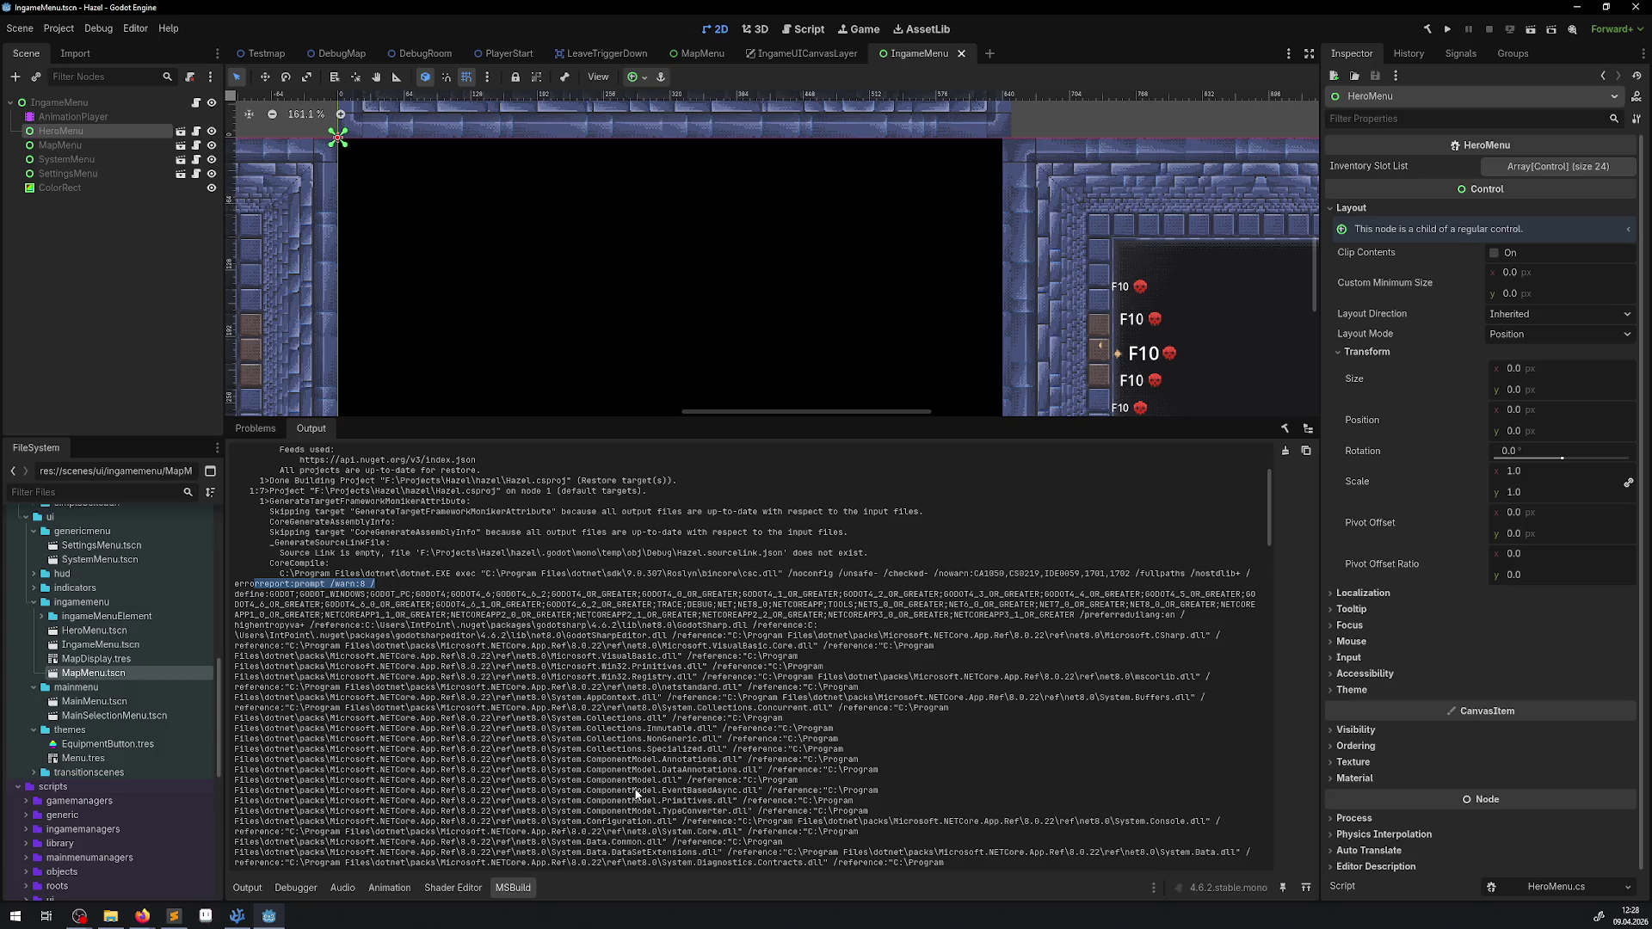
double_click(527, 748)
scroll(597, 729, "down", 2)
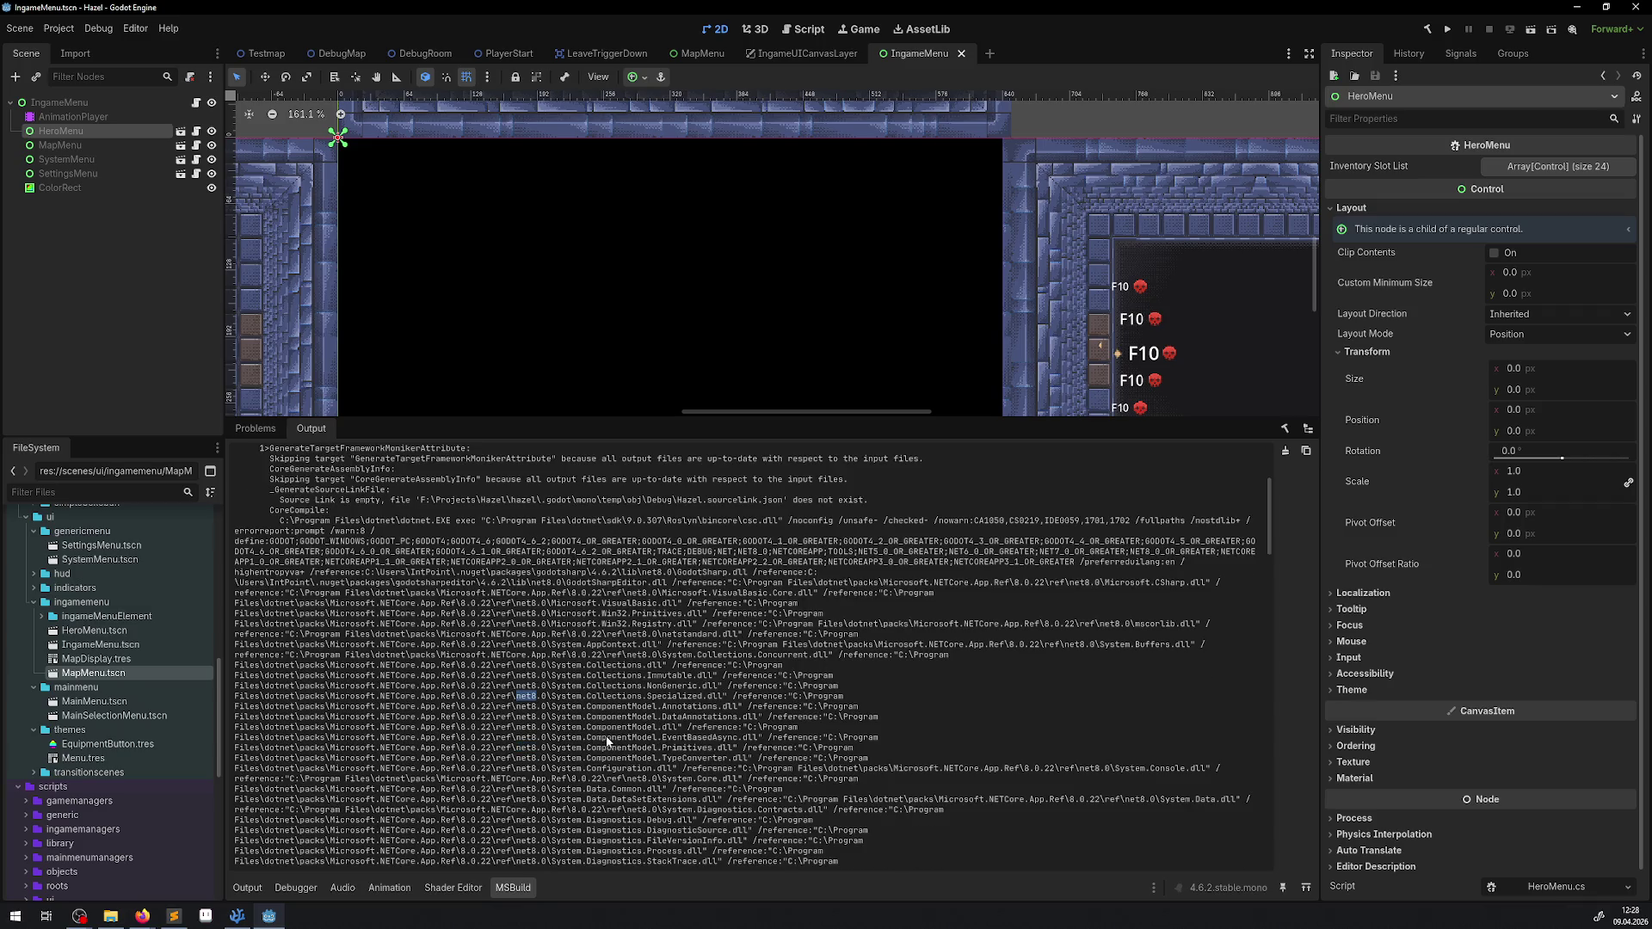
scroll(607, 740, "down", 4)
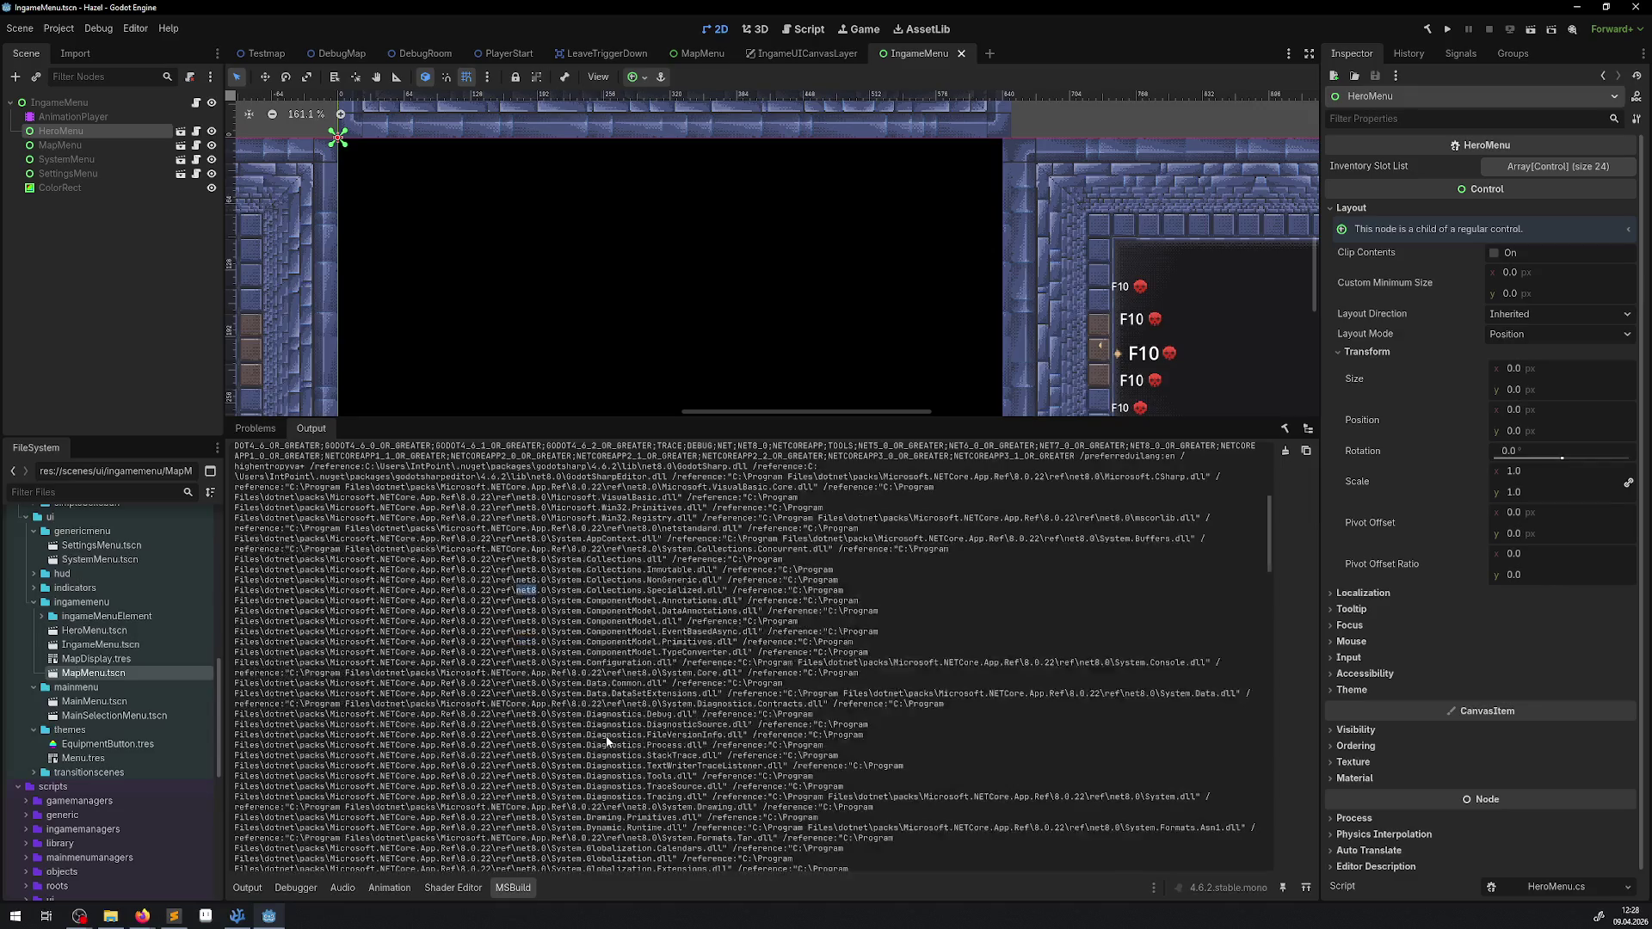
scroll(607, 740, "down", 2)
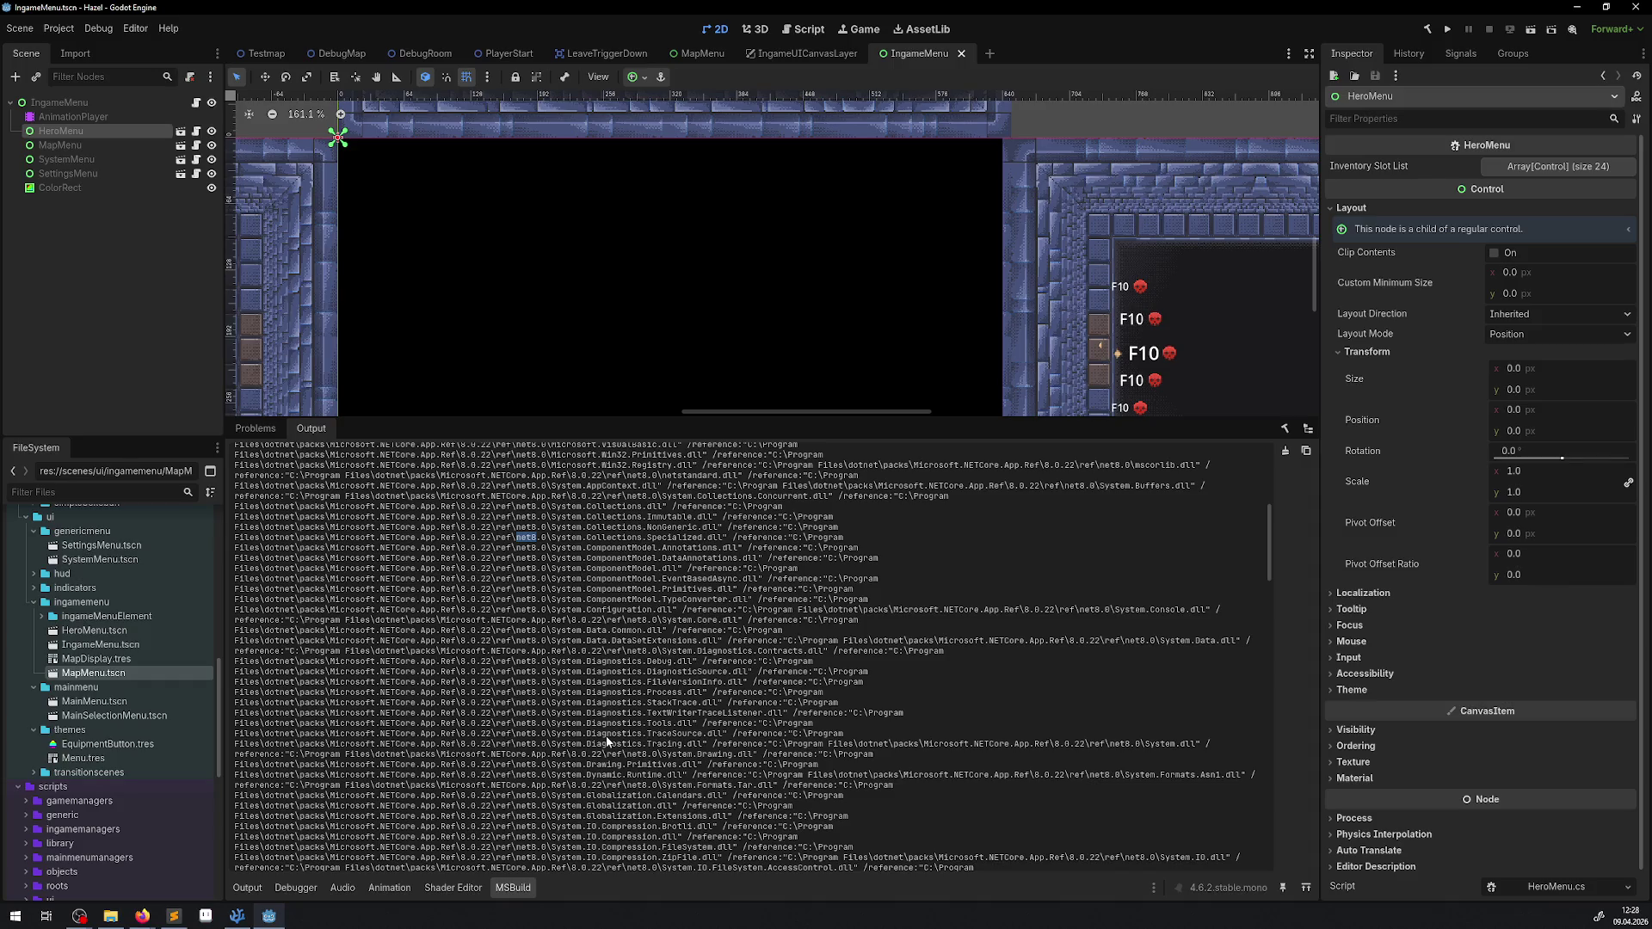
scroll(606, 736, "down", 4)
scroll(607, 737, "down", 4)
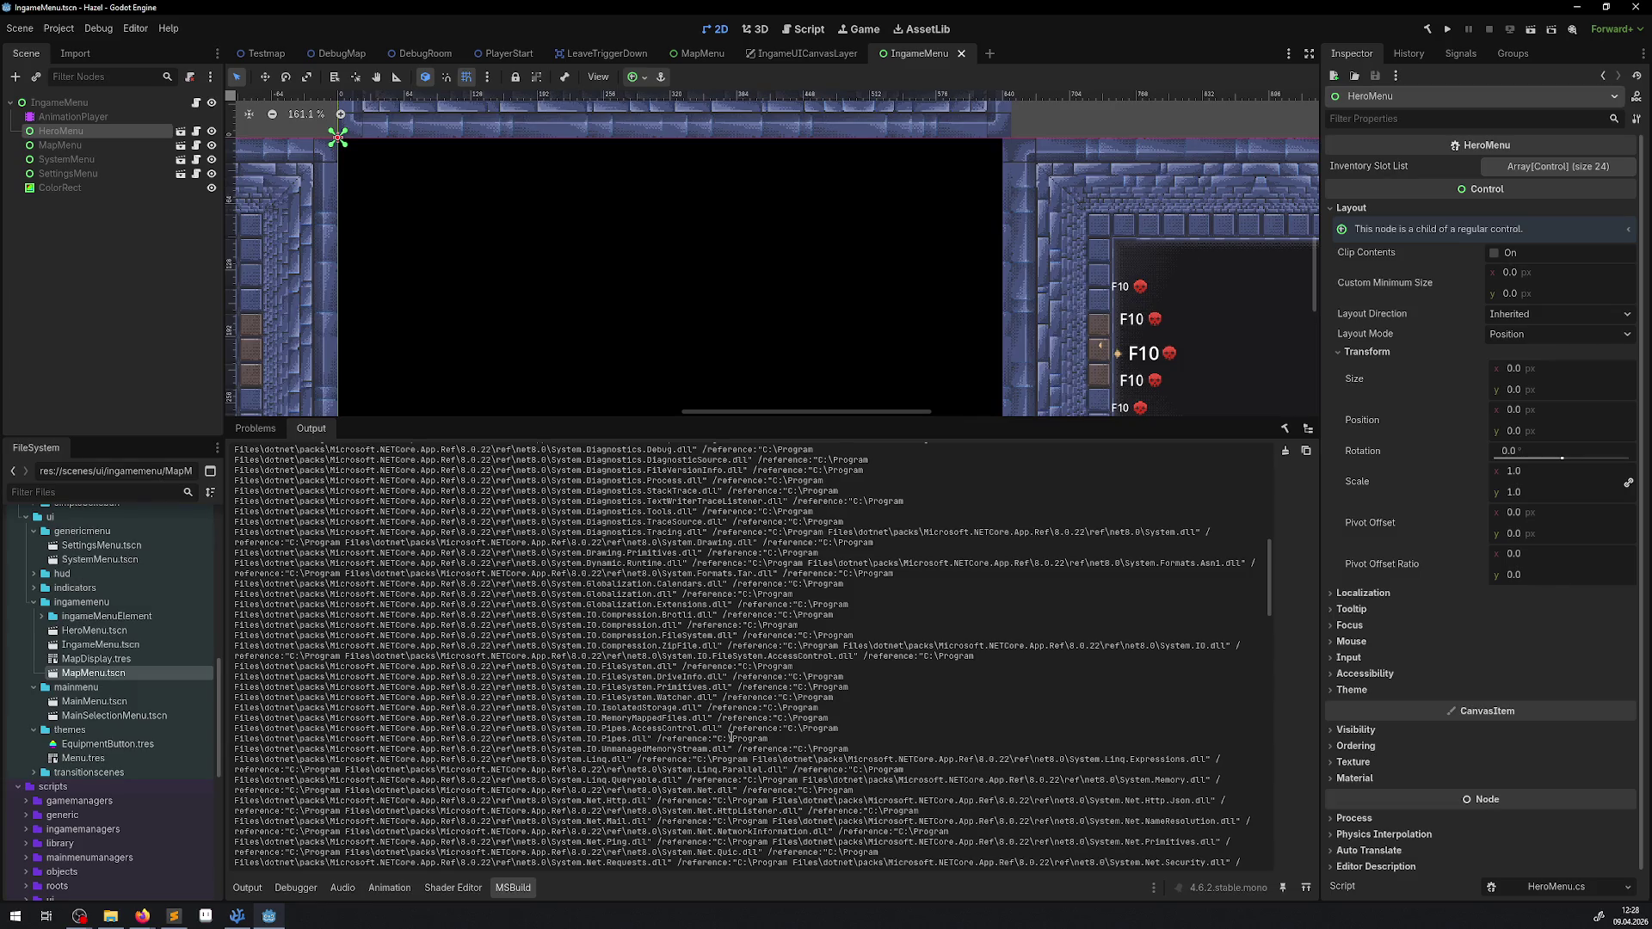
left_click_drag(730, 737, 734, 738)
scroll(755, 685, "down", 3)
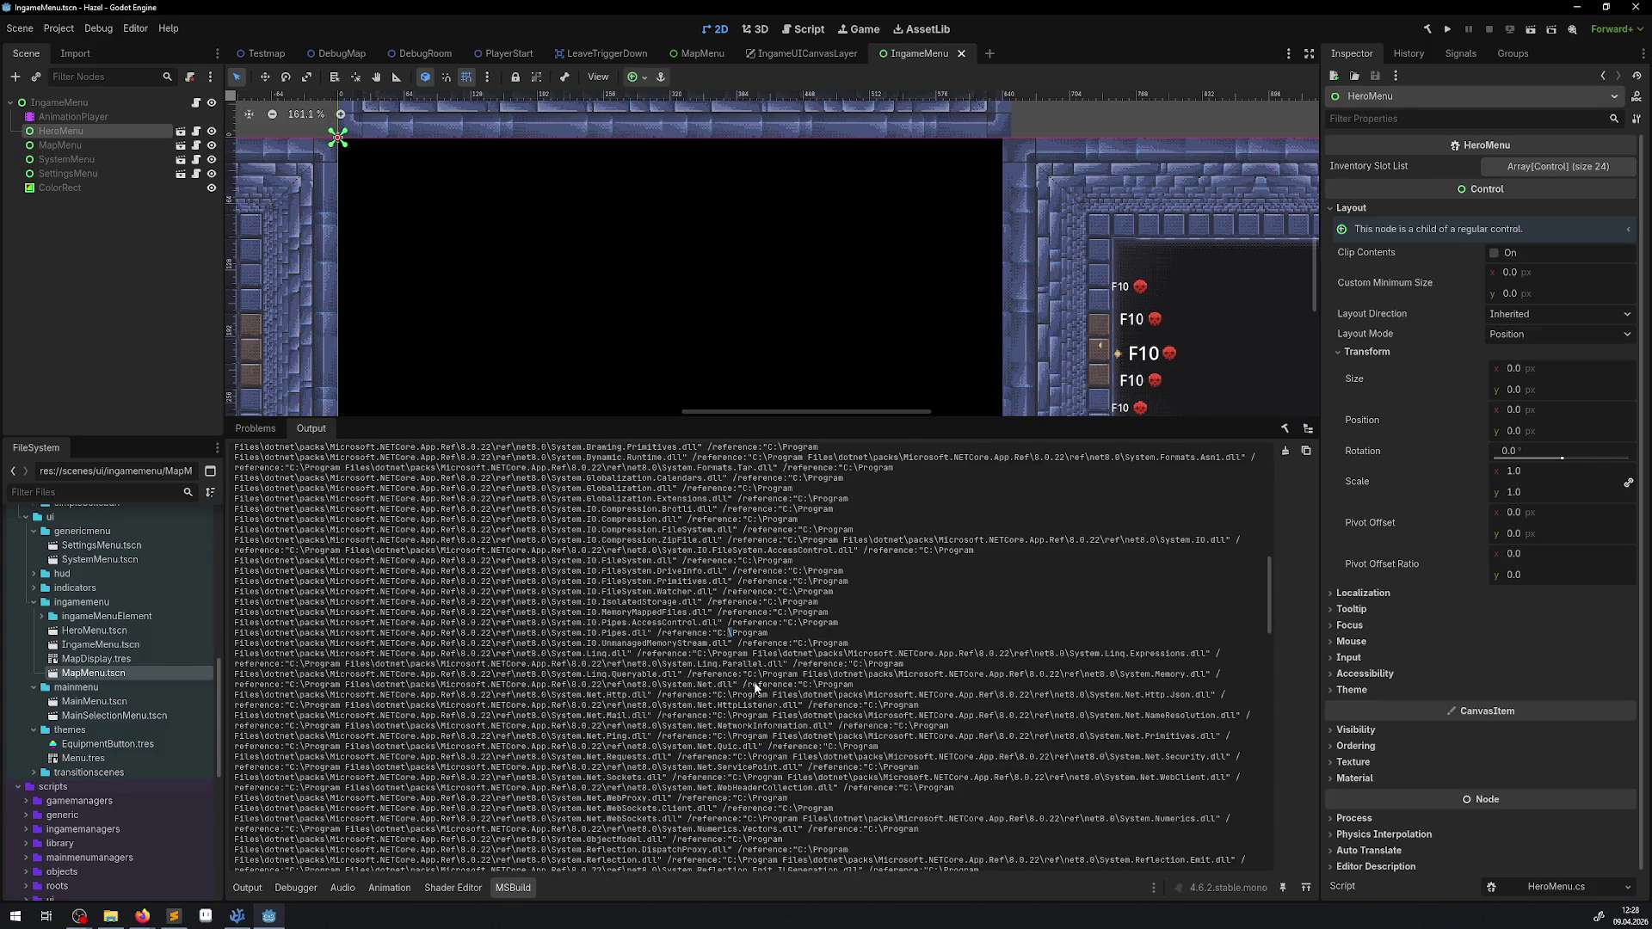
scroll(755, 687, "down", 2)
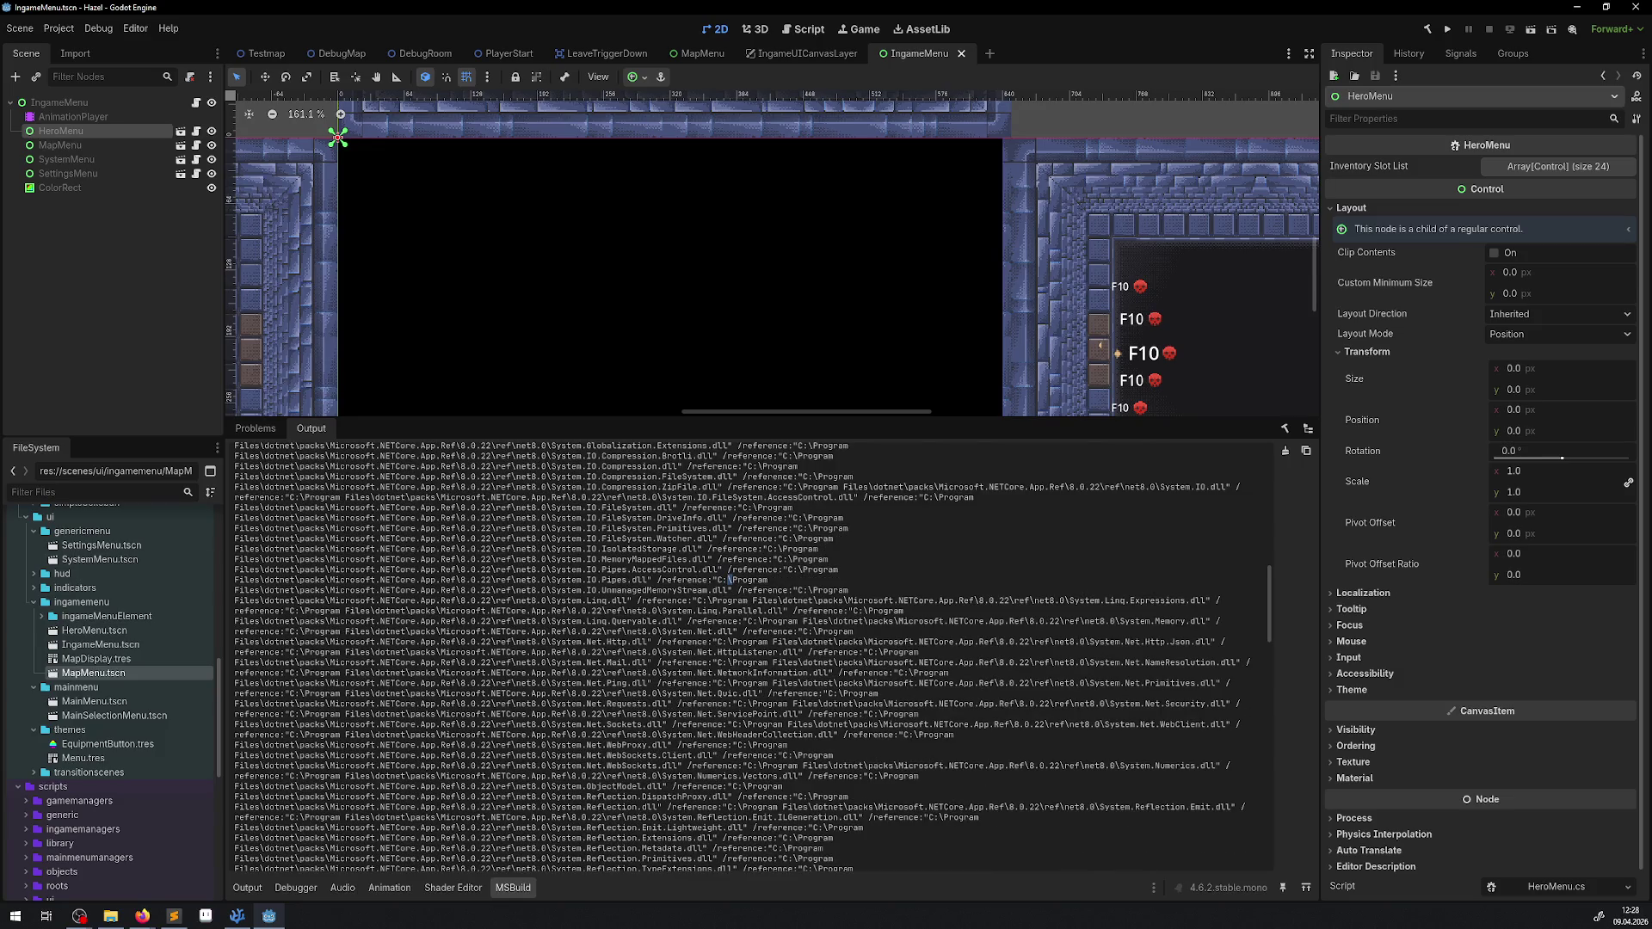
key("alt+Tab")
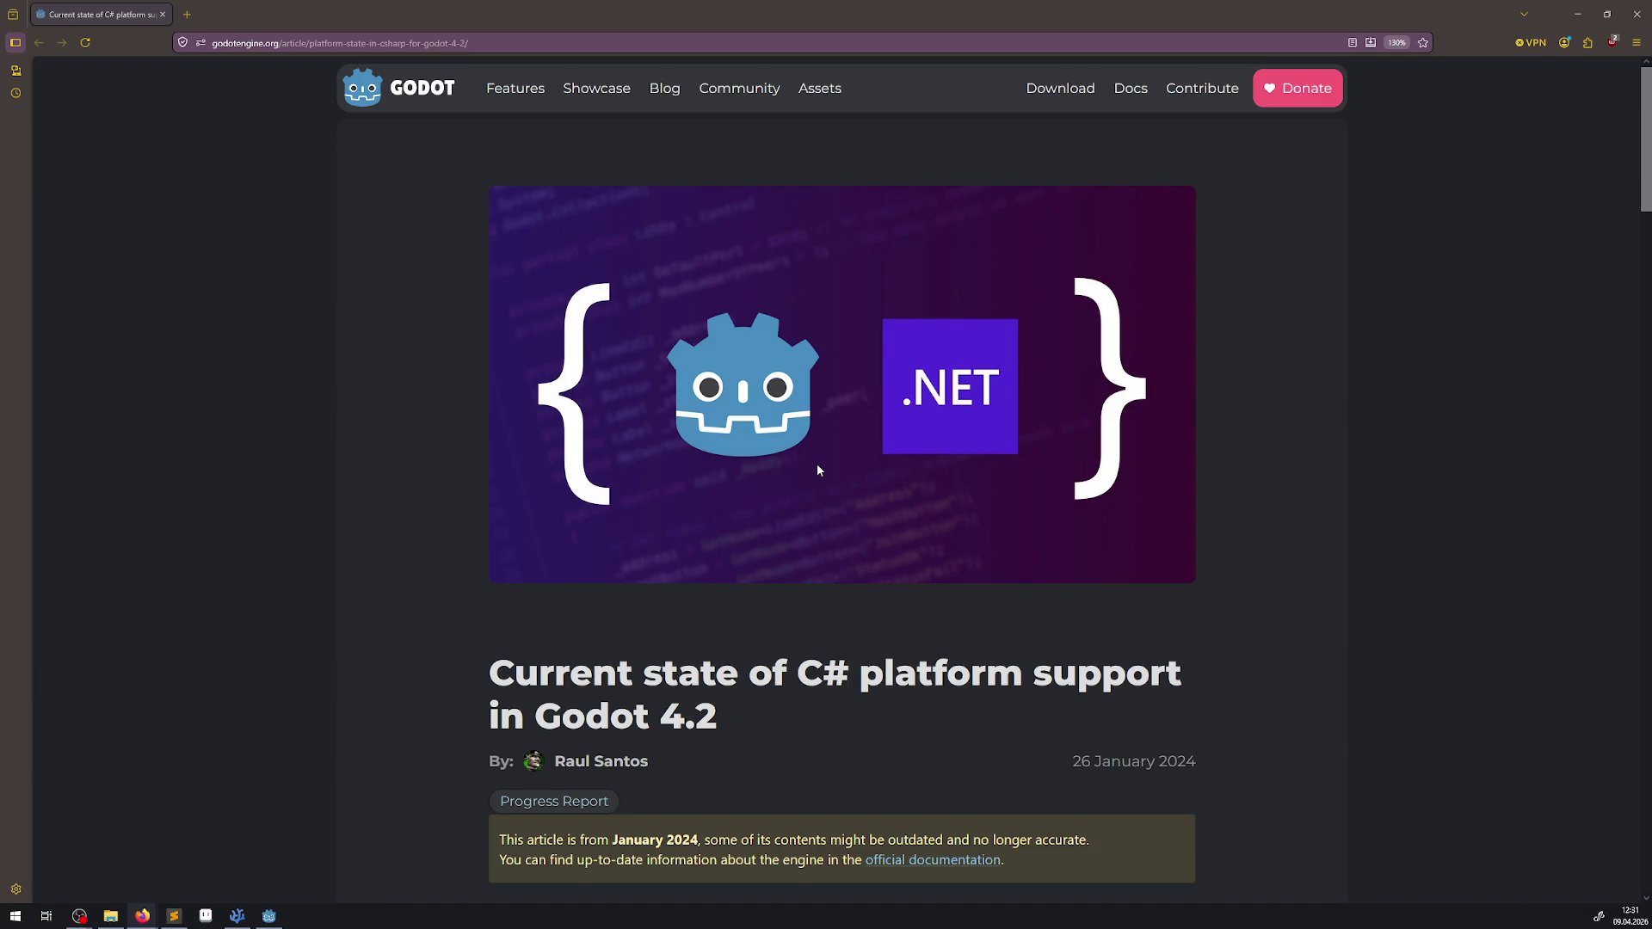
Step: Search the official Godot docs for 'dotnet' and open the Compiling with .NET requirements
scroll(740, 531, "down", 2)
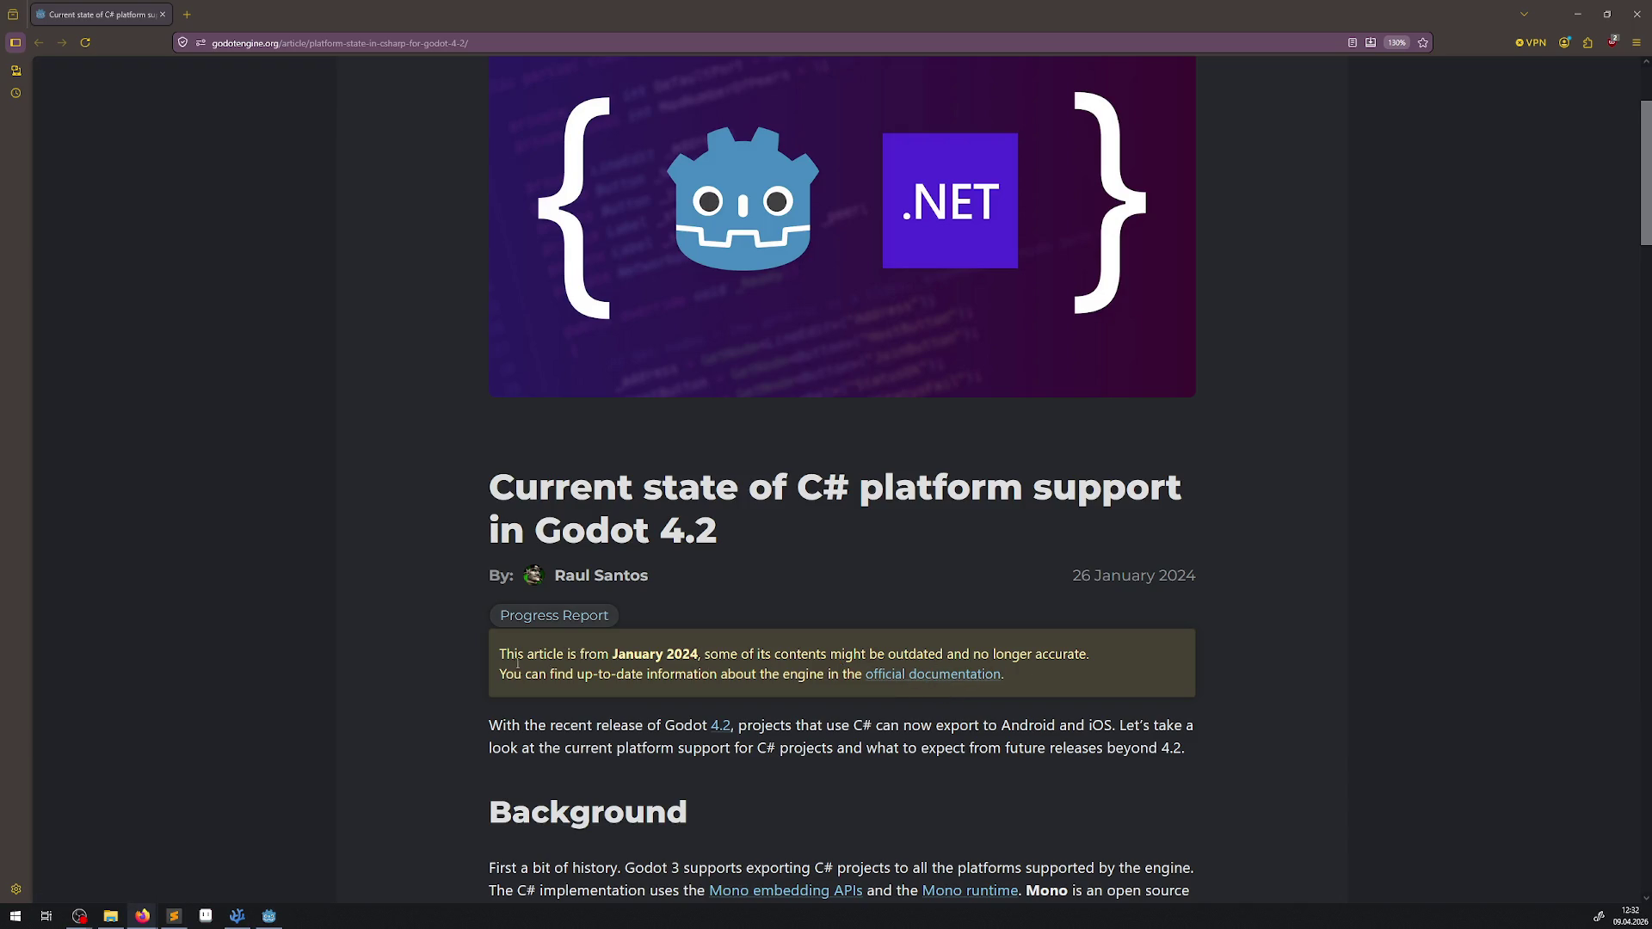
left_click(914, 675)
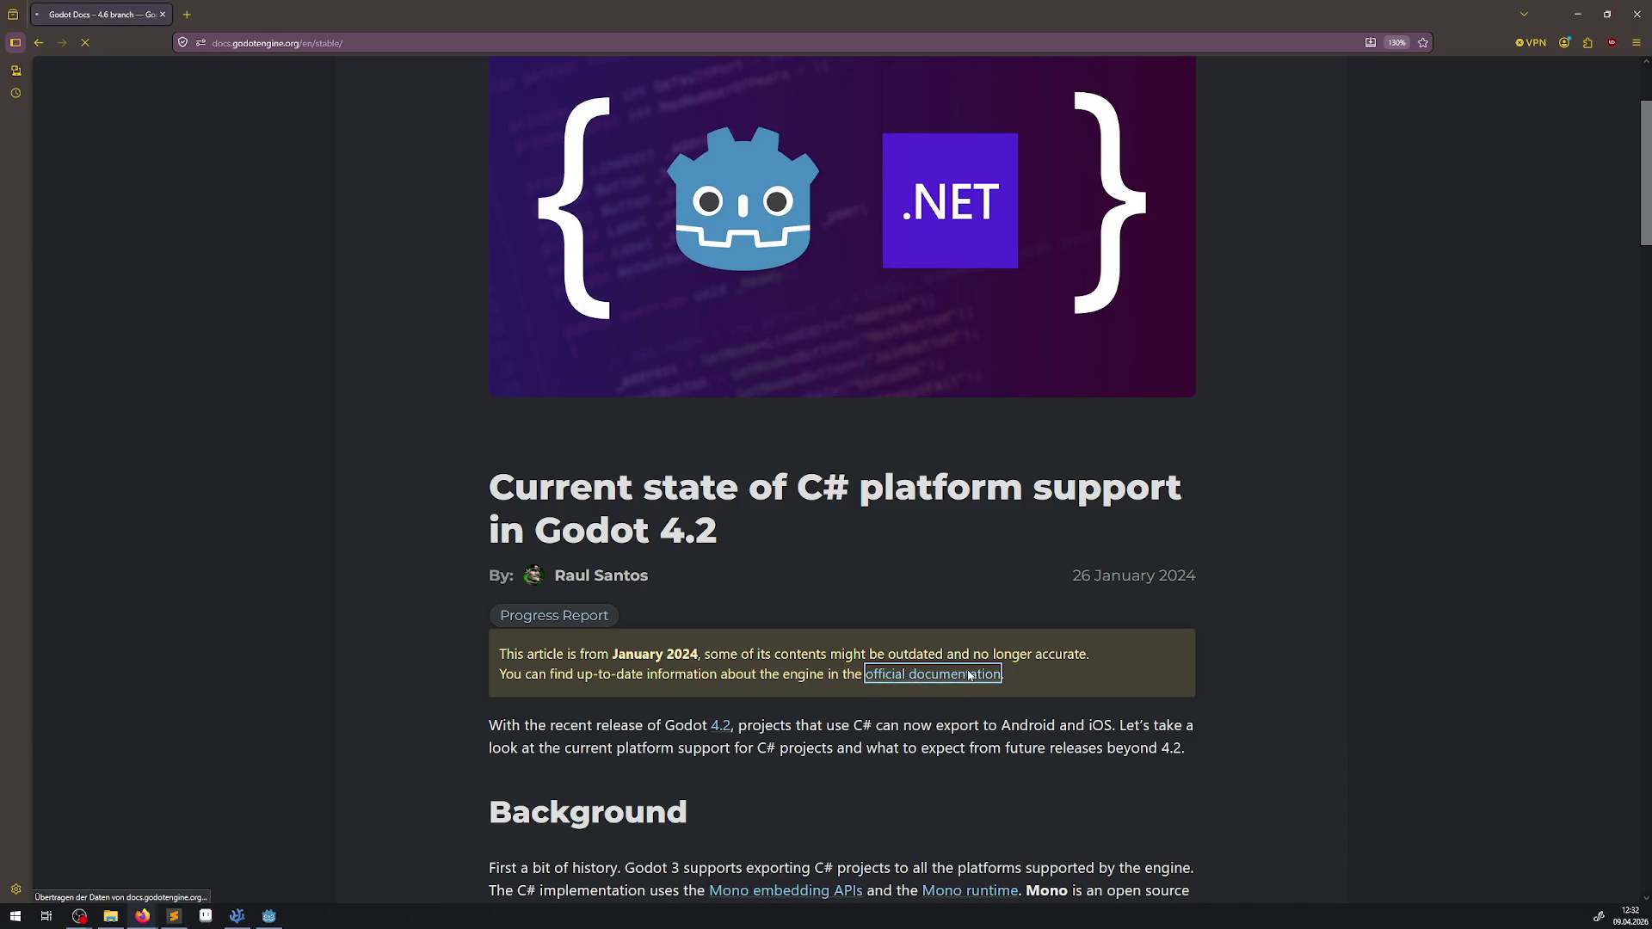
key("slash")
type("dotnet")
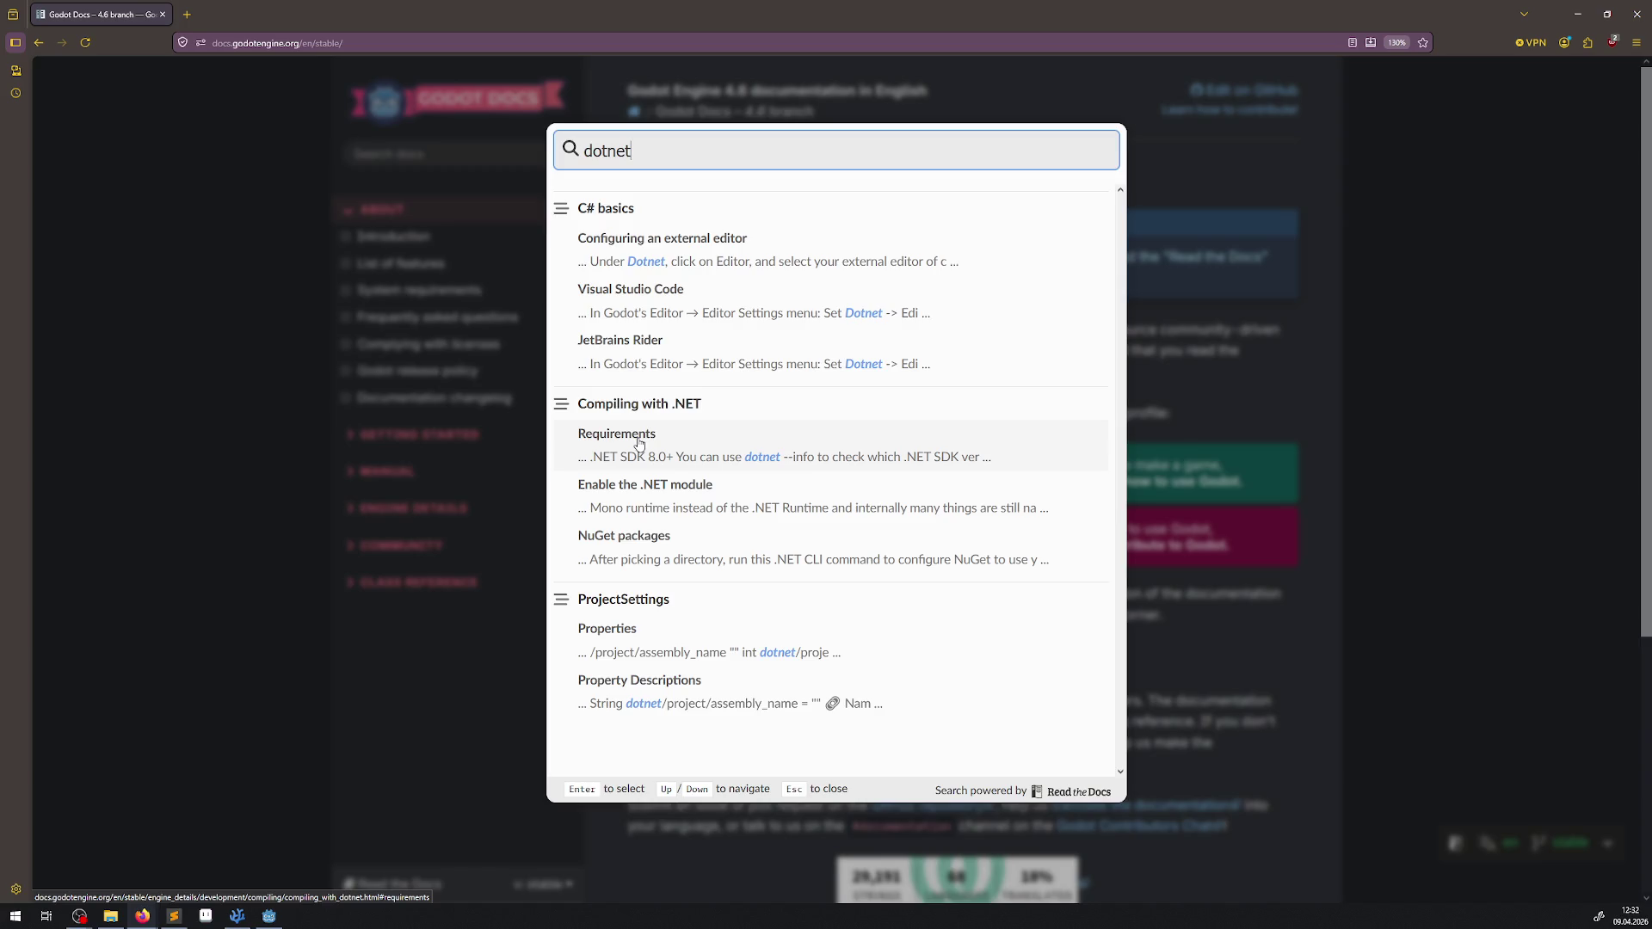
left_click(640, 444)
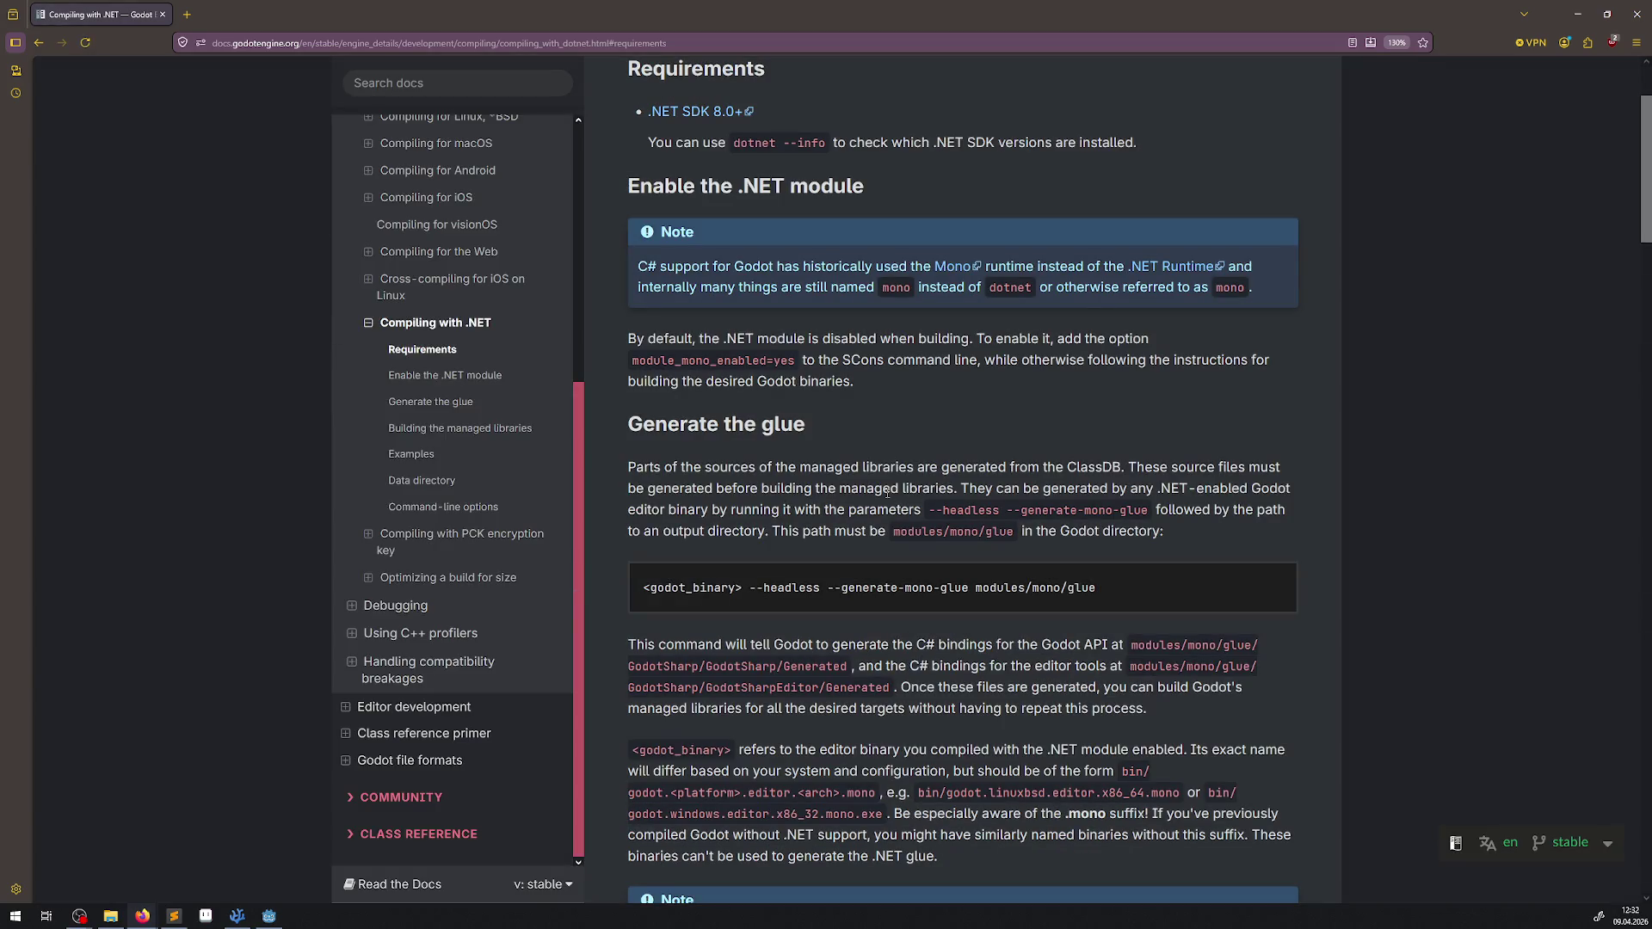
Step: Read through the Compiling with .NET page, then return to IngameMenu.cs in VS Code
scroll(887, 492, "up", 2)
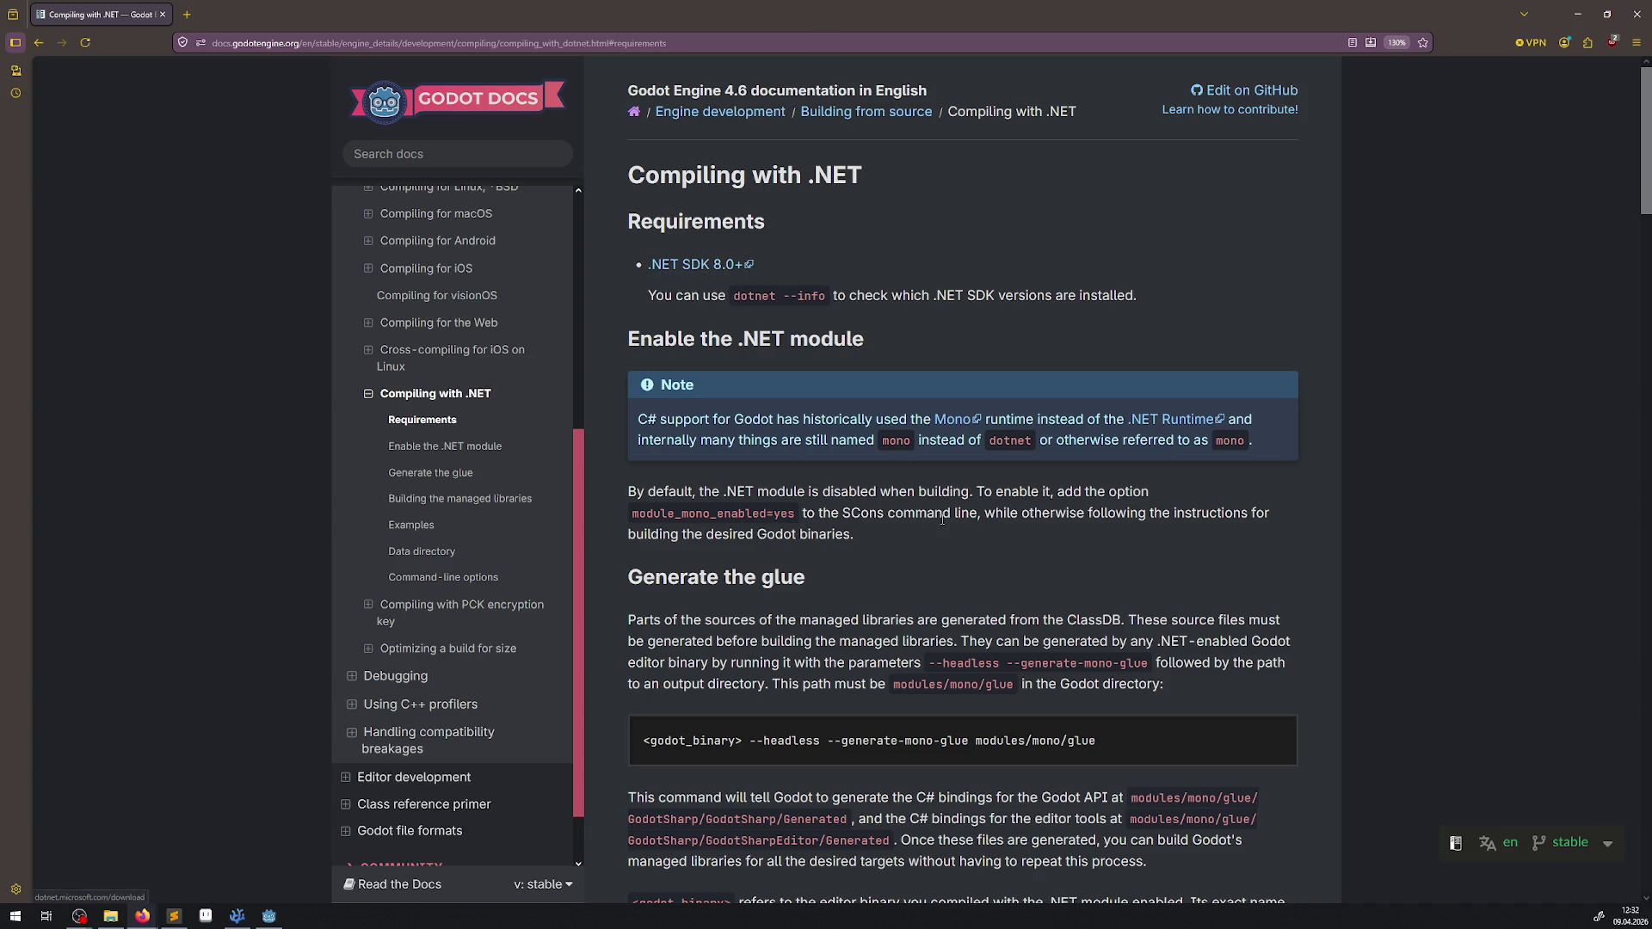
scroll(940, 521, "down", 3)
scroll(940, 521, "up", 3)
scroll(901, 478, "down", 7)
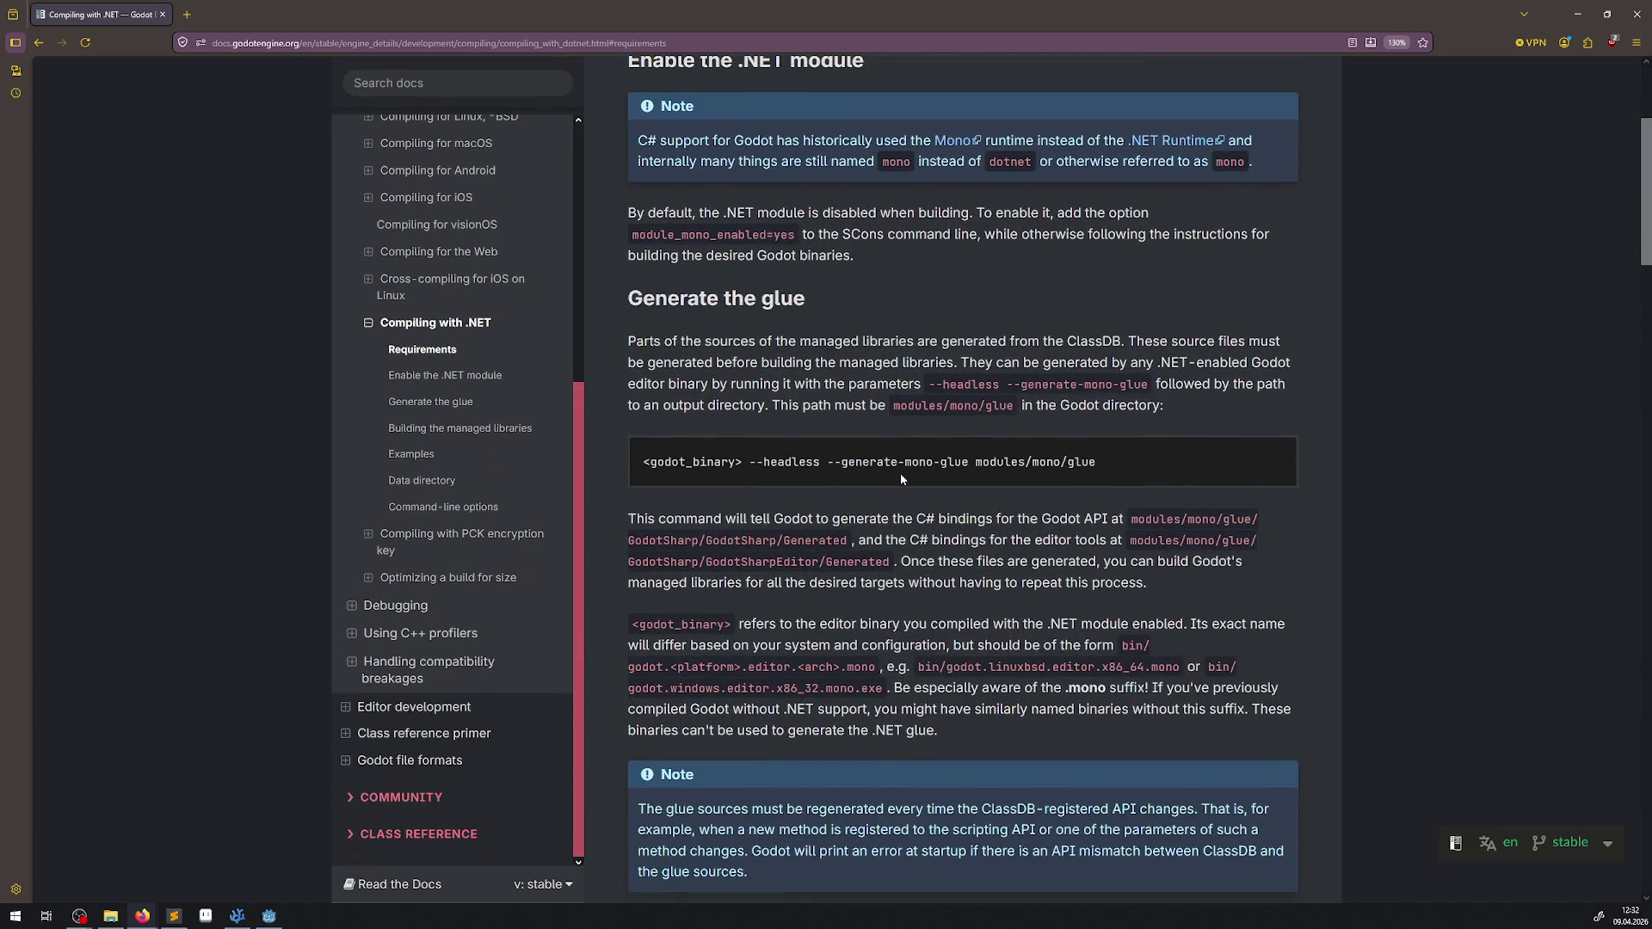
scroll(906, 479, "down", 3)
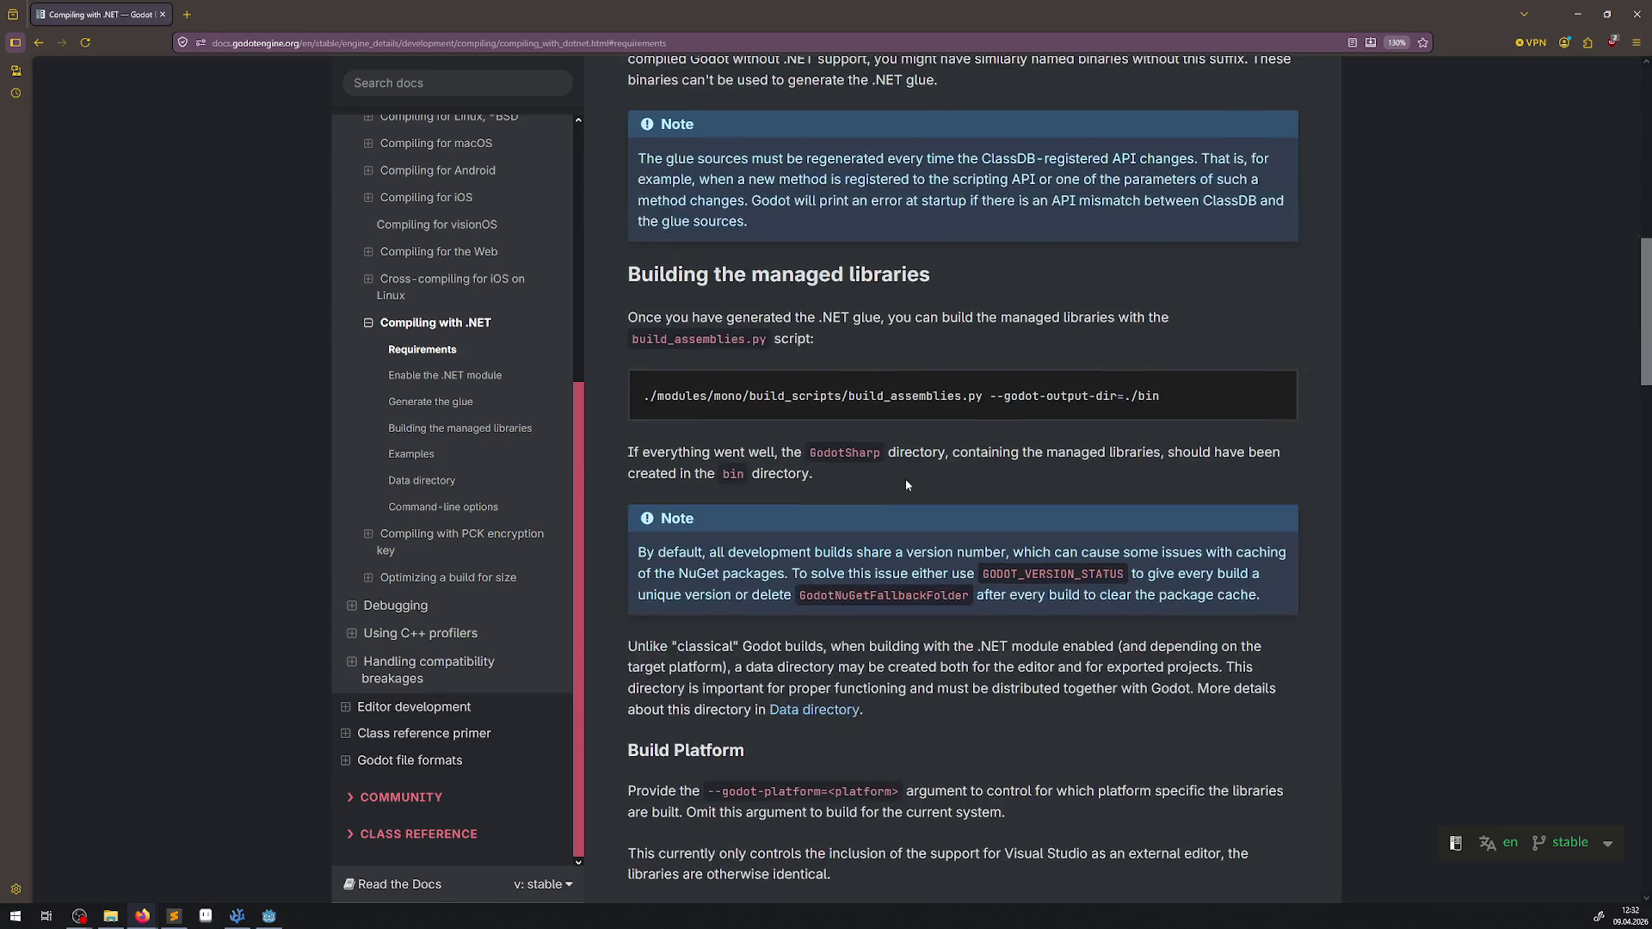
scroll(908, 484, "down", 4)
scroll(950, 637, "down", 5)
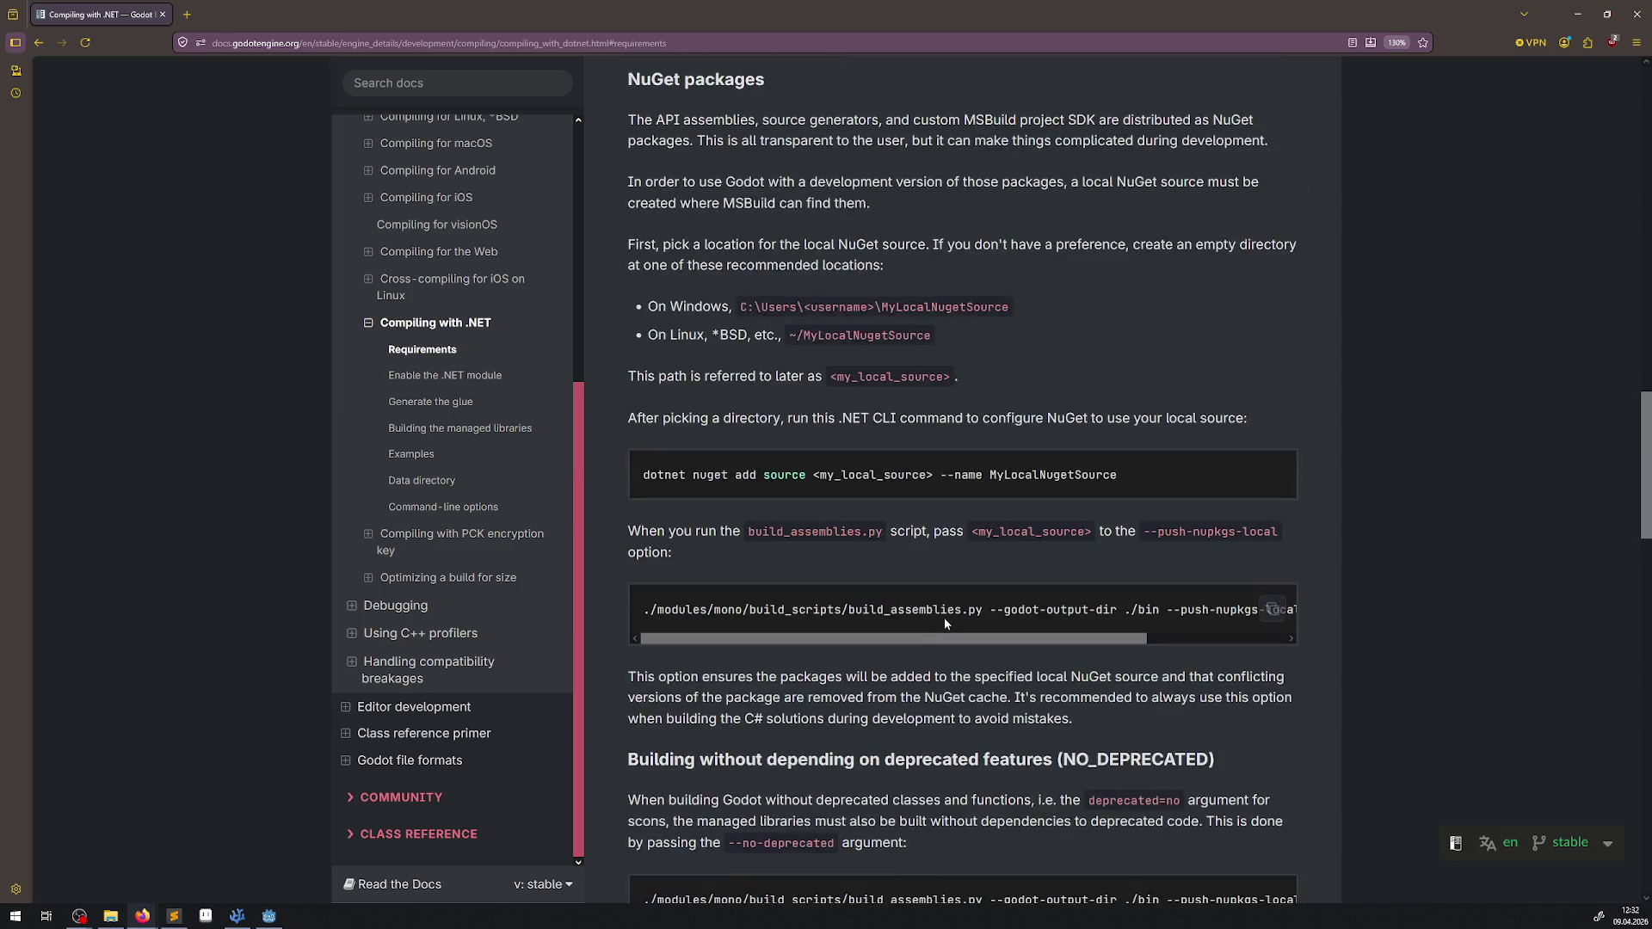
scroll(944, 612, "down", 5)
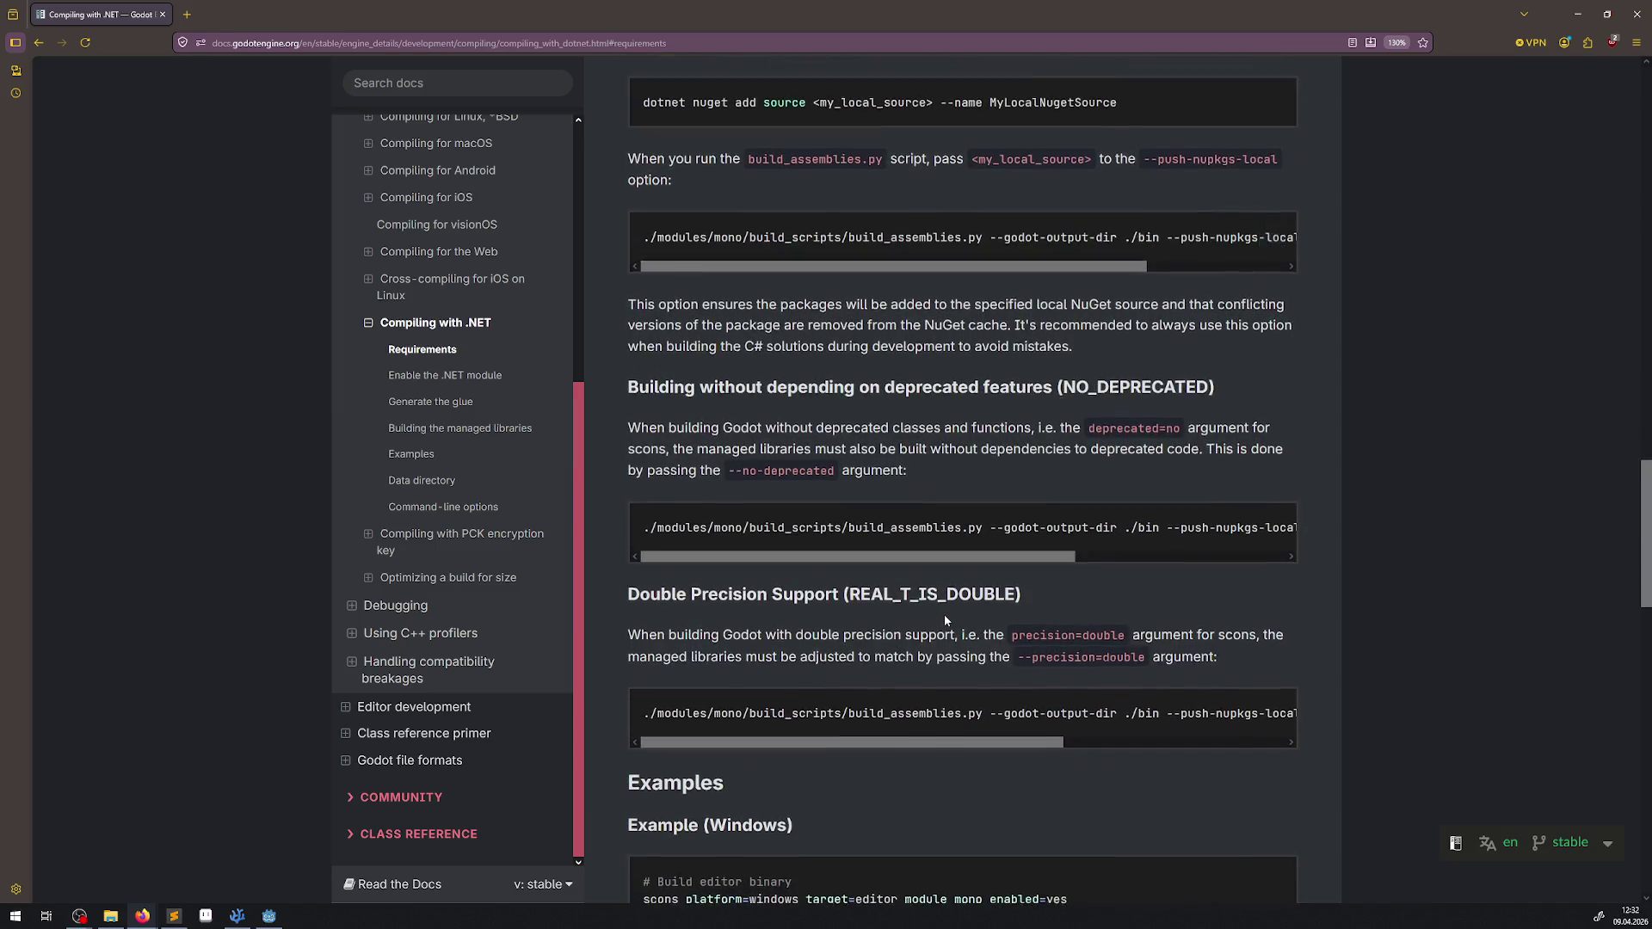
scroll(943, 614, "down", 4)
scroll(944, 619, "down", 2)
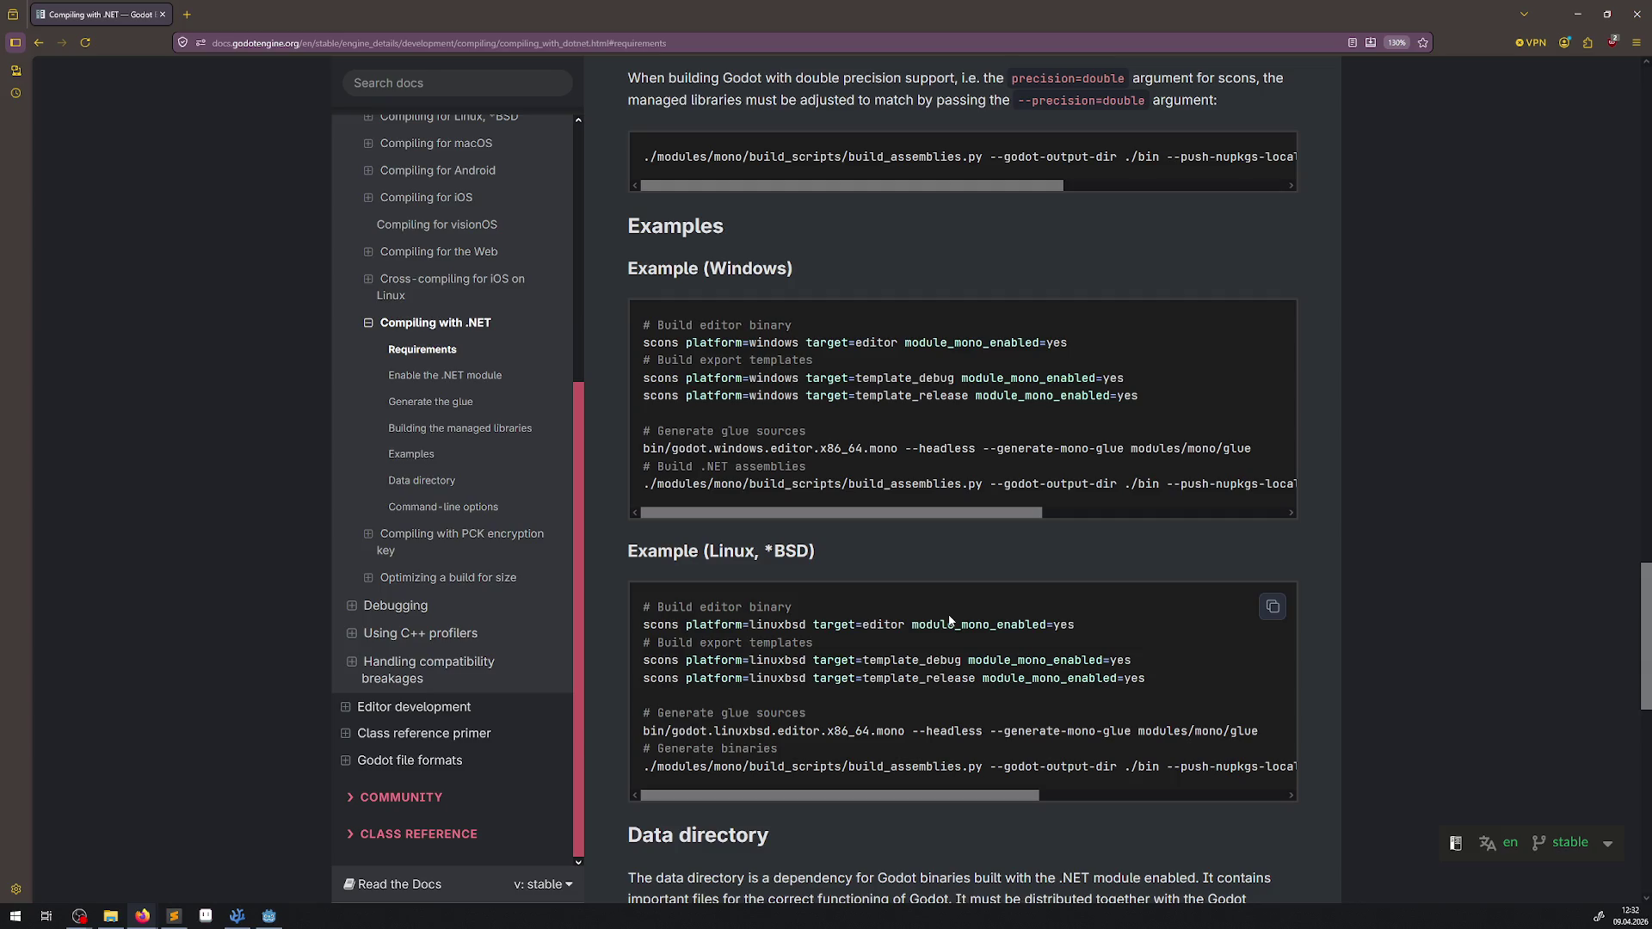
scroll(949, 620, "down", 2)
left_click(237, 915)
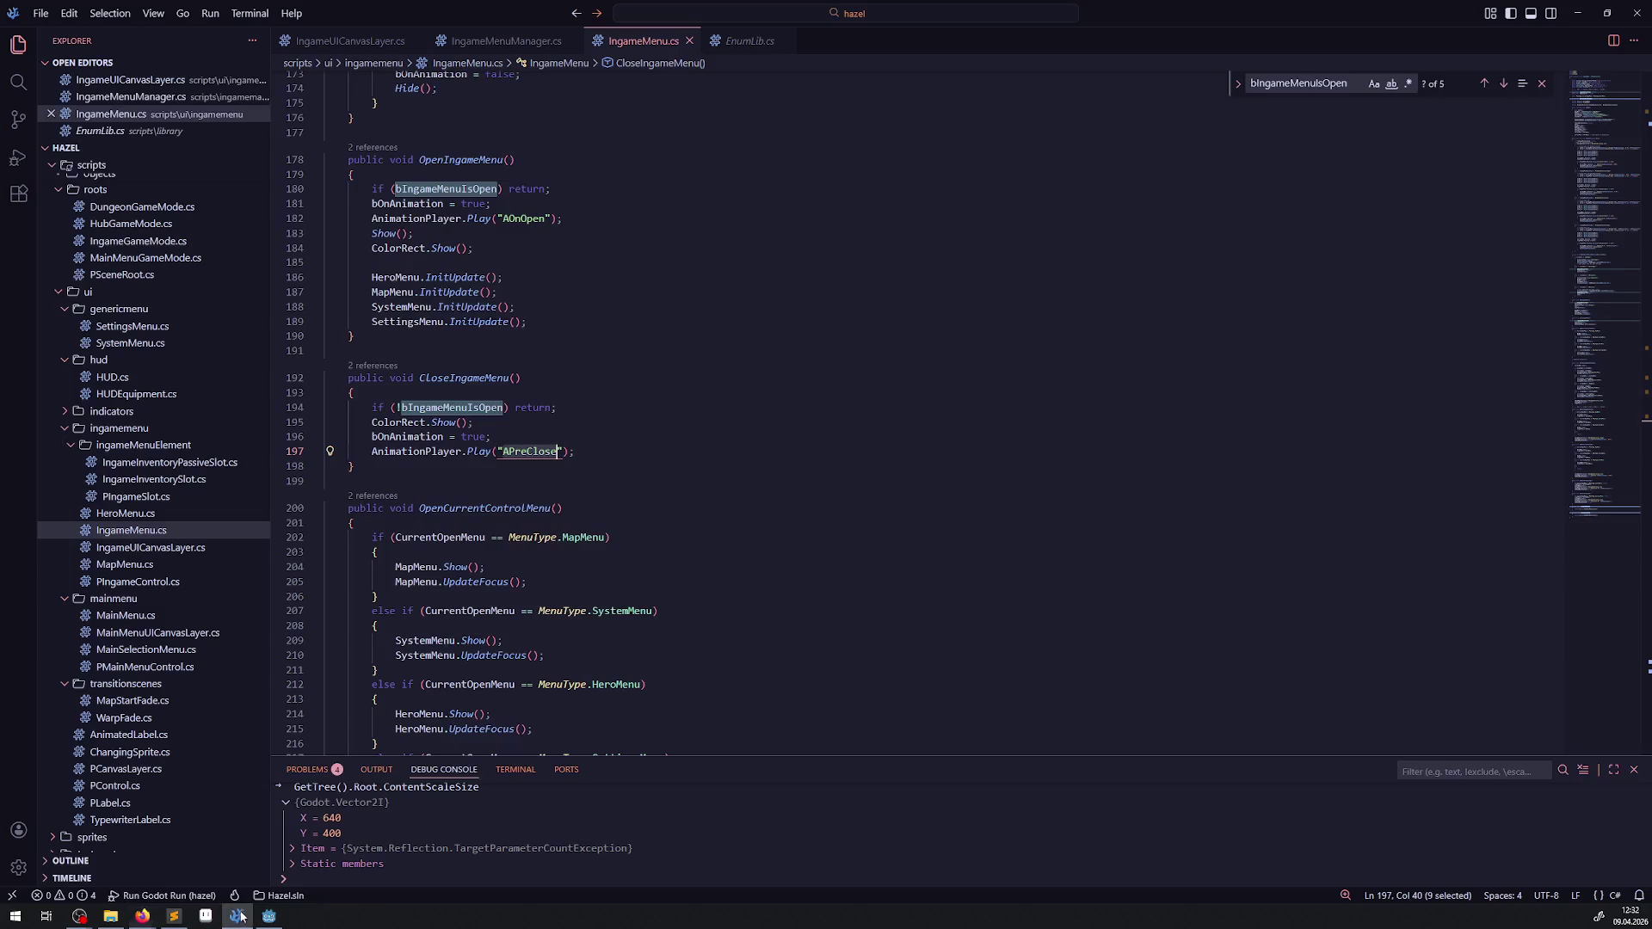
Step: Scroll the MSBuild log to its Build succeeded summary with 0 warnings and 0 errors
left_click(268, 915)
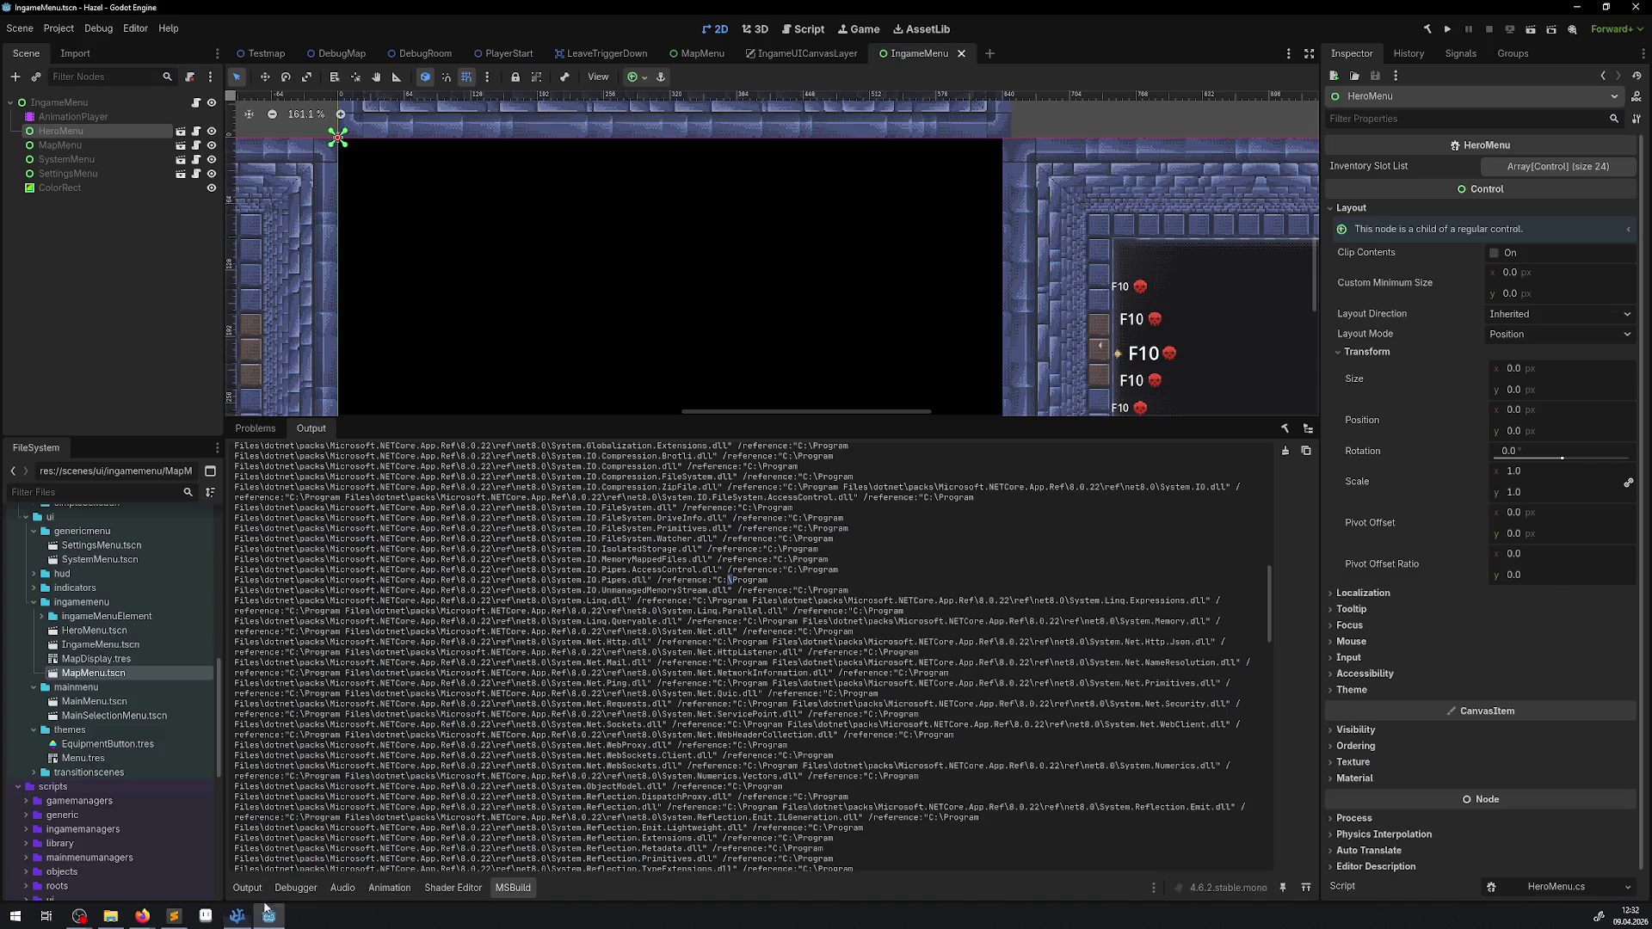
scroll(671, 727, "down", 5)
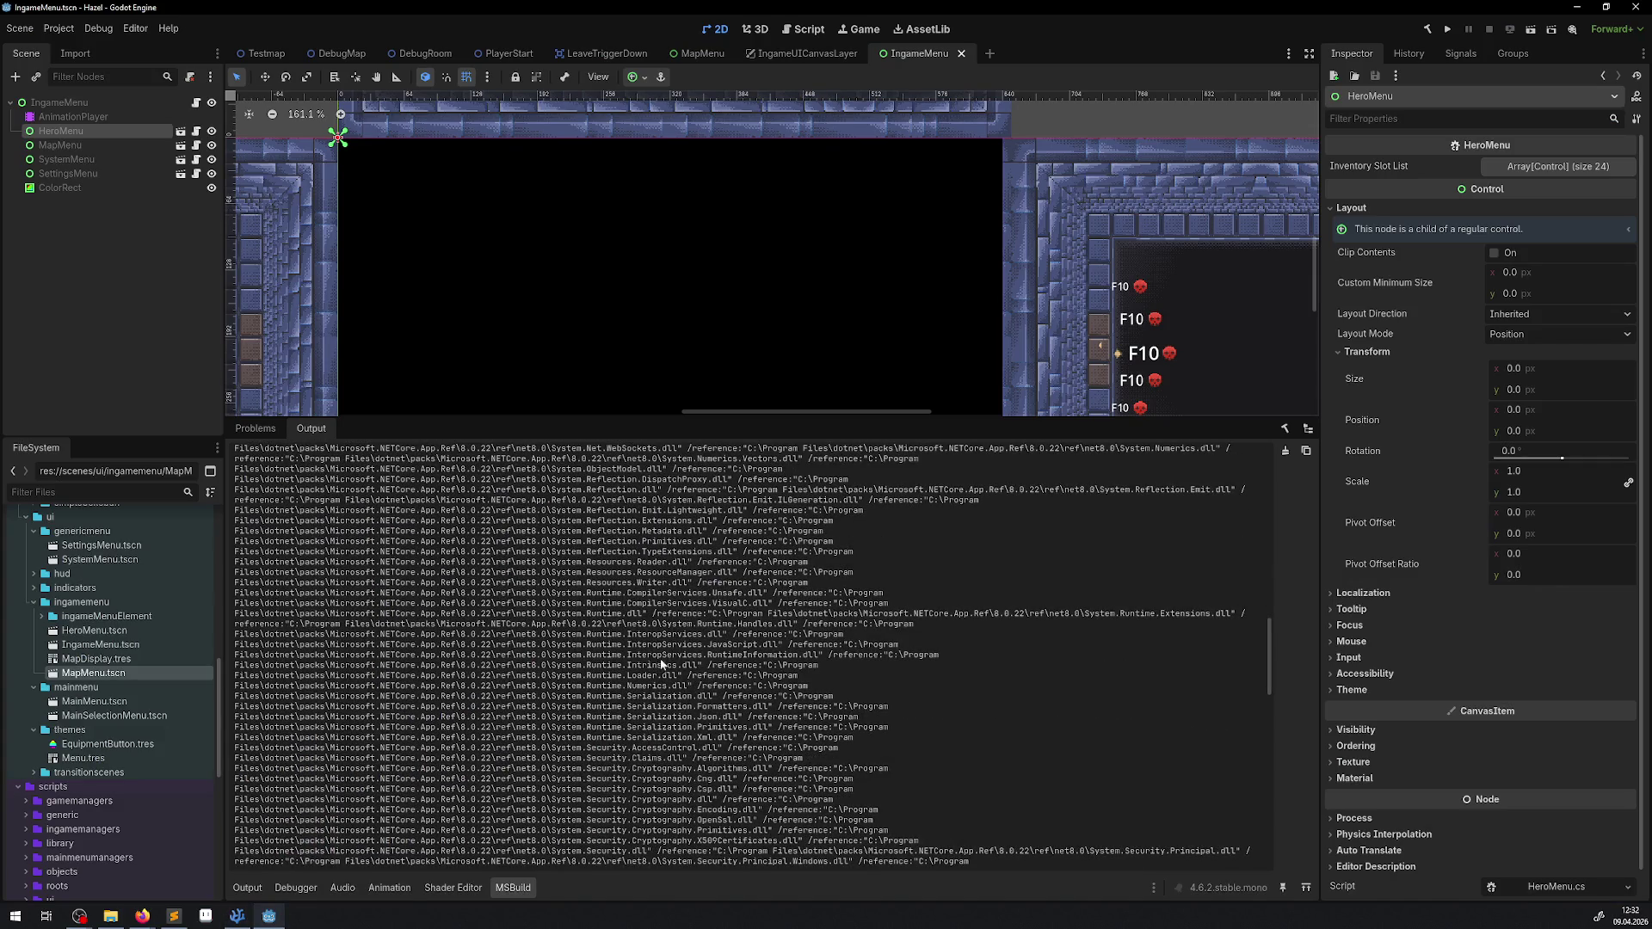
scroll(1112, 587, "down", 3)
scroll(1112, 595, "down", 4)
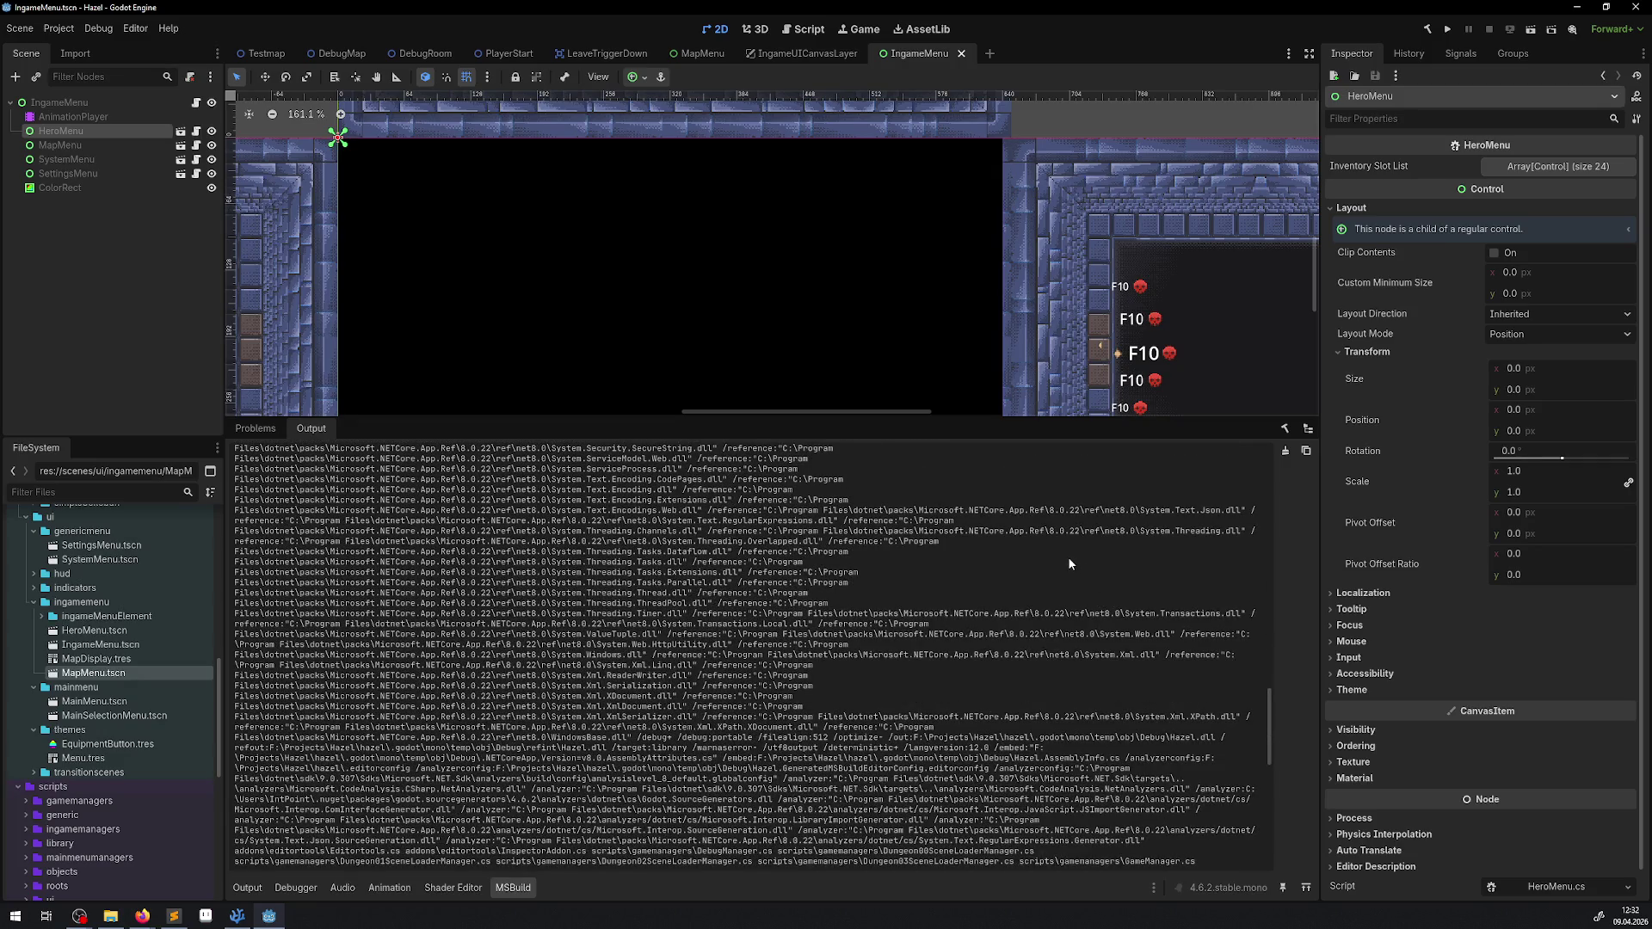
scroll(881, 652, "down", 3)
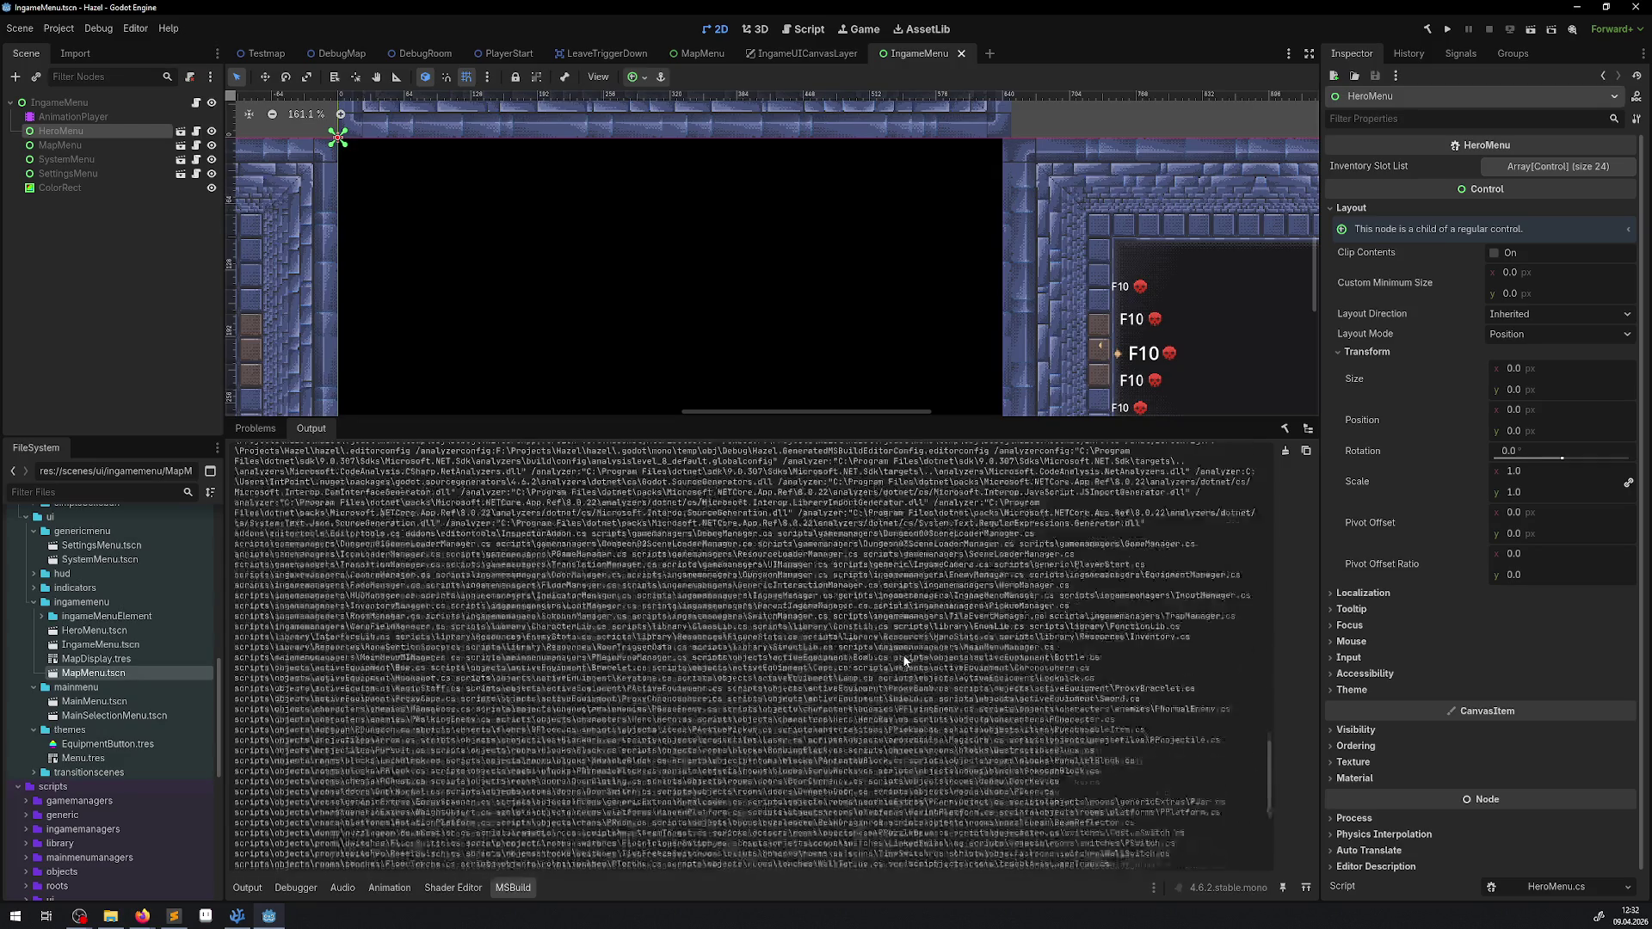
scroll(902, 654, "down", 3)
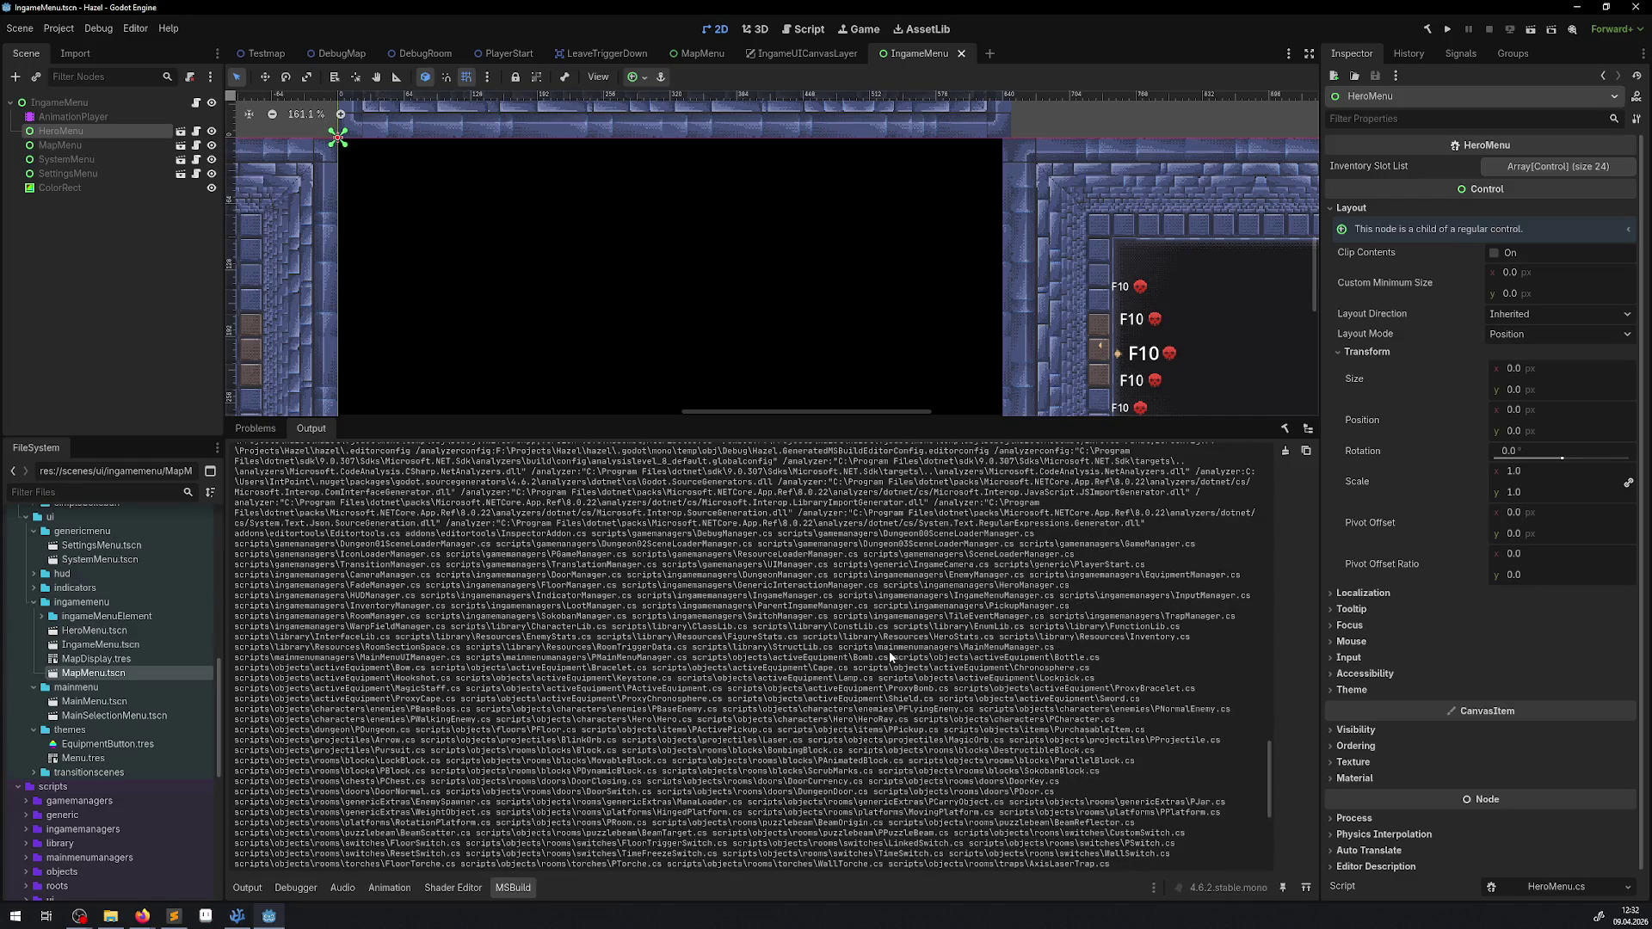
scroll(890, 657, "down", 4)
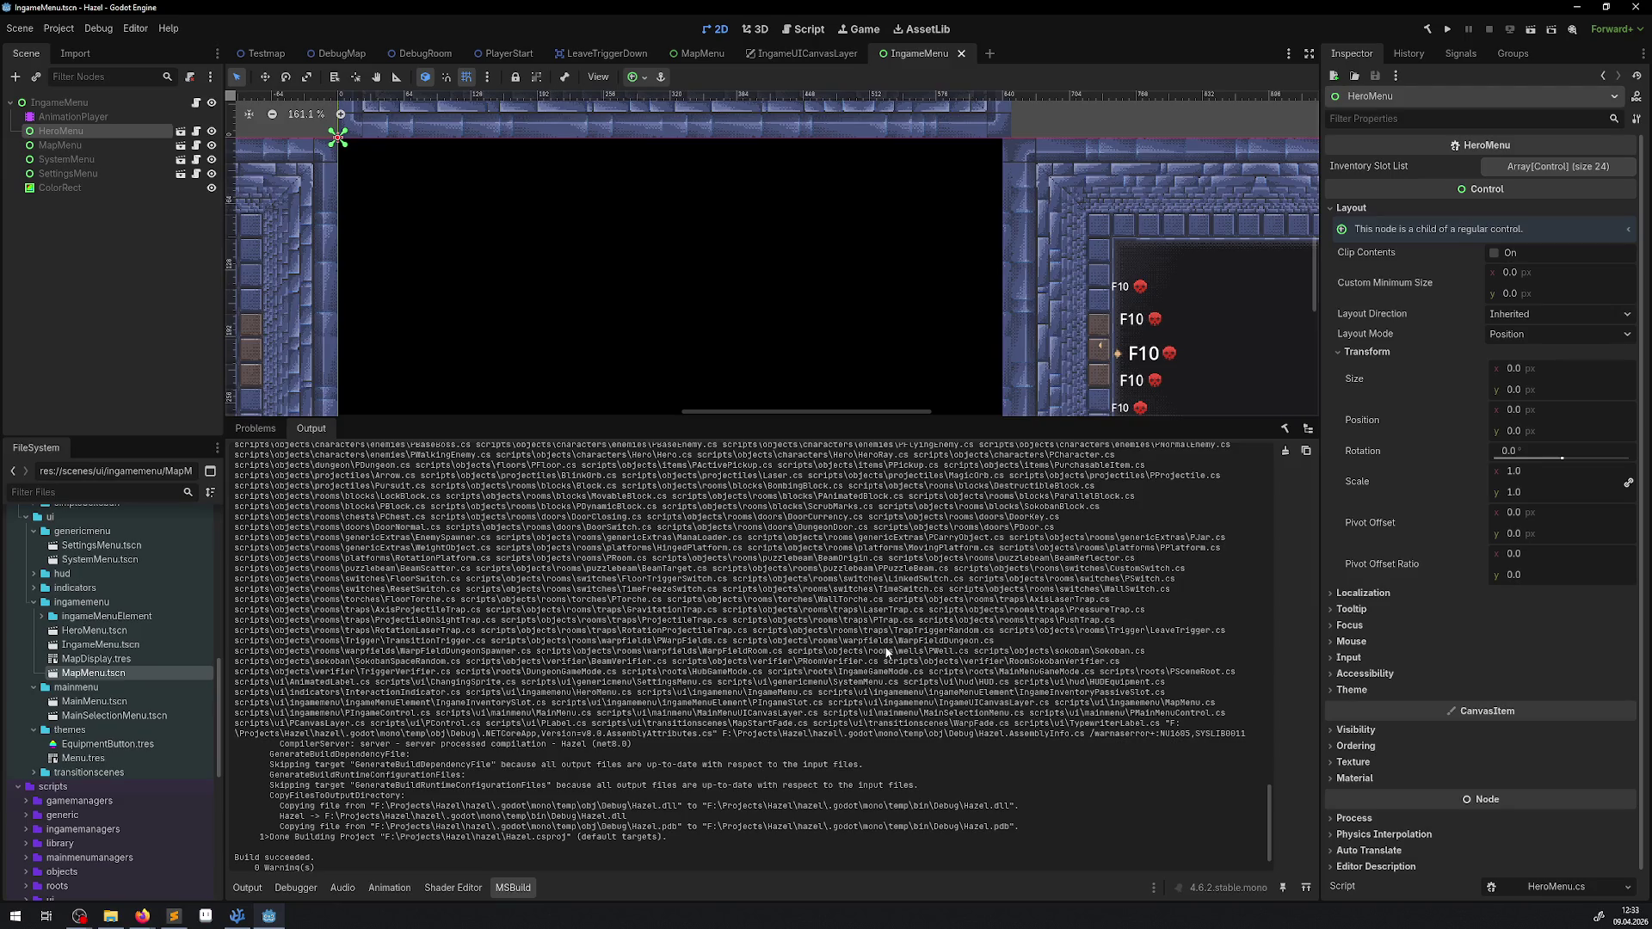
scroll(886, 652, "down", 1)
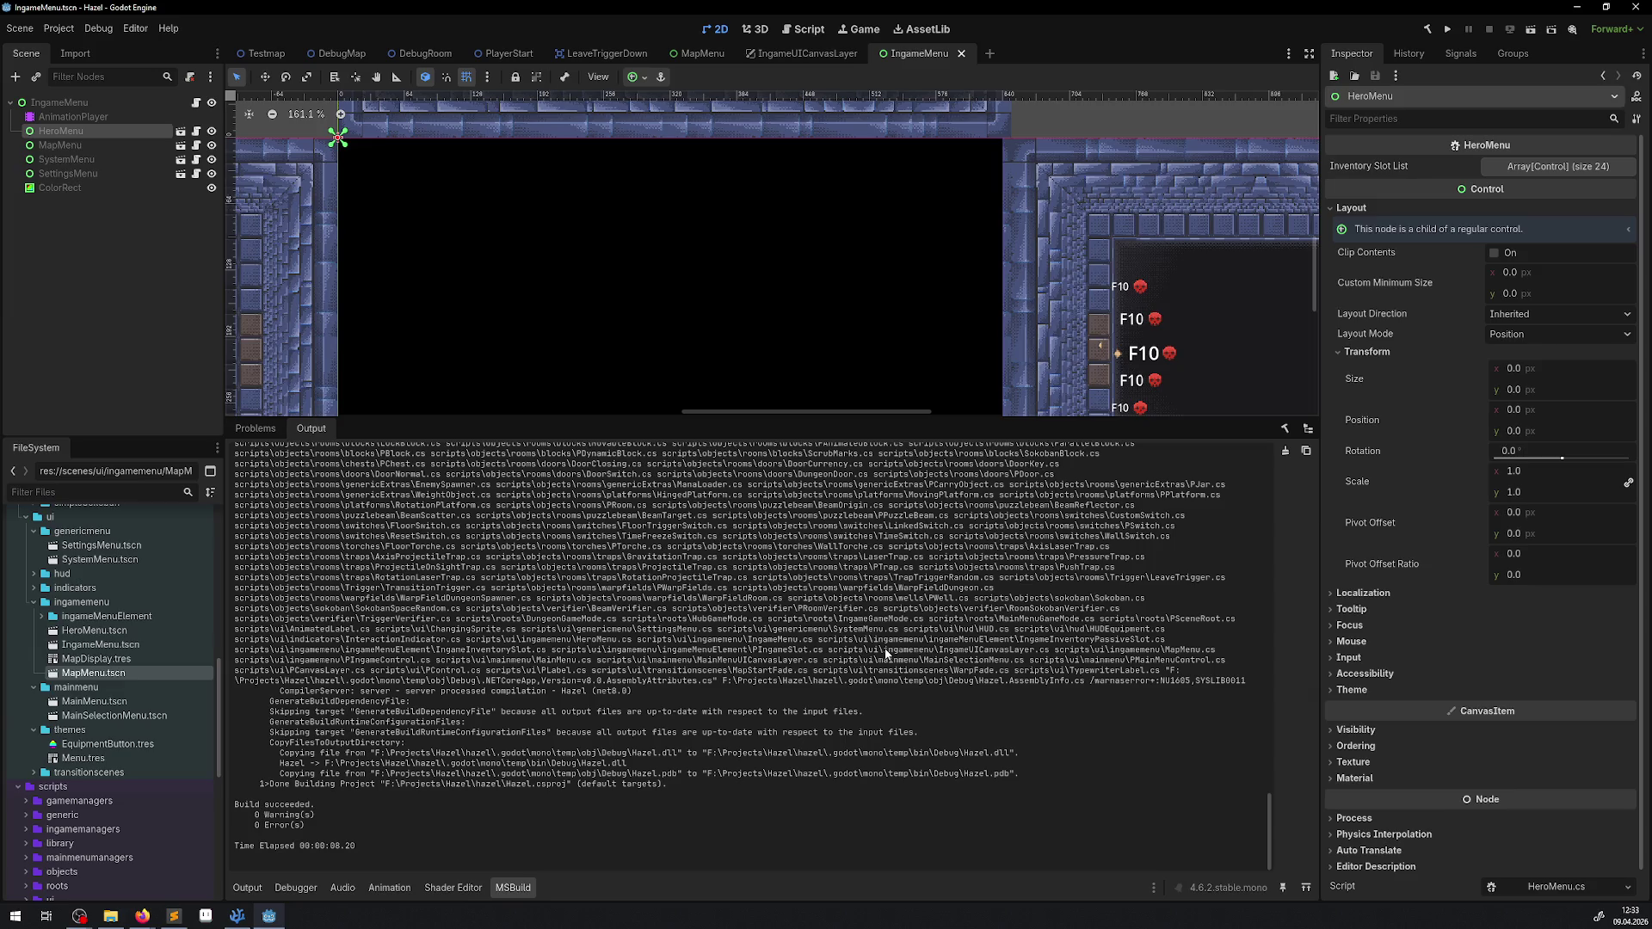
scroll(886, 652, "down", 1)
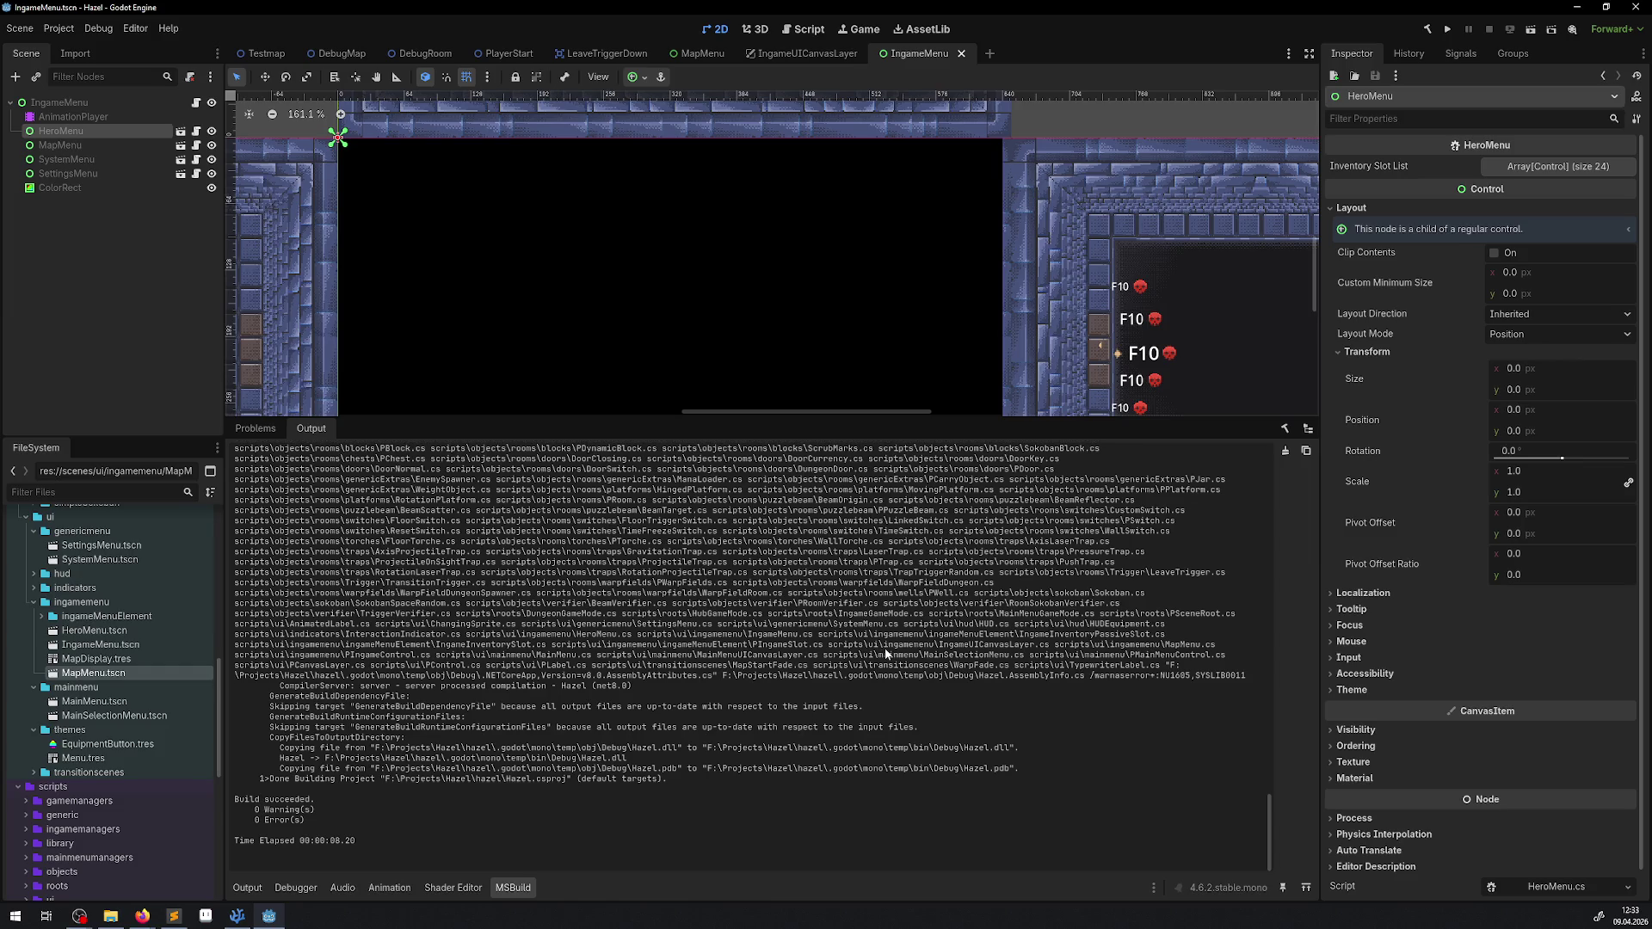
mouse_move(315, 840)
left_mouse_down()
mouse_move(258, 817)
mouse_move(464, 516)
left_mouse_up()
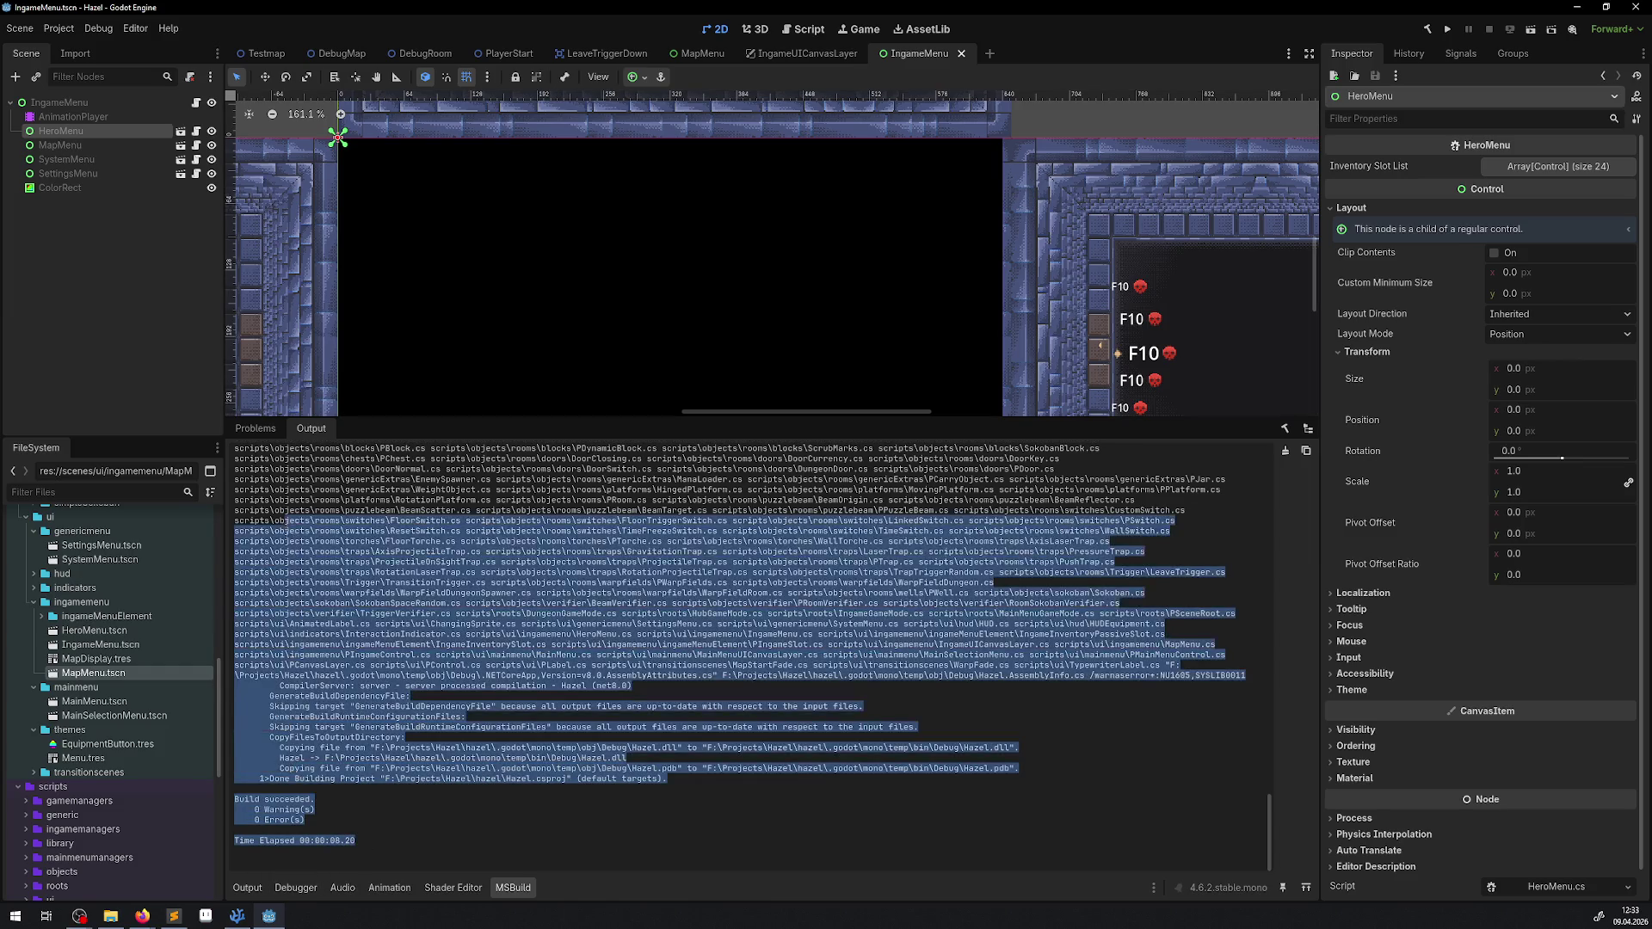
left_click(537, 613)
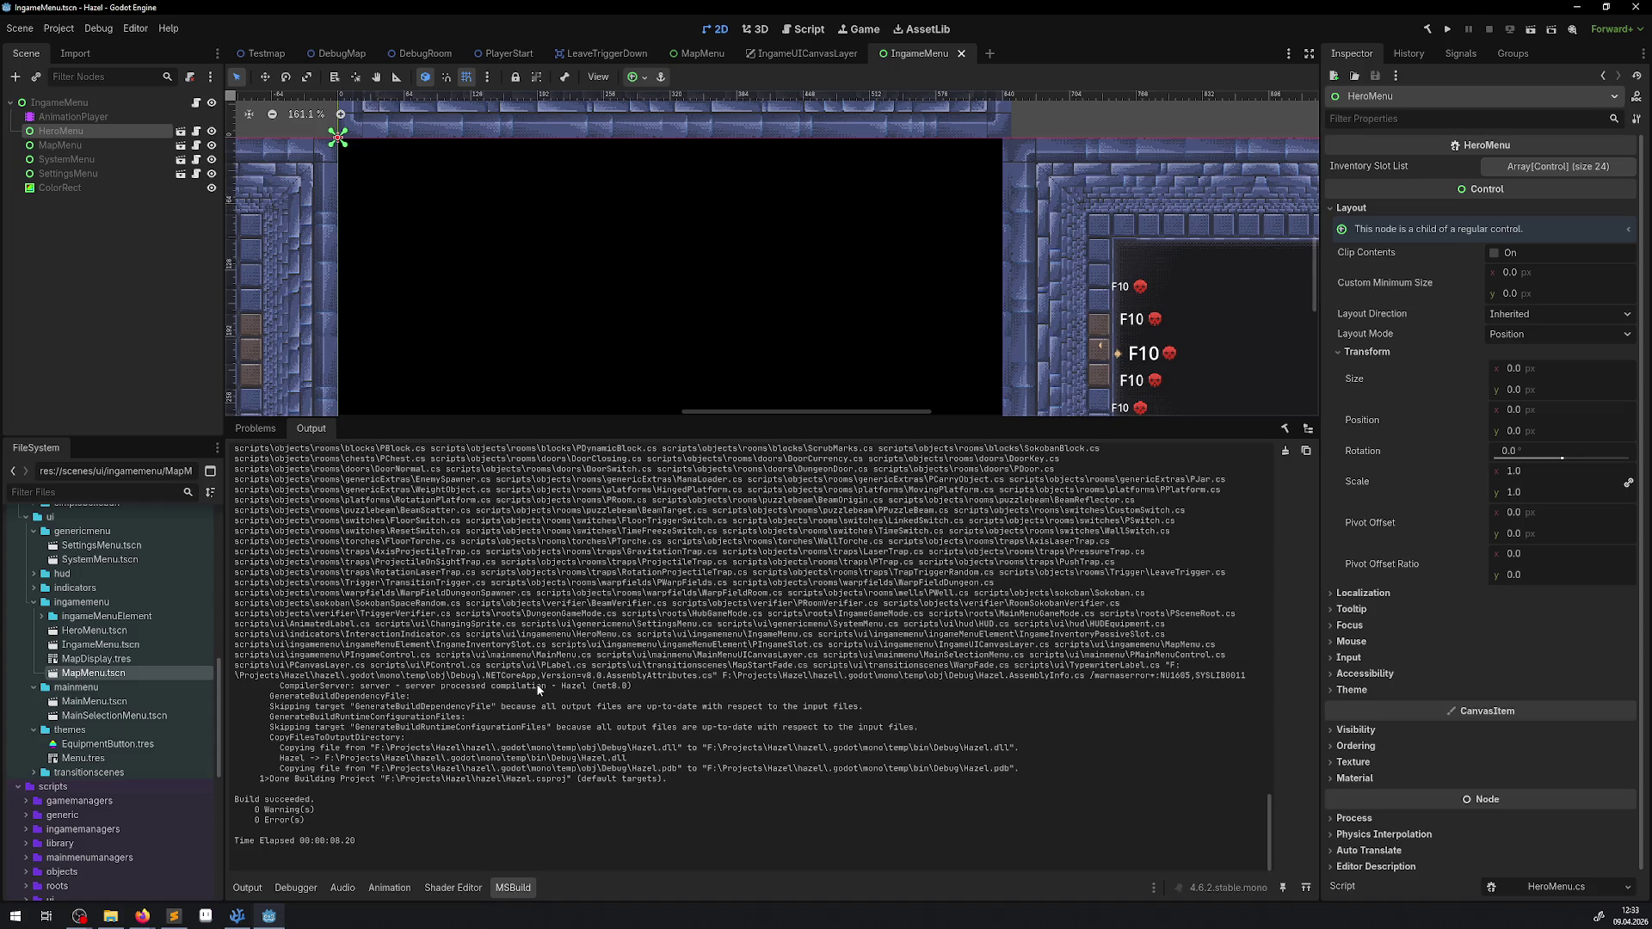
scroll(582, 745, "up", 10)
scroll(582, 745, "up", 15)
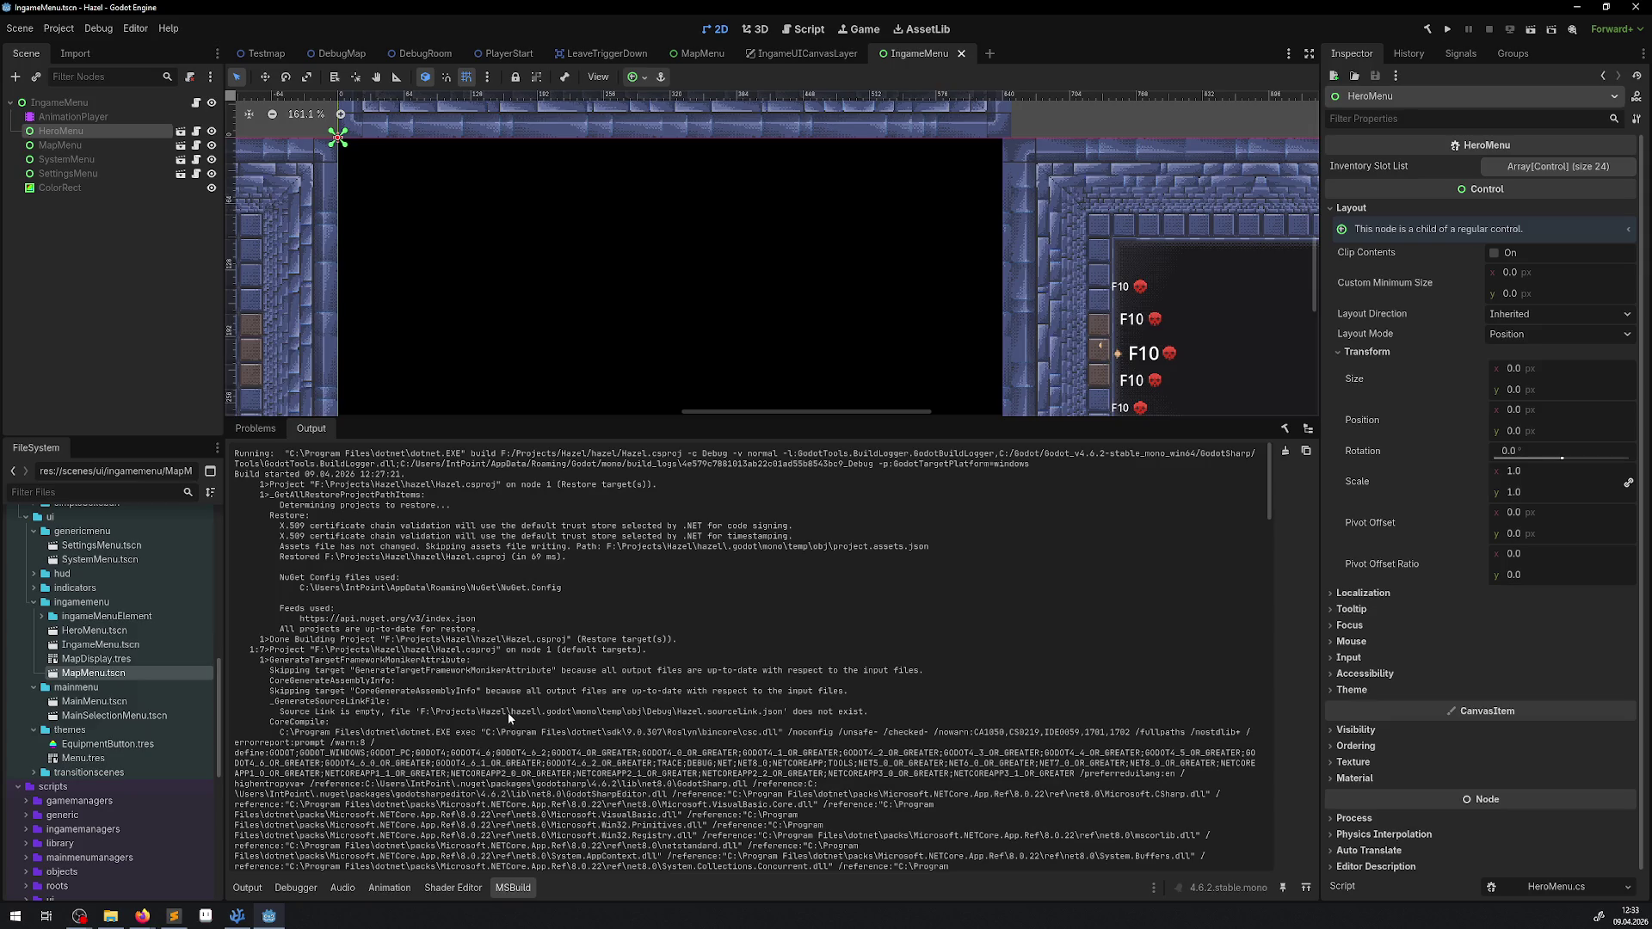
scroll(507, 712, "down", 15)
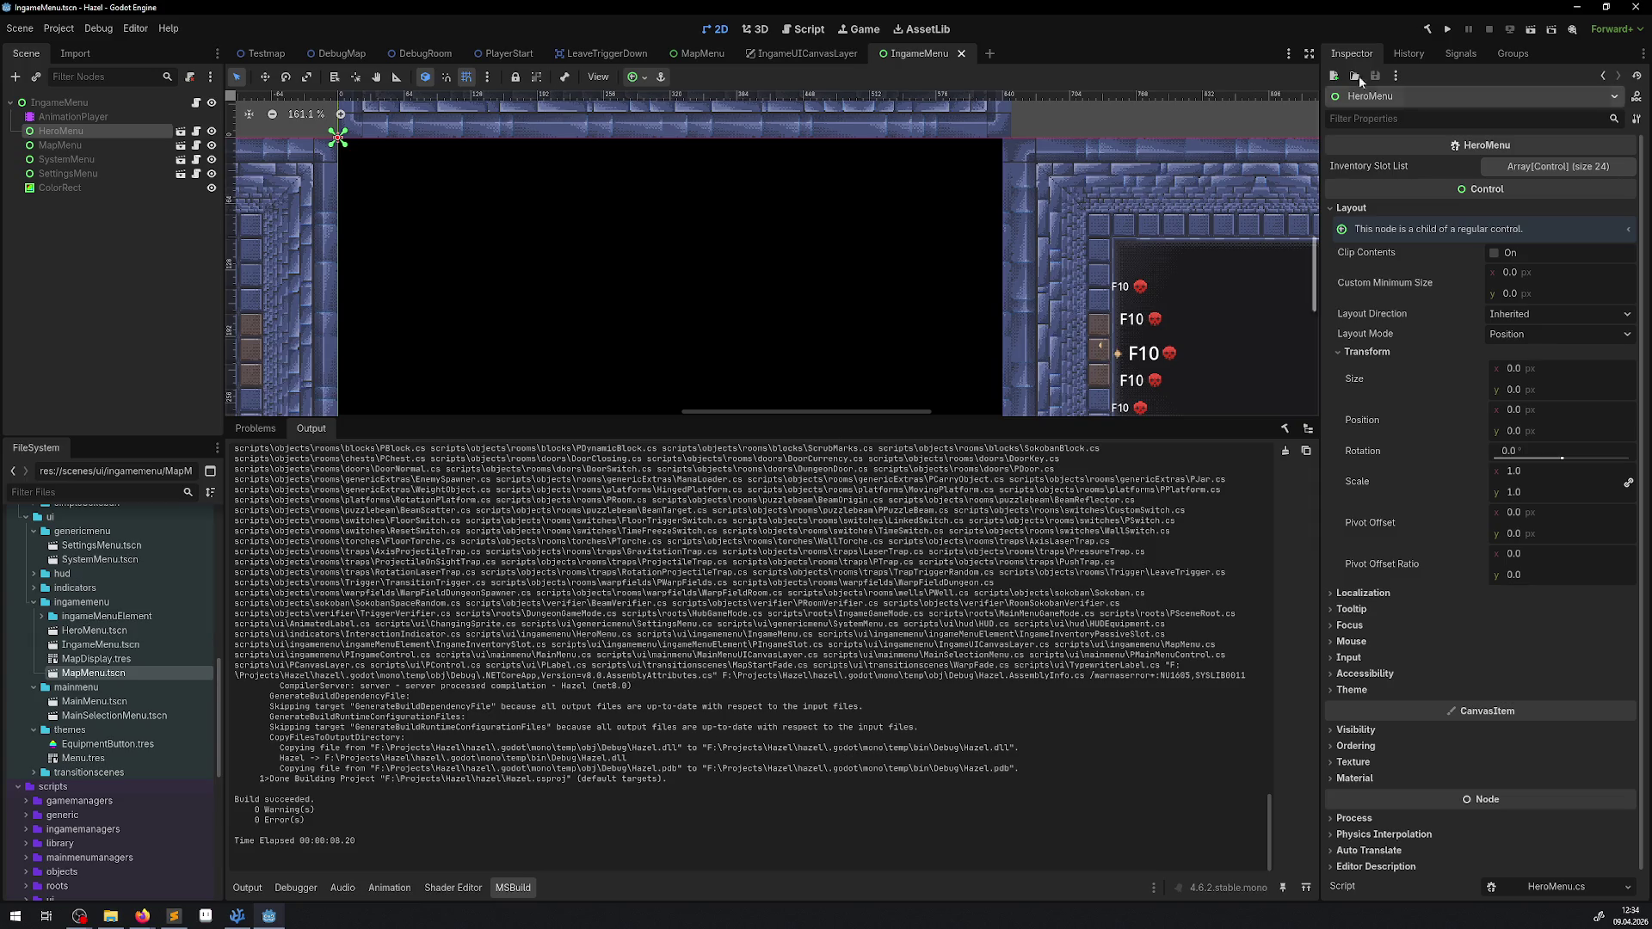
left_click_drag(1008, 424, 926, 715)
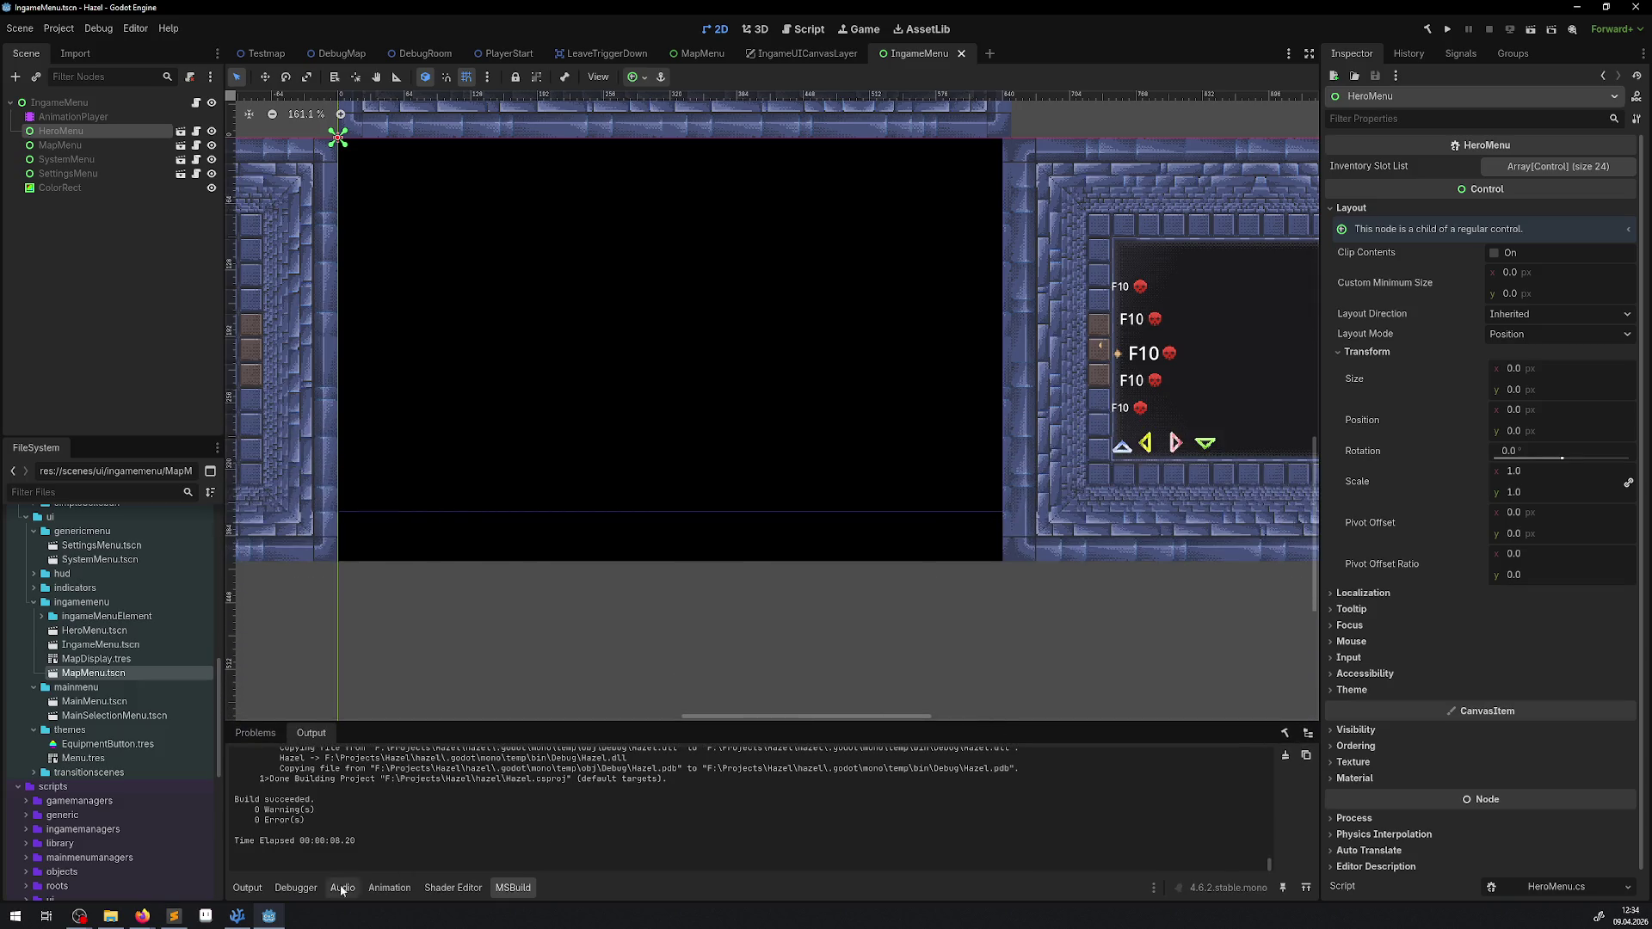
Step: Run the game, toggle the inventory menu with Escape a few times, then stop it
left_click(260, 887)
left_click(1447, 28)
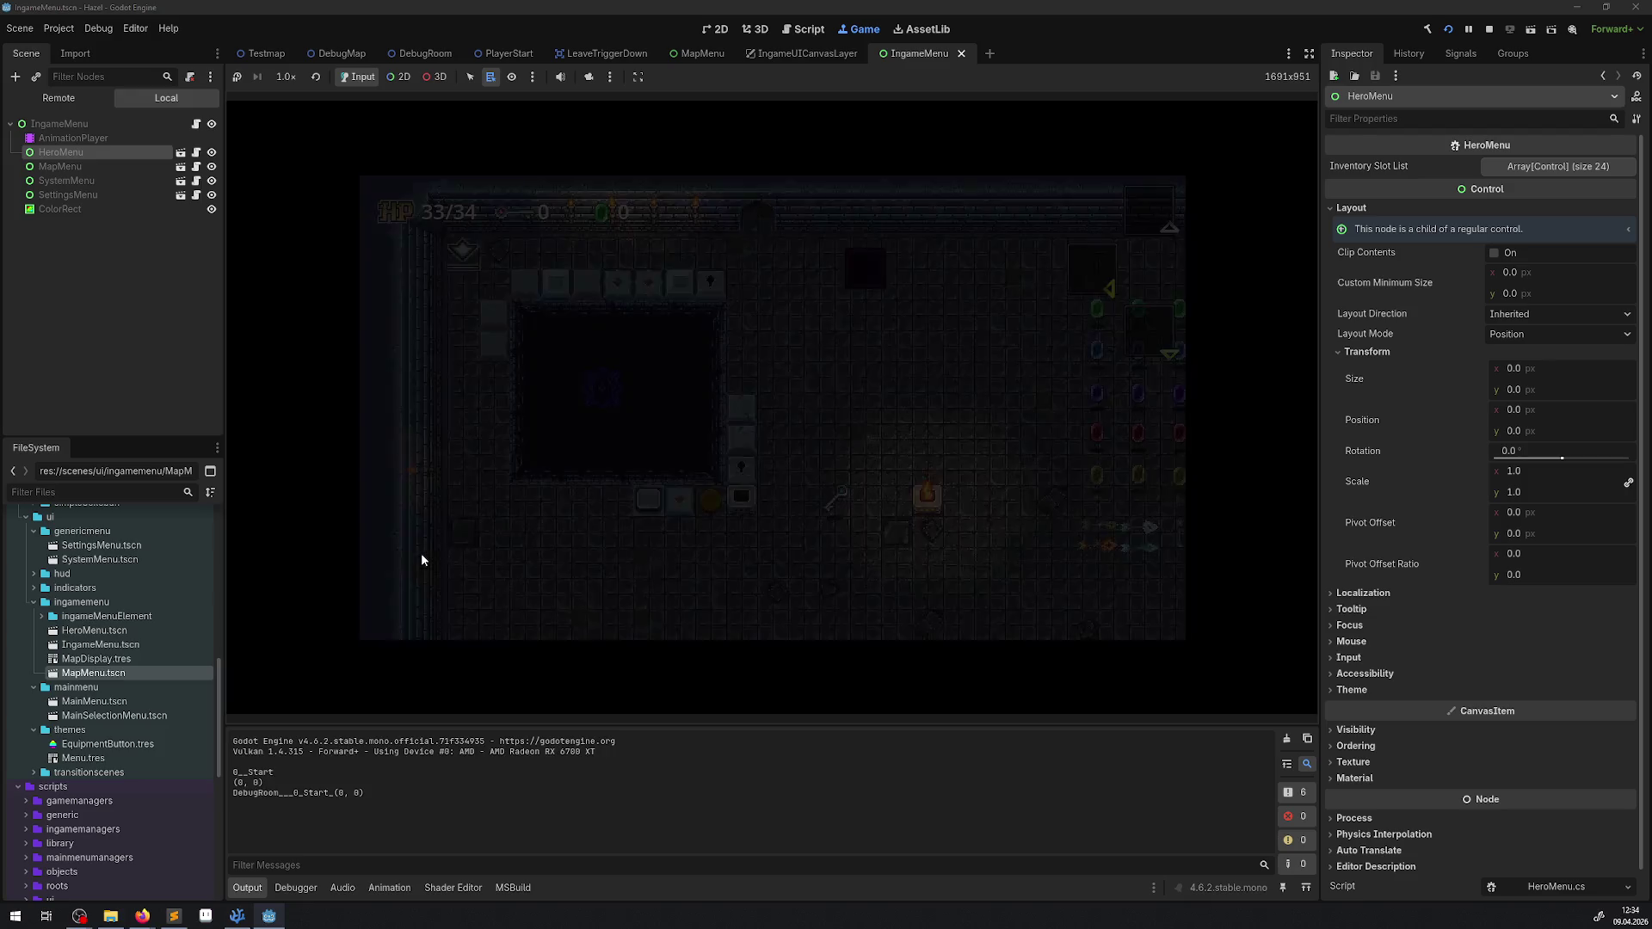
key("Escape")
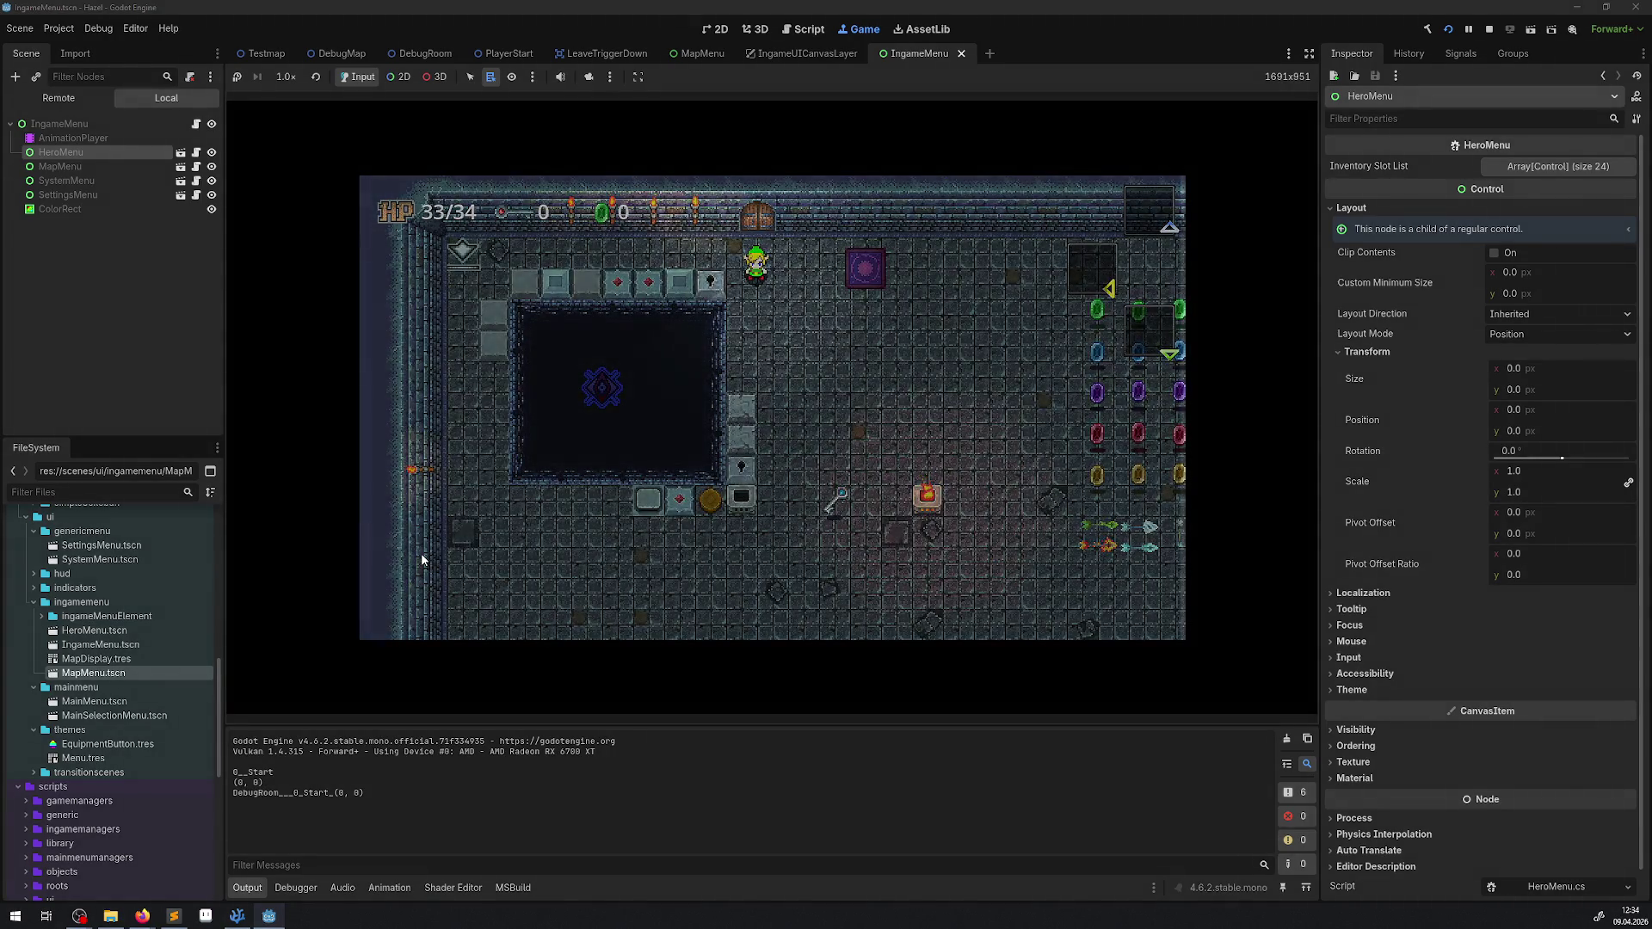
key("Escape")
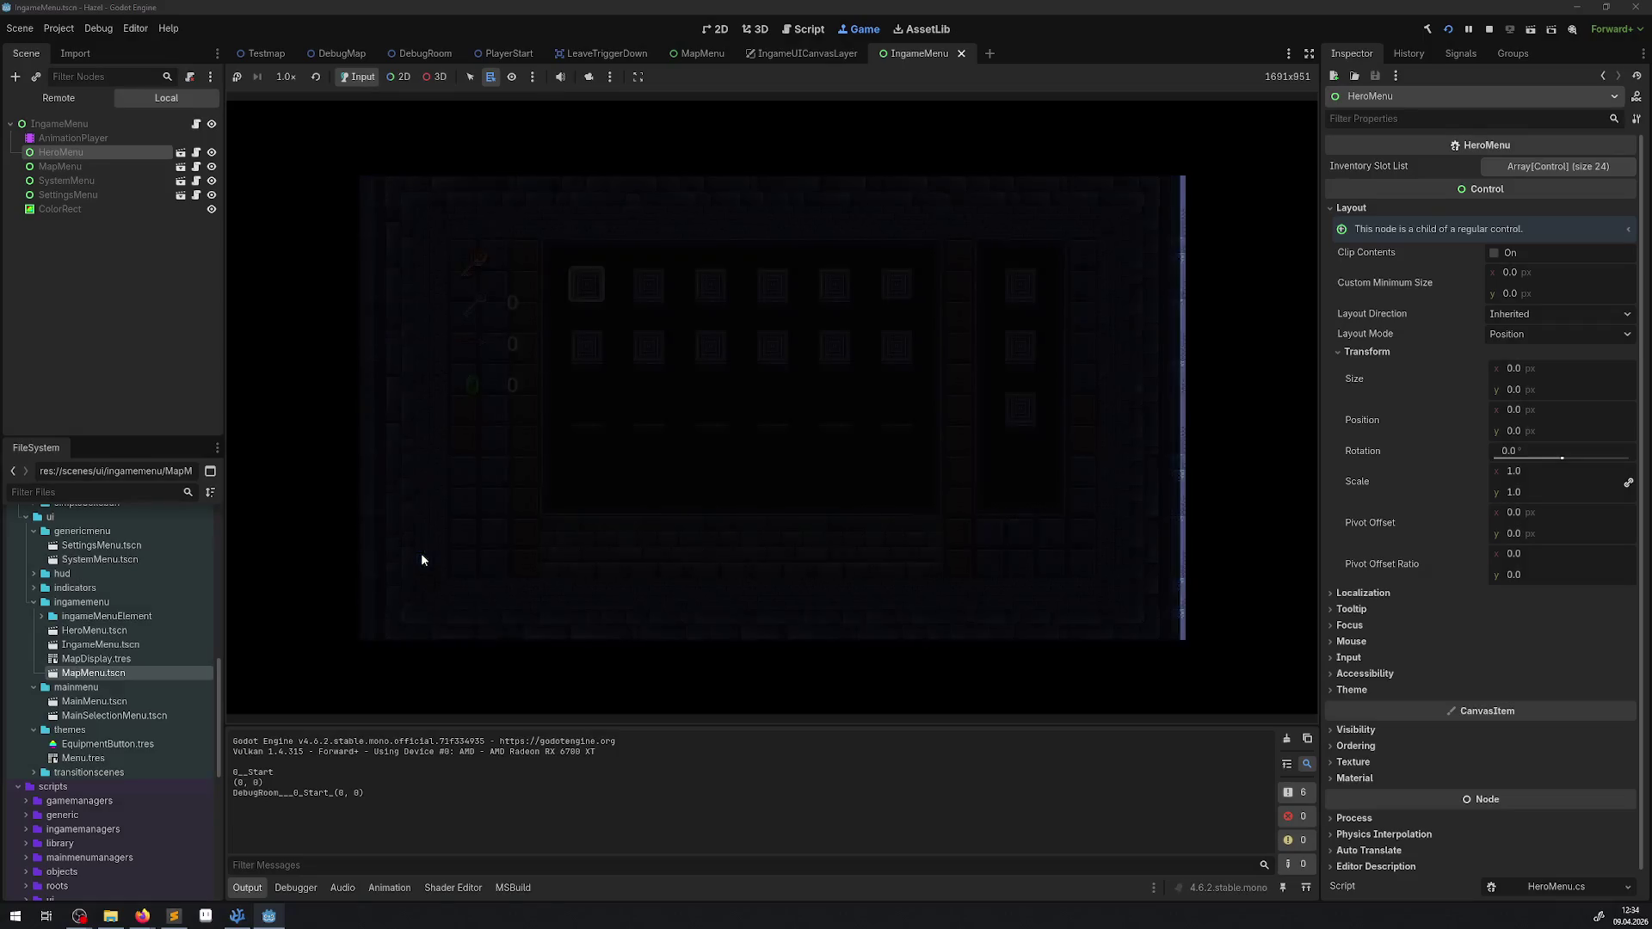
key("Escape")
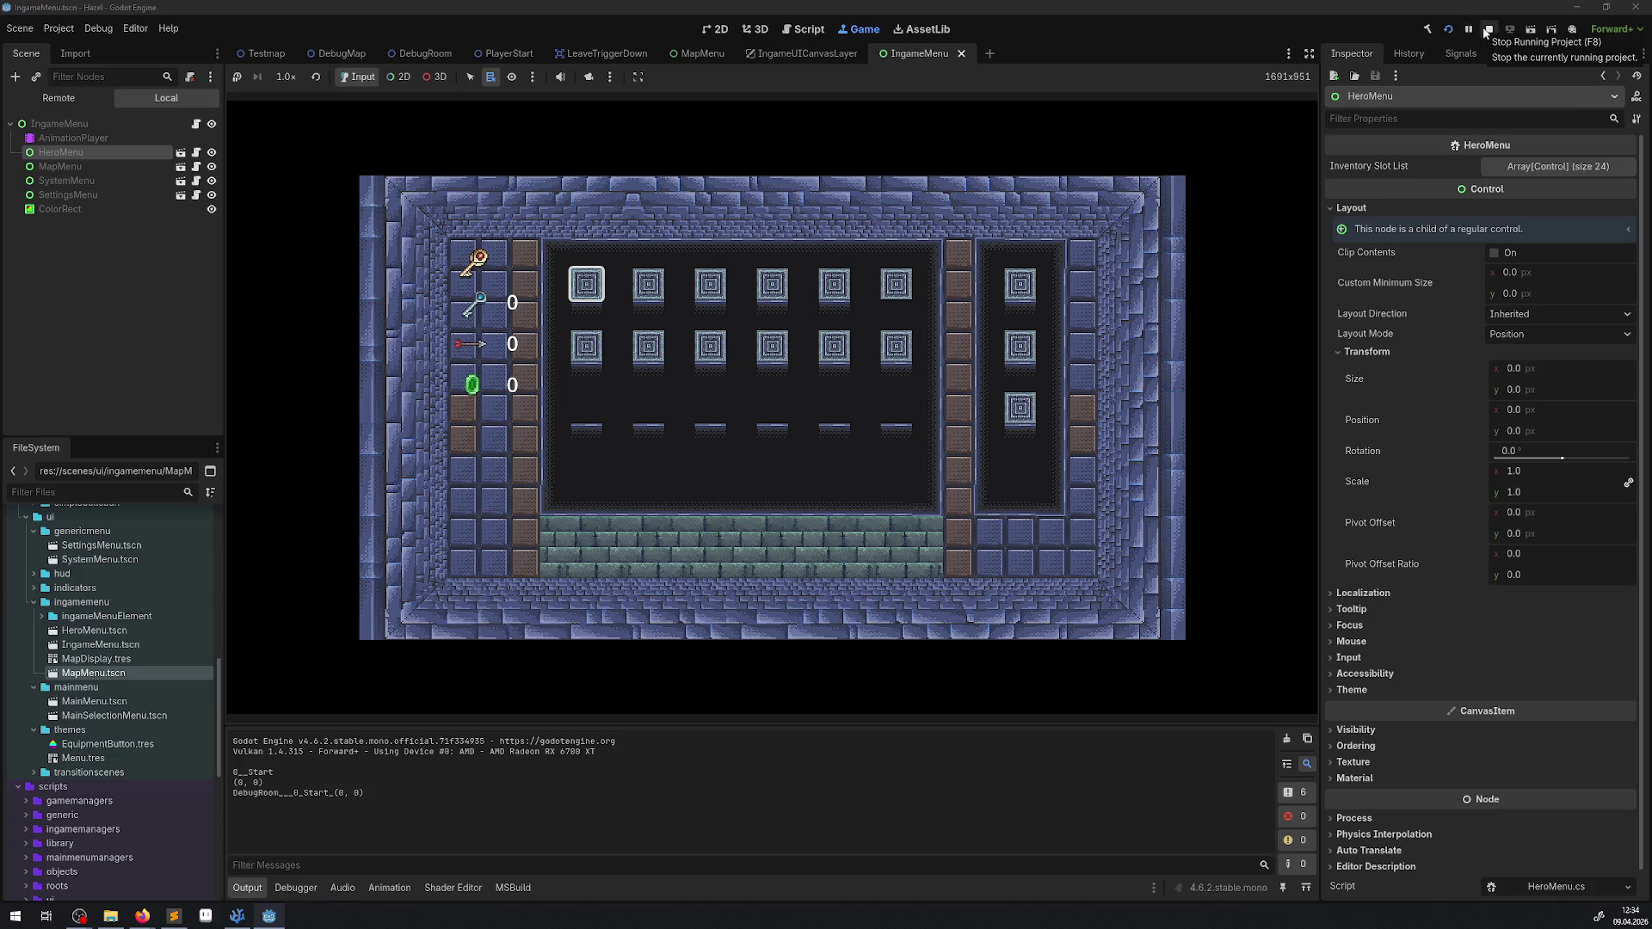
left_click(1487, 29)
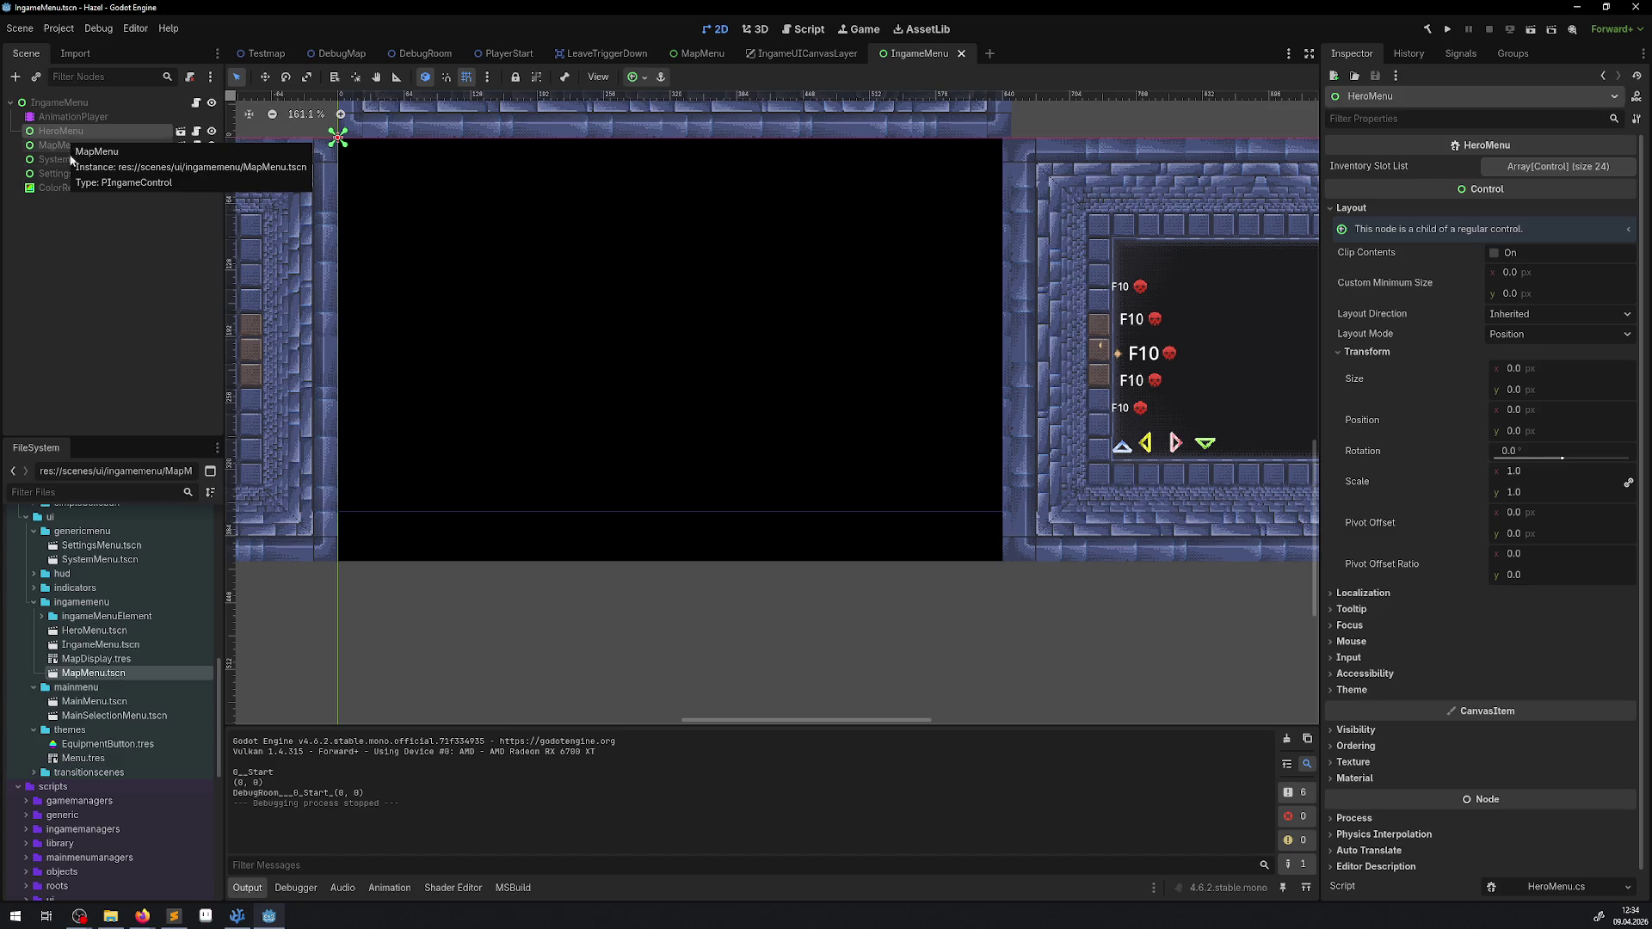
Step: Hide the black ColorRect overlay and rerun the game to check the menu
left_click(74, 188)
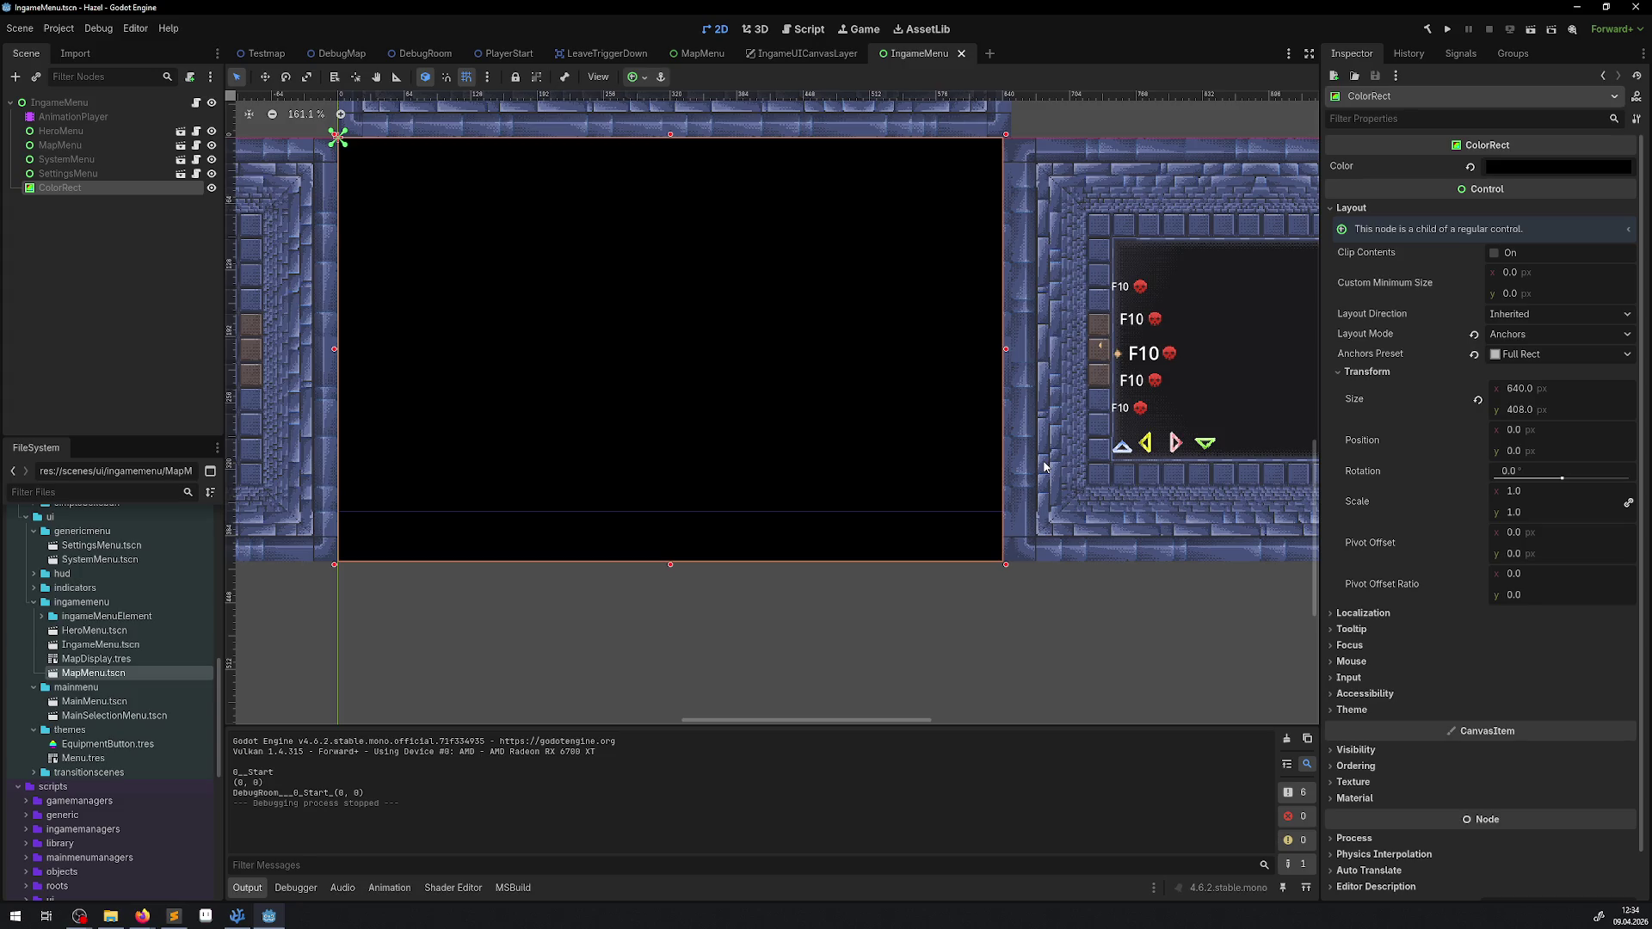
left_click(211, 188)
left_click(1445, 38)
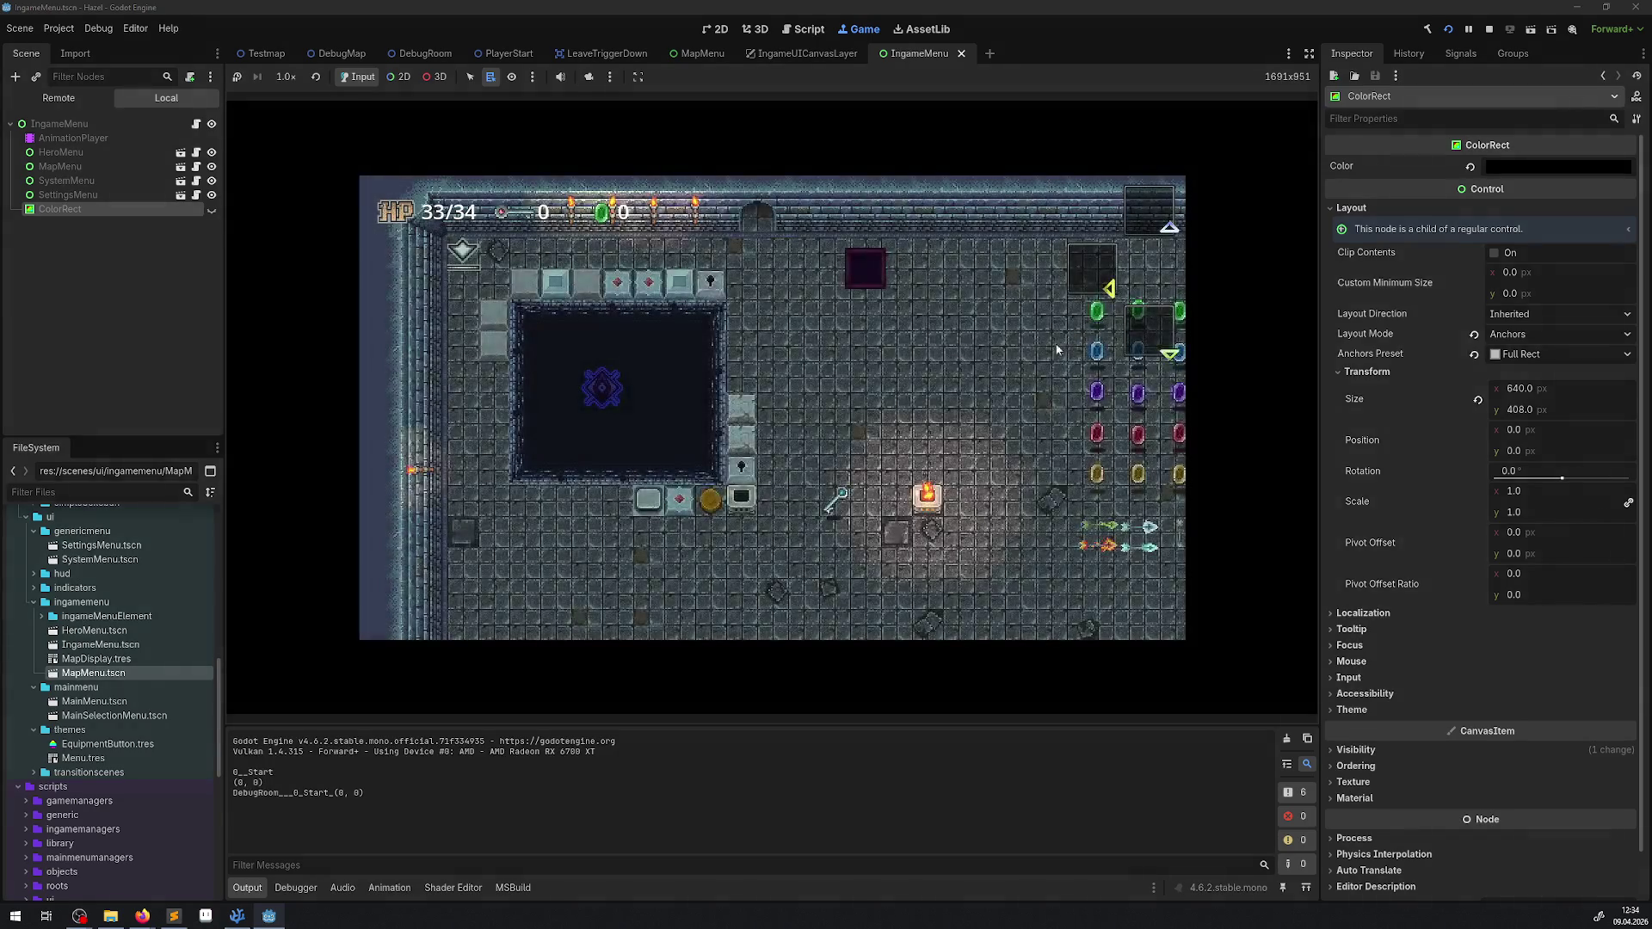
key("Escape")
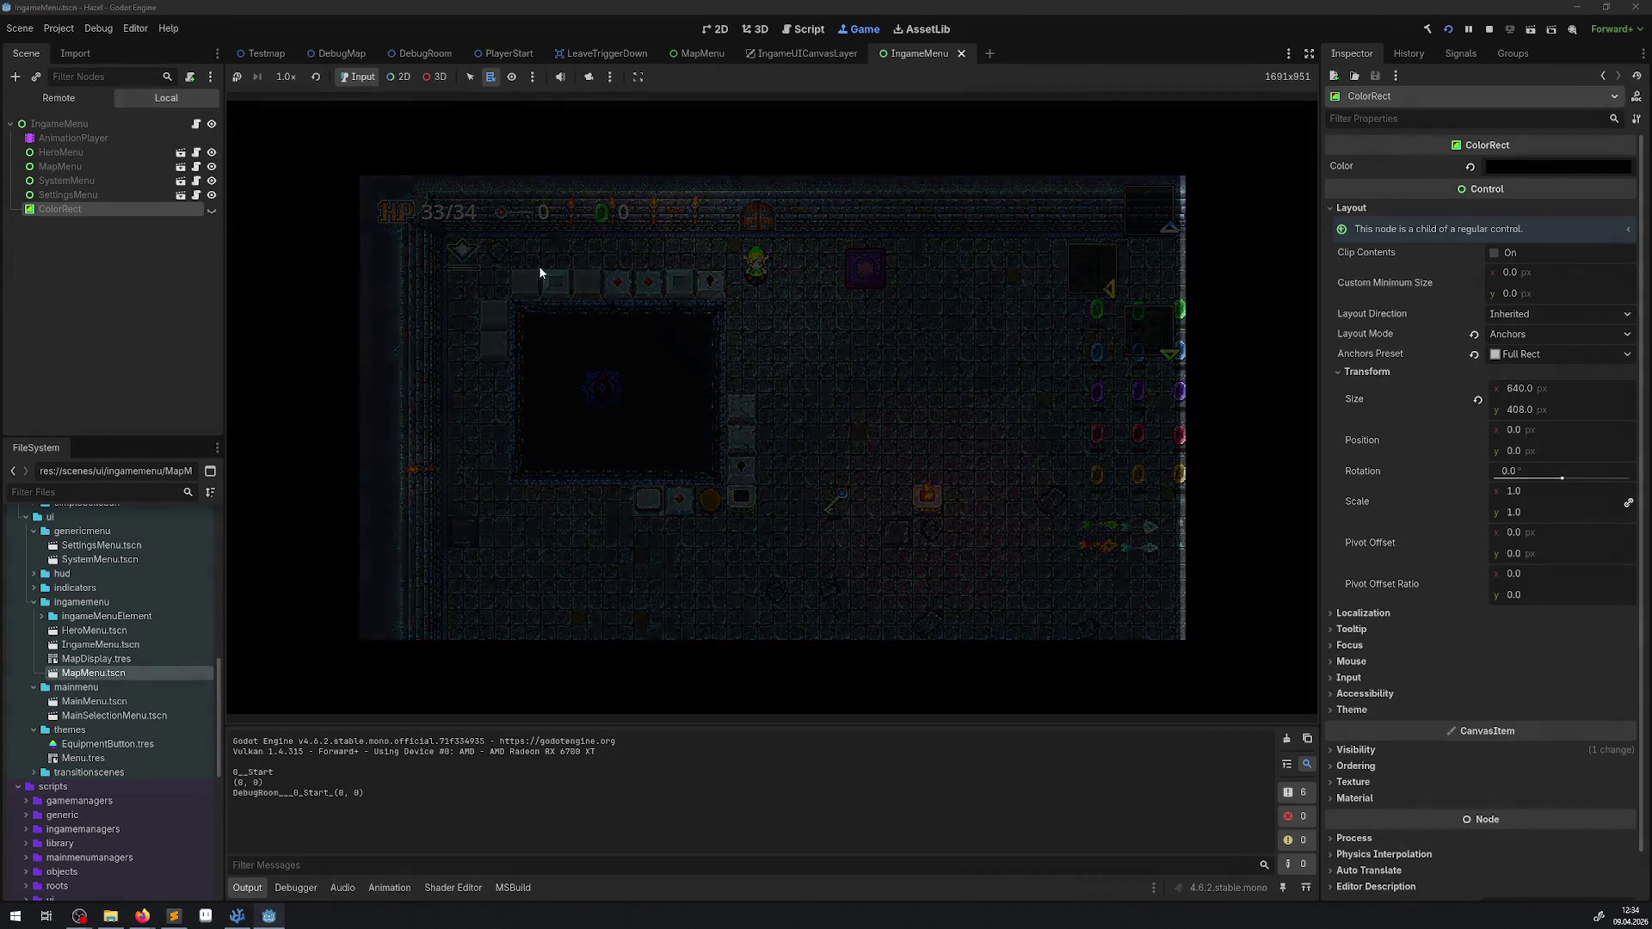
left_click(1489, 29)
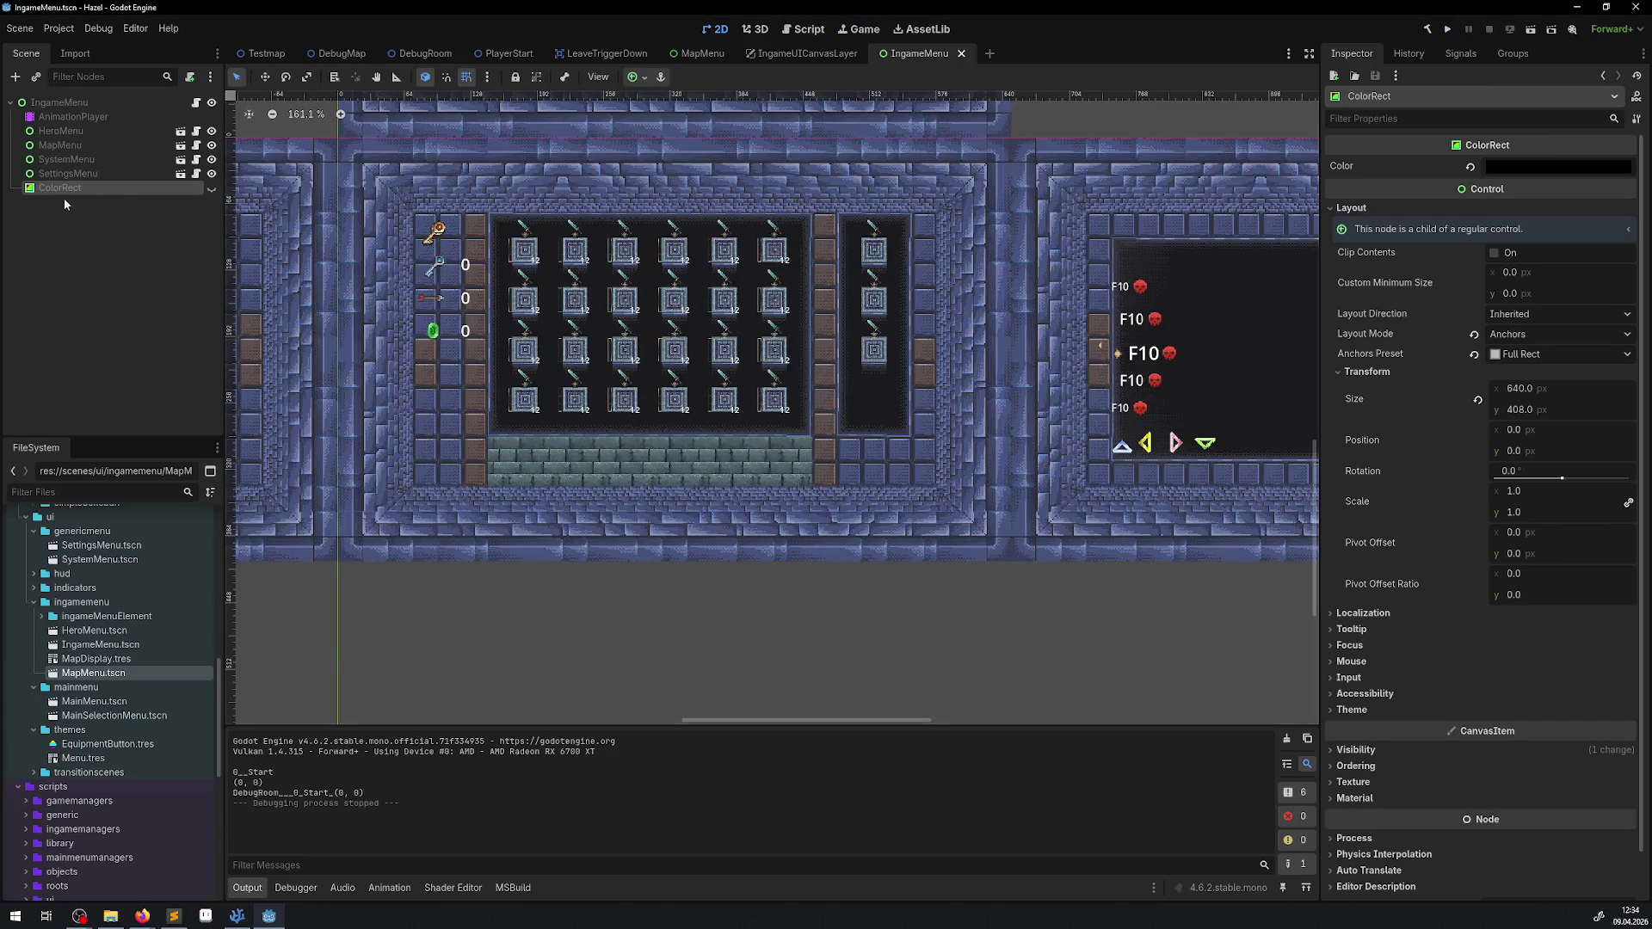
Step: Unhide the ColorRect, scrub the AAfterOpen fade to 0.5 seconds, and save the scene
left_click(211, 187)
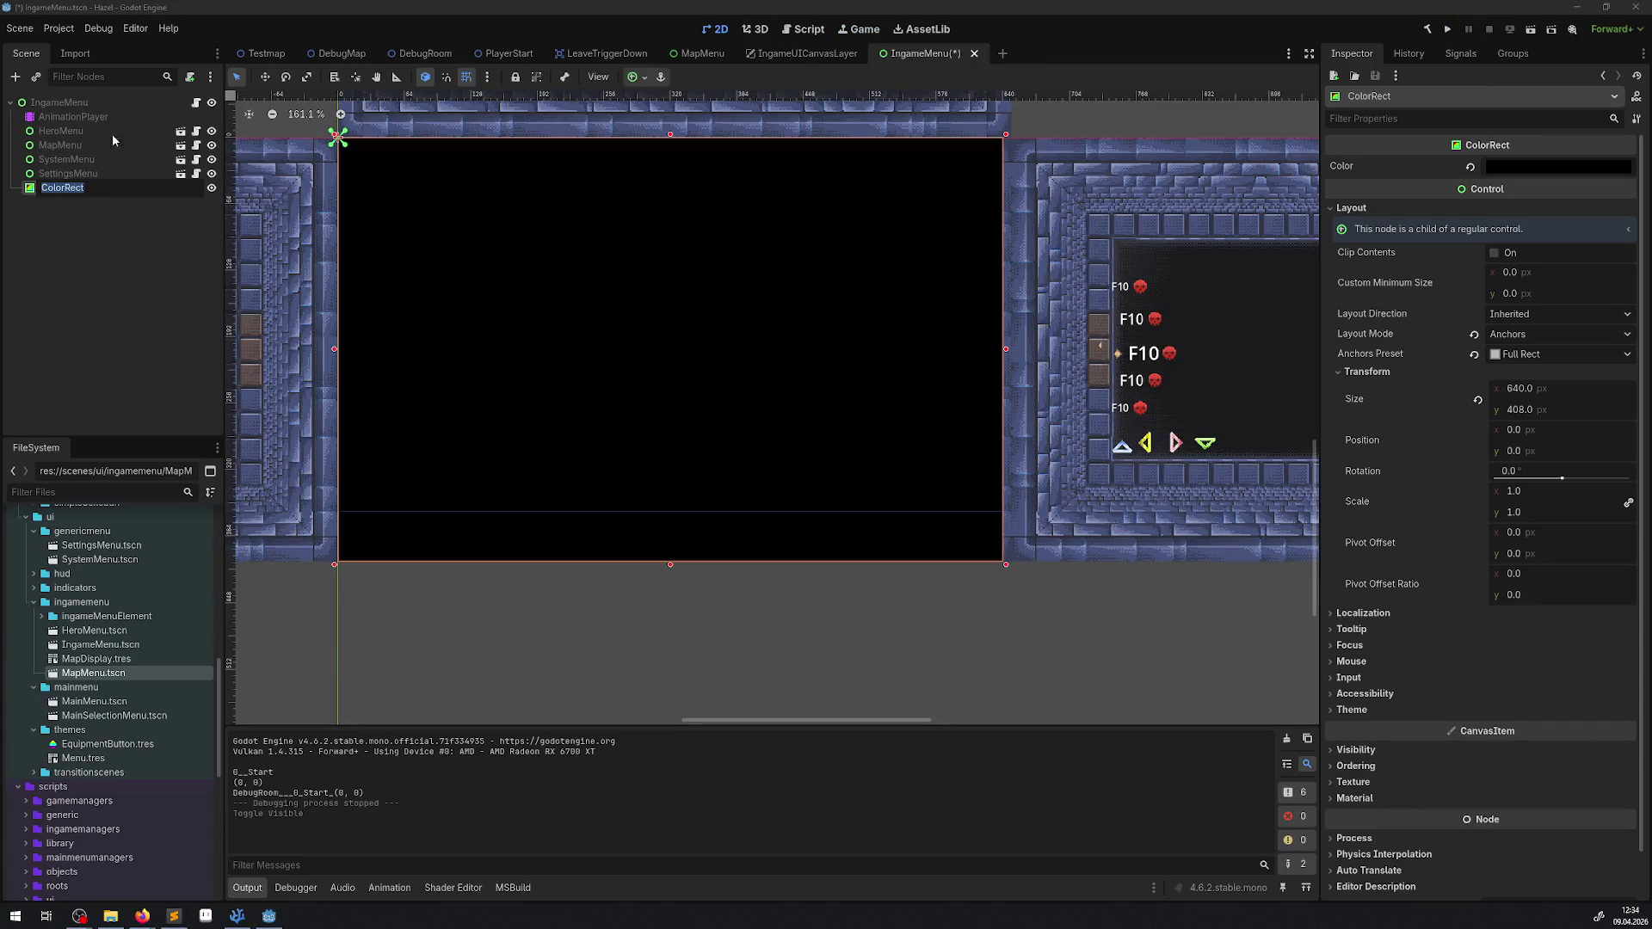
left_click(74, 119)
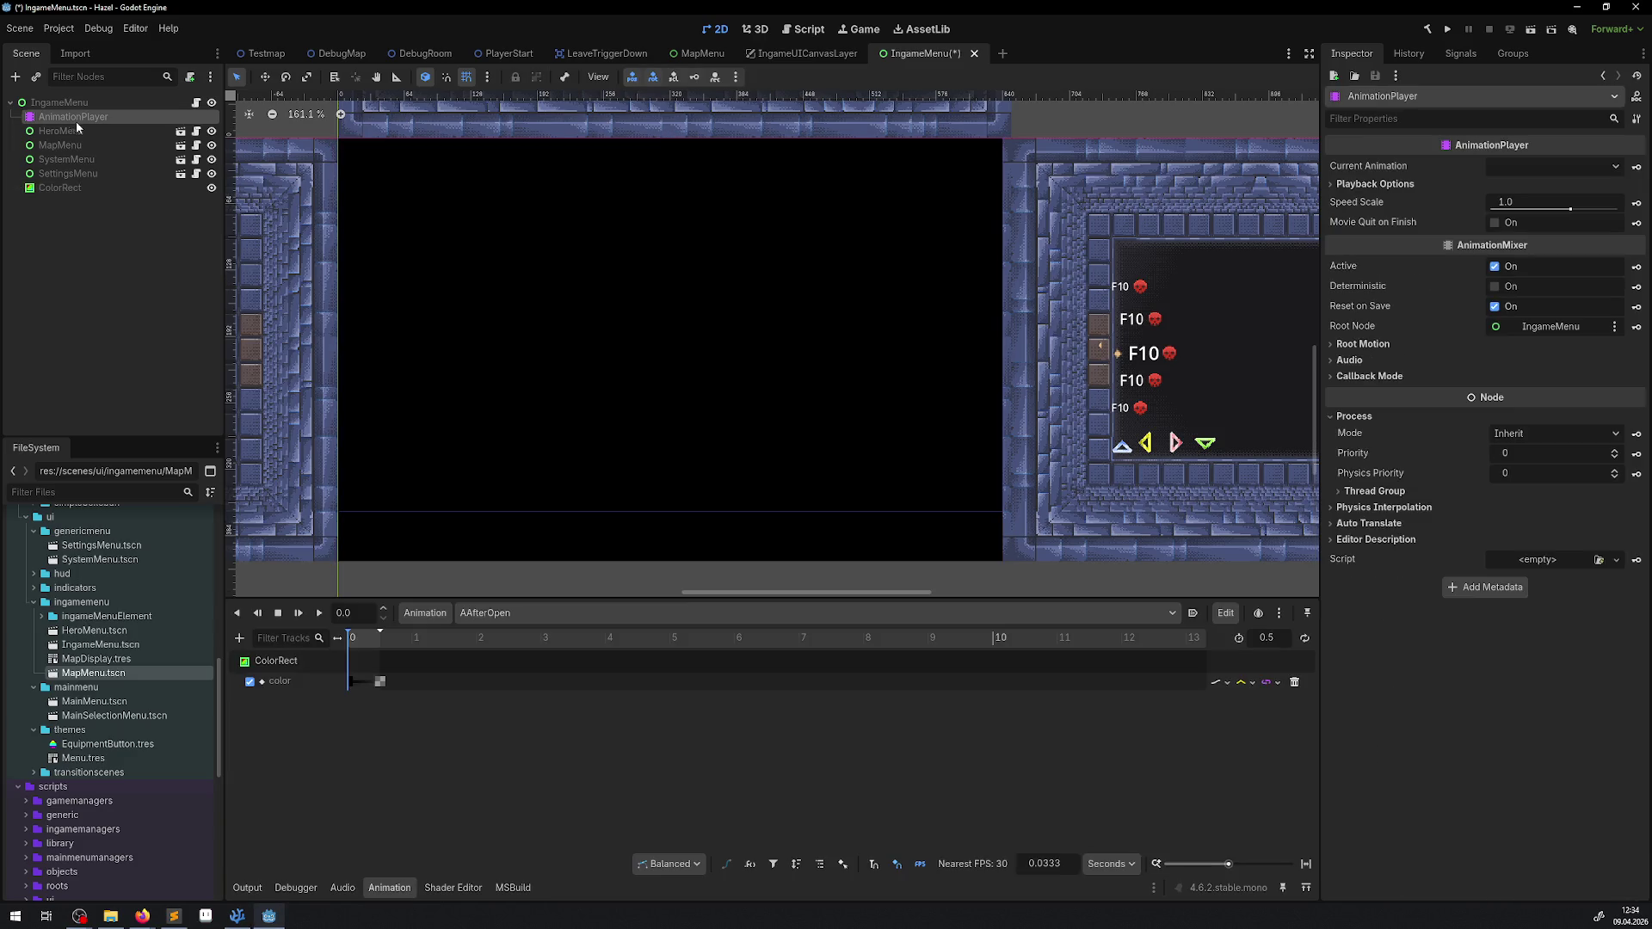
mouse_move(354, 644)
left_mouse_down()
mouse_move(384, 644)
mouse_move(289, 640)
left_mouse_up()
mouse_move(369, 637)
left_mouse_down()
mouse_move(406, 641)
mouse_move(281, 633)
left_mouse_up()
mouse_move(783, 62)
mouse_move(686, 58)
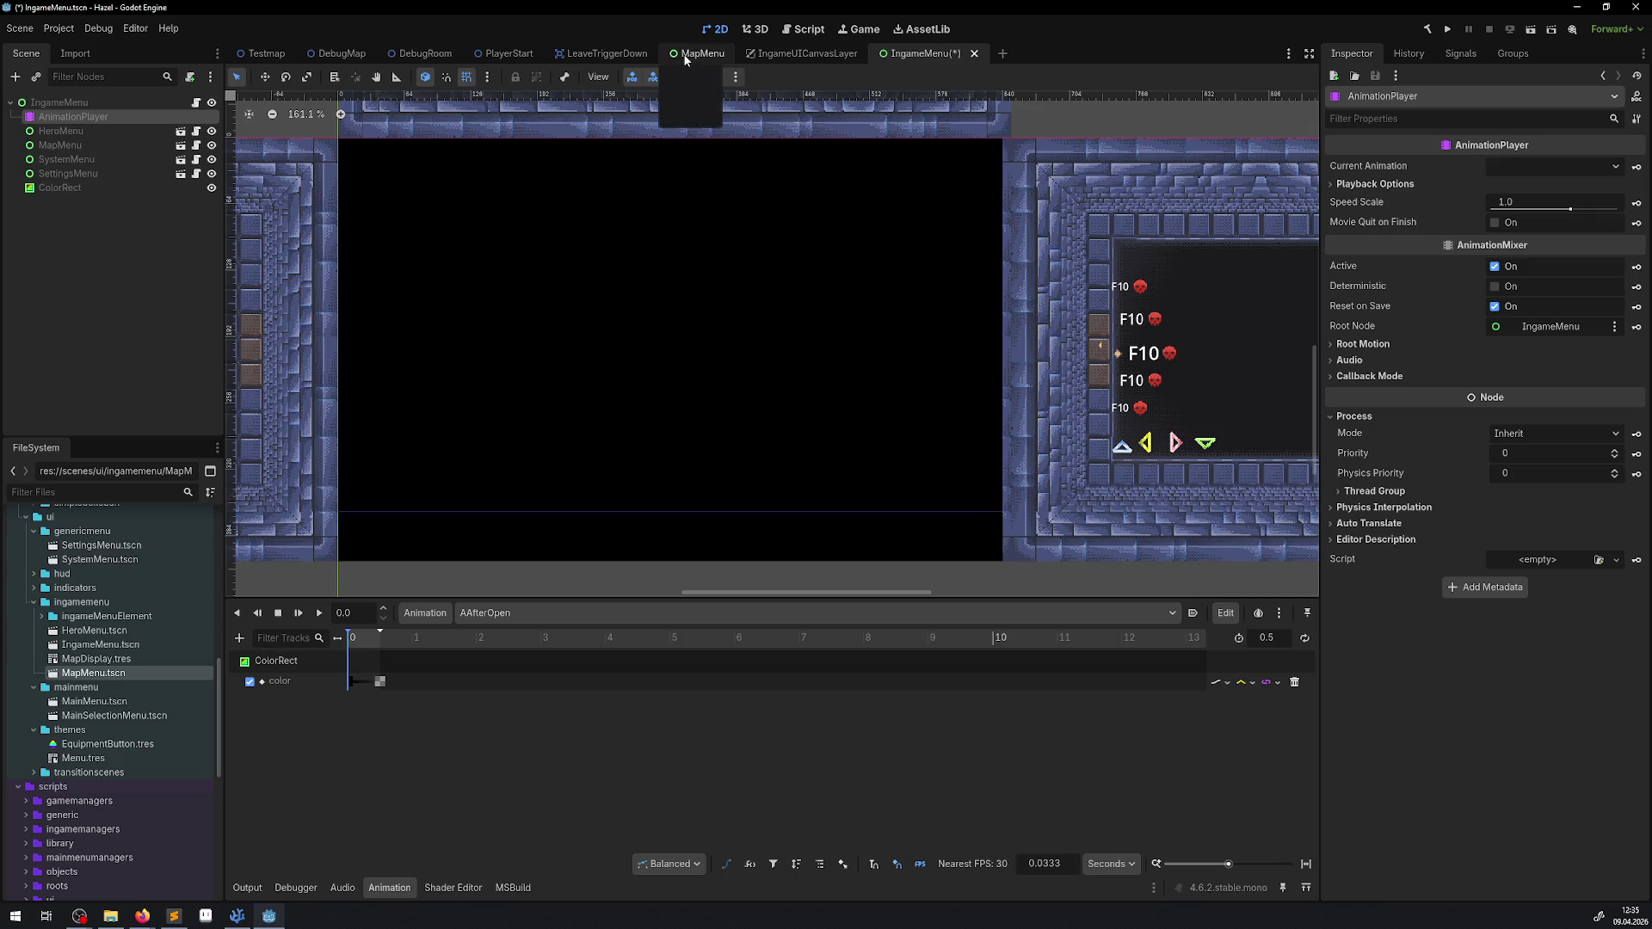
key("ctrl+s")
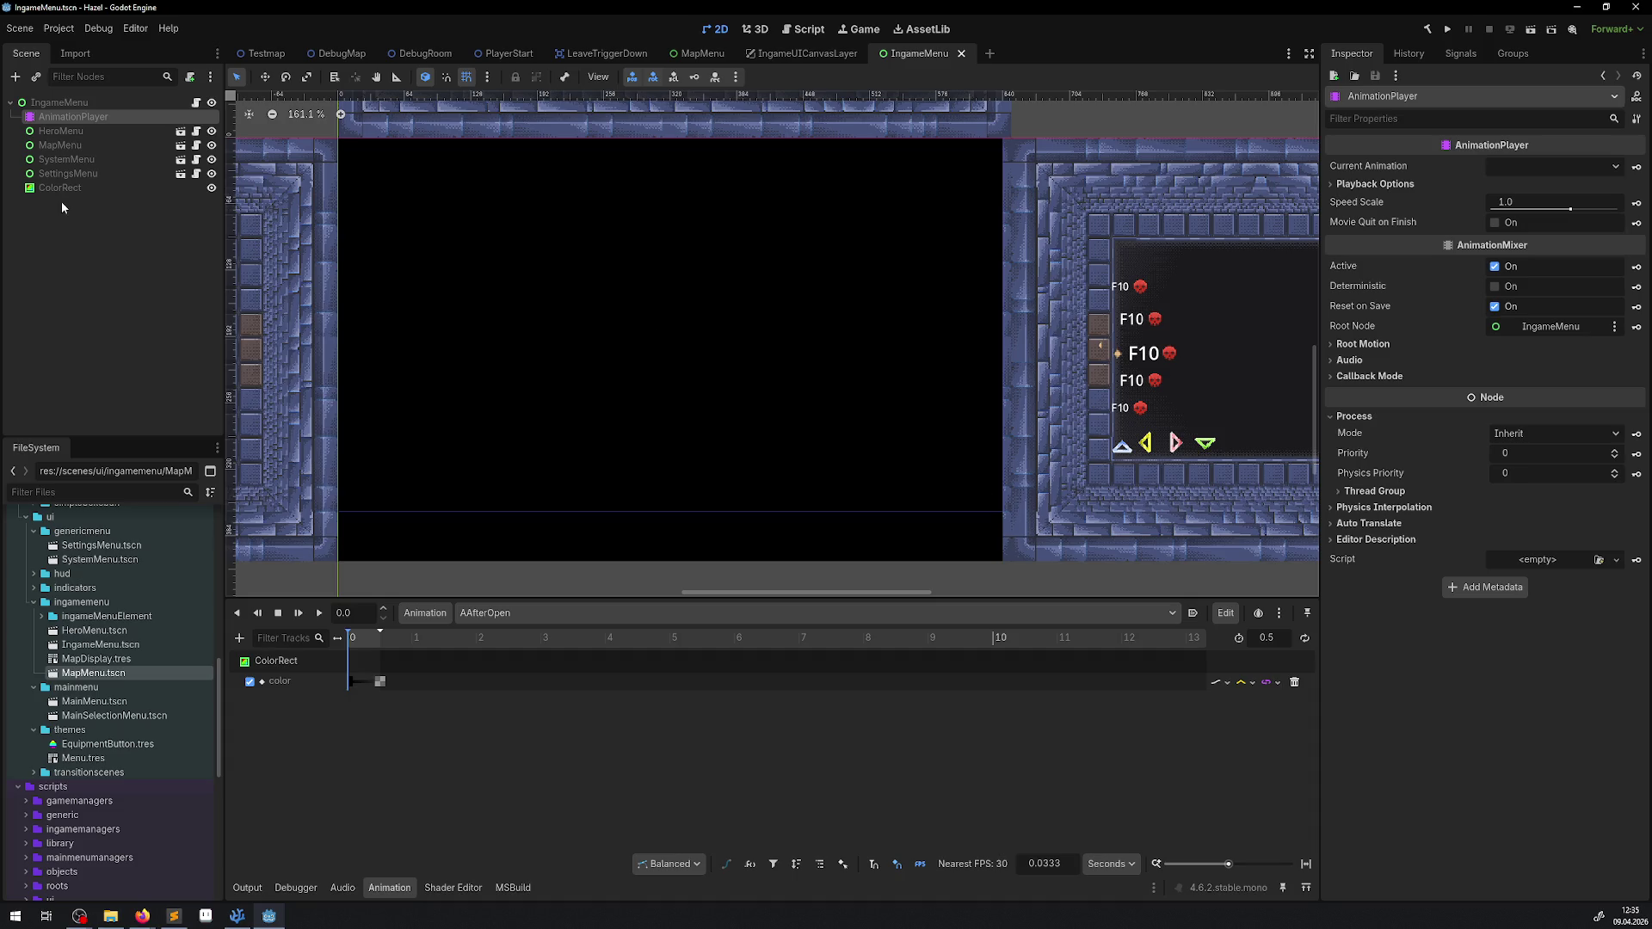
left_click(60, 188)
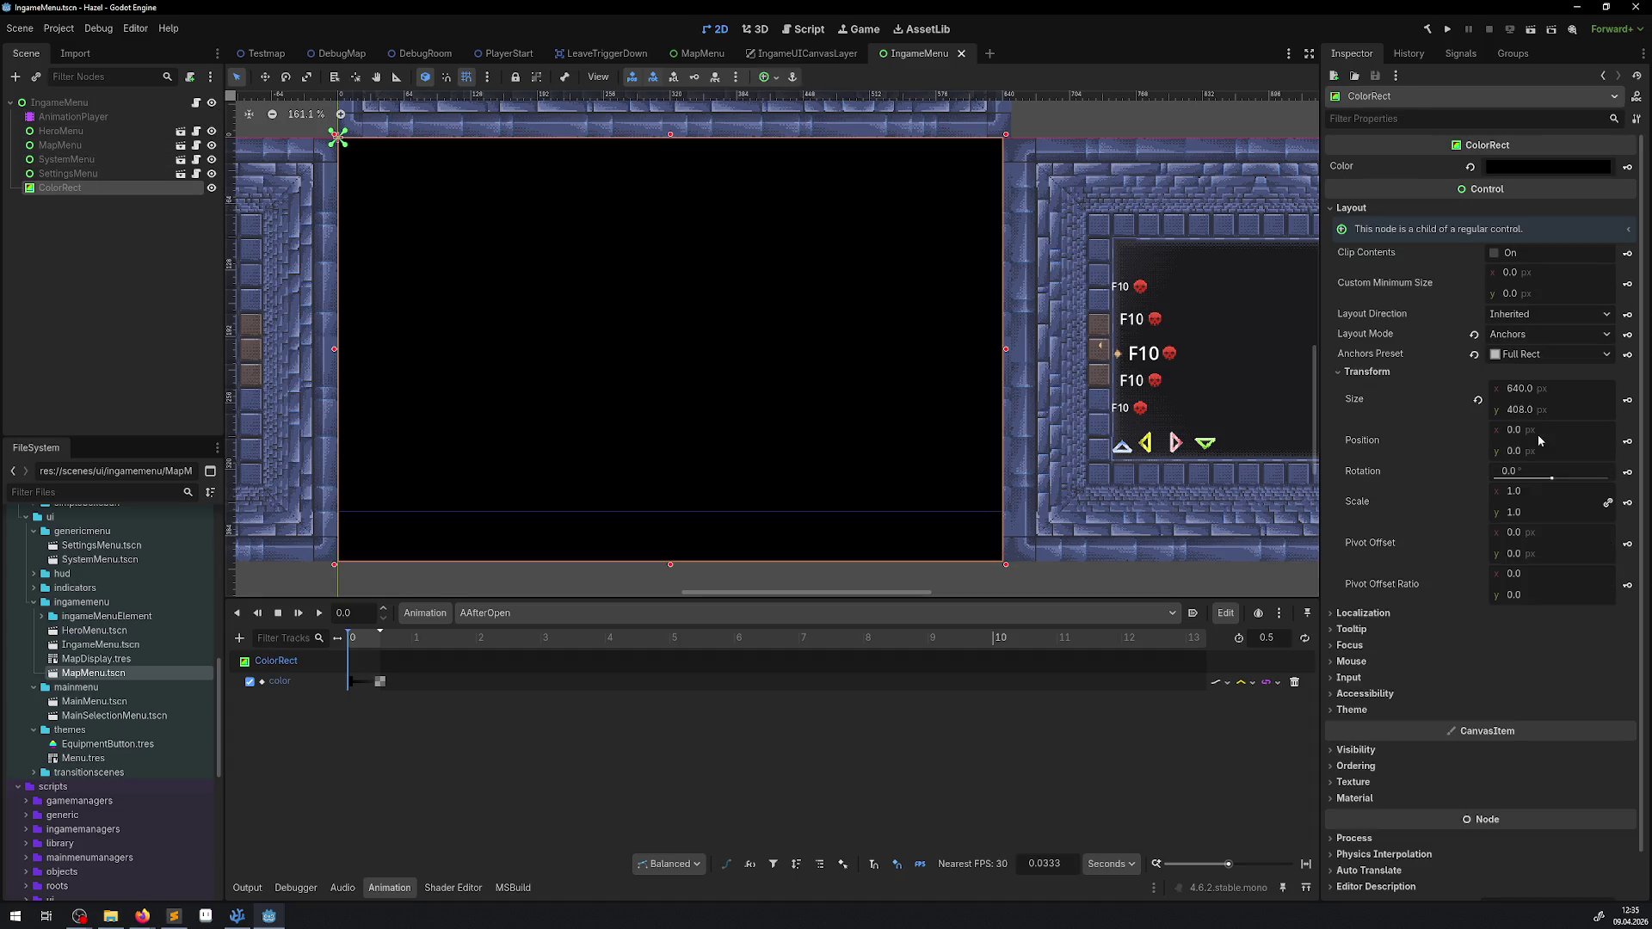
Step: Widen the ColorRect to 666 px and save the scene
left_click_drag(1515, 388, 1515, 385)
type("666")
key("Return")
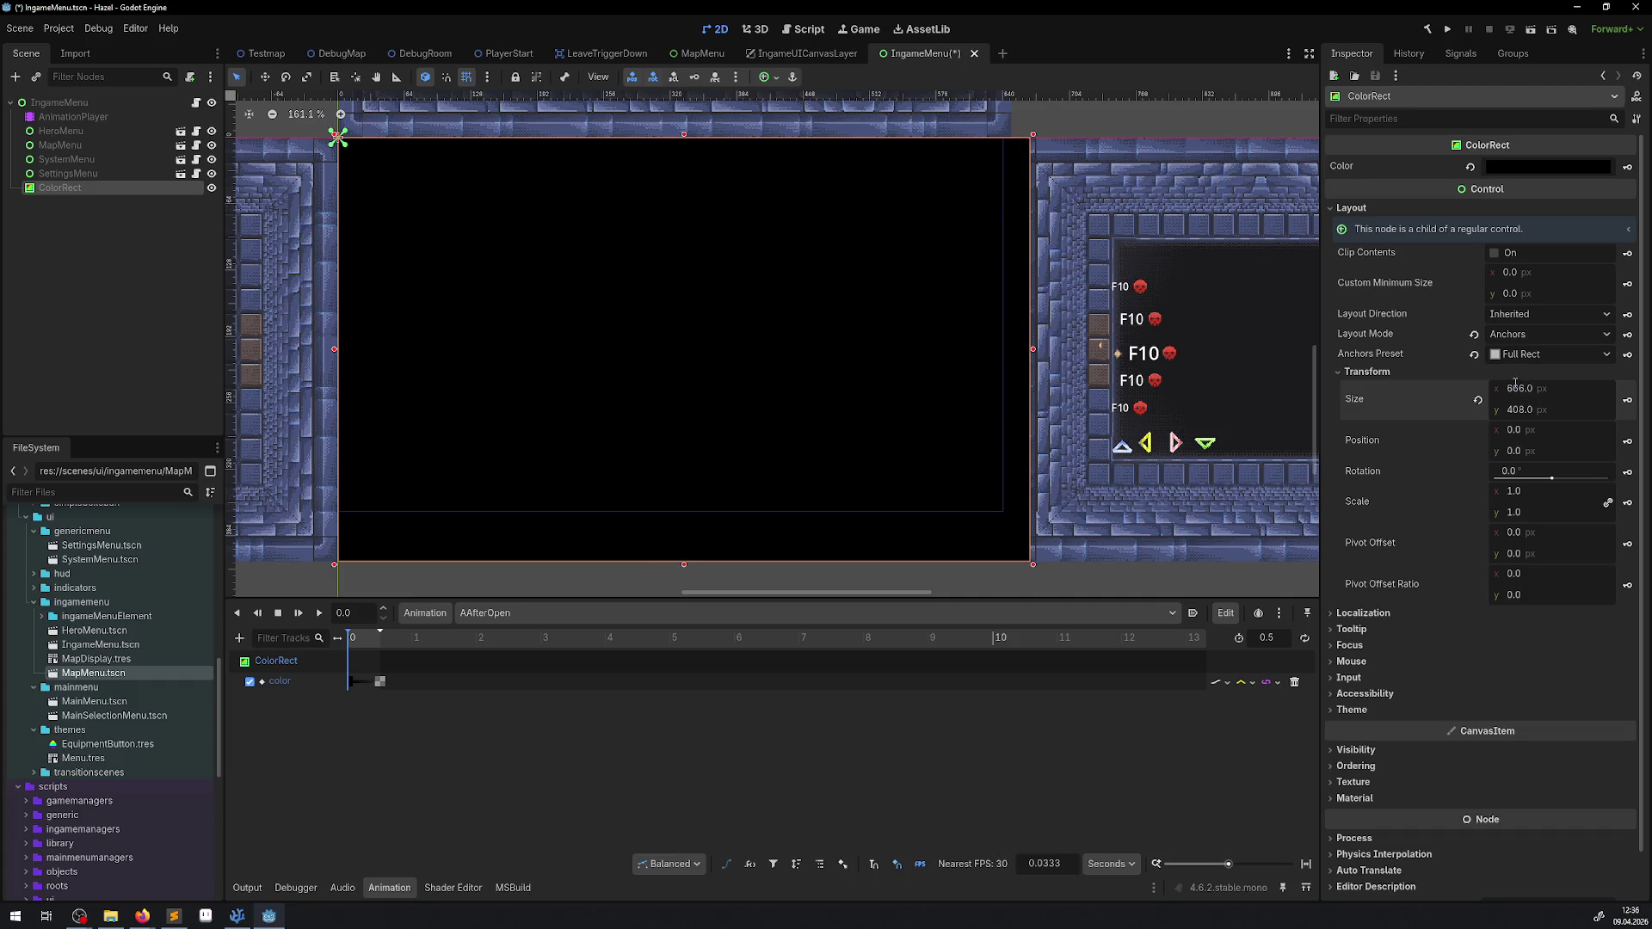
key("ctrl+s")
Step: Test-run the in-game menu, stop the game, and open Project Settings
left_click(1447, 29)
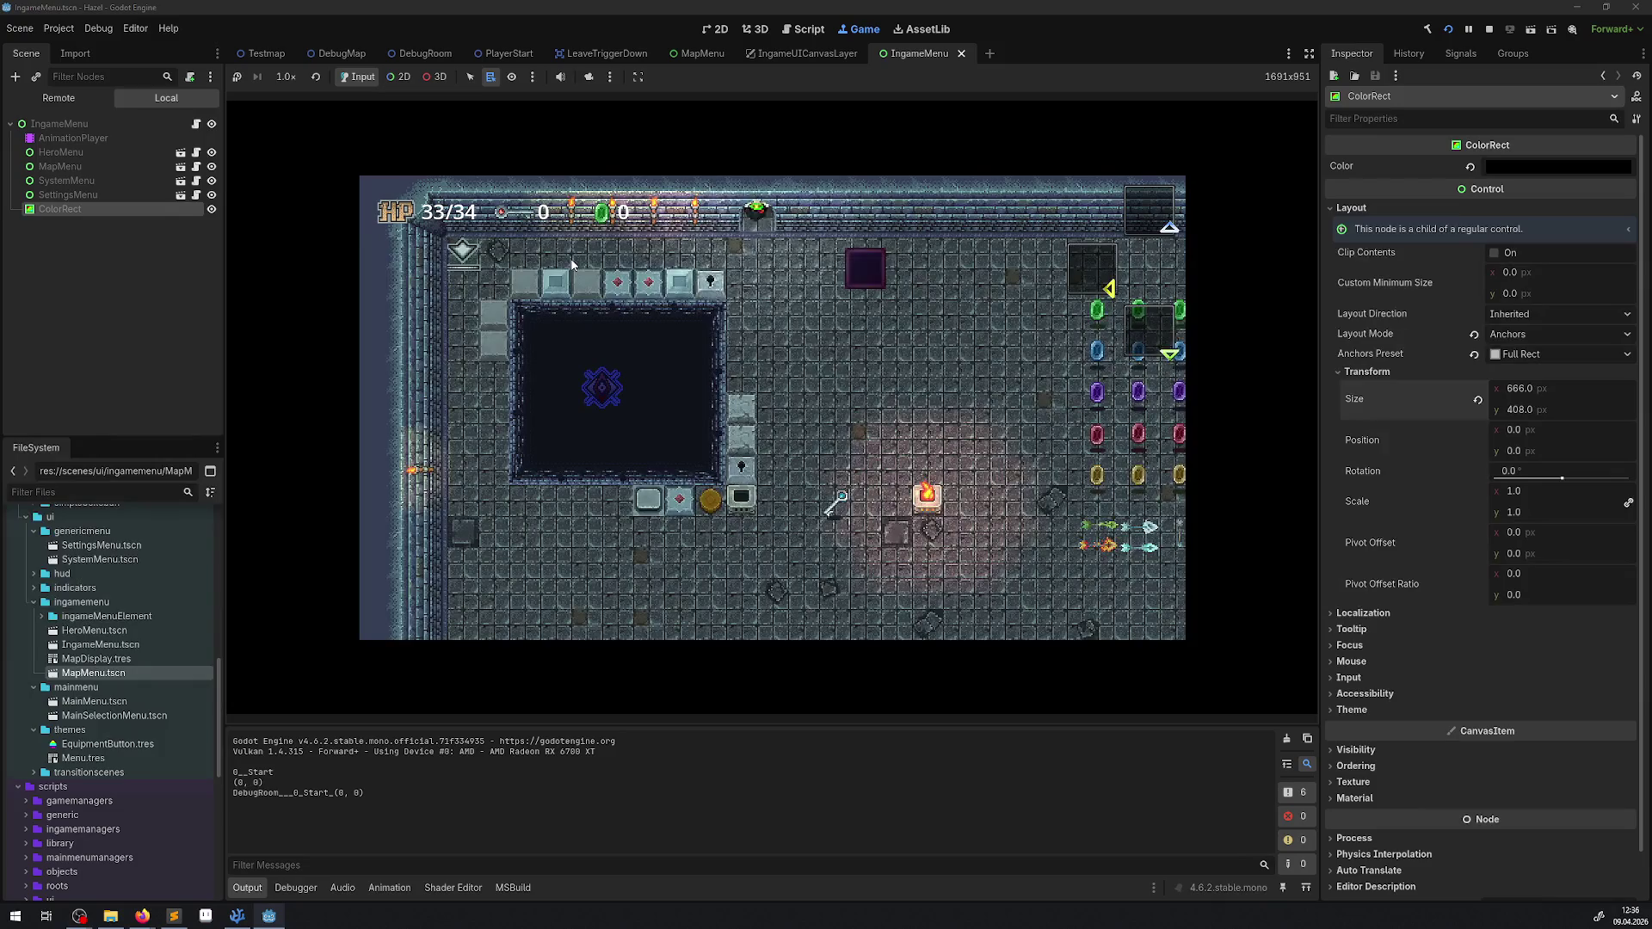
key("Escape")
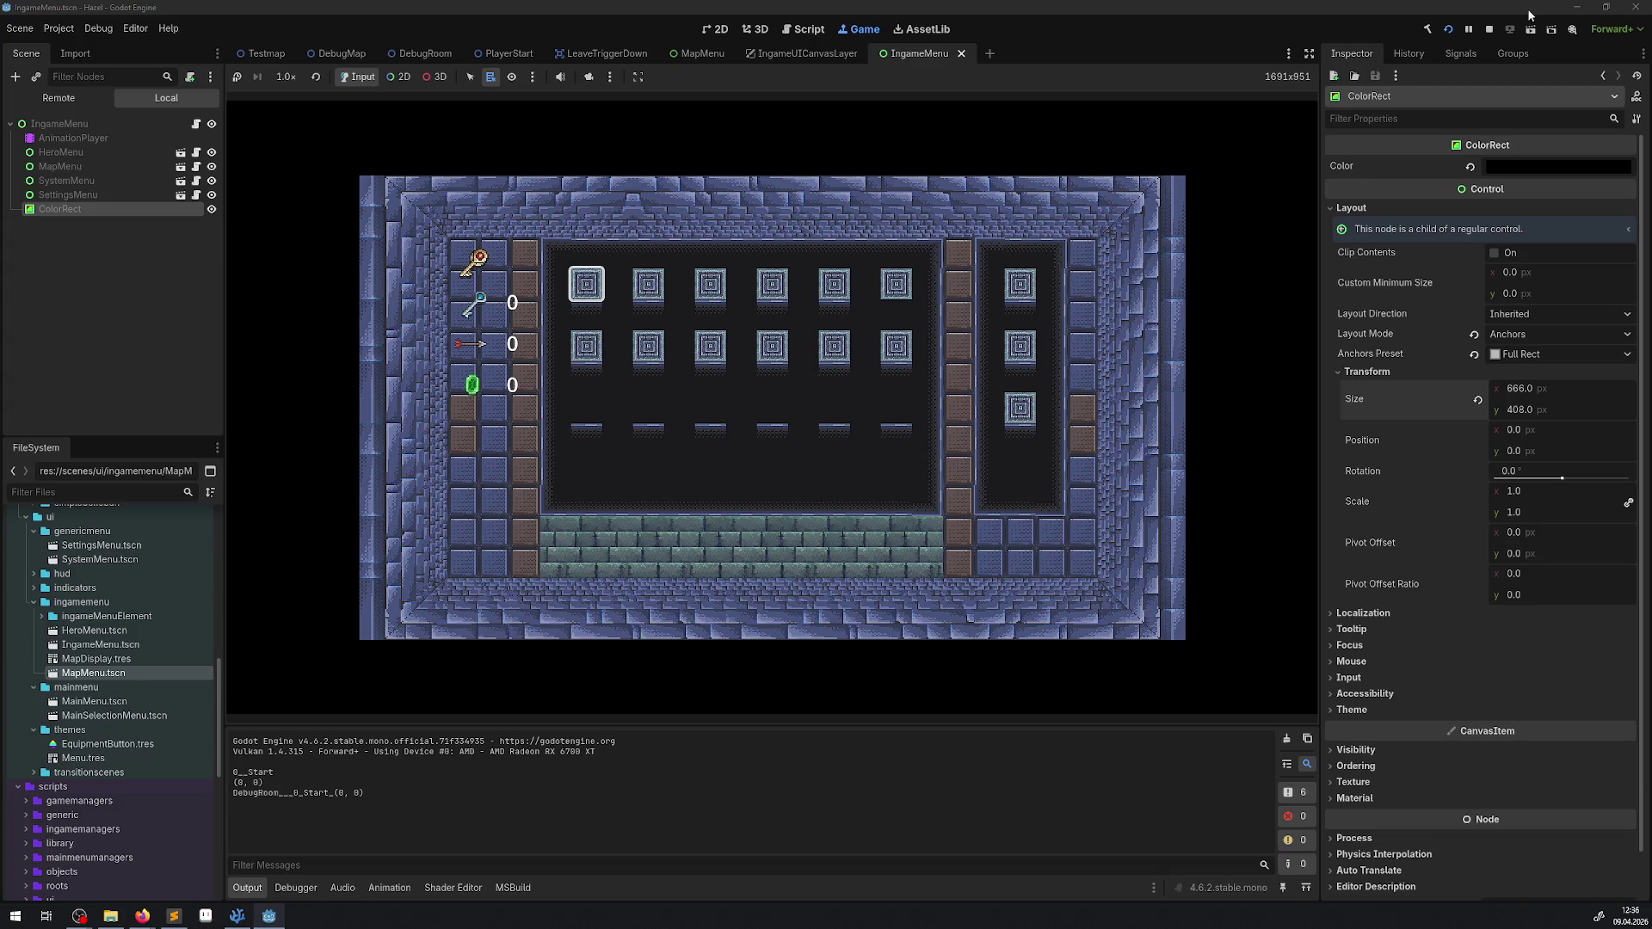
left_click(1490, 30)
left_click(59, 28)
left_click(94, 50)
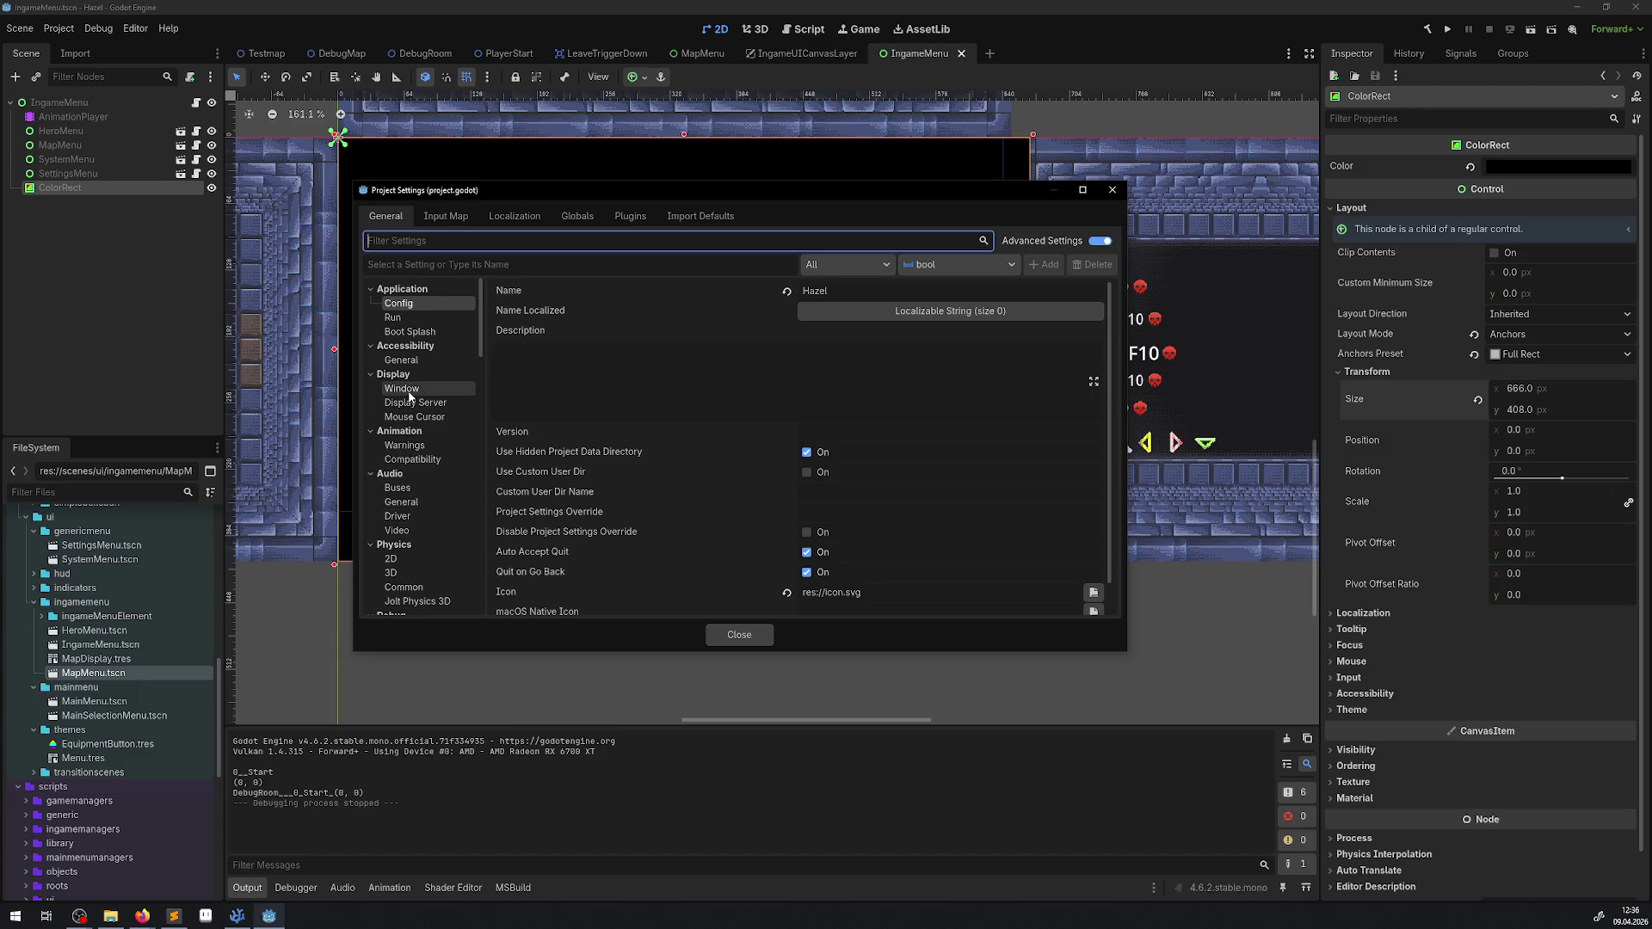
Step: Check the Display > Window settings, close Project Settings, and pan to the overlay edges
left_click(409, 394)
left_click(1112, 189)
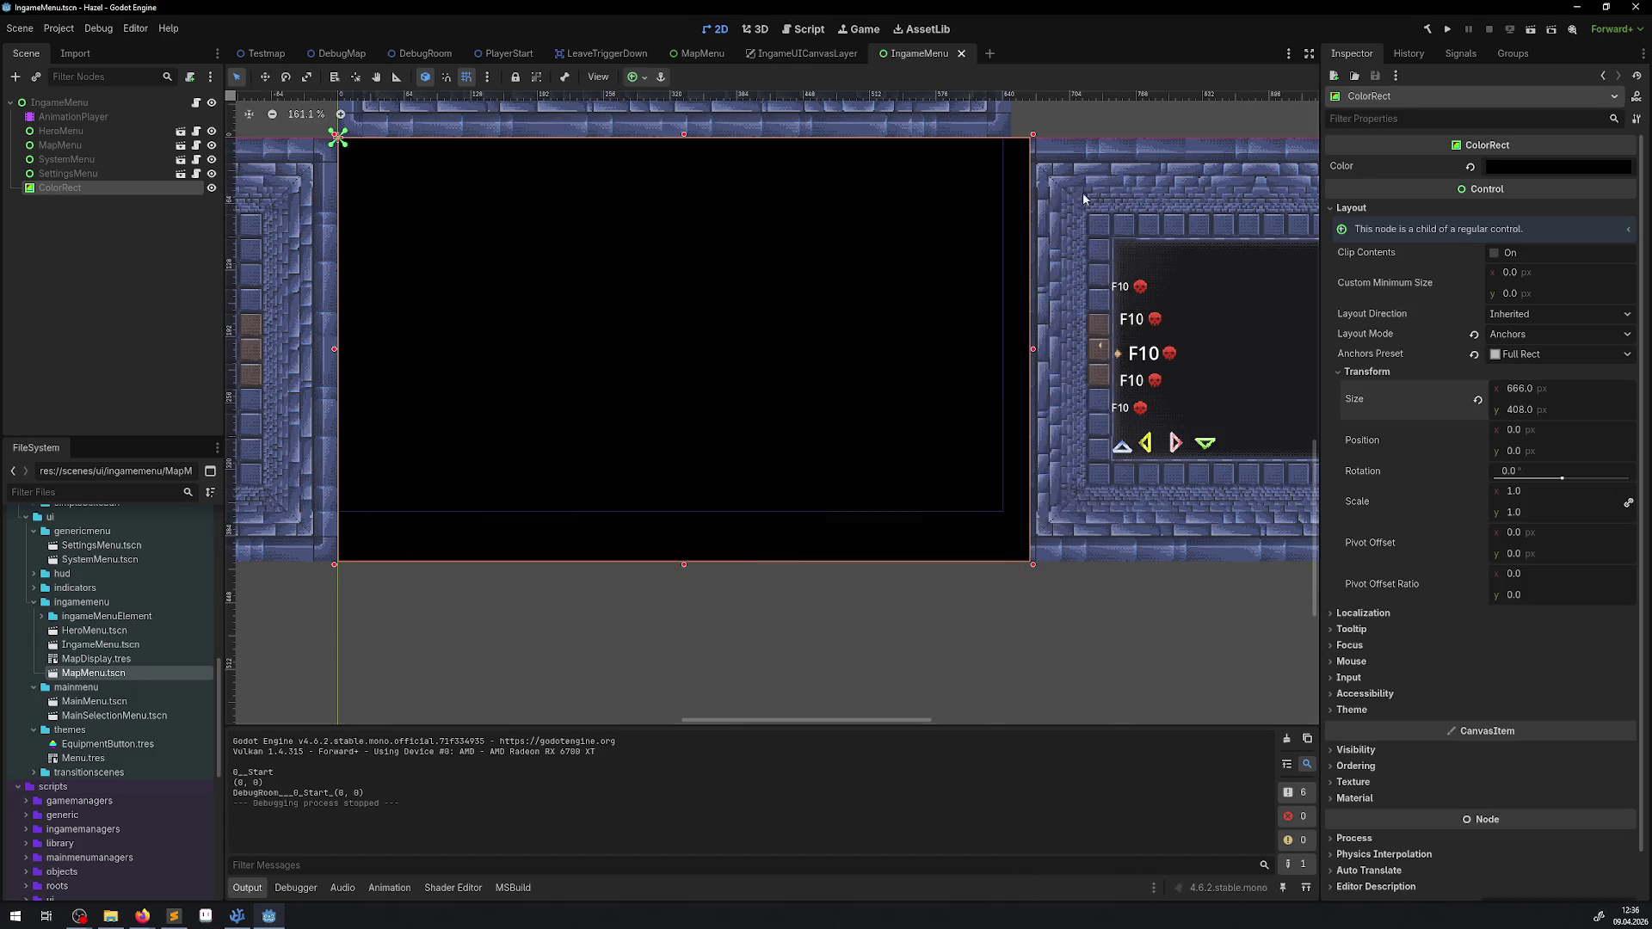
left_click_drag(416, 194, 478, 258)
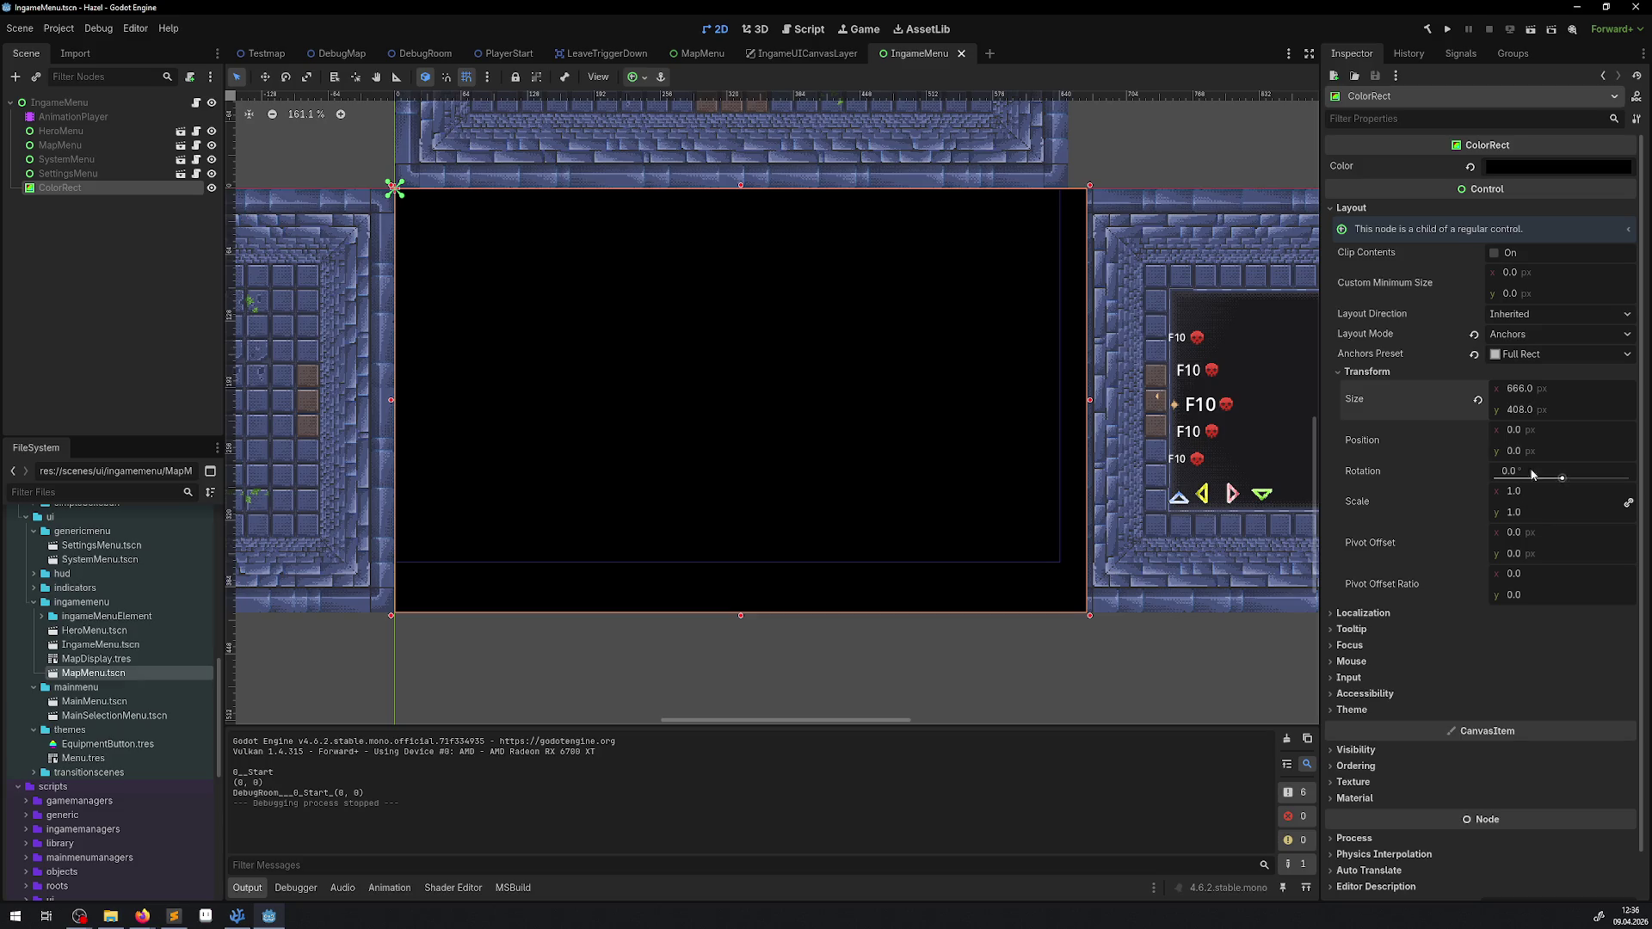
Step: Set the ColorRect width to 644 px (after trying 604), save the scene, and run the game
left_click(1519, 389)
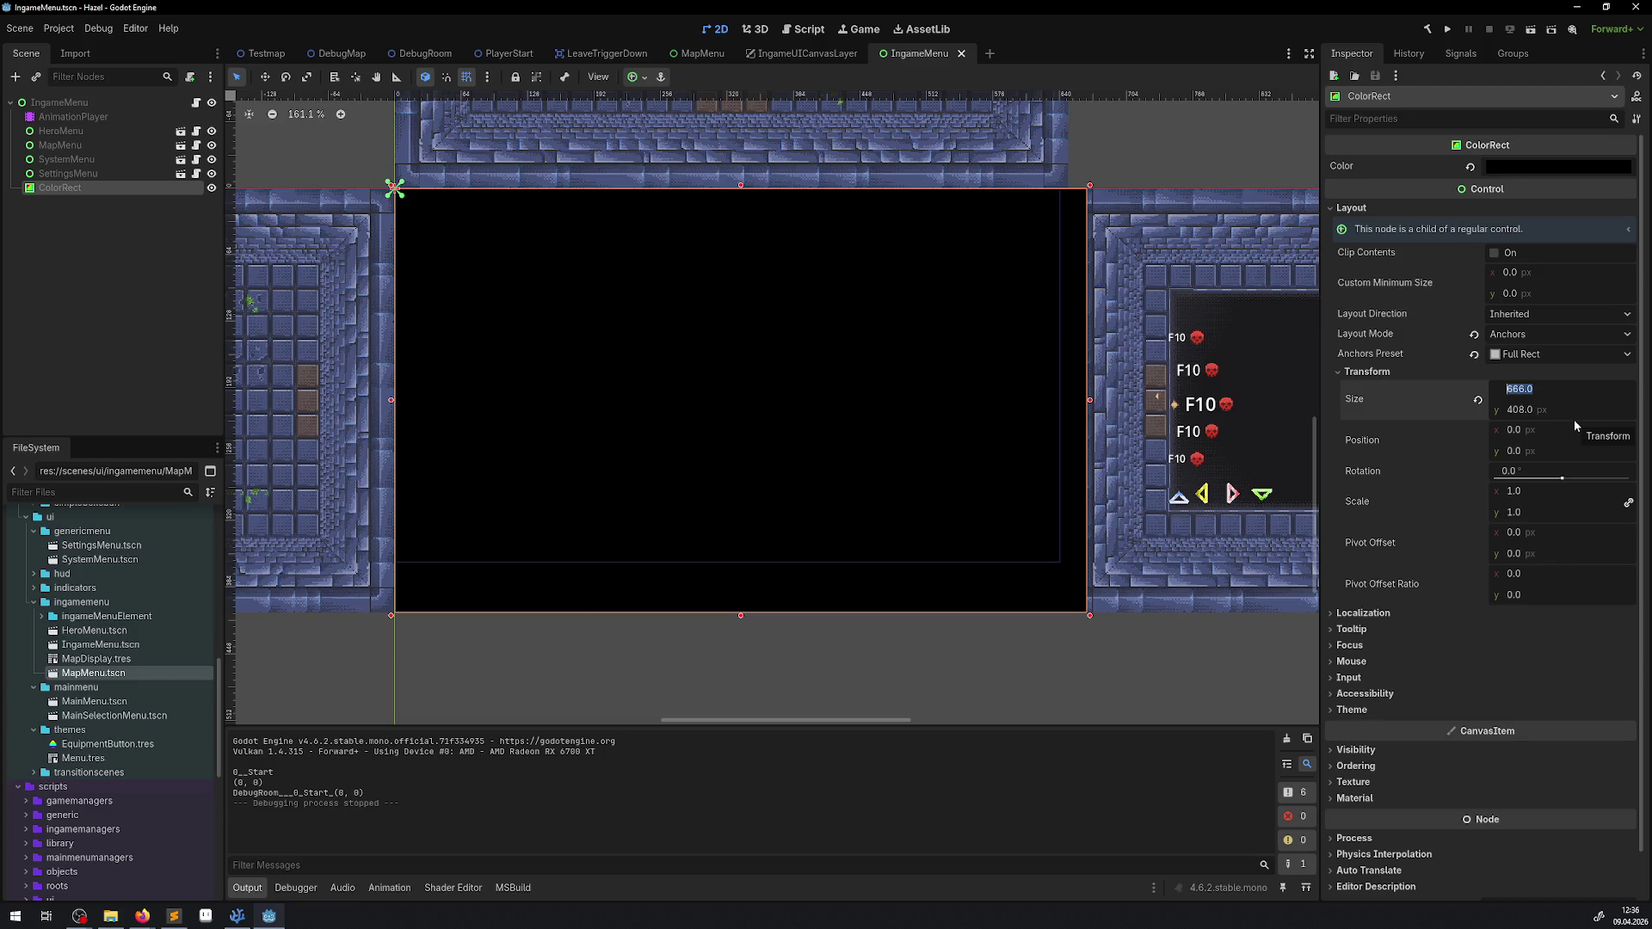
type("604")
key("Return")
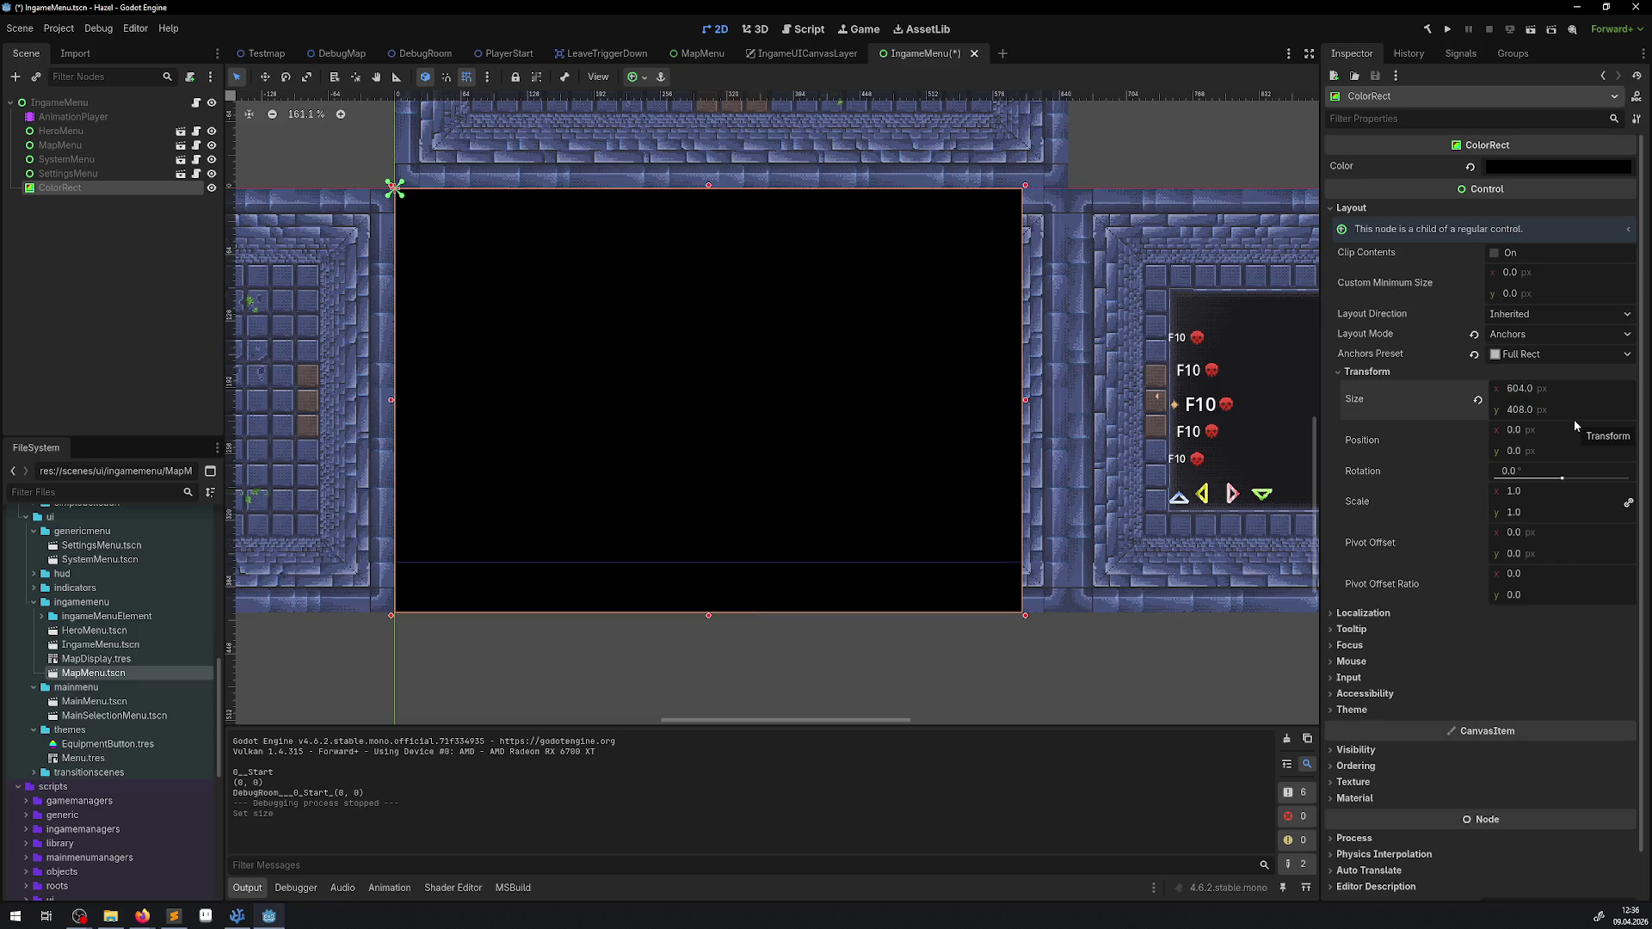
left_click(1551, 389)
type("644")
key("Return")
key("ctrl+s")
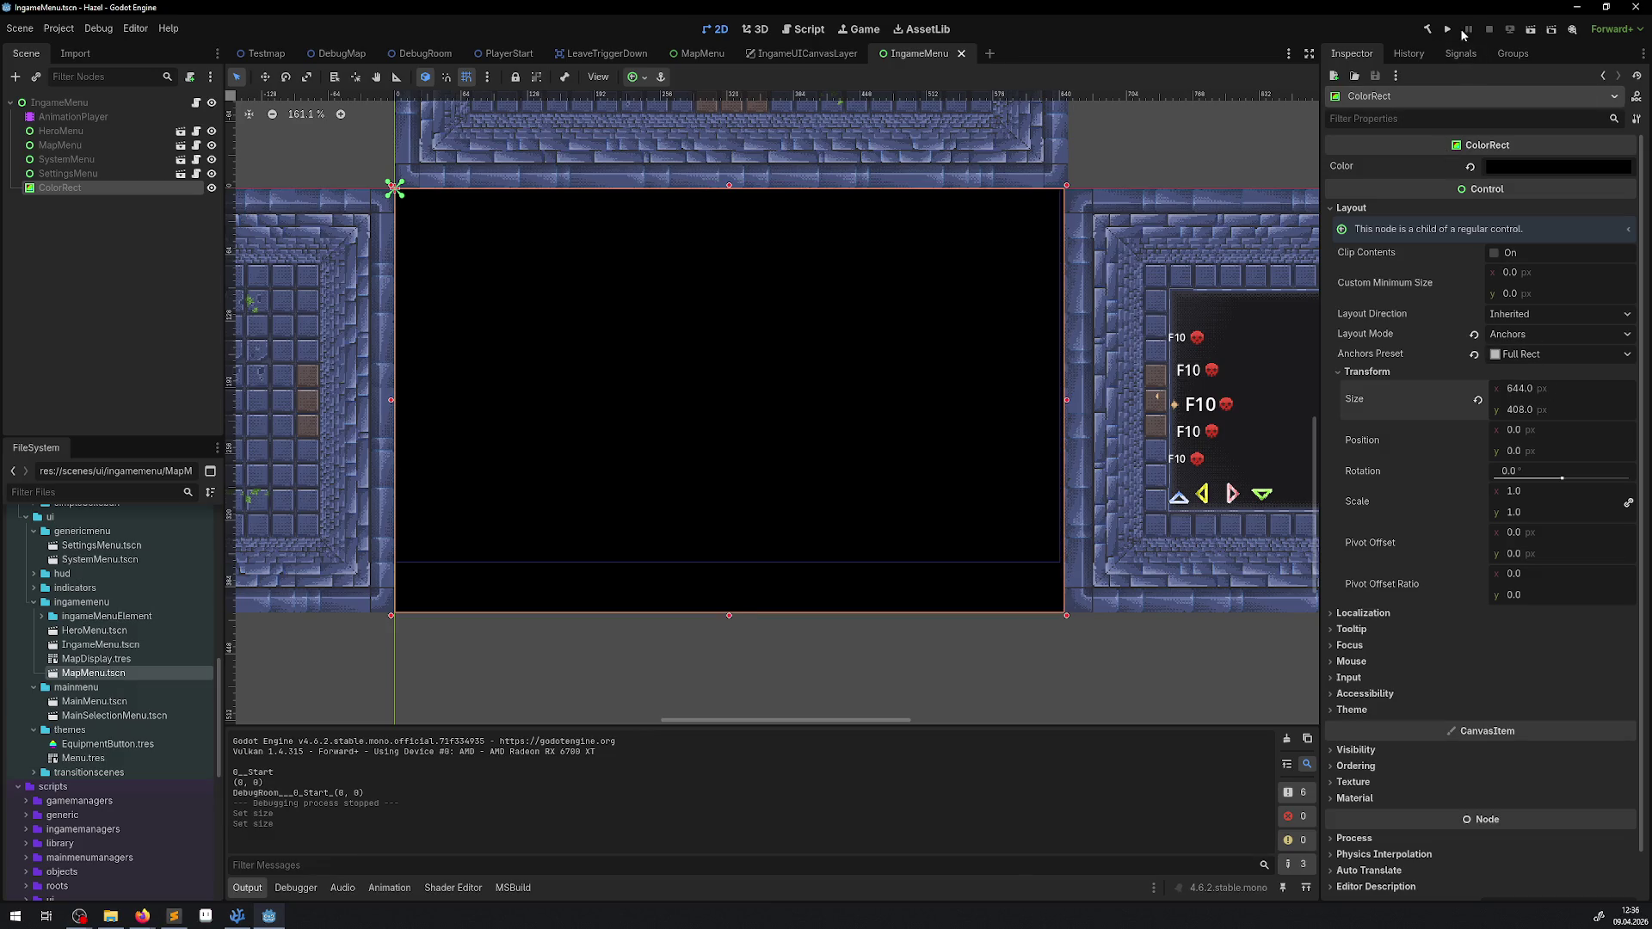
left_click(1448, 29)
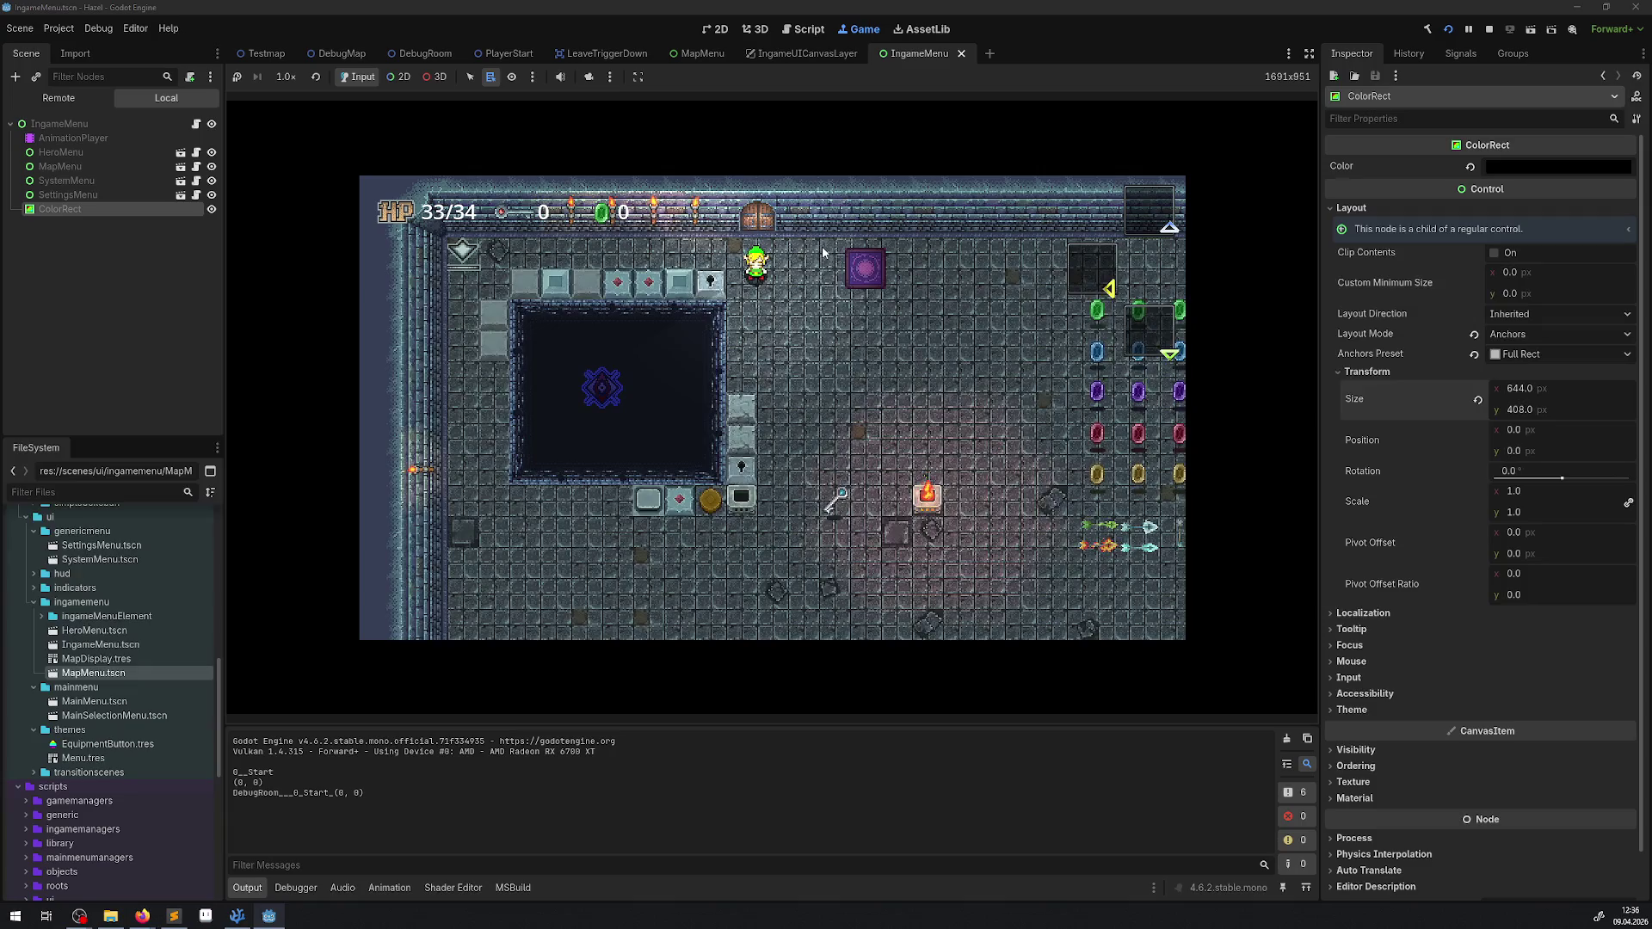
Step: Toggle the in-game menu open and closed a few times with Escape
key("Escape")
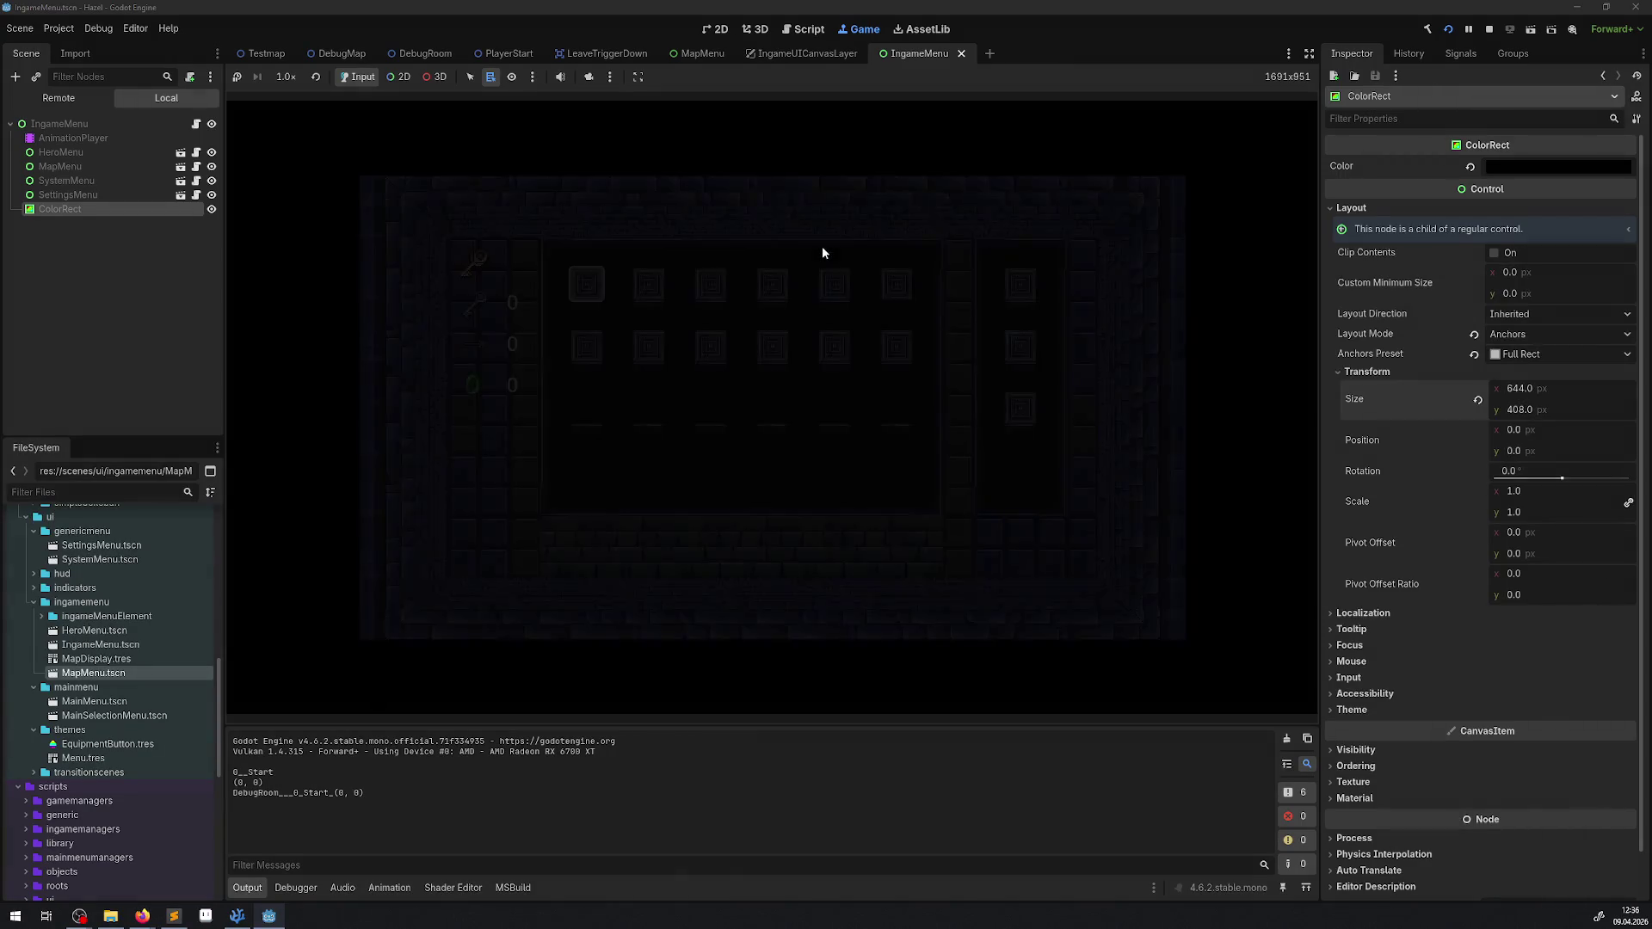
key("Escape")
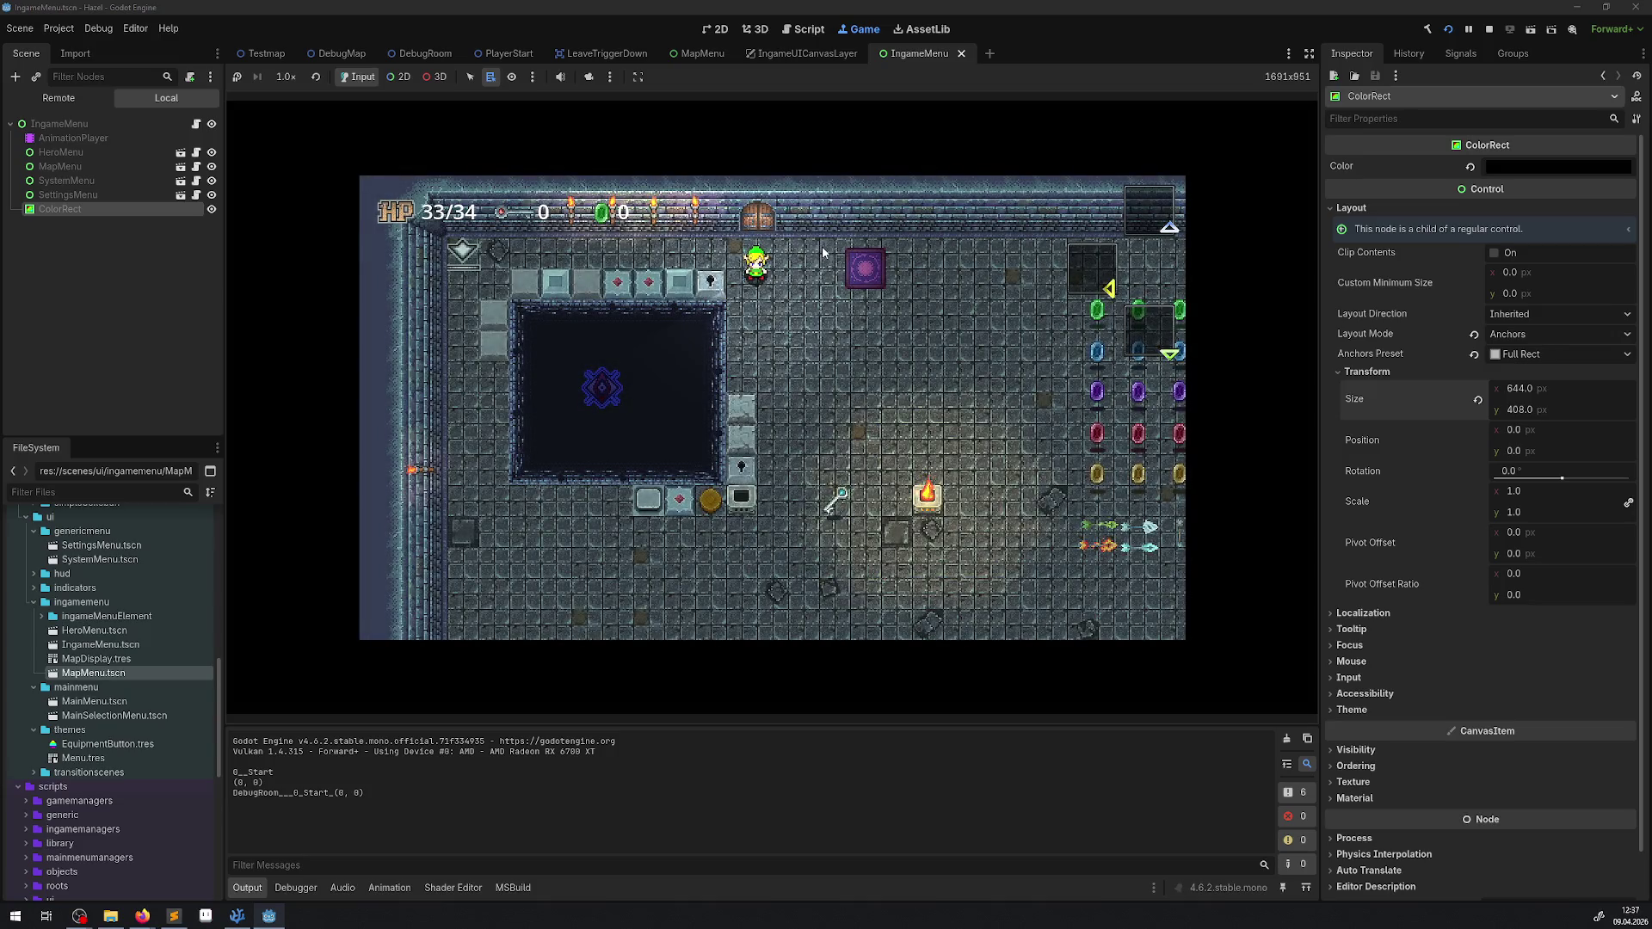
key("Escape")
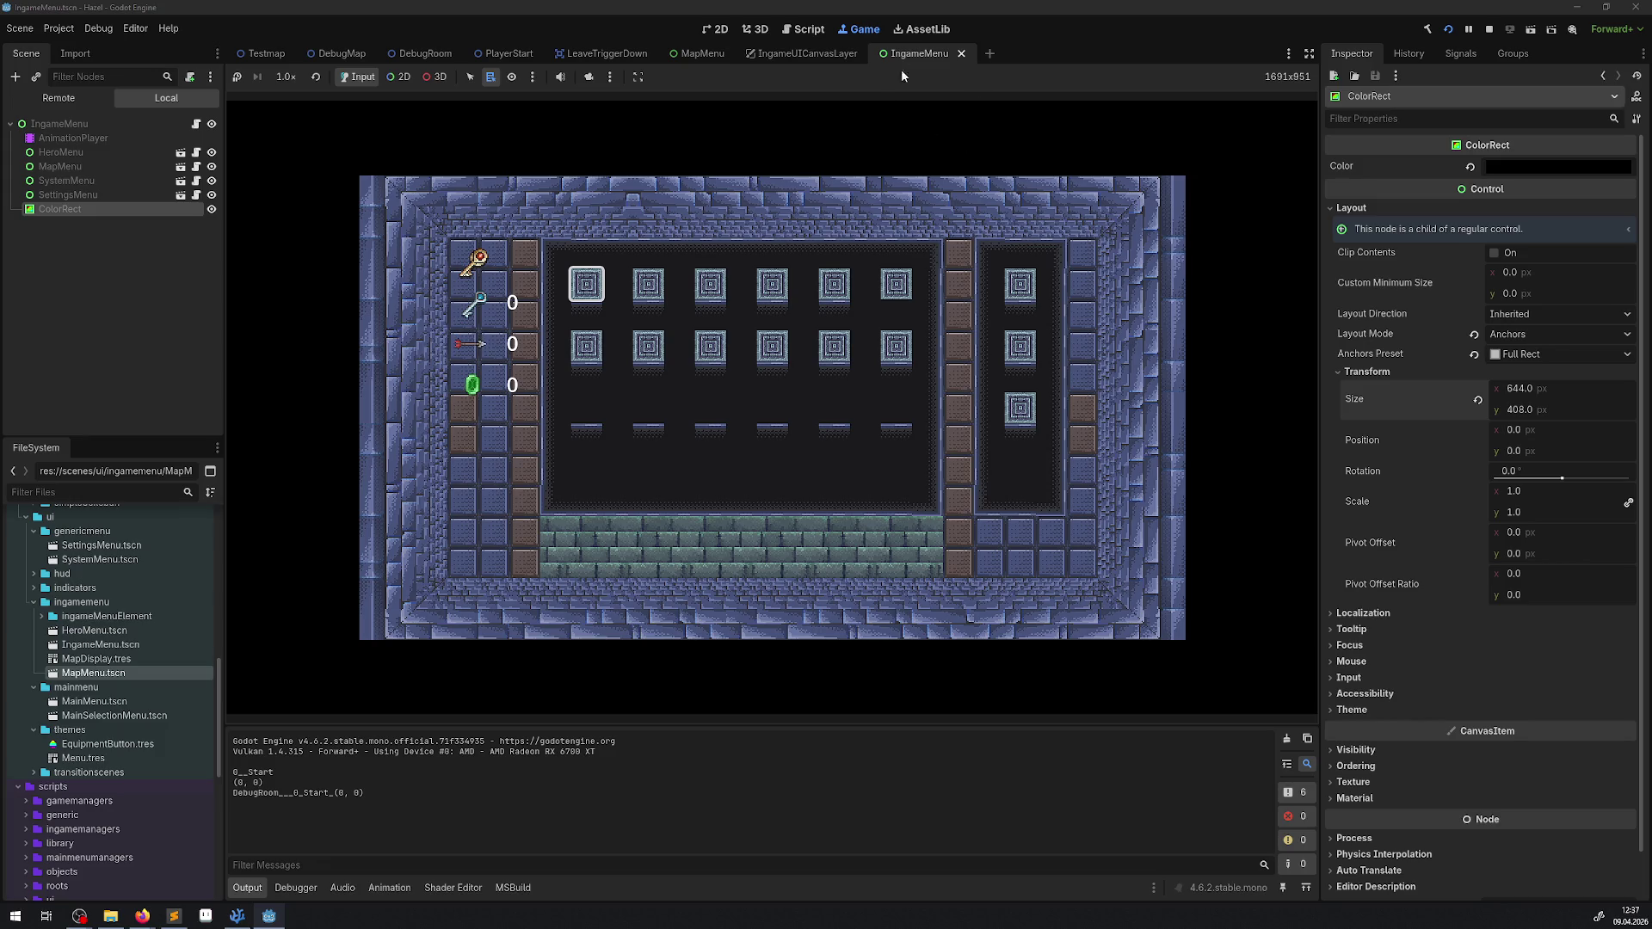
key("Escape")
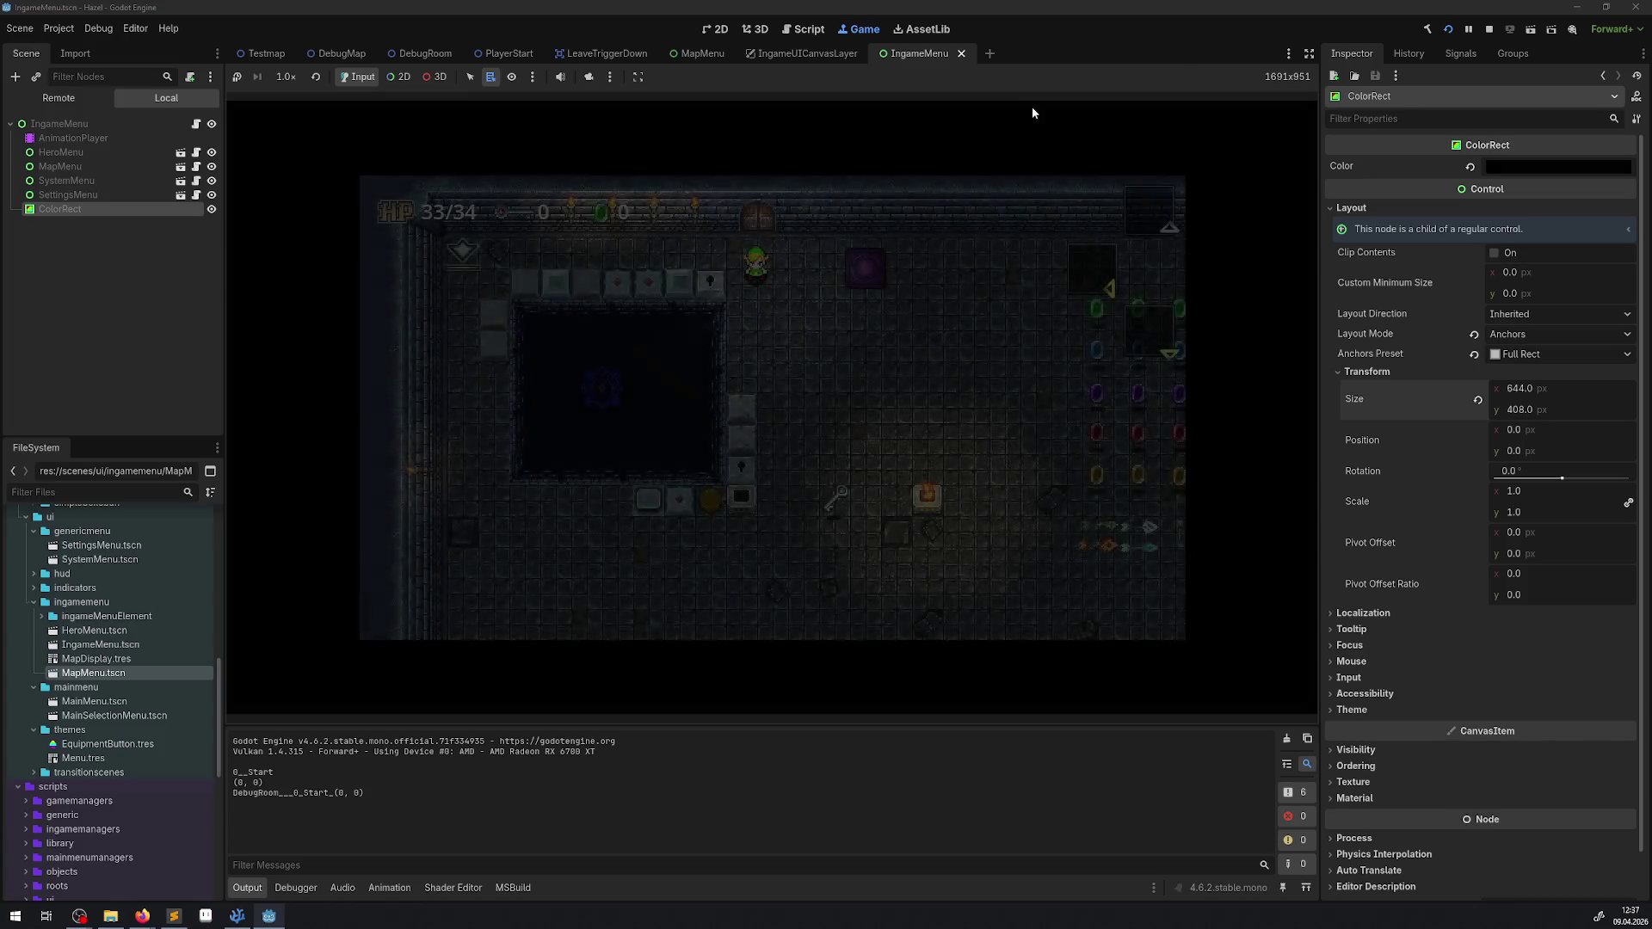
Step: Cycle from the map menu to the settings screen, then stop the game and open the menu script
key("Escape")
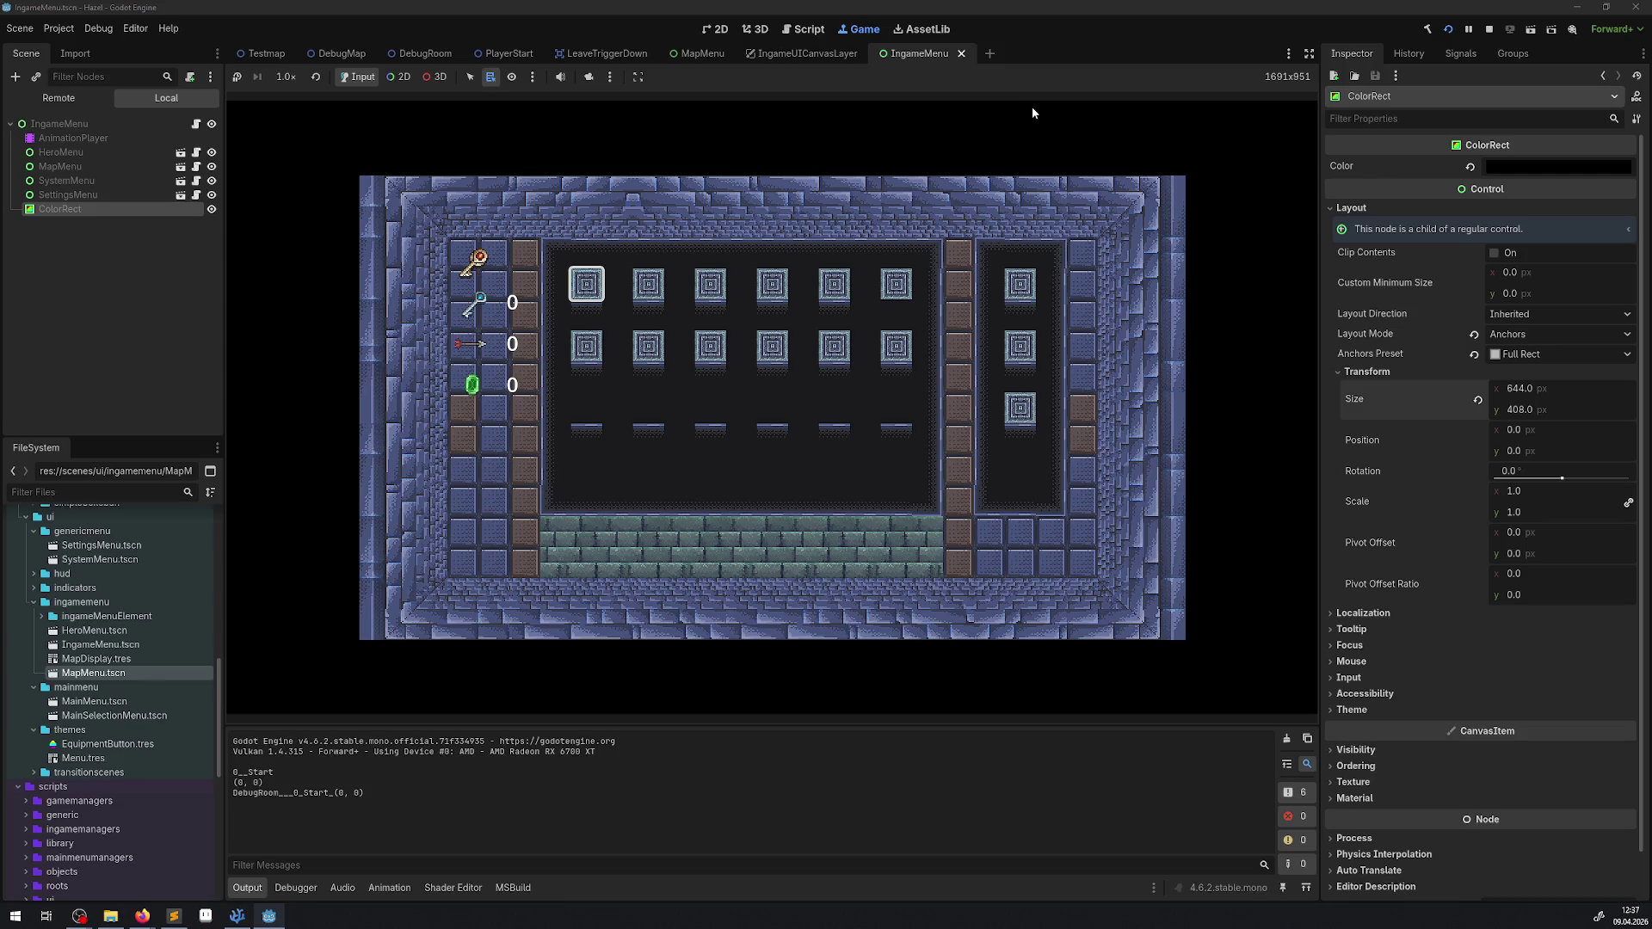
key("e")
key("Return")
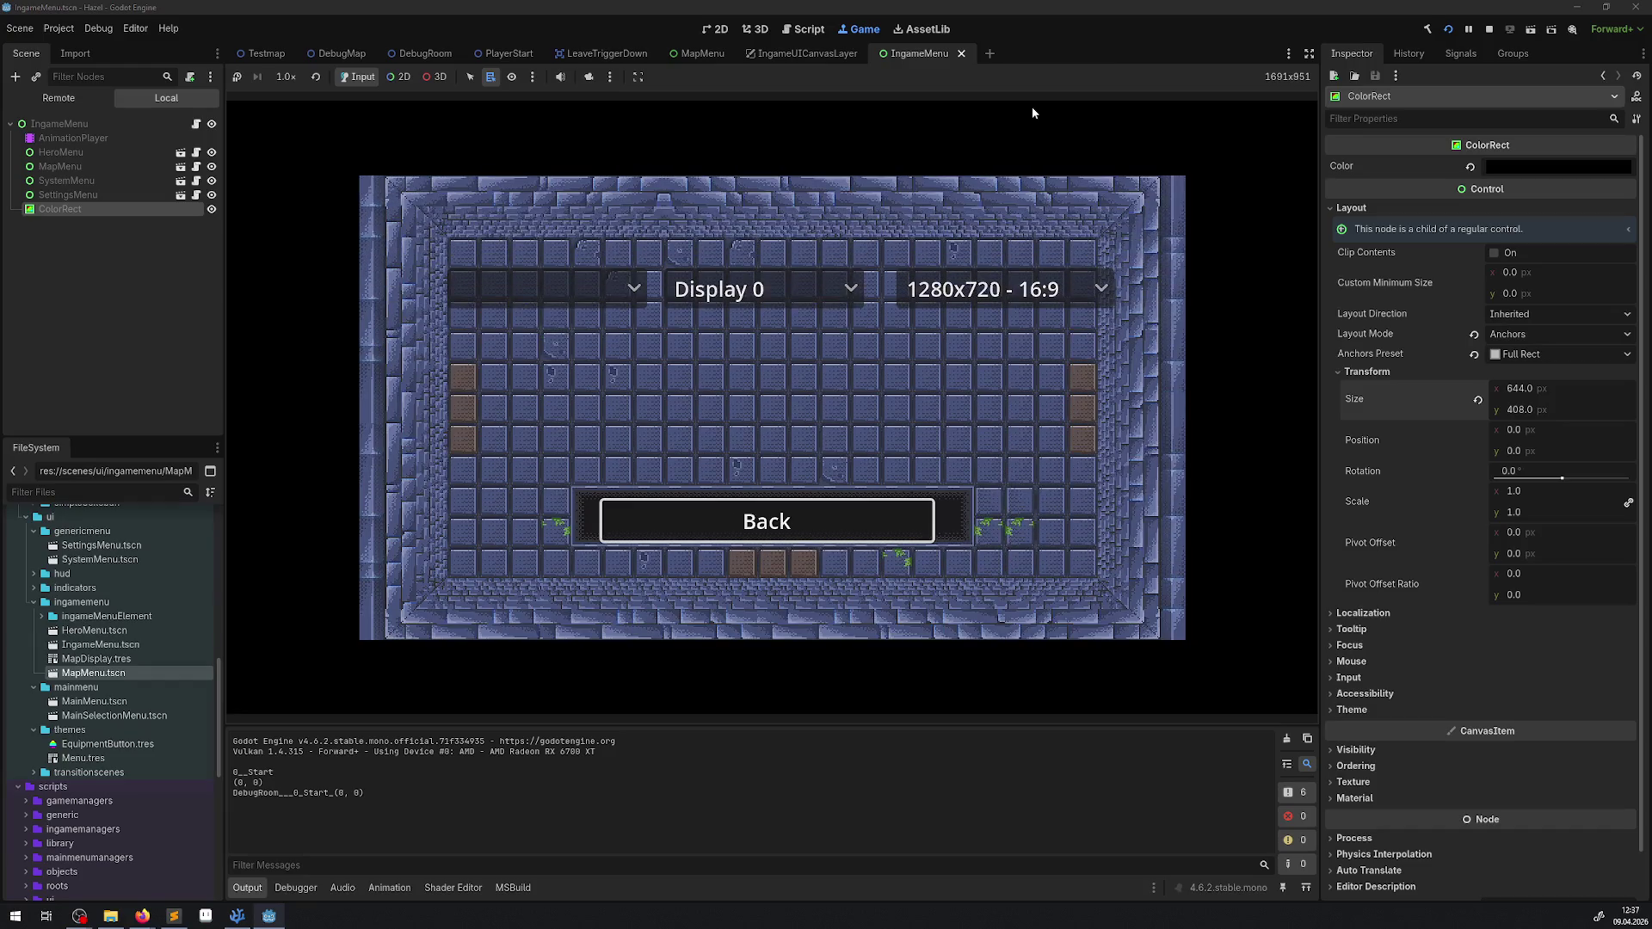
key("Escape")
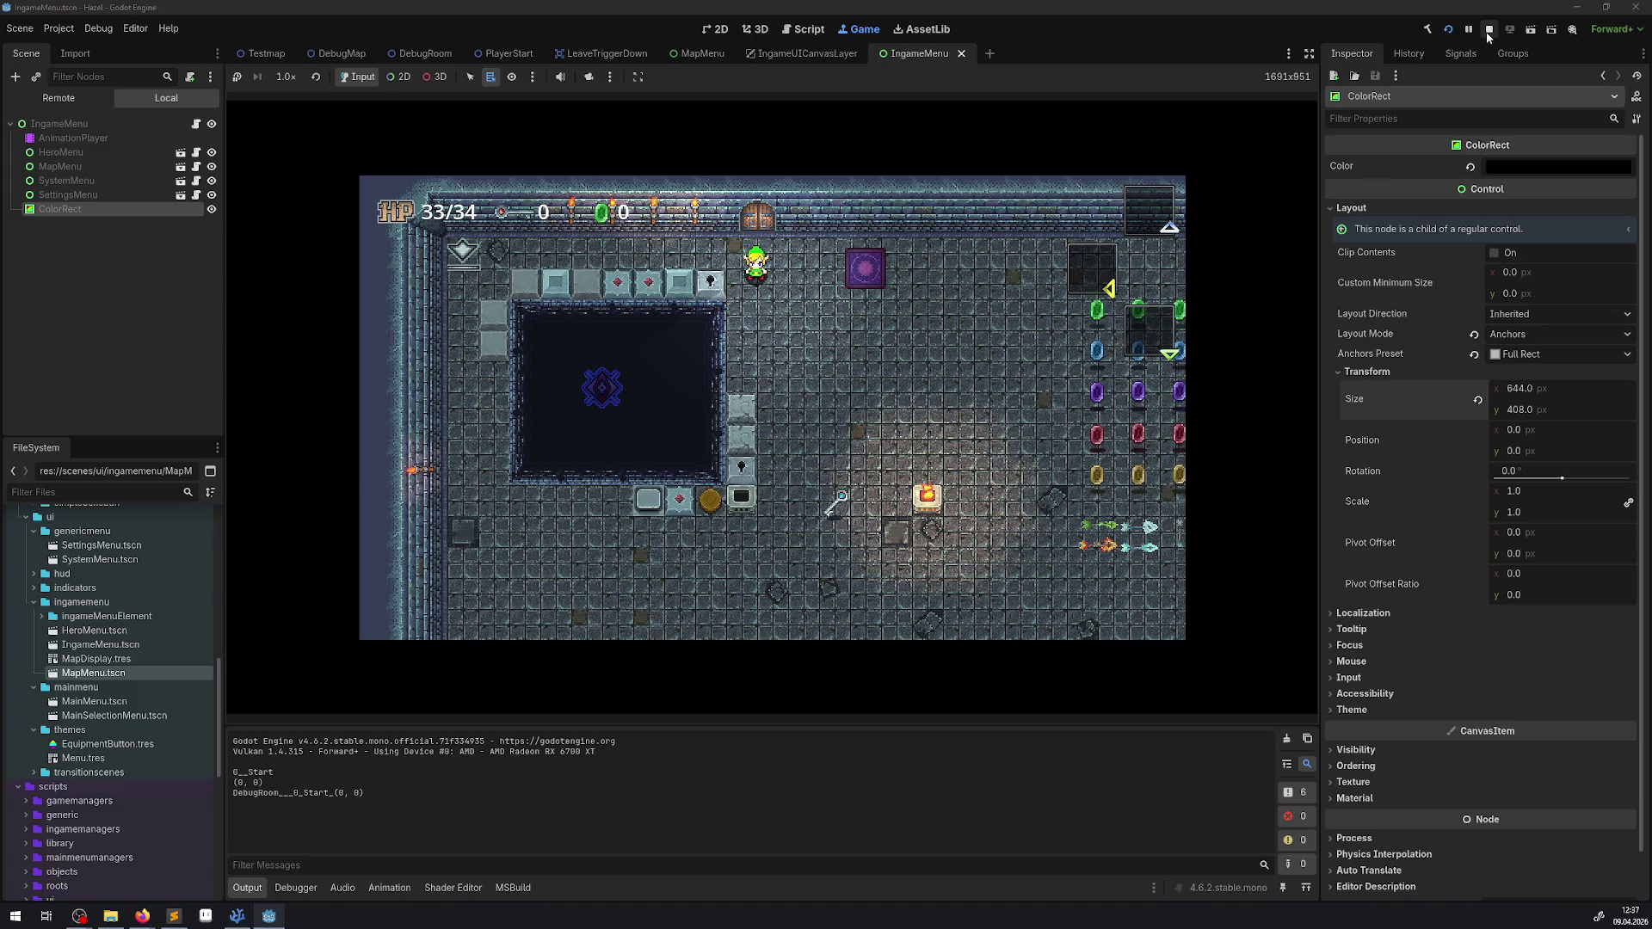
key("Escape")
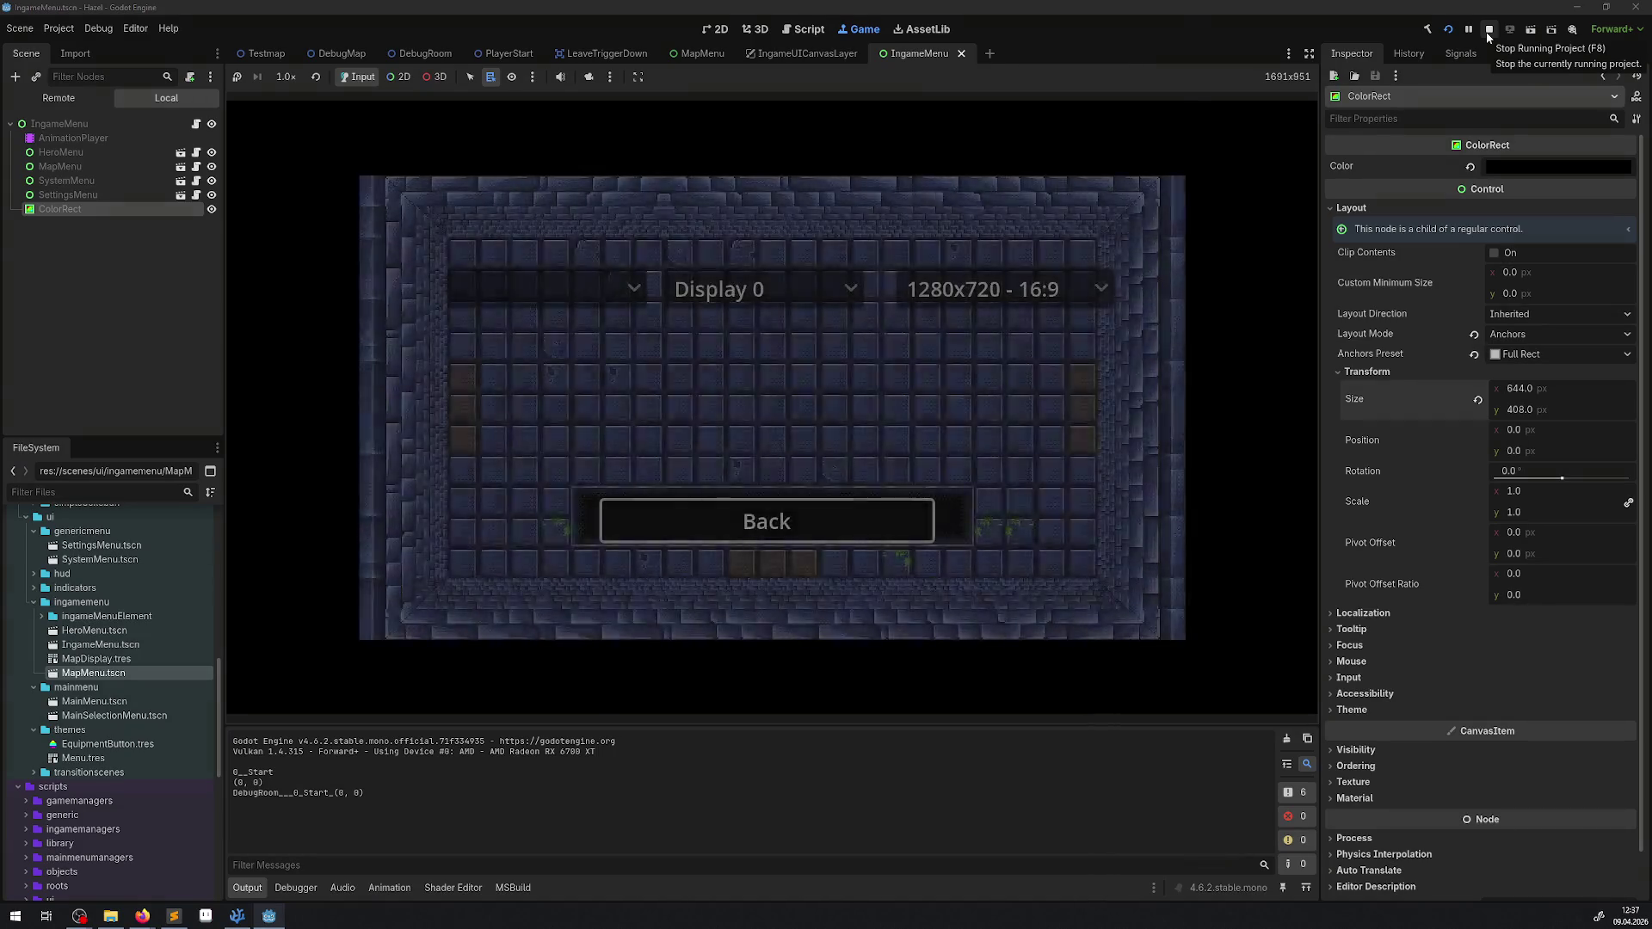
left_click(1485, 33)
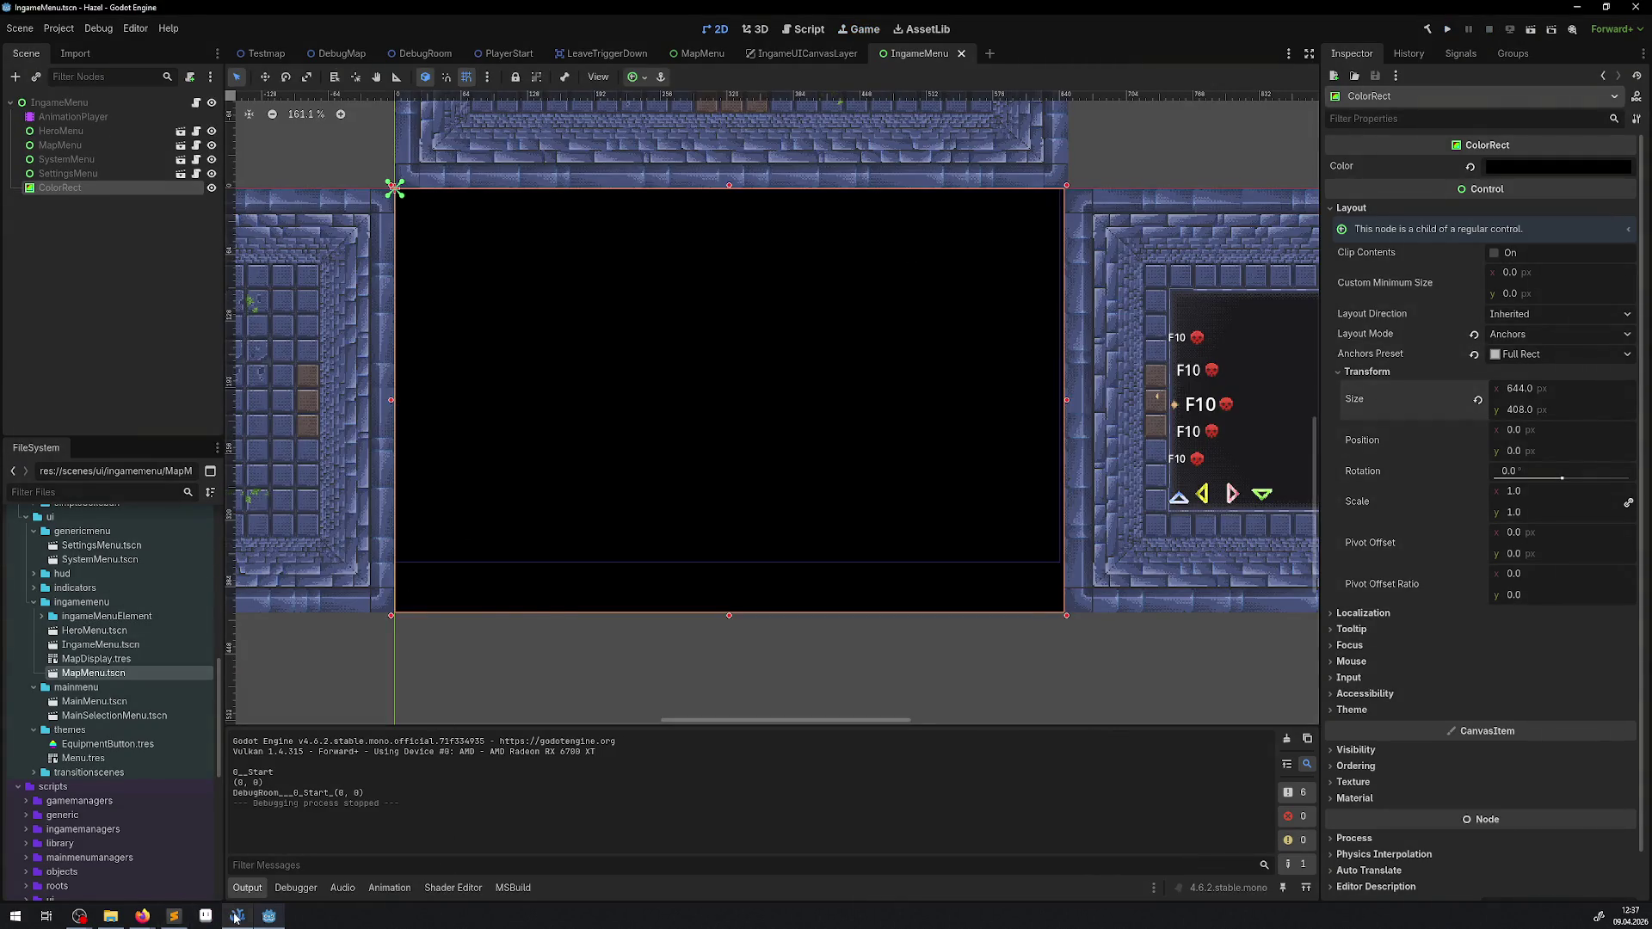
left_click(237, 916)
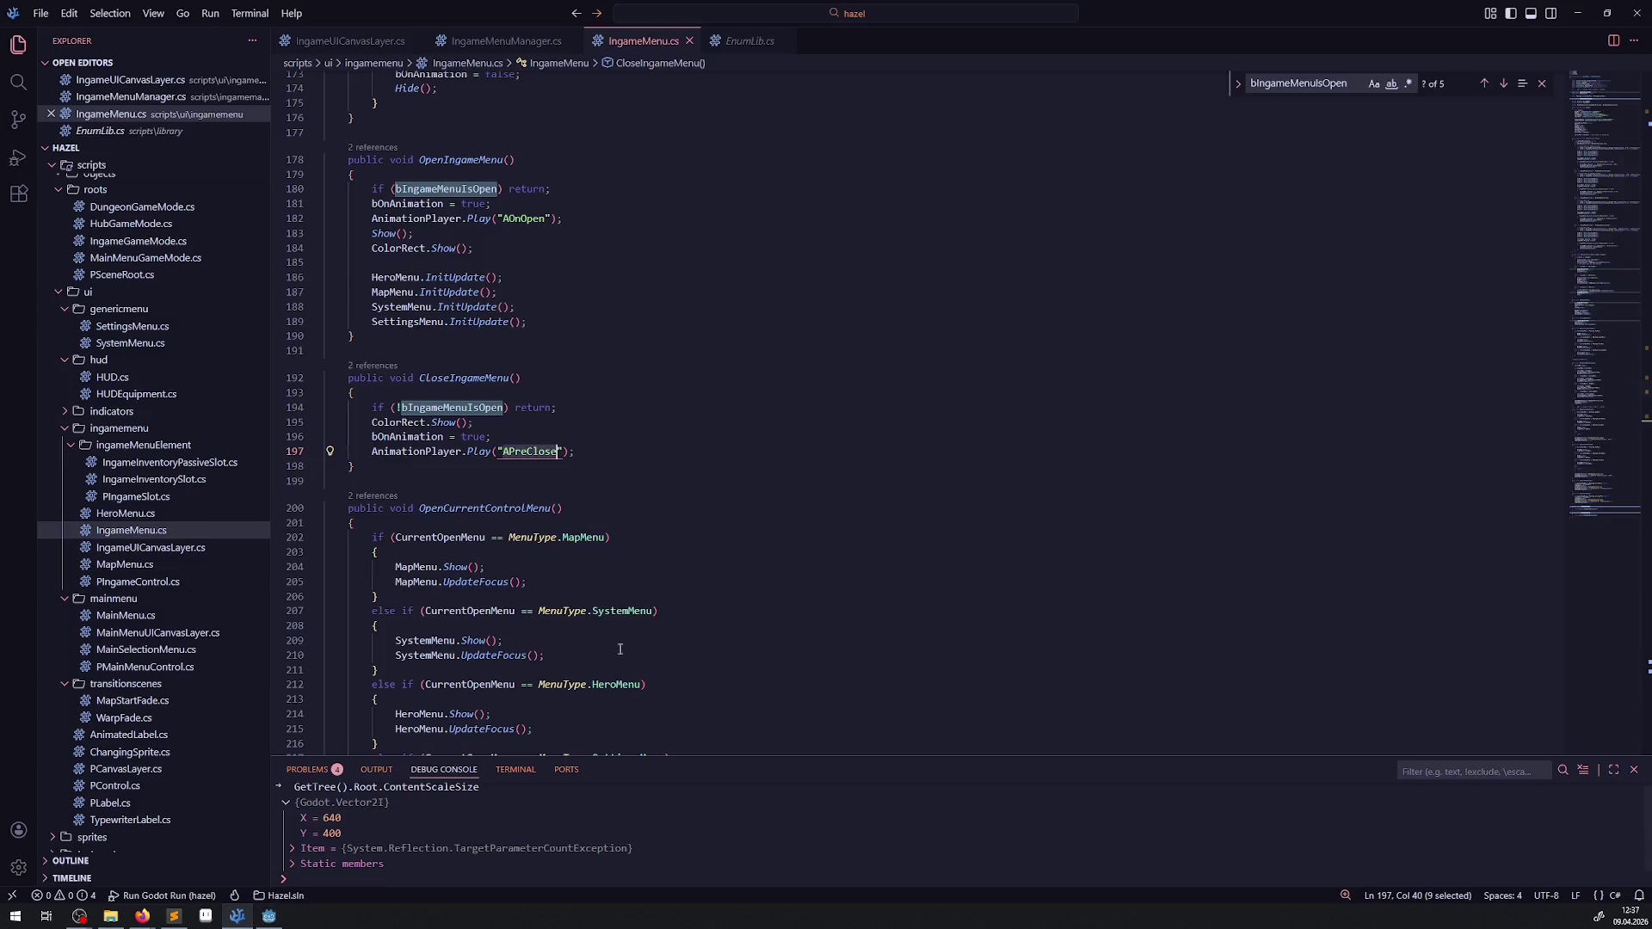
left_click(525, 43)
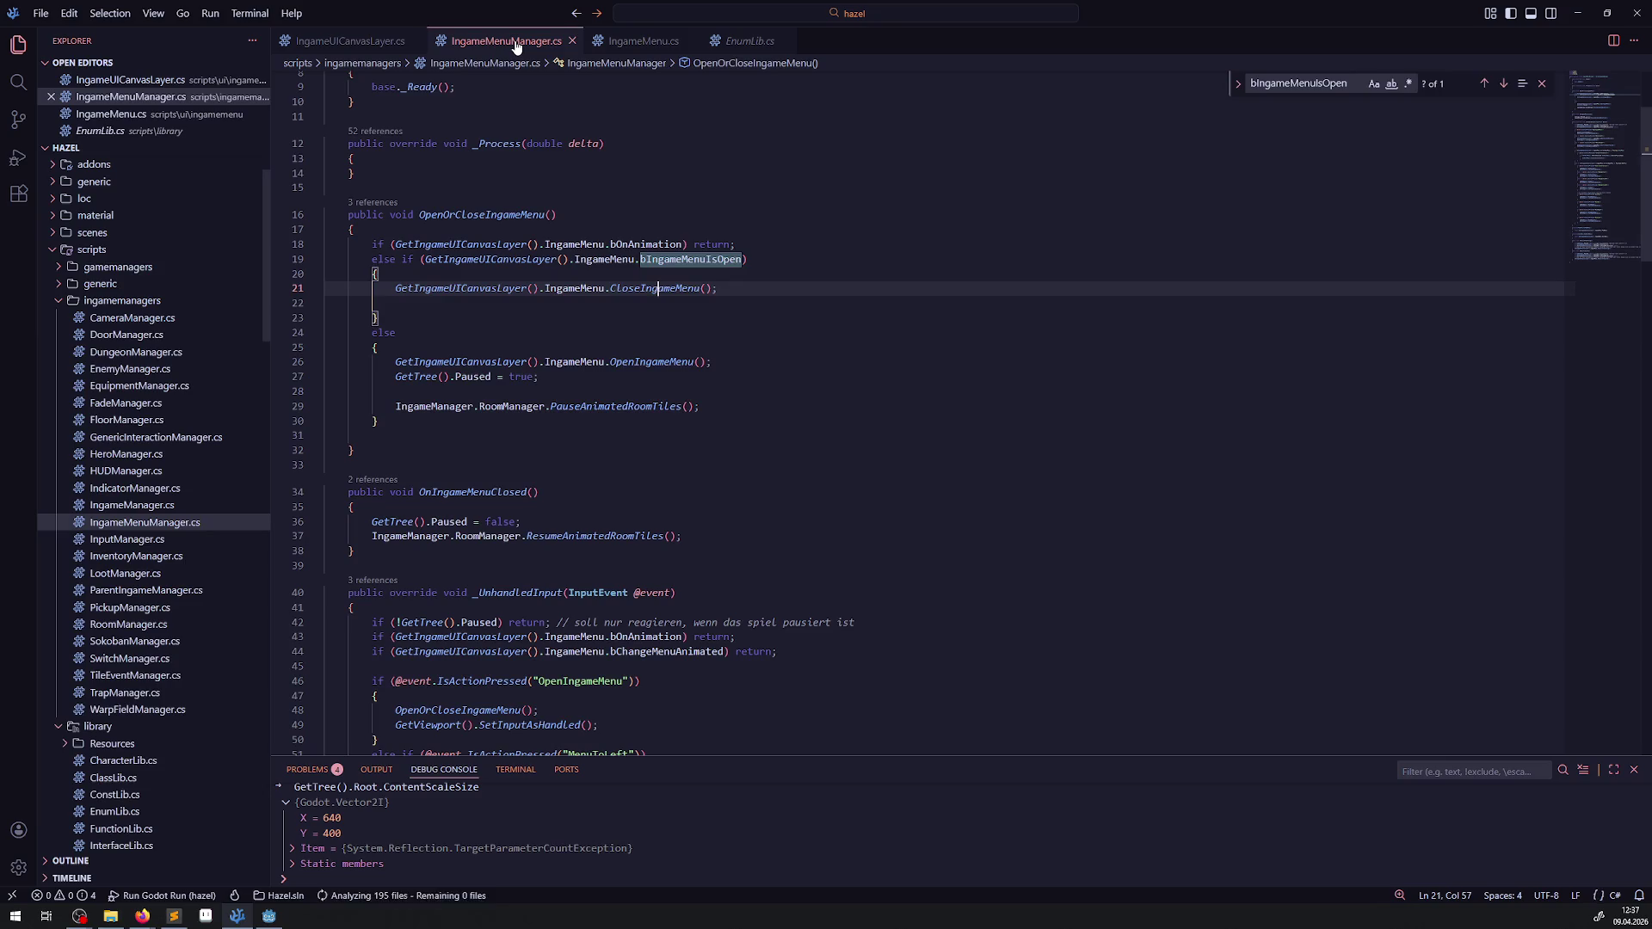
left_click(620, 45)
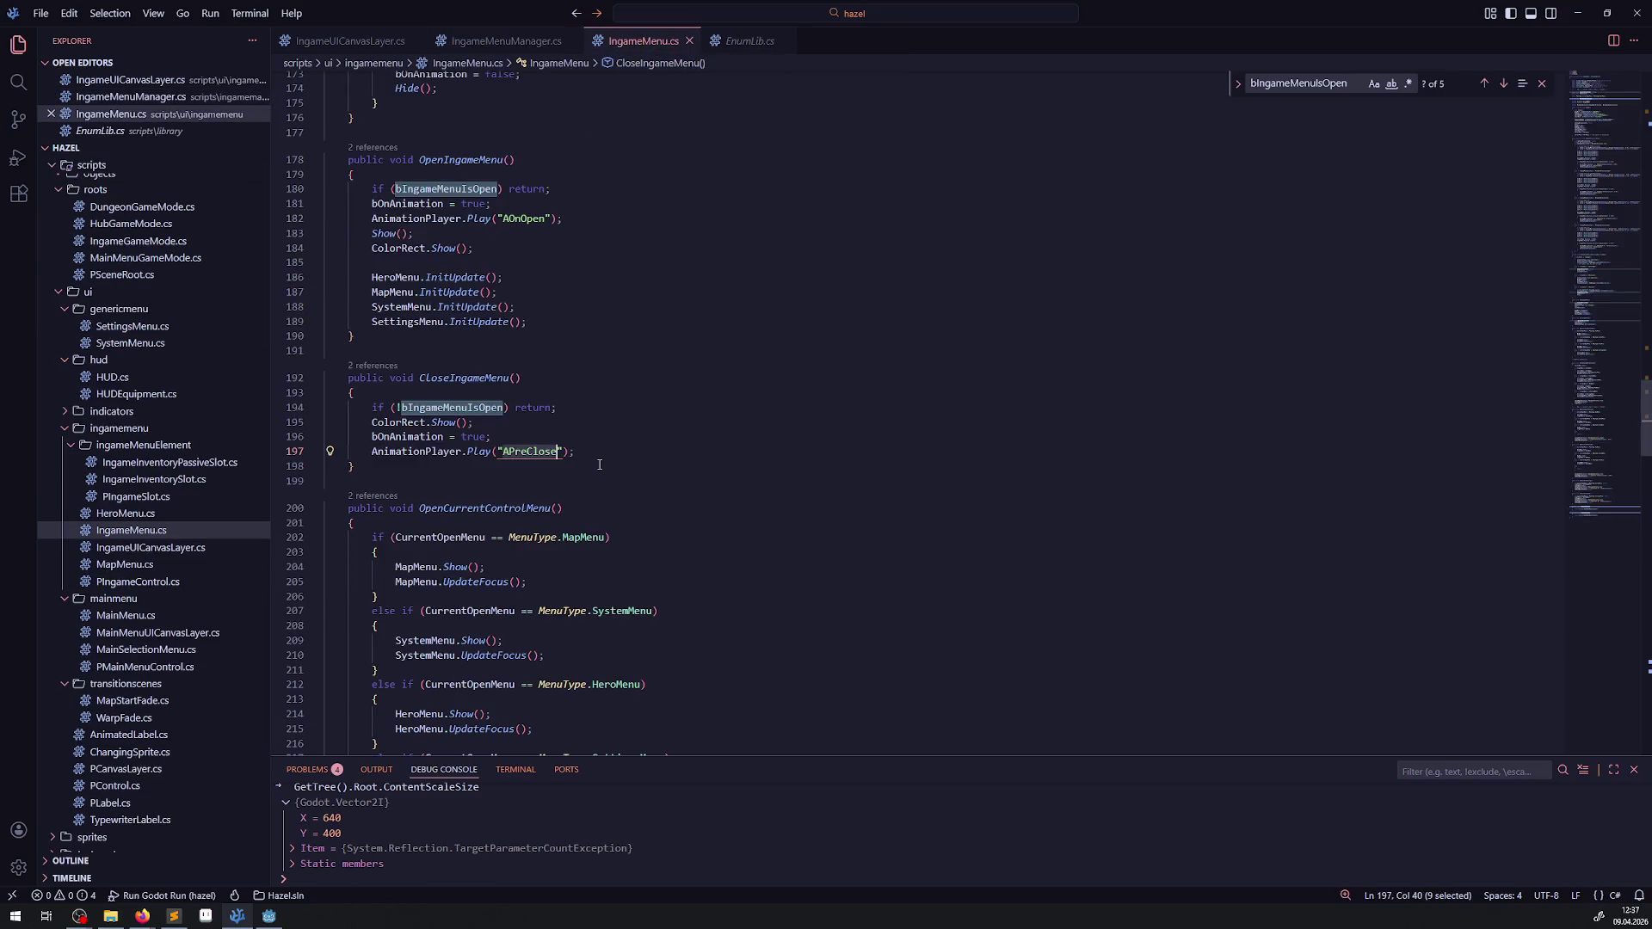
scroll(600, 464, "up", 20)
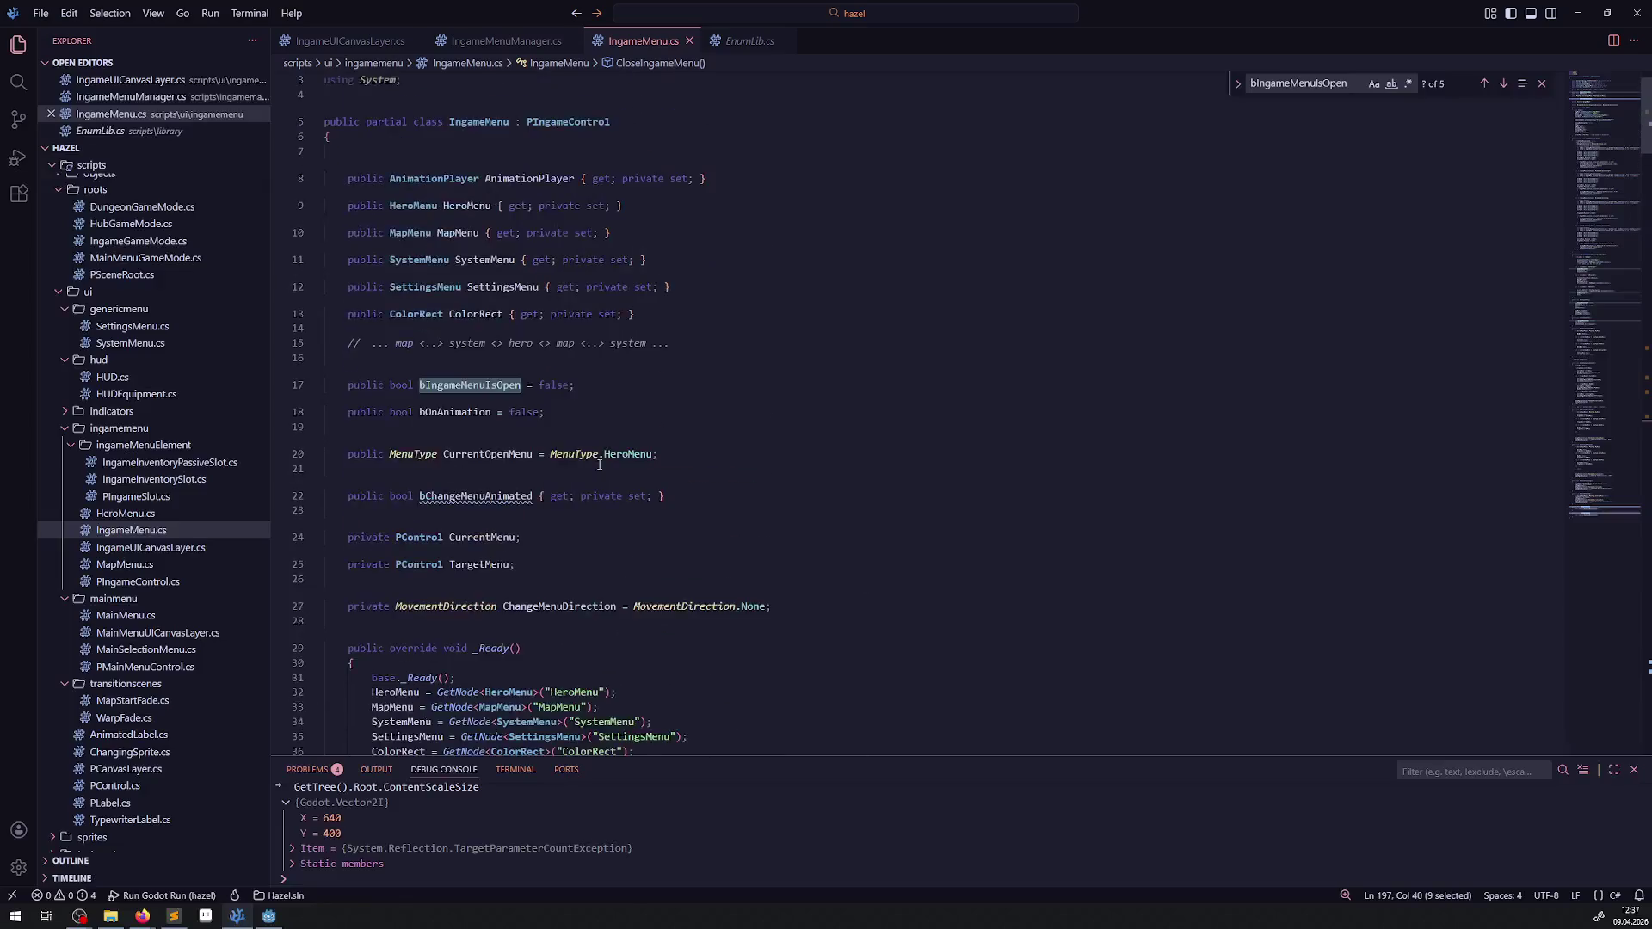
scroll(600, 464, "down", 20)
scroll(732, 421, "down", 3)
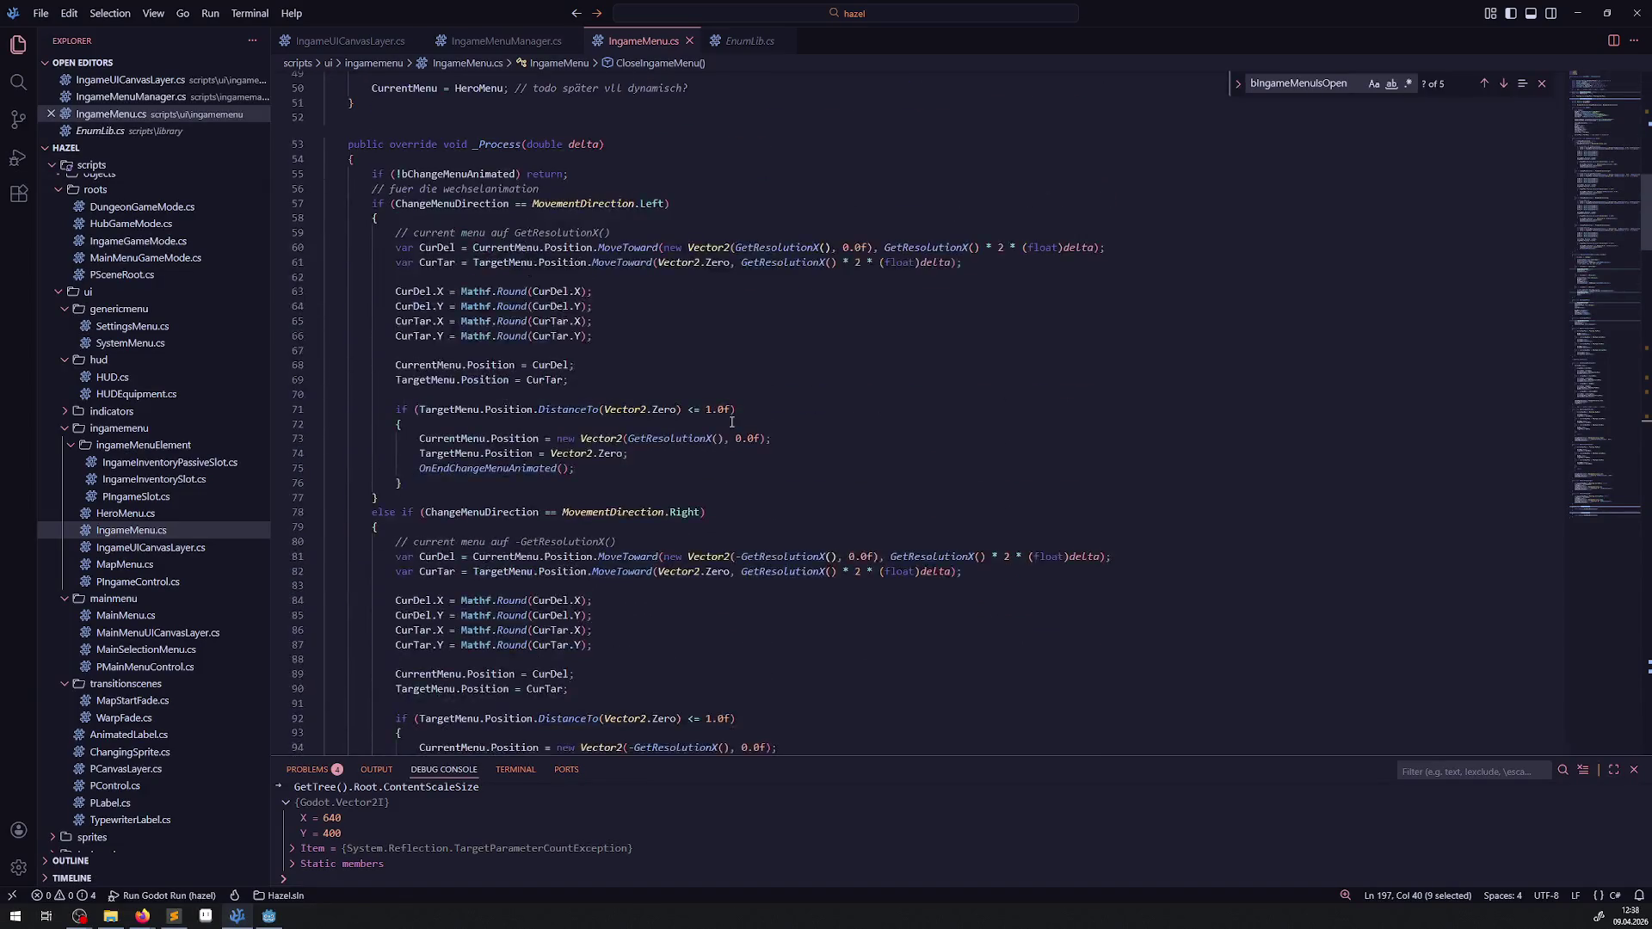
scroll(731, 422, "up", 20)
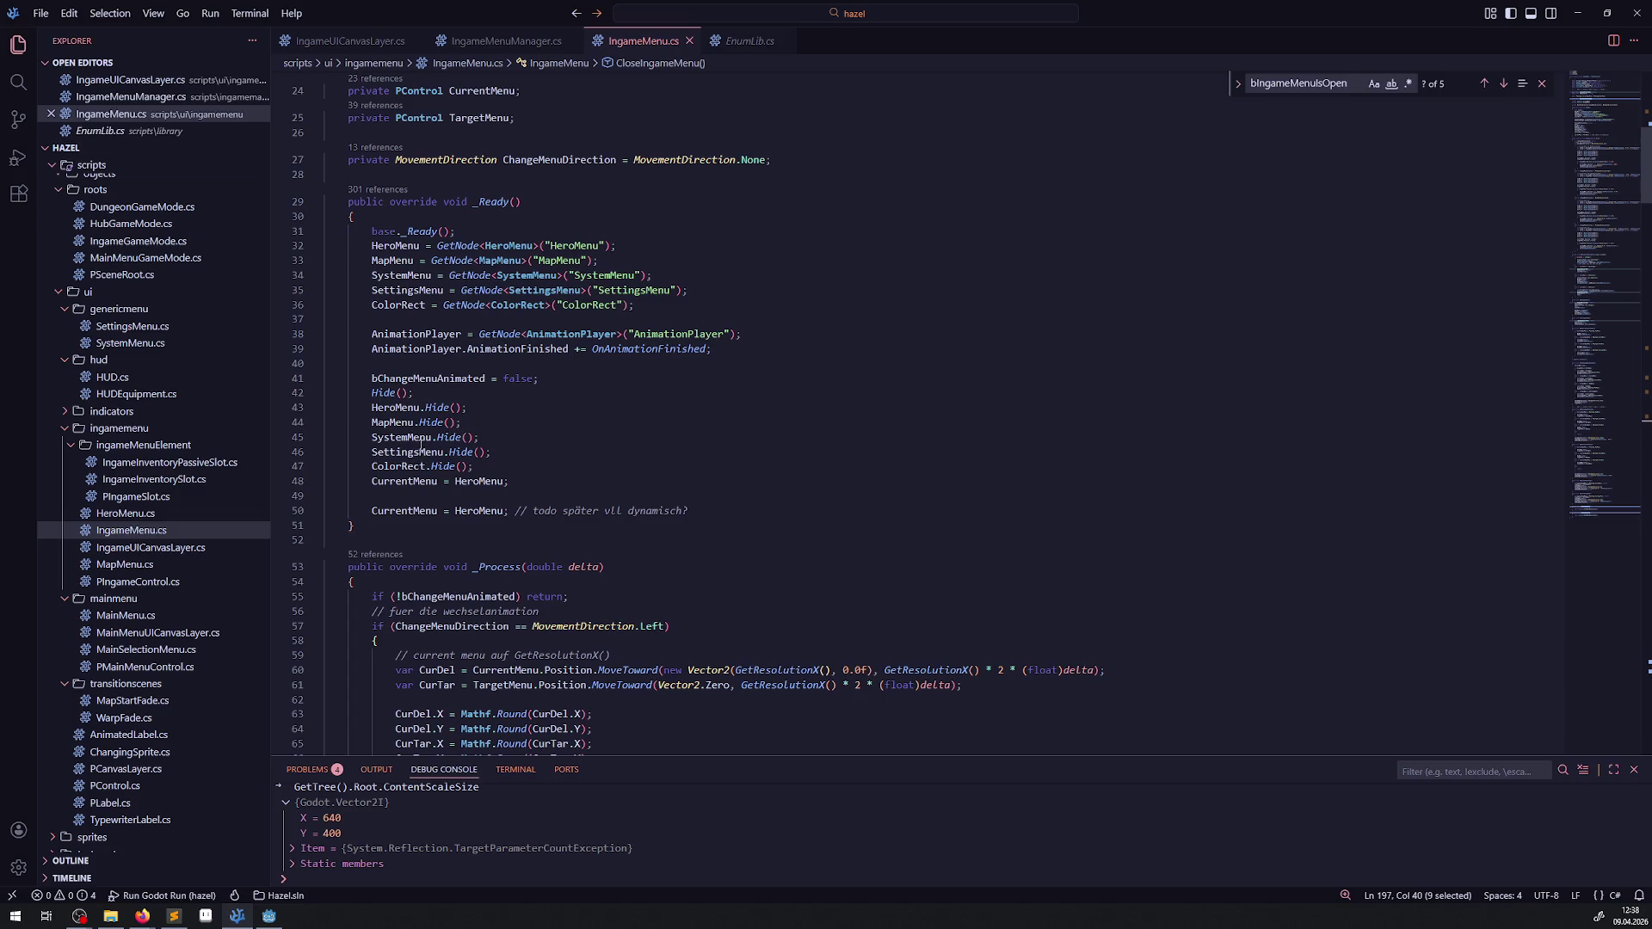
double_click(394, 450)
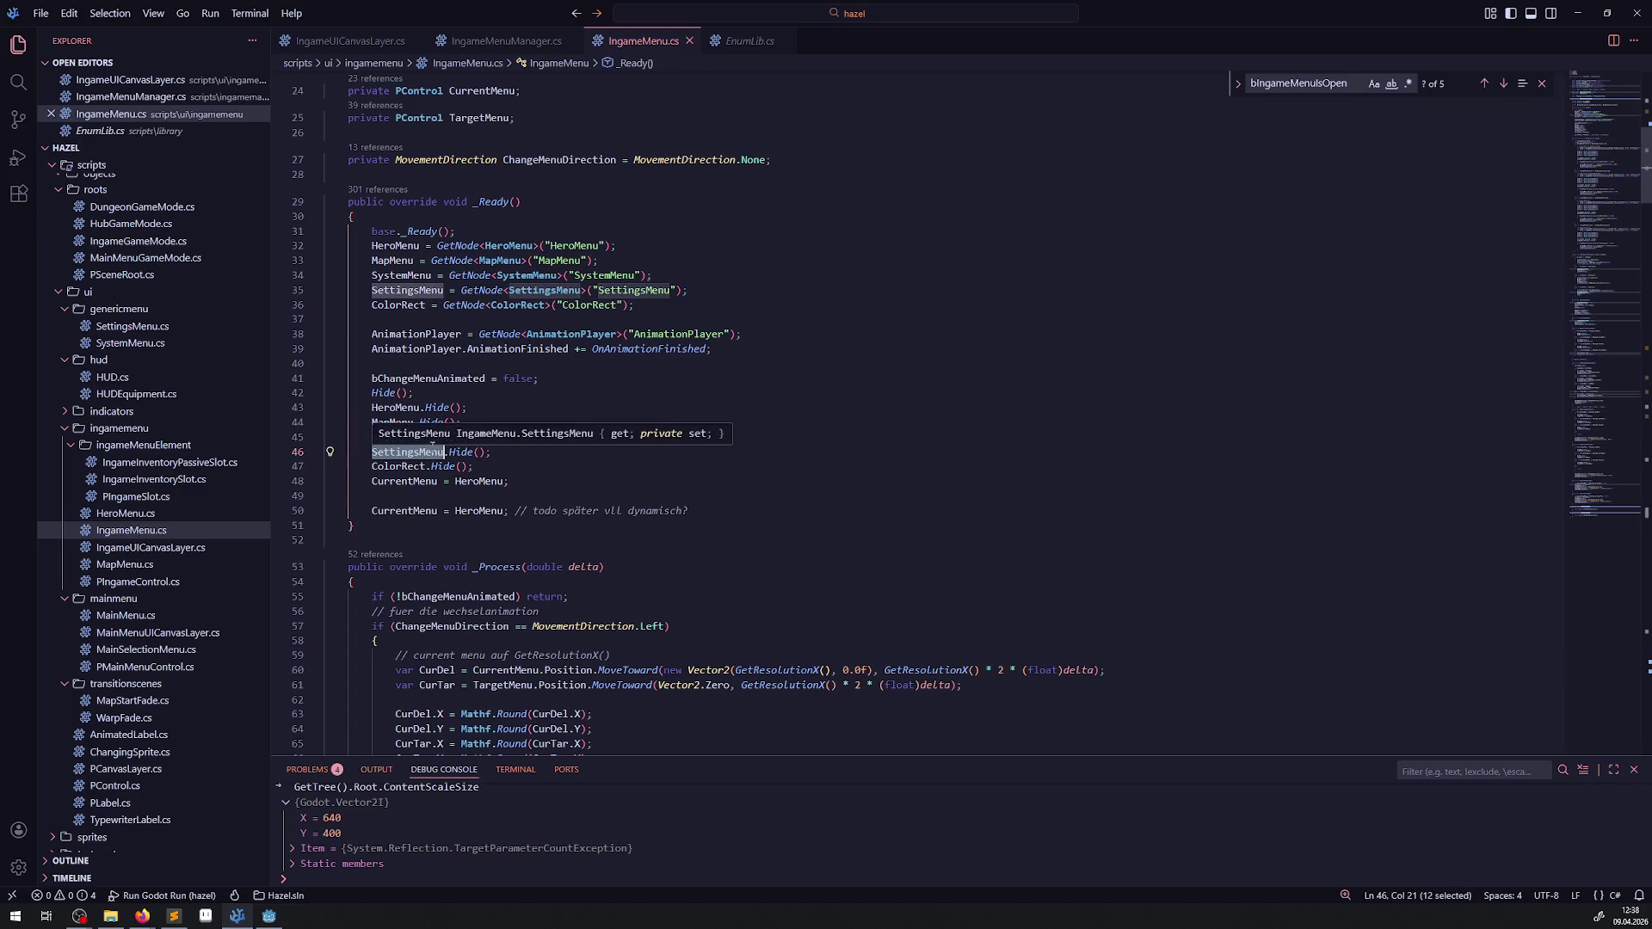
scroll(720, 489, "up", 4)
scroll(731, 486, "down", 12)
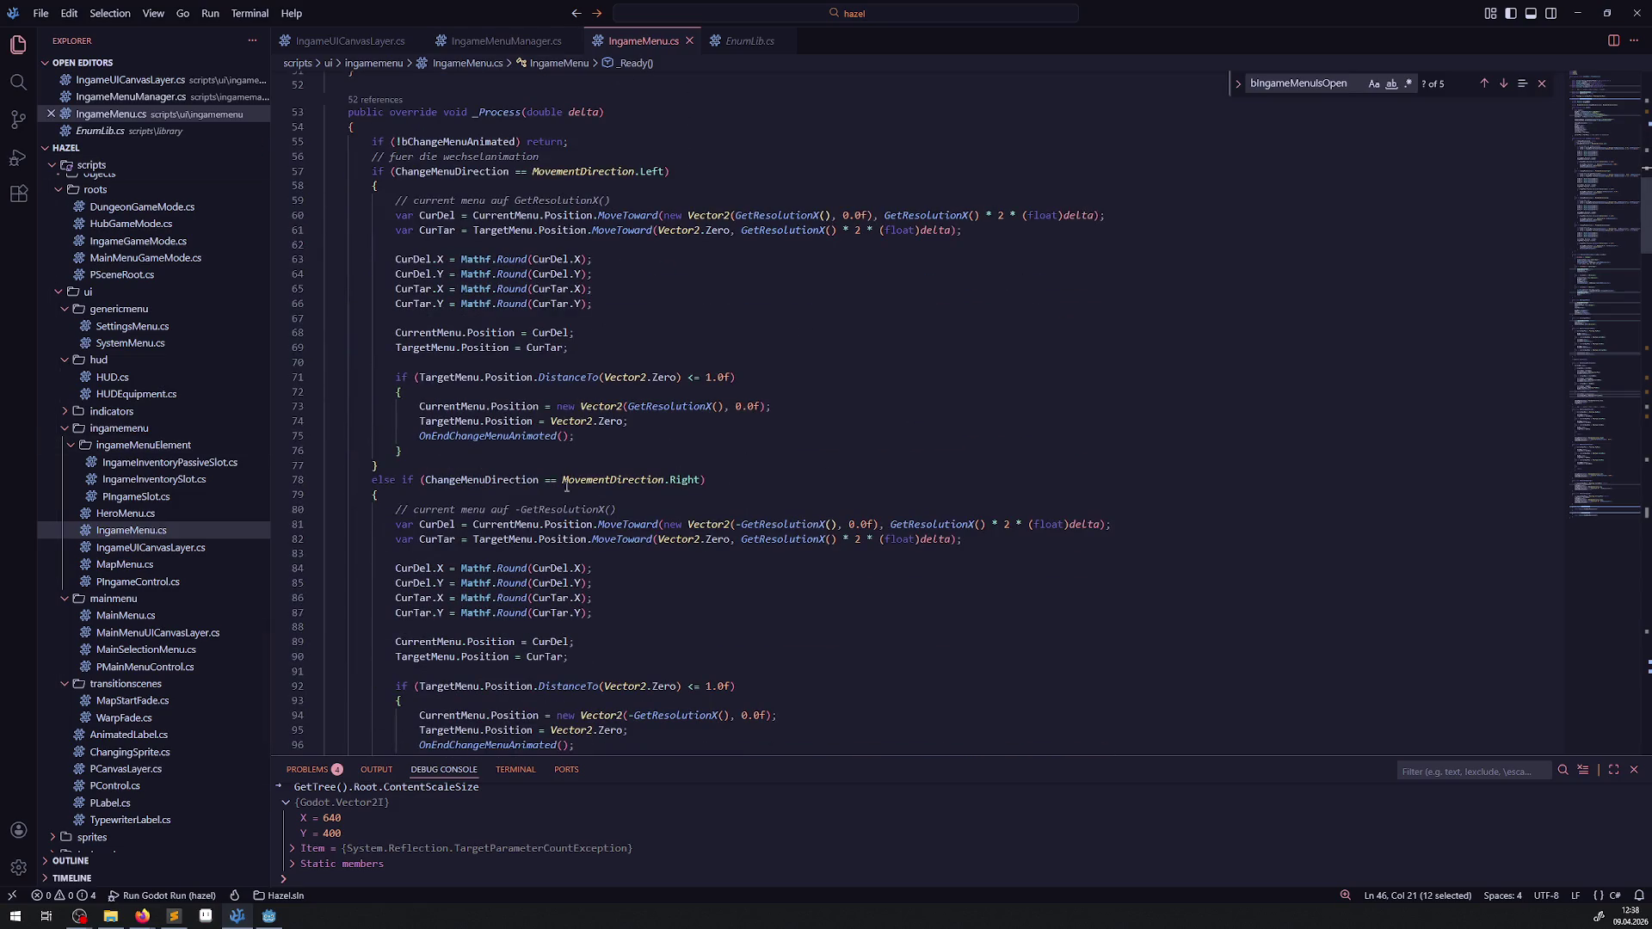
scroll(688, 516, "down", 6)
scroll(669, 535, "down", 8)
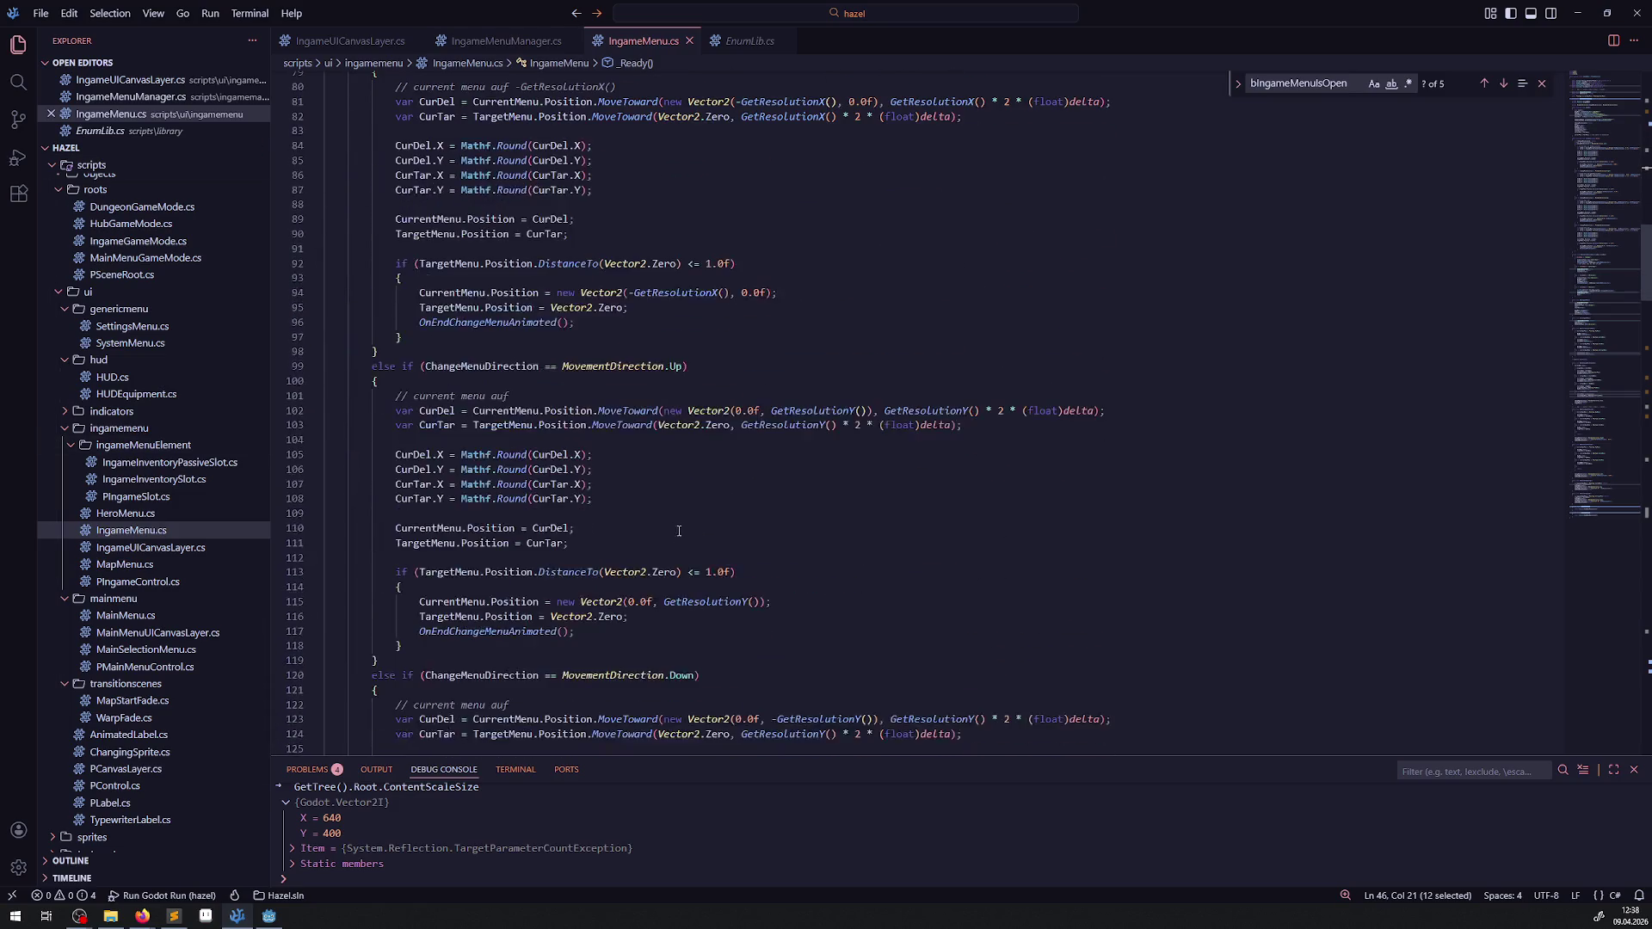
scroll(798, 565, "down", 12)
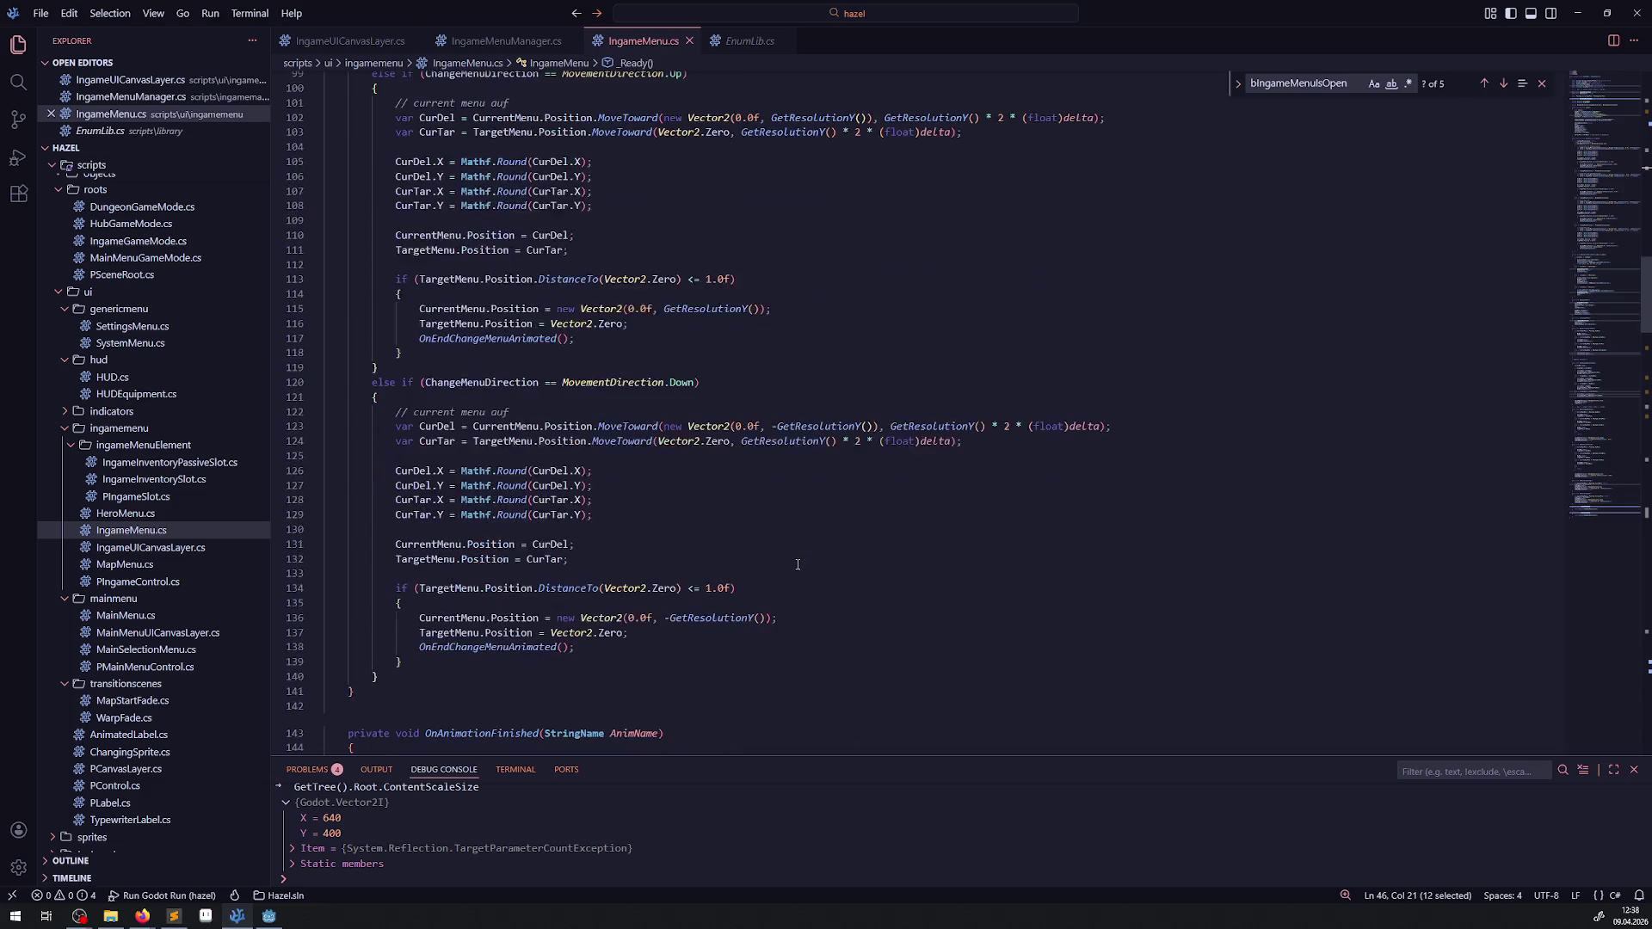
scroll(354, 373, "up", 20)
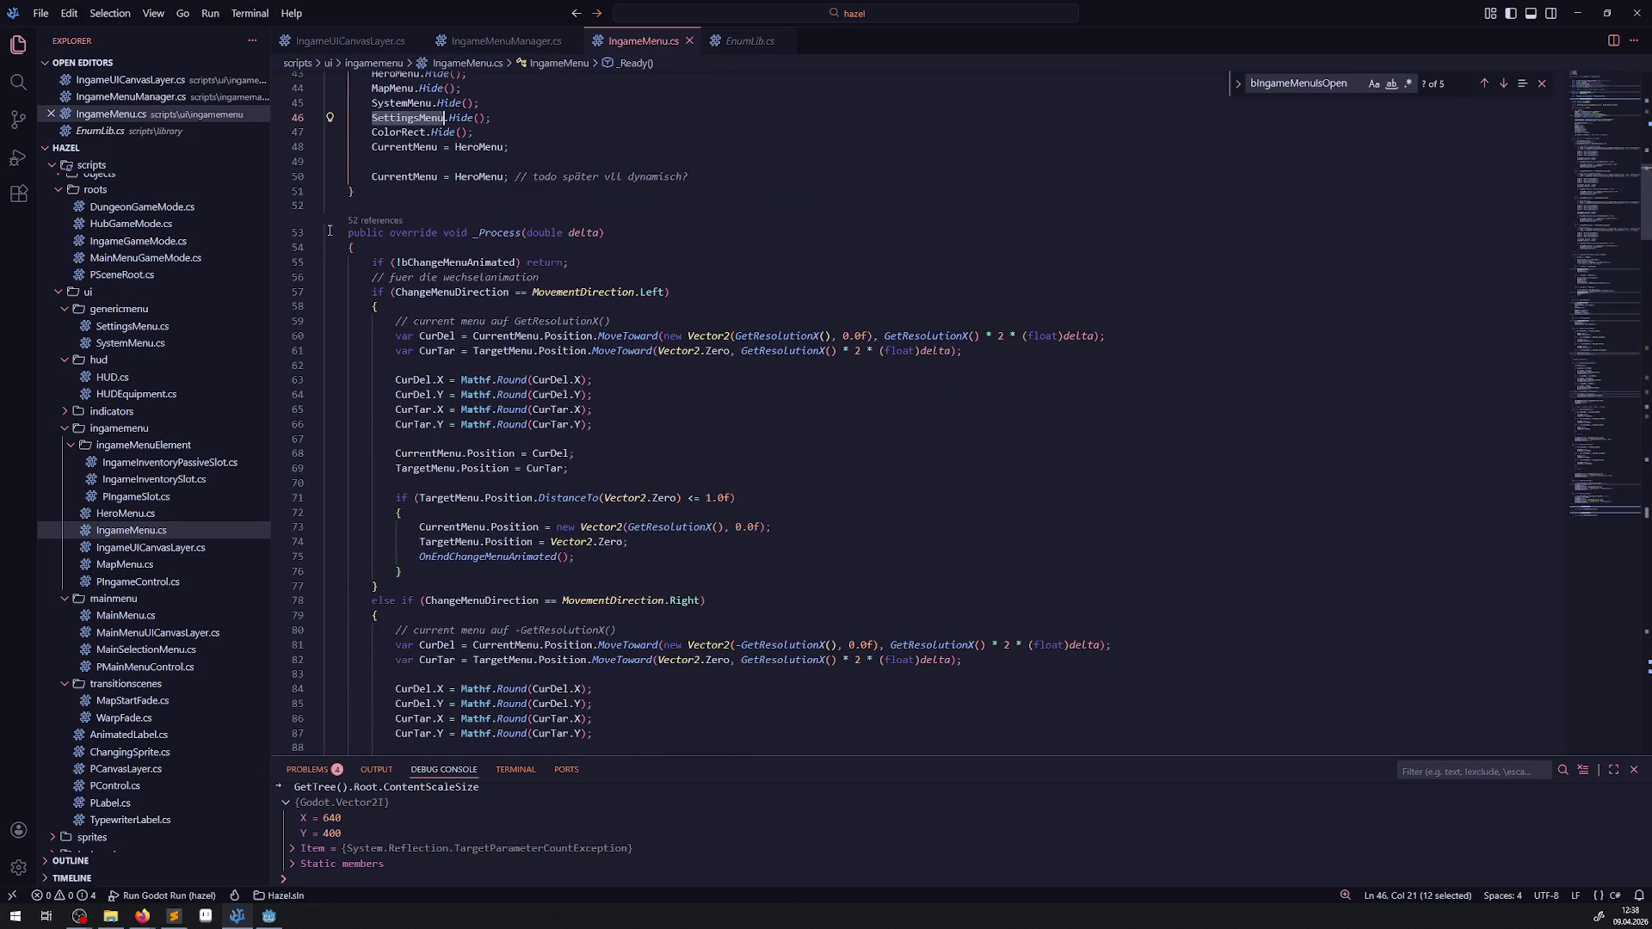
left_click(317, 234)
left_click(317, 234)
scroll(731, 541, "down", 12)
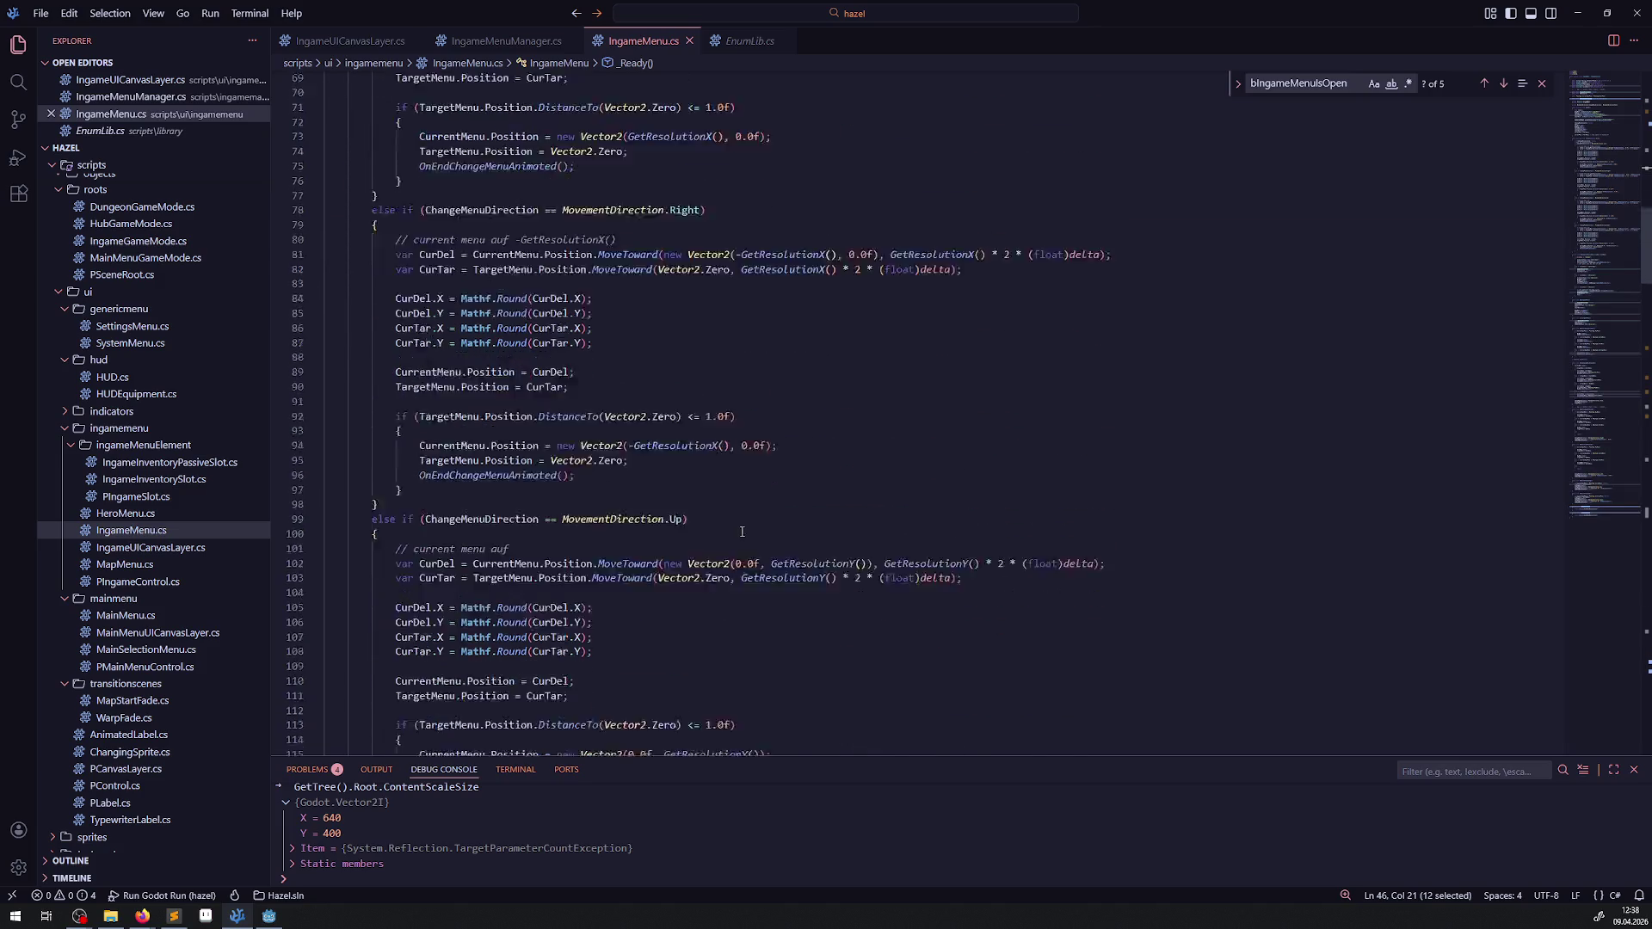
scroll(730, 540, "up", 15)
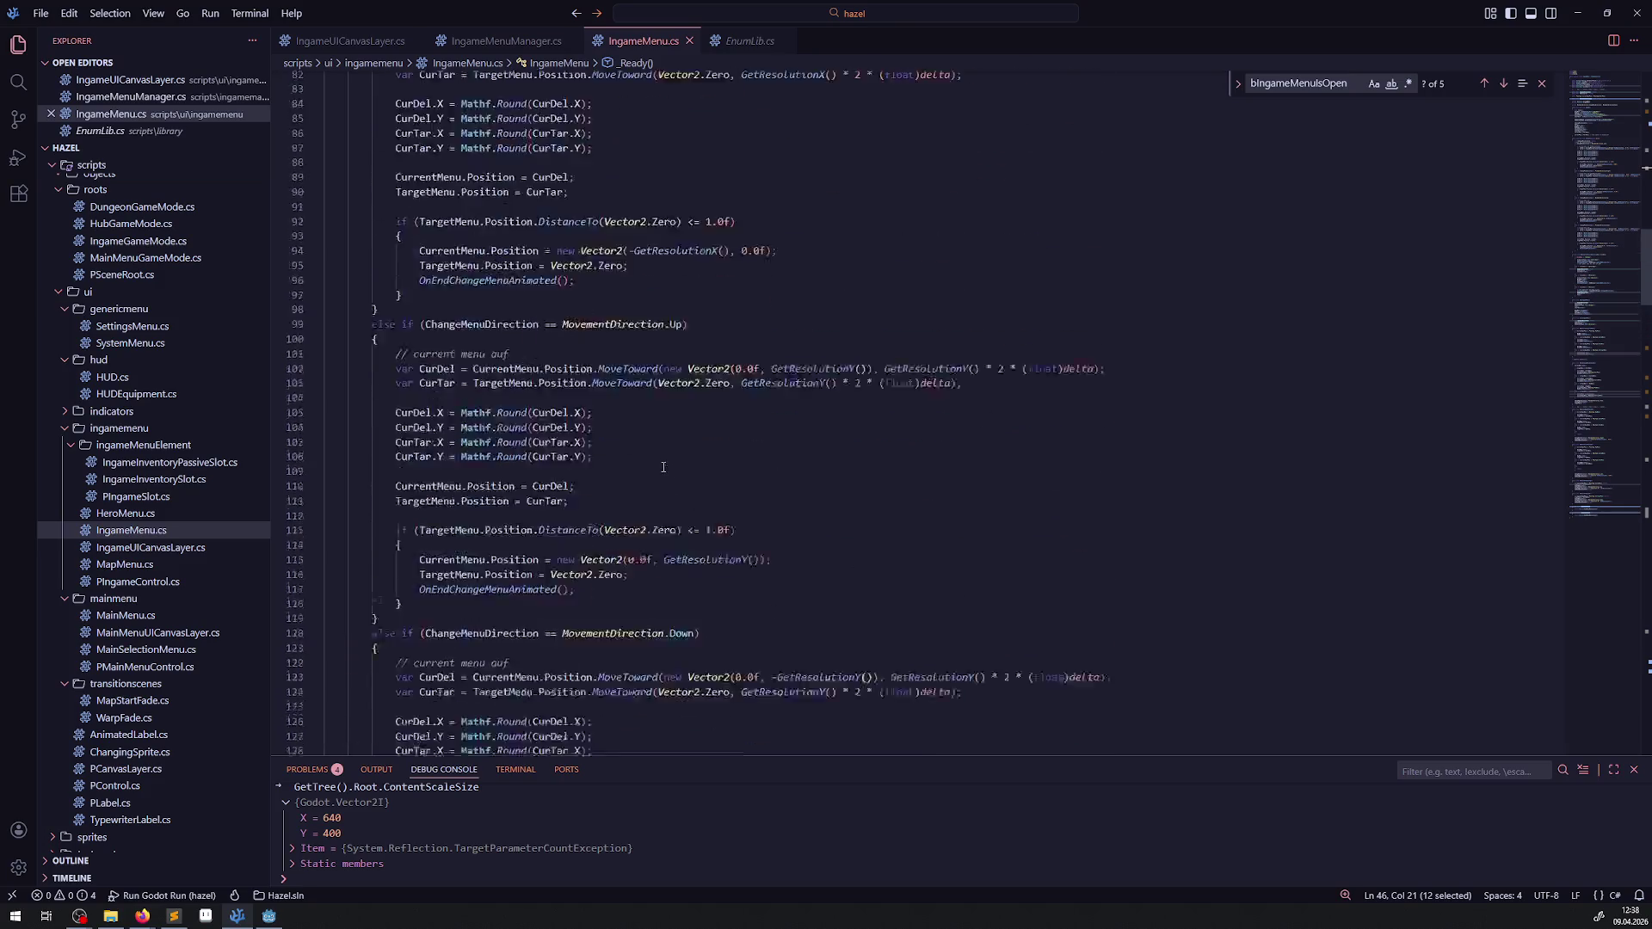
left_click(315, 485)
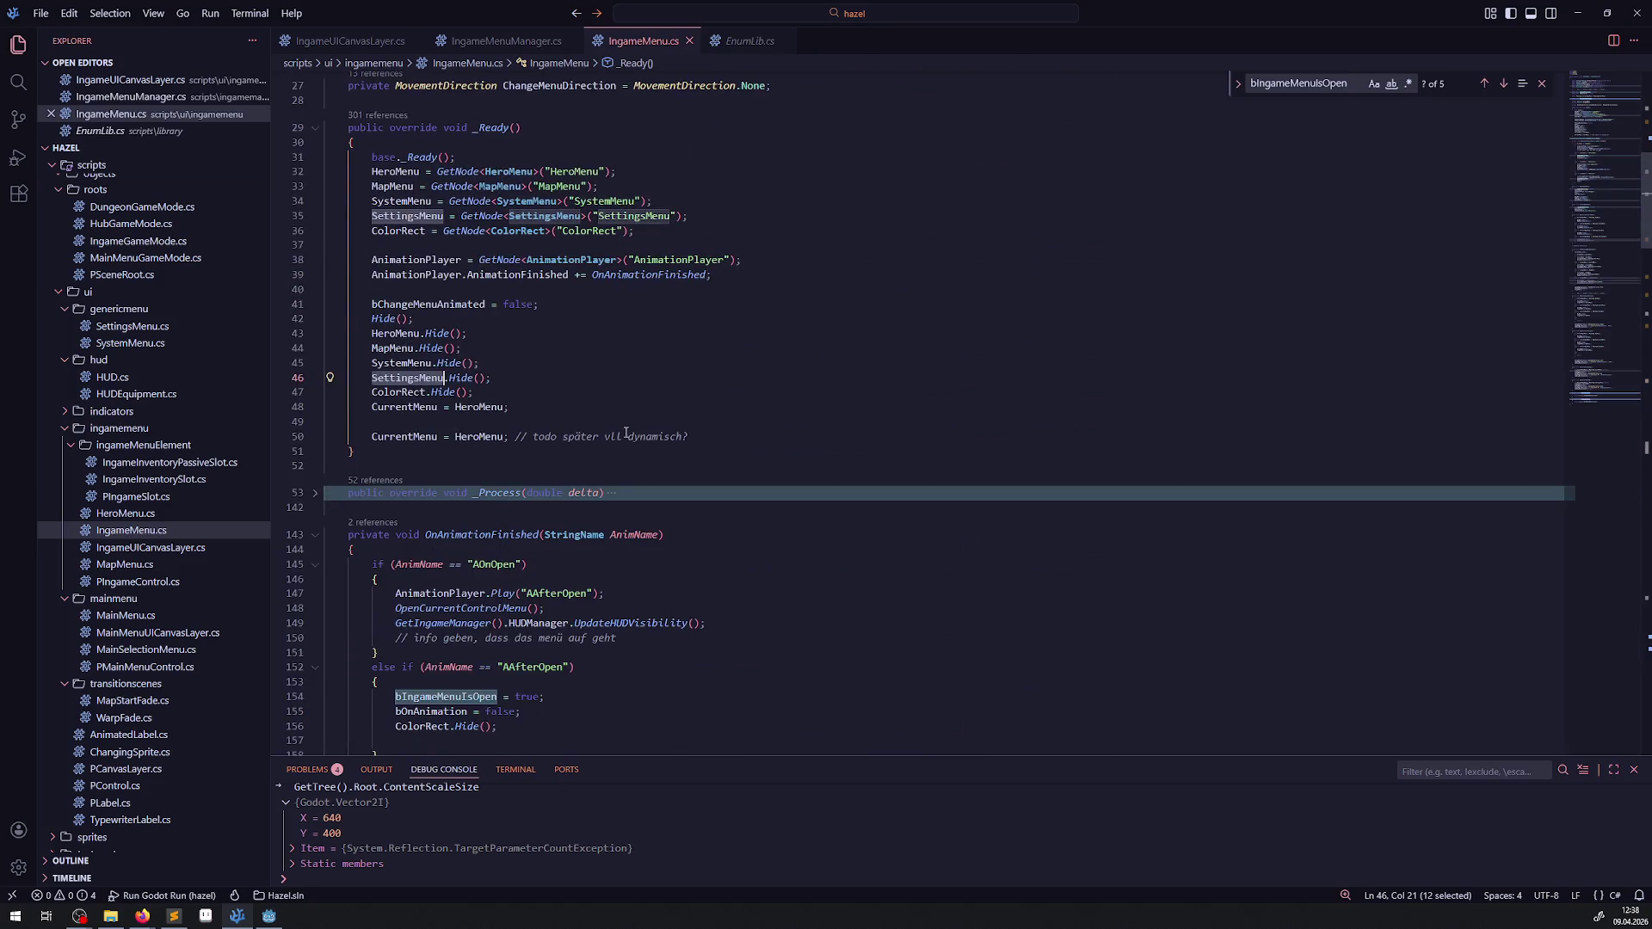
scroll(627, 428, "down", 1)
scroll(626, 429, "down", 1)
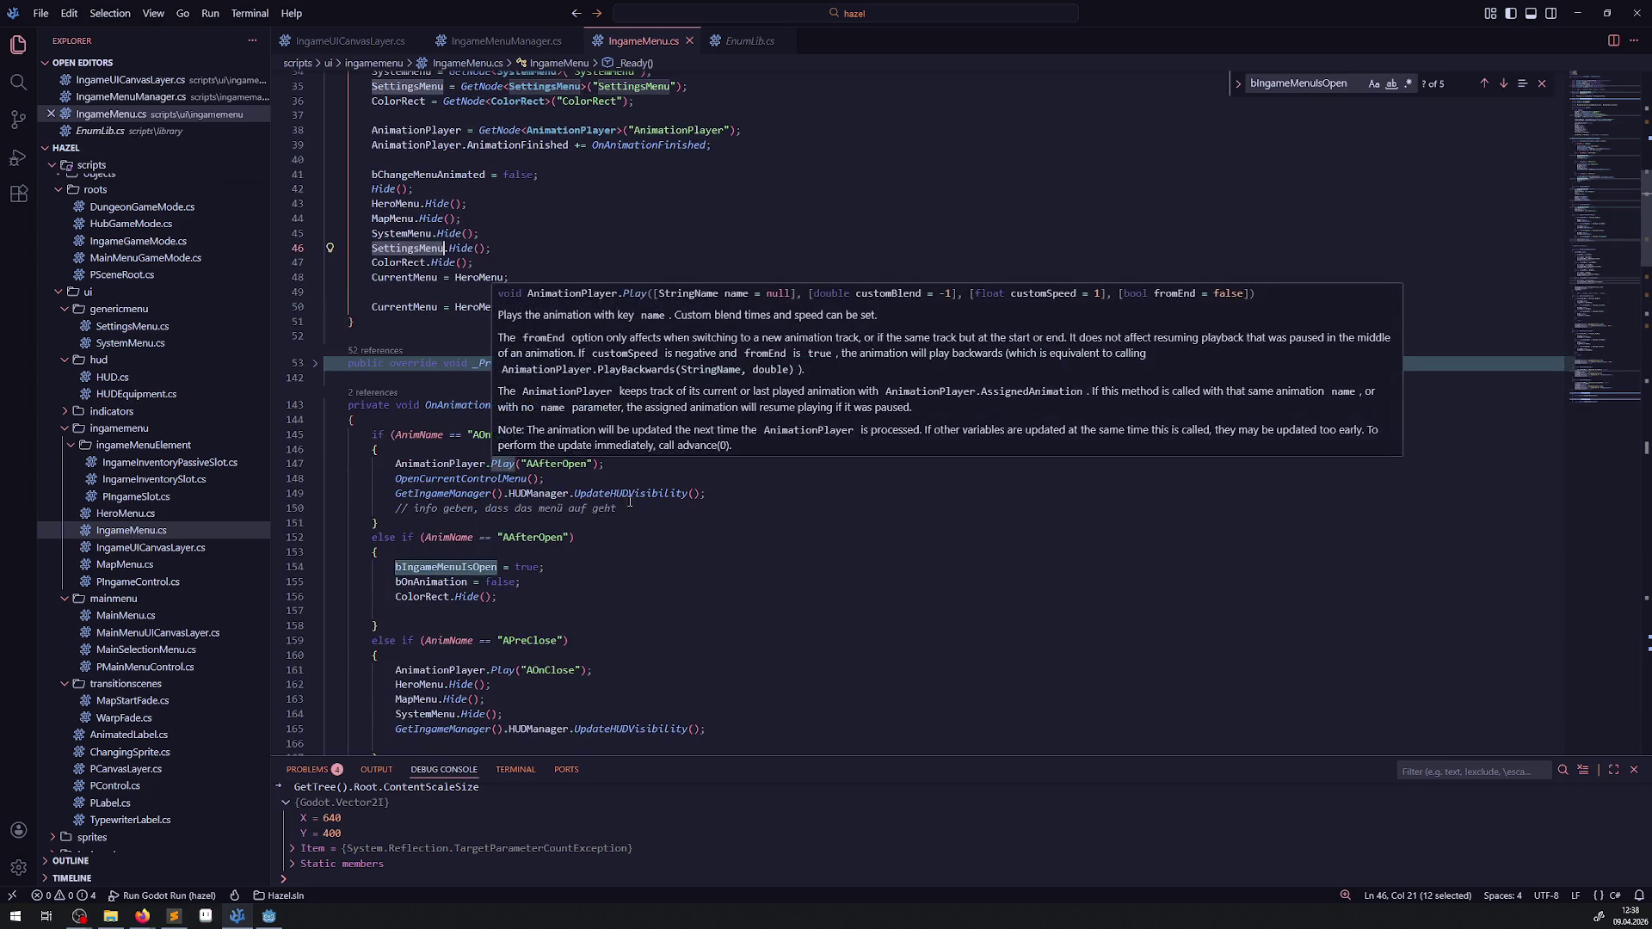
scroll(751, 596, "down", 2)
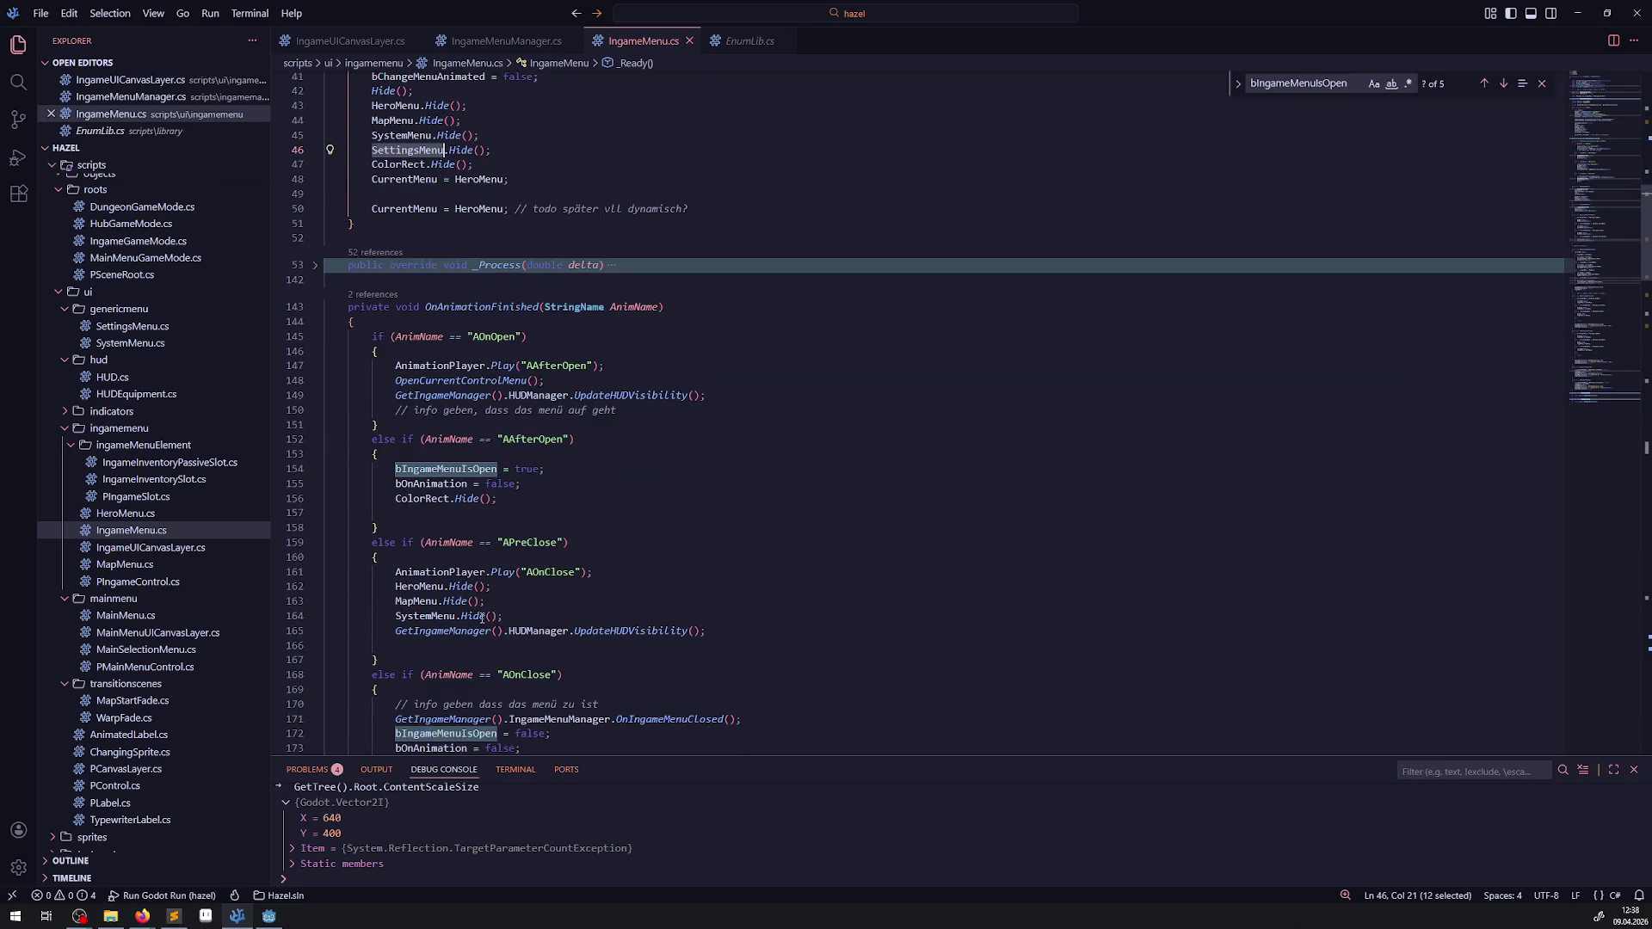
left_click(425, 616)
key("End")
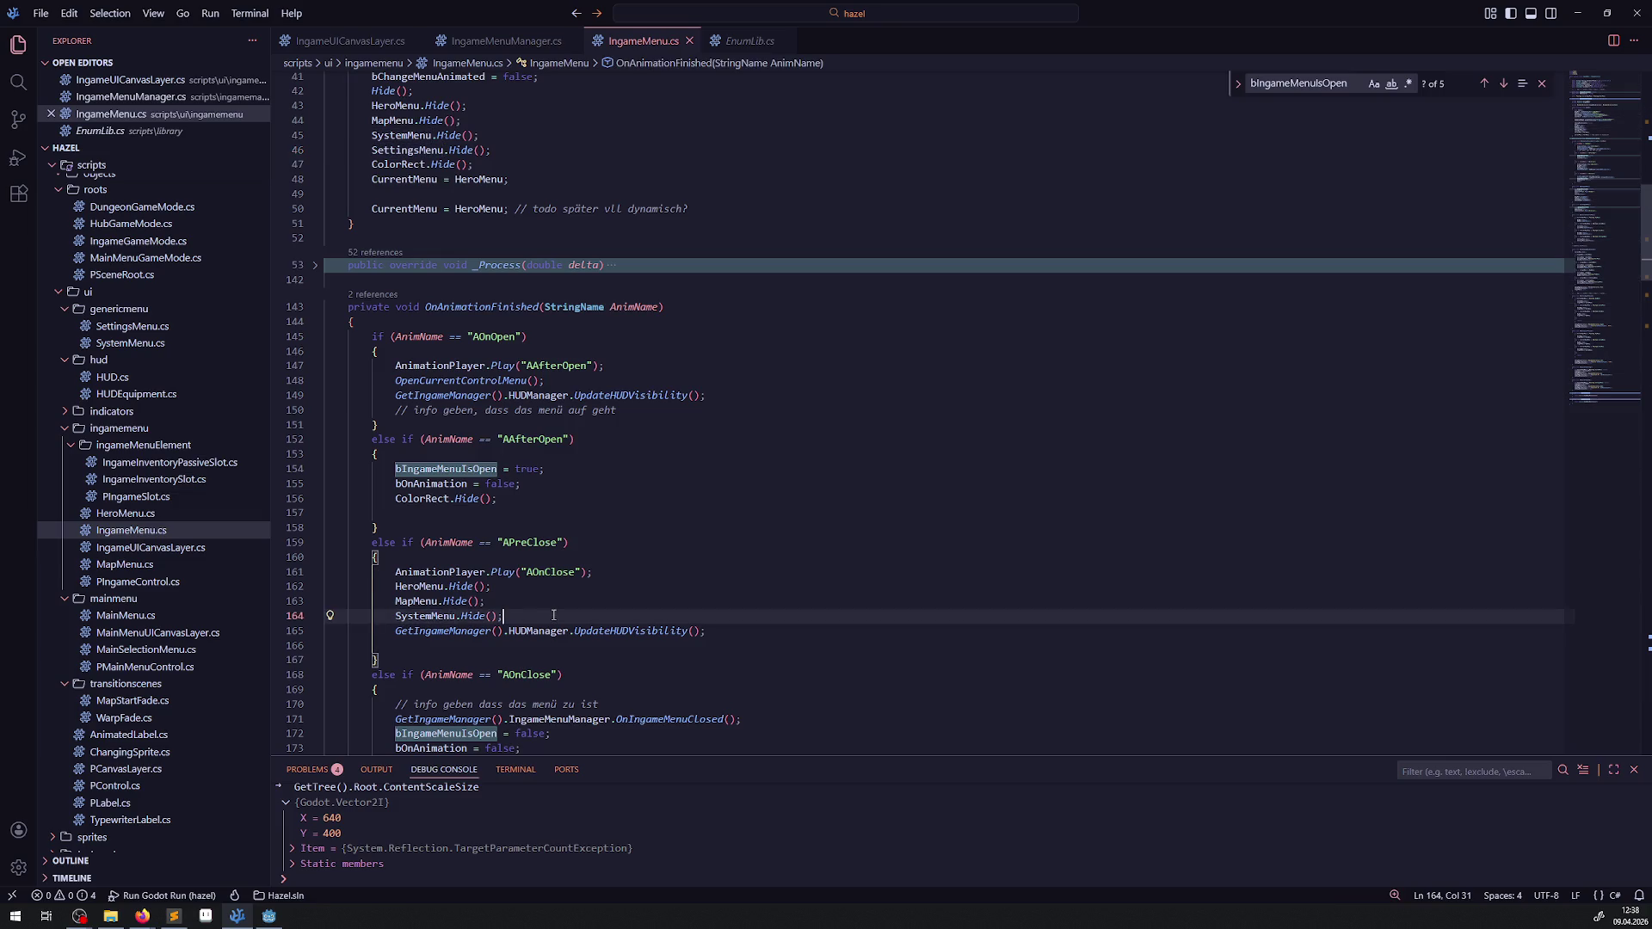
key("shift+alt+Down")
double_click(425, 631)
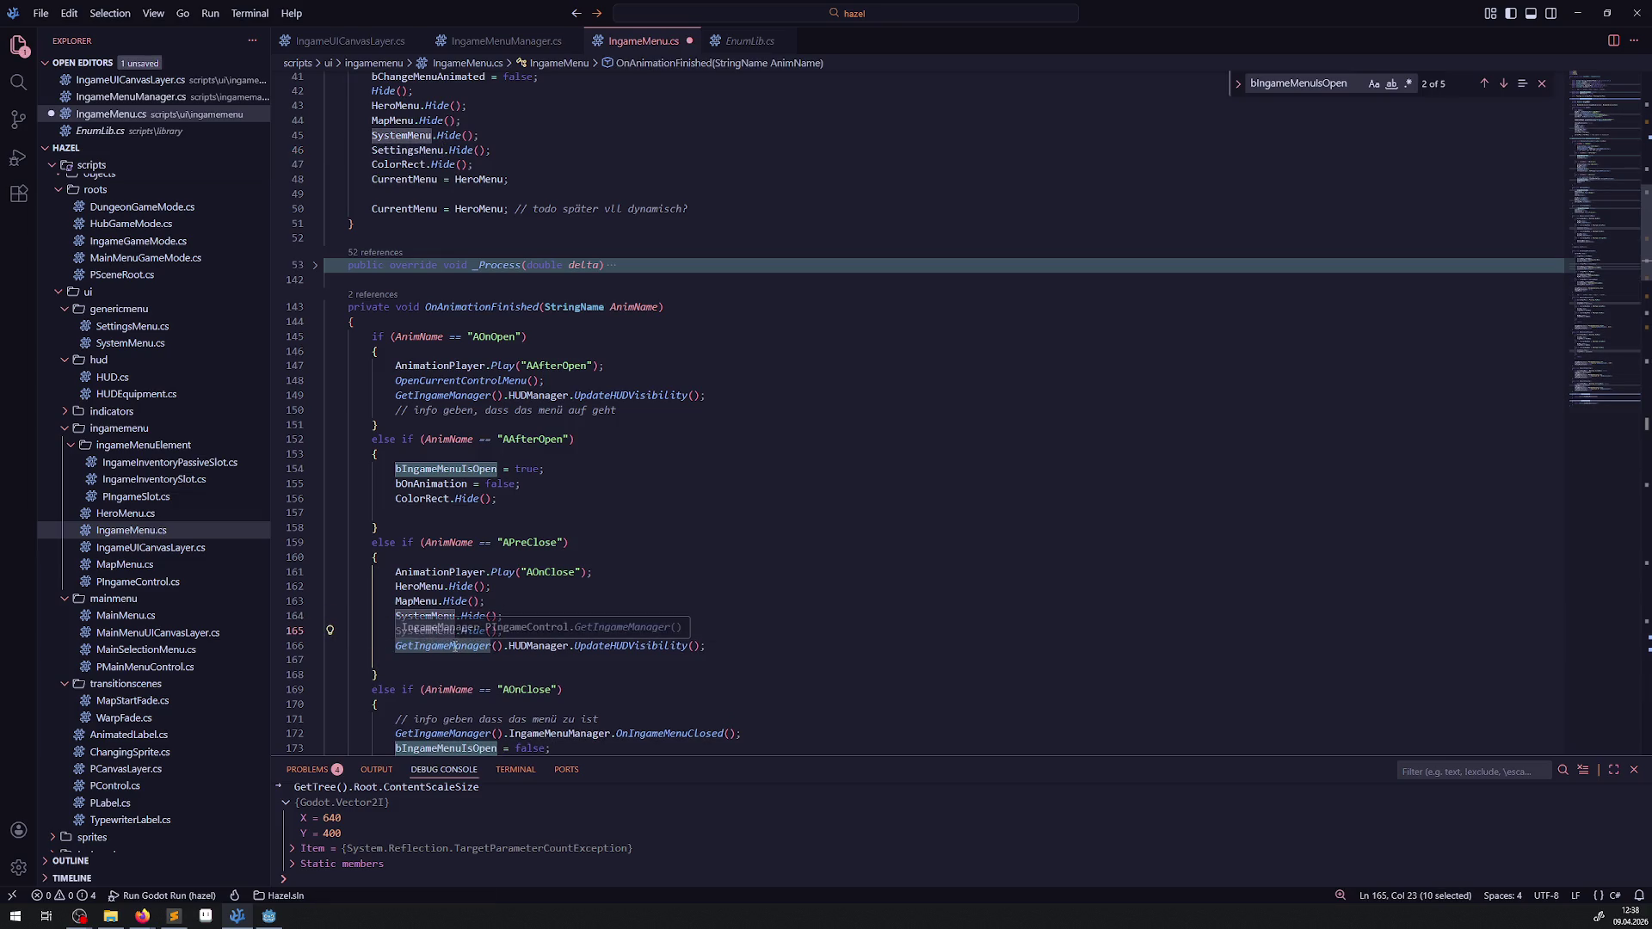
type("Sett")
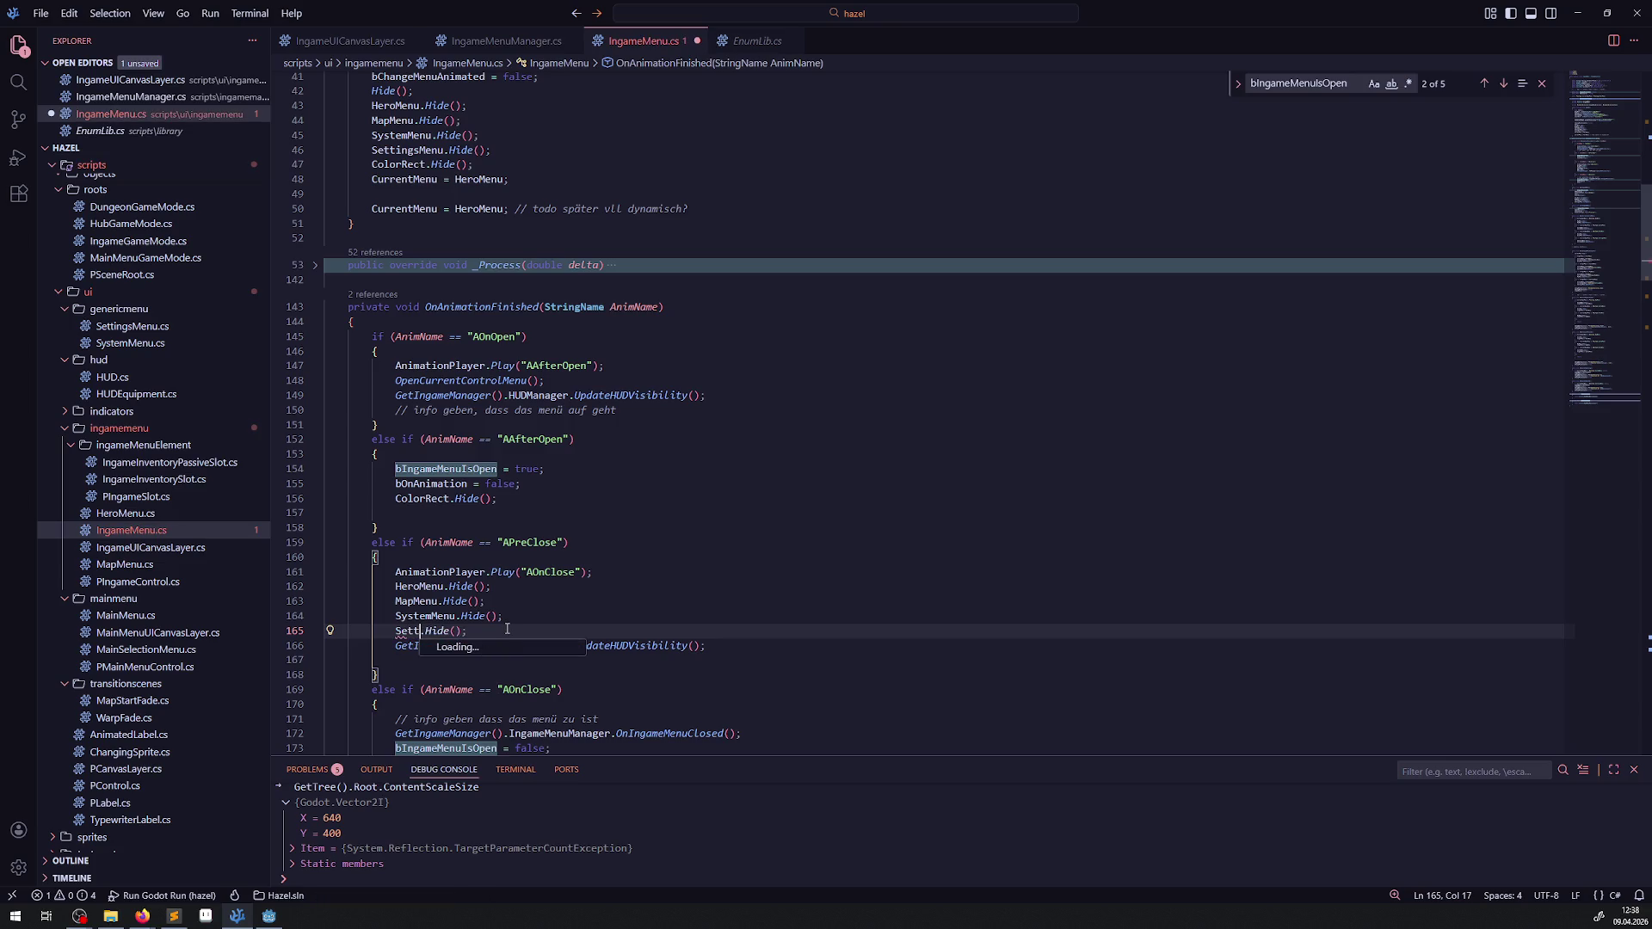
type("ingsMenu")
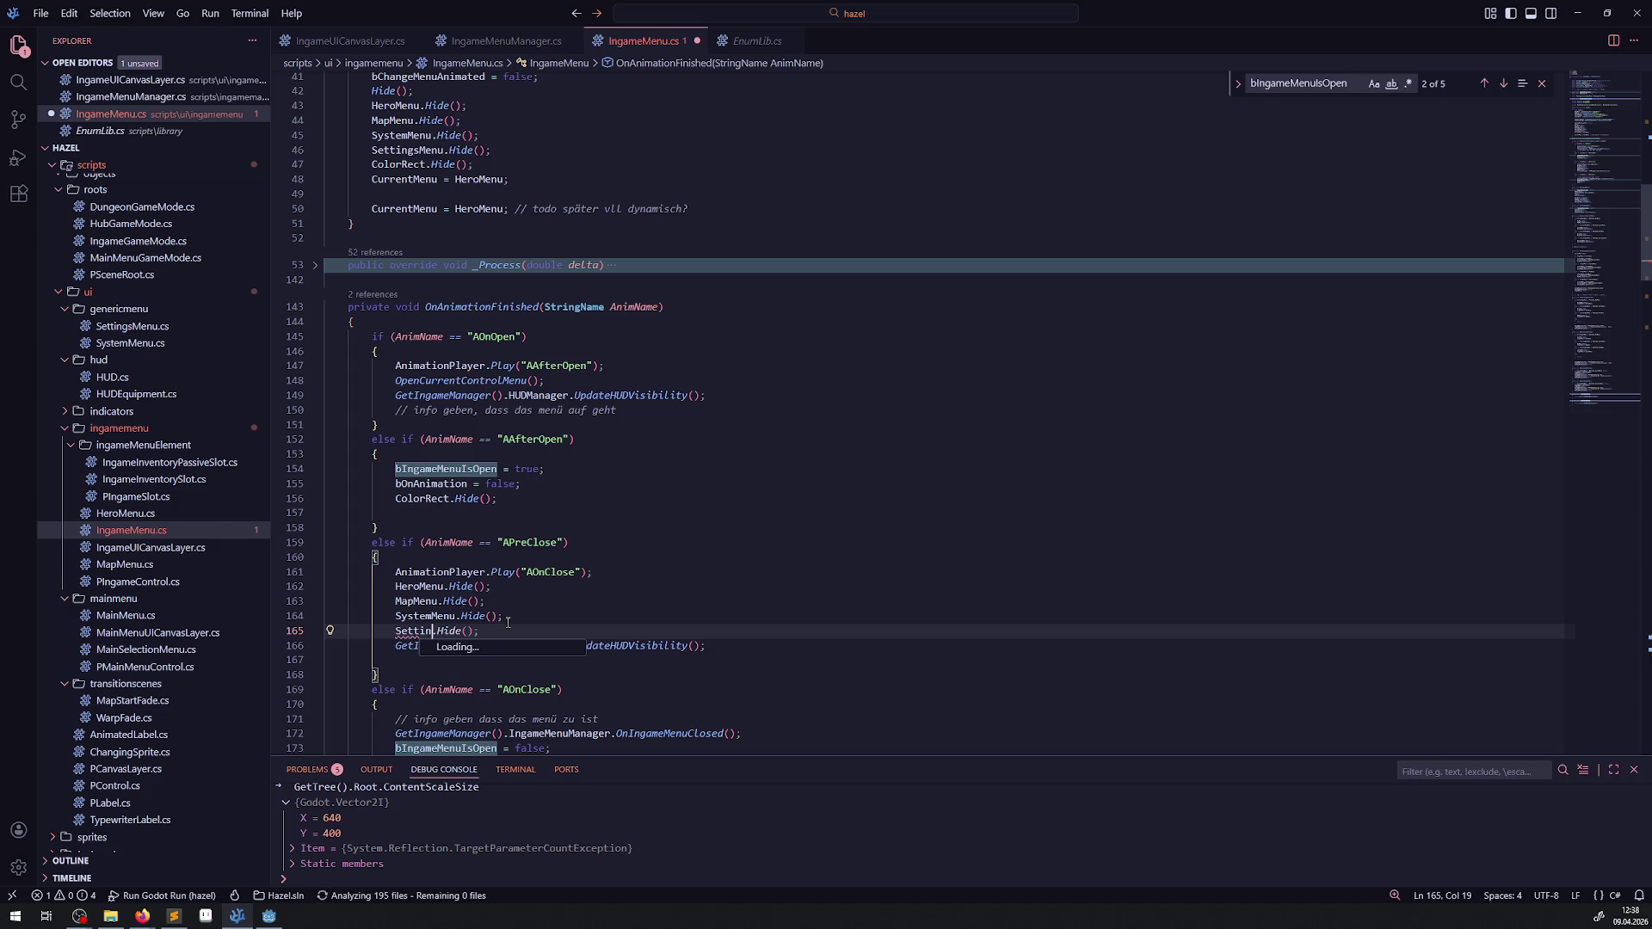
key("ctrl+s")
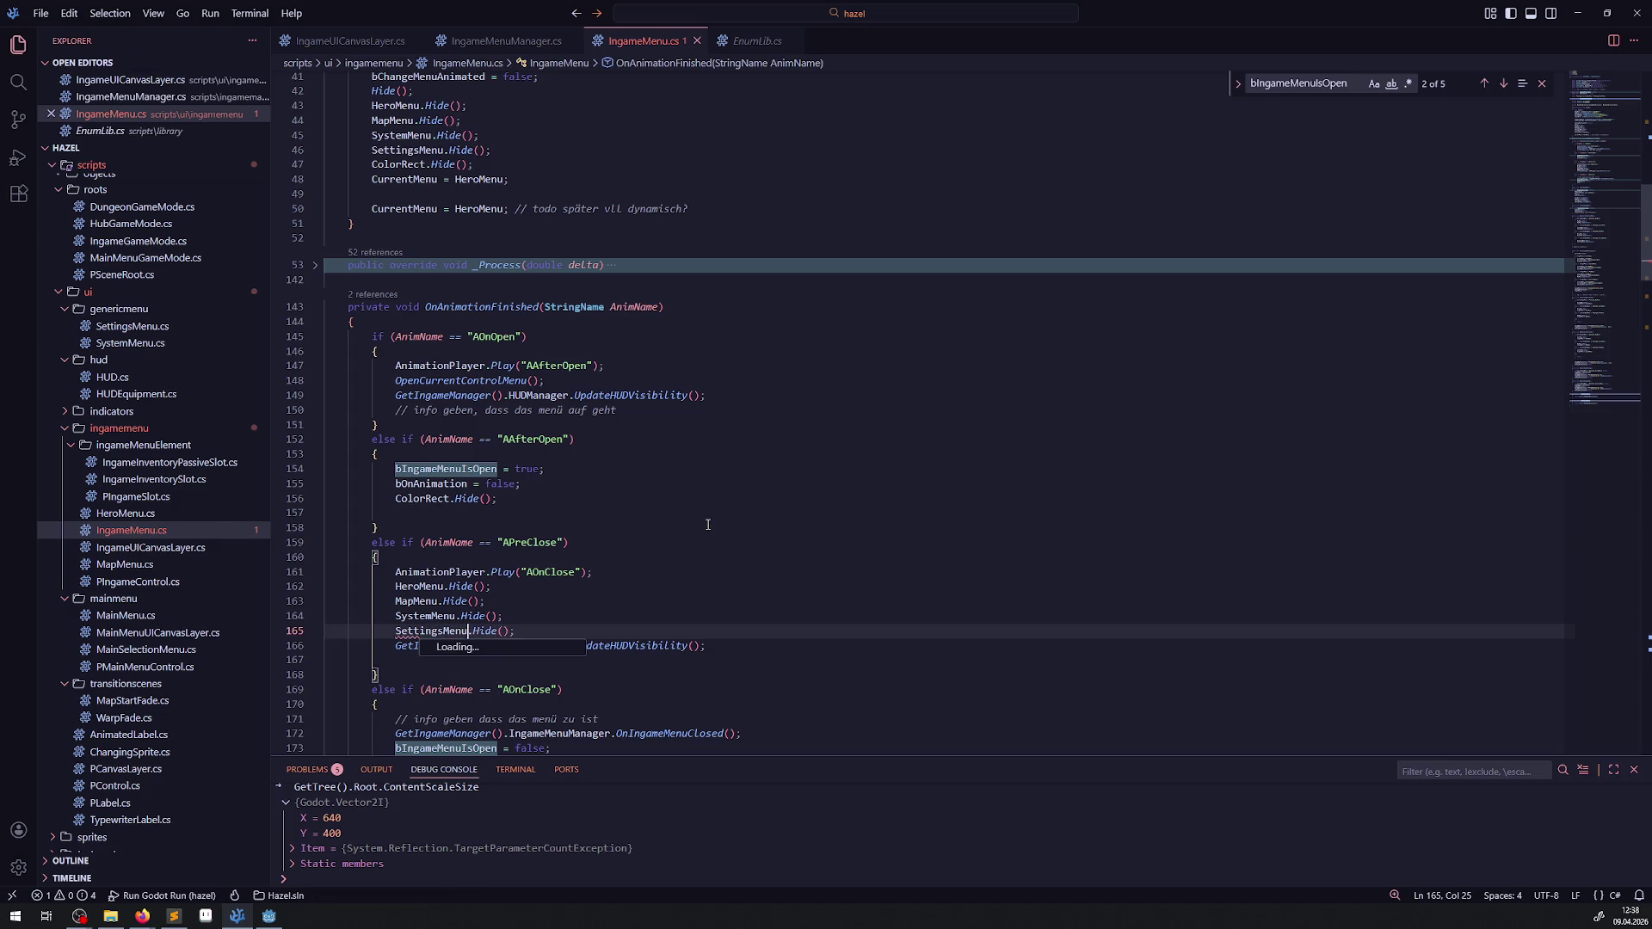
left_click(701, 528)
scroll(744, 483, "down", 4)
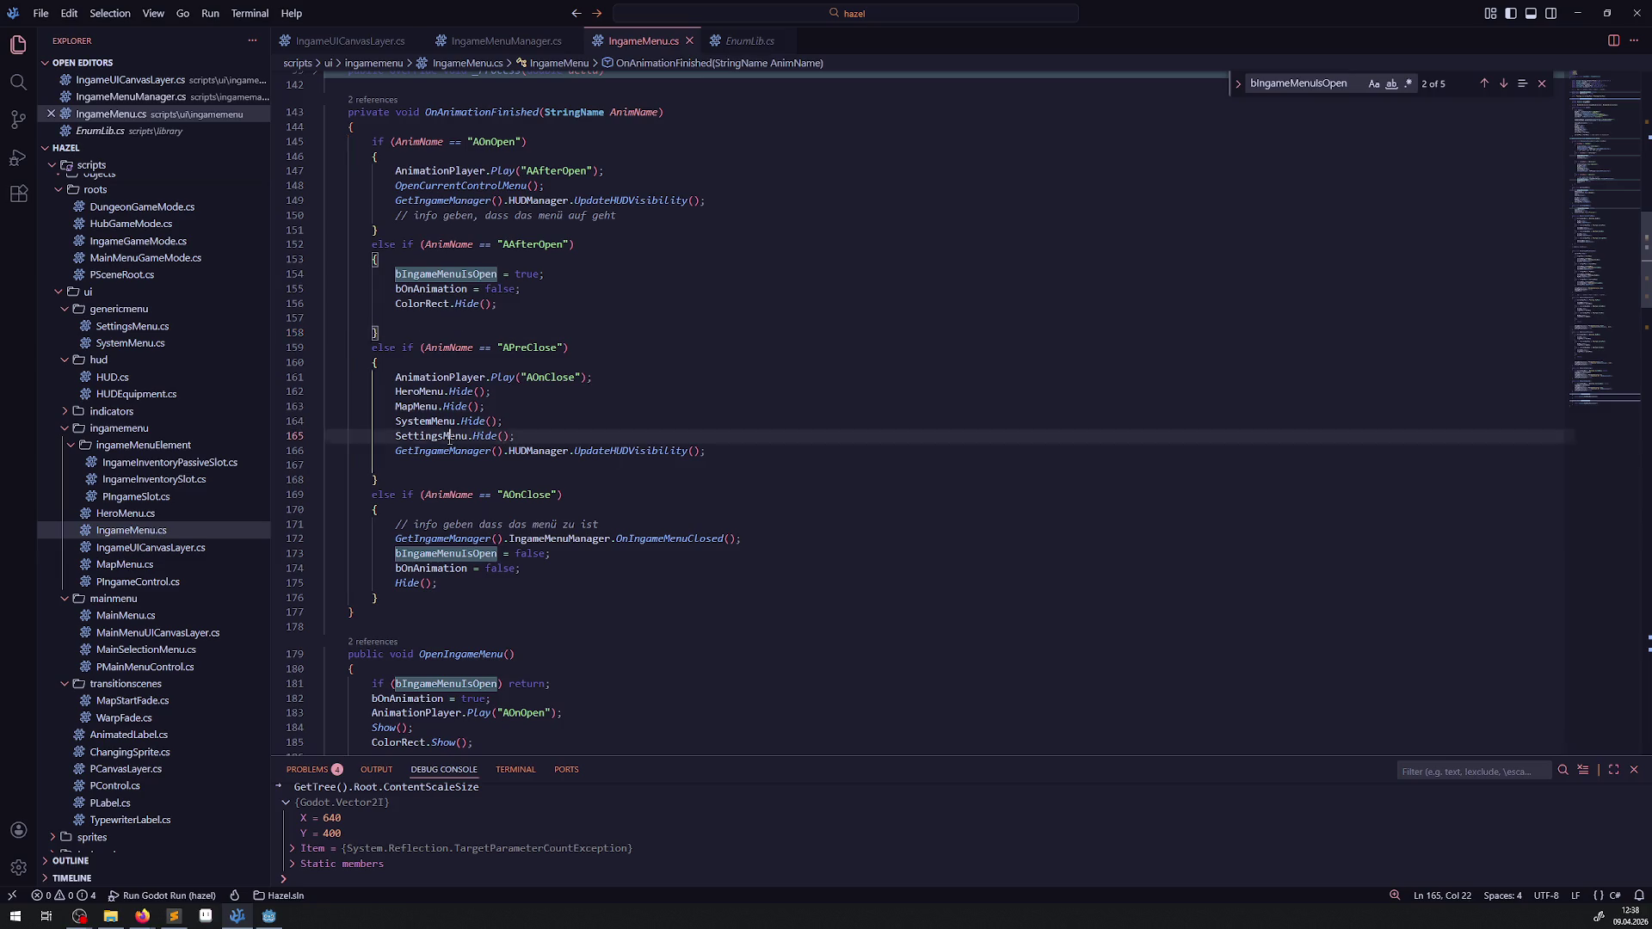
double_click(447, 436)
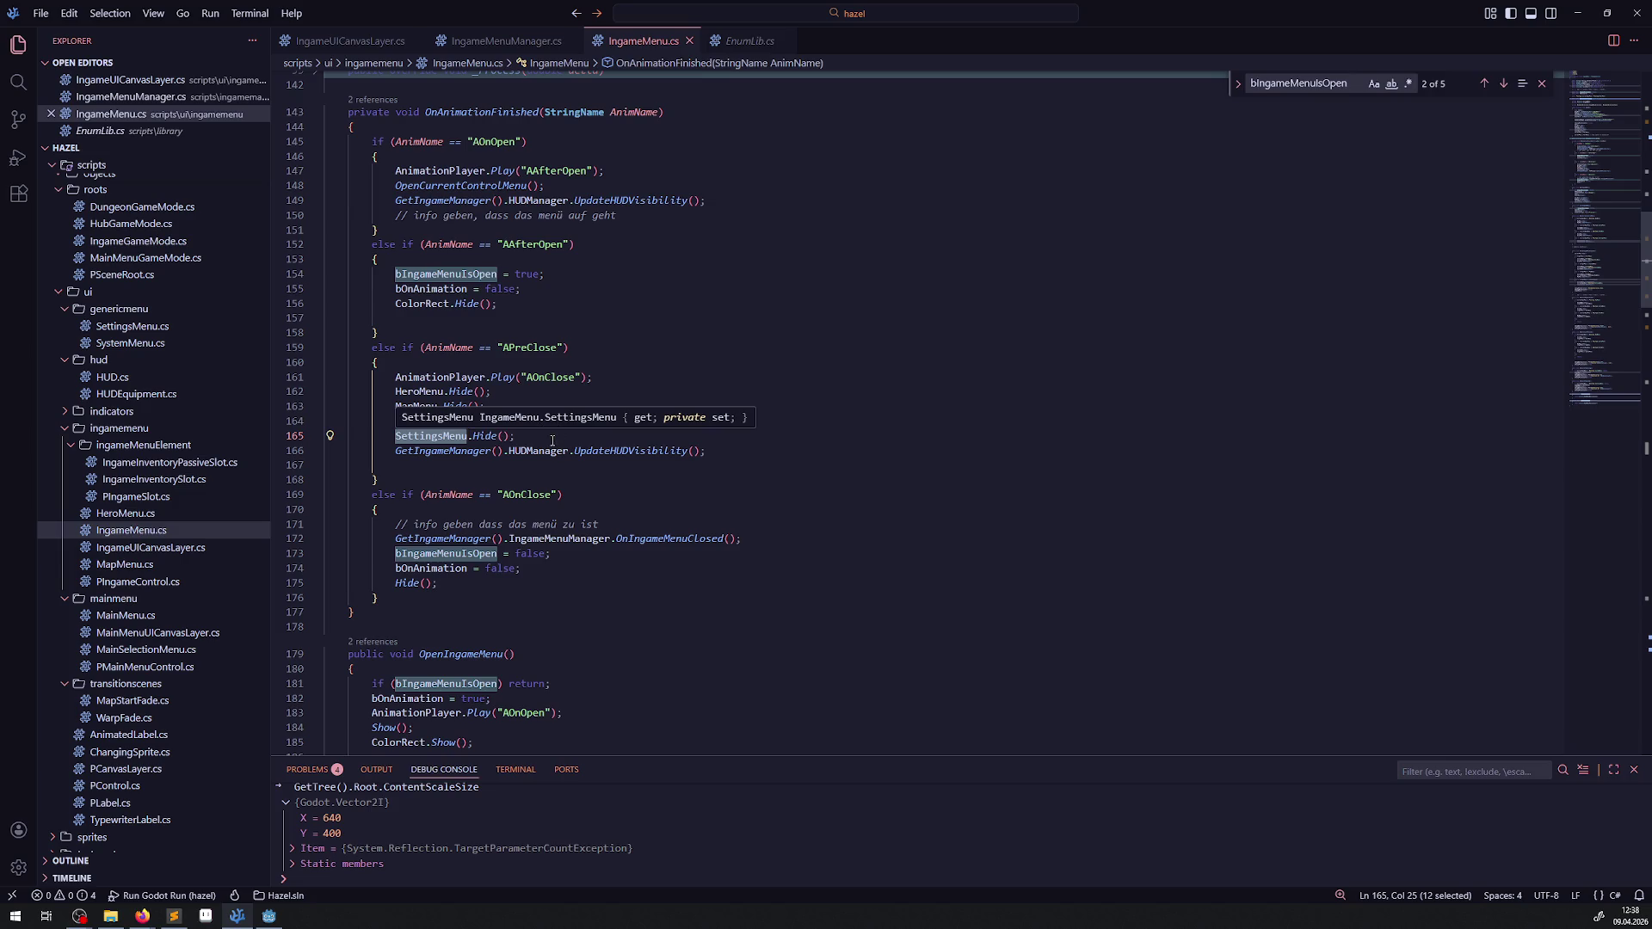
scroll(552, 441, "down", 3)
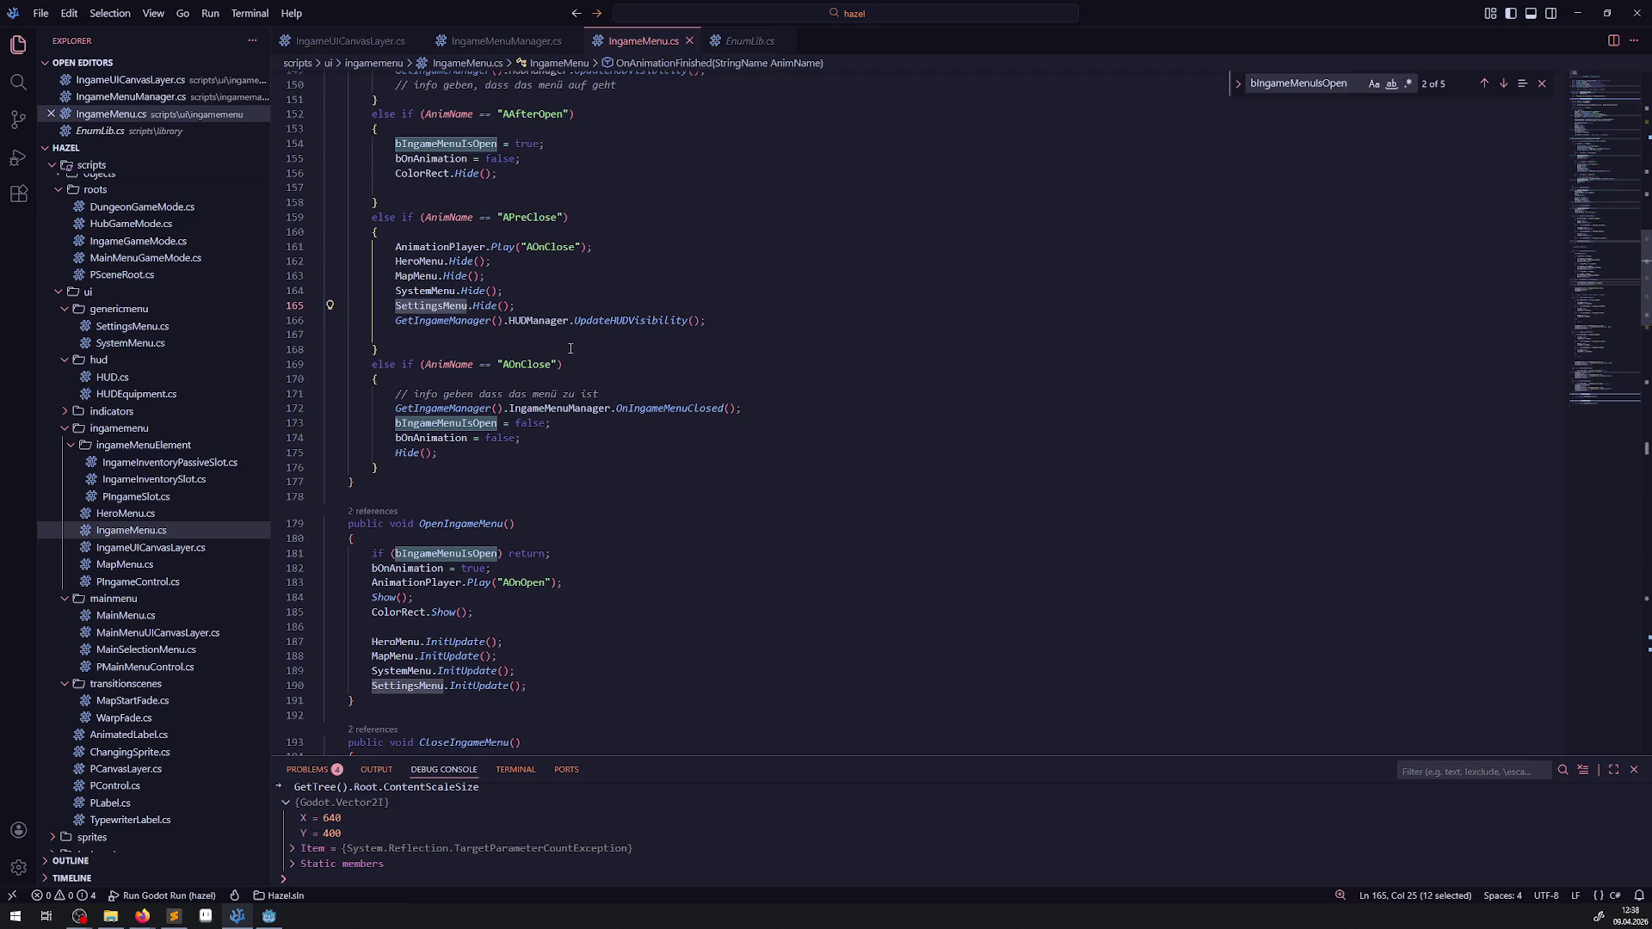
scroll(622, 472, "down", 4)
scroll(628, 457, "down", 10)
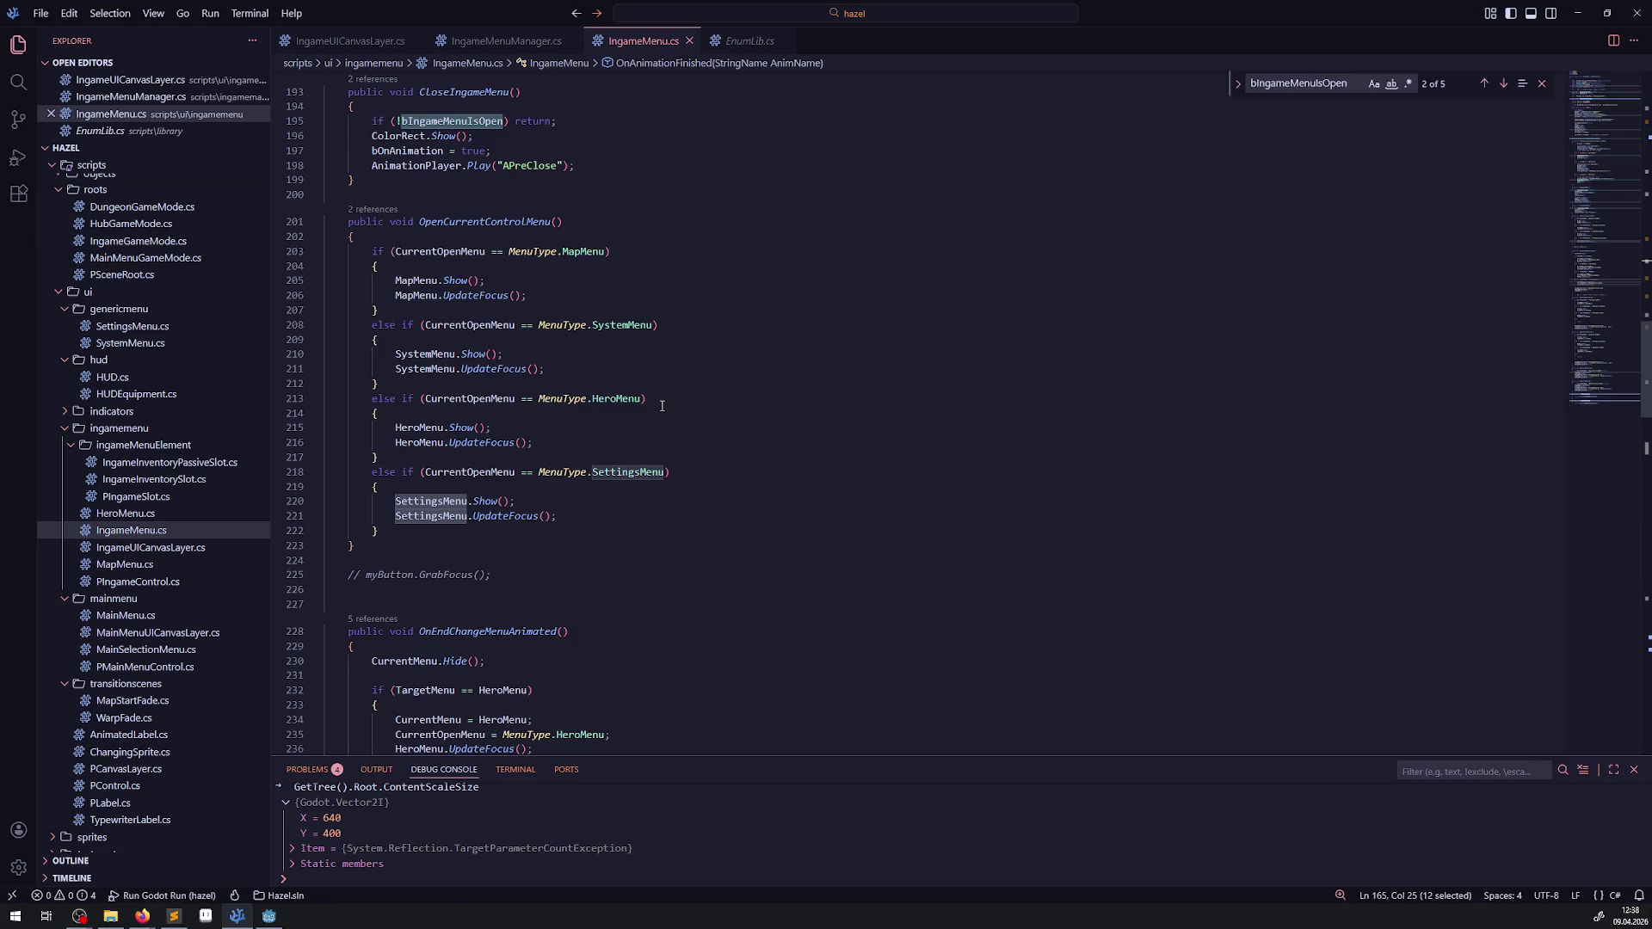
scroll(662, 405, "down", 4)
scroll(637, 512, "down", 3)
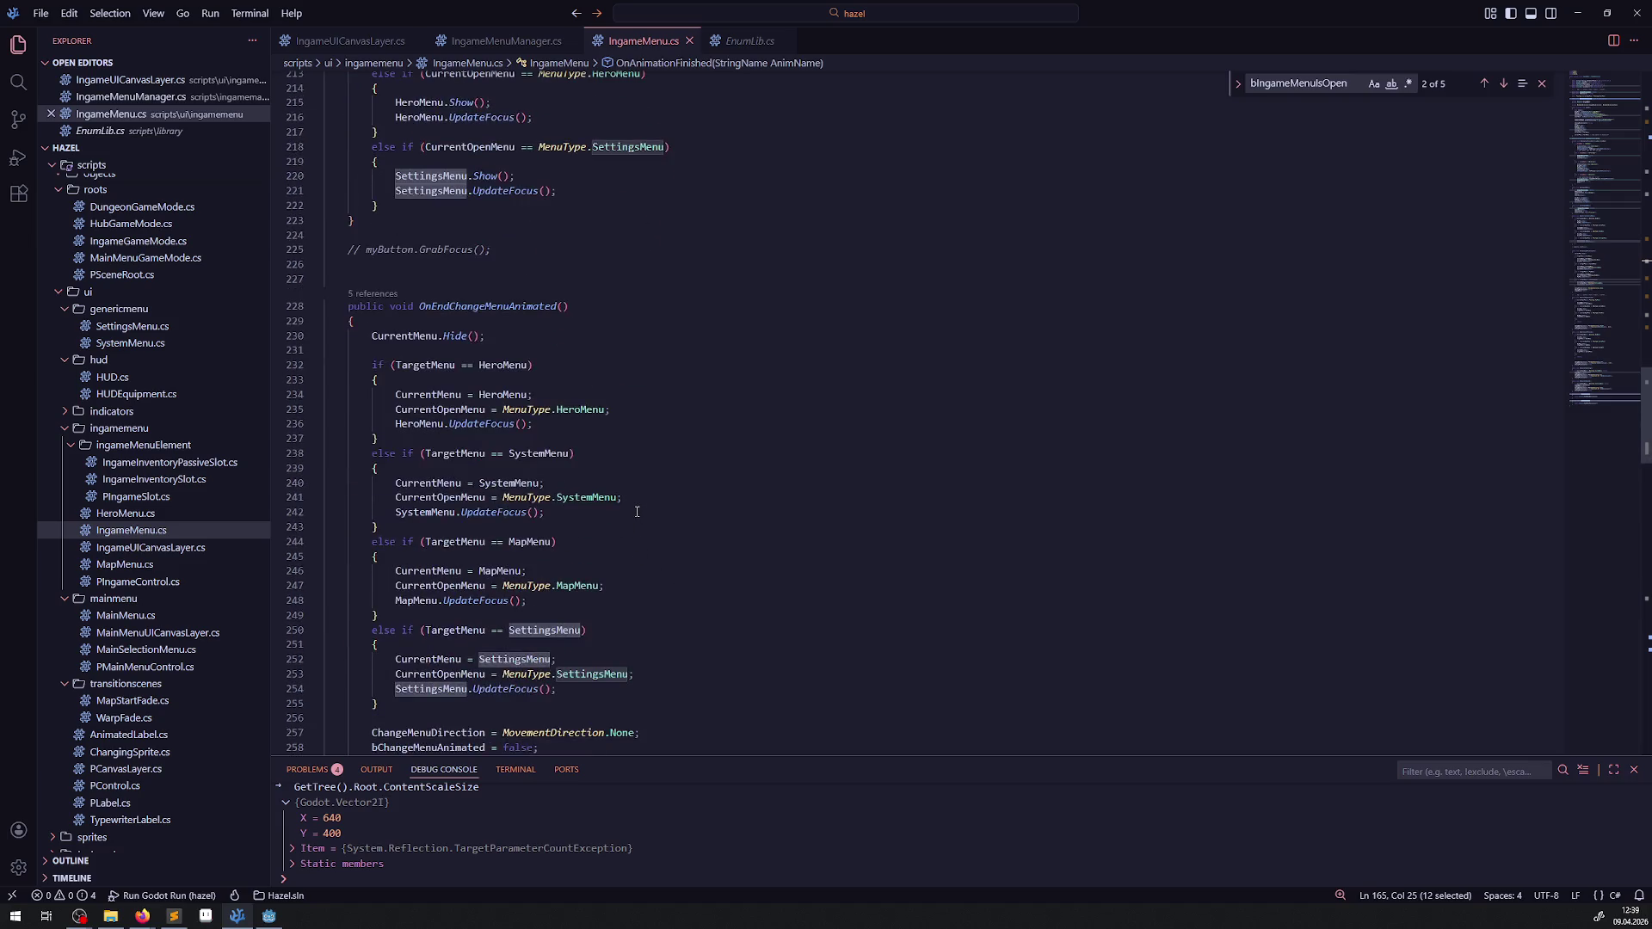
scroll(636, 512, "down", 3)
left_click(711, 514)
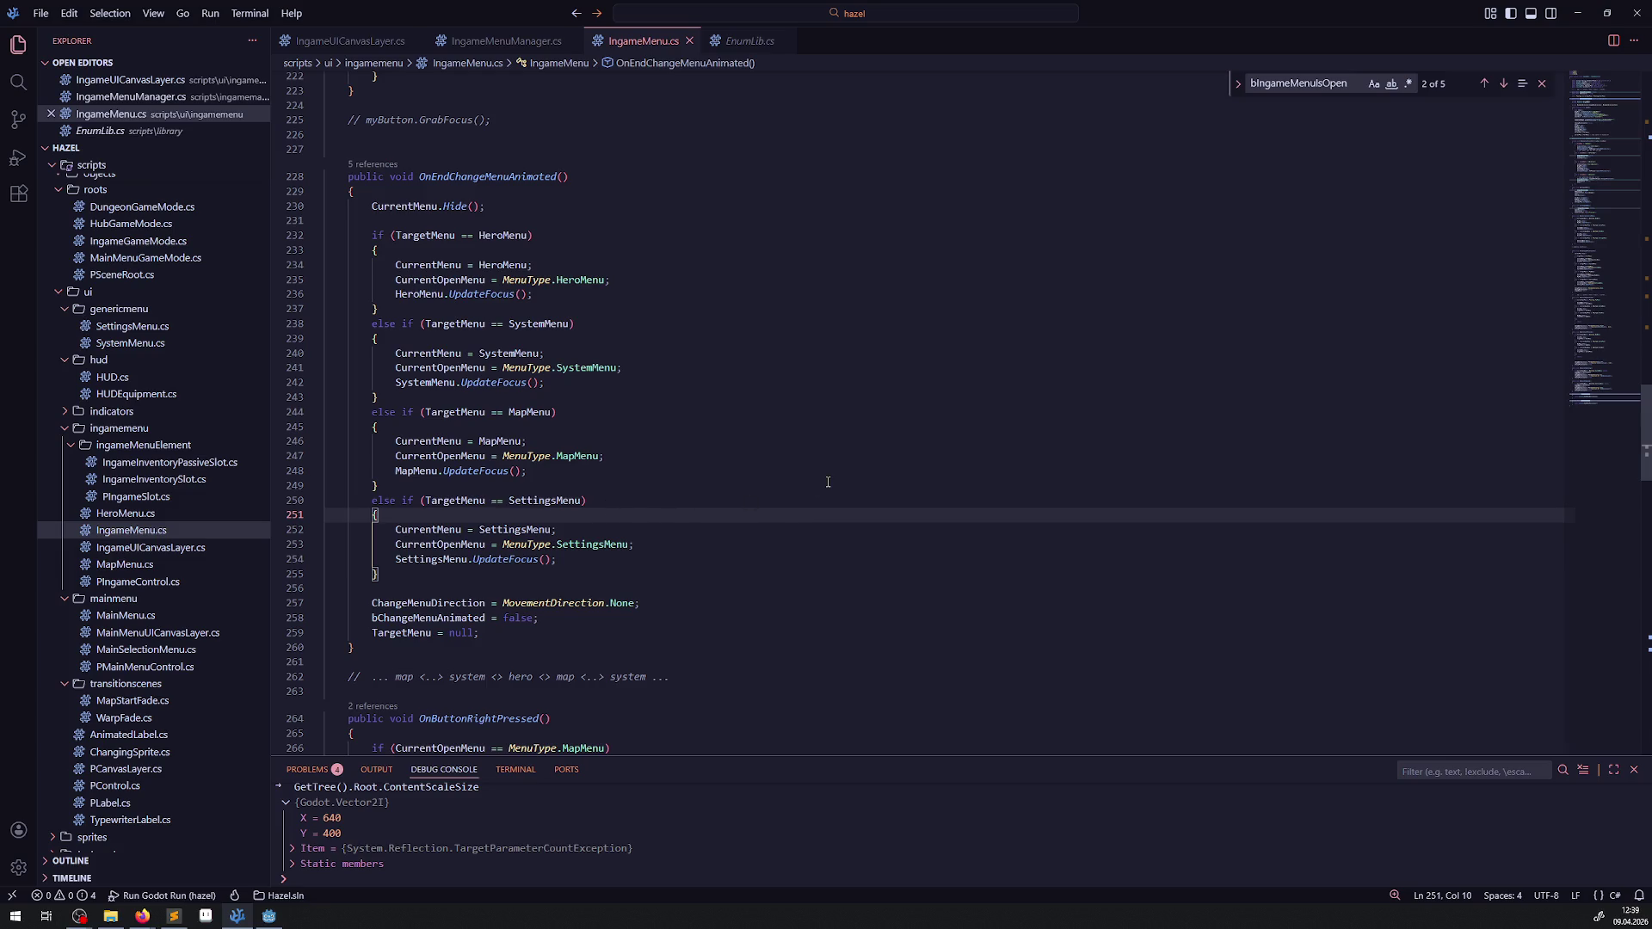
scroll(827, 483, "down", 9)
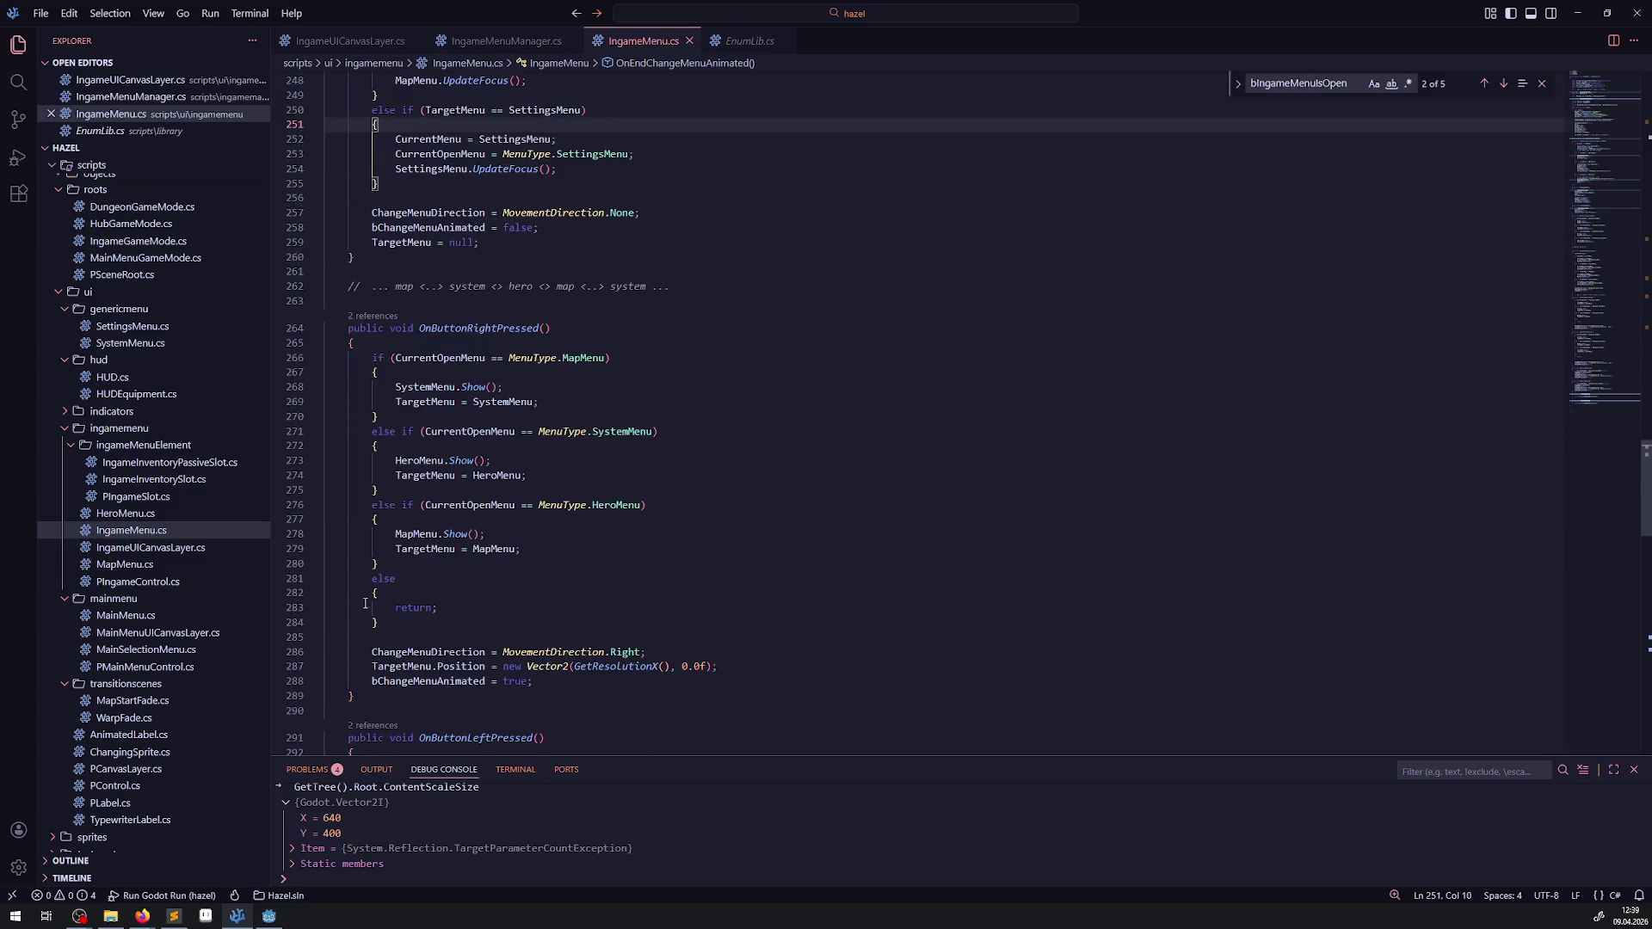
scroll(604, 566, "down", 9)
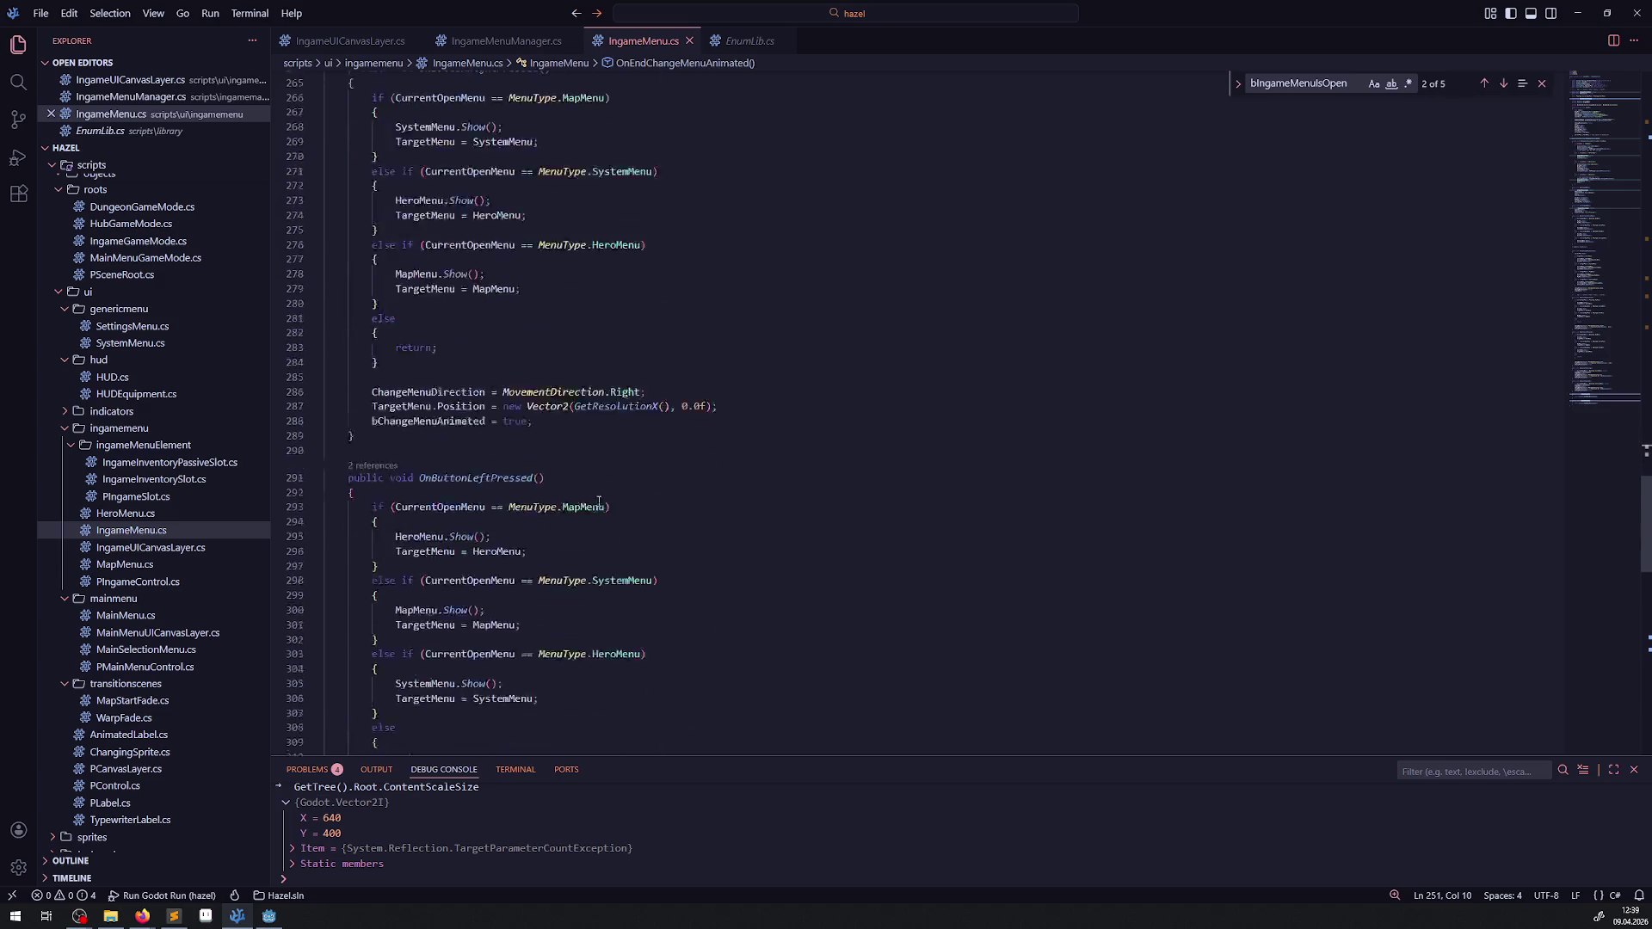
scroll(698, 621, "down", 7)
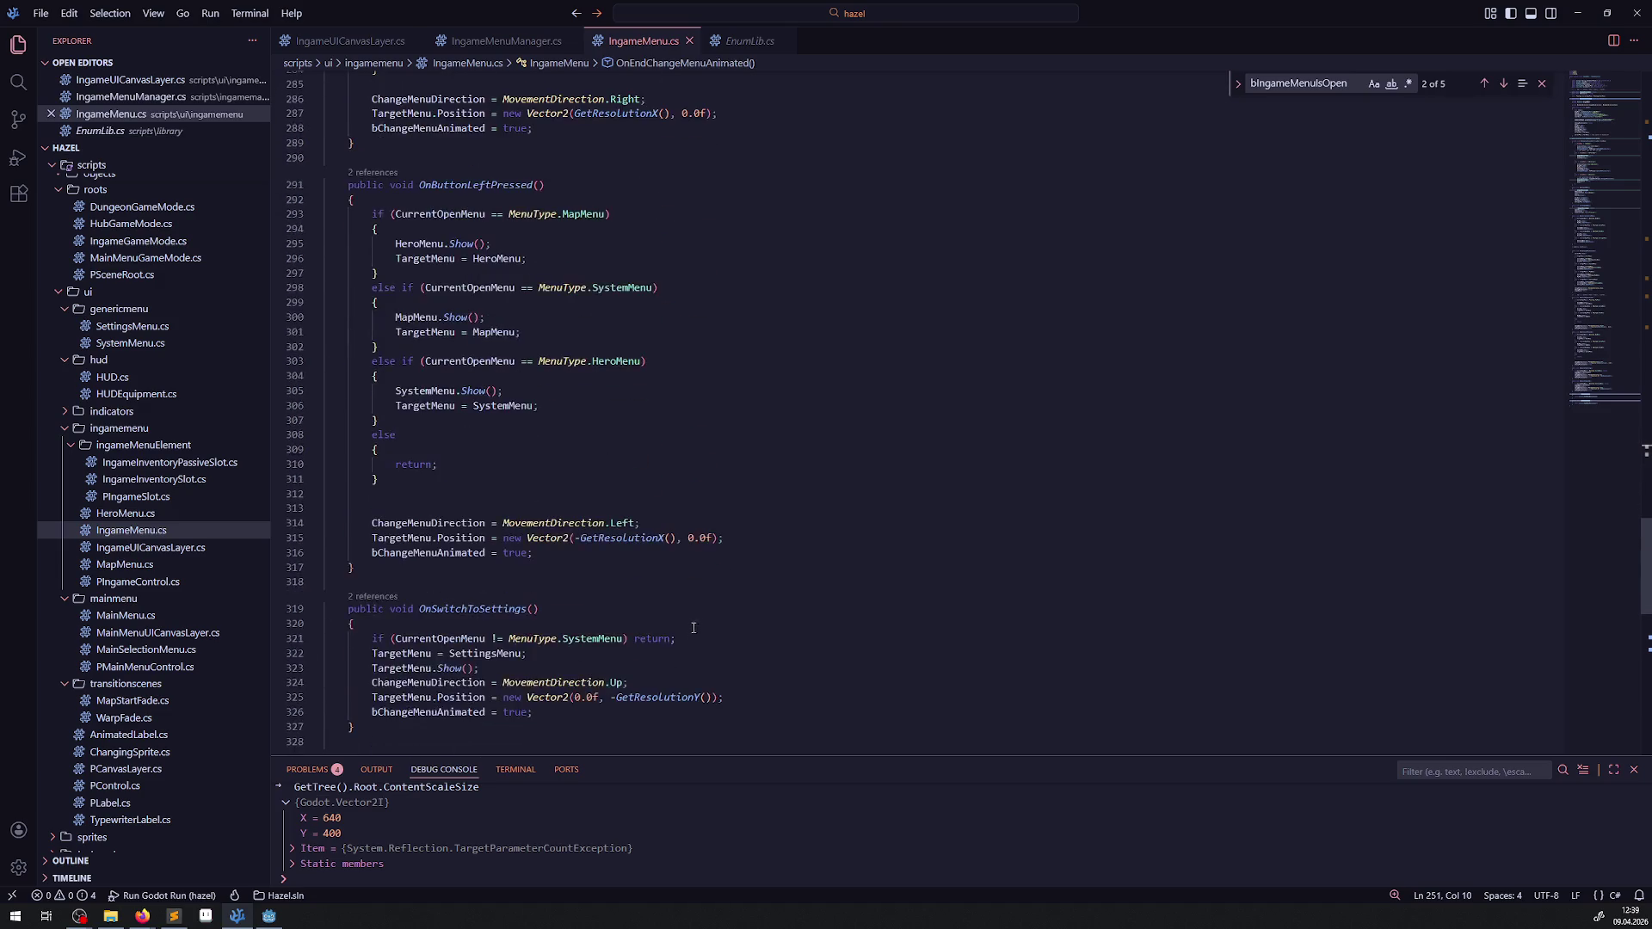
scroll(699, 621, "down", 4)
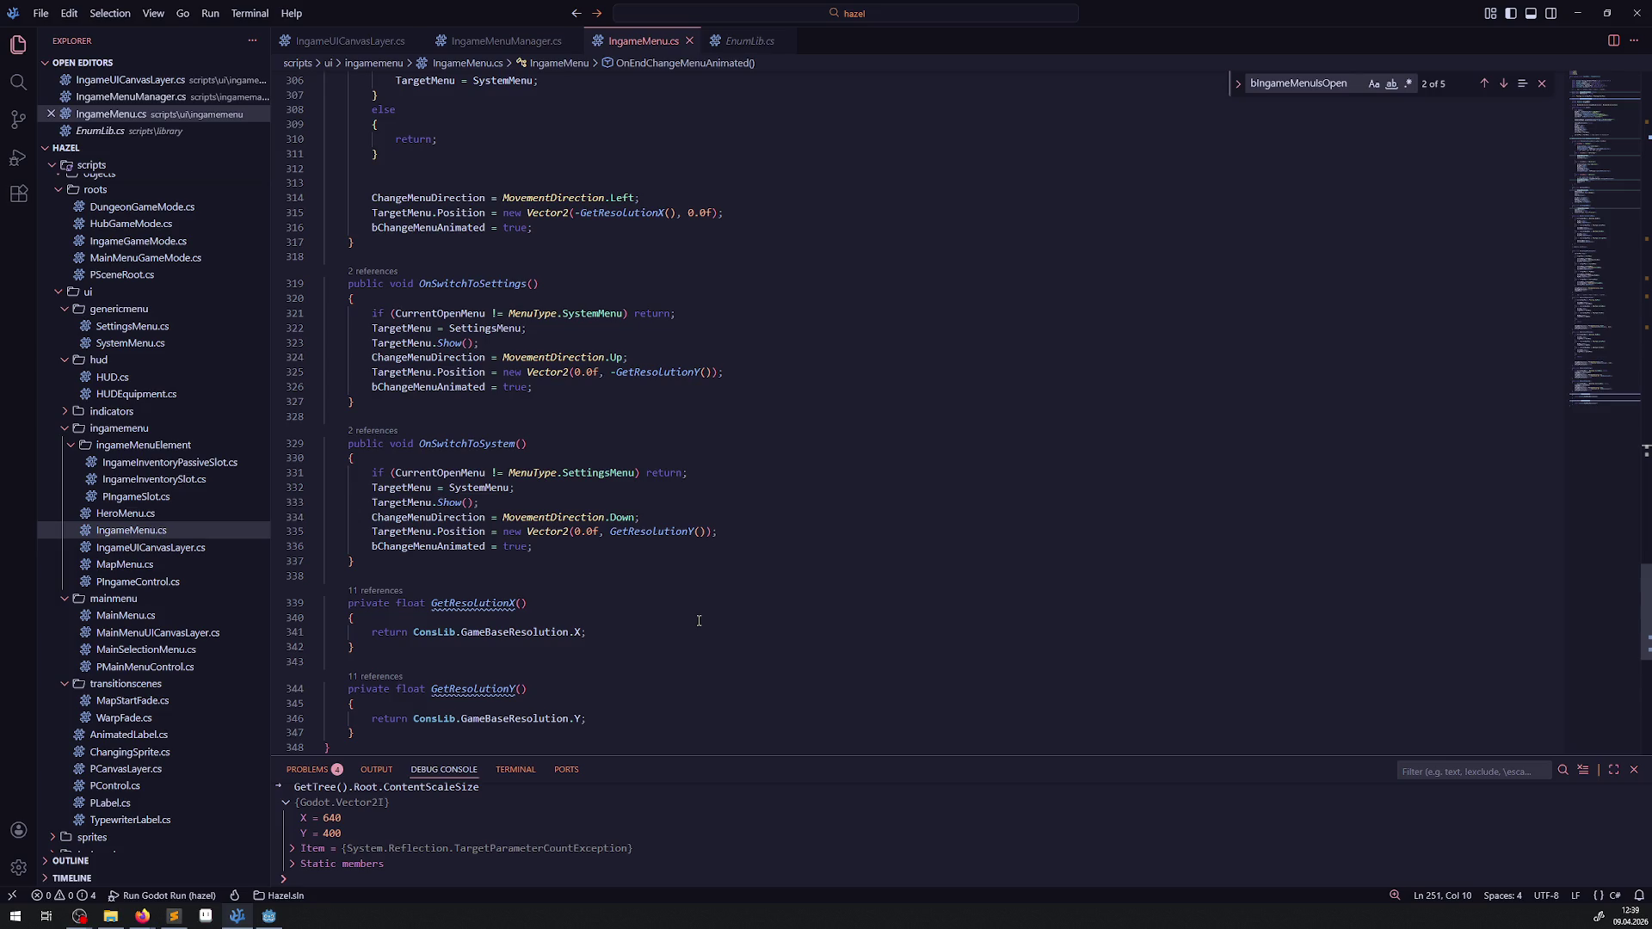
left_click(738, 557)
Step: Build the project's .NET code in the Godot editor, then switch to the browser
left_click(268, 916)
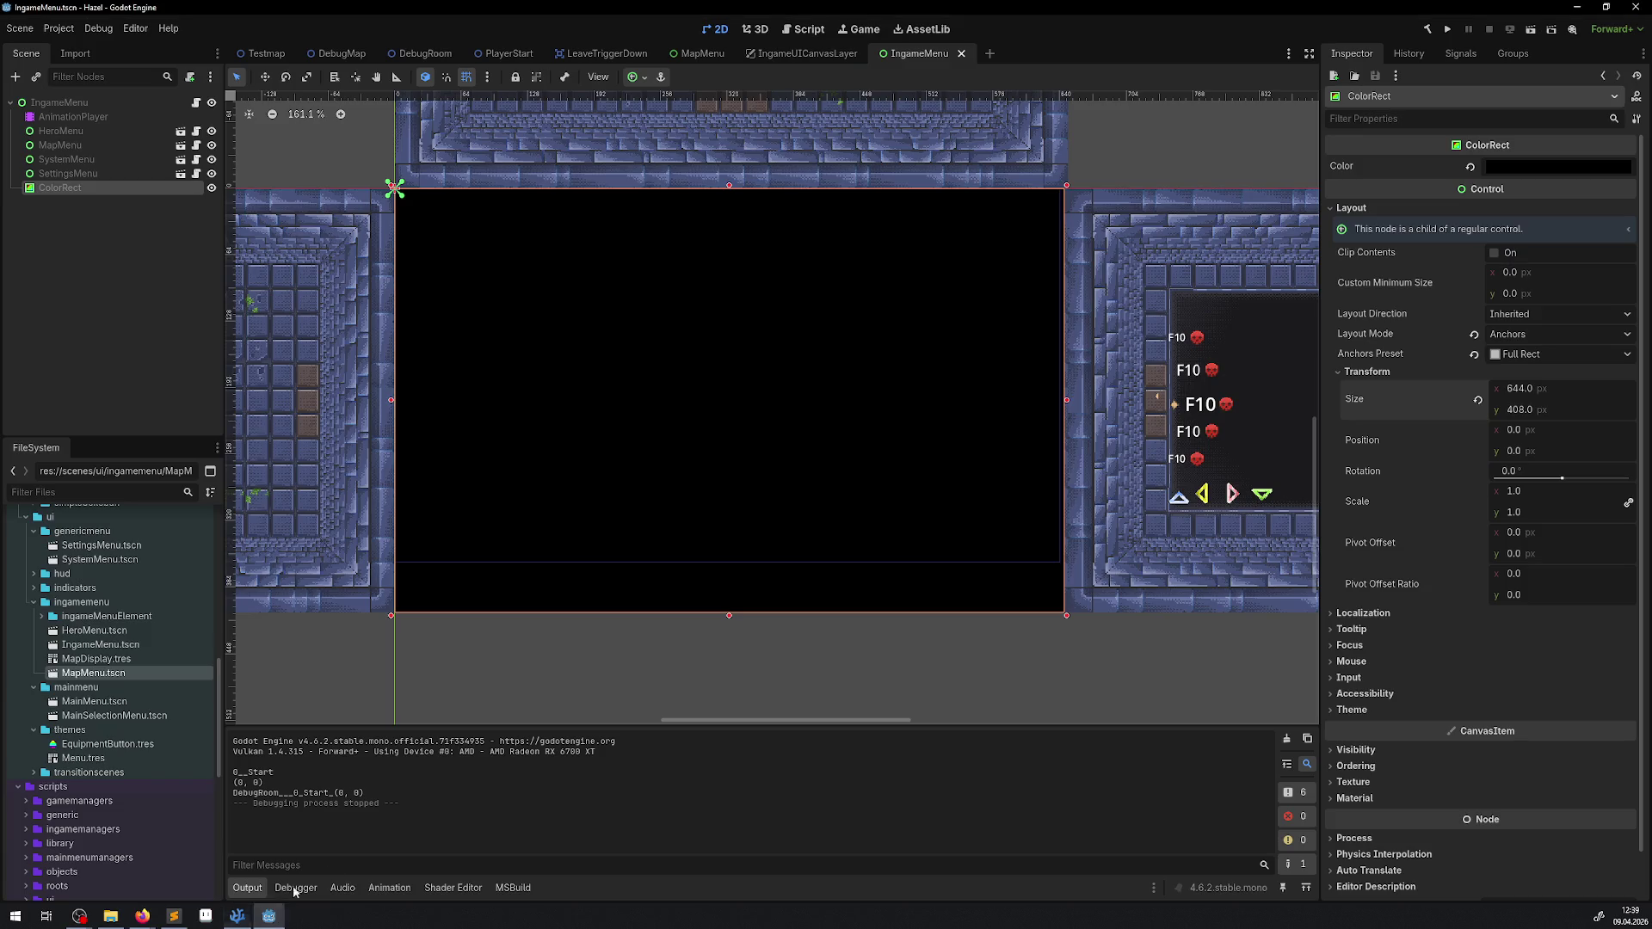
left_click(1427, 28)
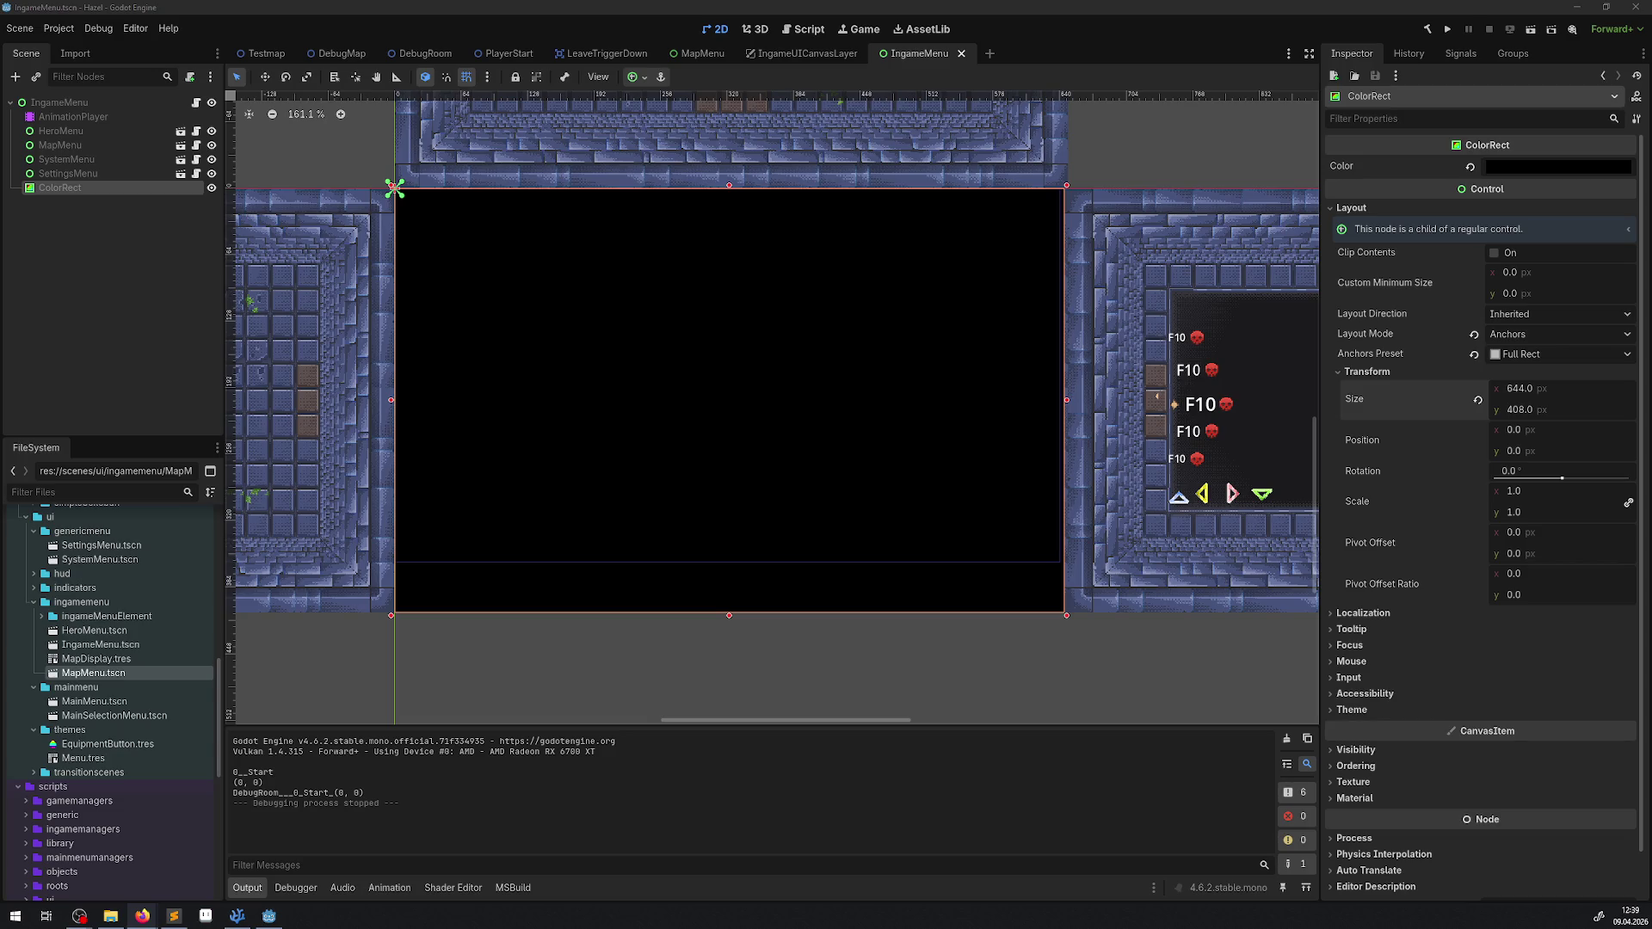
key("alt+Tab")
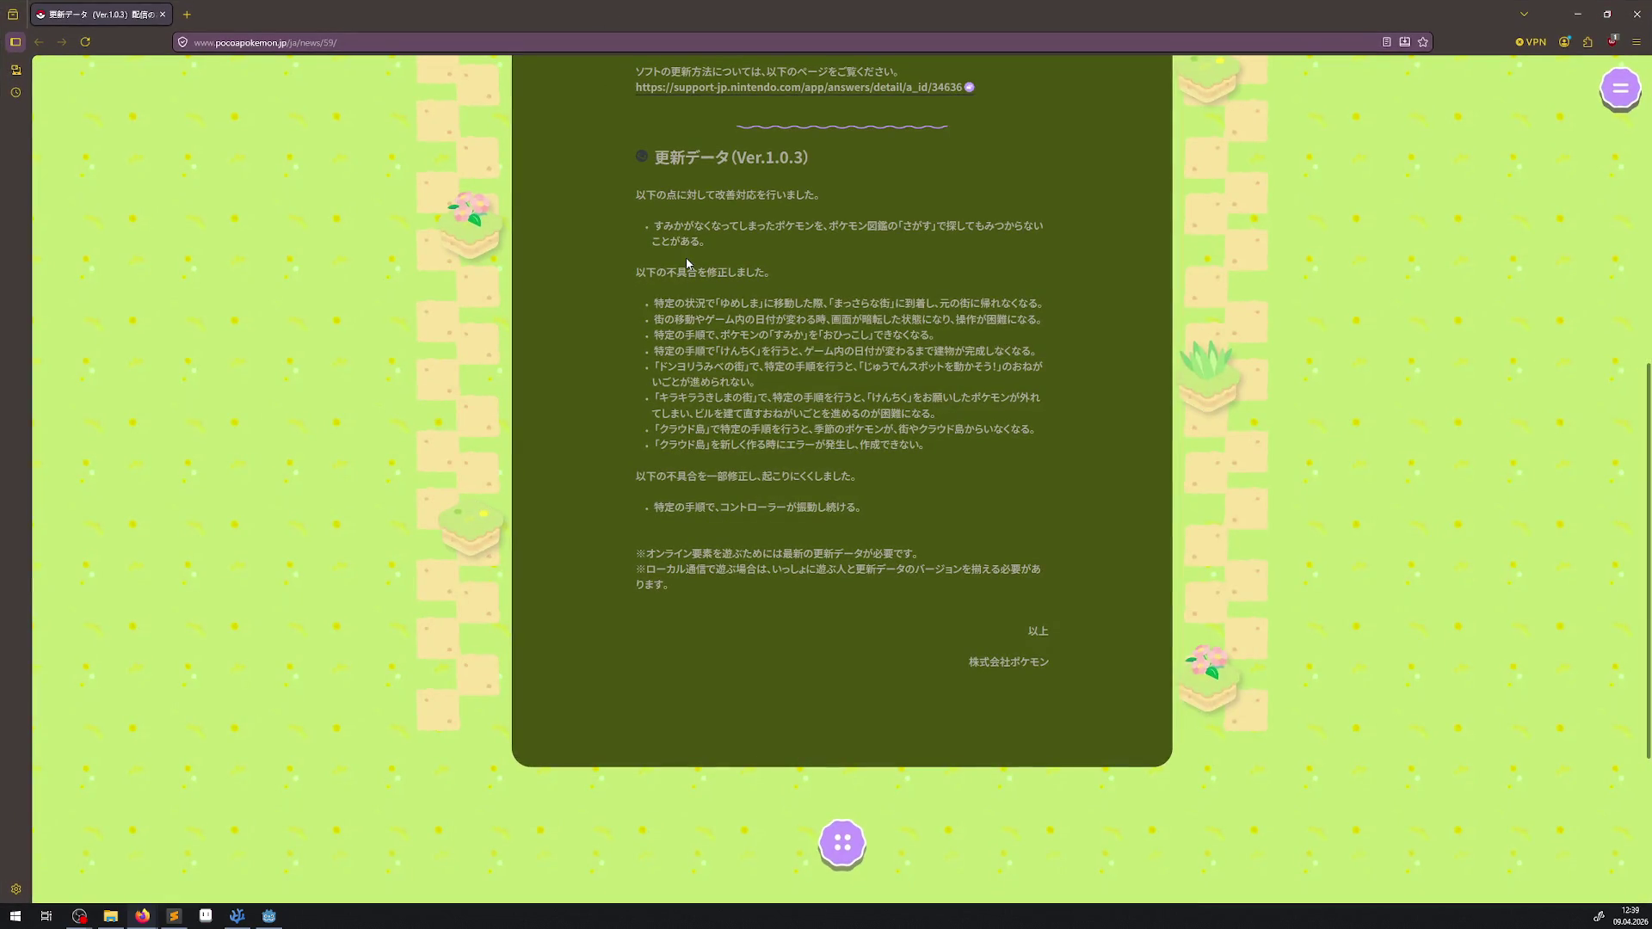
Step: Scroll back up to the update-news article's title and close the browser window
left_click_drag(635, 271, 992, 487)
left_click(986, 533)
scroll(800, 632, "up", 3)
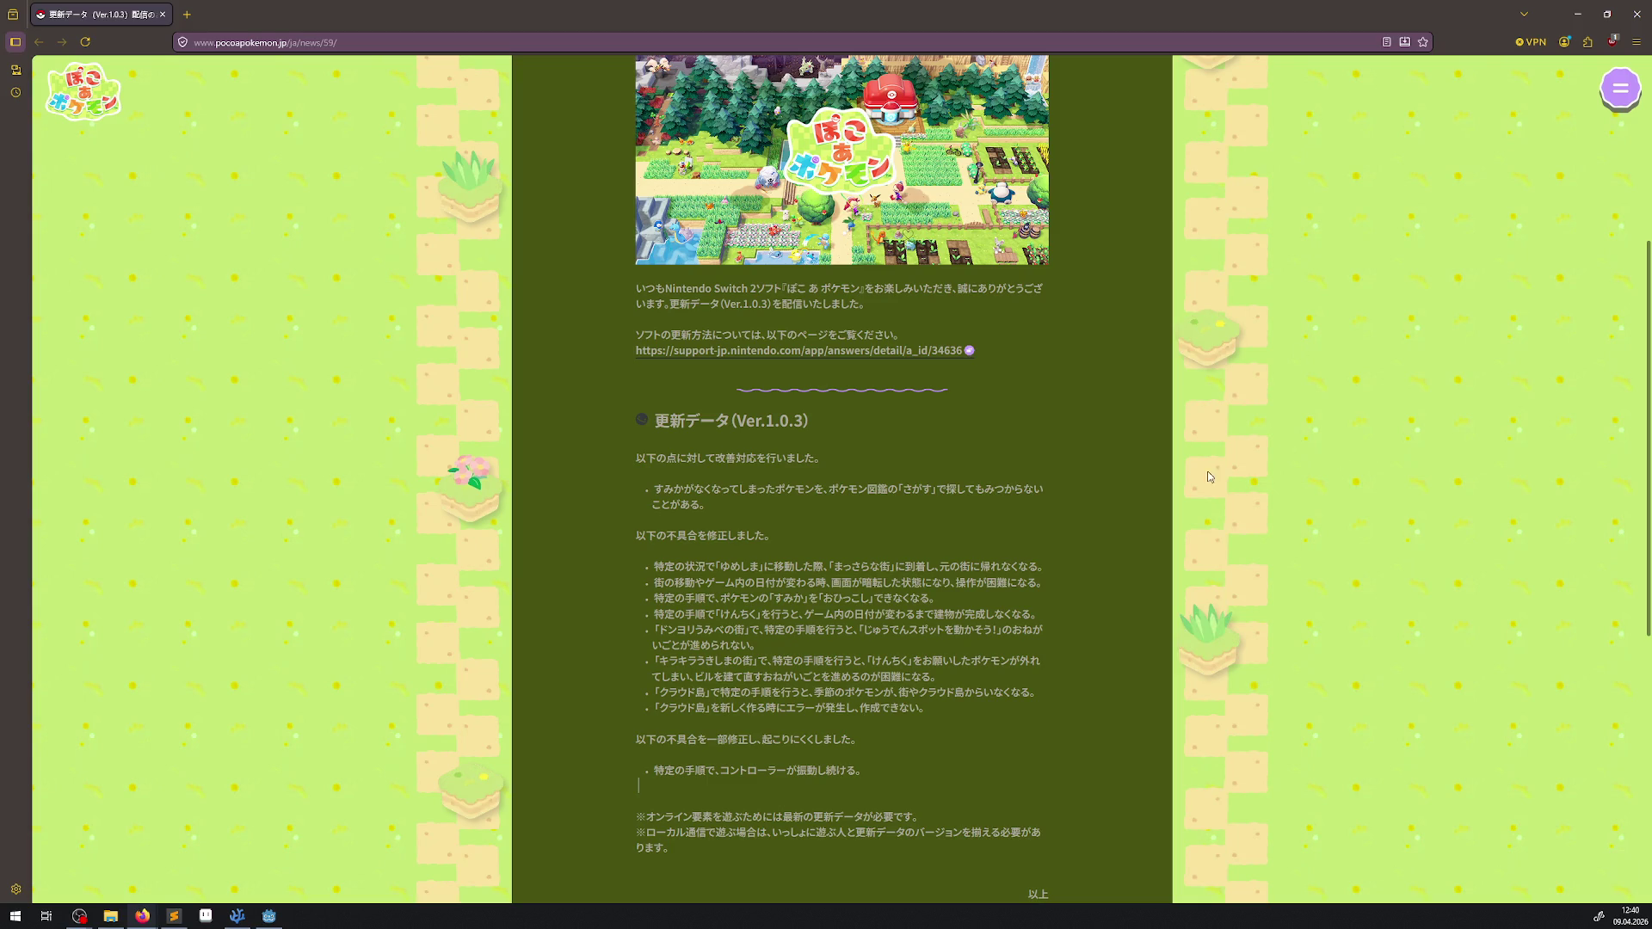
scroll(1148, 525, "up", 2)
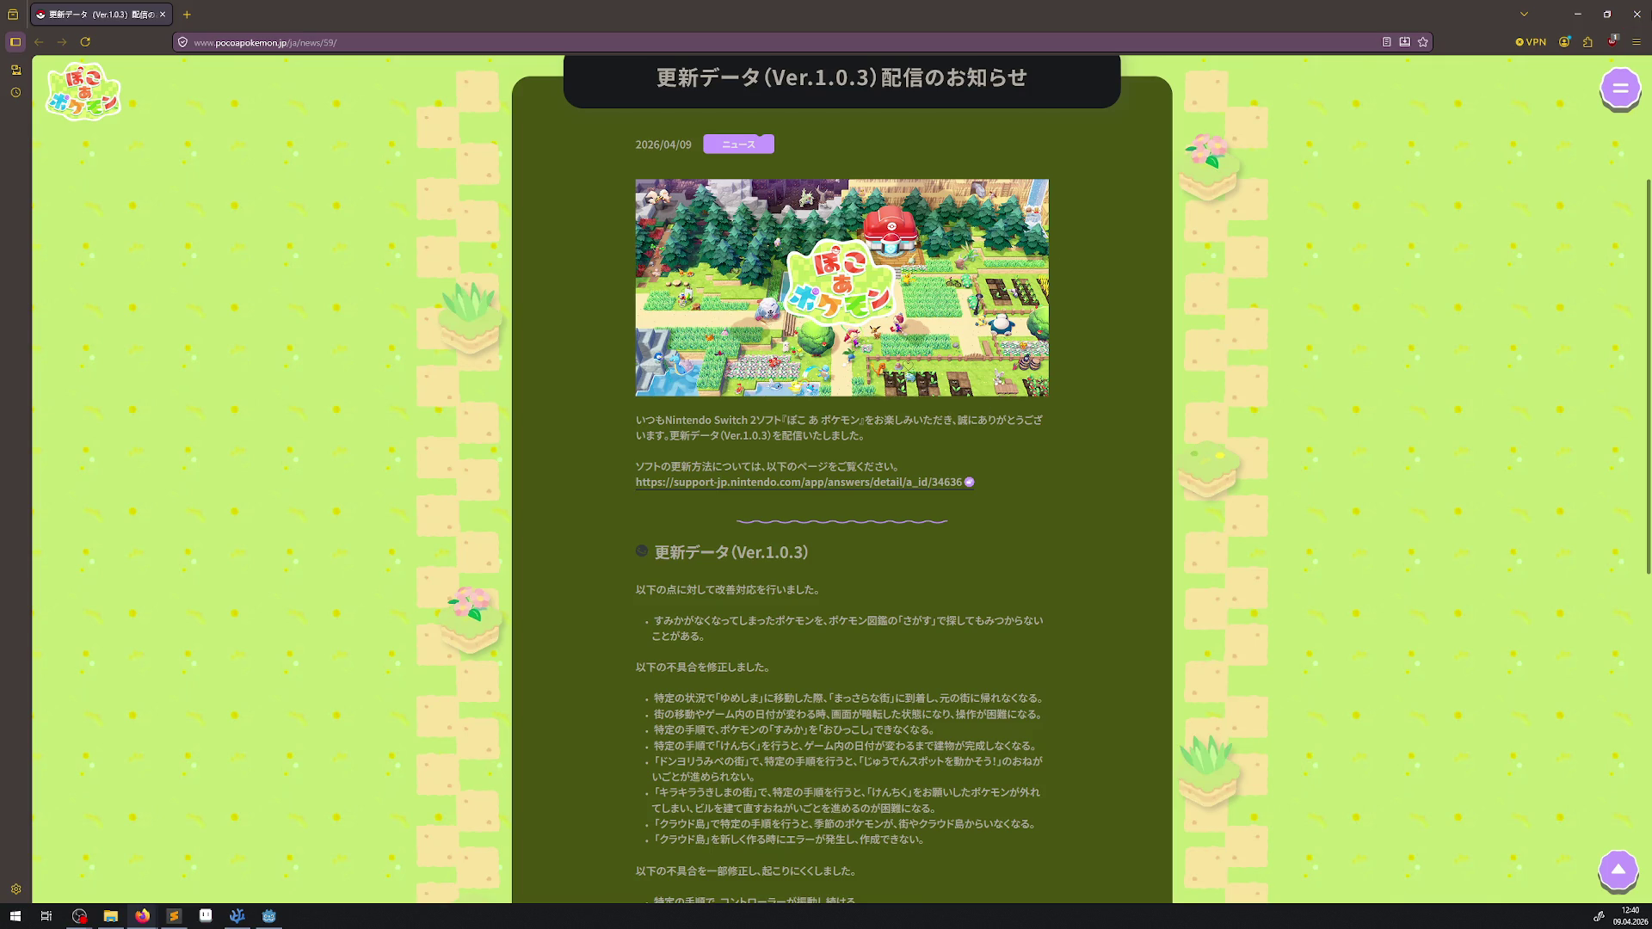
left_click(1637, 14)
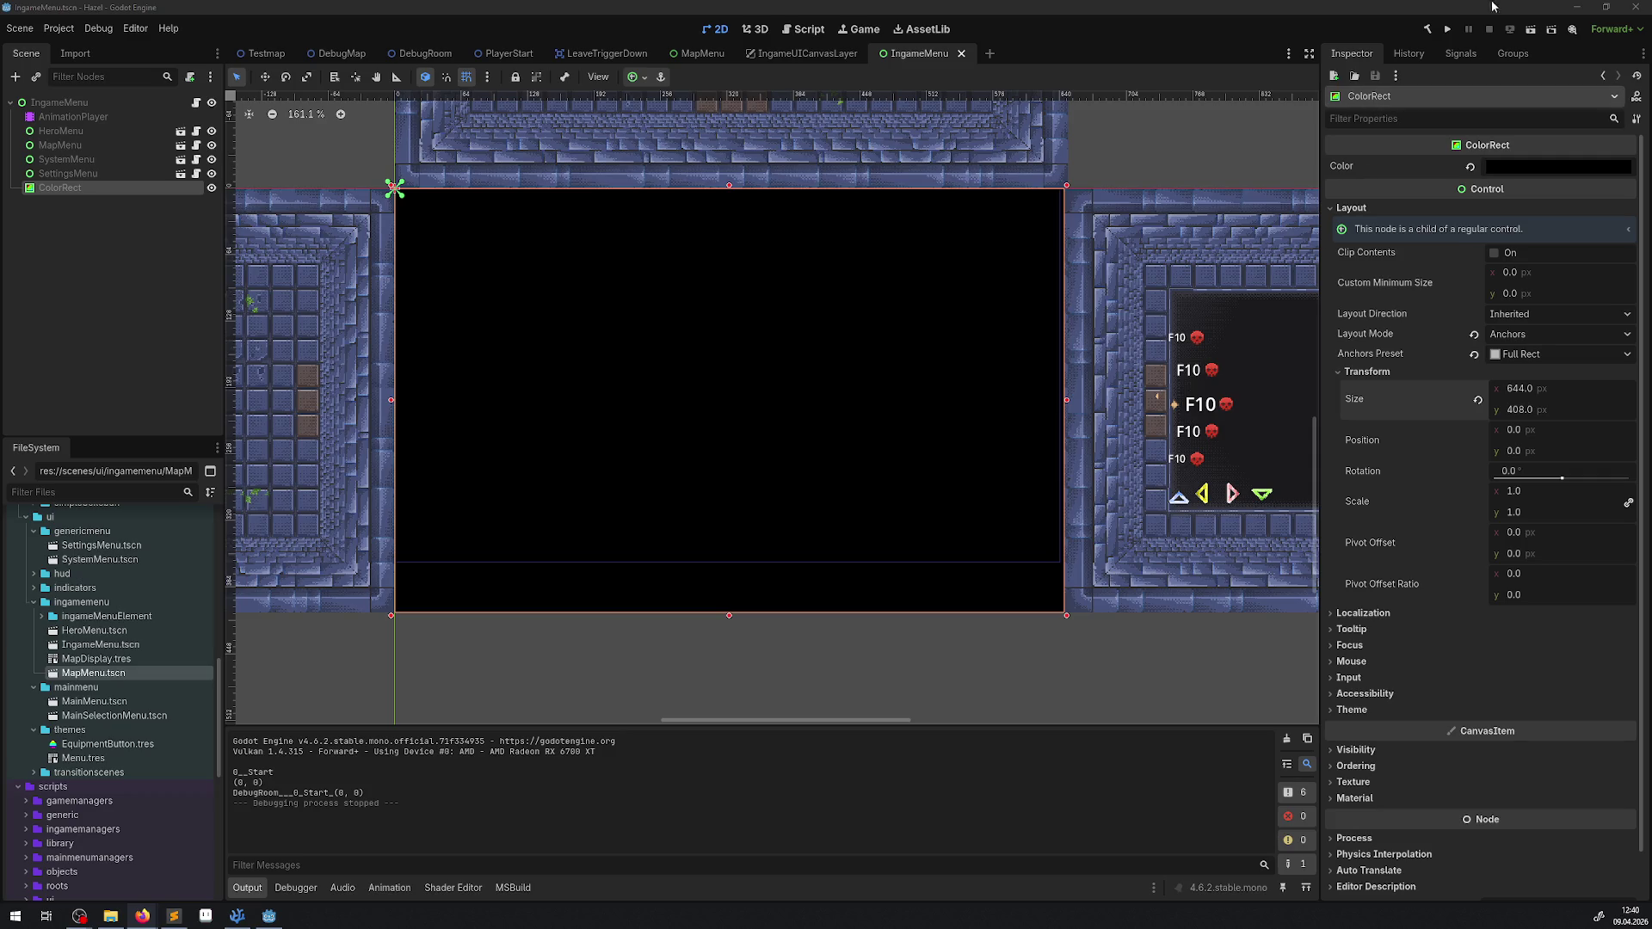
Step: Run the game and reach the Settings screen from the item menu via the system menu
left_click(1447, 28)
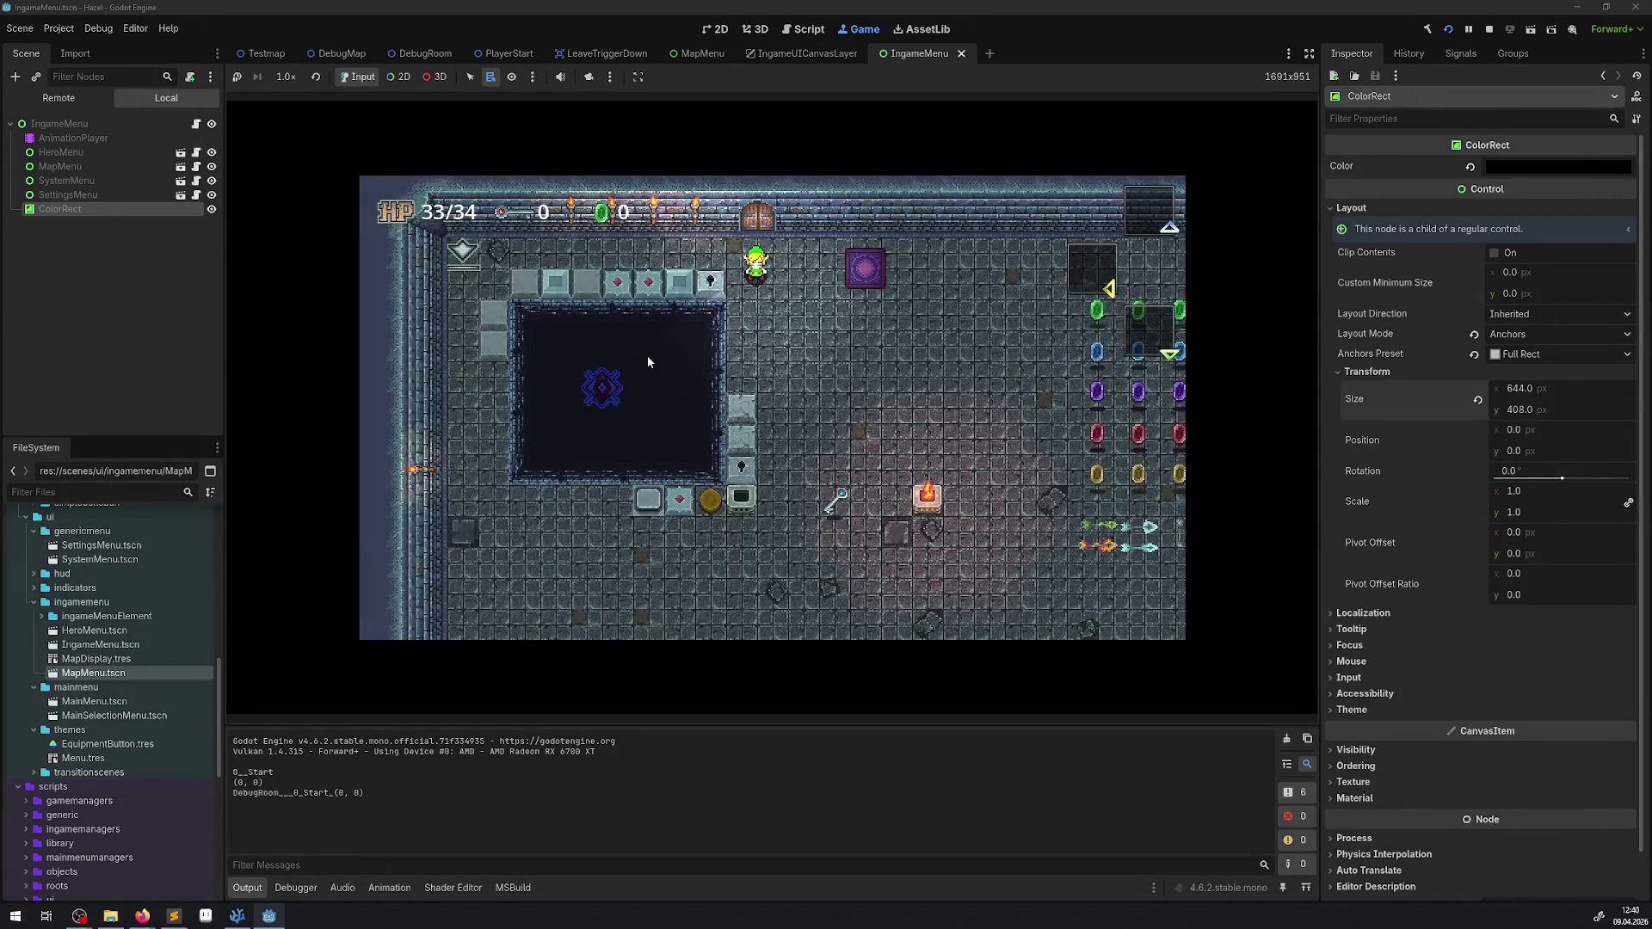
key("Escape")
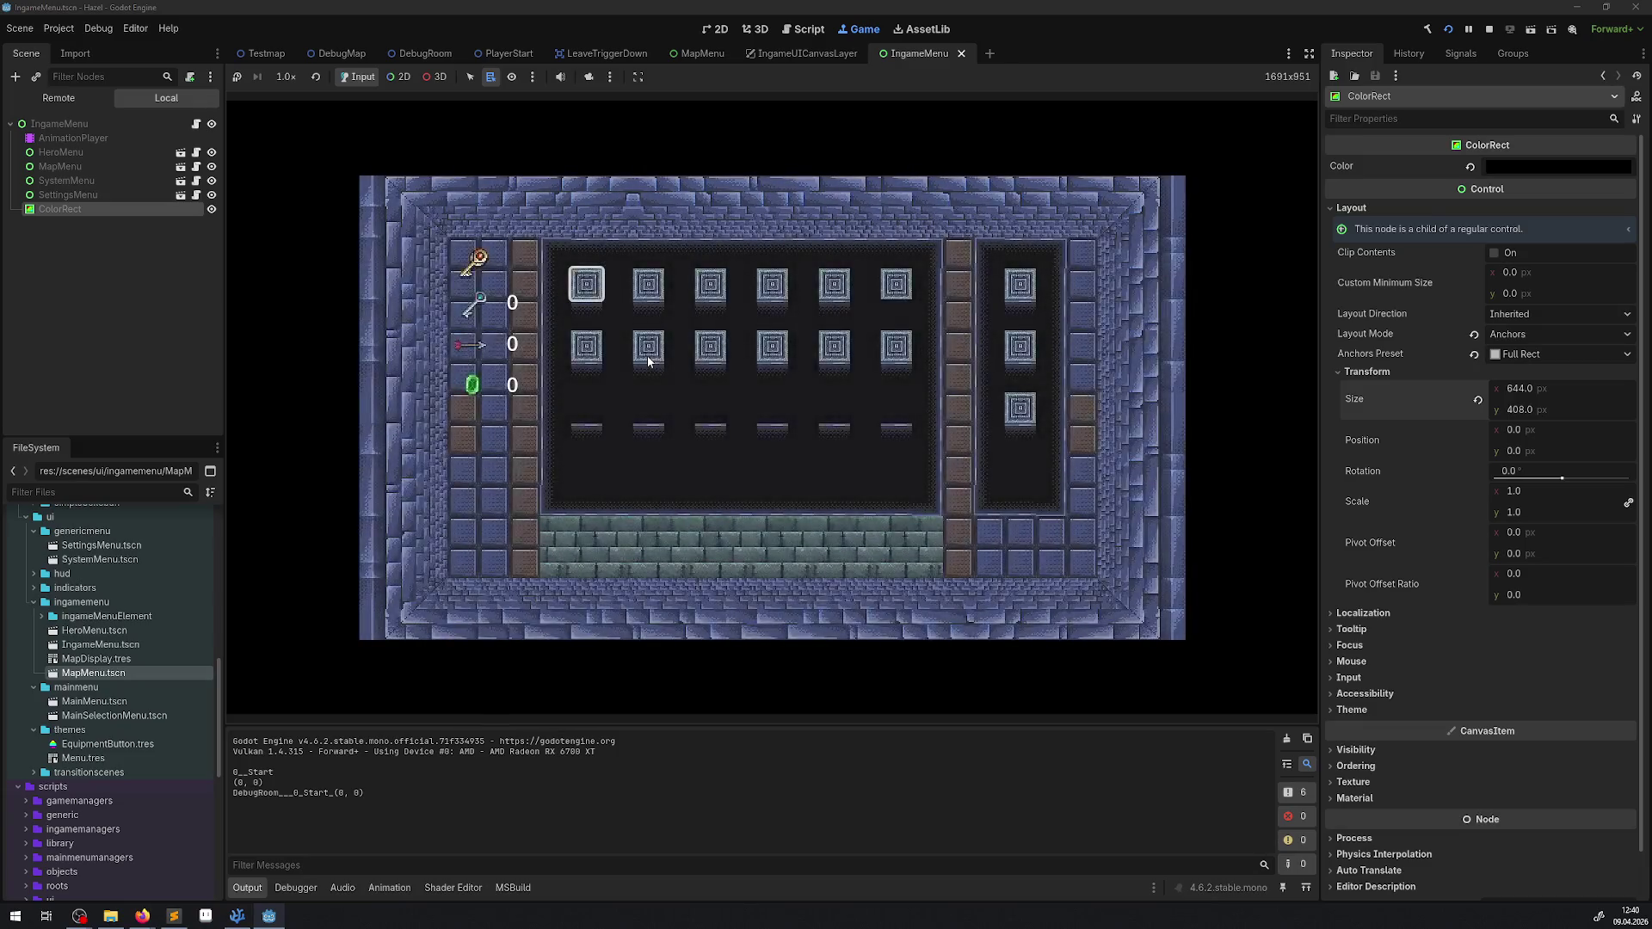
key("q")
key("Return")
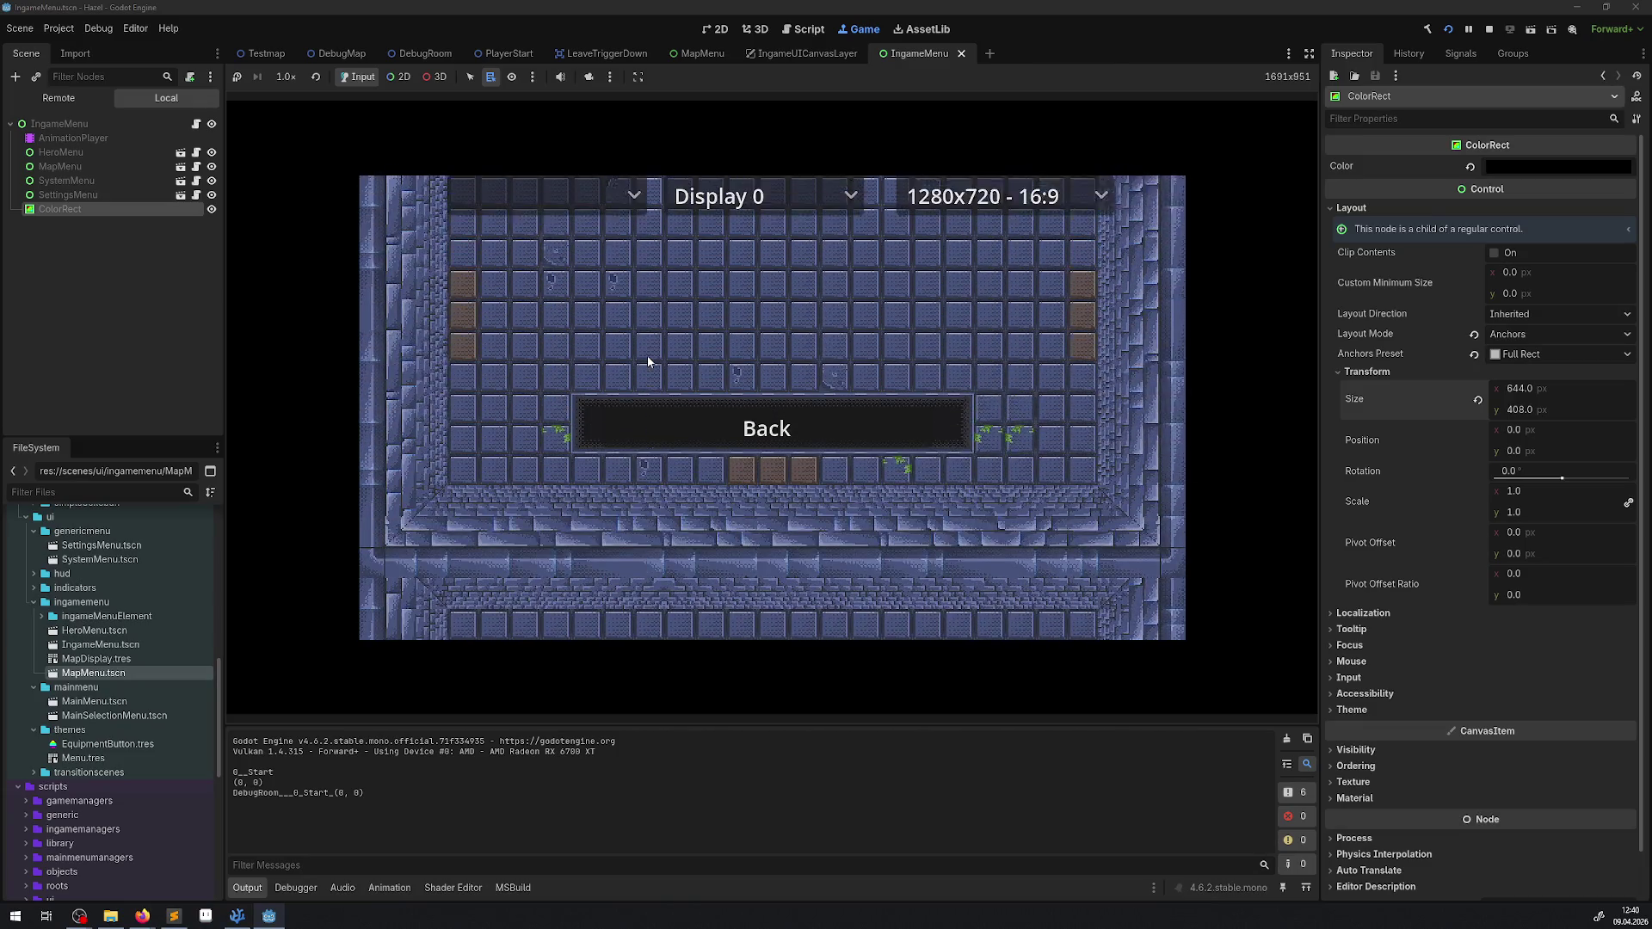
key("Escape")
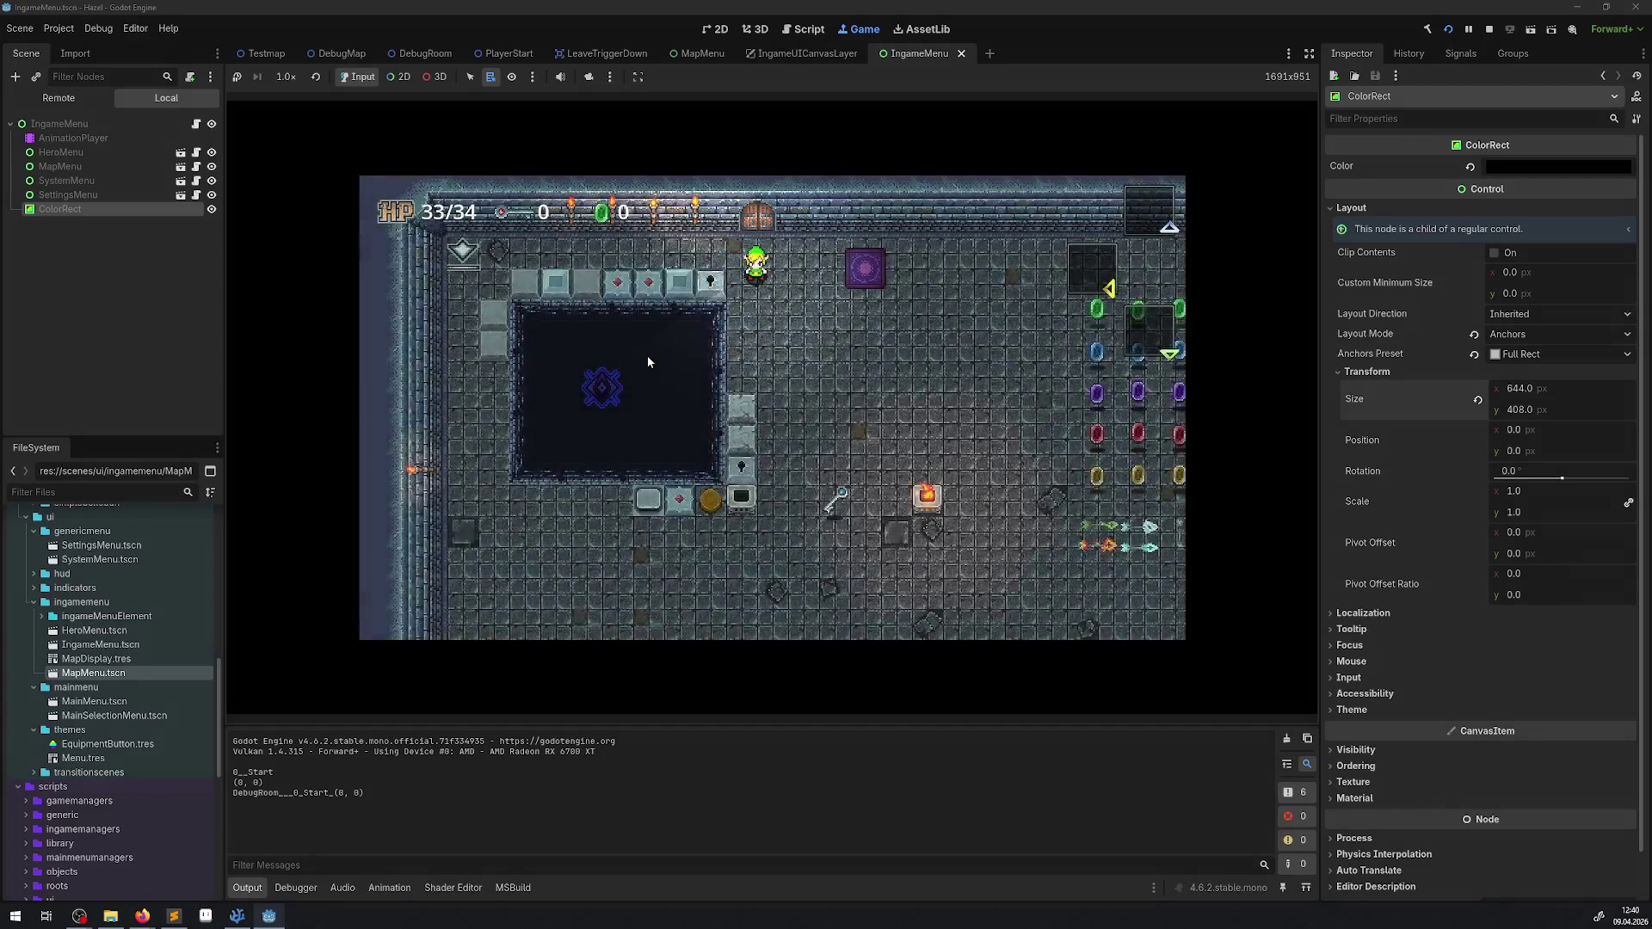
Step: Repeatedly close and reopen the in-game settings menu, ending on the Settings screen
key("Escape")
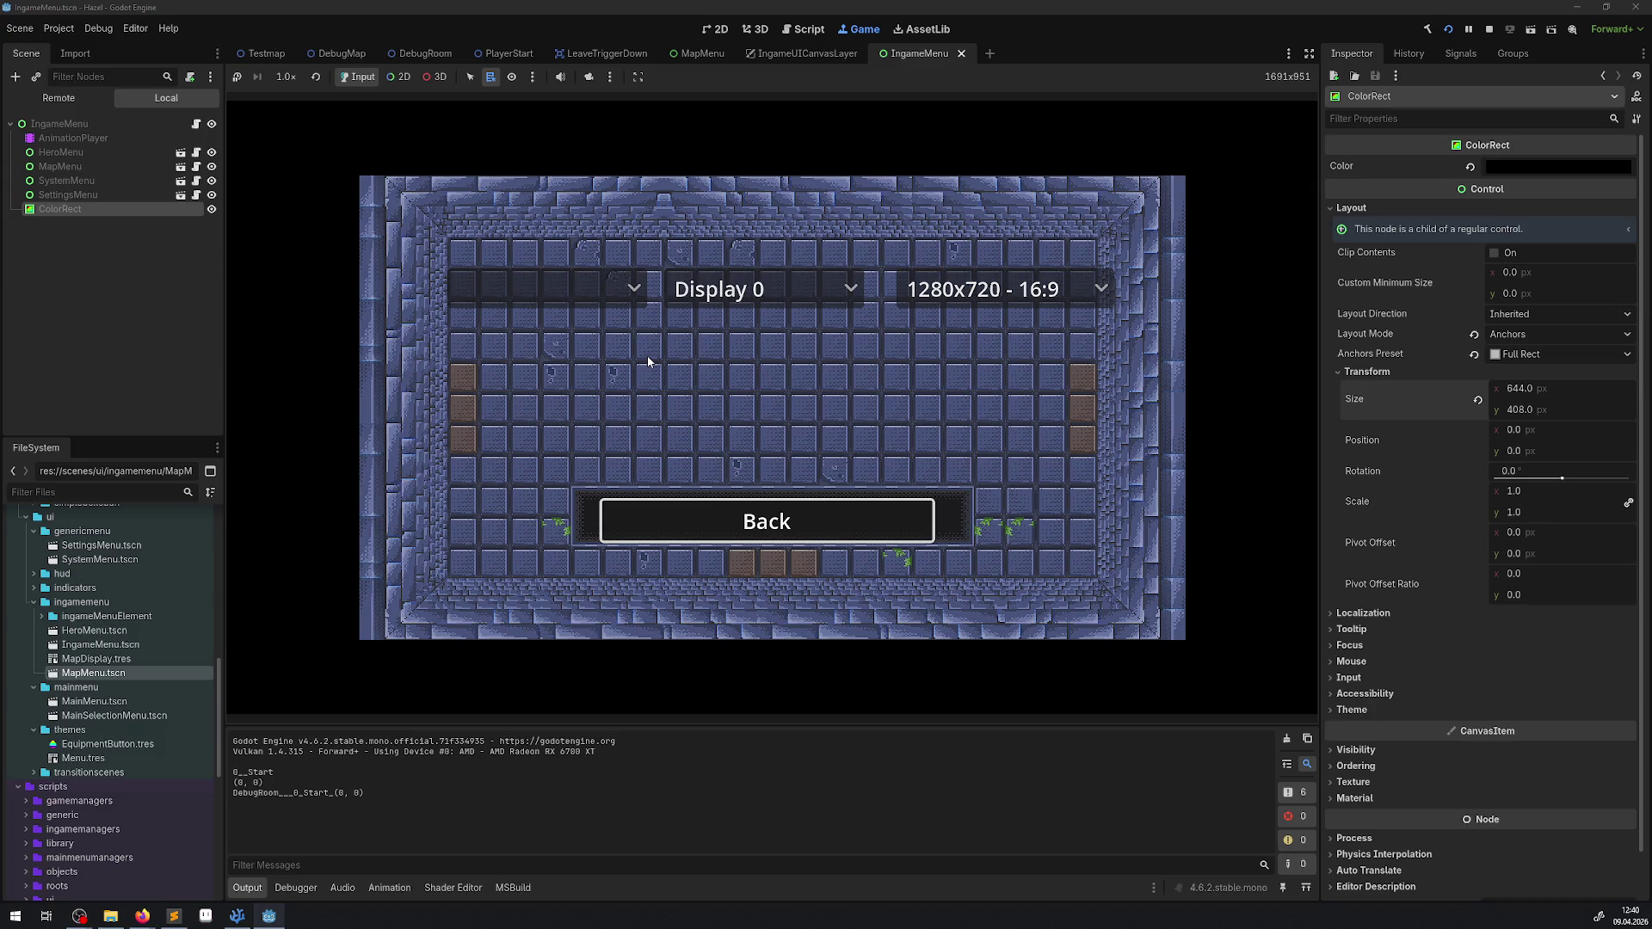
key("Escape")
key("Escape")
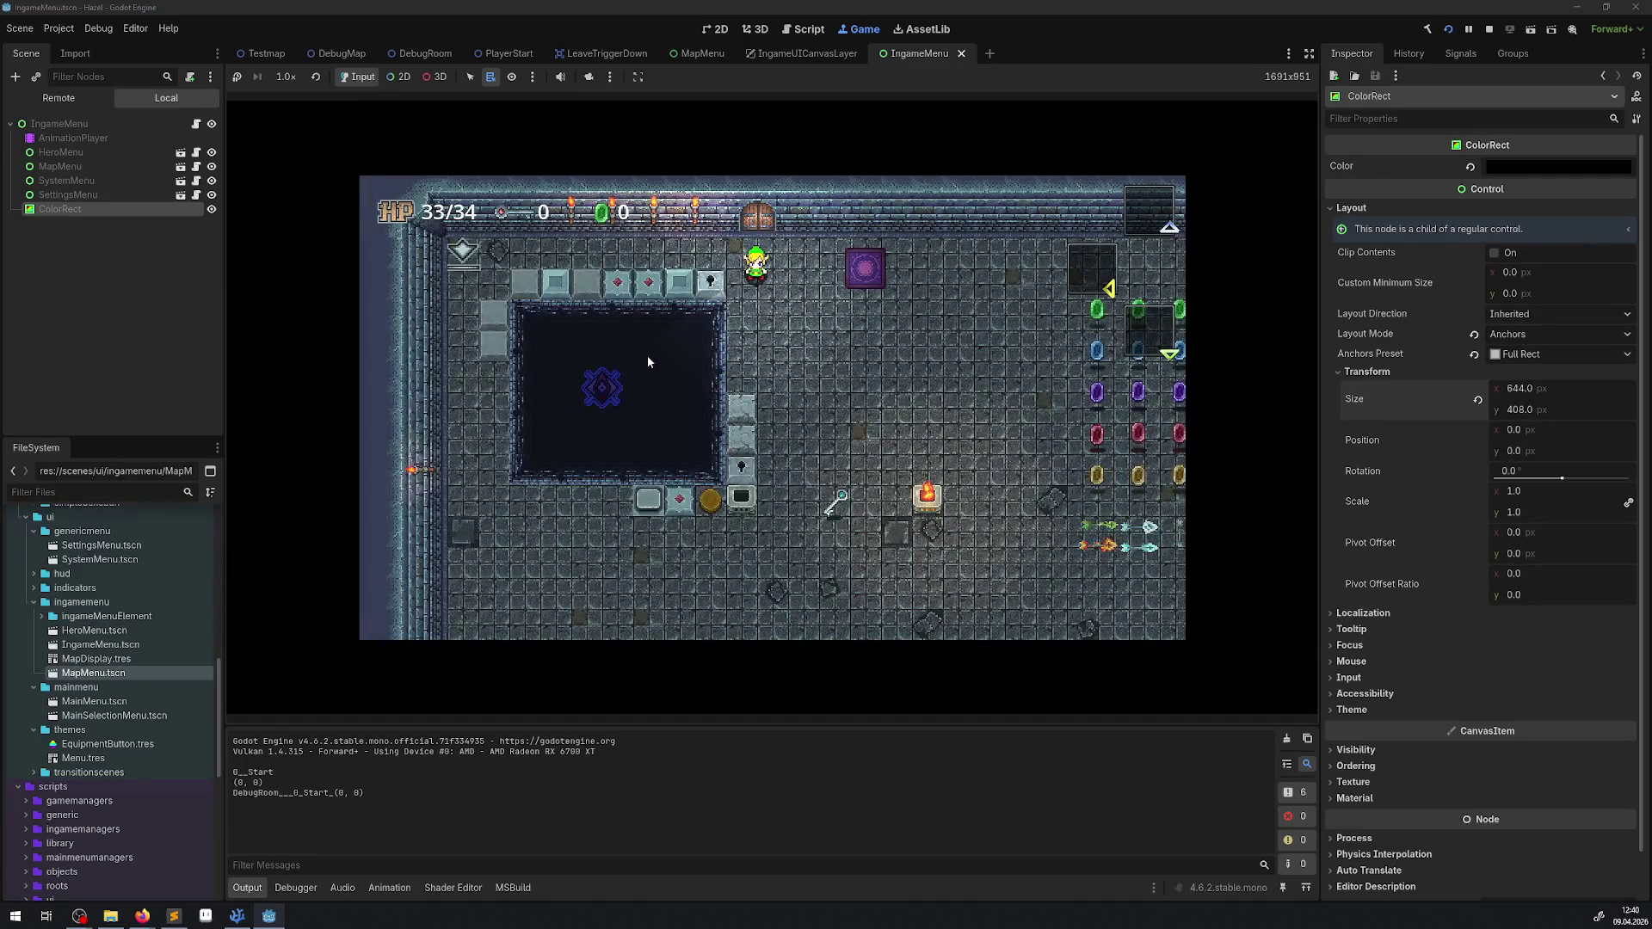
key("Escape")
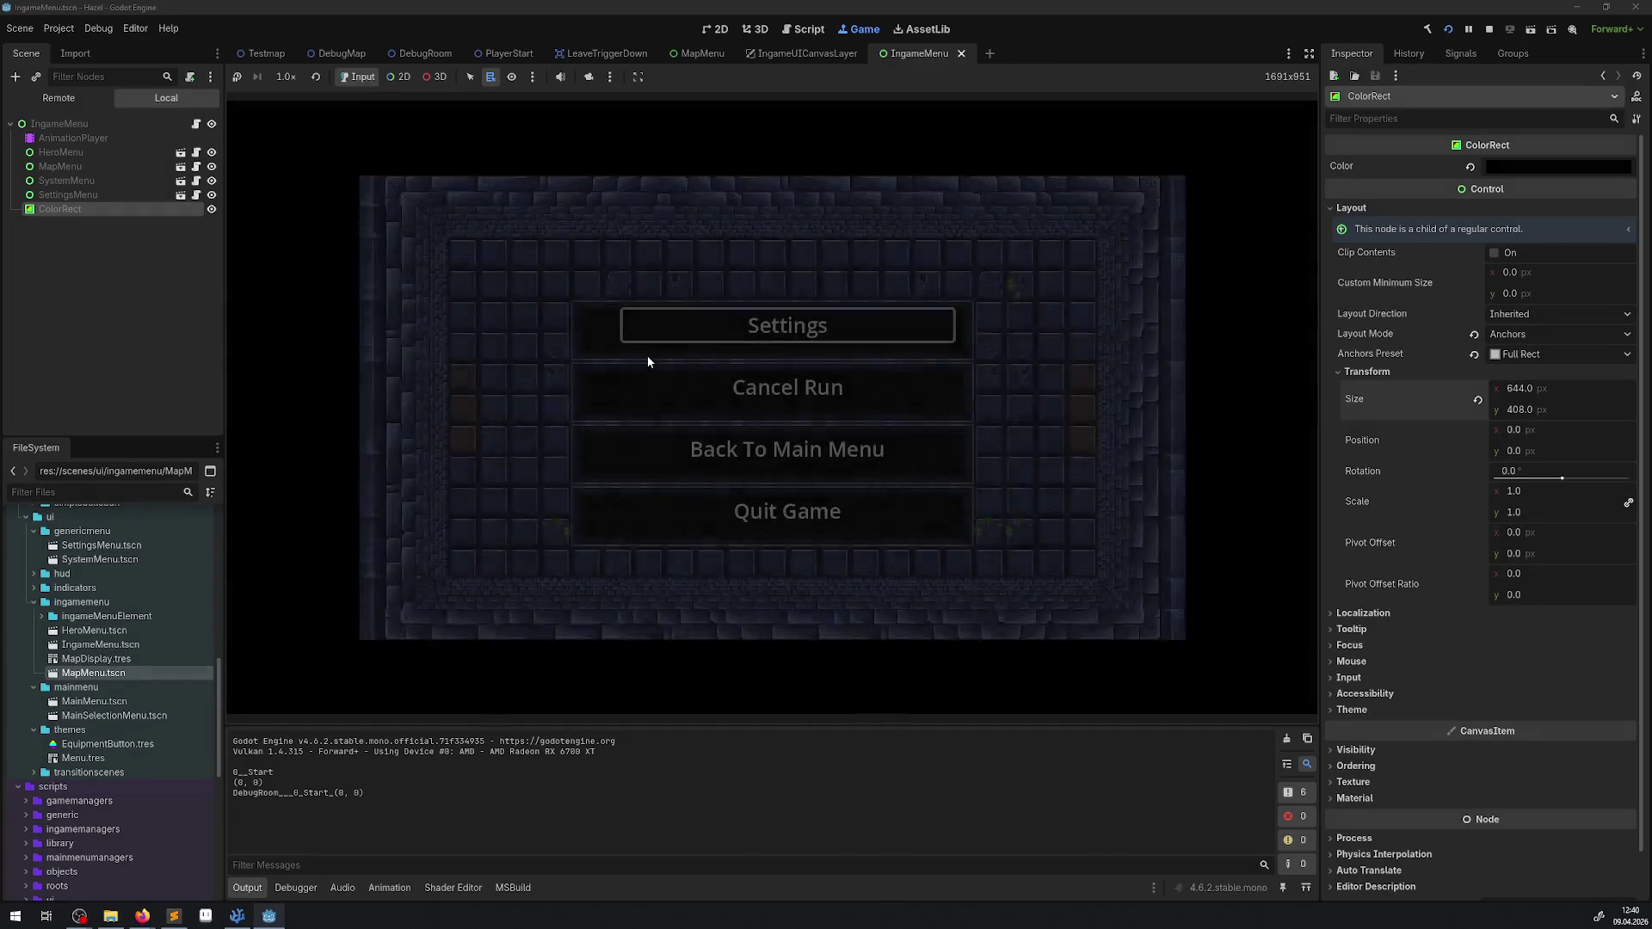
key("Return")
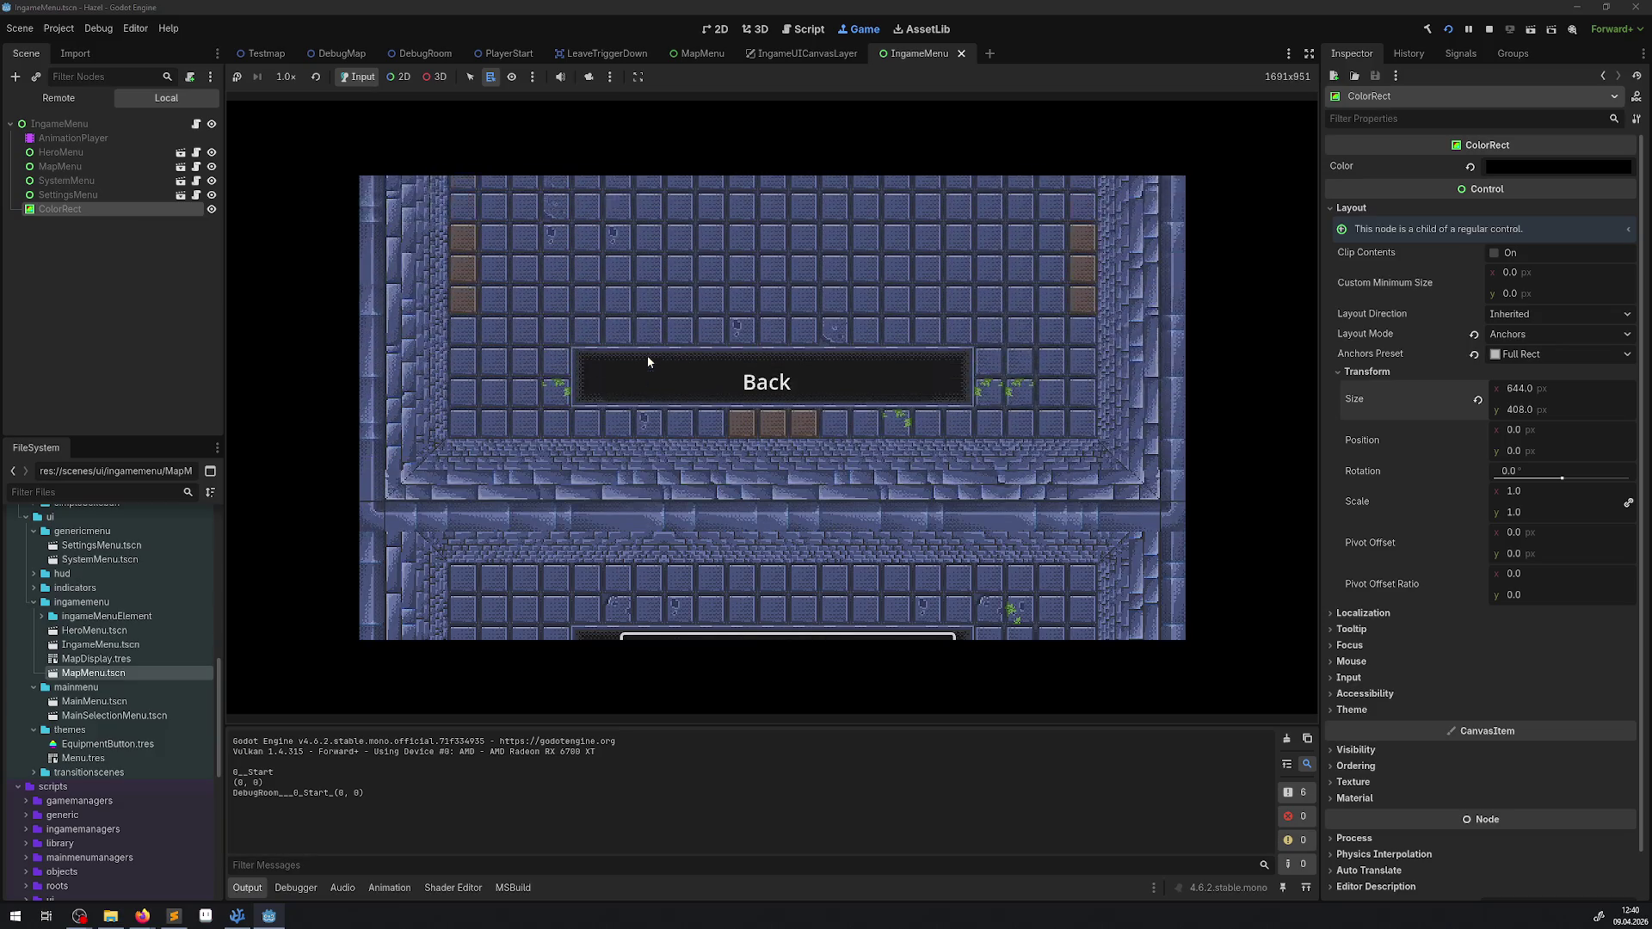
key("Escape")
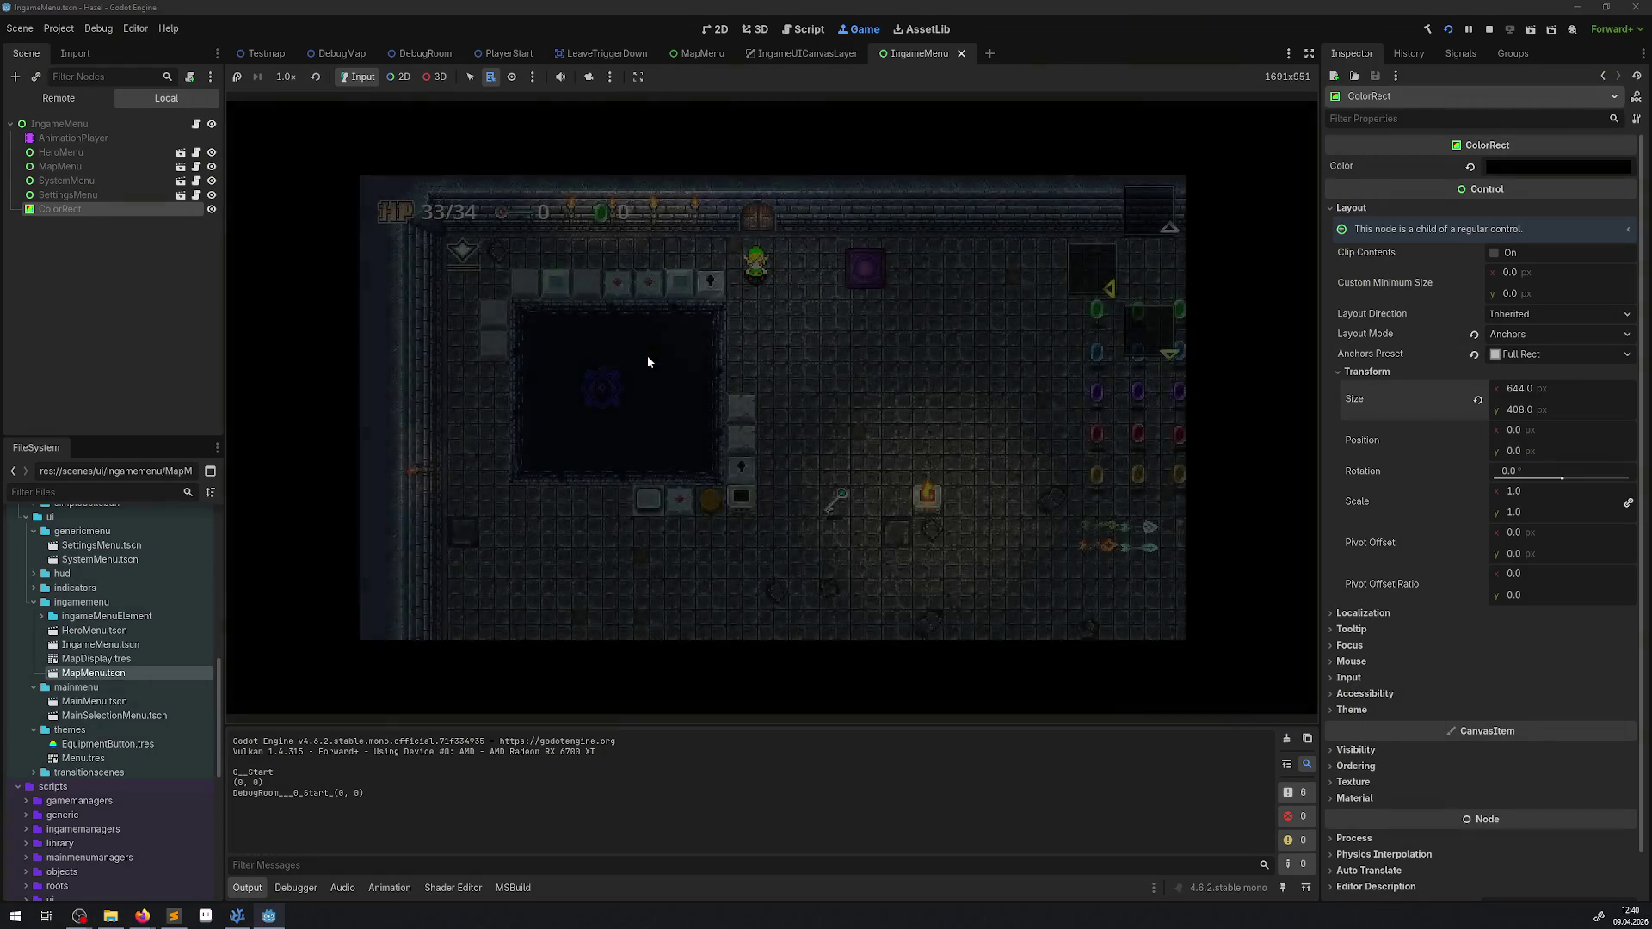
key("Escape")
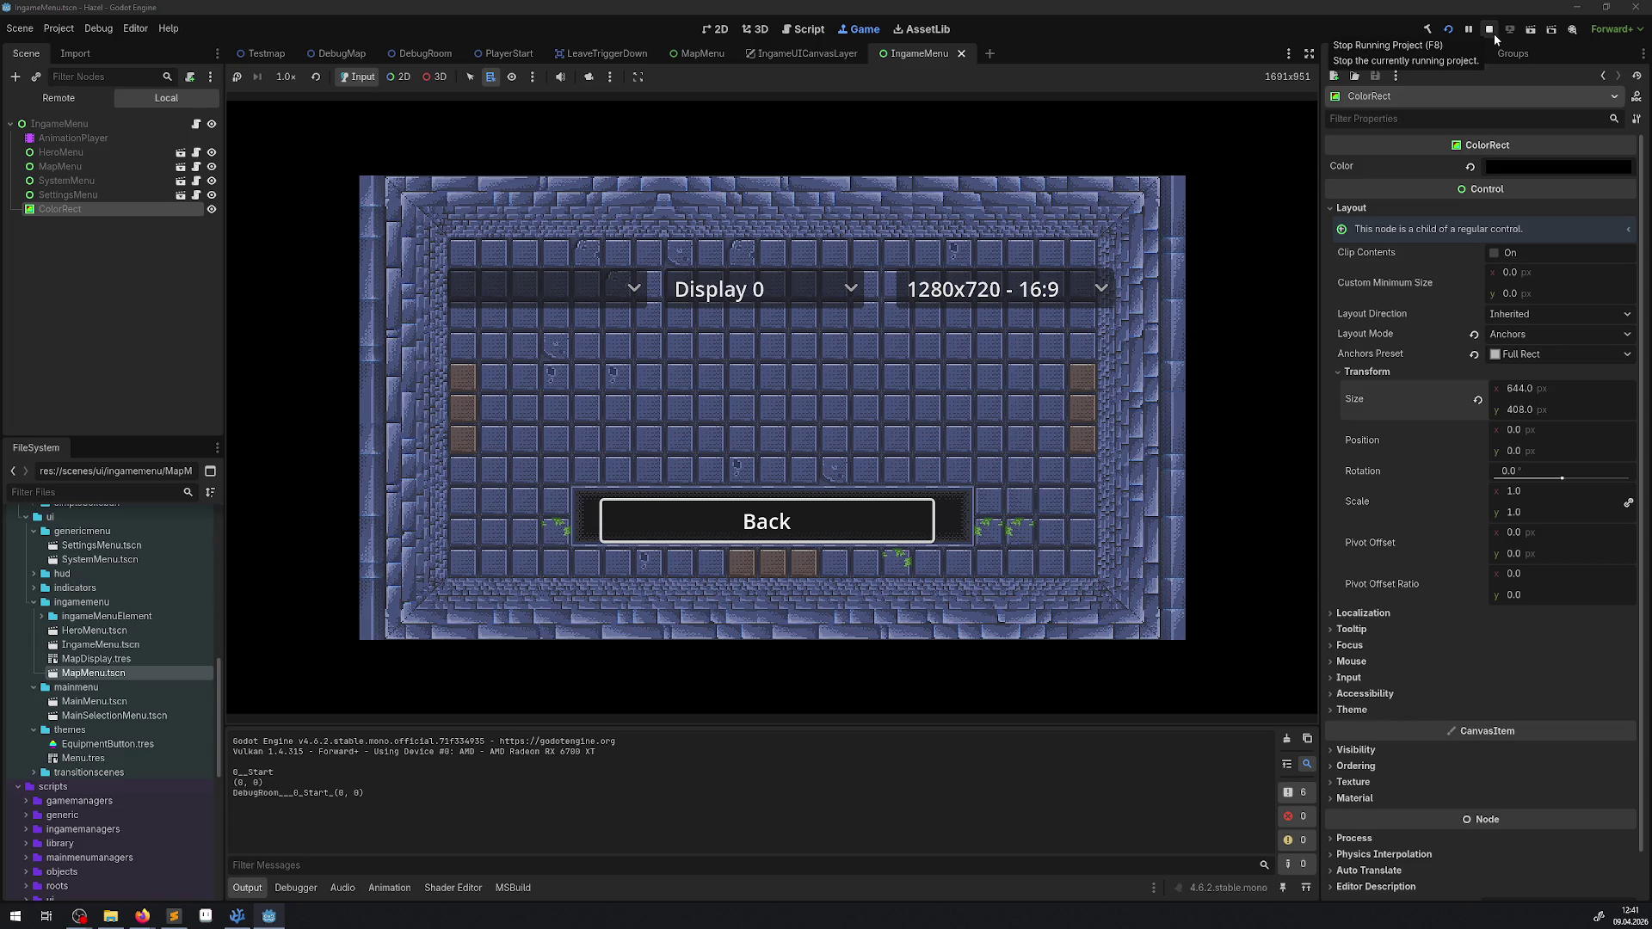
Step: Back out of Settings through the system, hero and map menus, then stop the game
key("Return")
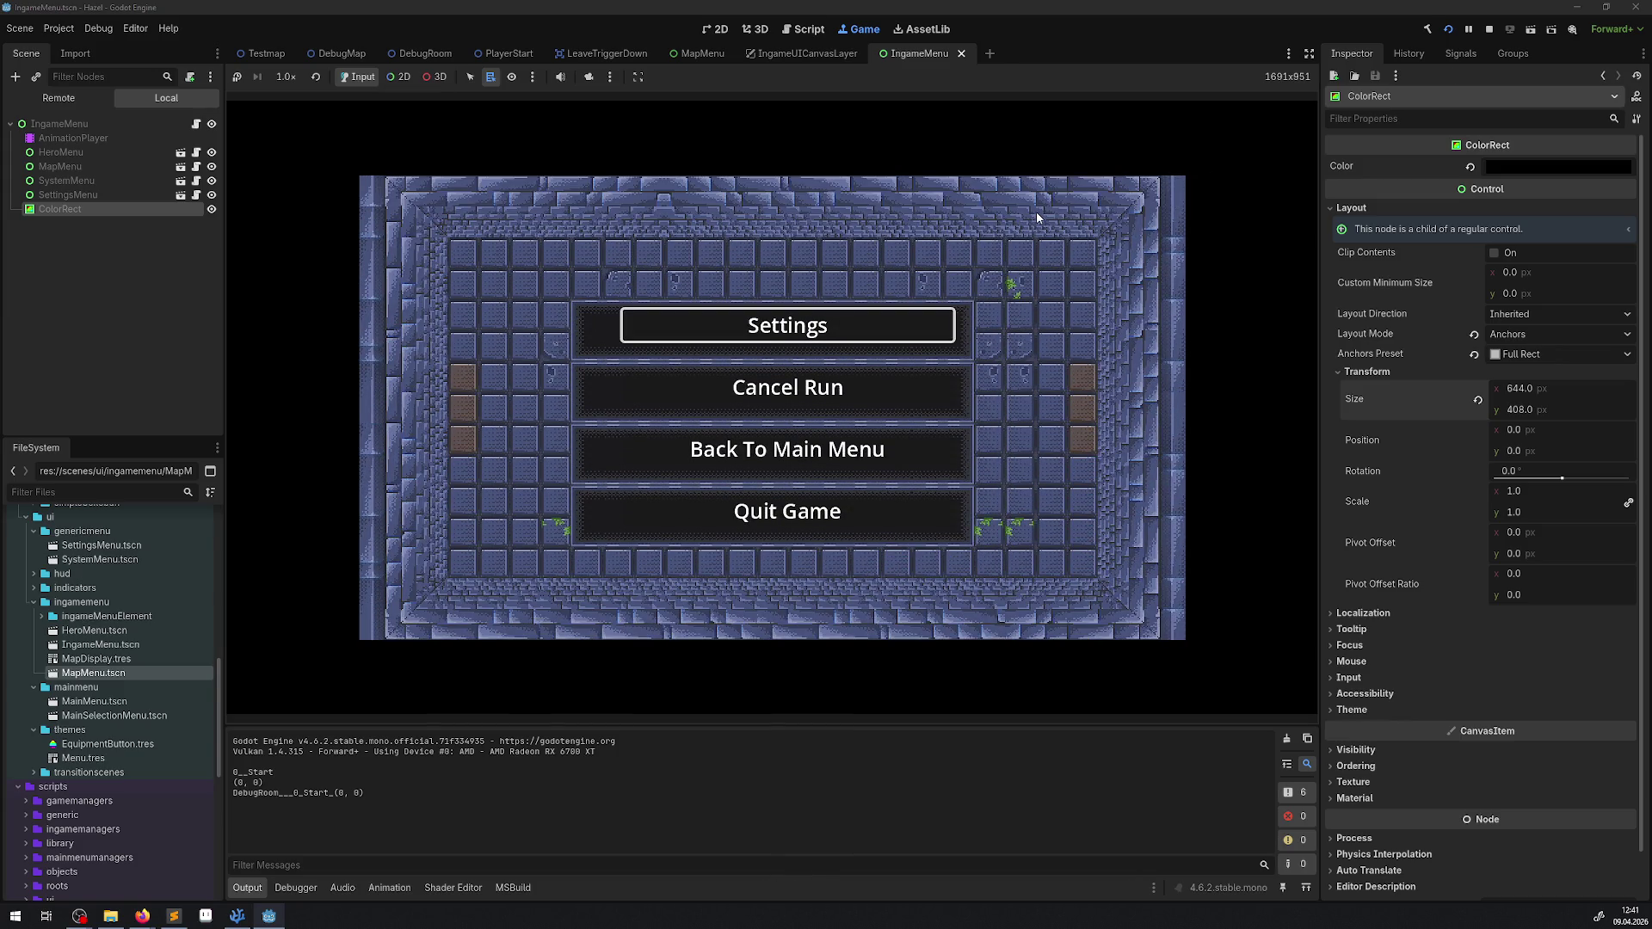
key("Down")
key("Down")
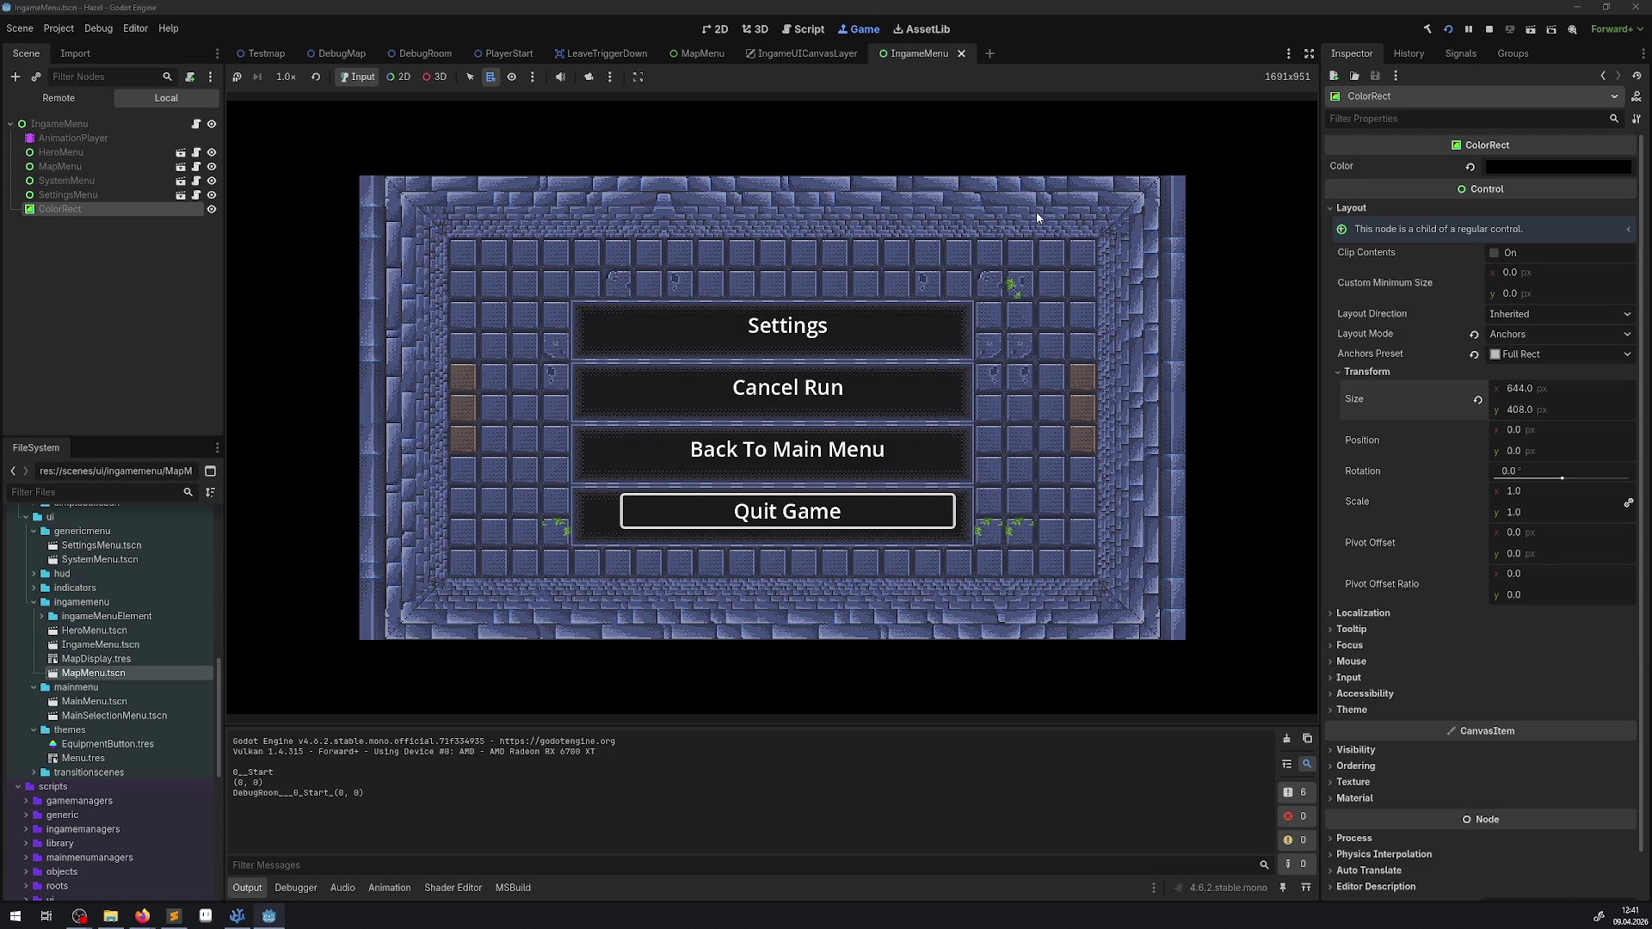
key("Up")
key("Escape")
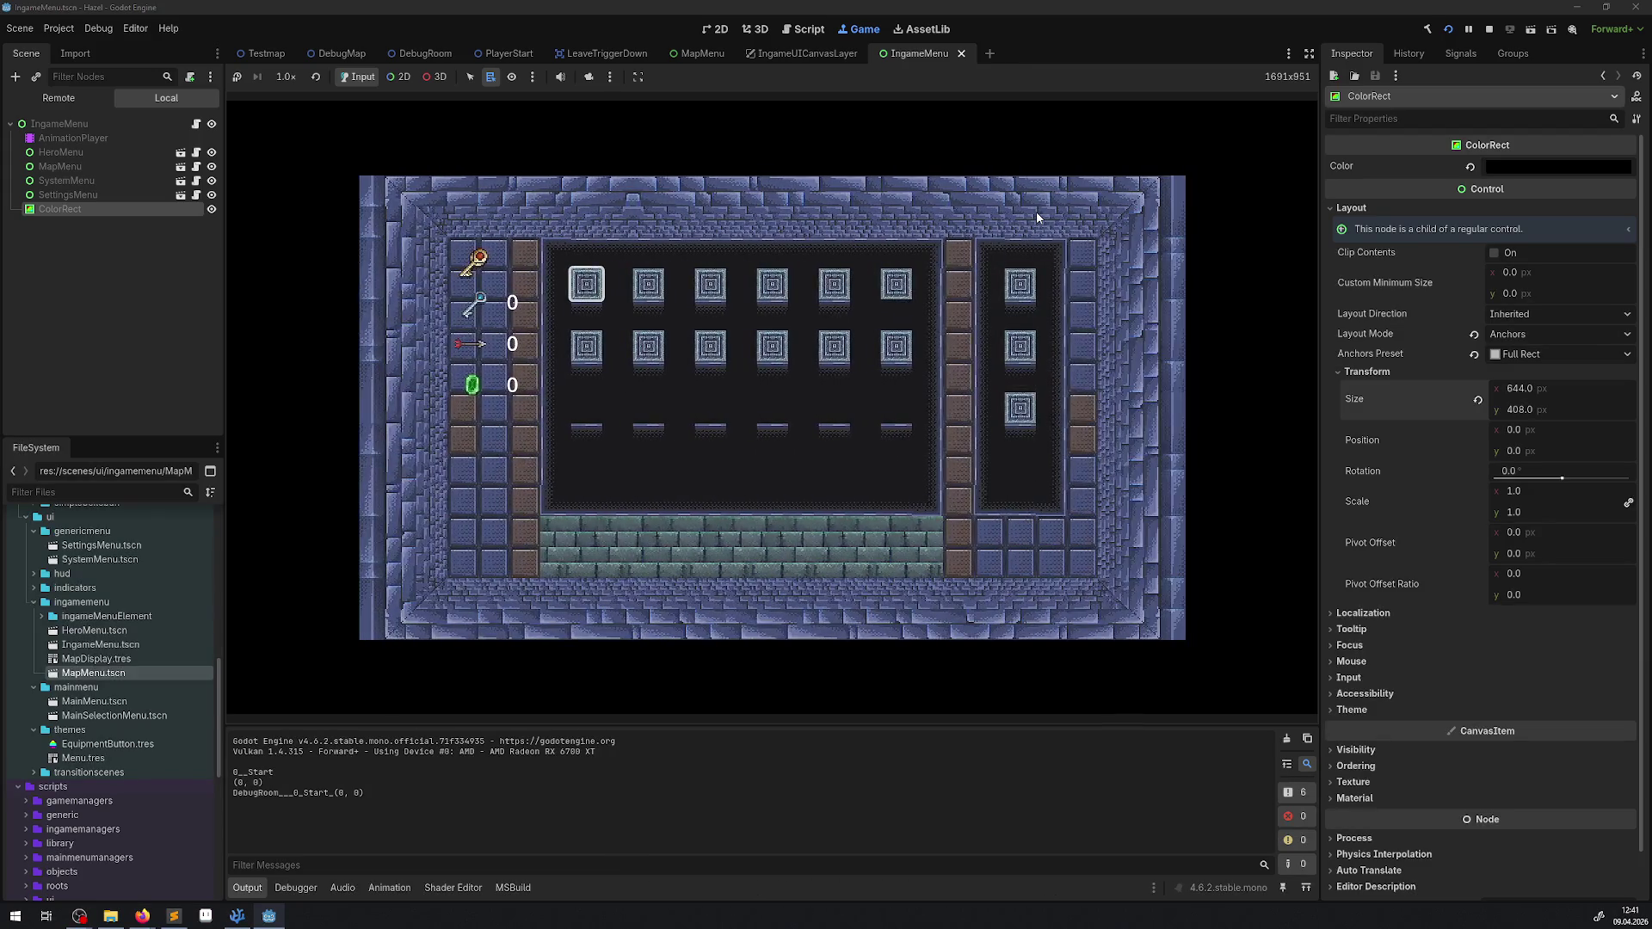
key("e")
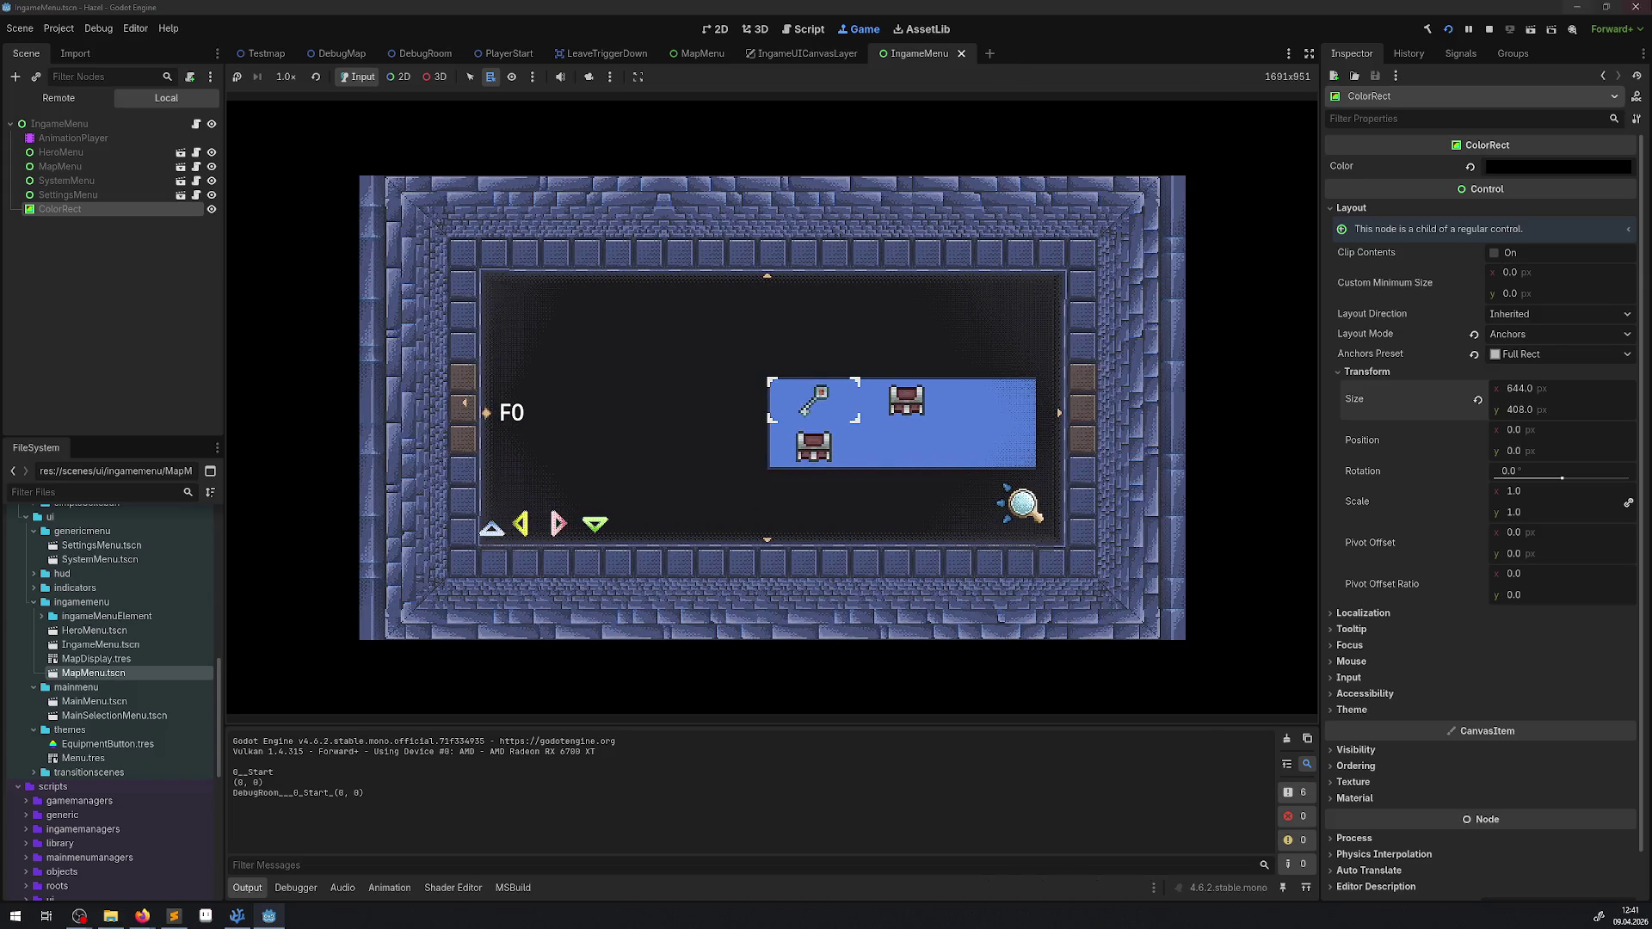
left_click(1491, 35)
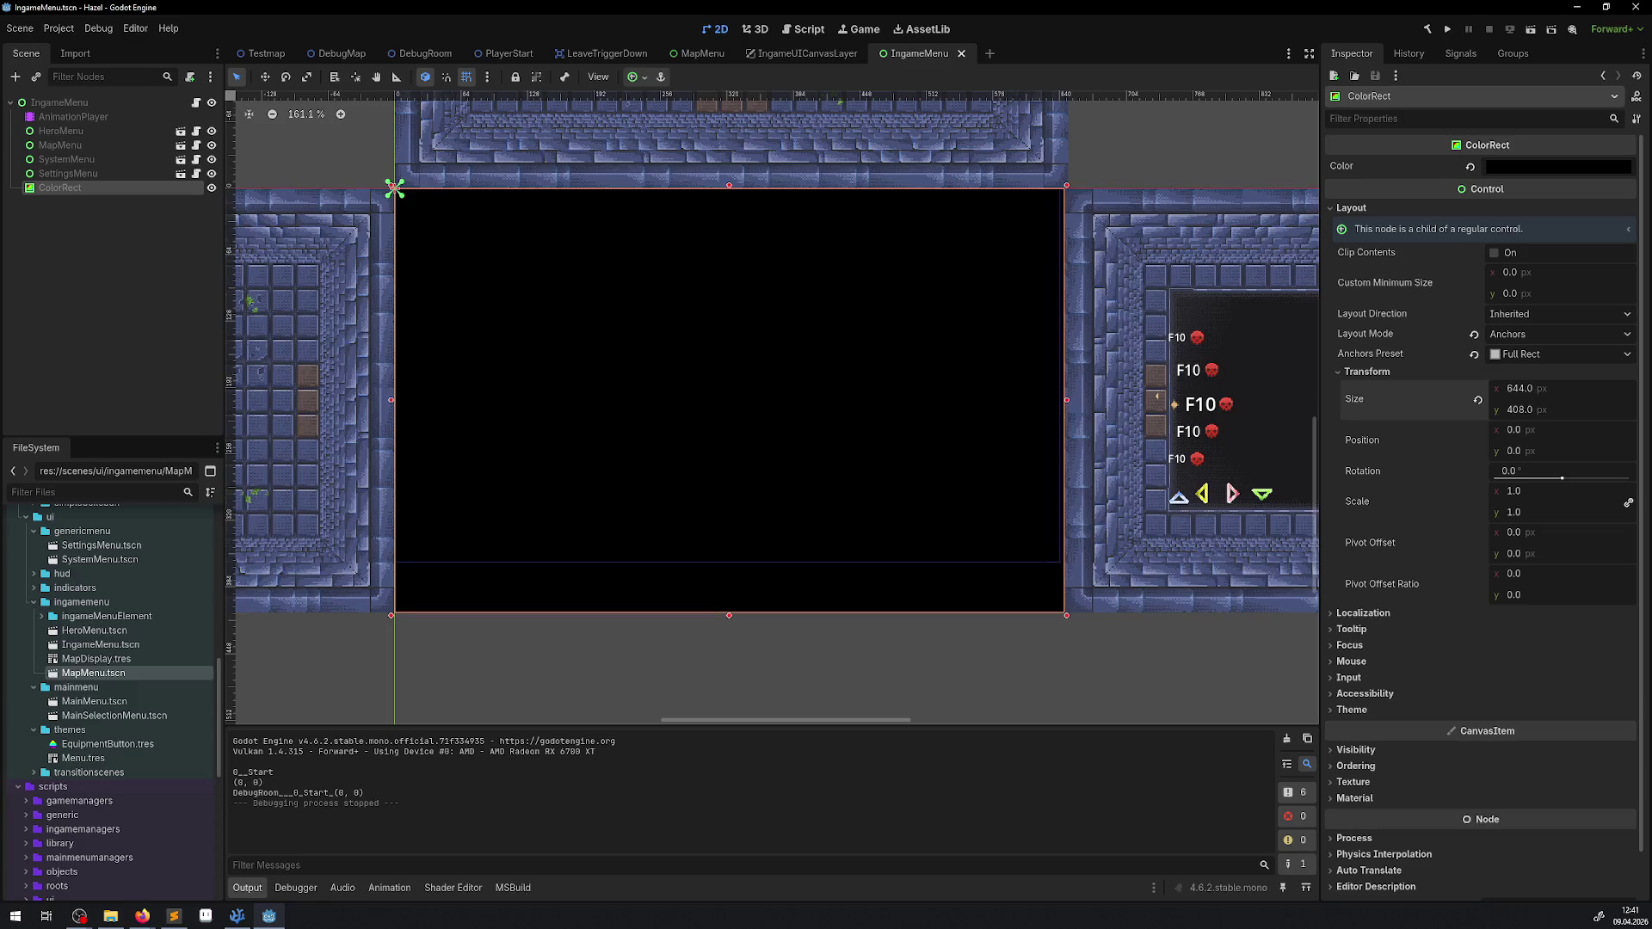
key("alt+Tab")
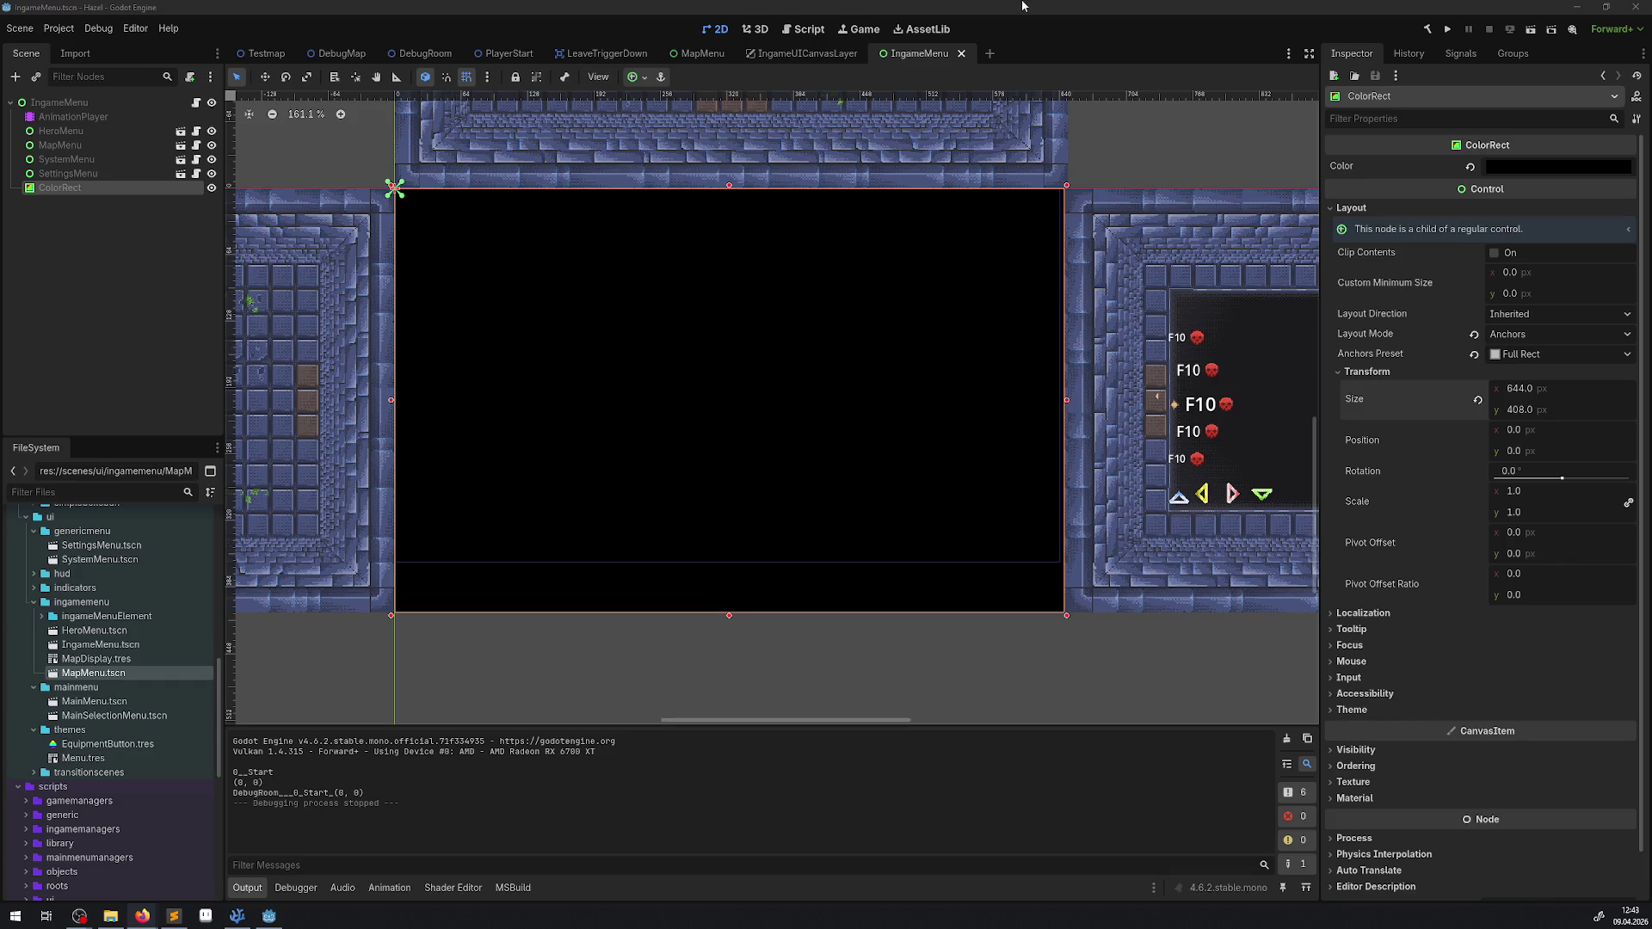
Step: Close the IngameUICanvasLayer, IngameMenu, MapMenu, LeaveTriggerDown and PlayerStart scene tabs
left_click(814, 55)
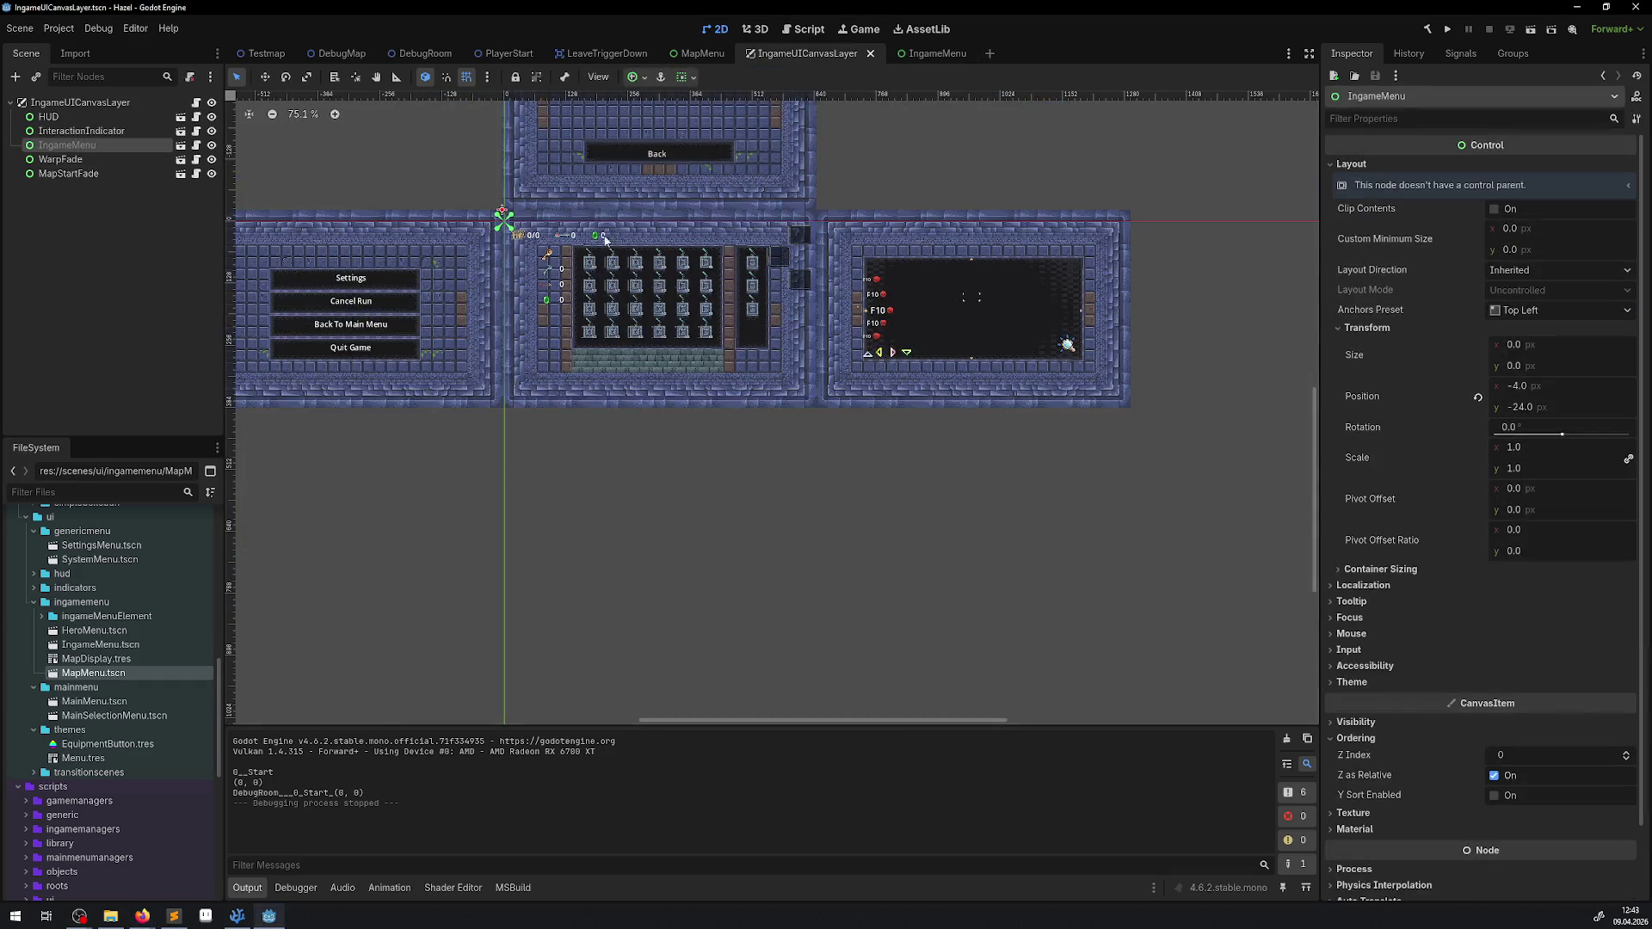
scroll(620, 255, "up", 3)
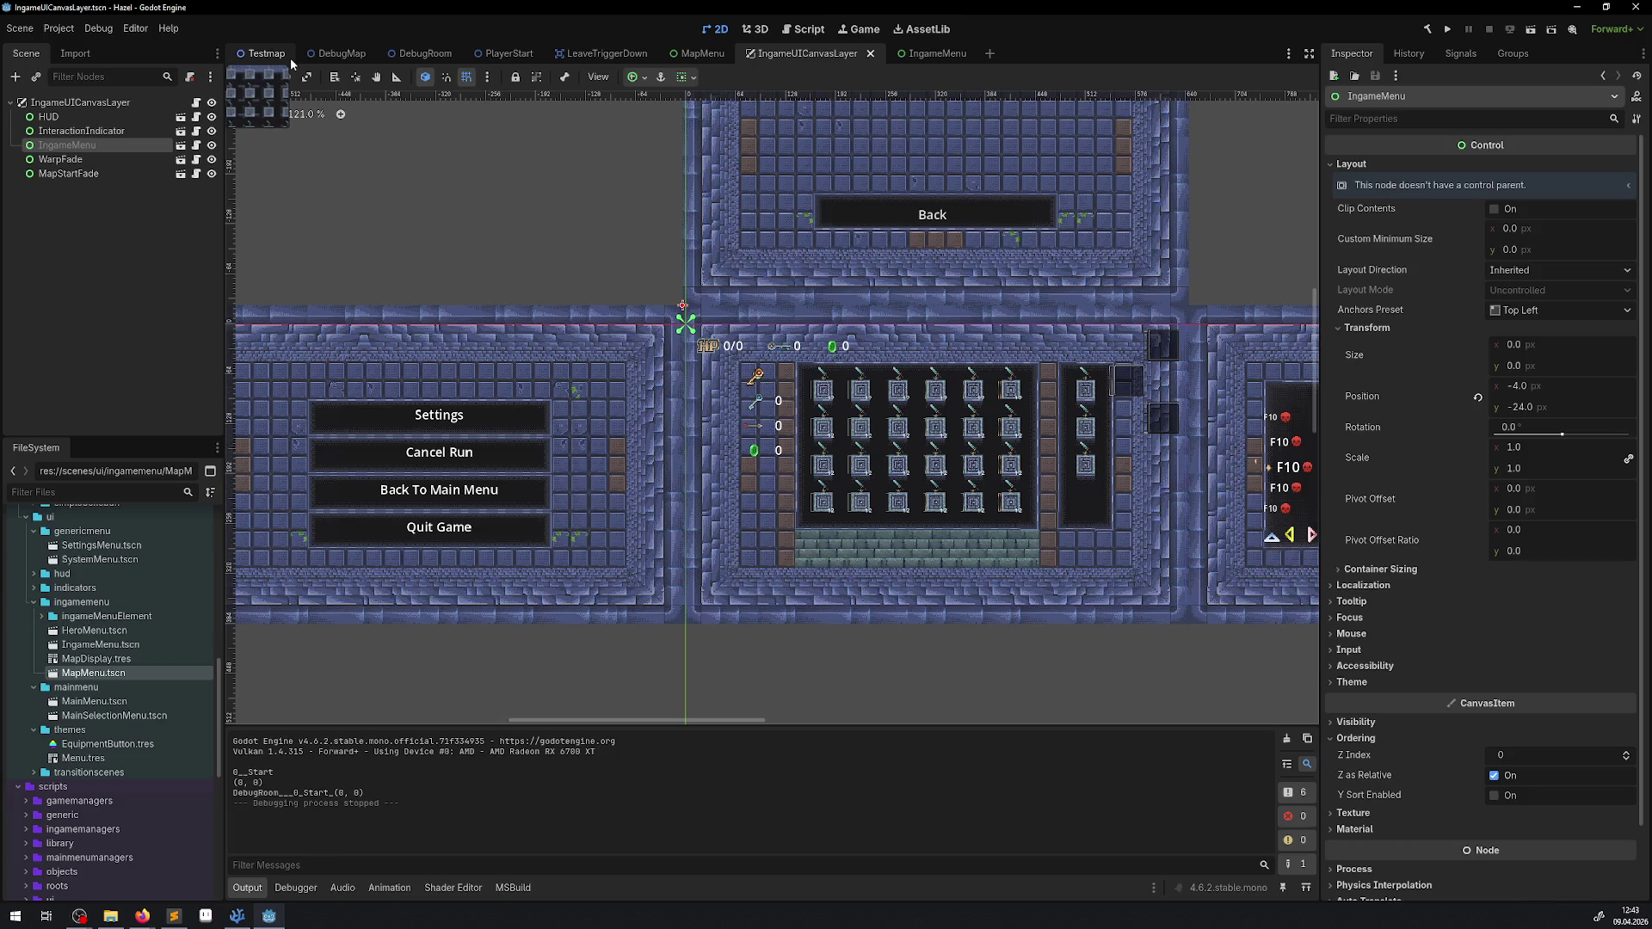
left_click(869, 53)
left_click(834, 53)
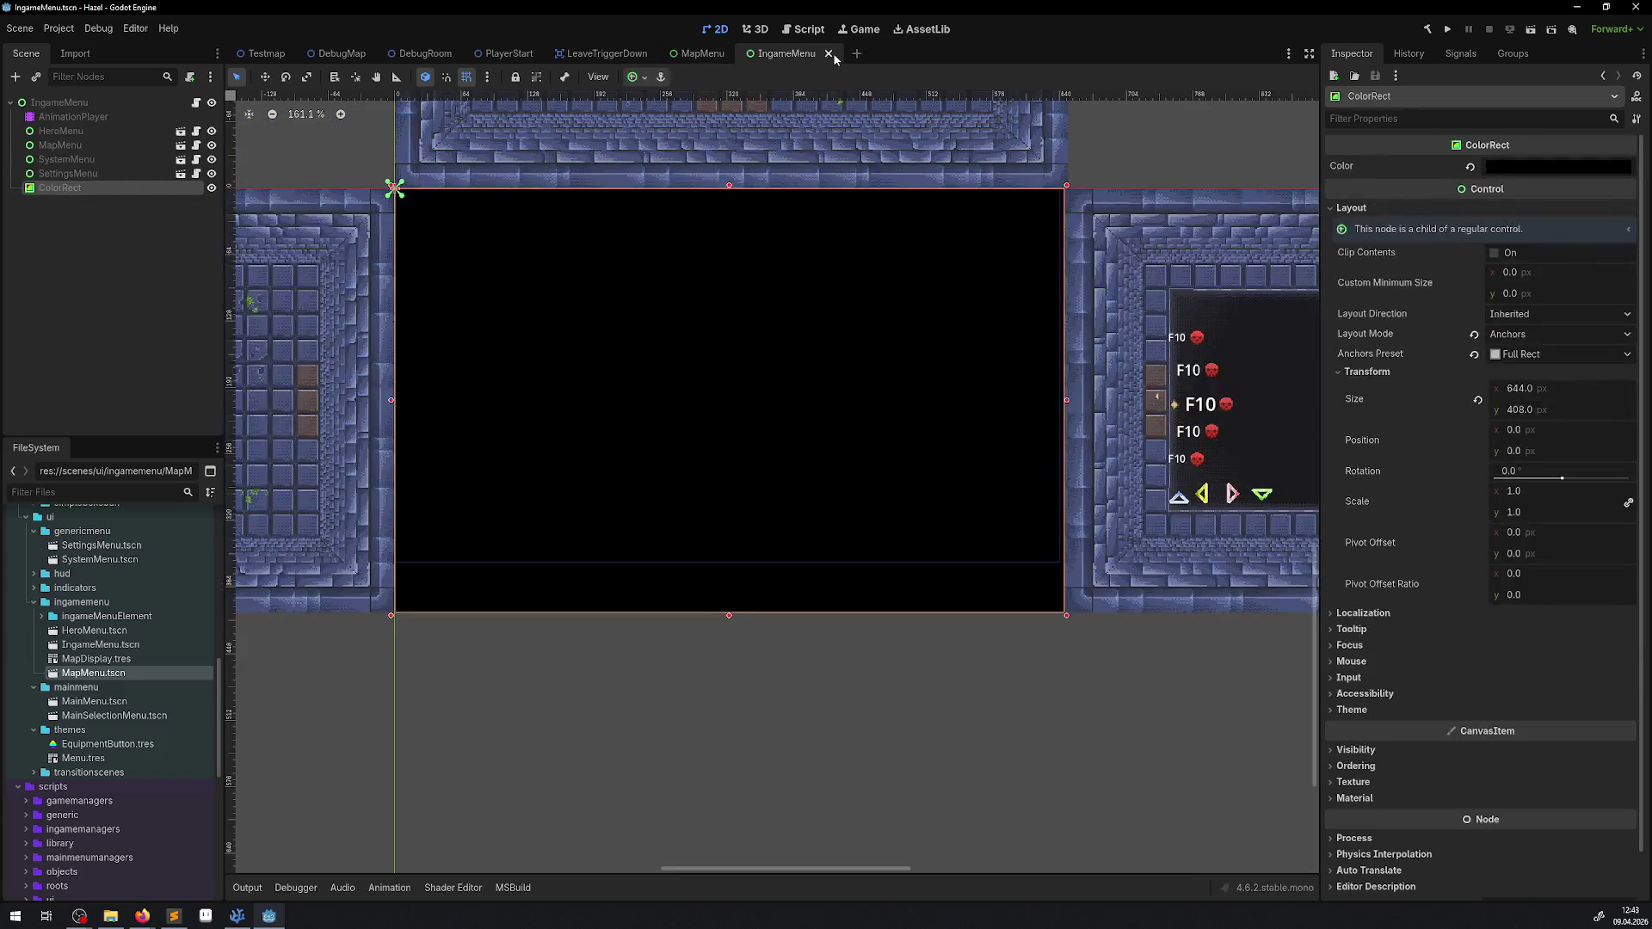
left_click(833, 53)
left_click(747, 55)
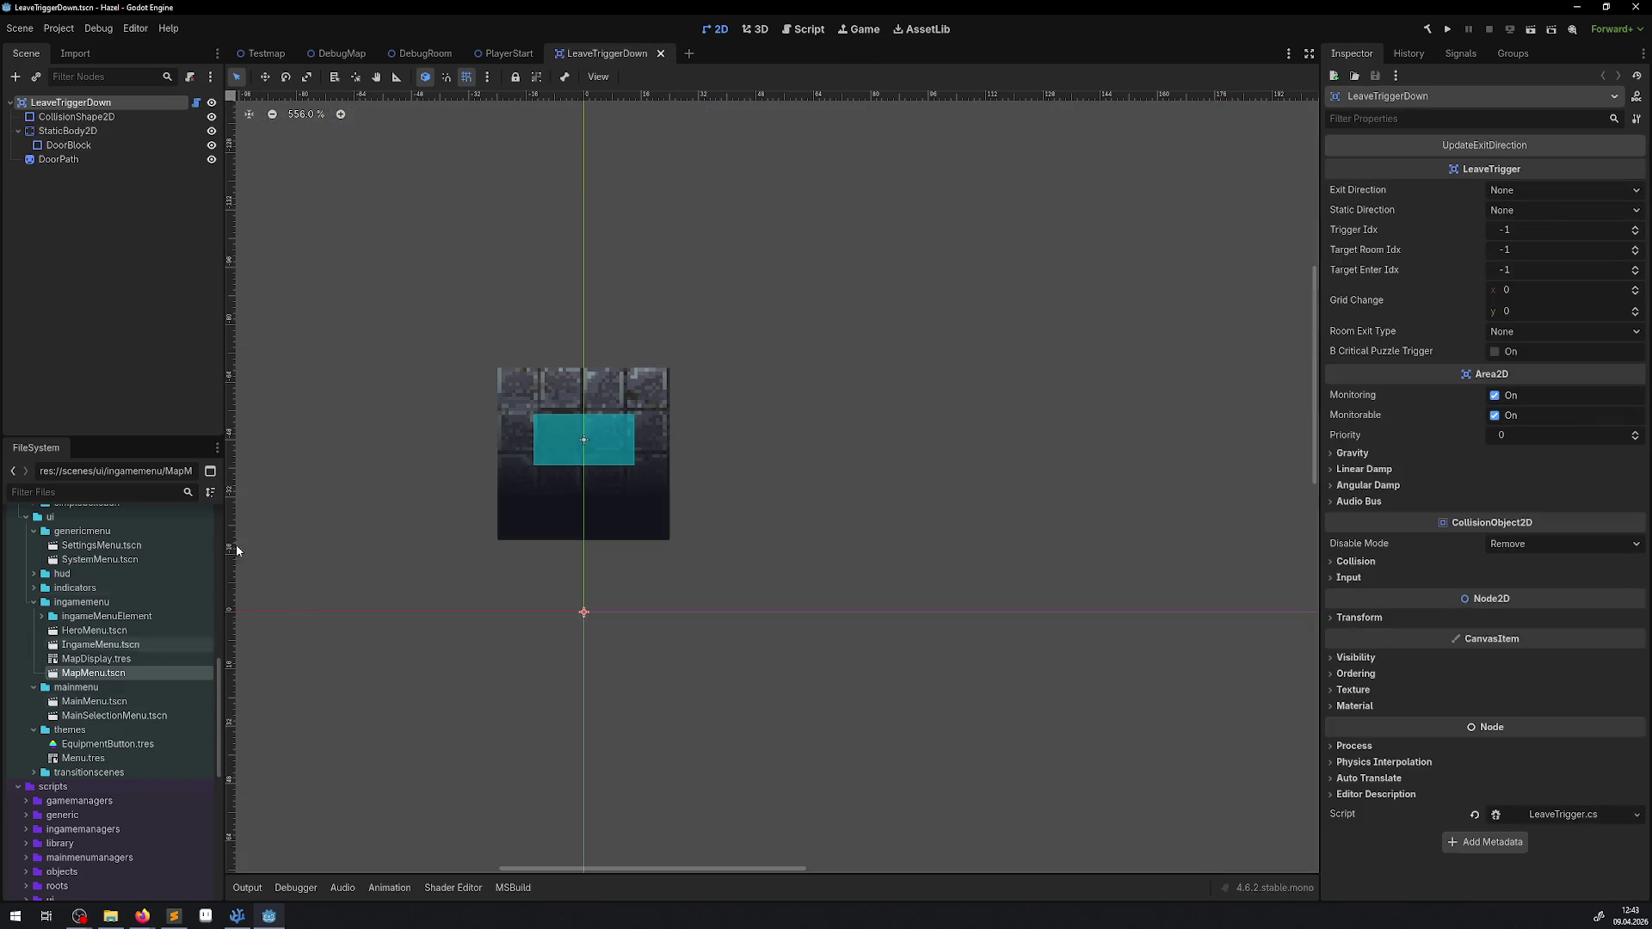
left_click(661, 53)
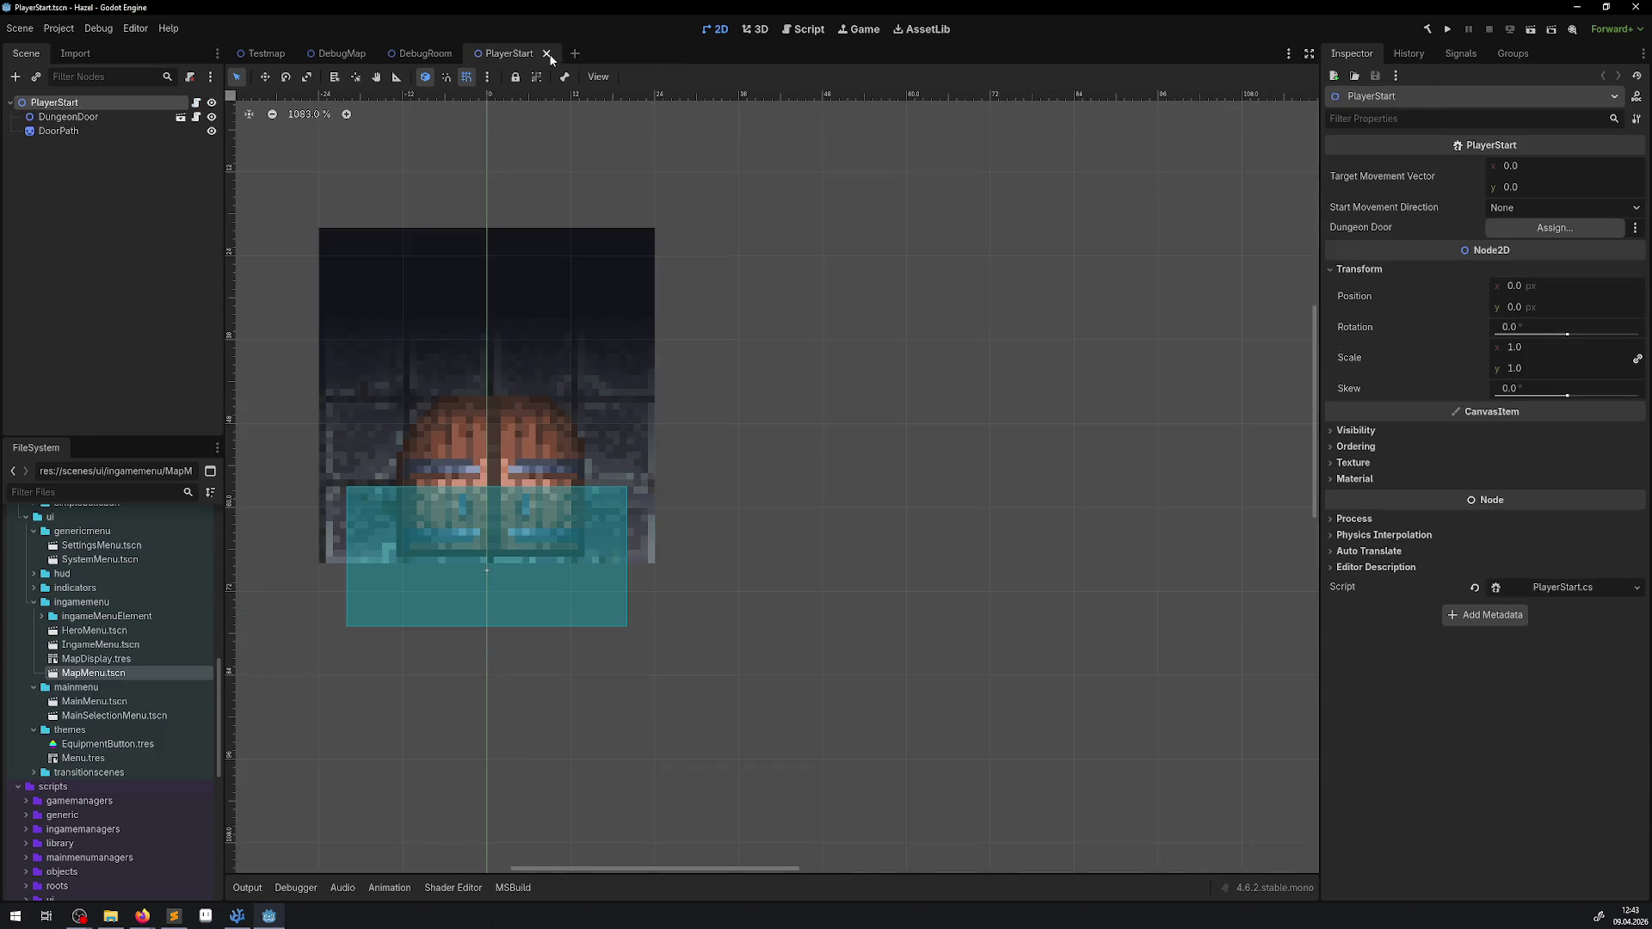
left_click(548, 53)
Step: Expand the maps folder in FileSystem and select MapMainMenu.tscn
scroll(131, 752, "up", 3)
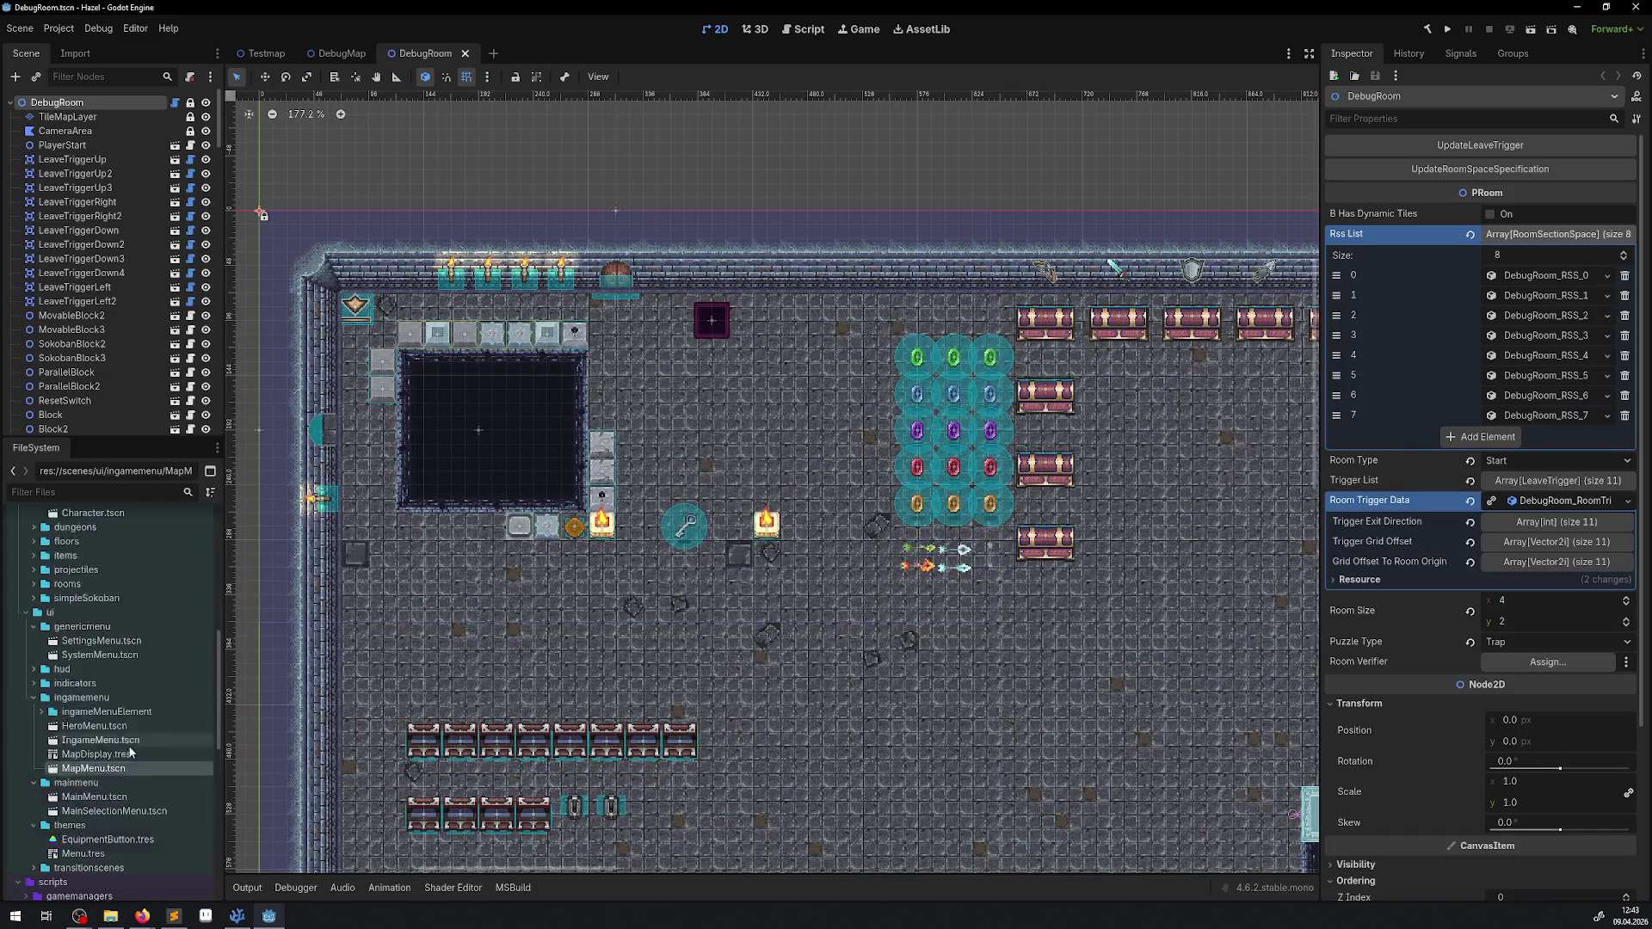
scroll(130, 753, "up", 10)
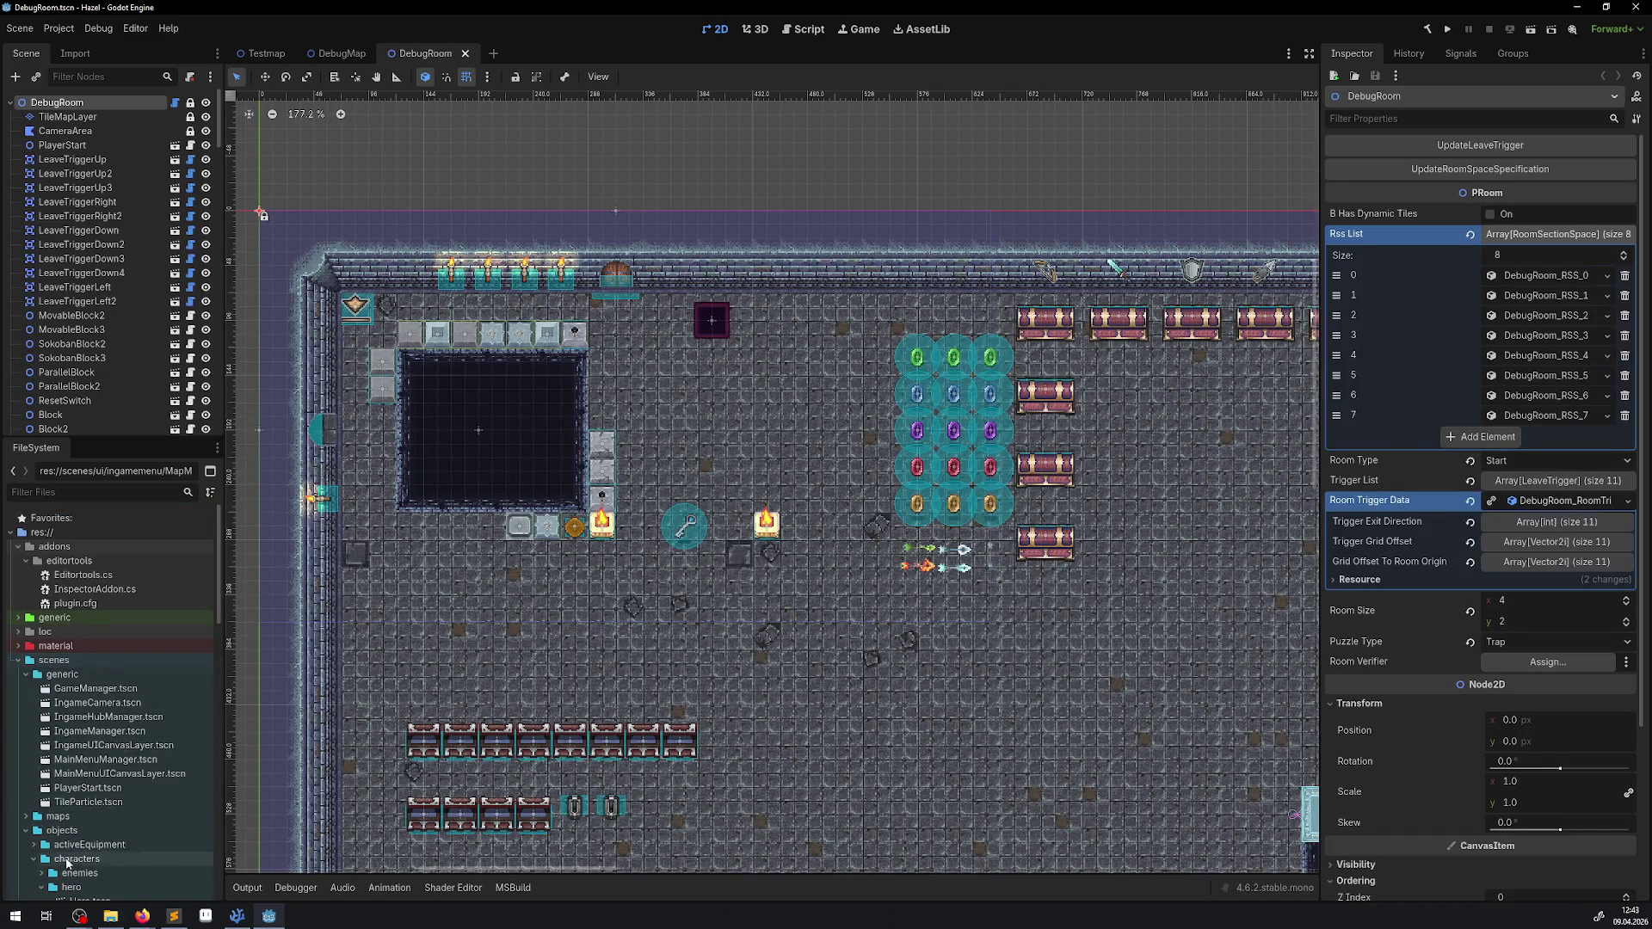
left_click(26, 815)
left_click(87, 847)
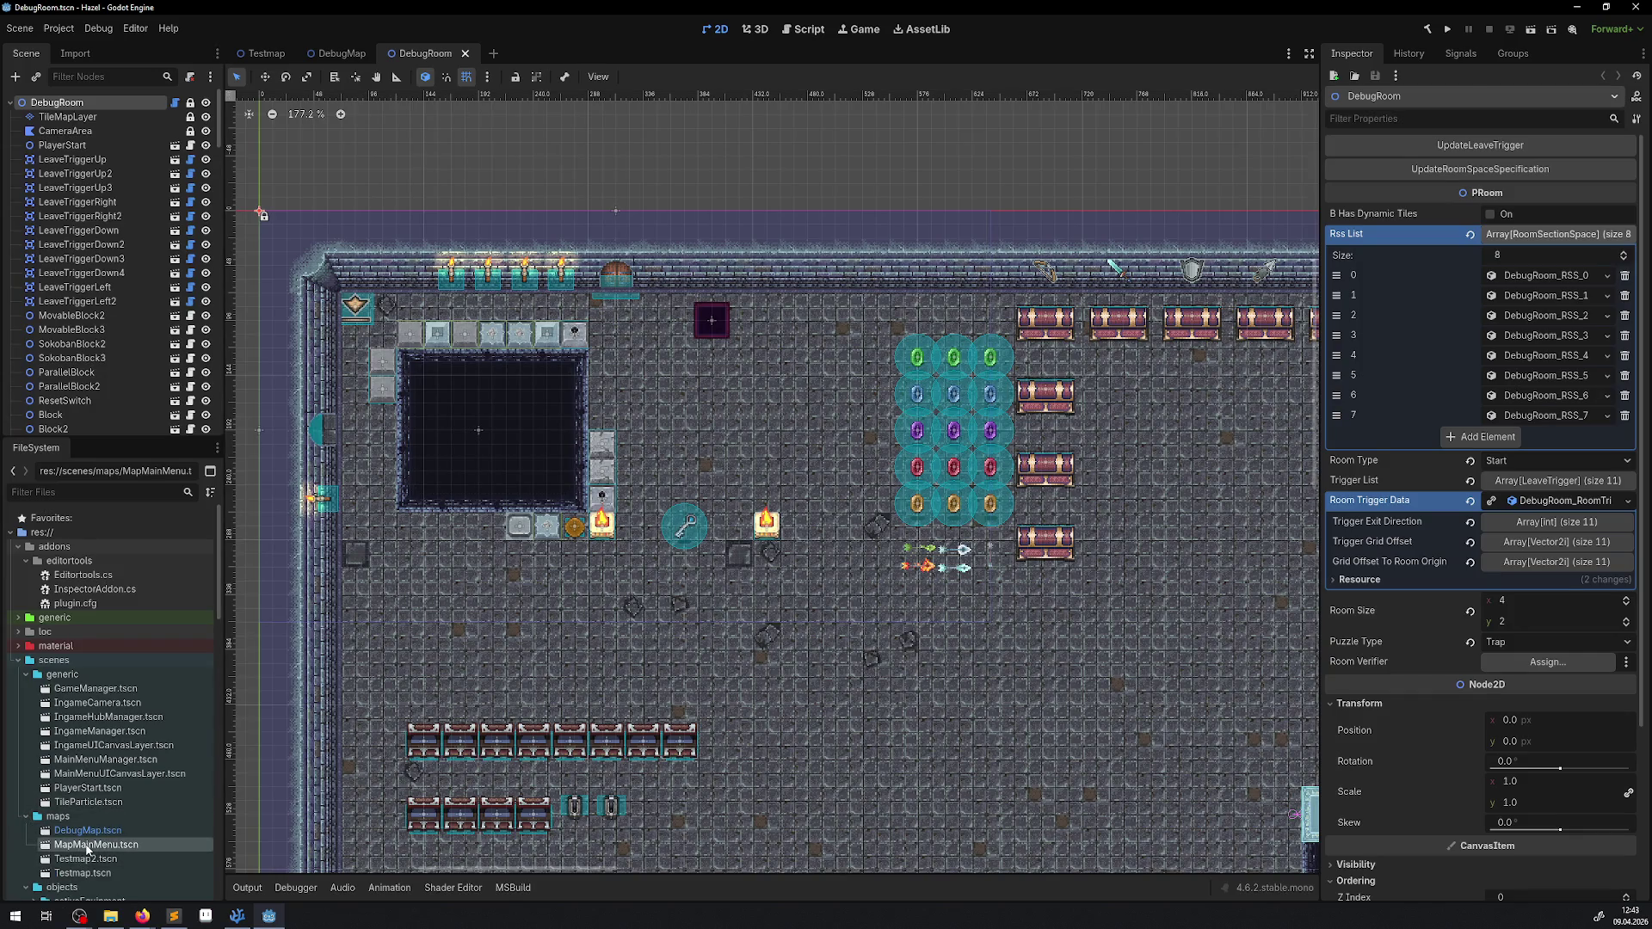
Step: Open MapMainMenu, then MainMenuUICanvasLayer and MainMenu as their own scenes
double_click(87, 847)
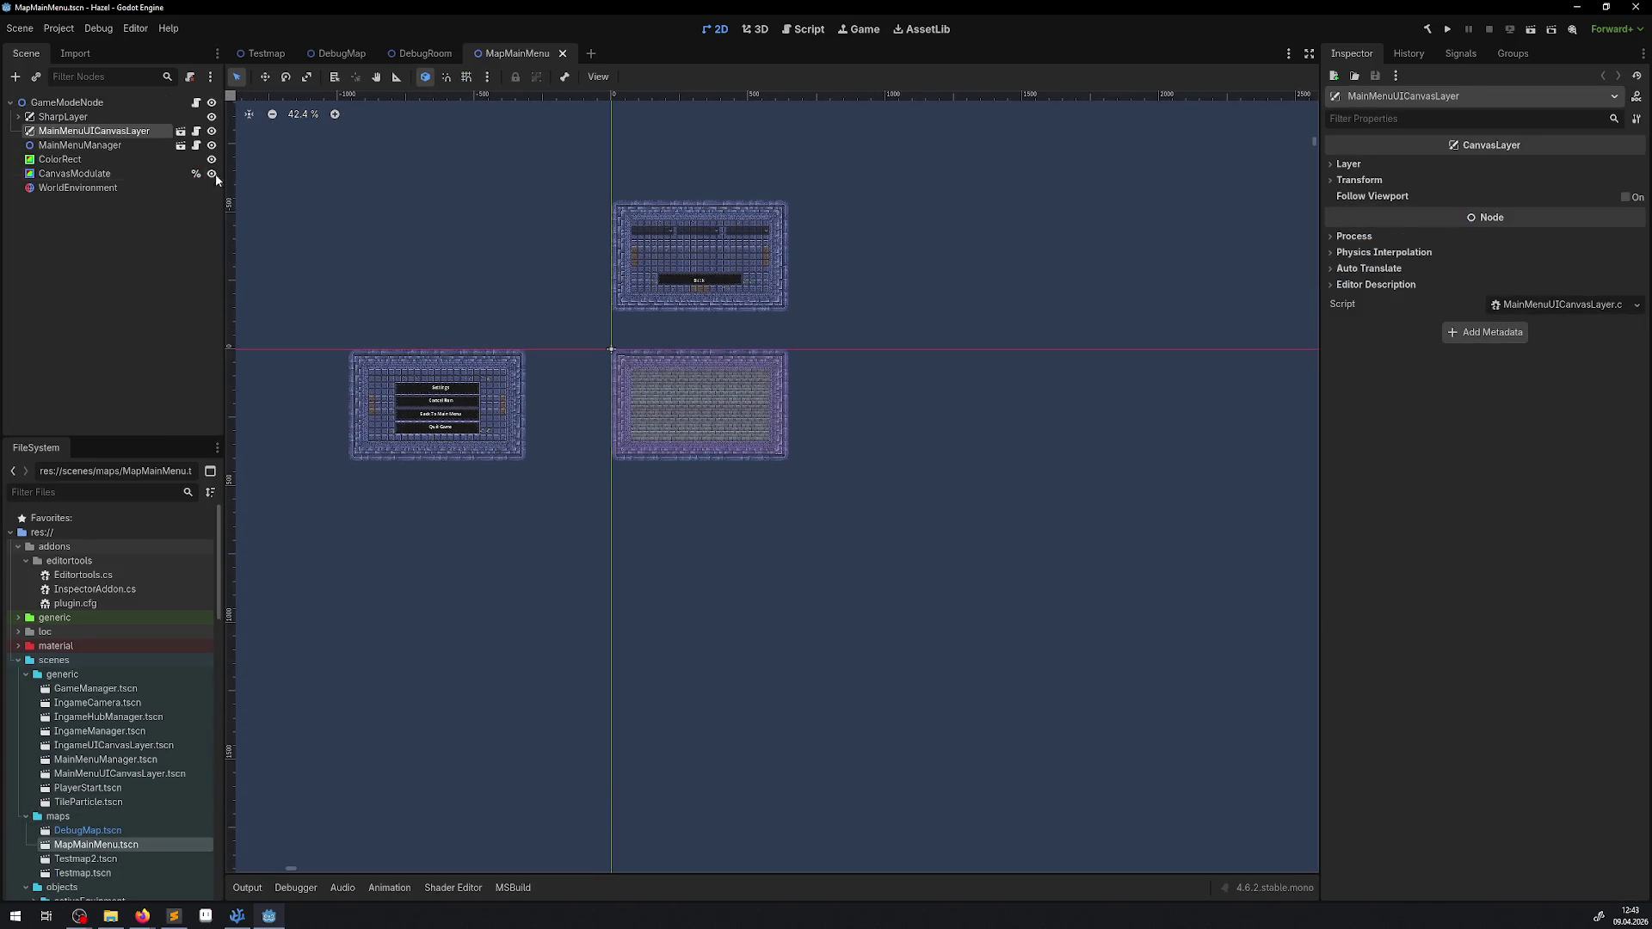
left_click(181, 131)
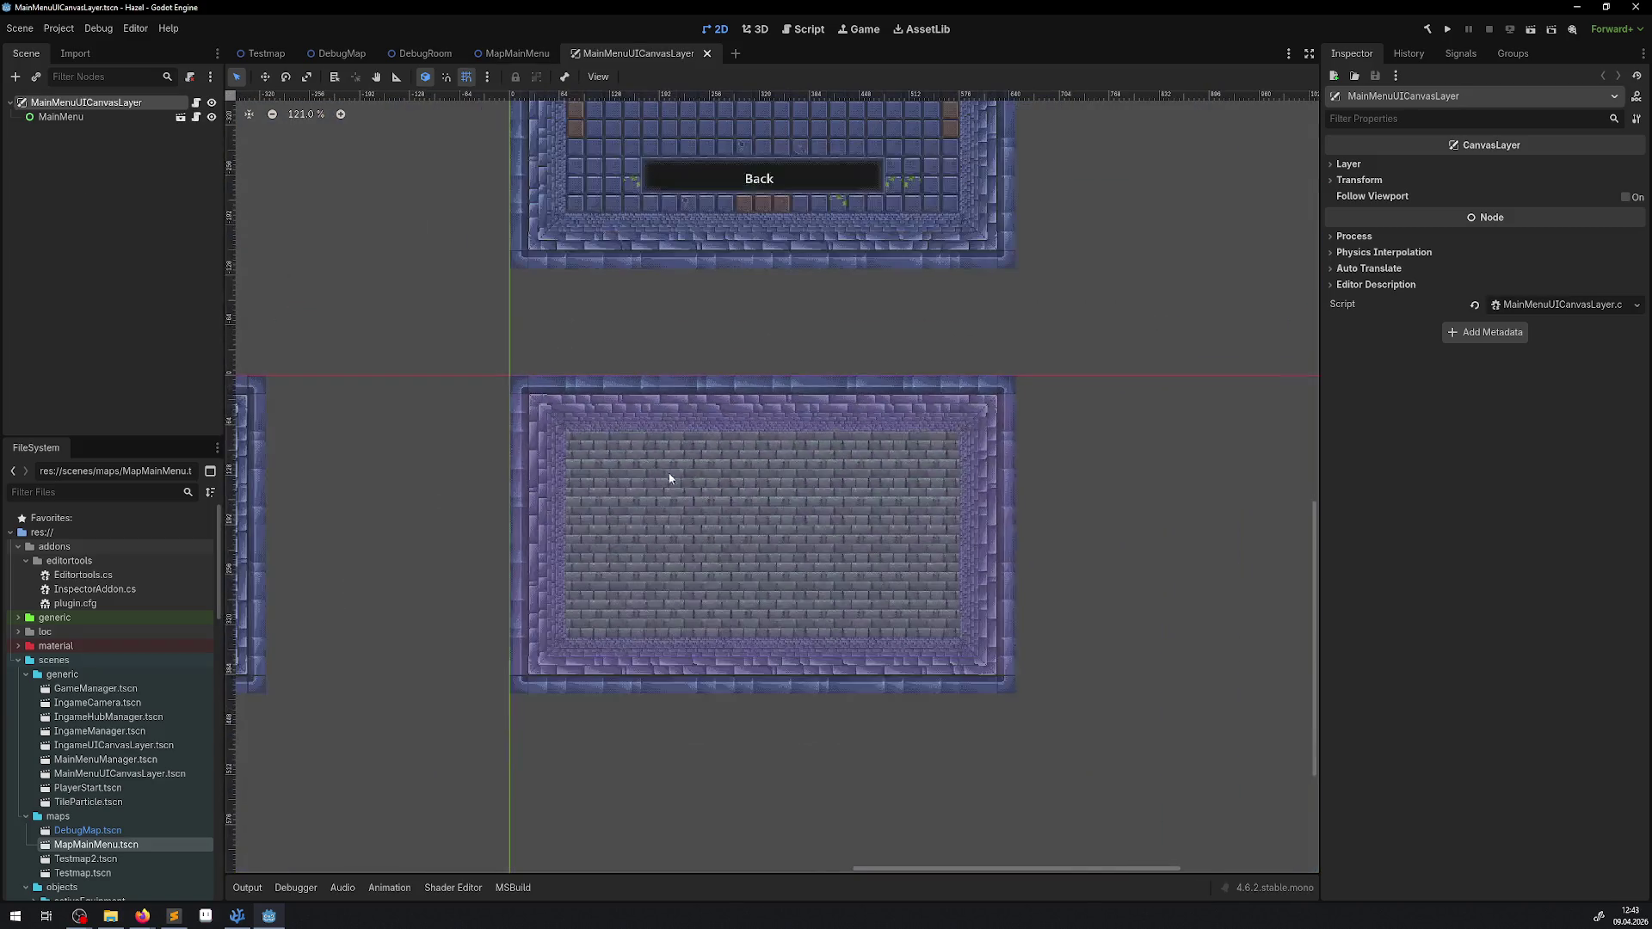
scroll(669, 478, "down", 2)
scroll(613, 368, "left", 2)
left_click(53, 116)
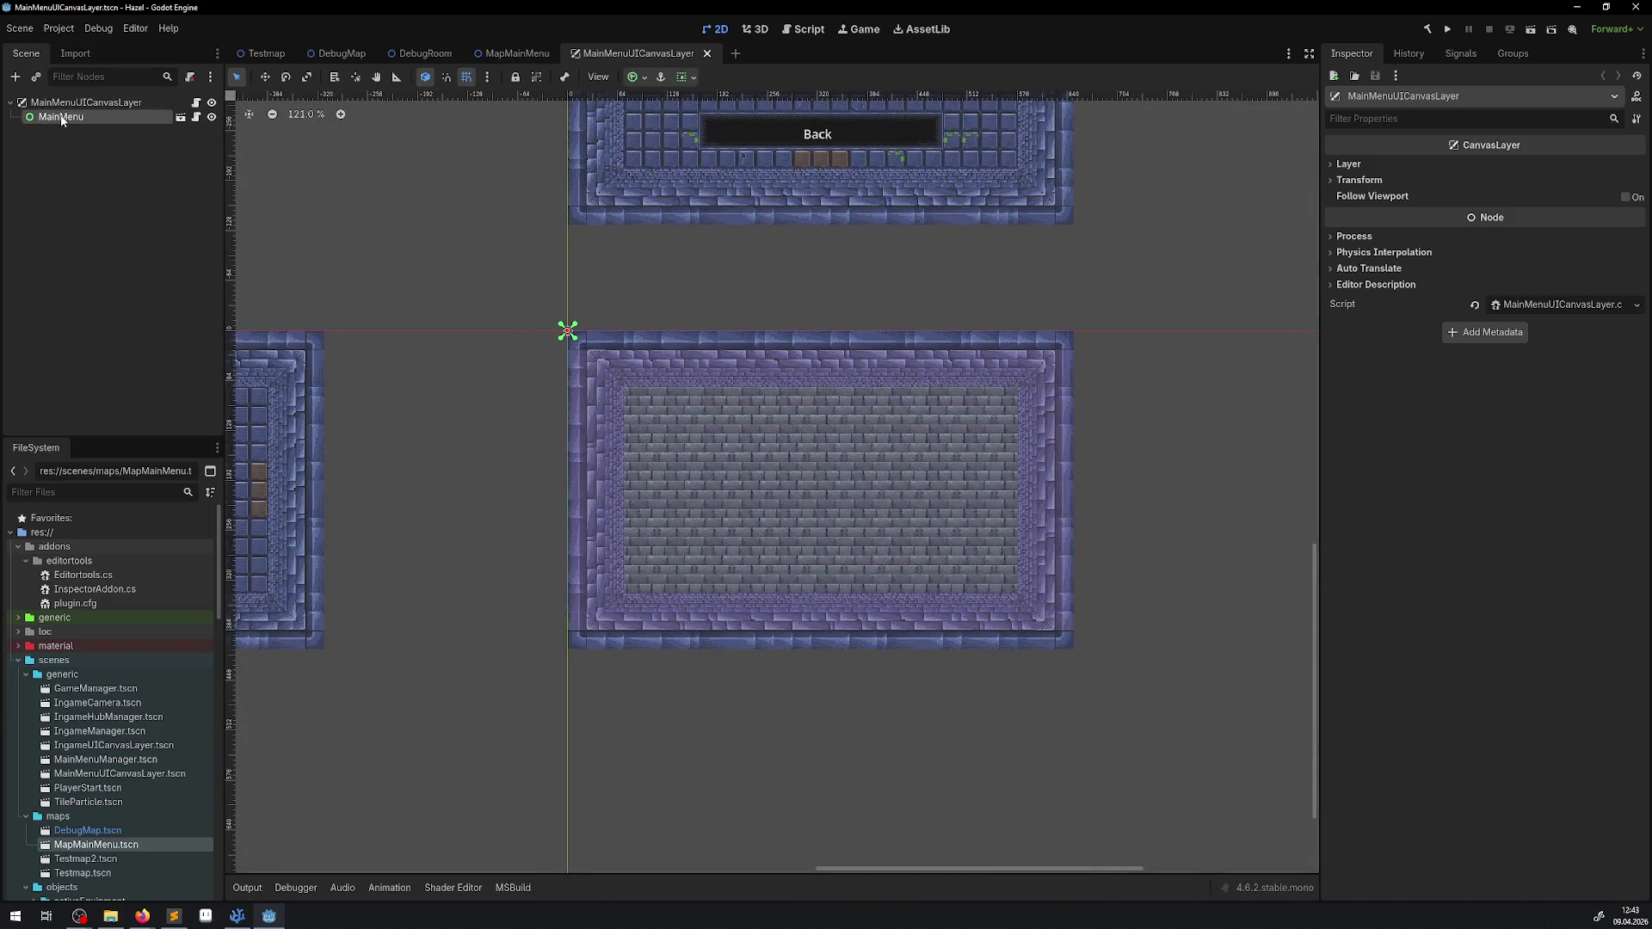
scroll(533, 387, "down", 2)
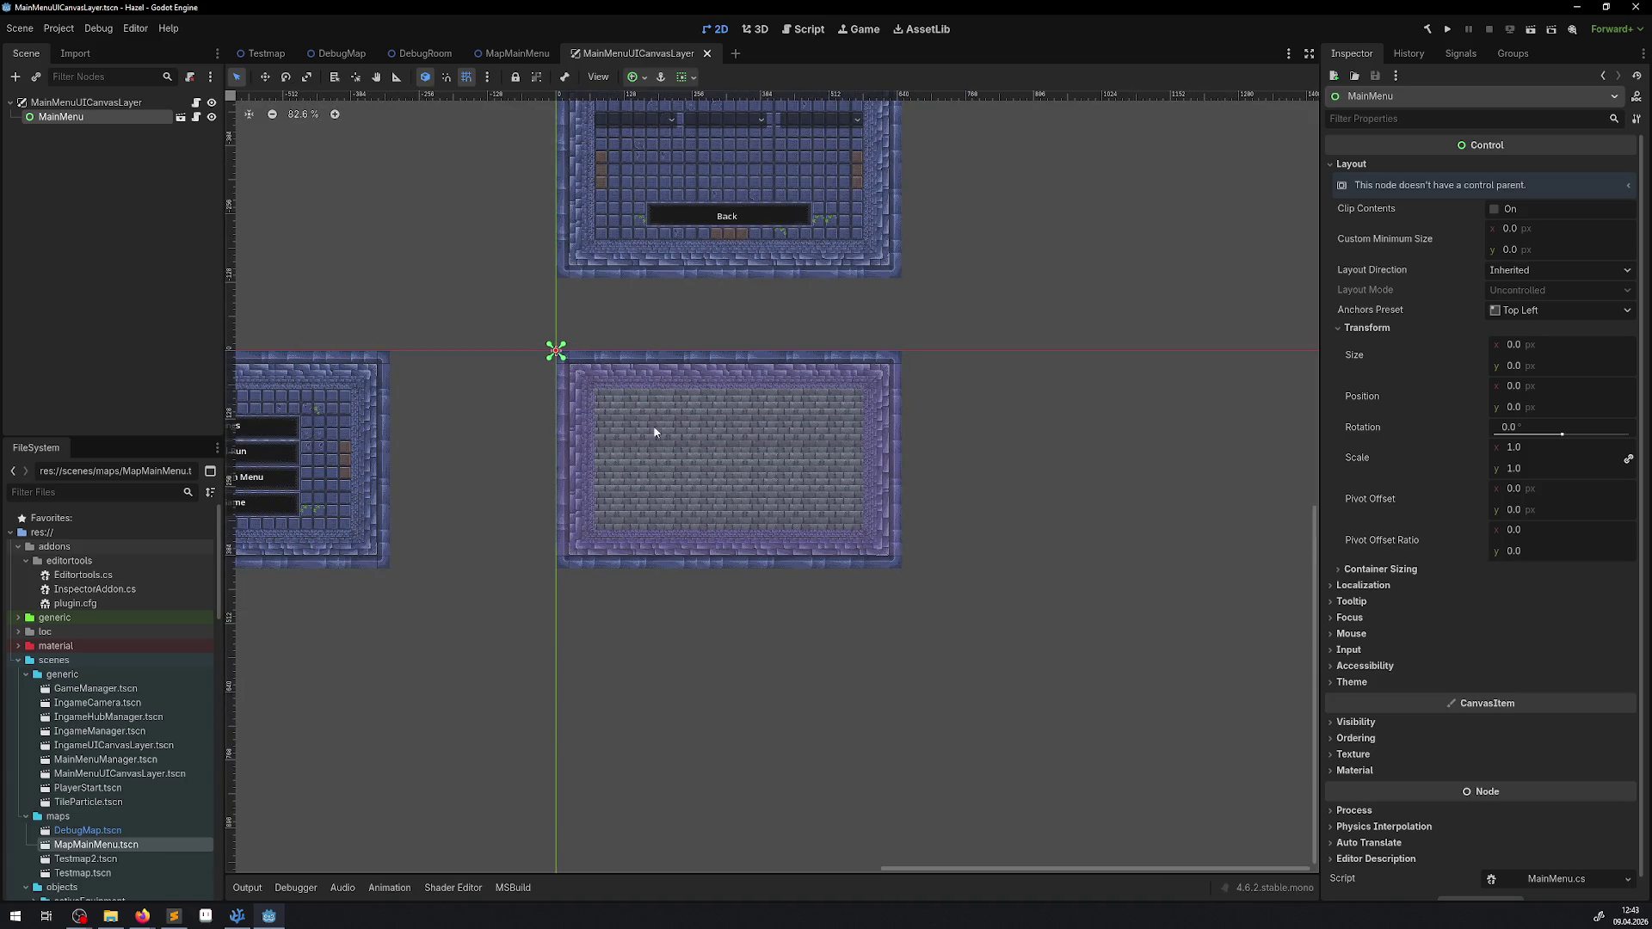
scroll(504, 440, "left", 1)
left_click(181, 117)
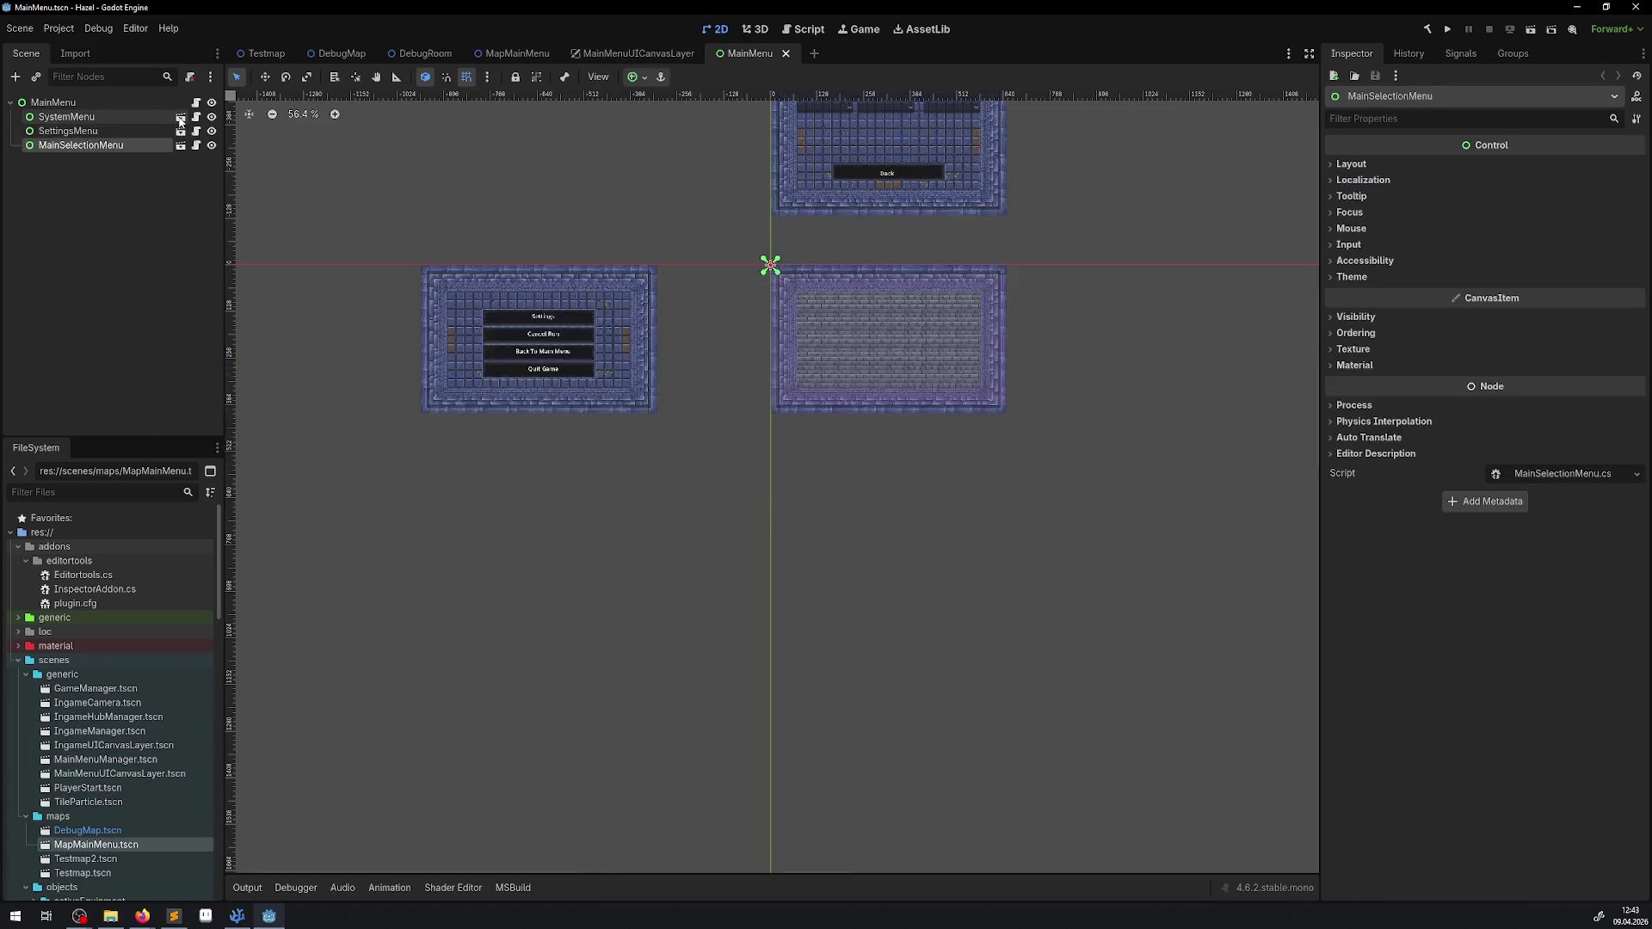
Step: With the Move tool, drag the SettingsMenu panel down onto the main selection panel
scroll(738, 350, "up", 3)
scroll(632, 364, "right", 2)
scroll(631, 364, "right", 5)
scroll(602, 388, "up", 6)
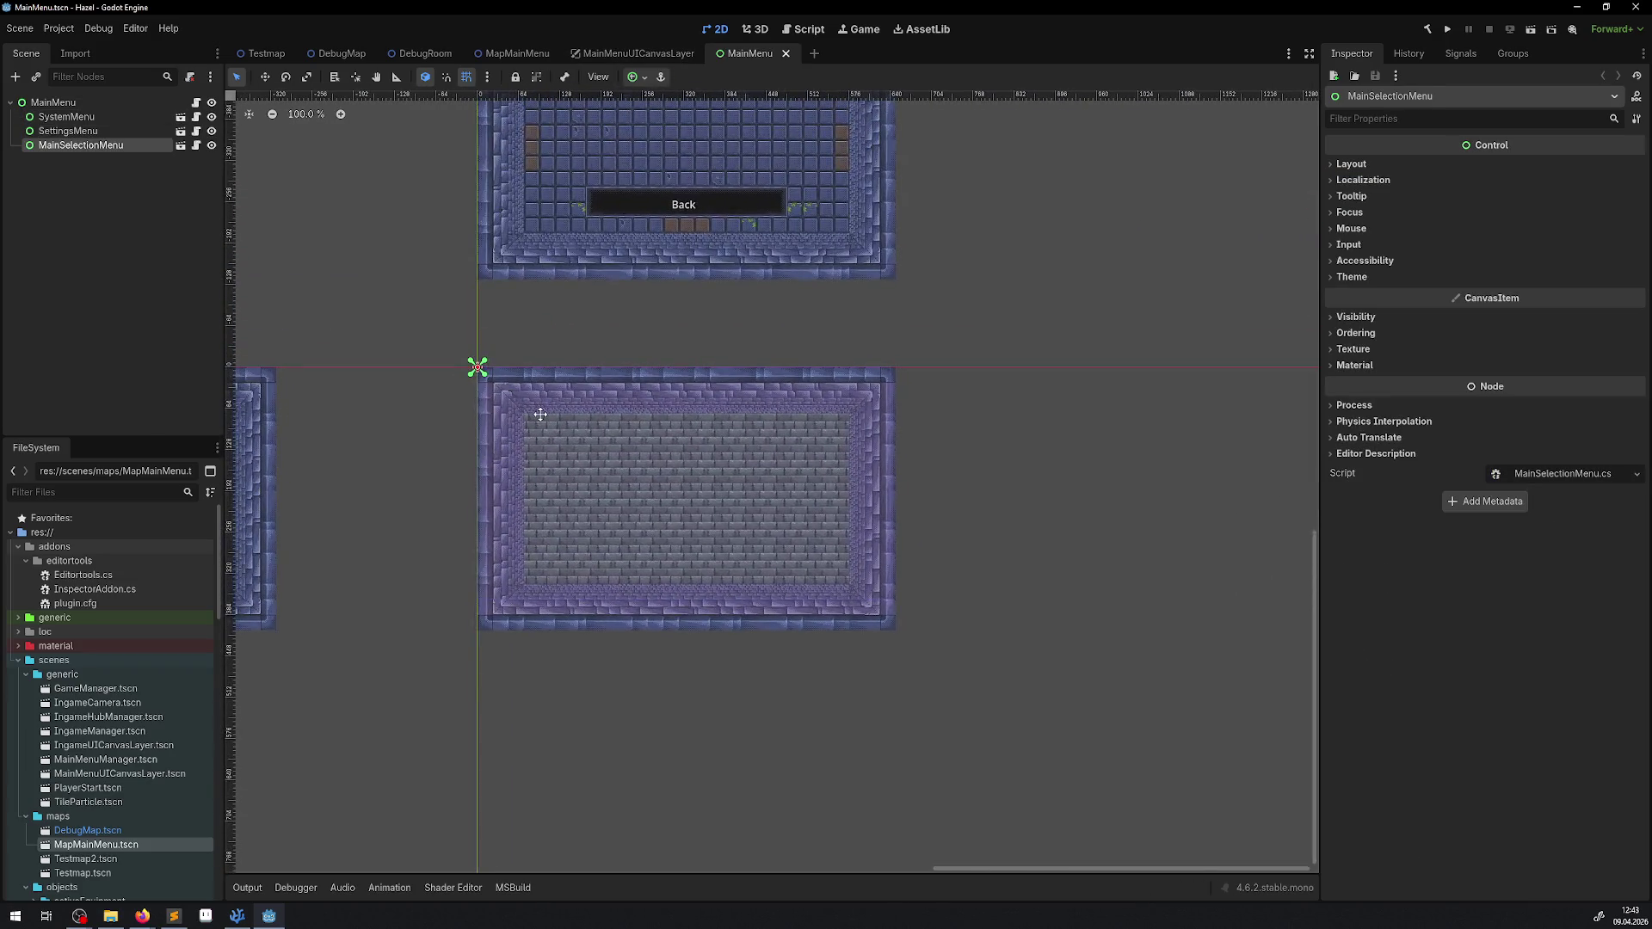
left_click(66, 130)
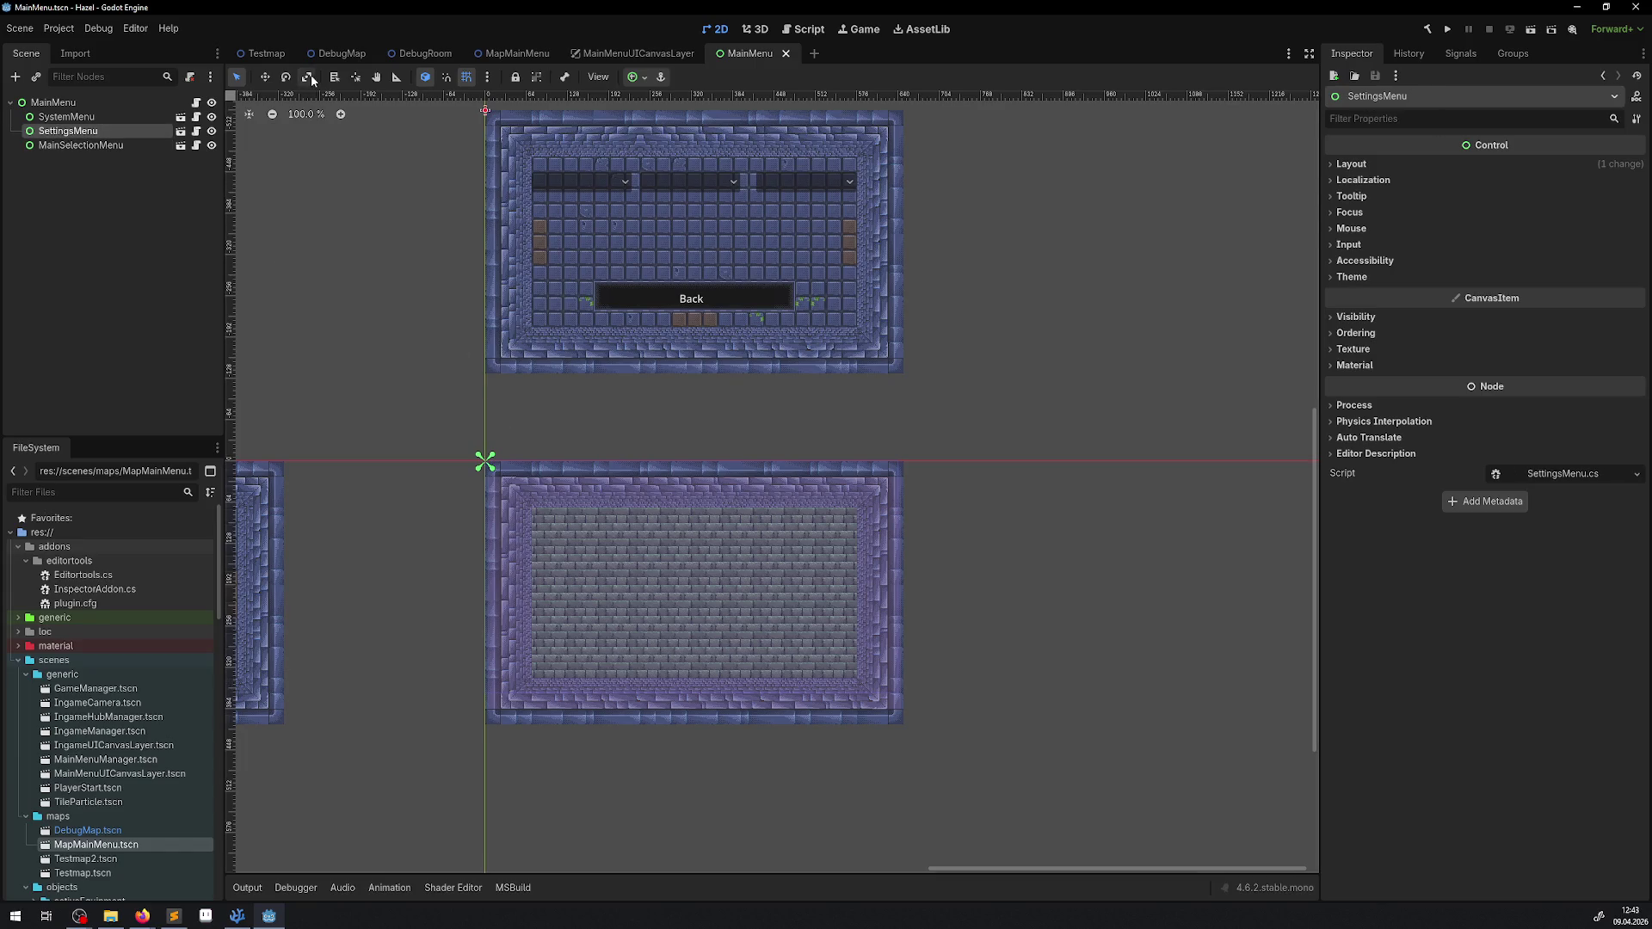
left_click(267, 77)
scroll(582, 355, "up", 3)
left_click_drag(513, 293, 514, 442)
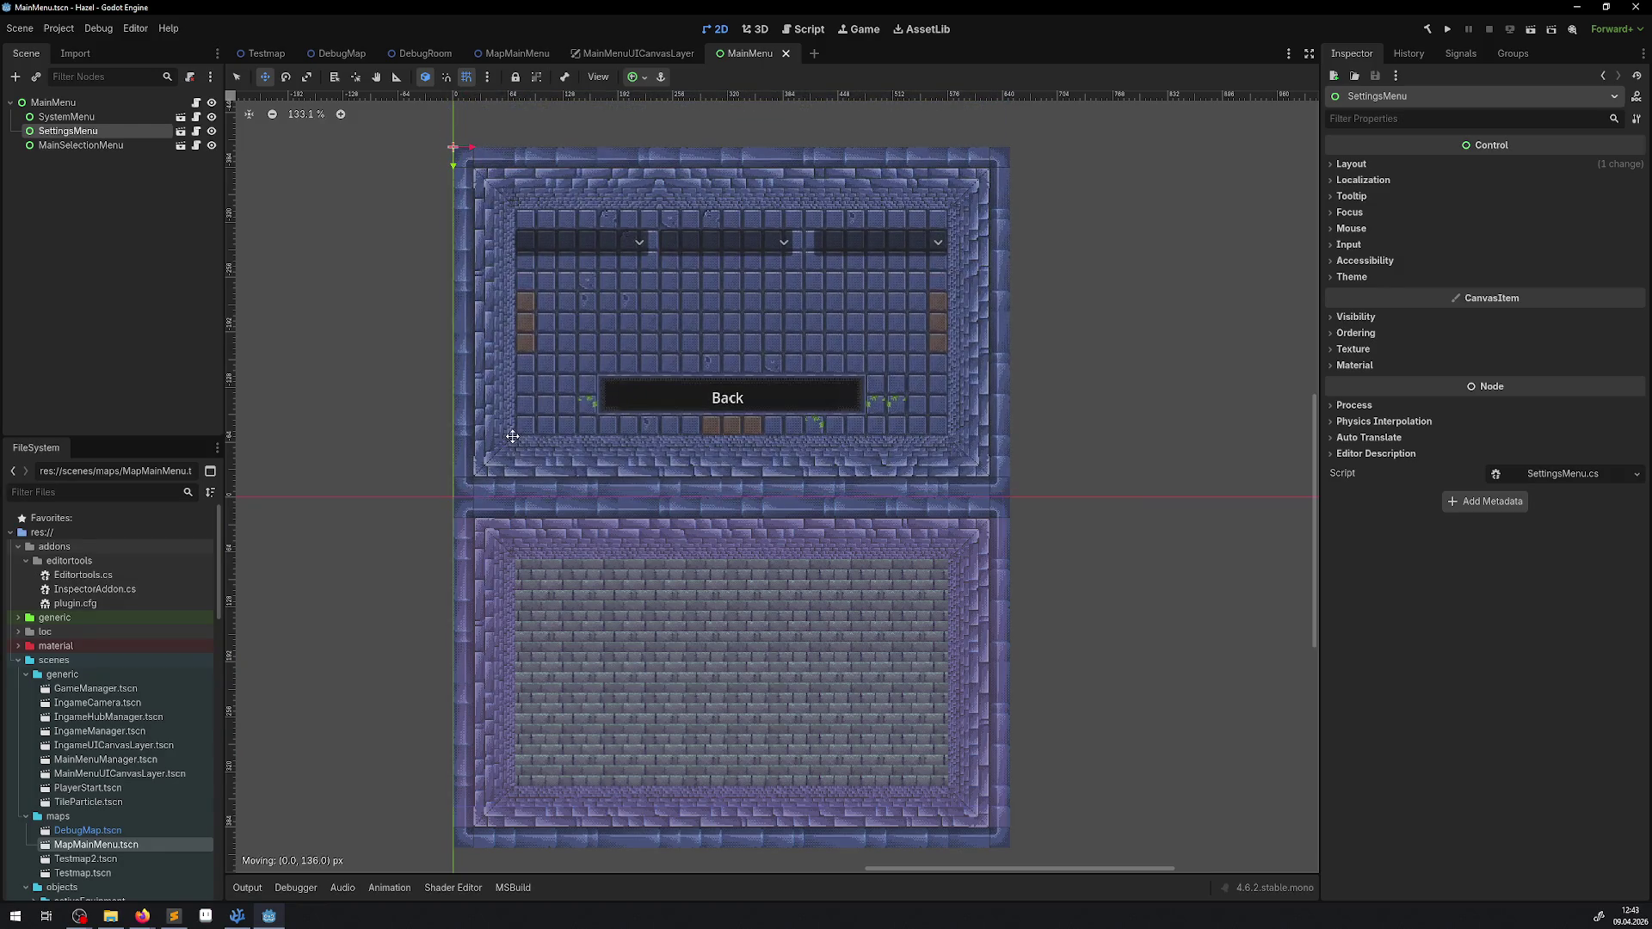
Step: Drag the SystemMenu panel right until it sits flush beside the main selection panel
scroll(514, 442, "left", 7)
left_click(53, 116)
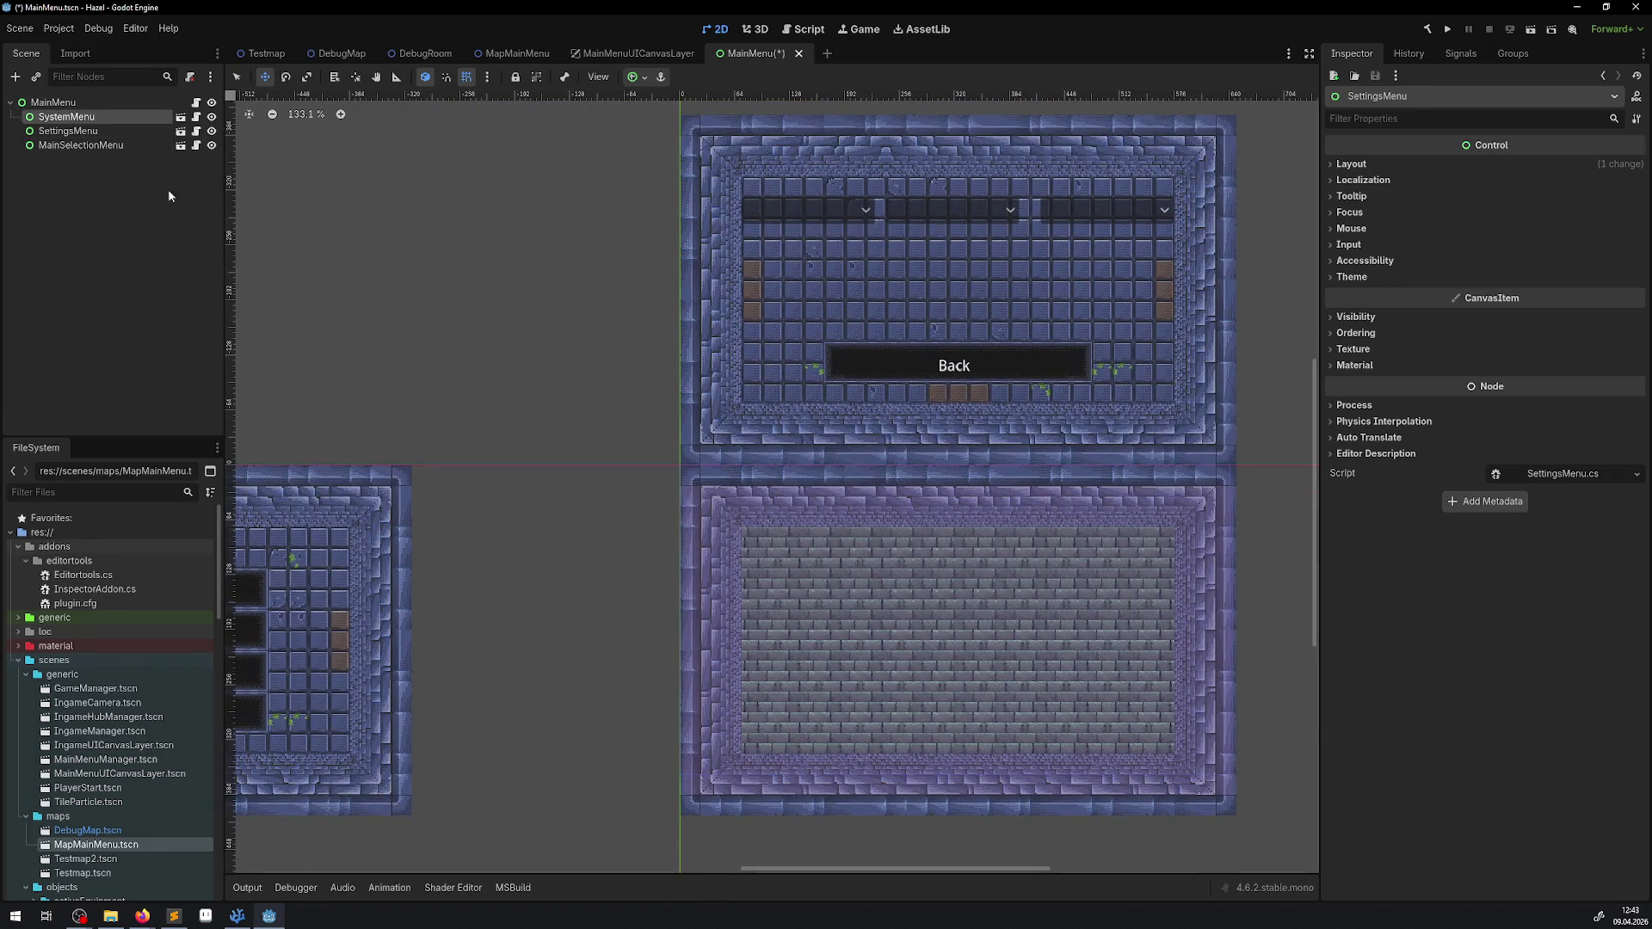
left_click_drag(236, 536, 648, 544)
left_click_drag(626, 537, 606, 534)
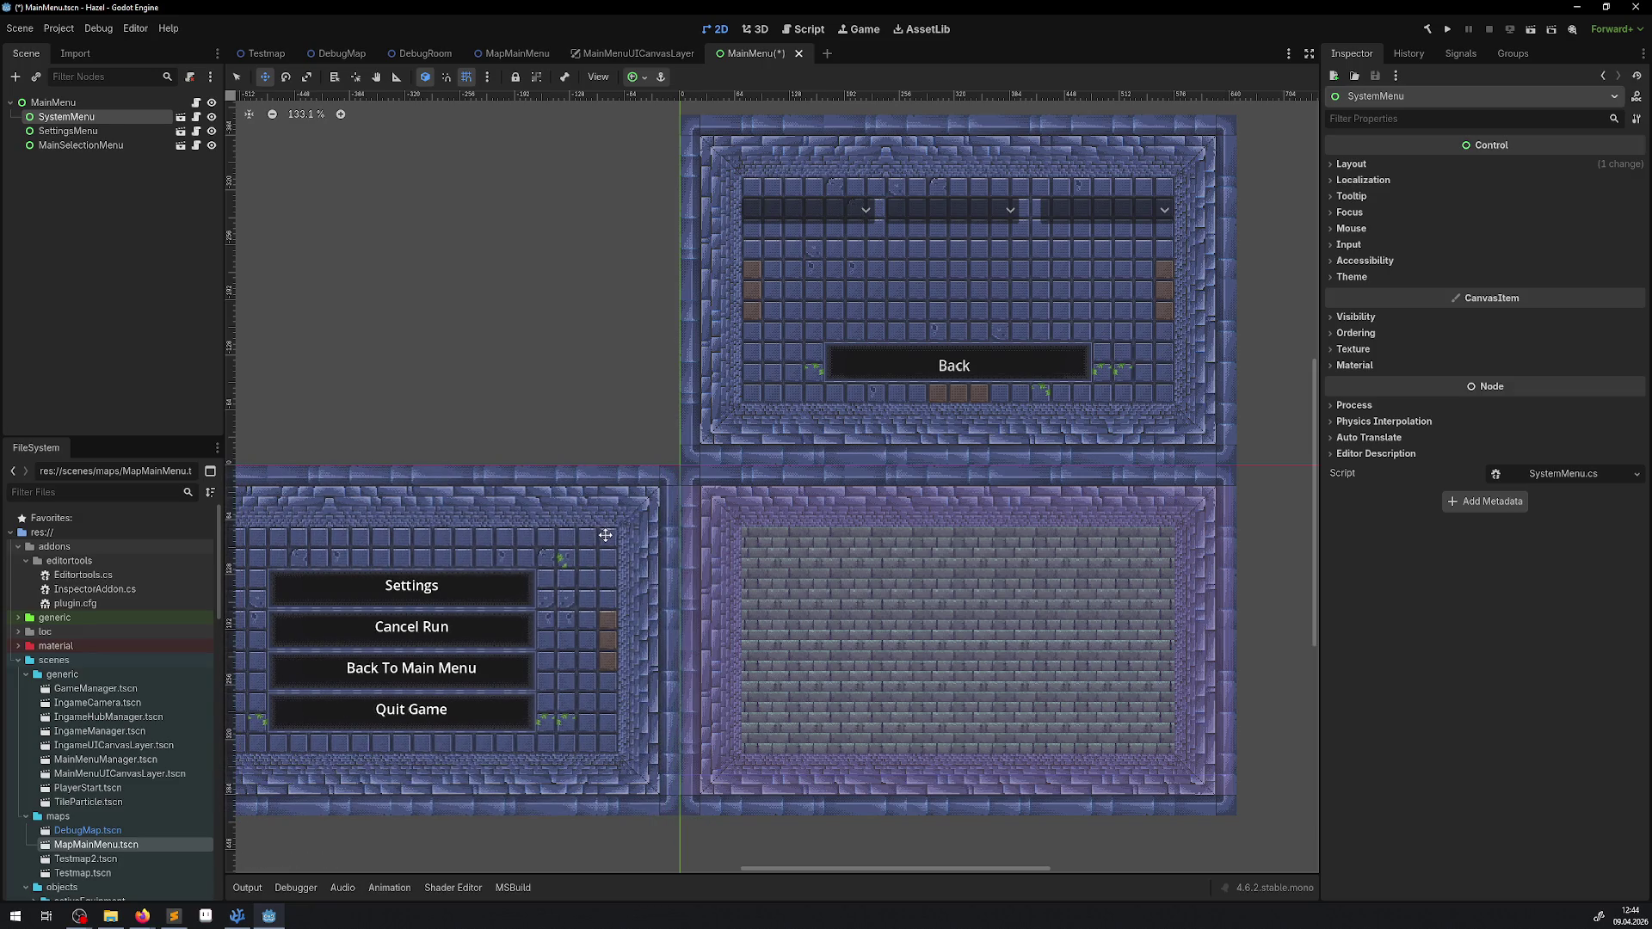
Step: Open the MainSelectionMenu node as its own scene
scroll(797, 395, "down", 3)
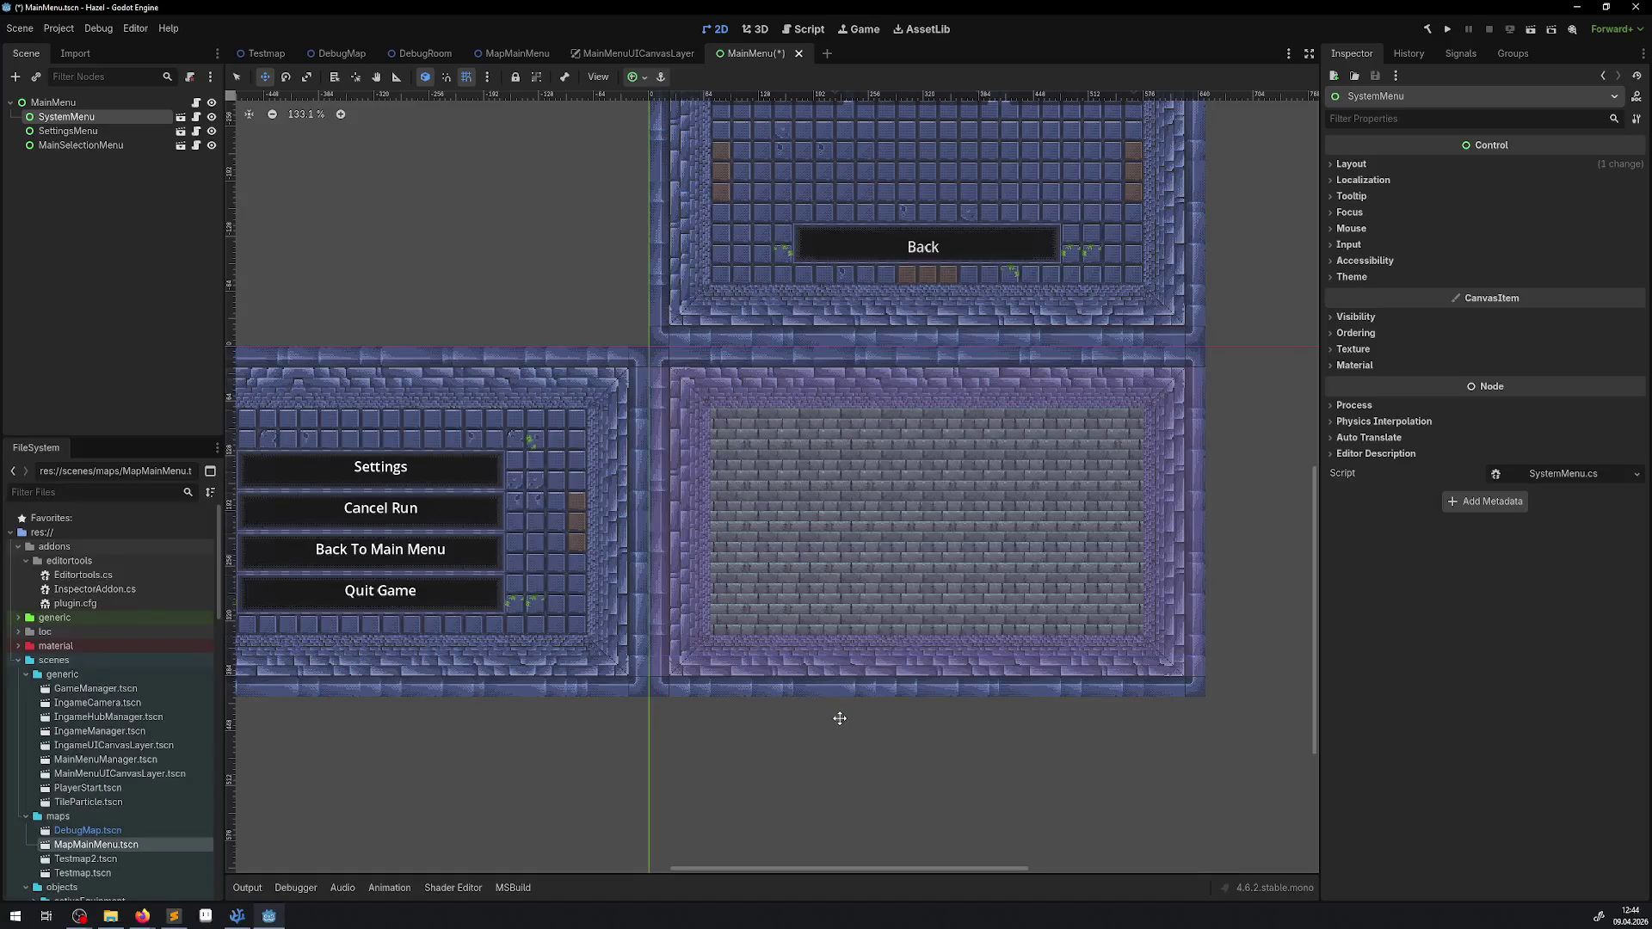
scroll(799, 456, "right", 1)
scroll(800, 456, "right", 5)
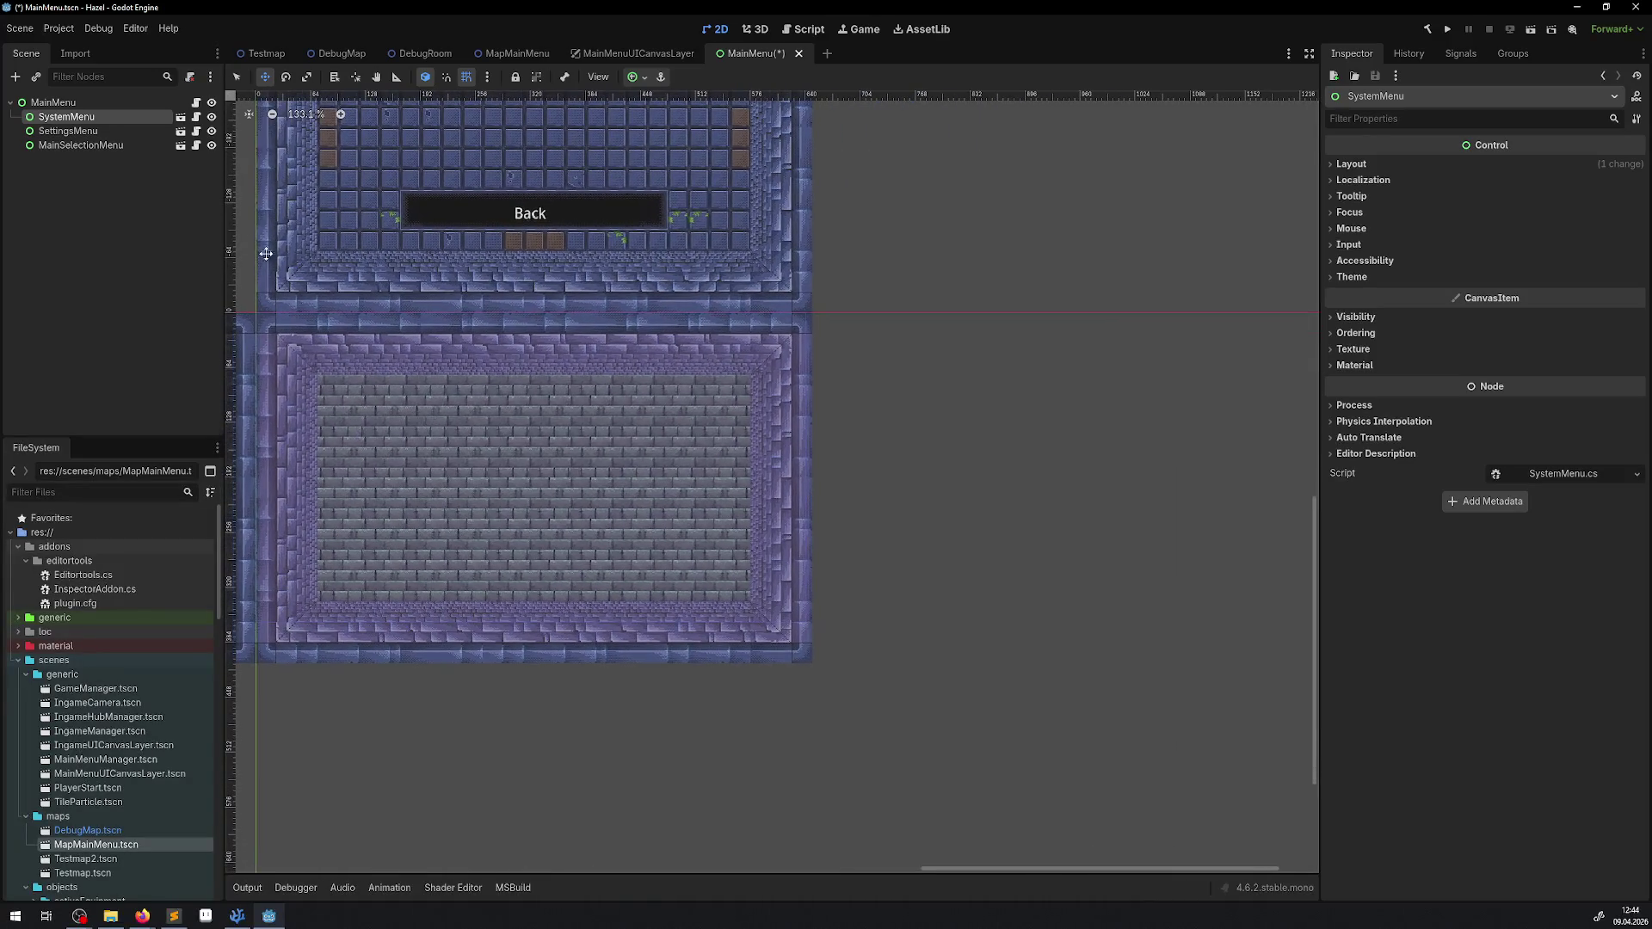
left_click(153, 146)
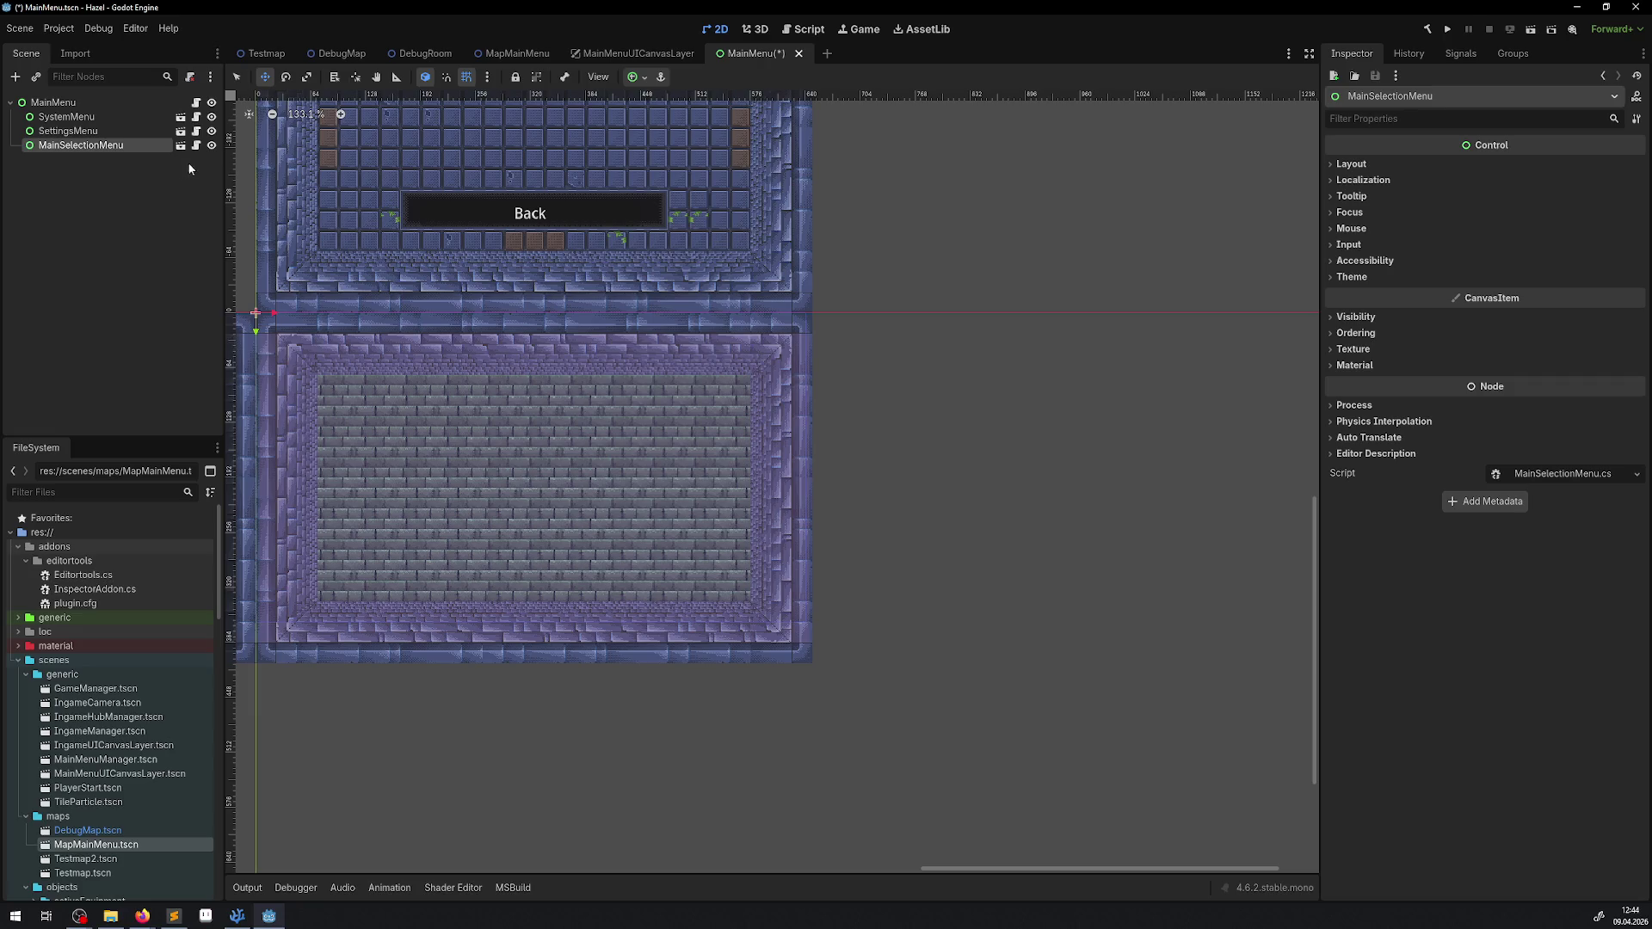
left_click(181, 147)
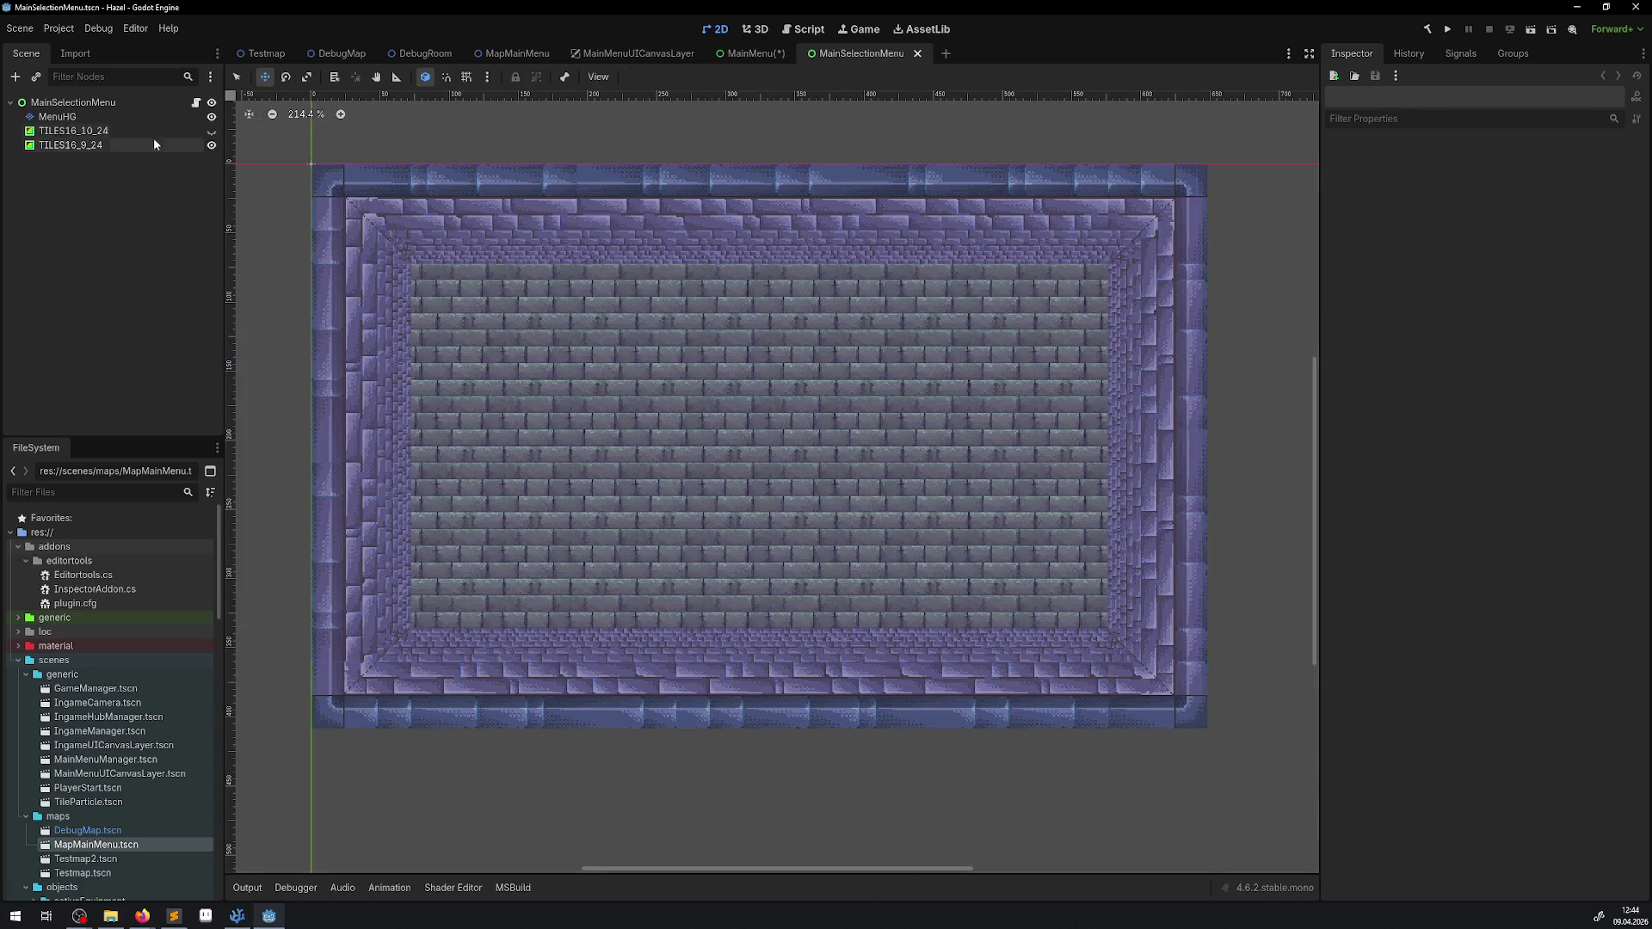
Step: Delete the TILES16_9_24 and TILES16_10_24 nodes from MainSelectionMenu, then switch to the browser
left_click(132, 147)
key("Delete")
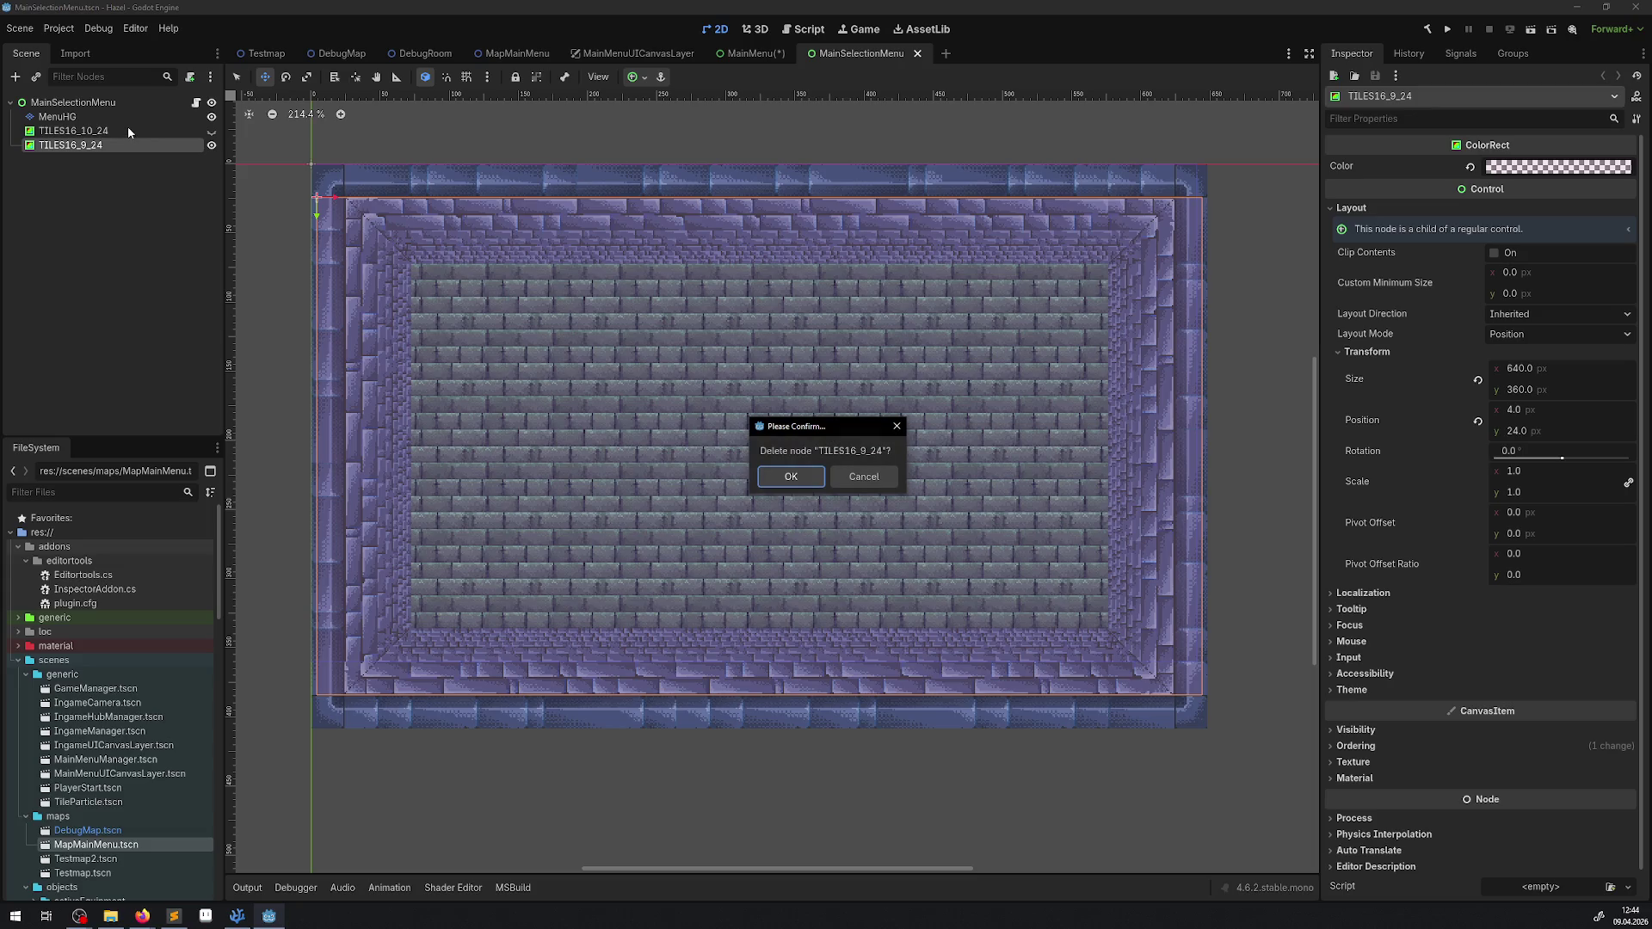
left_click(787, 476)
left_click(97, 133)
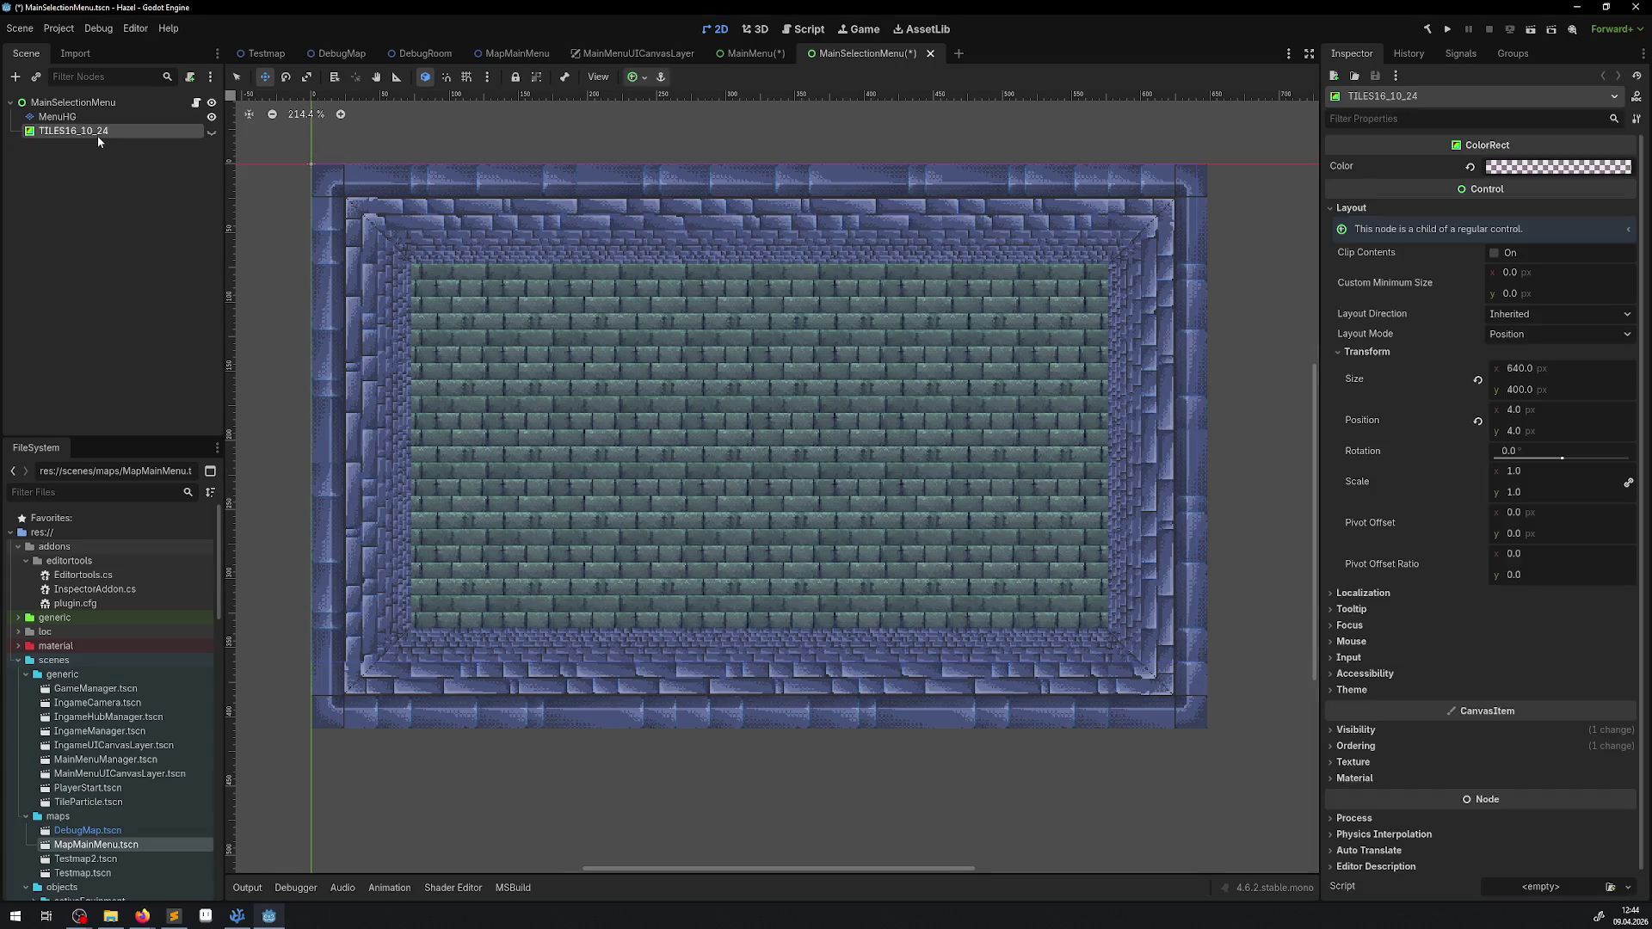
key("Delete")
left_click(798, 483)
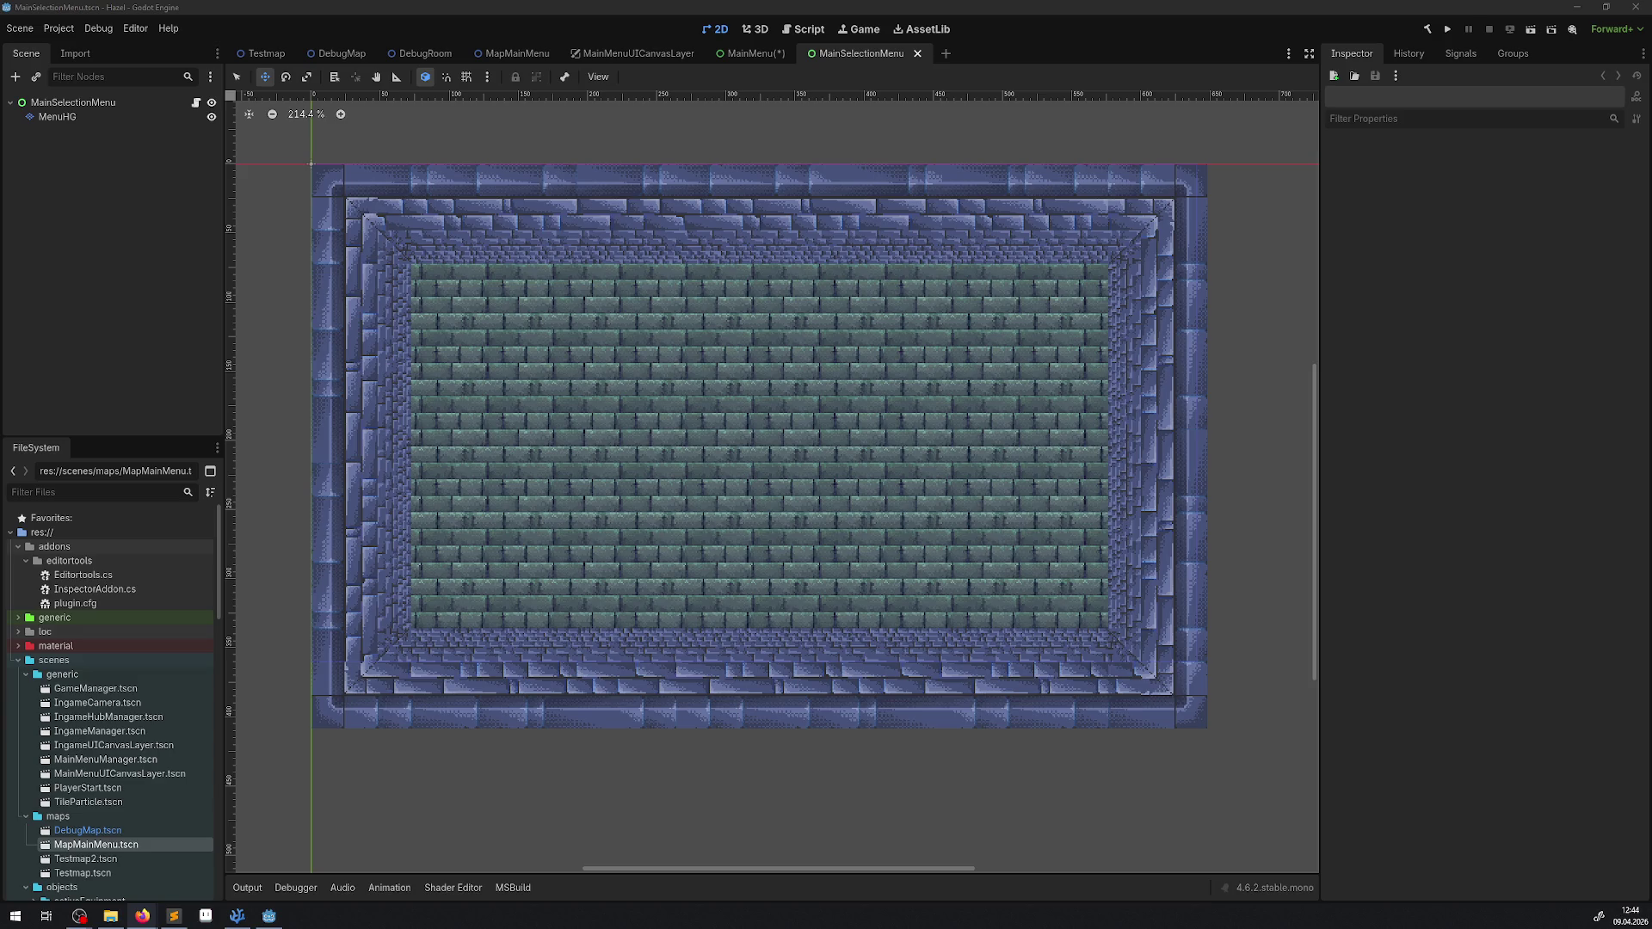
key("alt+Tab")
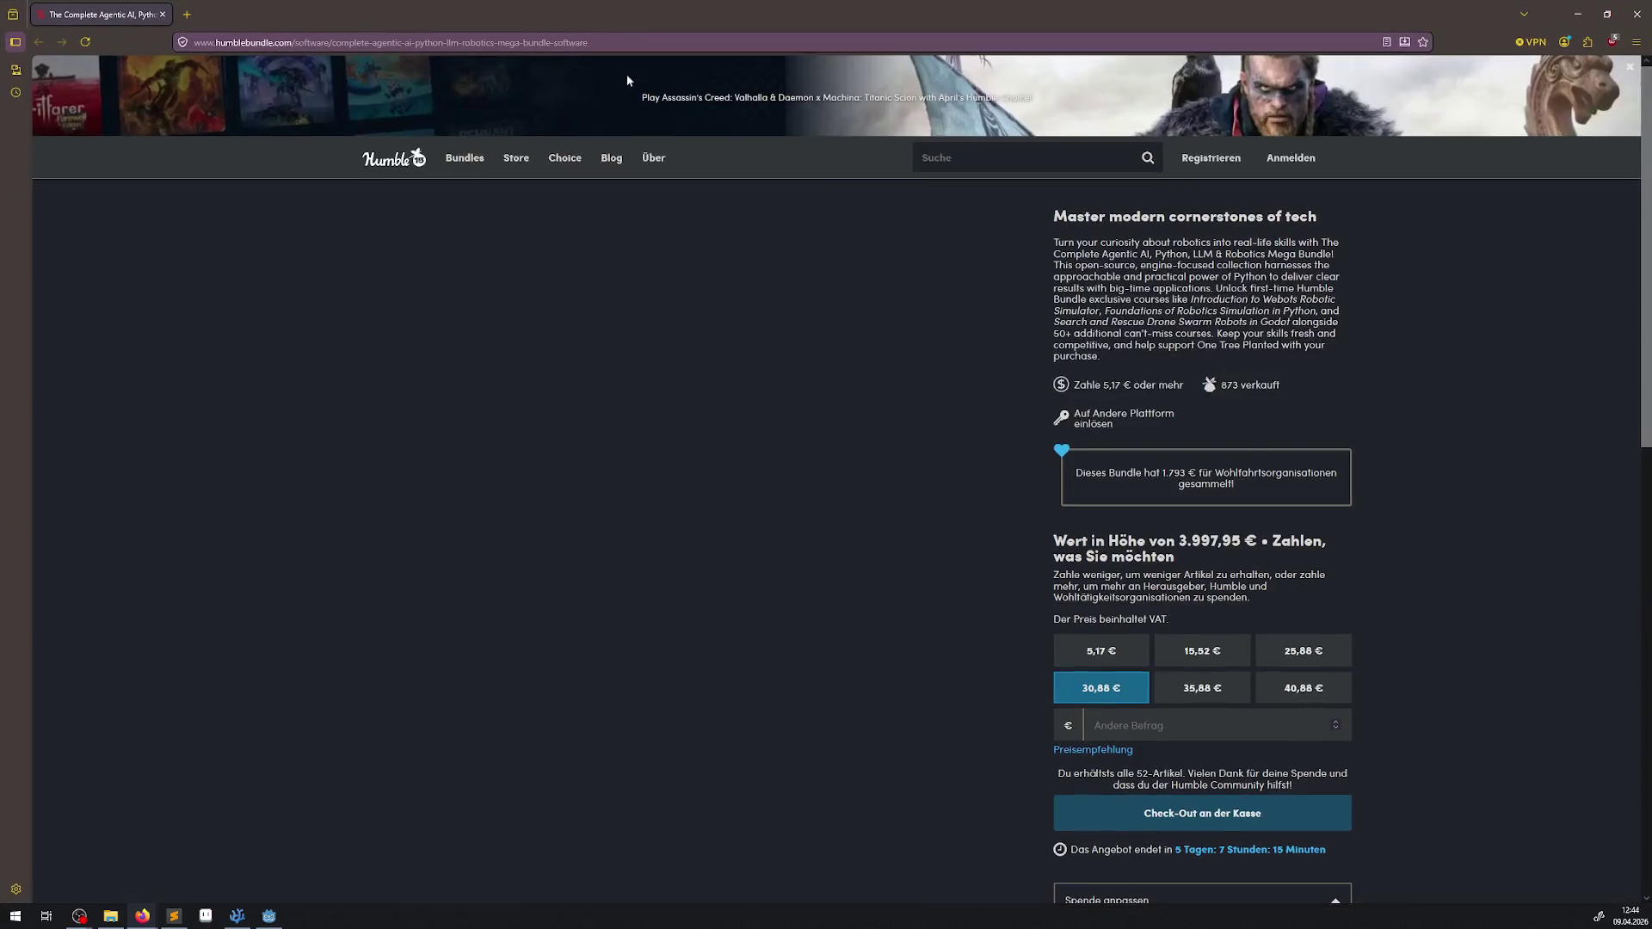
scroll(1011, 498, "down", 3)
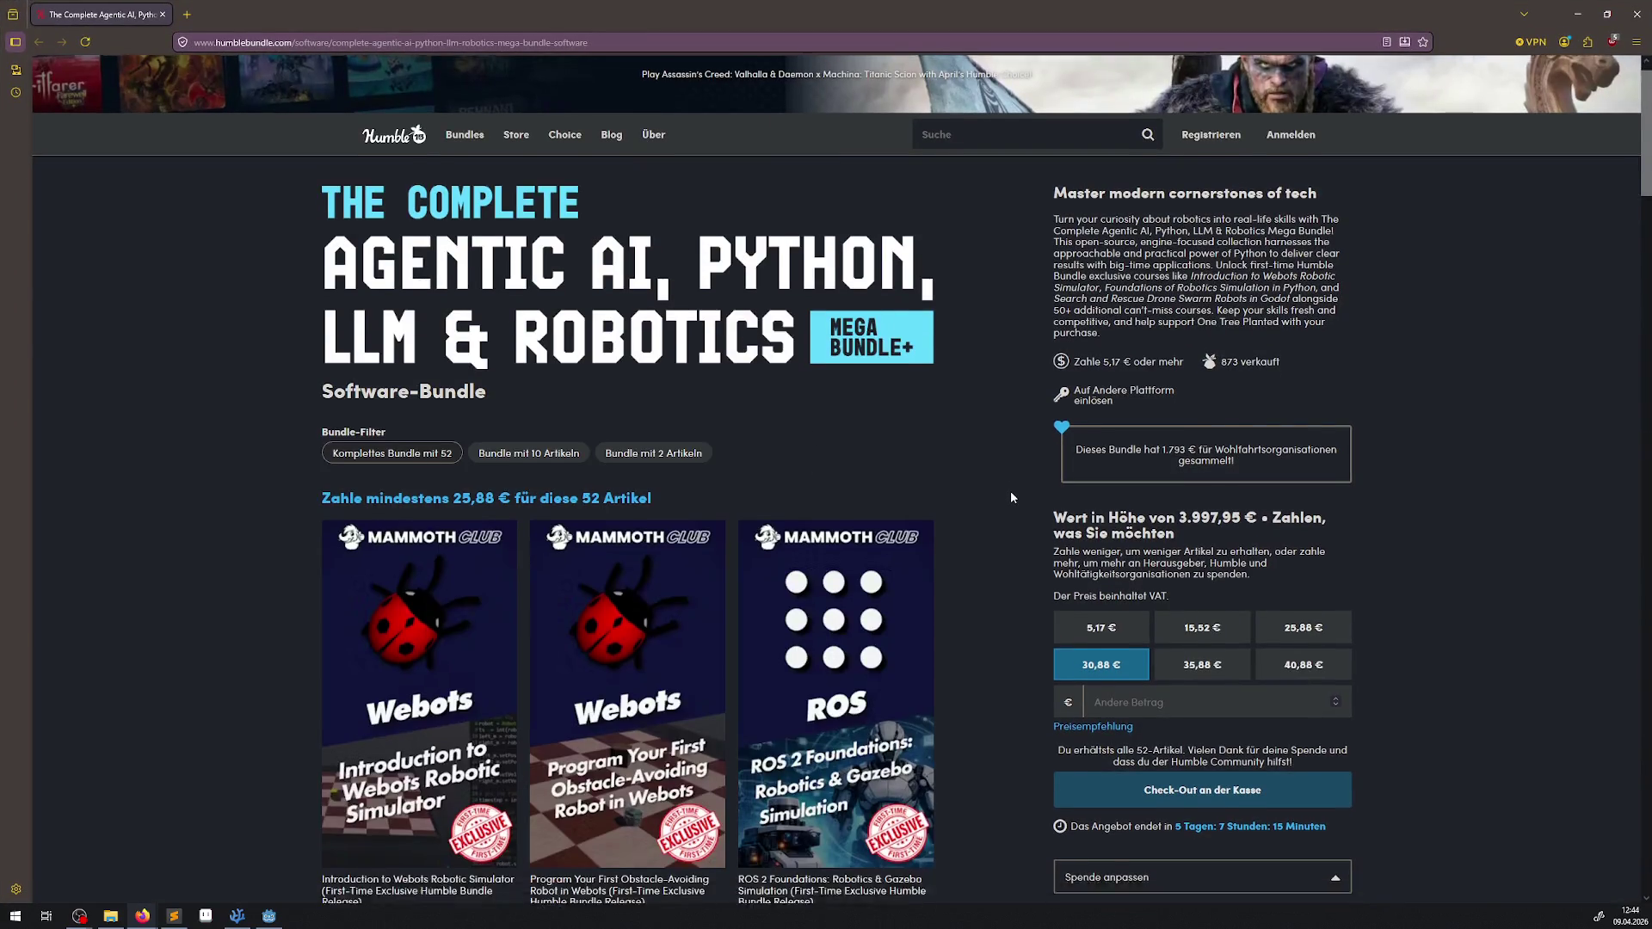
scroll(1012, 500, "down", 2)
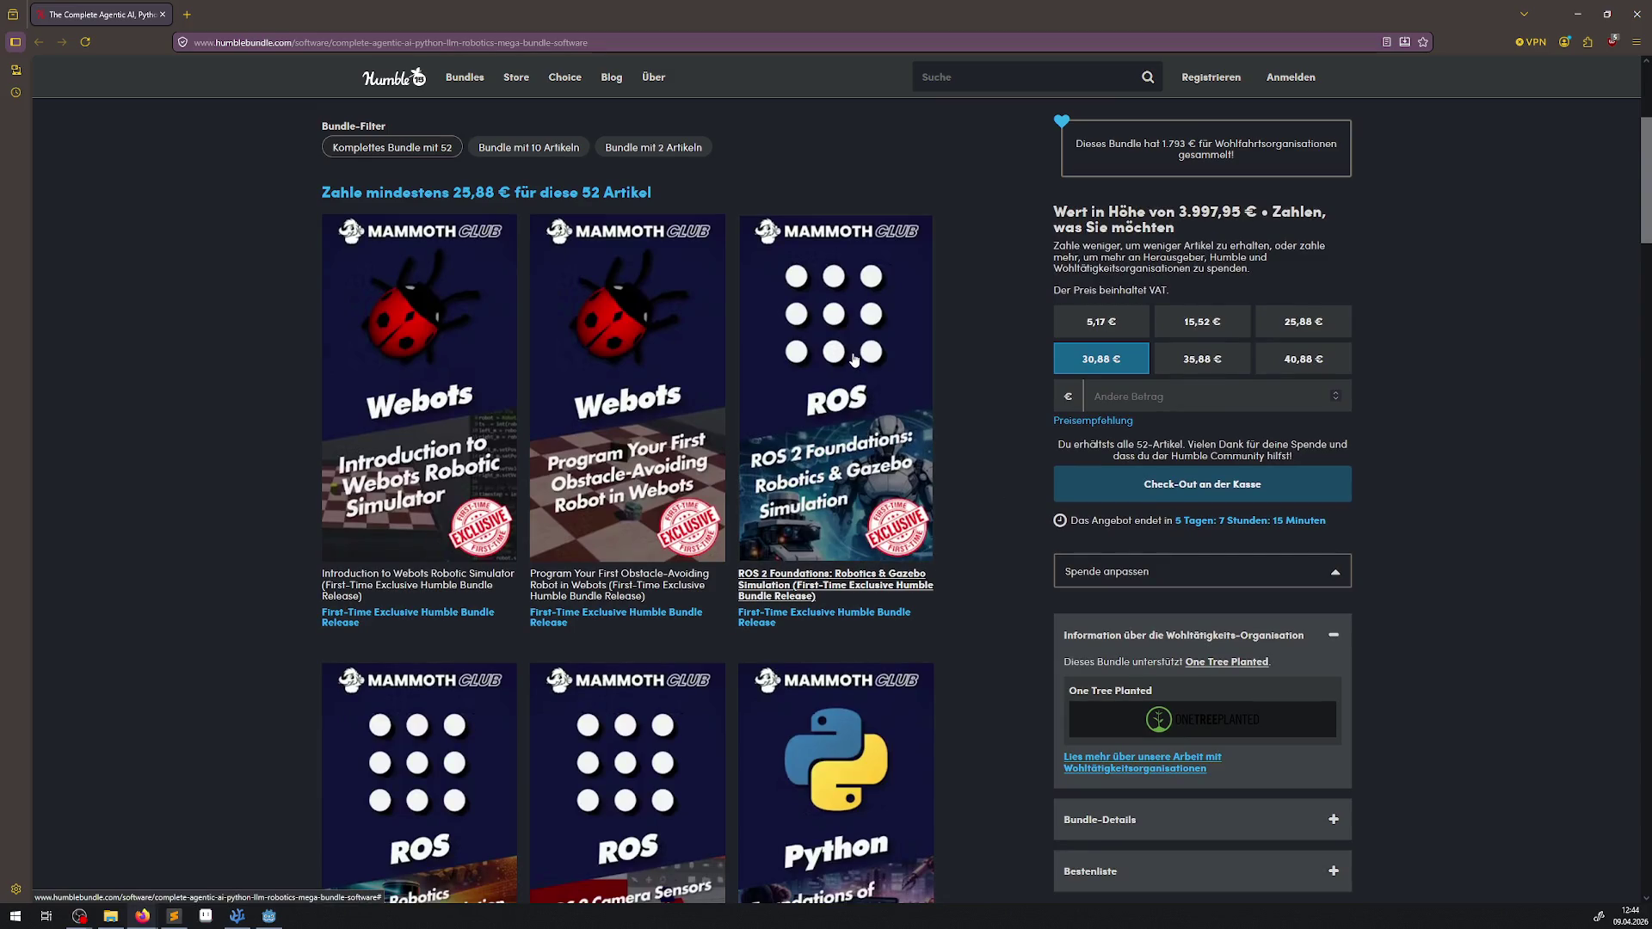
scroll(761, 407, "down", 1)
scroll(785, 427, "down", 2)
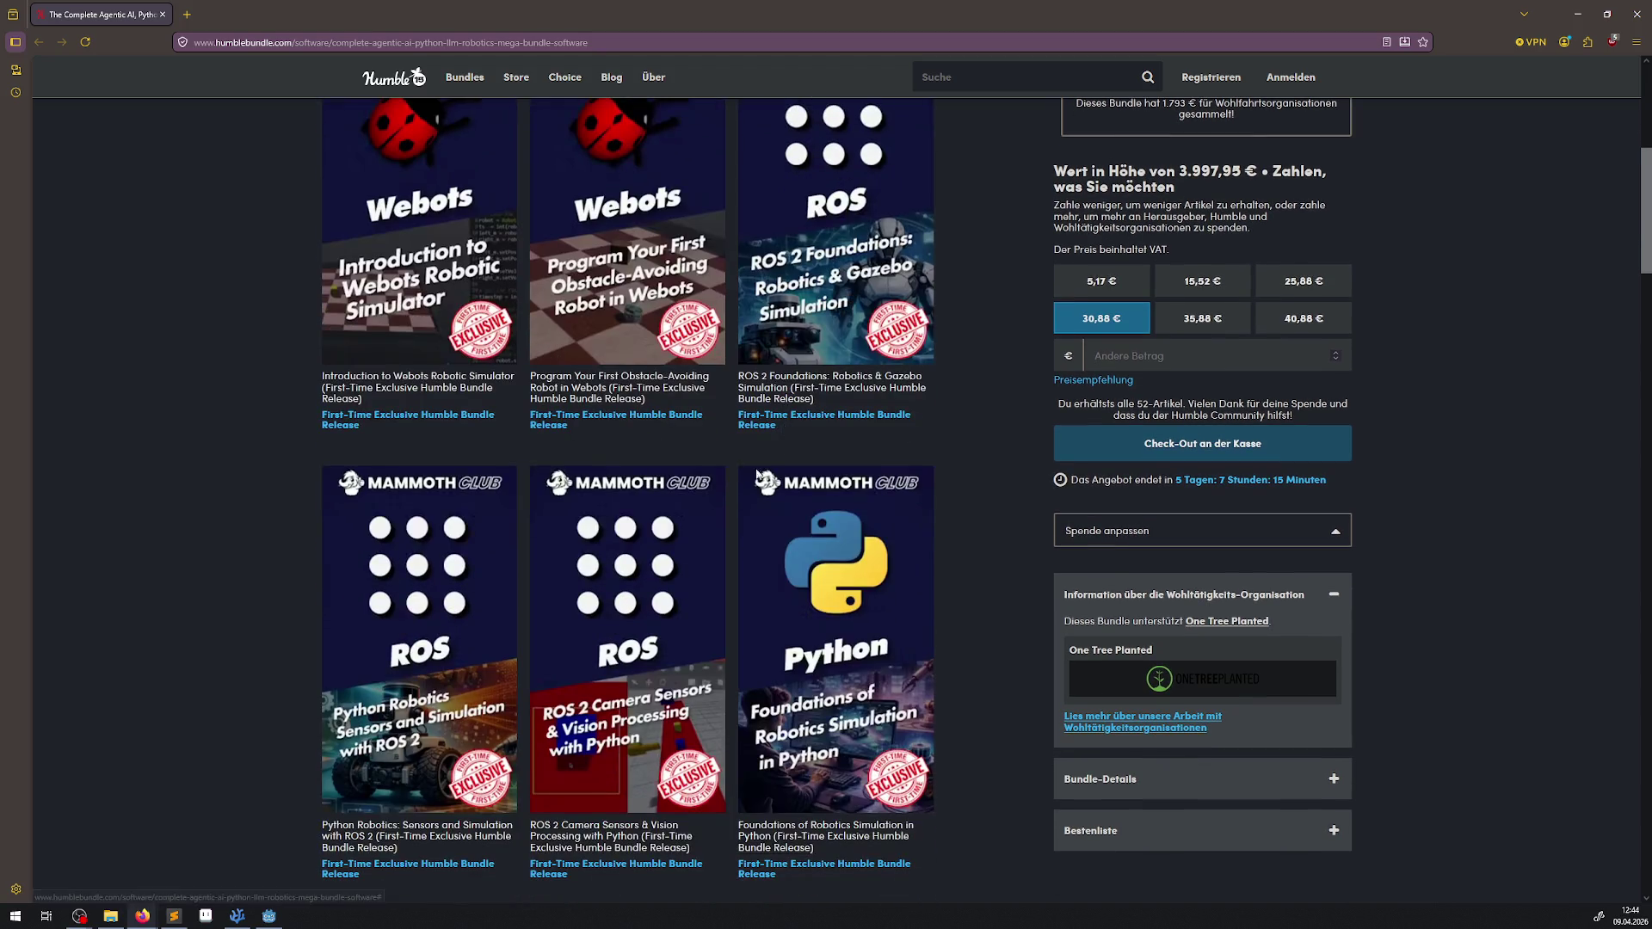
scroll(504, 620, "down", 2)
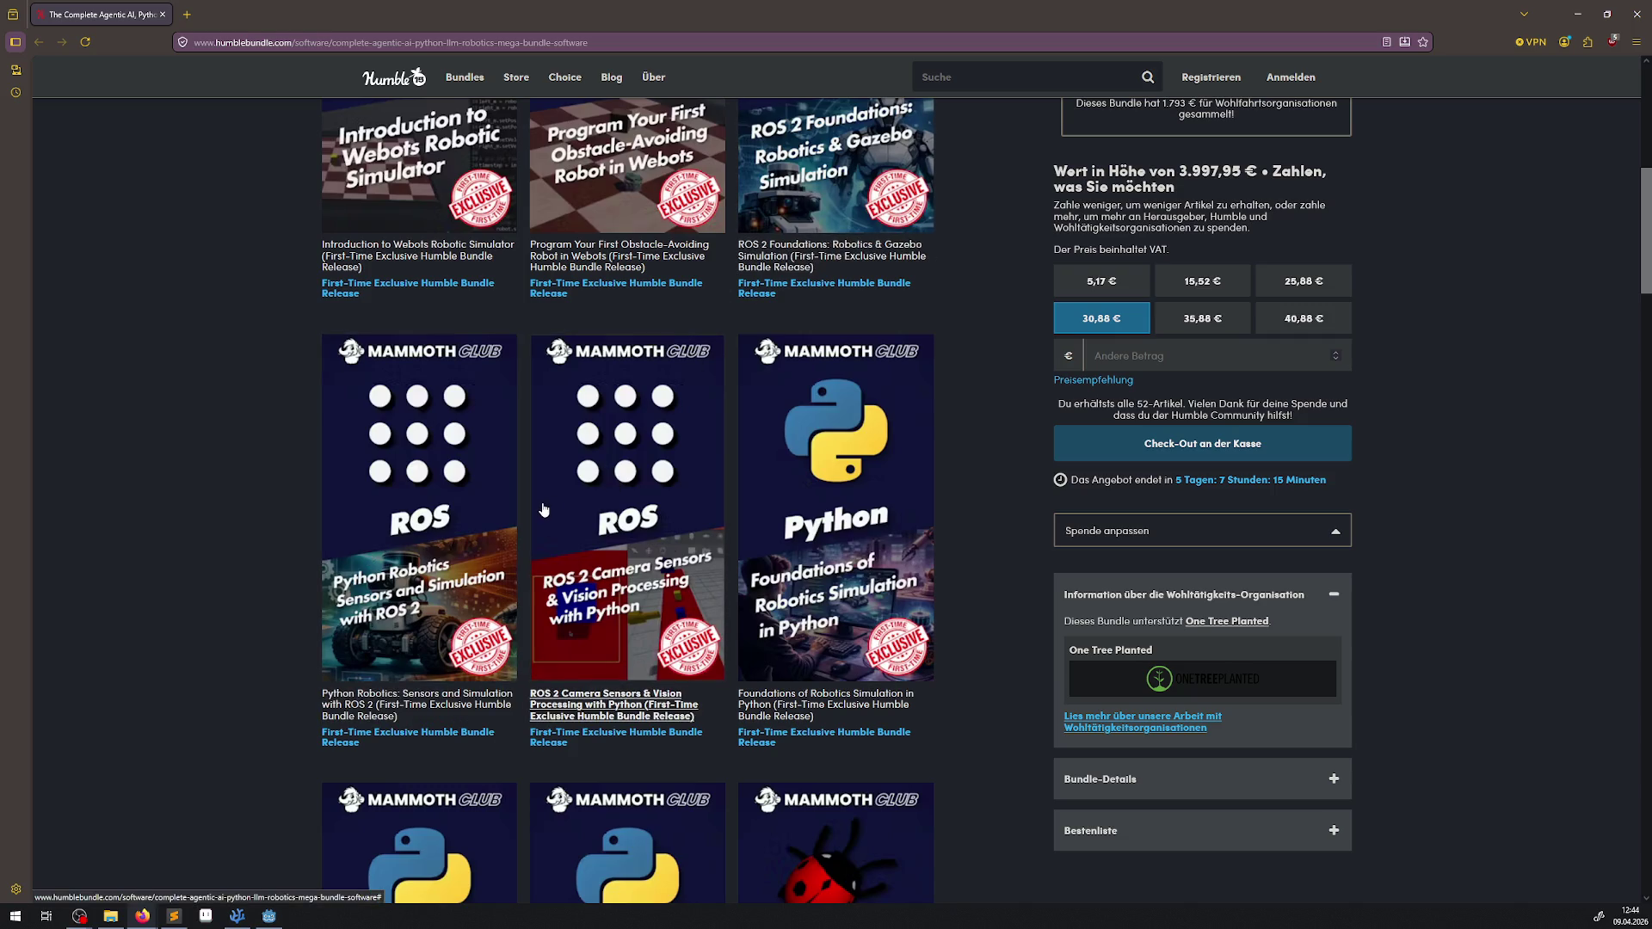
scroll(573, 506, "down", 6)
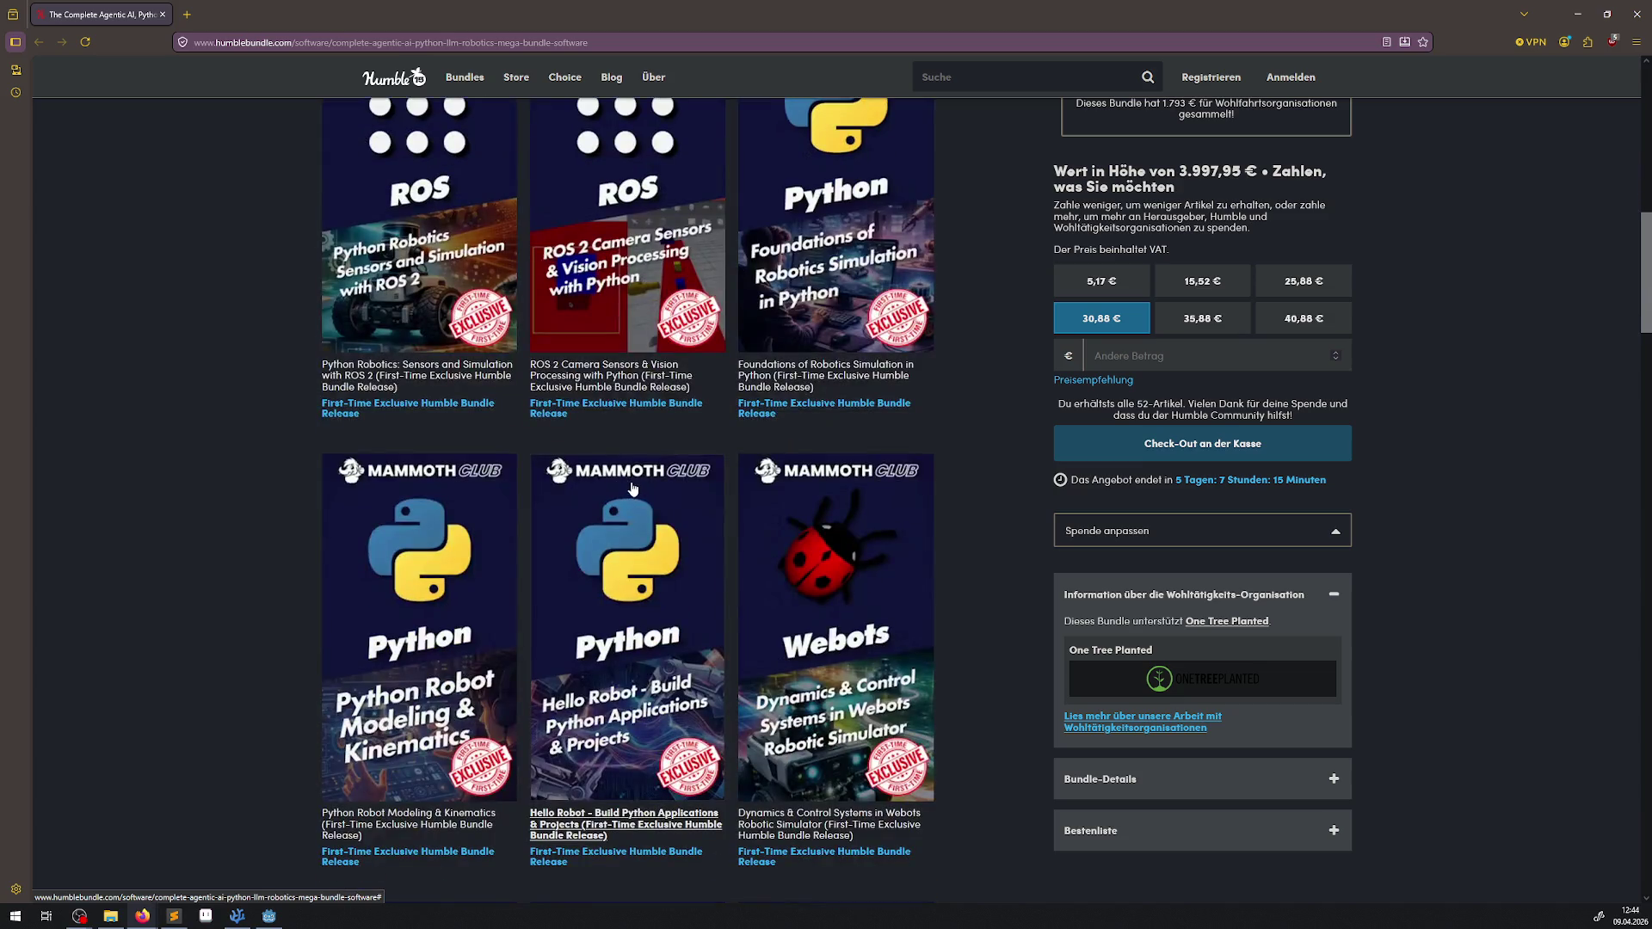
scroll(673, 532, "down", 7)
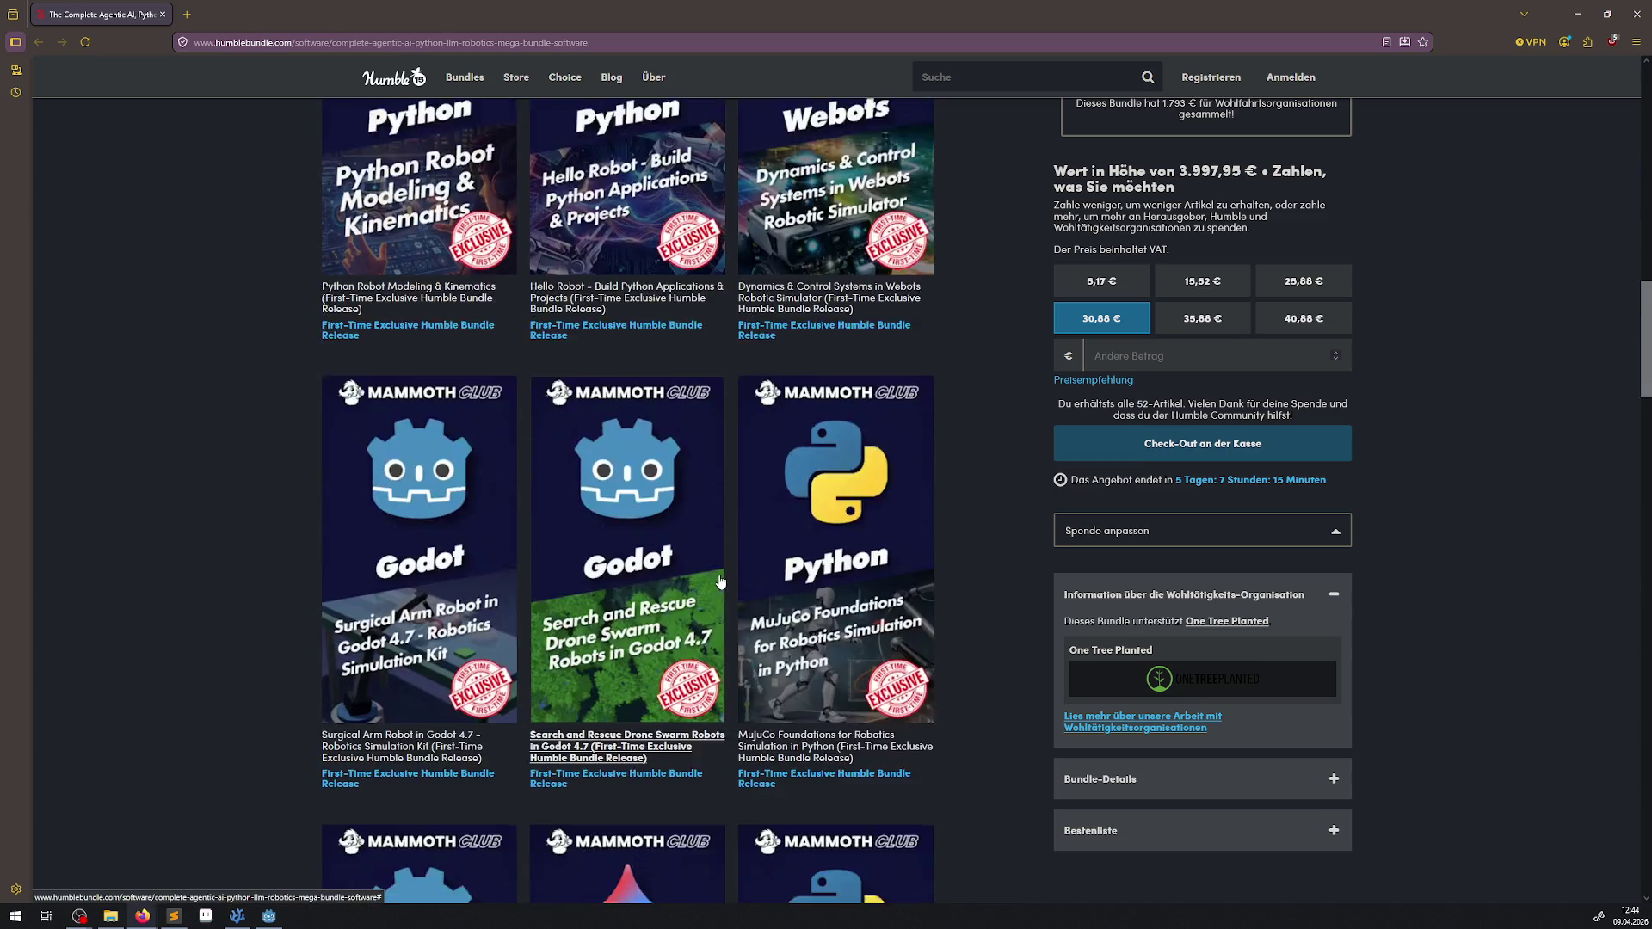
scroll(736, 594, "down", 3)
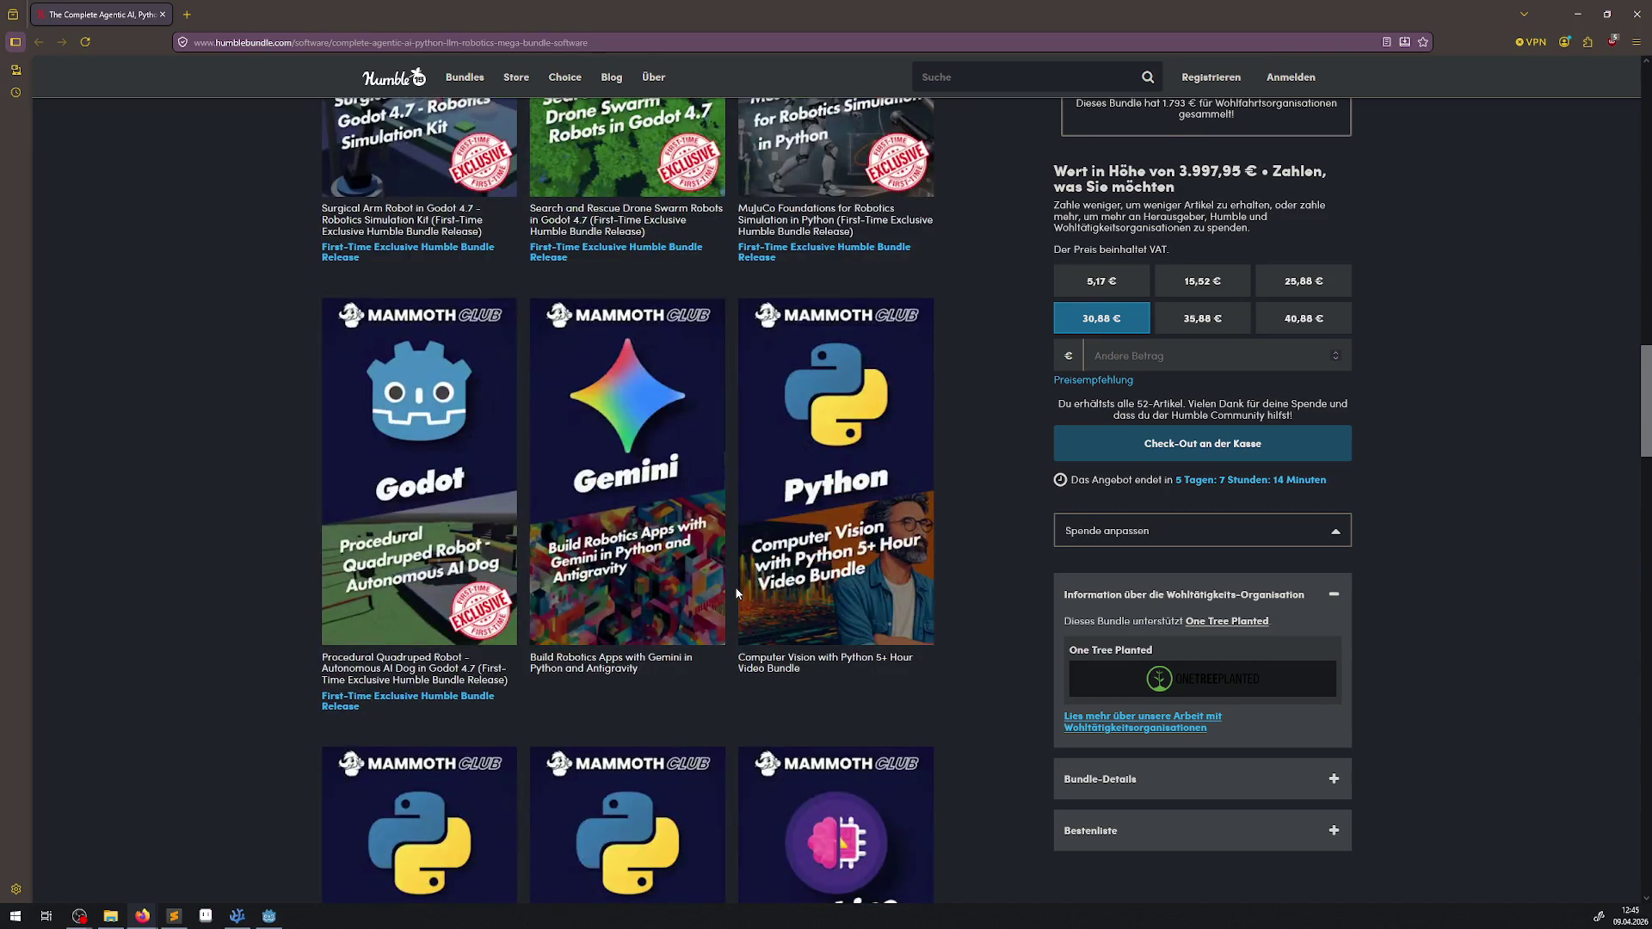
scroll(736, 594, "down", 2)
scroll(736, 595, "down", 2)
scroll(736, 596, "up", 2)
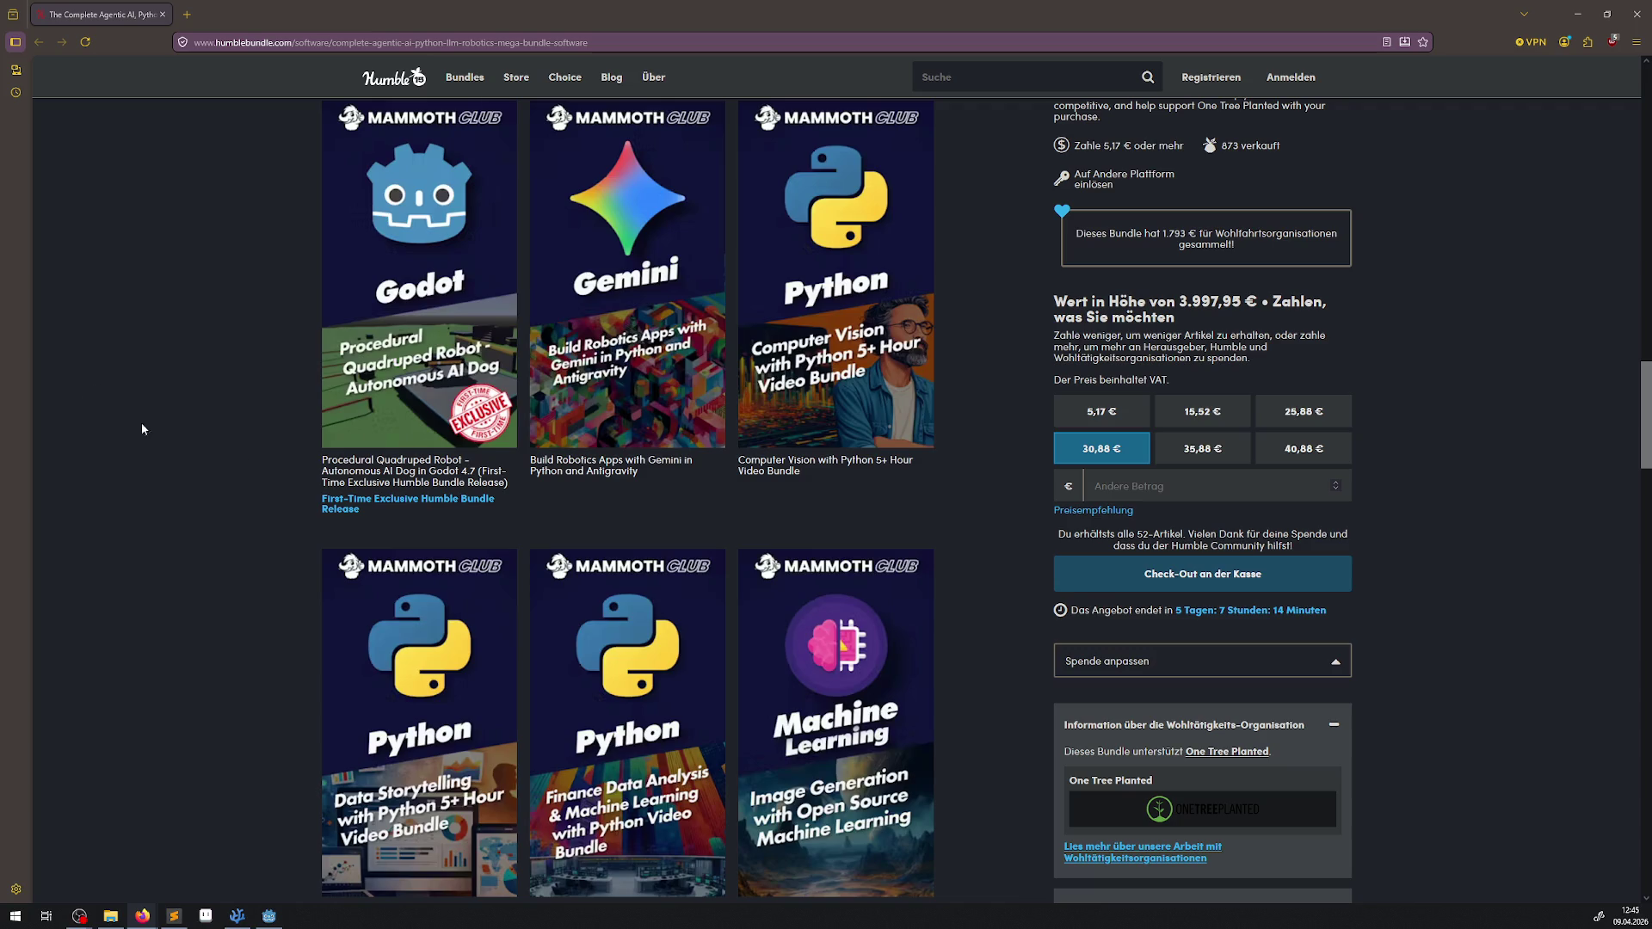
Step: Scroll through the rest of the Agentic AI bundle's items and back toward the top
scroll(936, 501, "down", 3)
scroll(936, 602, "down", 2)
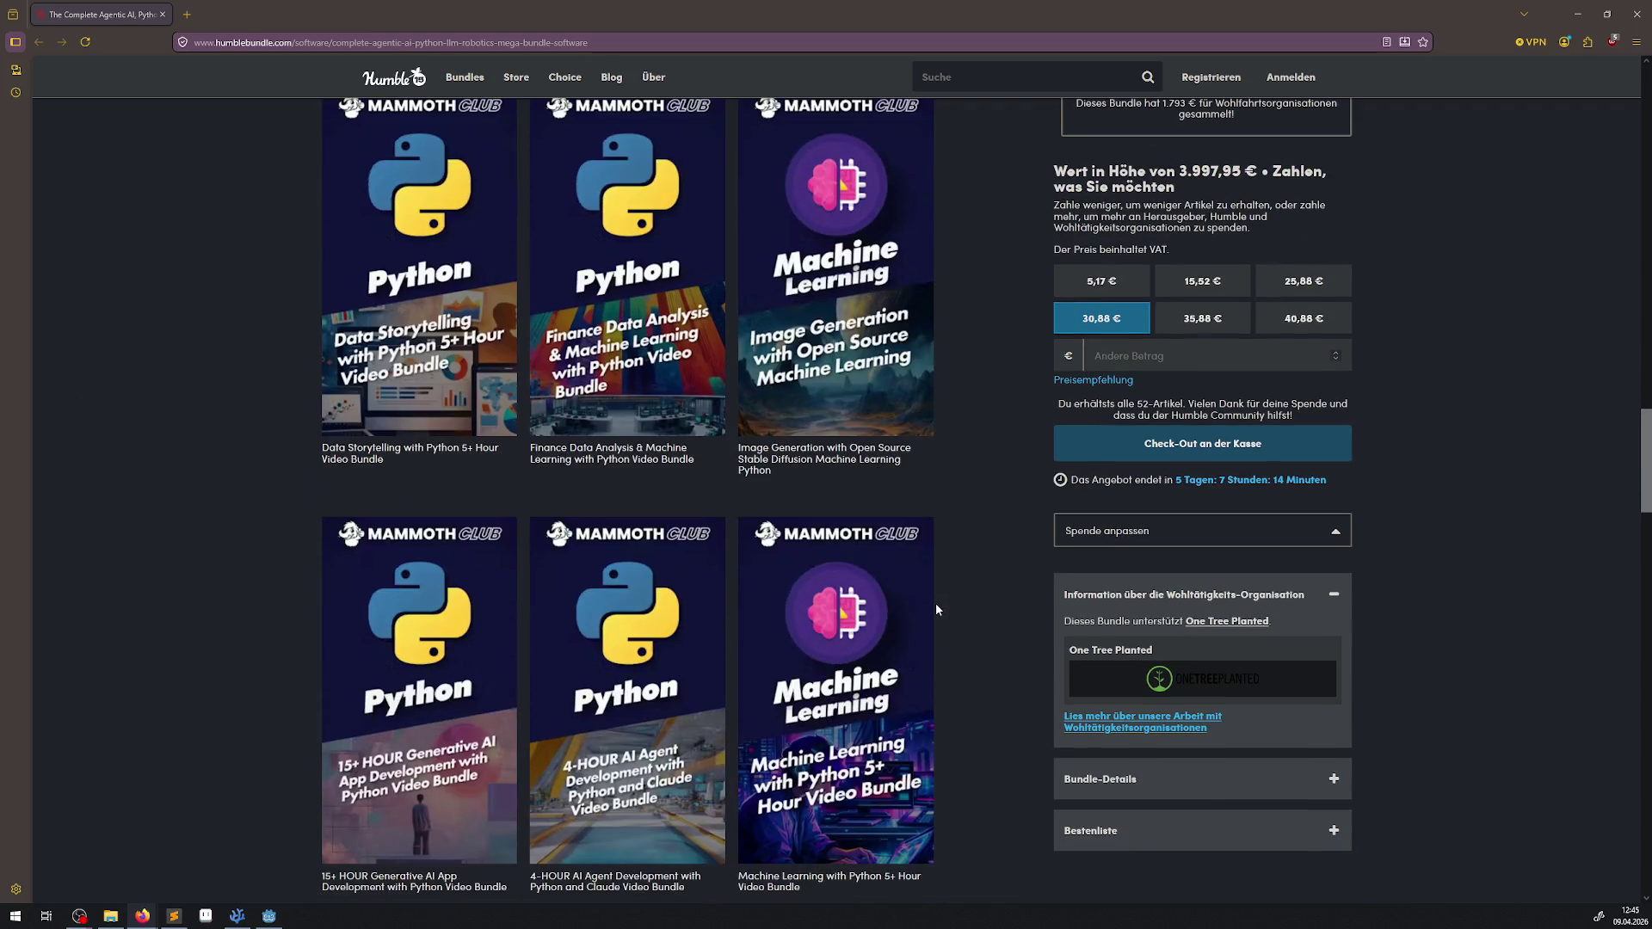
scroll(936, 609, "down", 5)
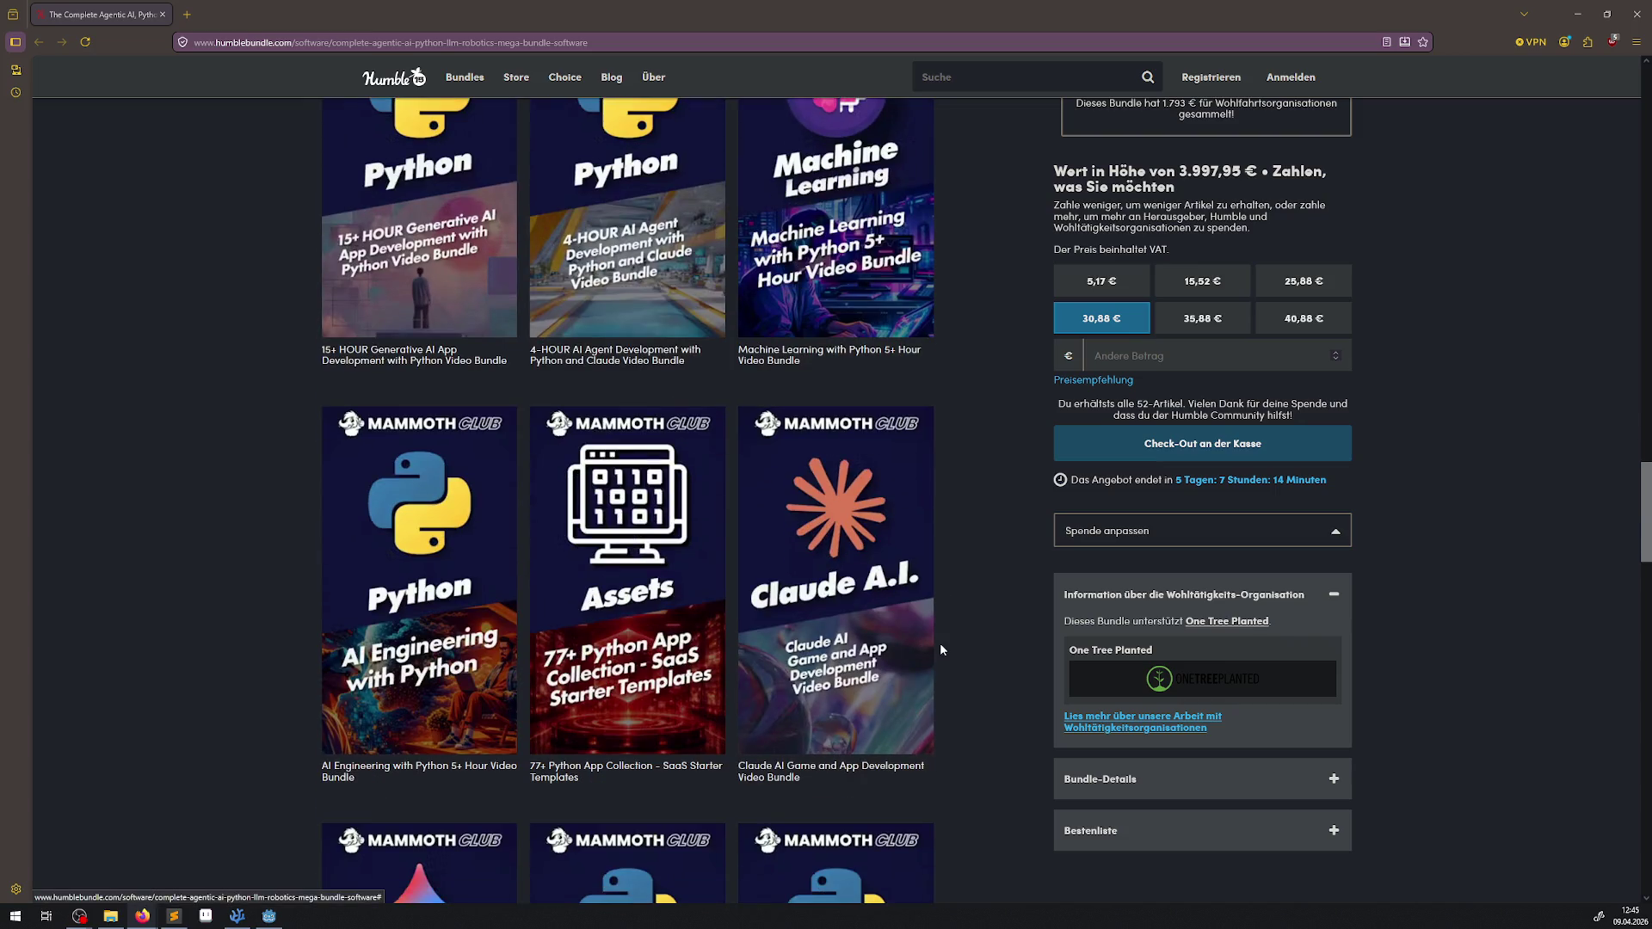
scroll(947, 615, "down", 4)
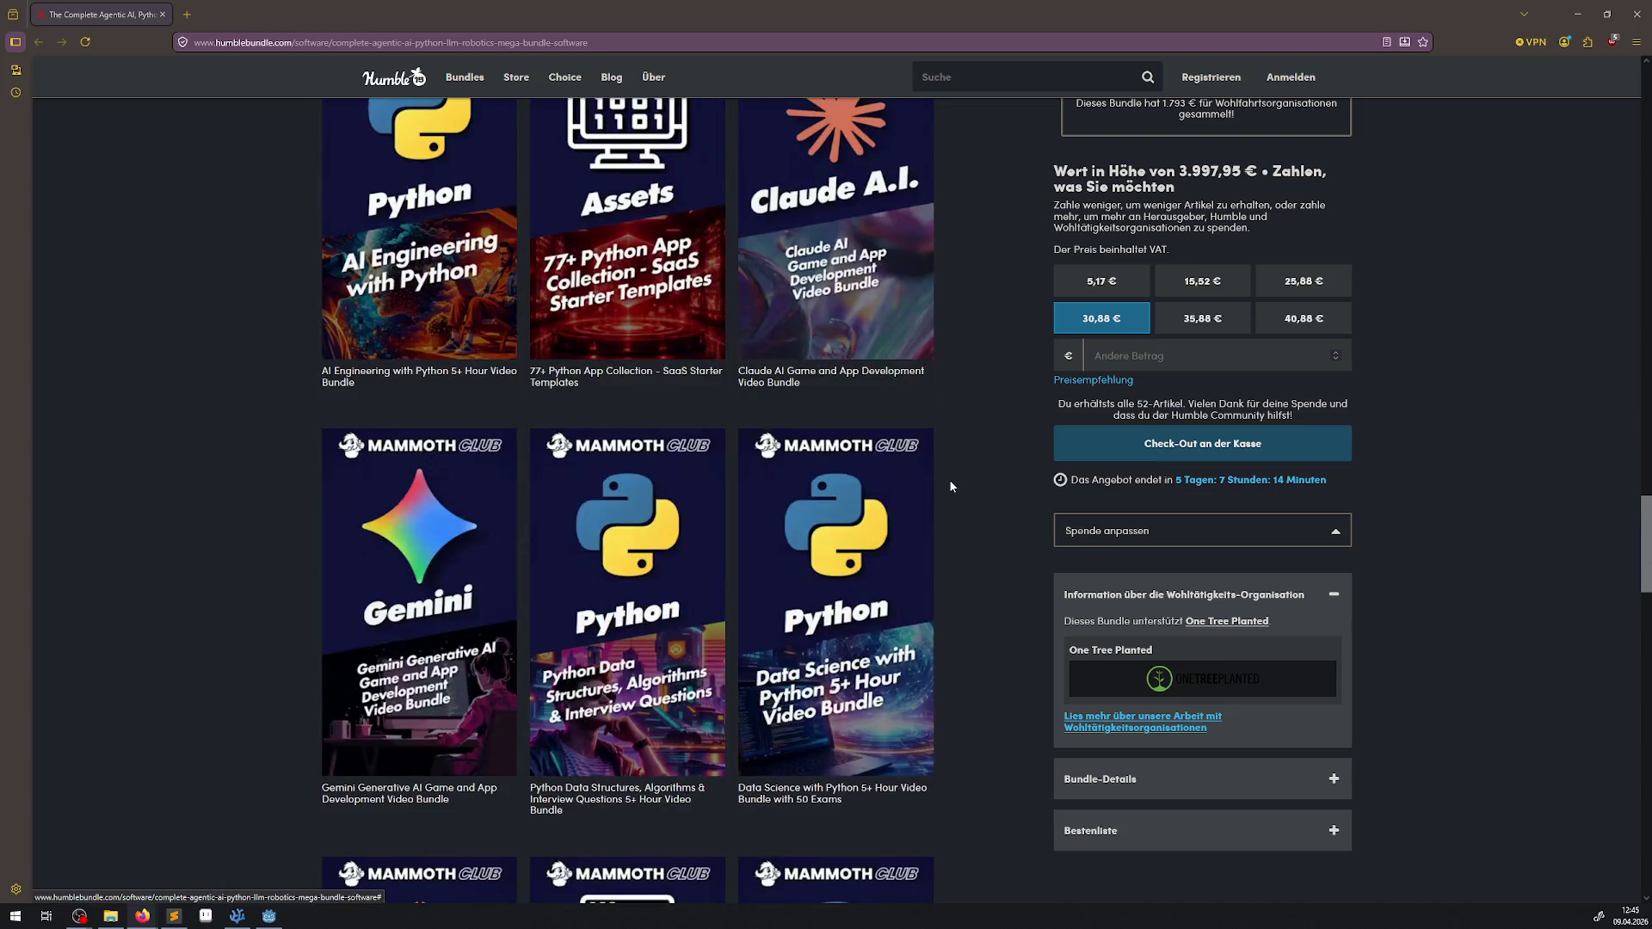
scroll(950, 486, "down", 3)
scroll(971, 490, "down", 3)
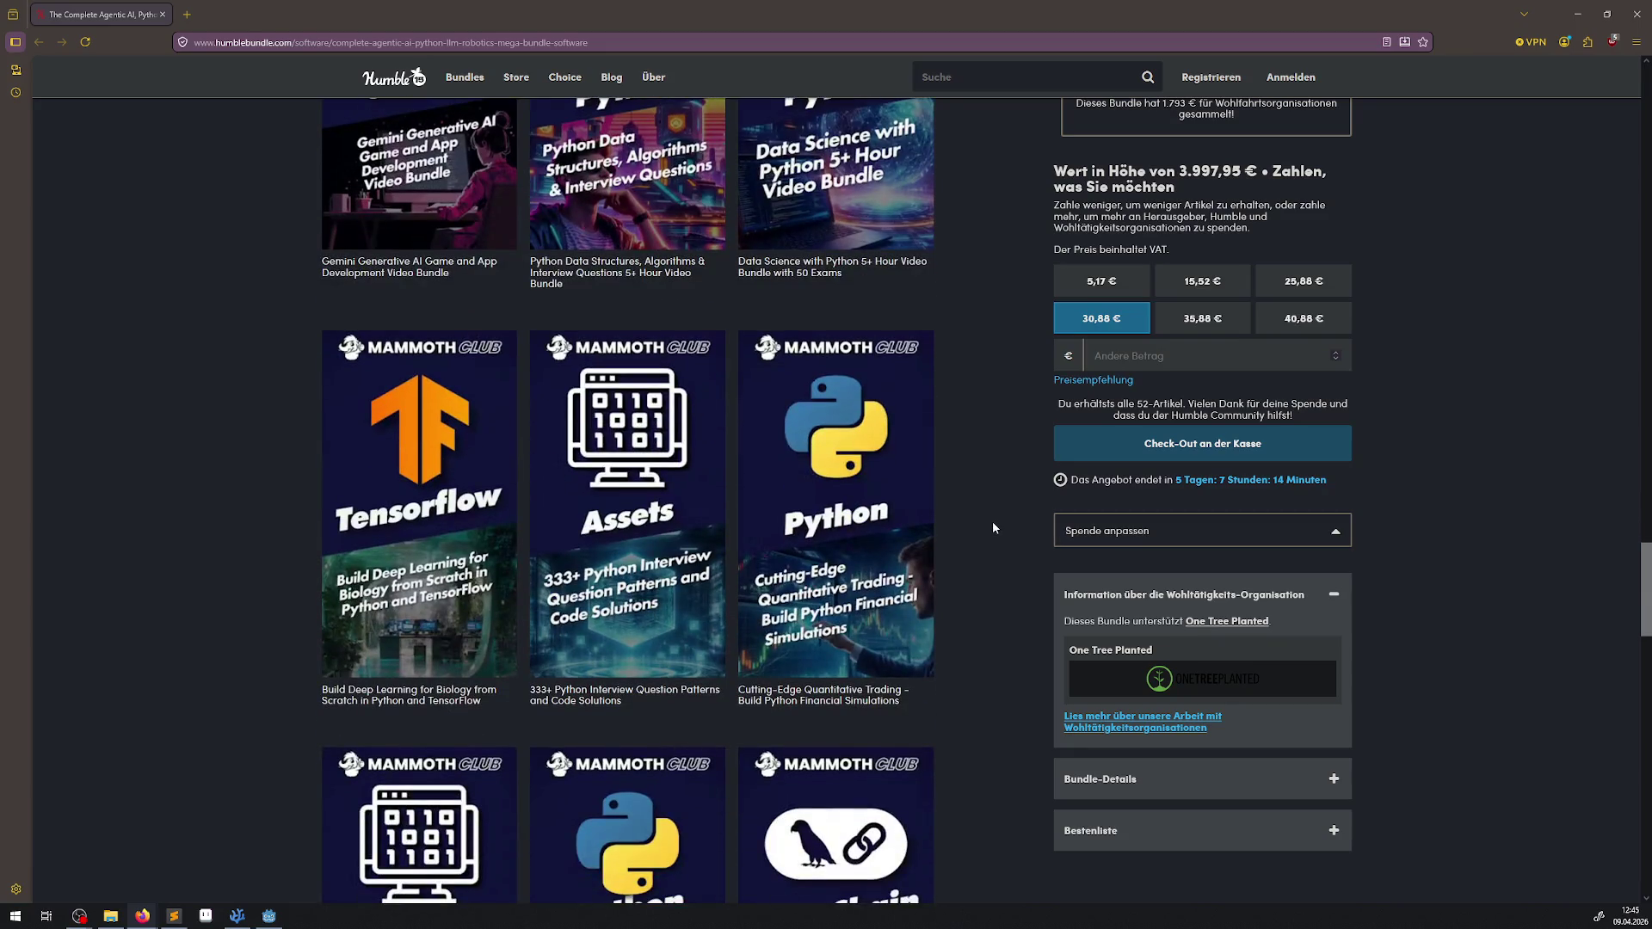
scroll(994, 529, "down", 4)
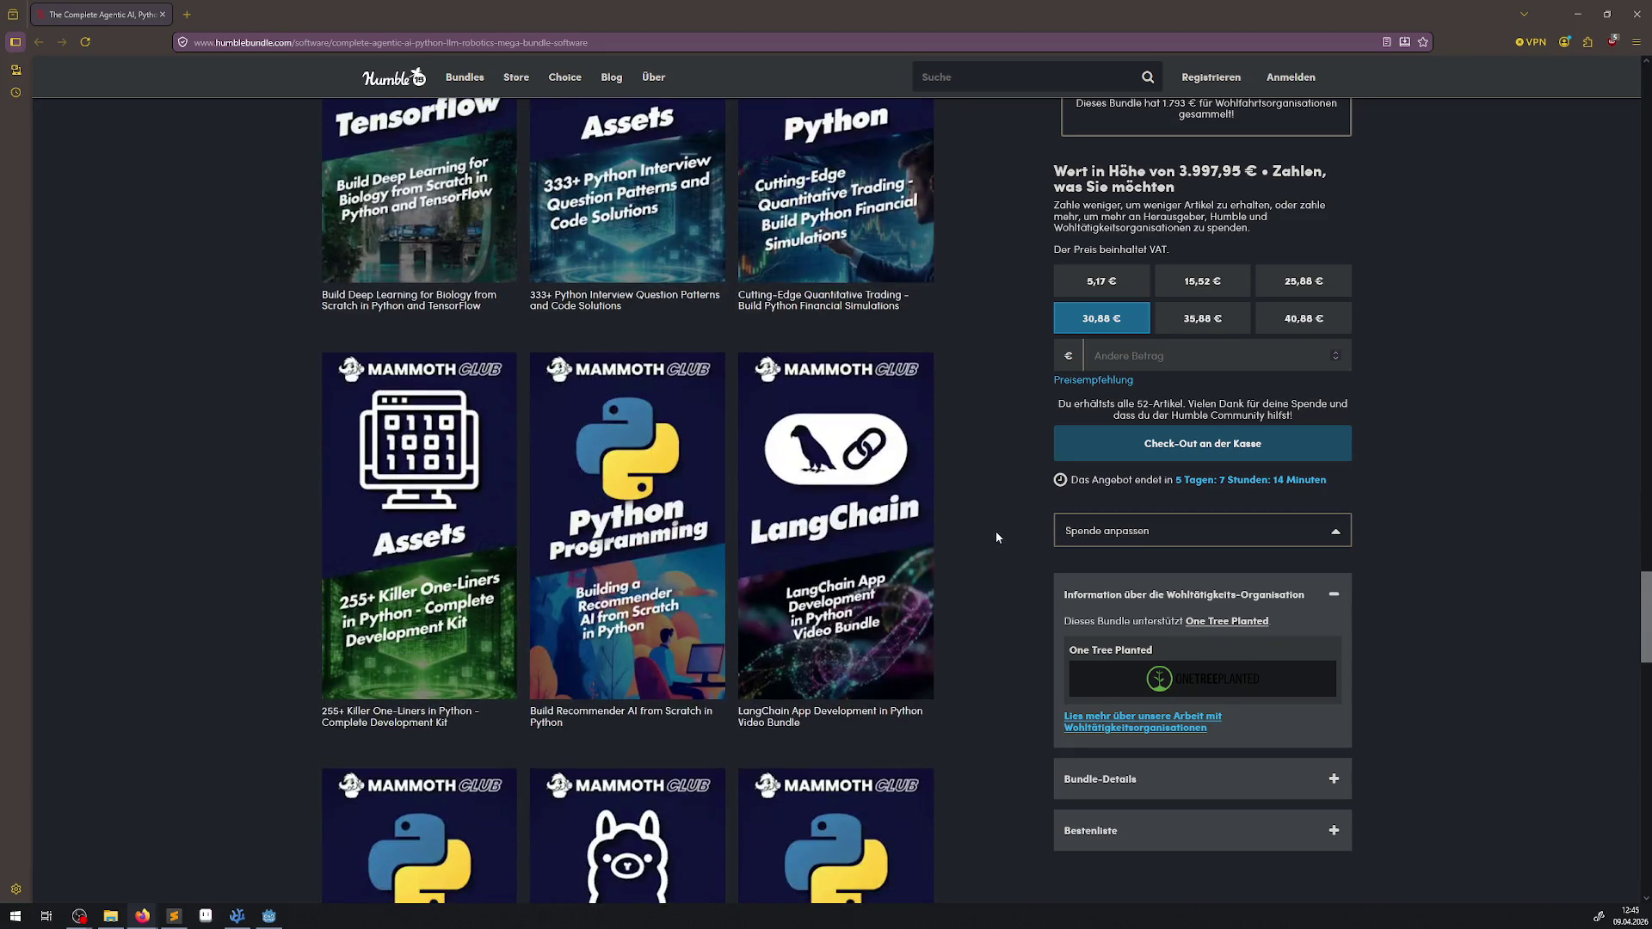
scroll(998, 534, "down", 5)
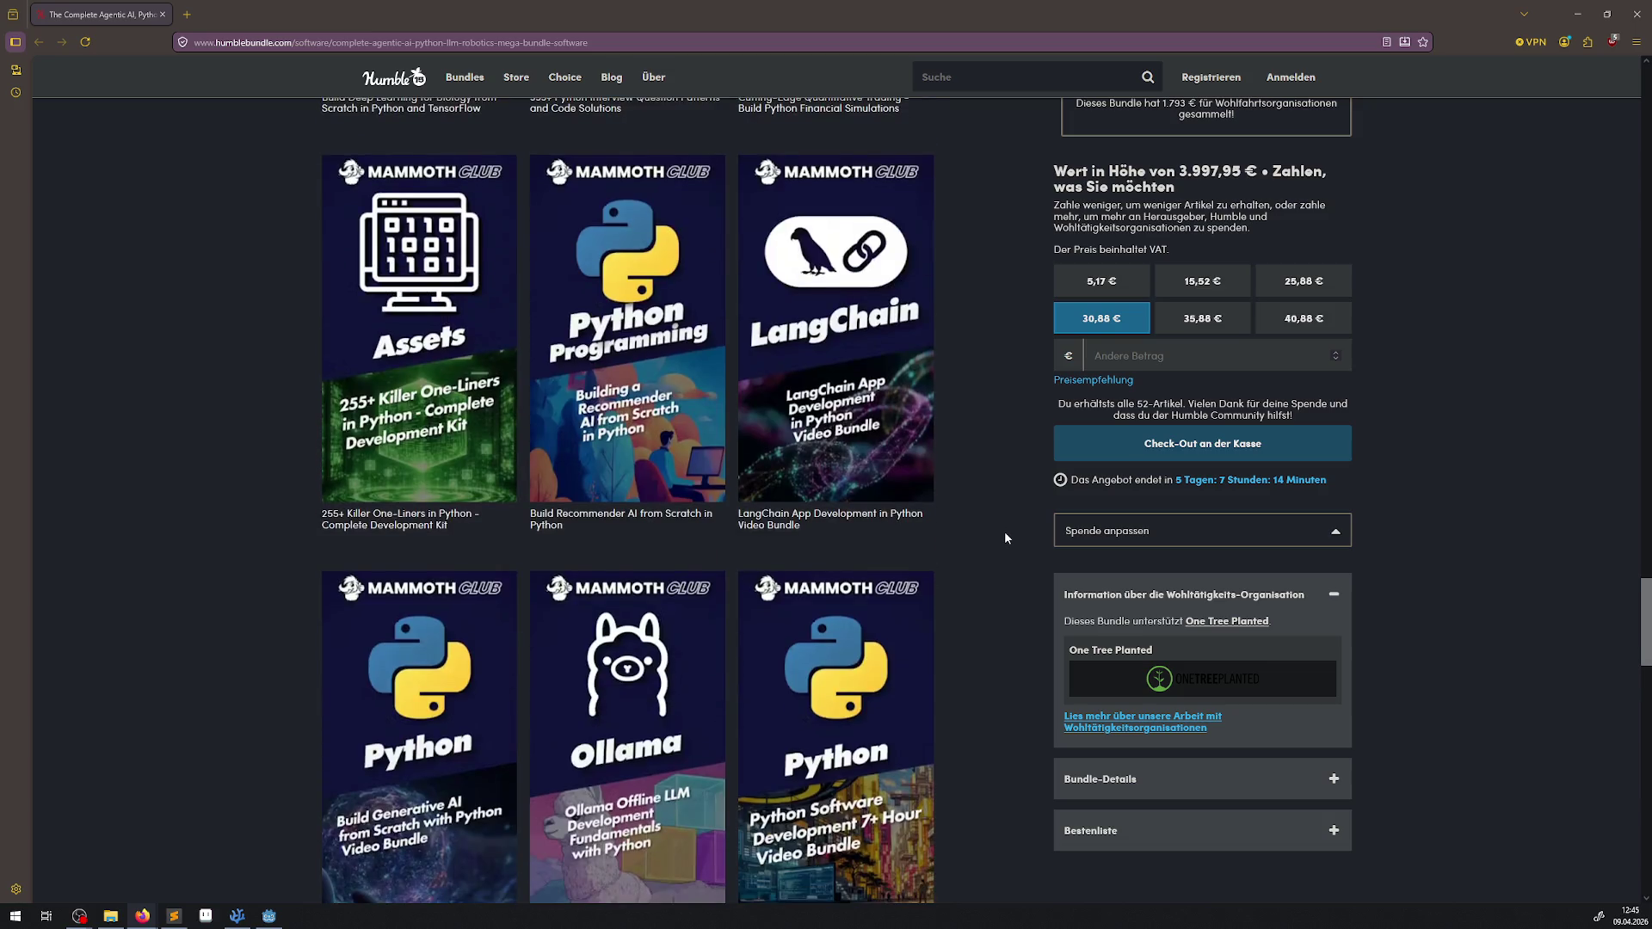
scroll(1009, 535, "down", 3)
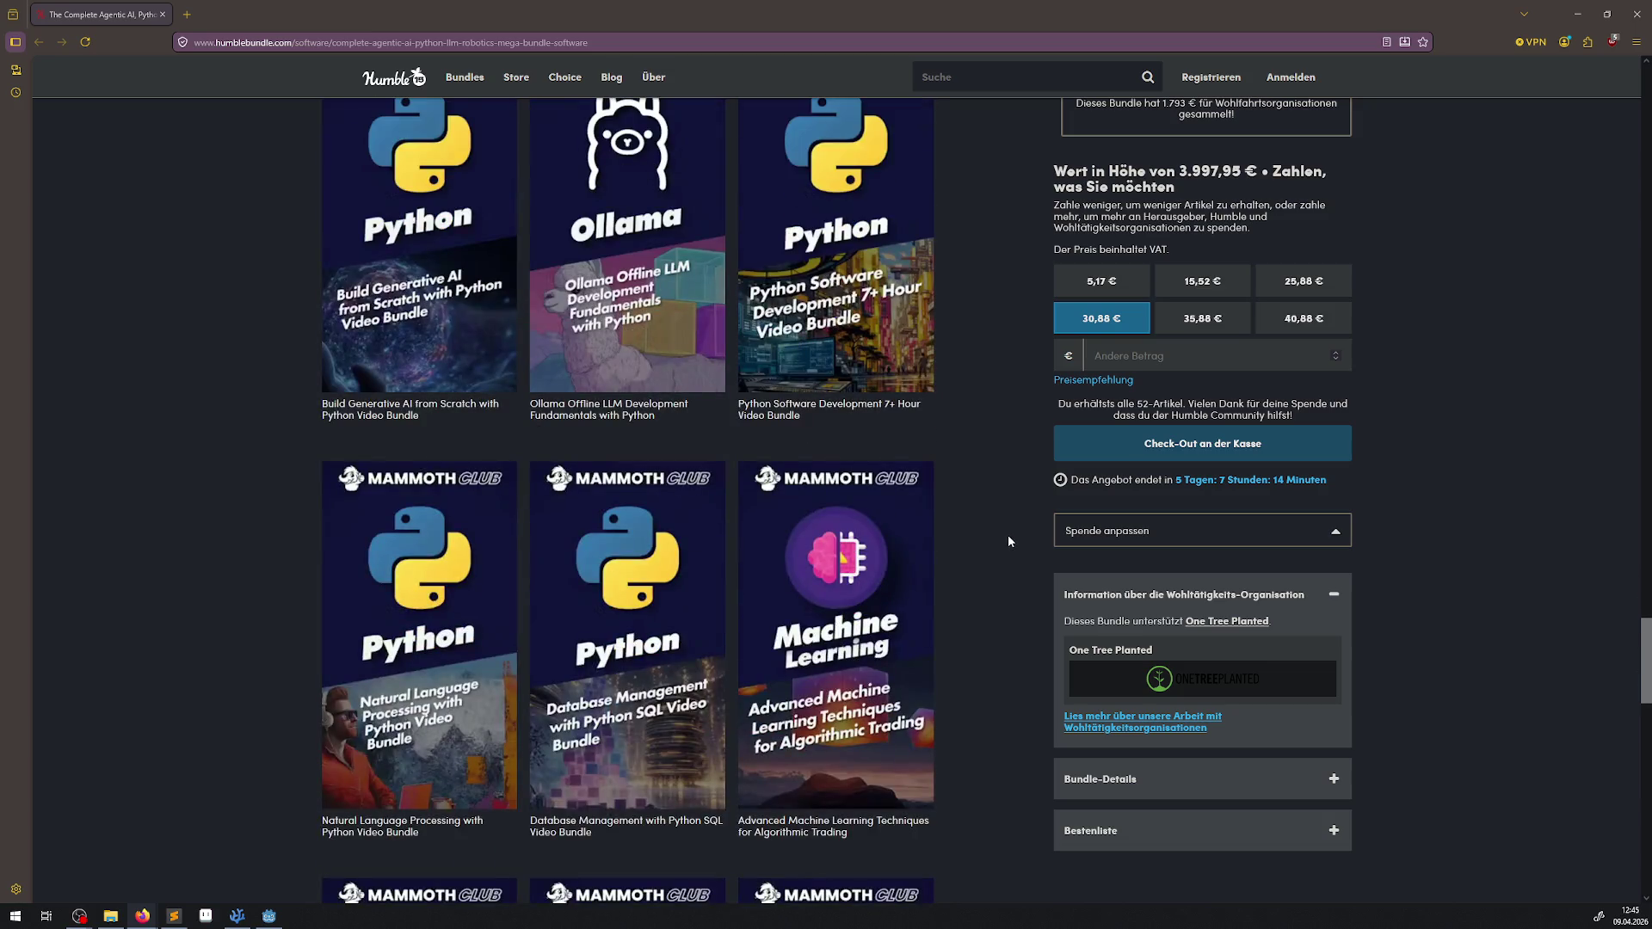
scroll(1008, 535, "down", 2)
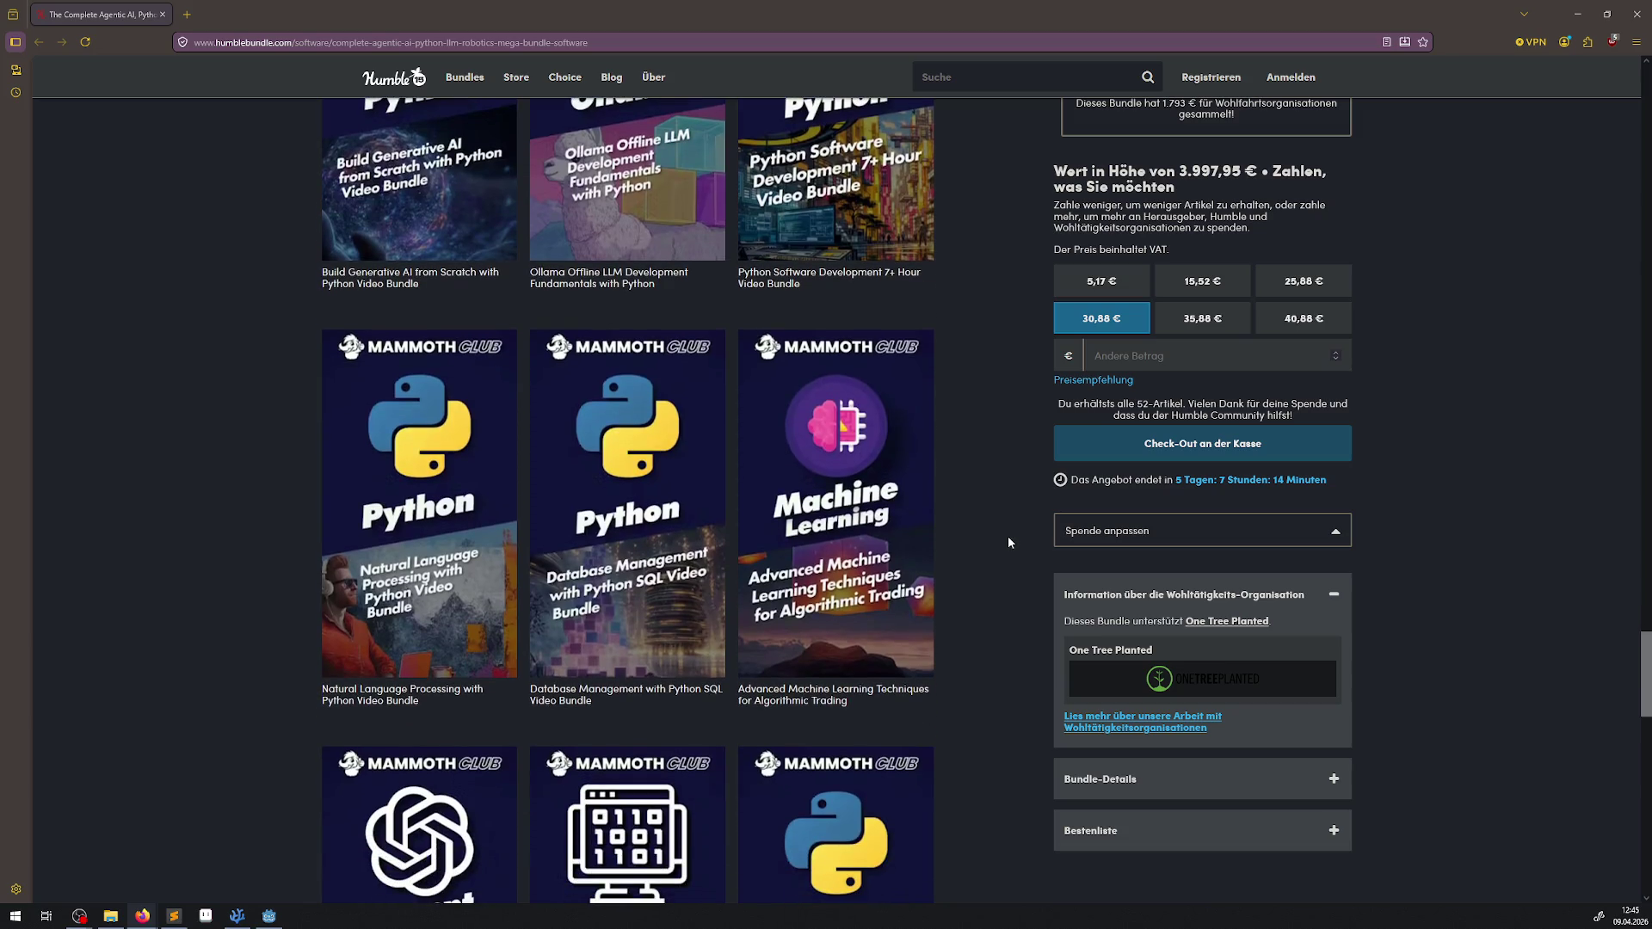
scroll(1008, 539, "down", 5)
scroll(1008, 539, "down", 4)
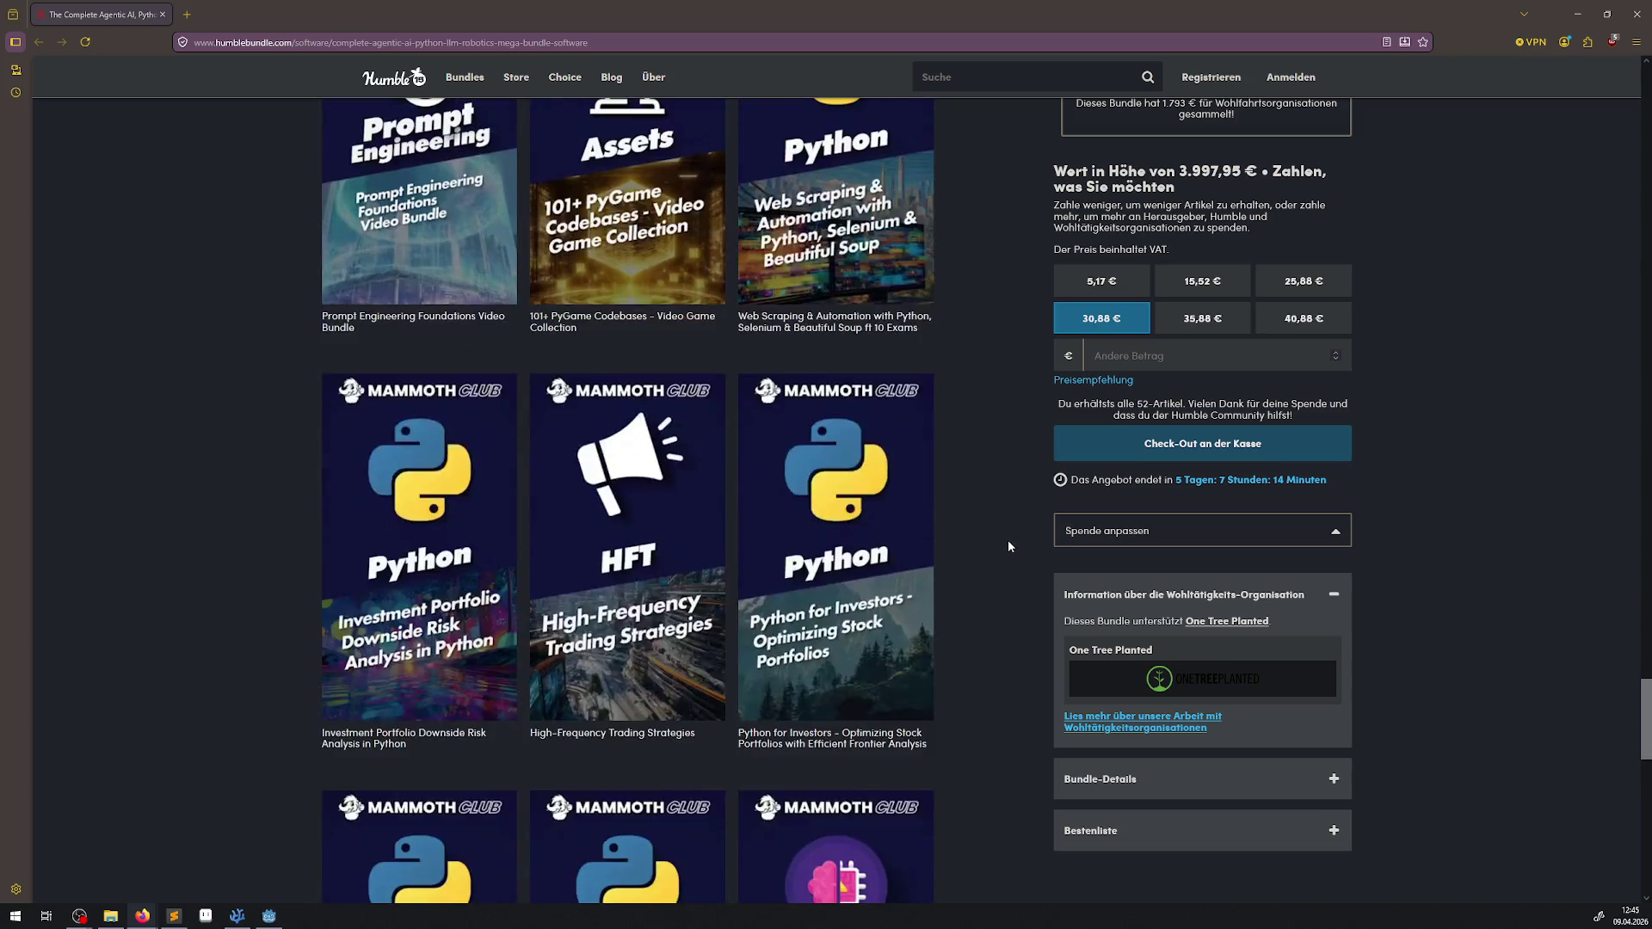
scroll(1008, 539, "down", 10)
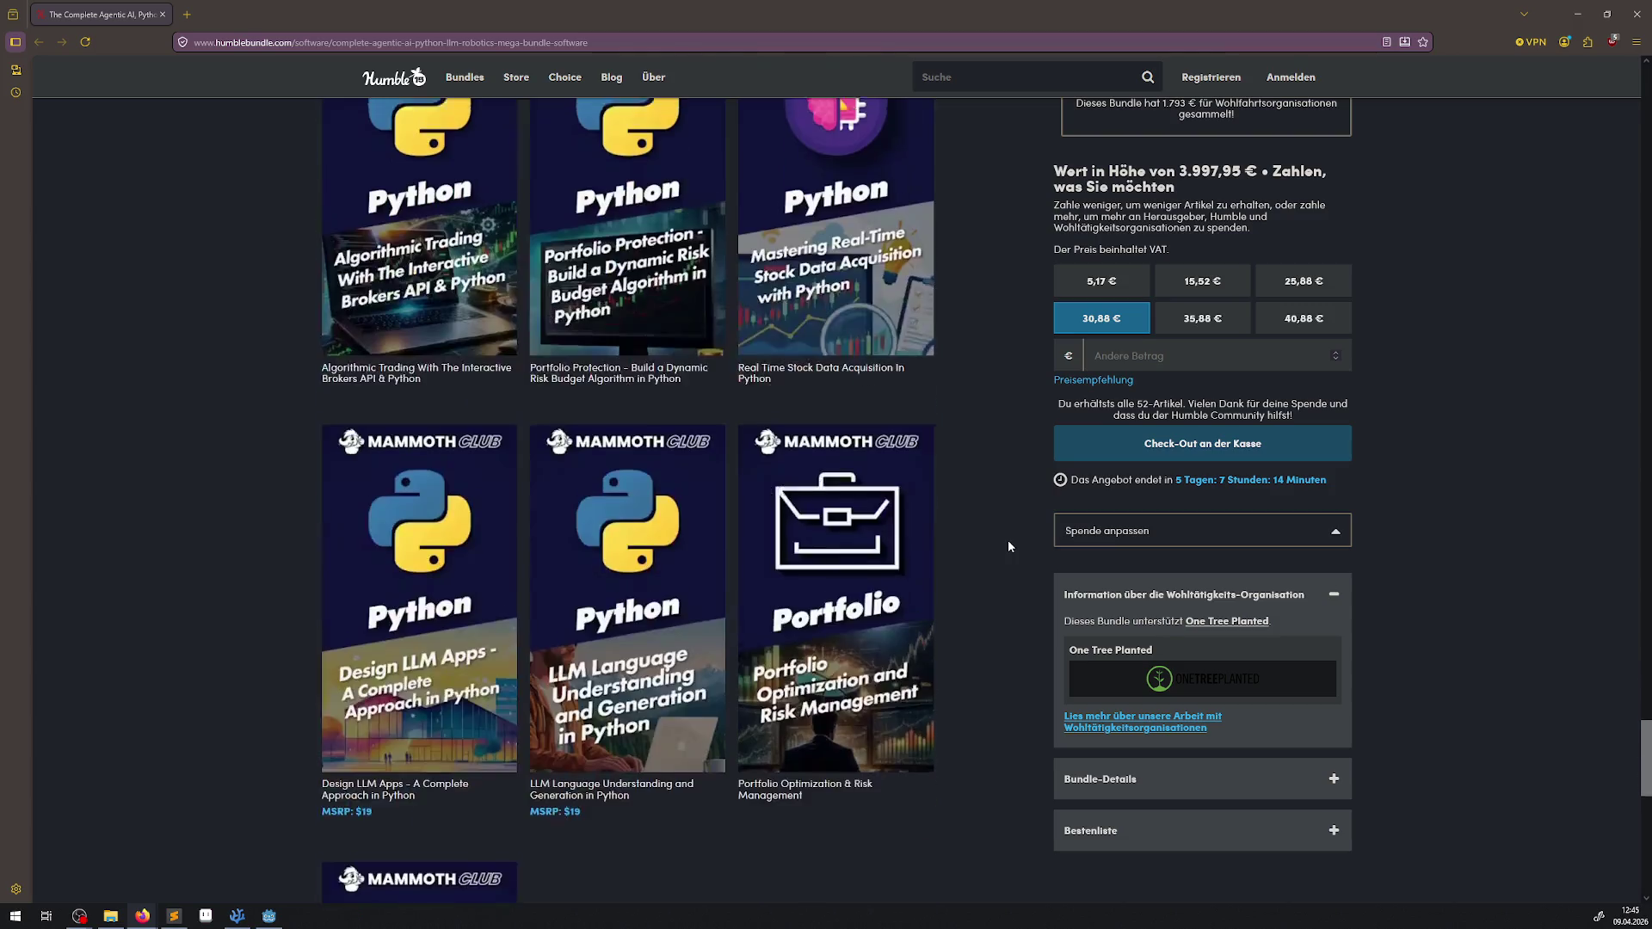
scroll(1008, 539, "down", 4)
scroll(937, 696, "up", 20)
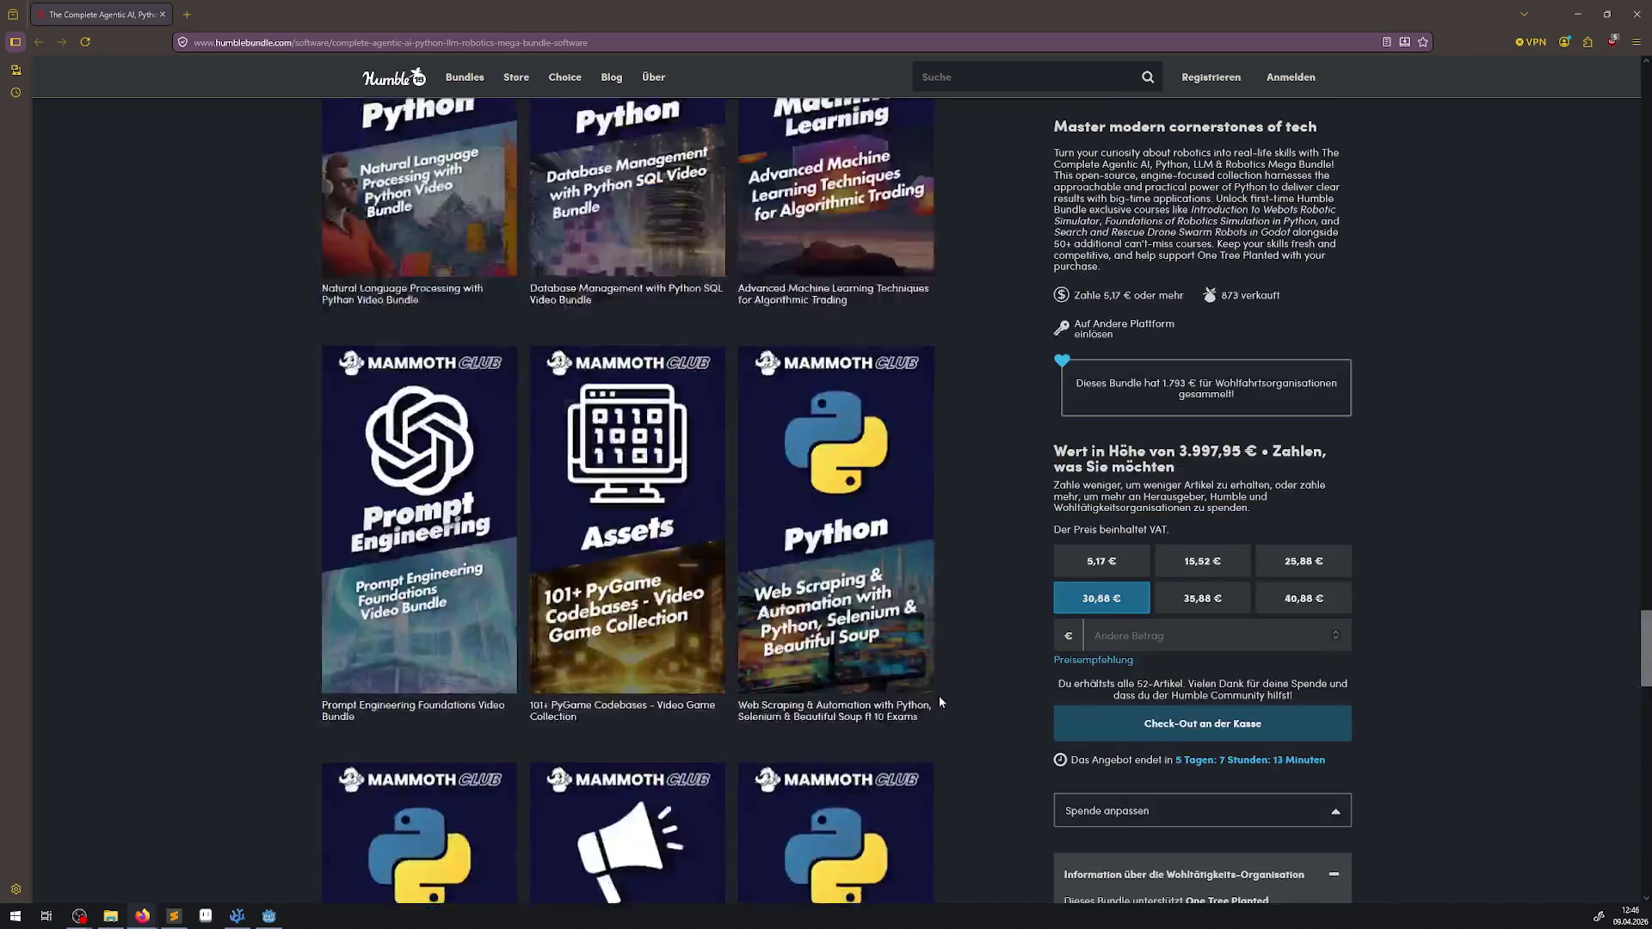
scroll(941, 701, "up", 10)
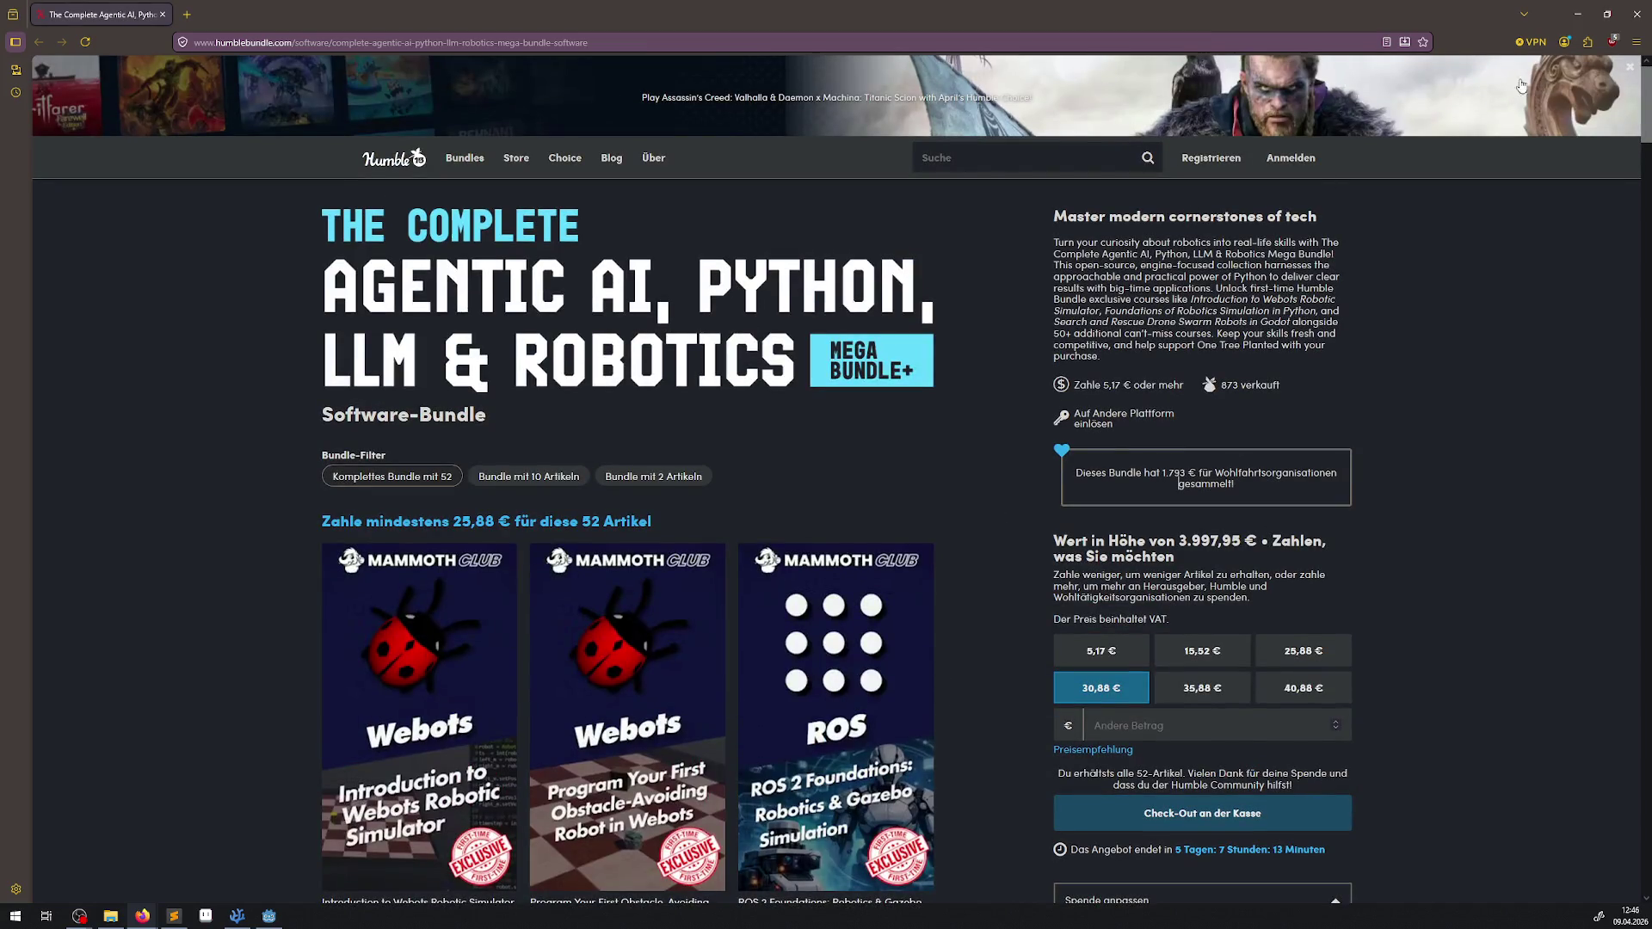
Step: Browse the Software bundles listing and open the Realer Than Reality Scanned Material Bundle
mouse_move(465, 162)
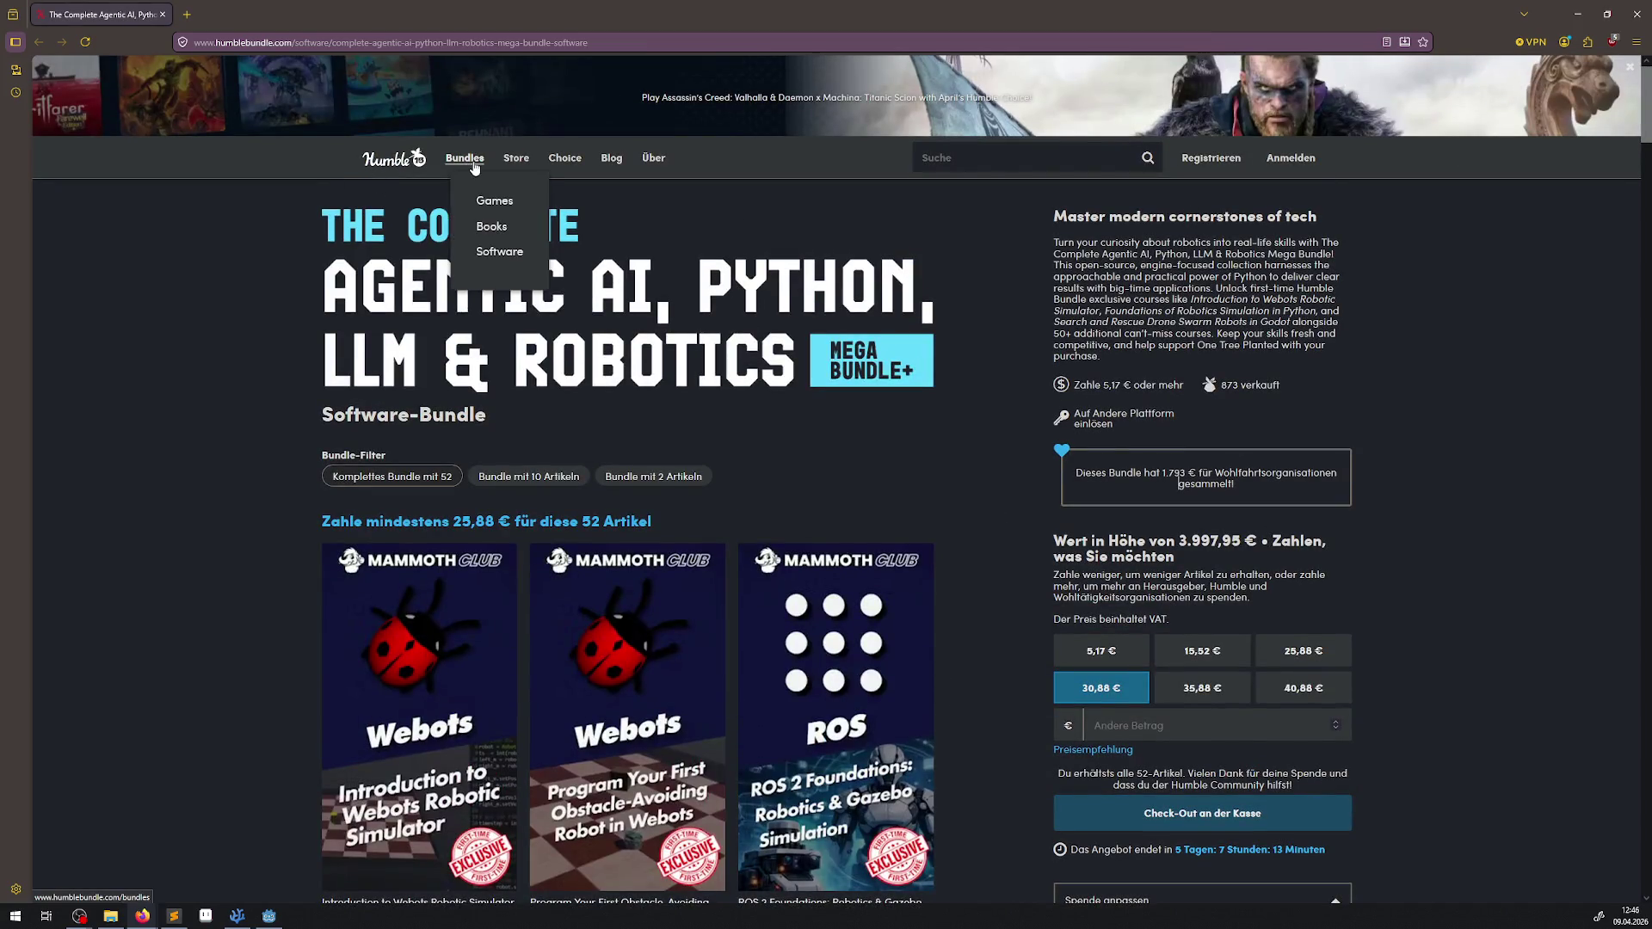
left_click(497, 250)
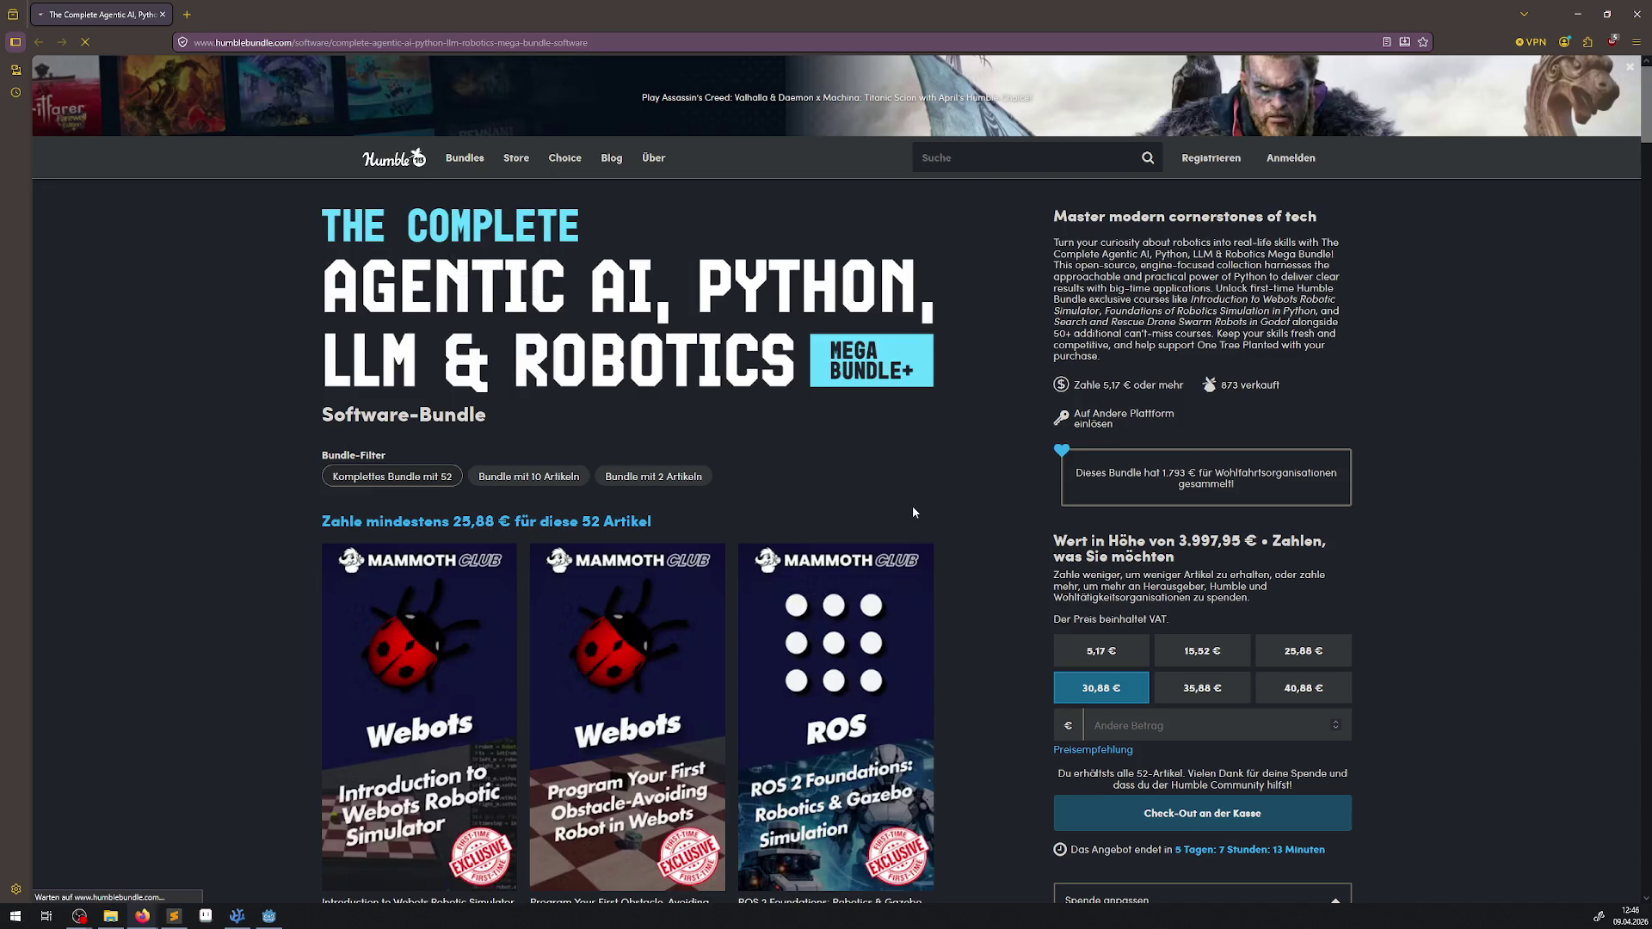
scroll(1277, 438, "down", 3)
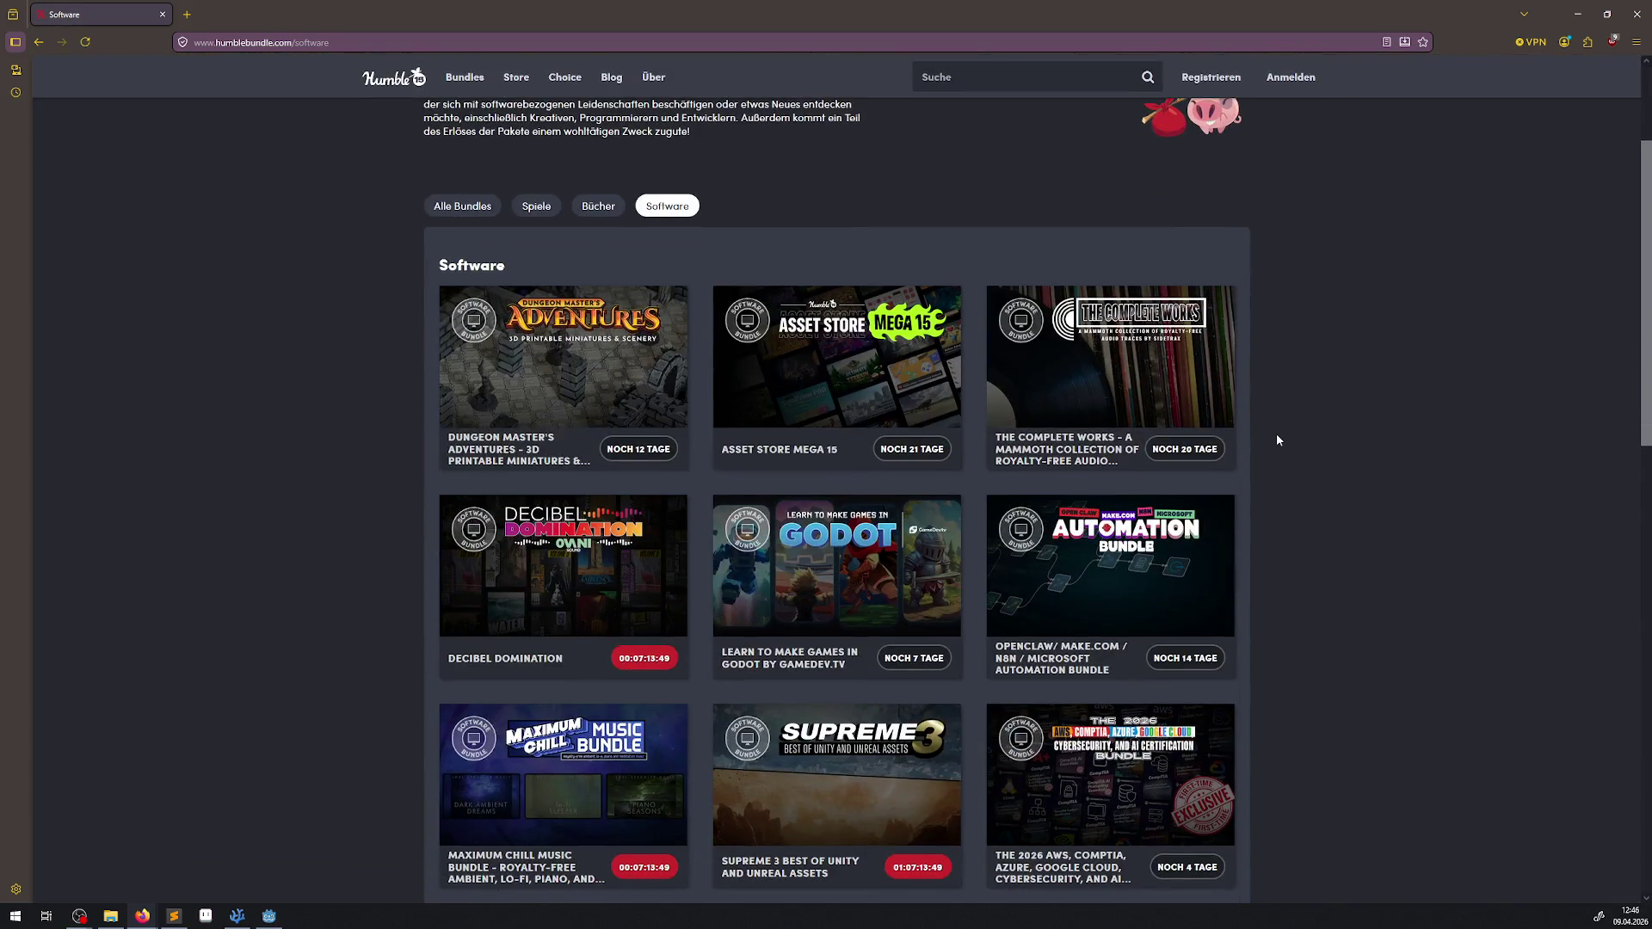
scroll(1277, 440, "down", 1)
mouse_move(826, 525)
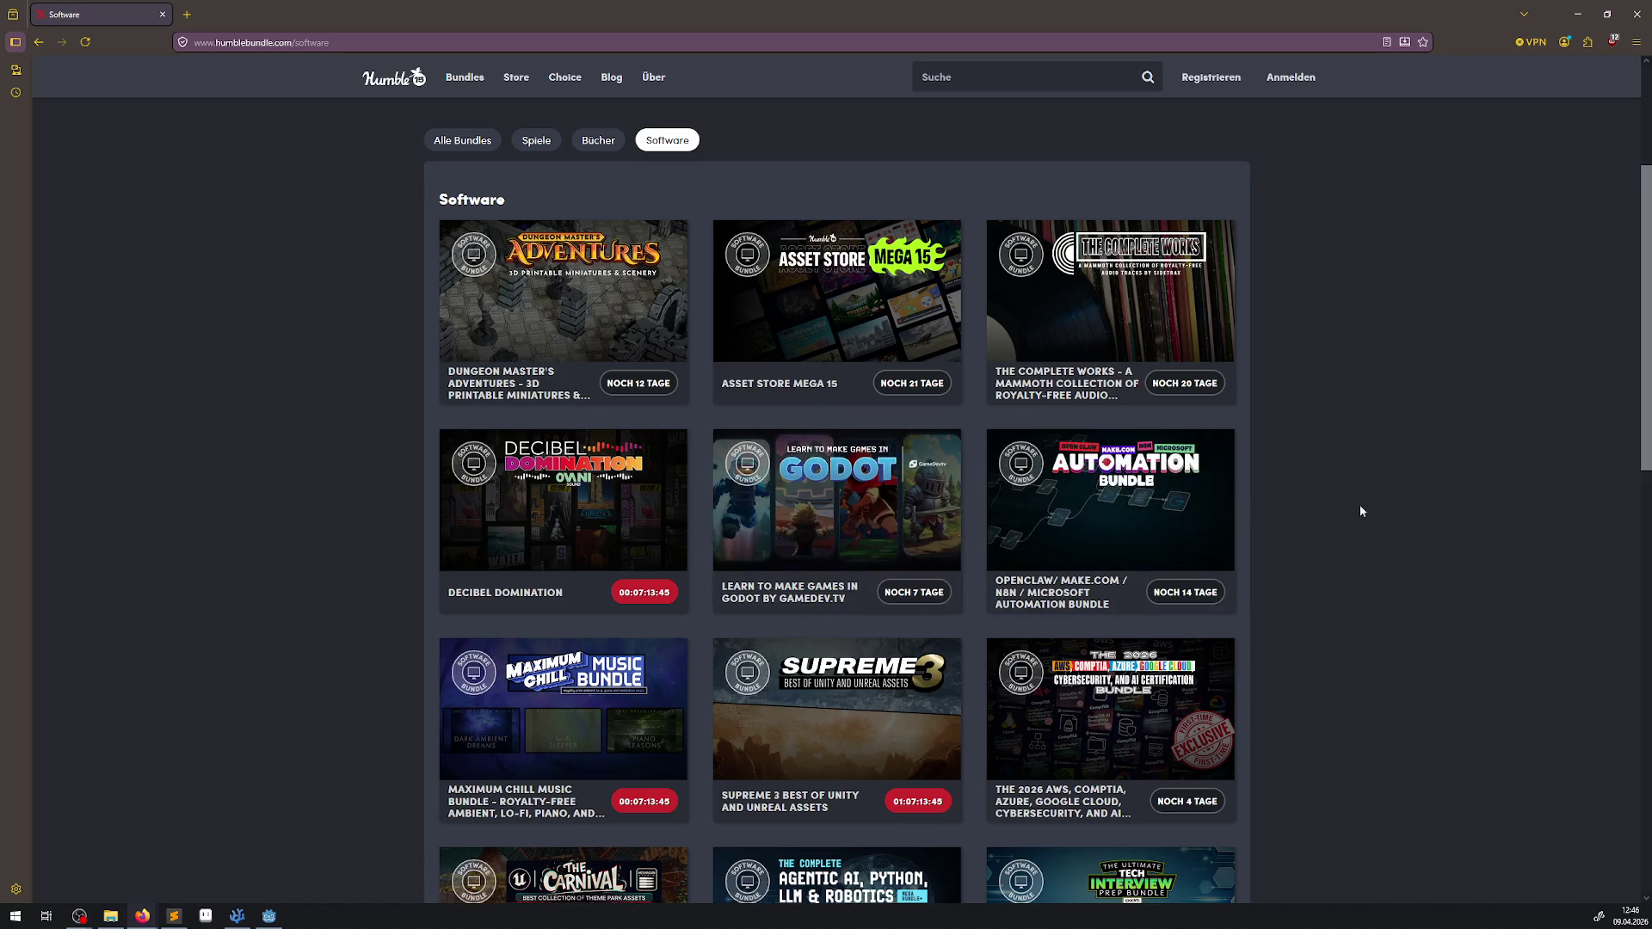
scroll(1332, 580, "down", 1)
scroll(1333, 582, "down", 5)
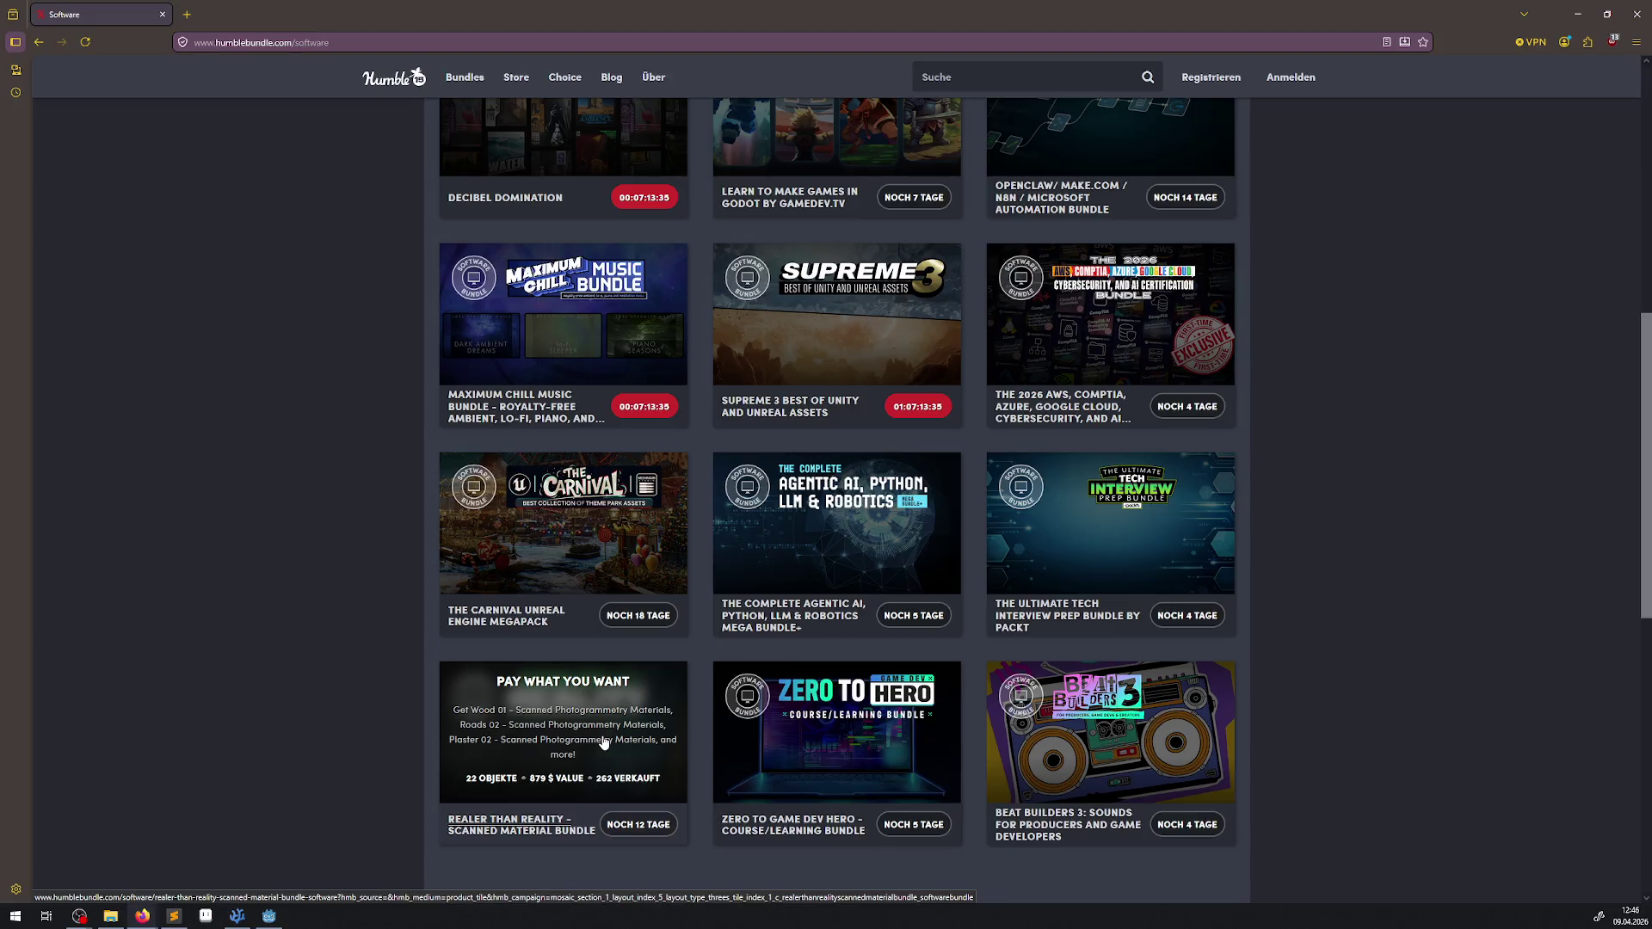
left_click(603, 741)
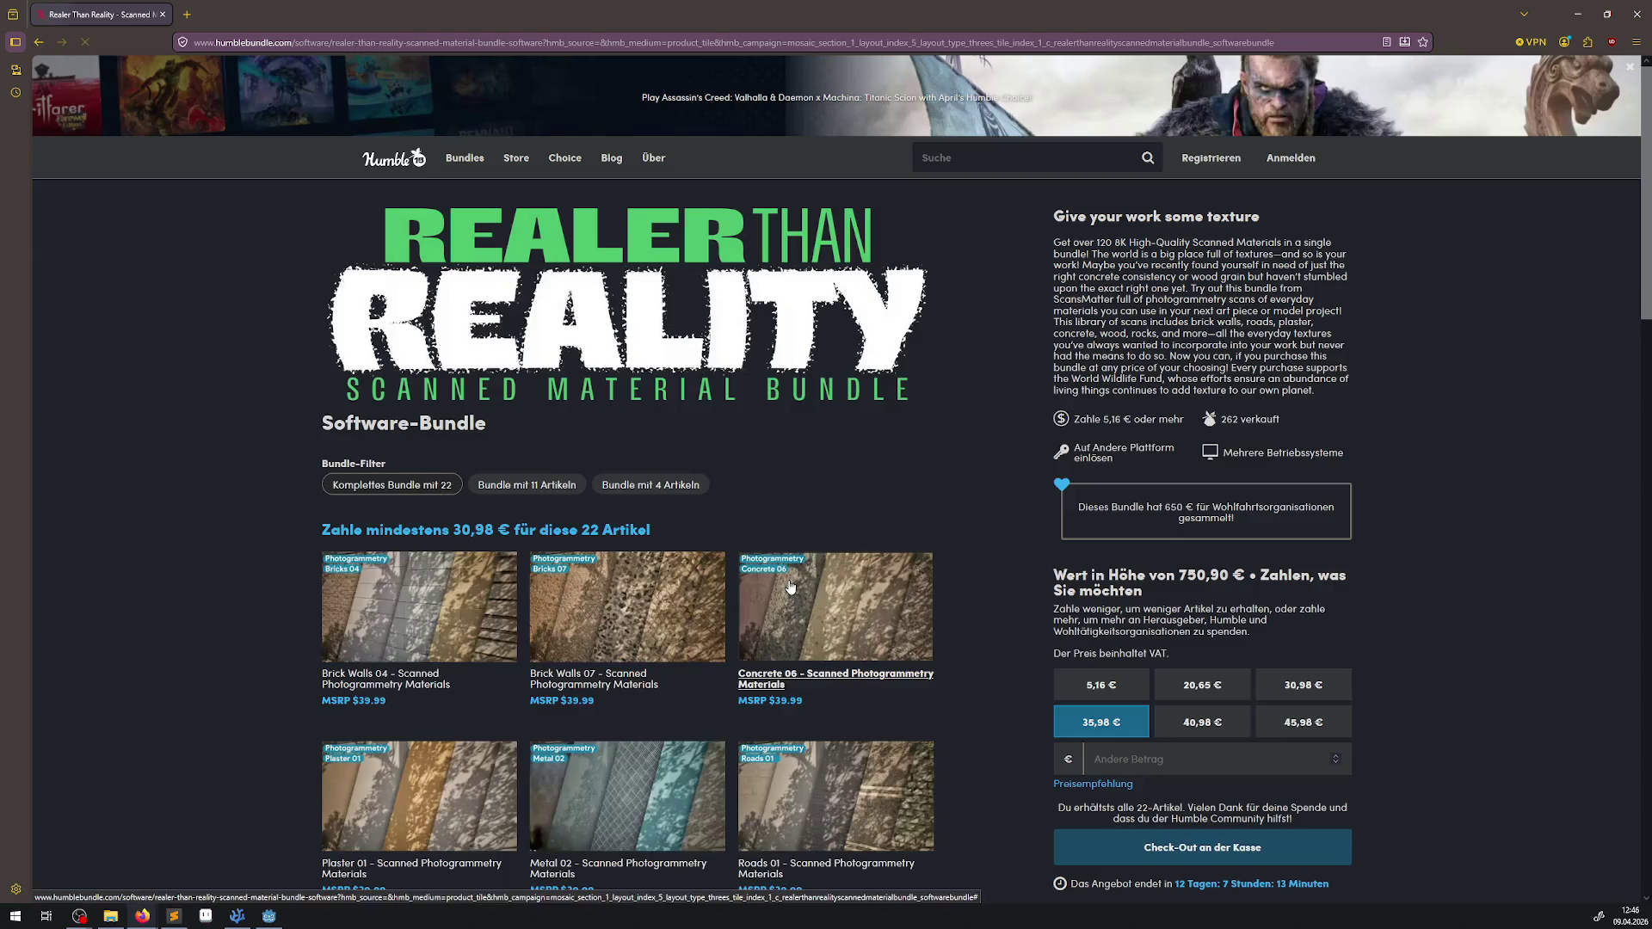
scroll(996, 599, "down", 5)
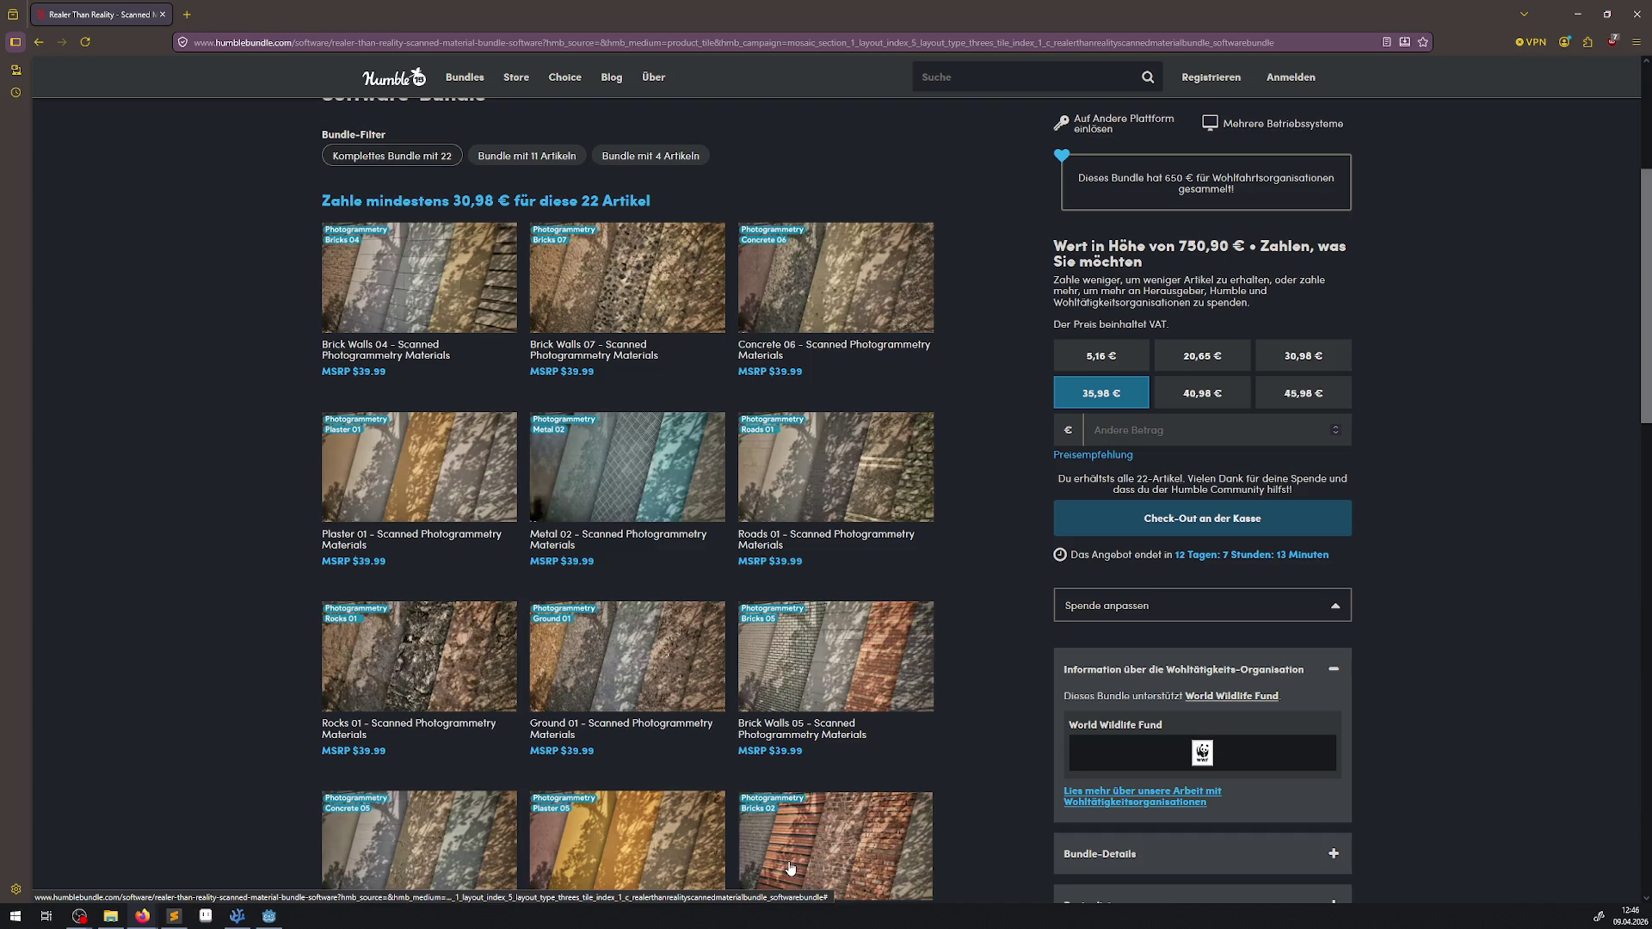
scroll(927, 616, "down", 4)
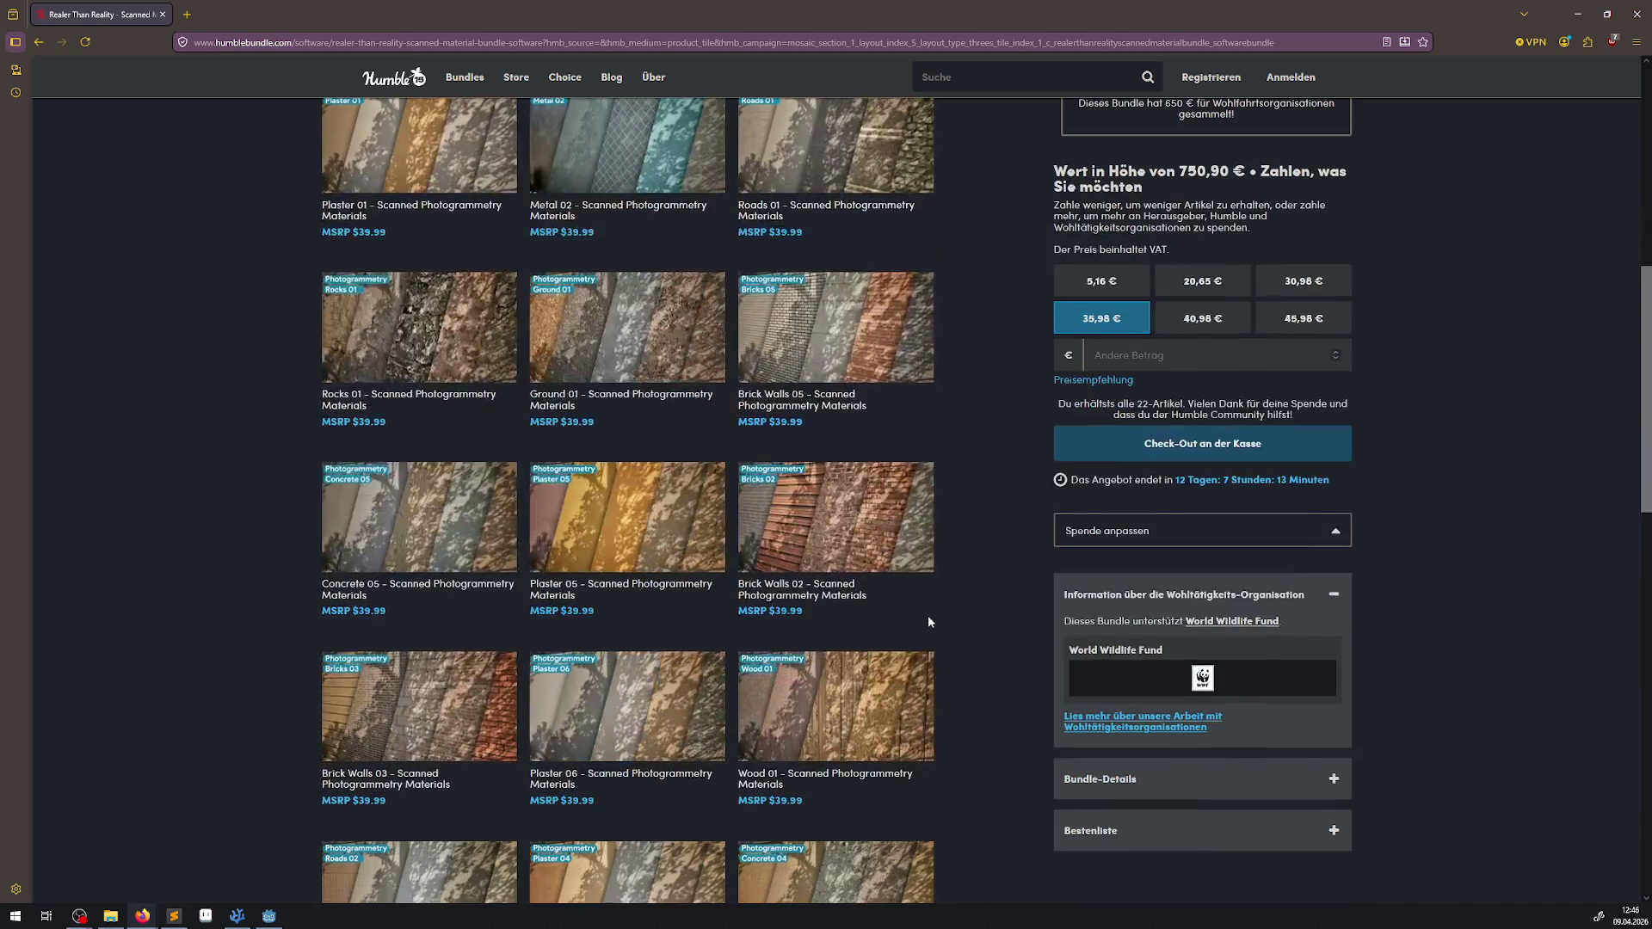
scroll(964, 572, "down", 9)
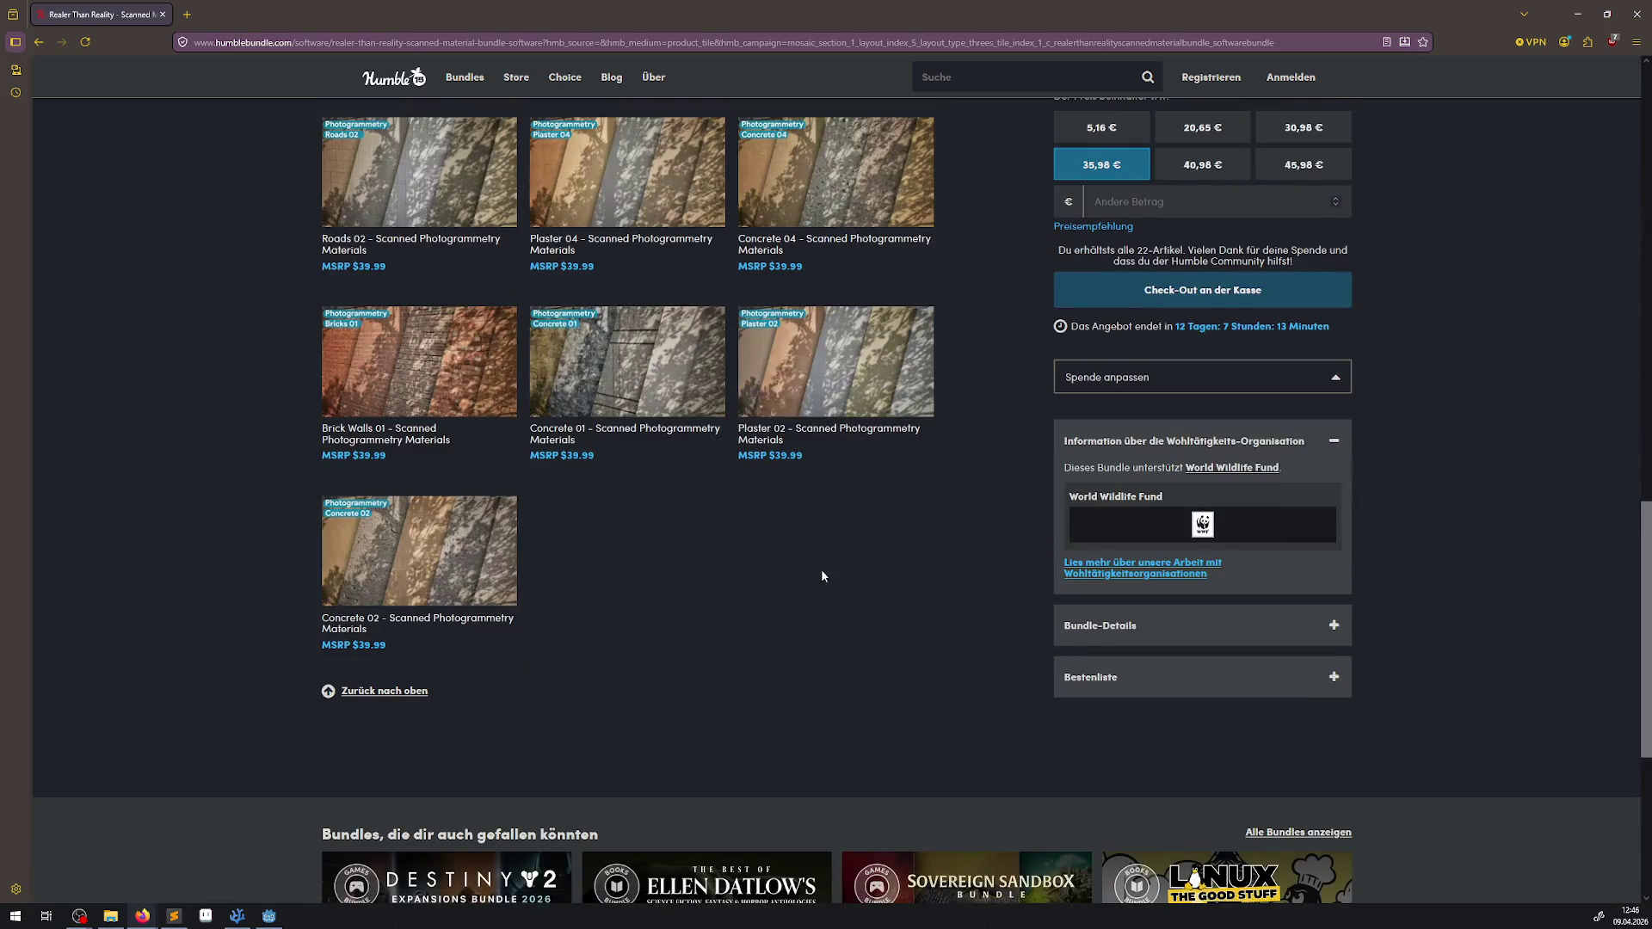
key("alt+Left")
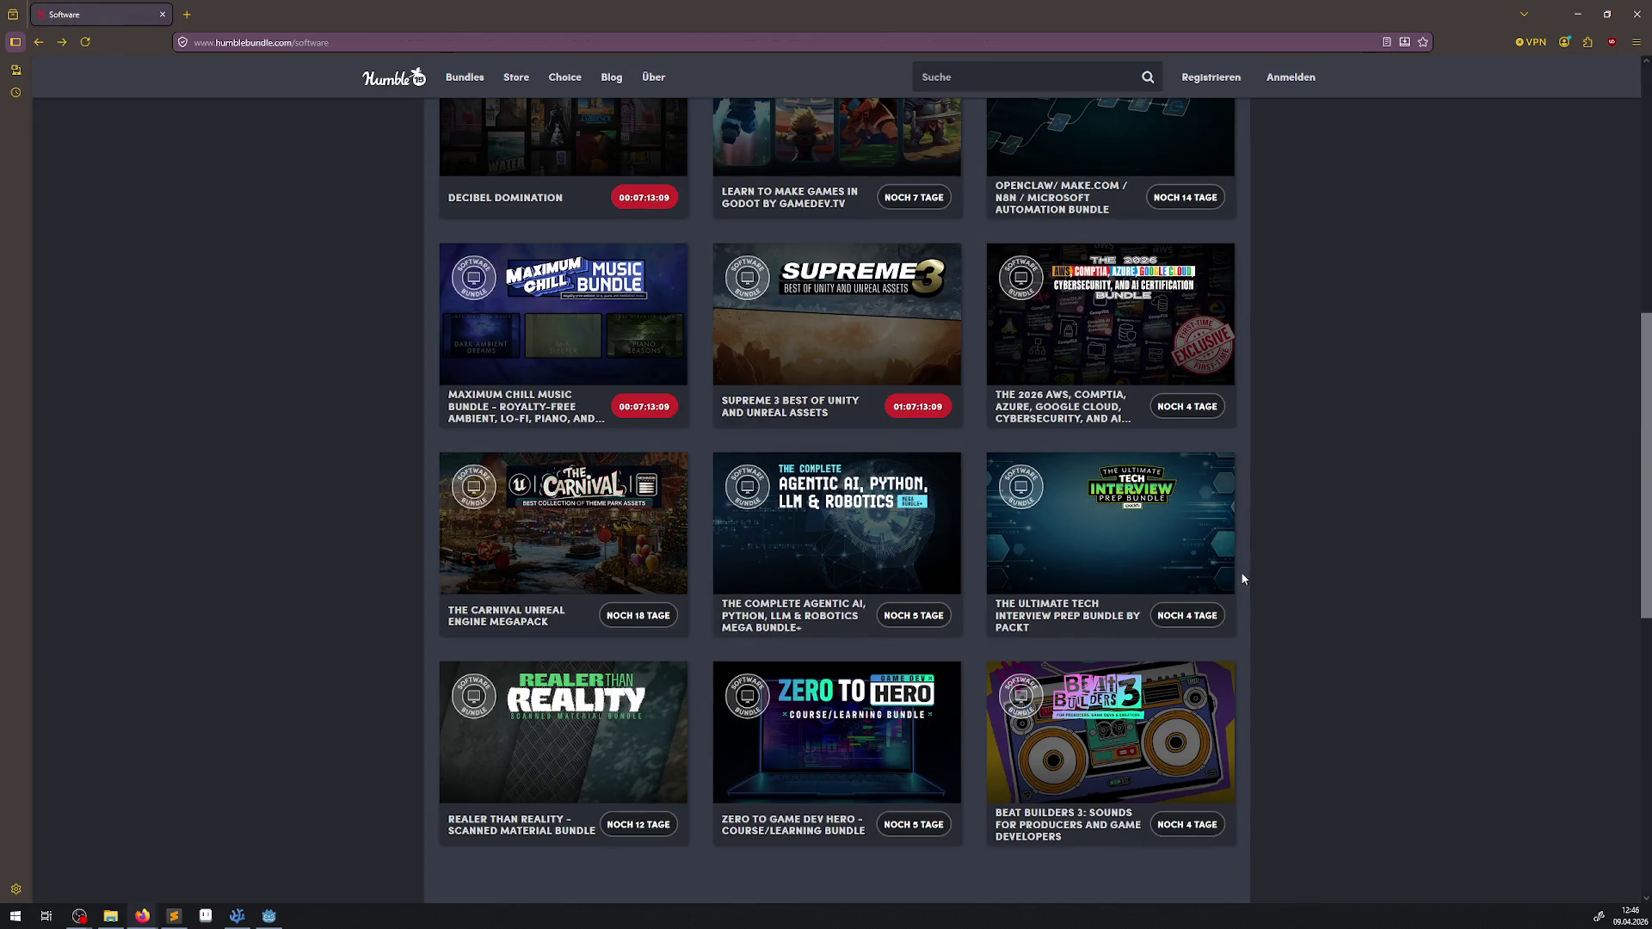
Step: Open the Beat Builders 3 bundle page and scroll through its items
left_click(1123, 730)
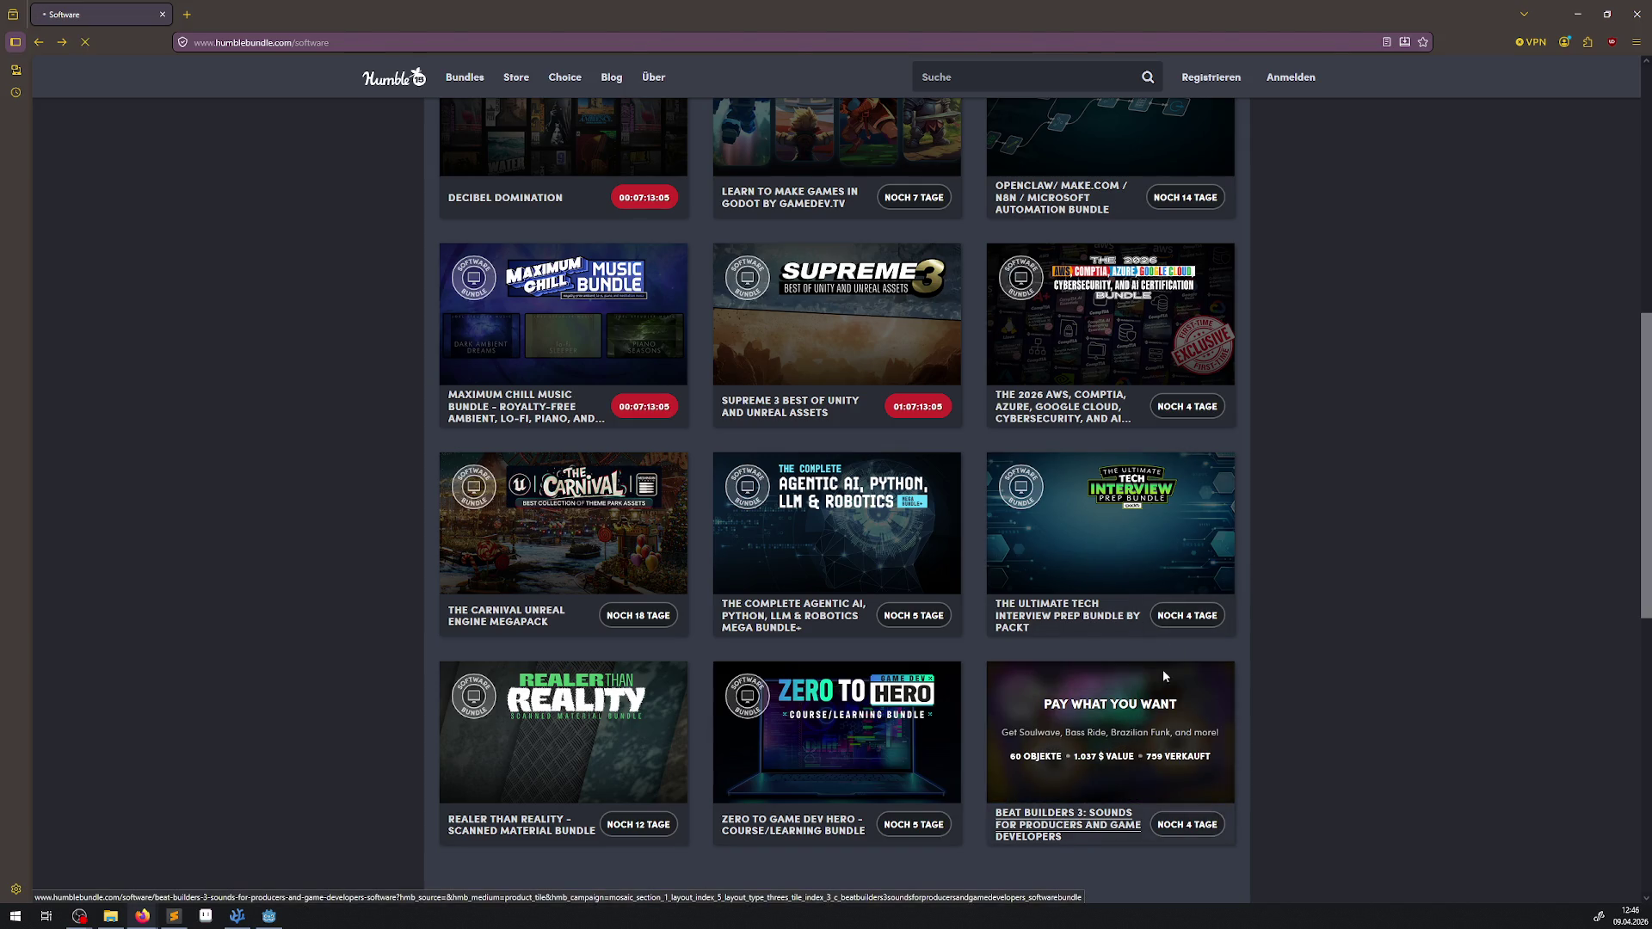
scroll(968, 629, "down", 2)
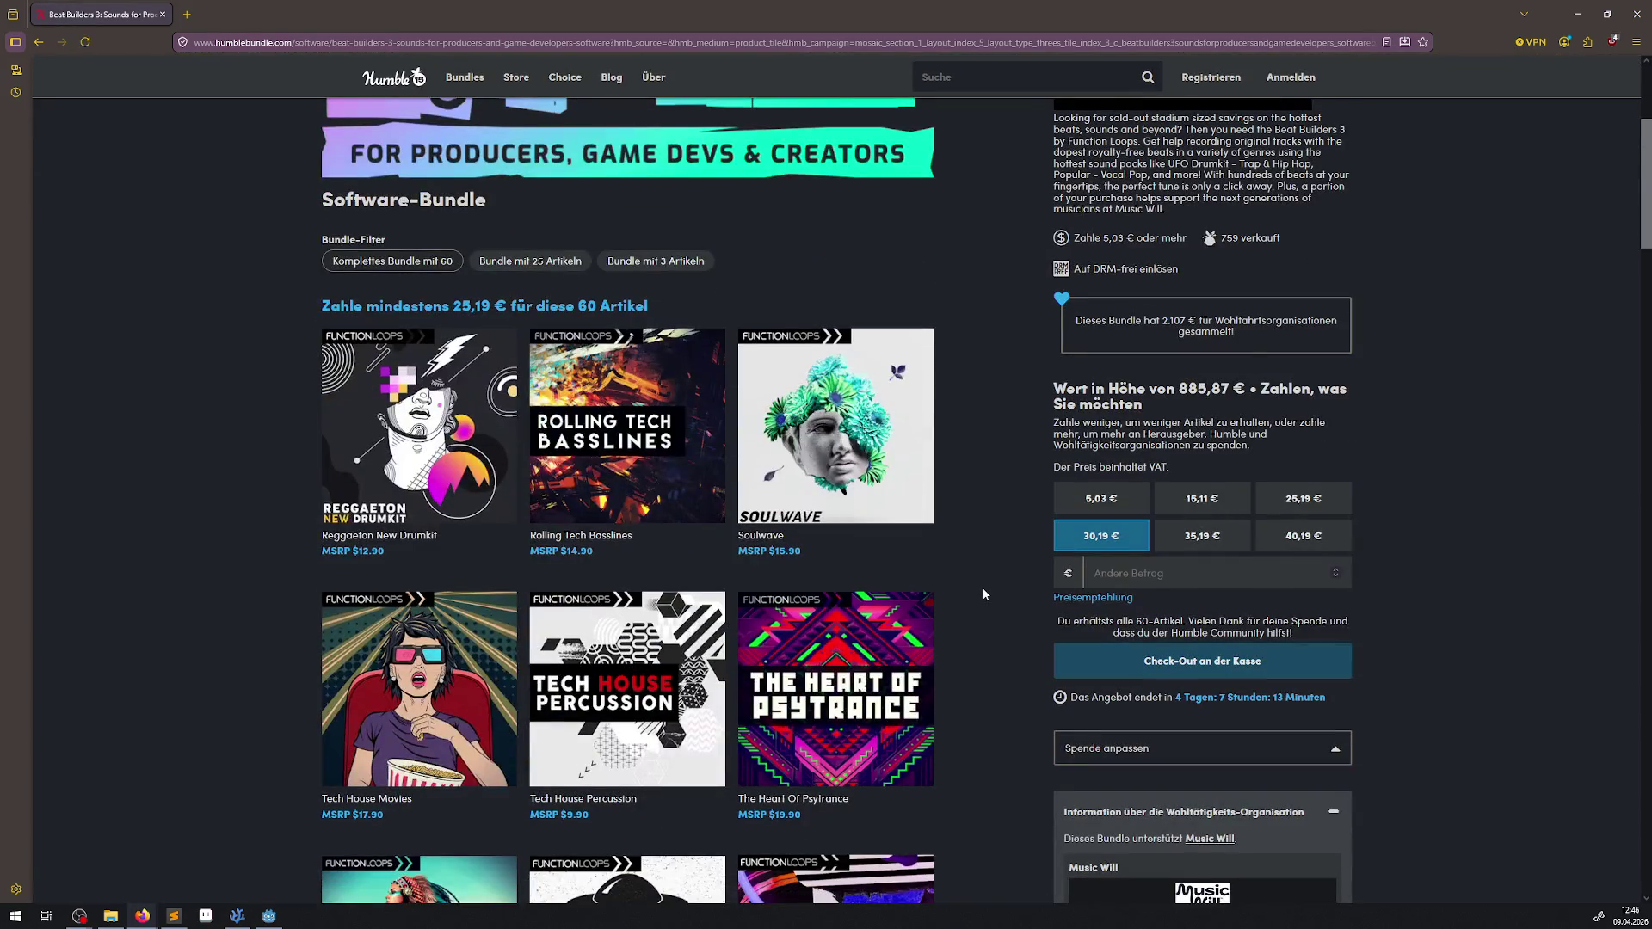
scroll(985, 585, "down", 3)
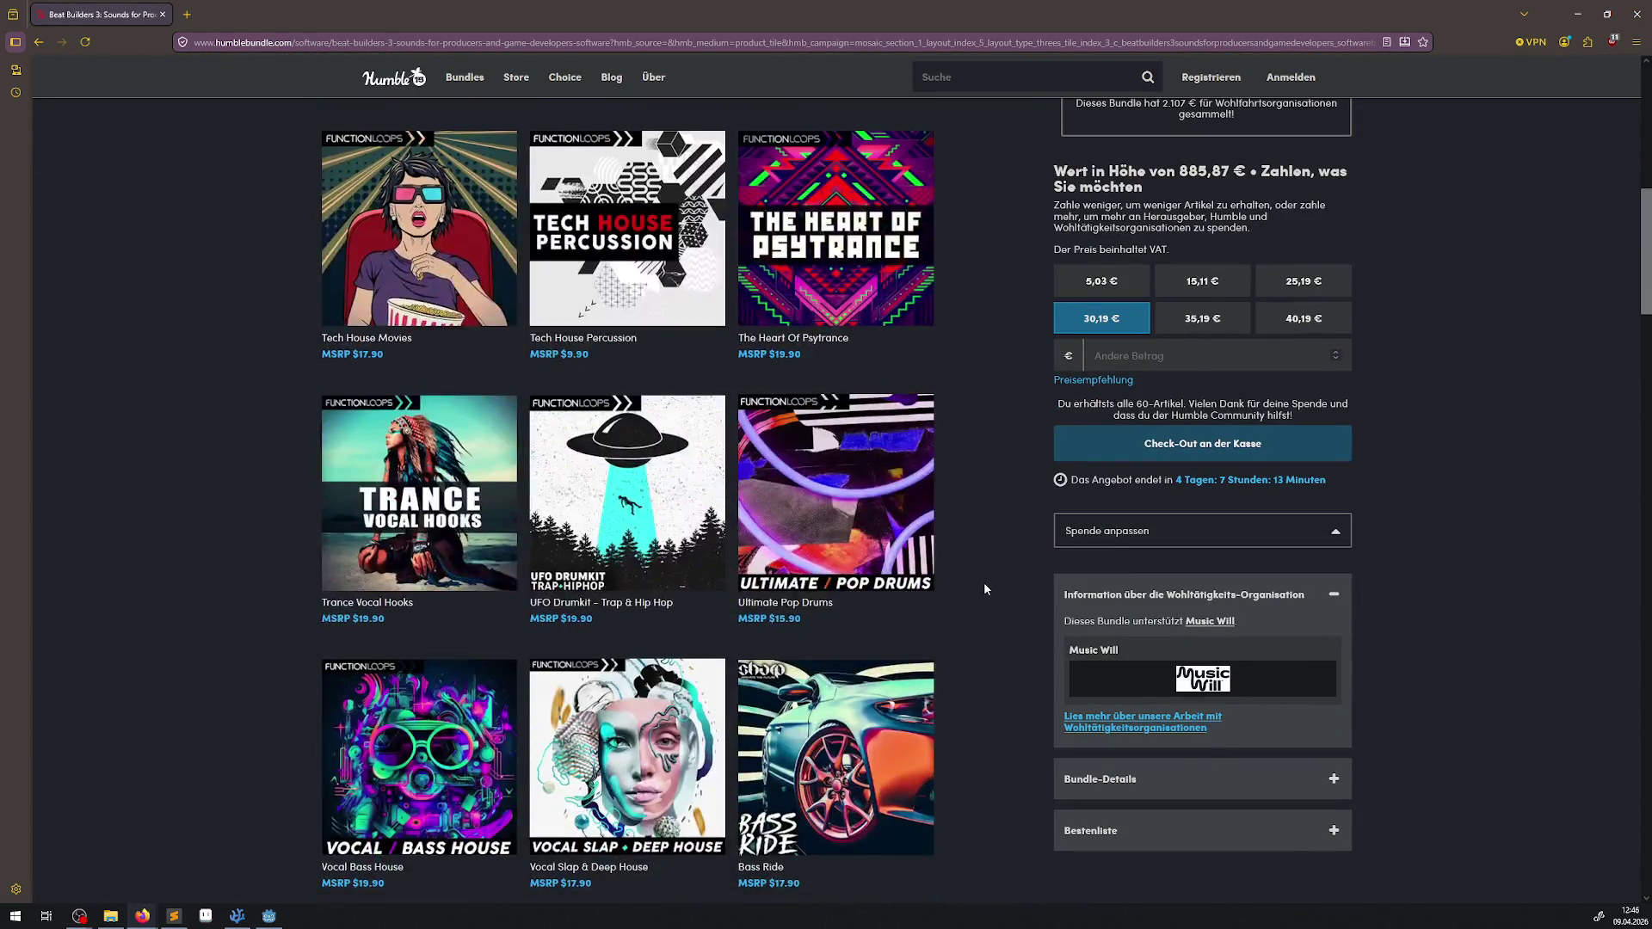
scroll(985, 588, "down", 10)
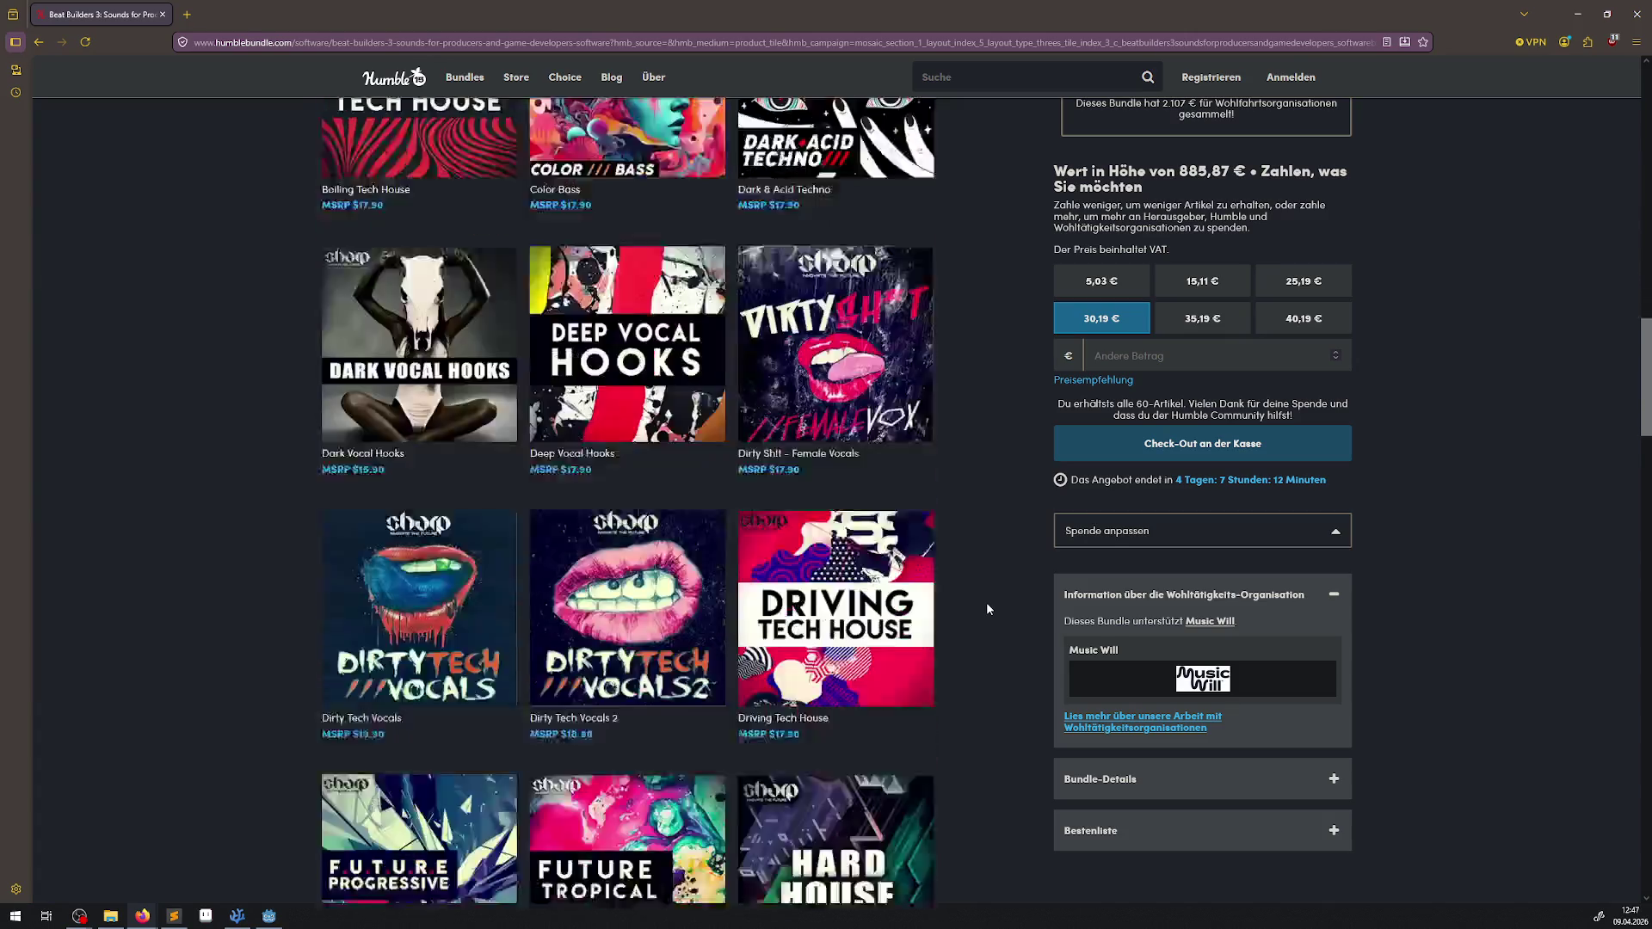
scroll(987, 609, "down", 10)
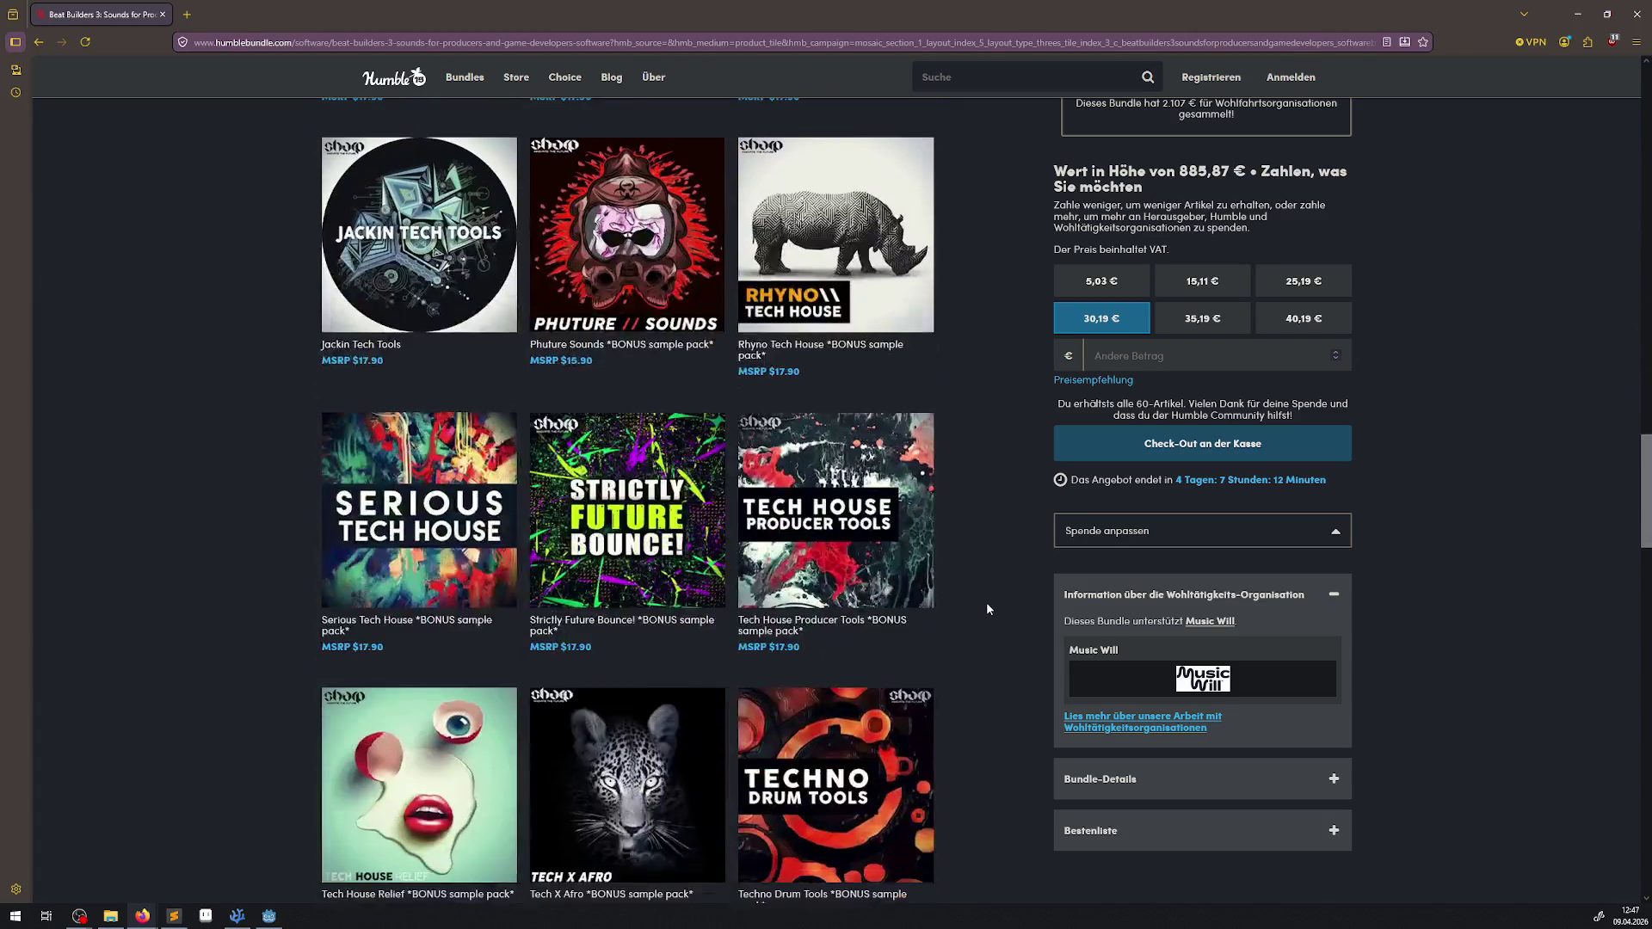
scroll(987, 608, "down", 10)
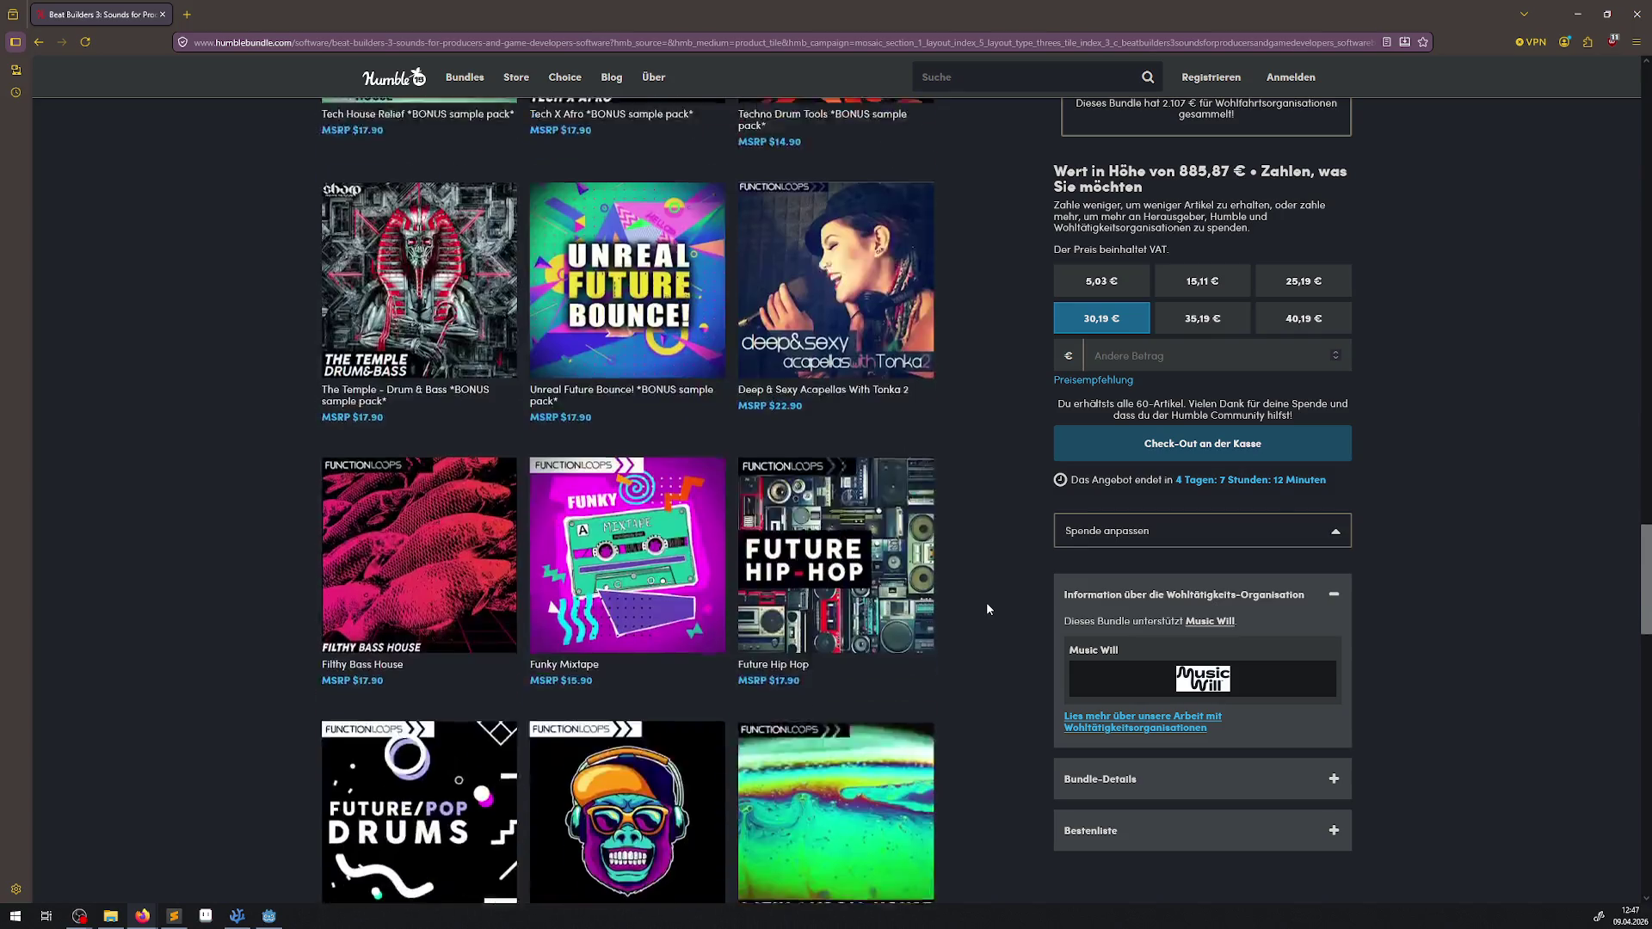
scroll(986, 602, "down", 7)
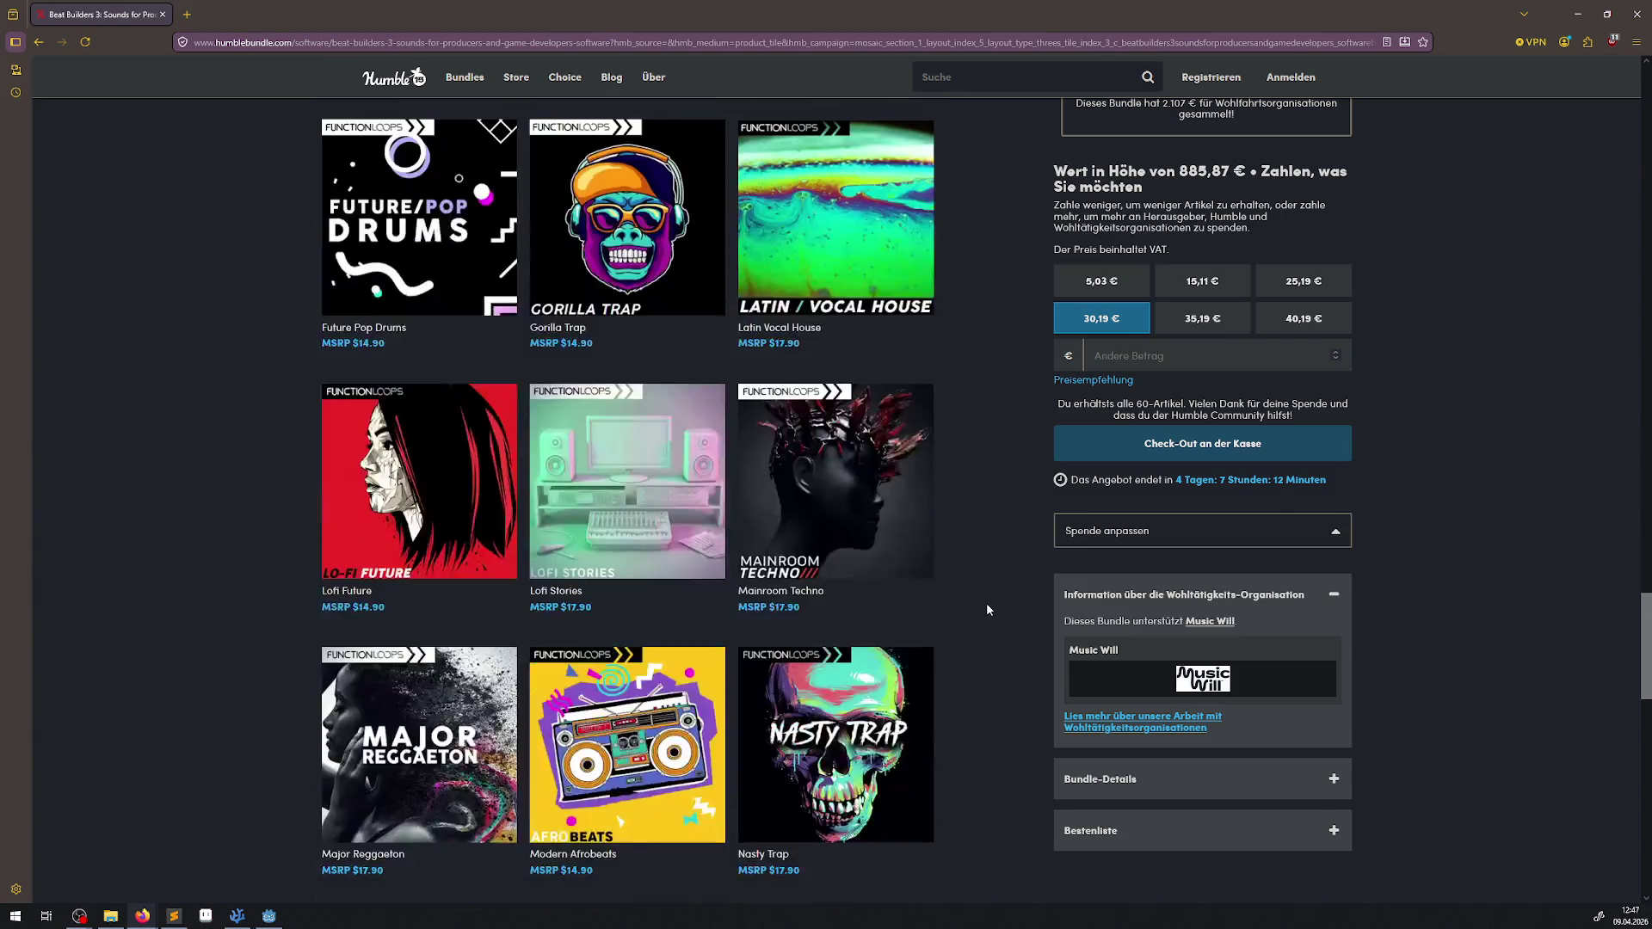
scroll(987, 608, "down", 10)
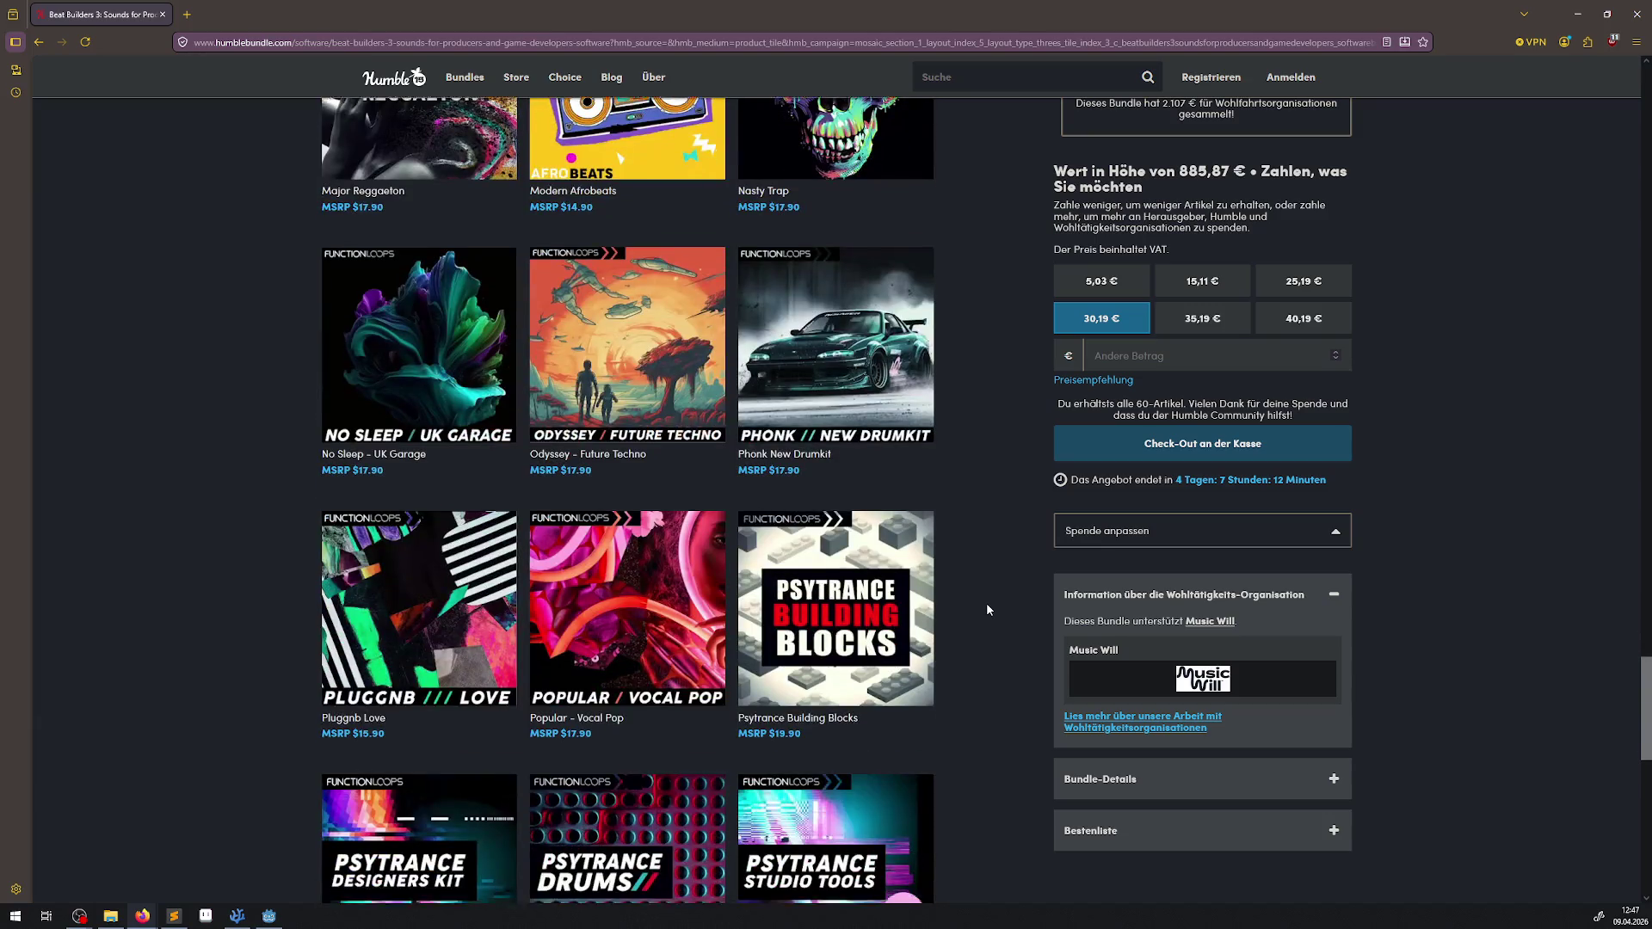
scroll(987, 608, "down", 4)
scroll(986, 609, "down", 2)
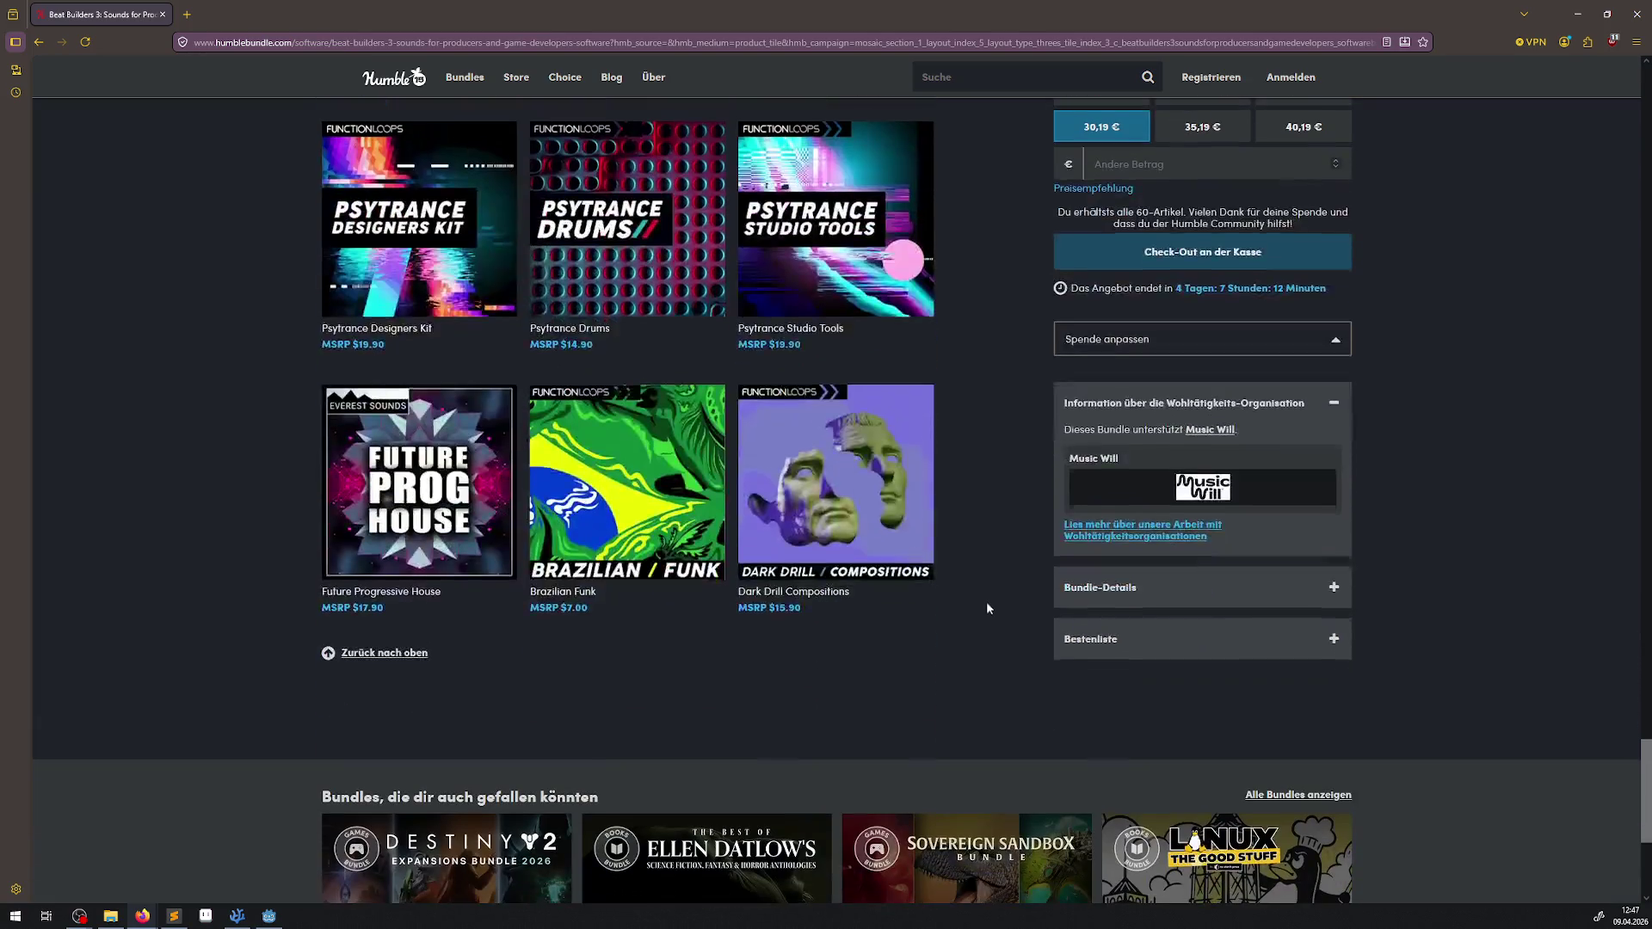
Step: Return to the software bundles listing and close the browser
key("F5")
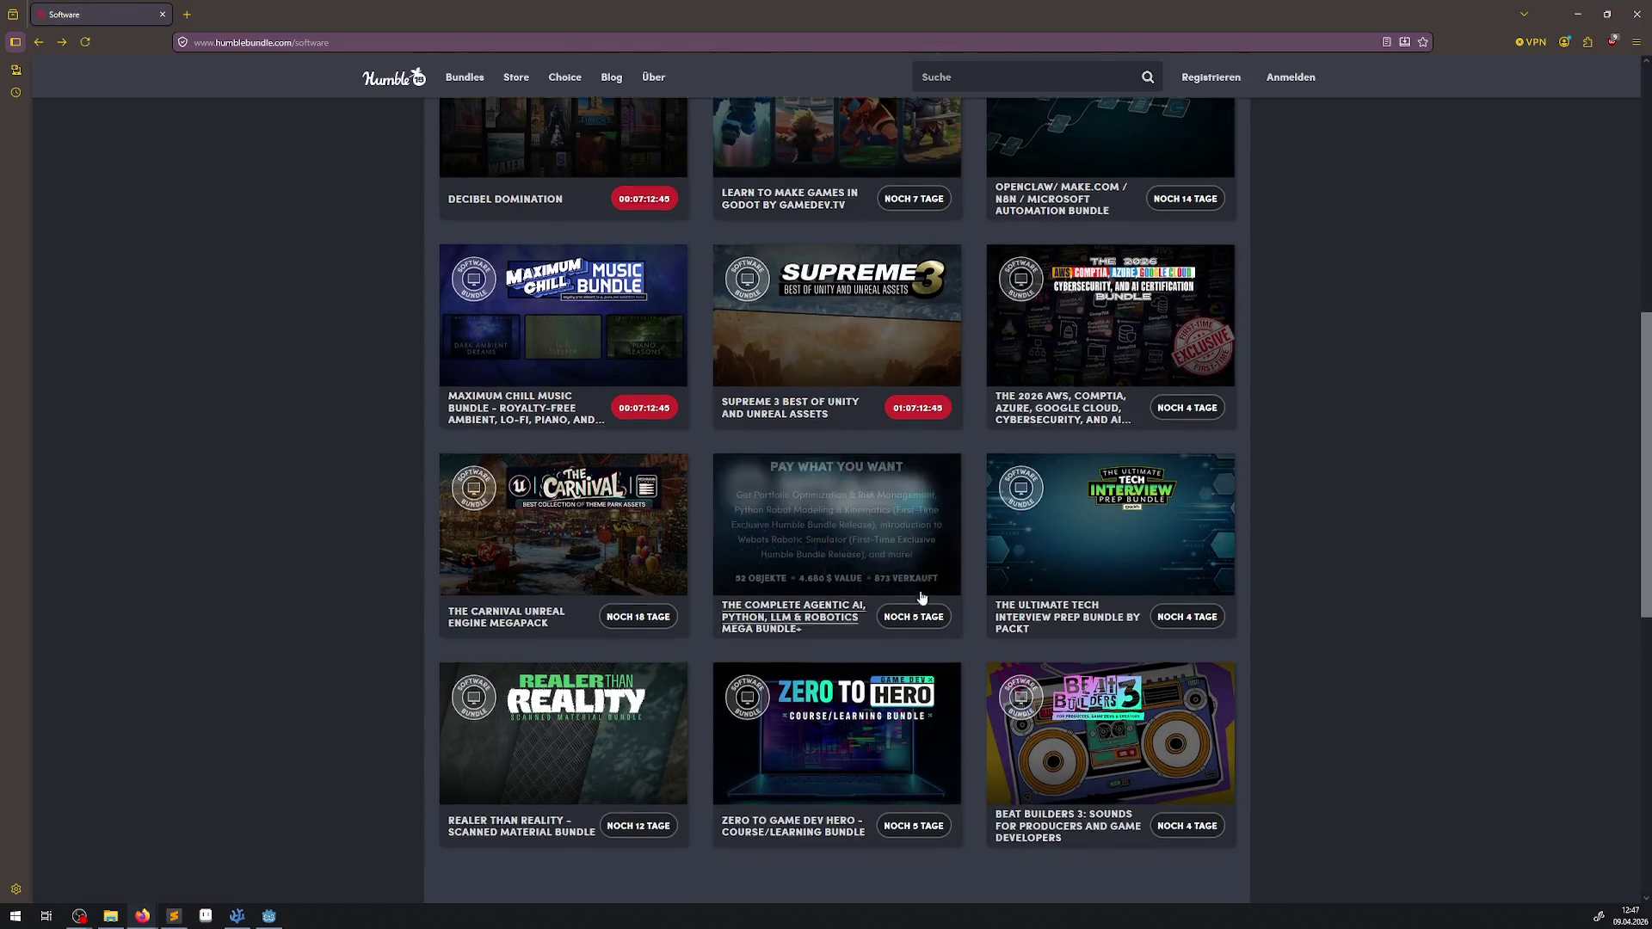
scroll(920, 596, "up", 4)
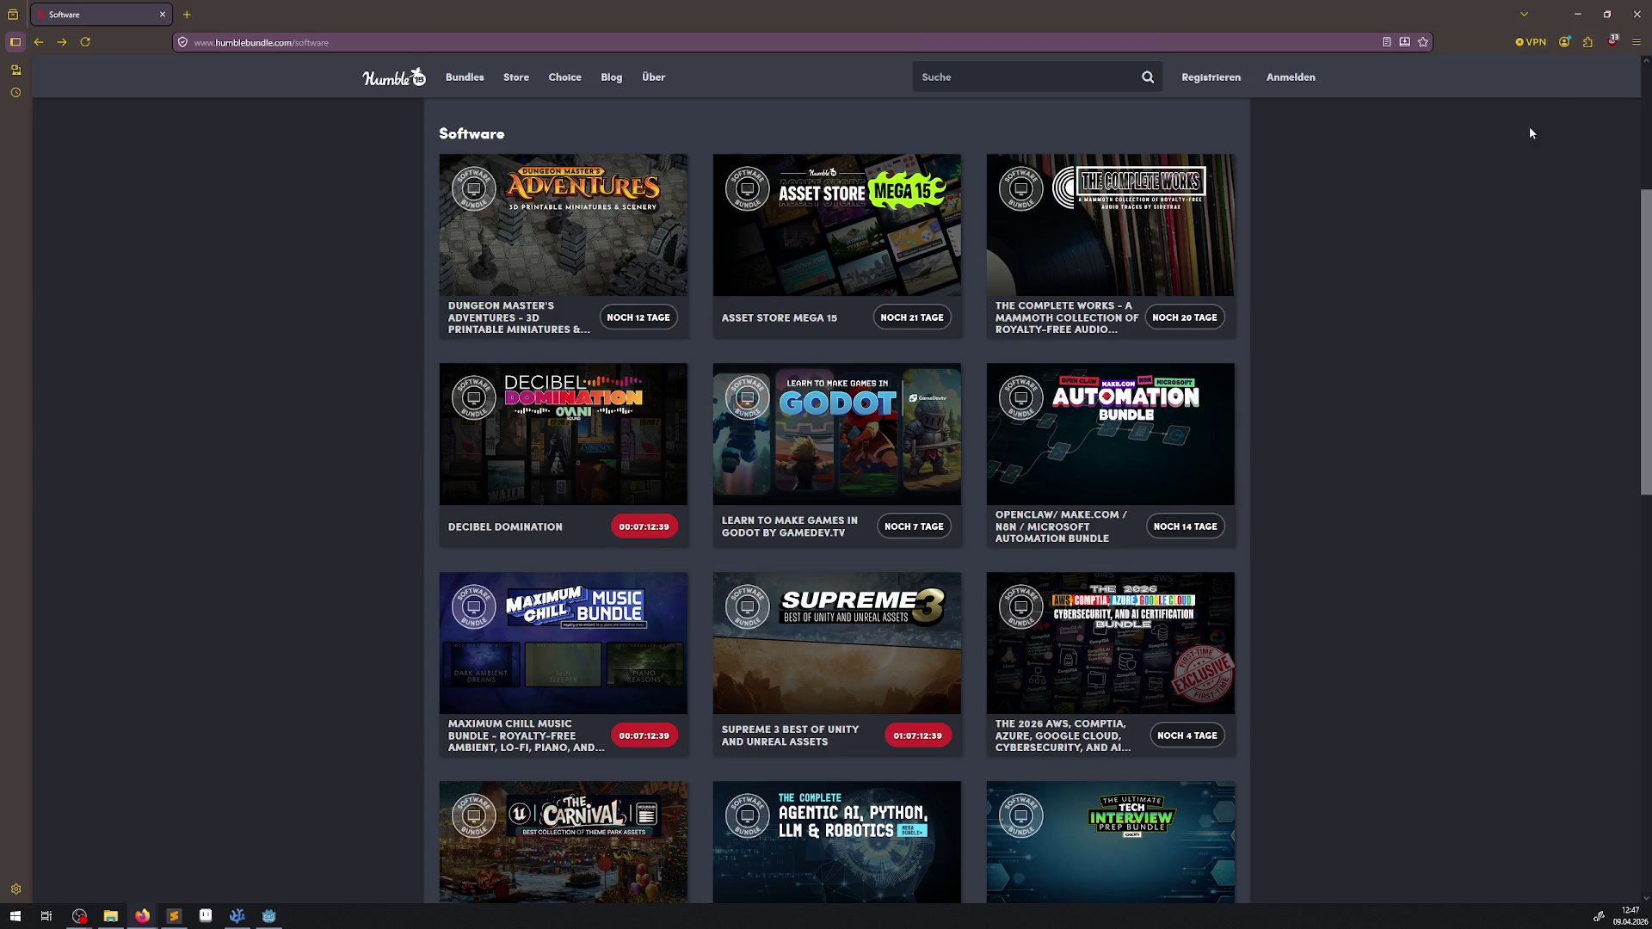
left_click(1635, 13)
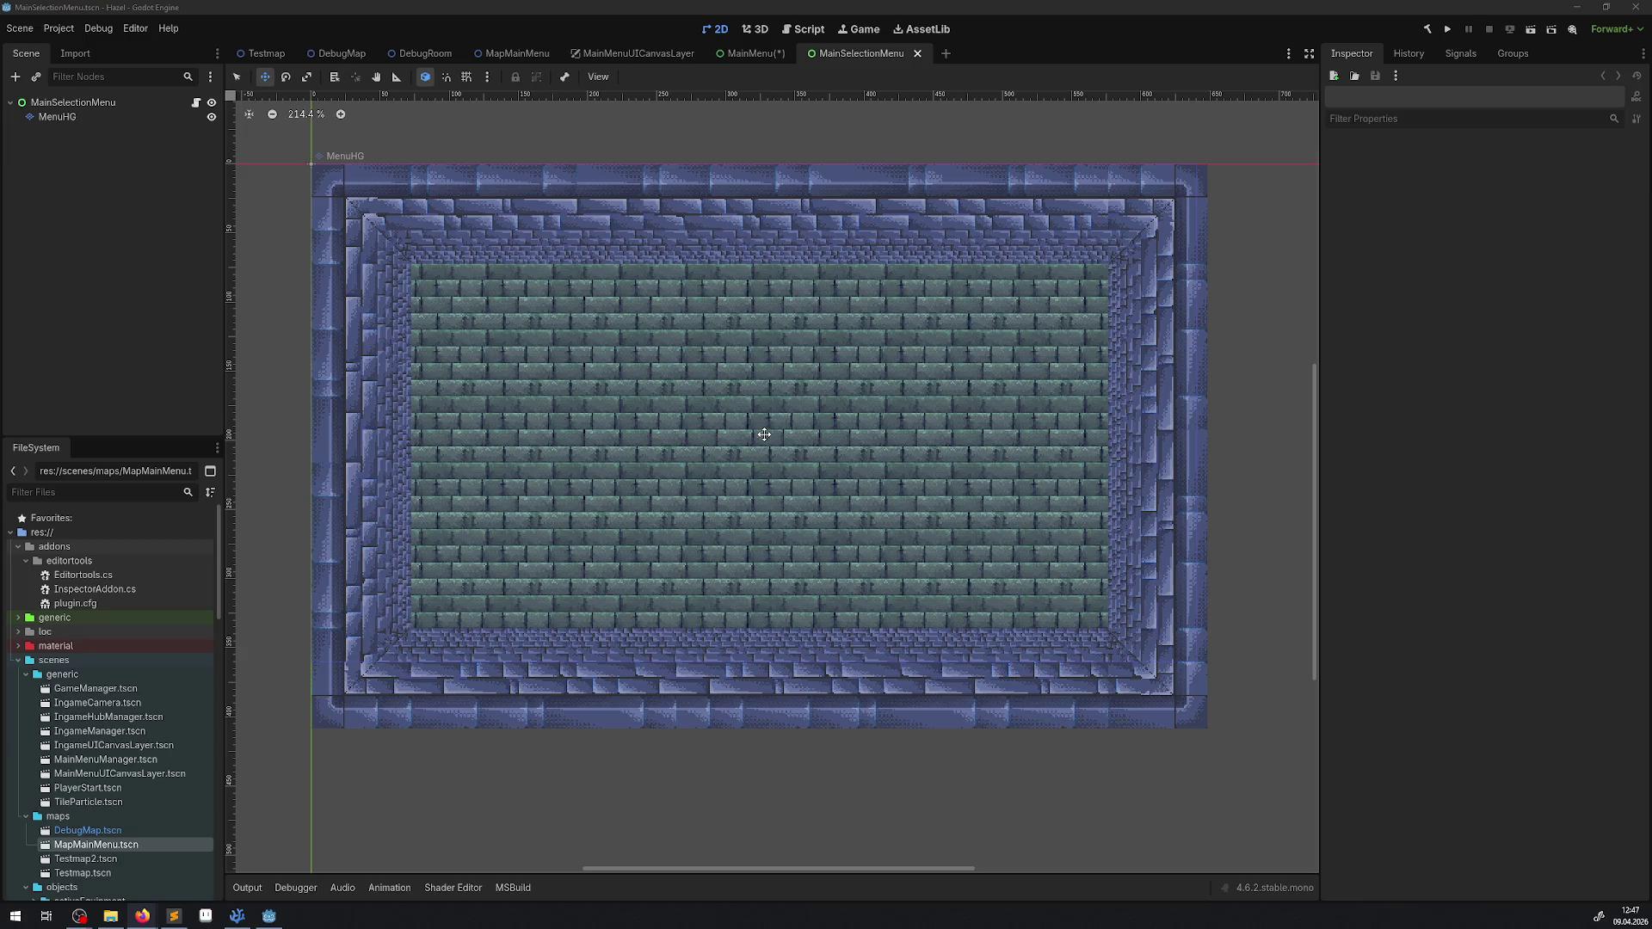
Step: Switch to the MainMenu scene tab, then open MapMainMenu.tscn from the FileSystem dock
left_click(746, 60)
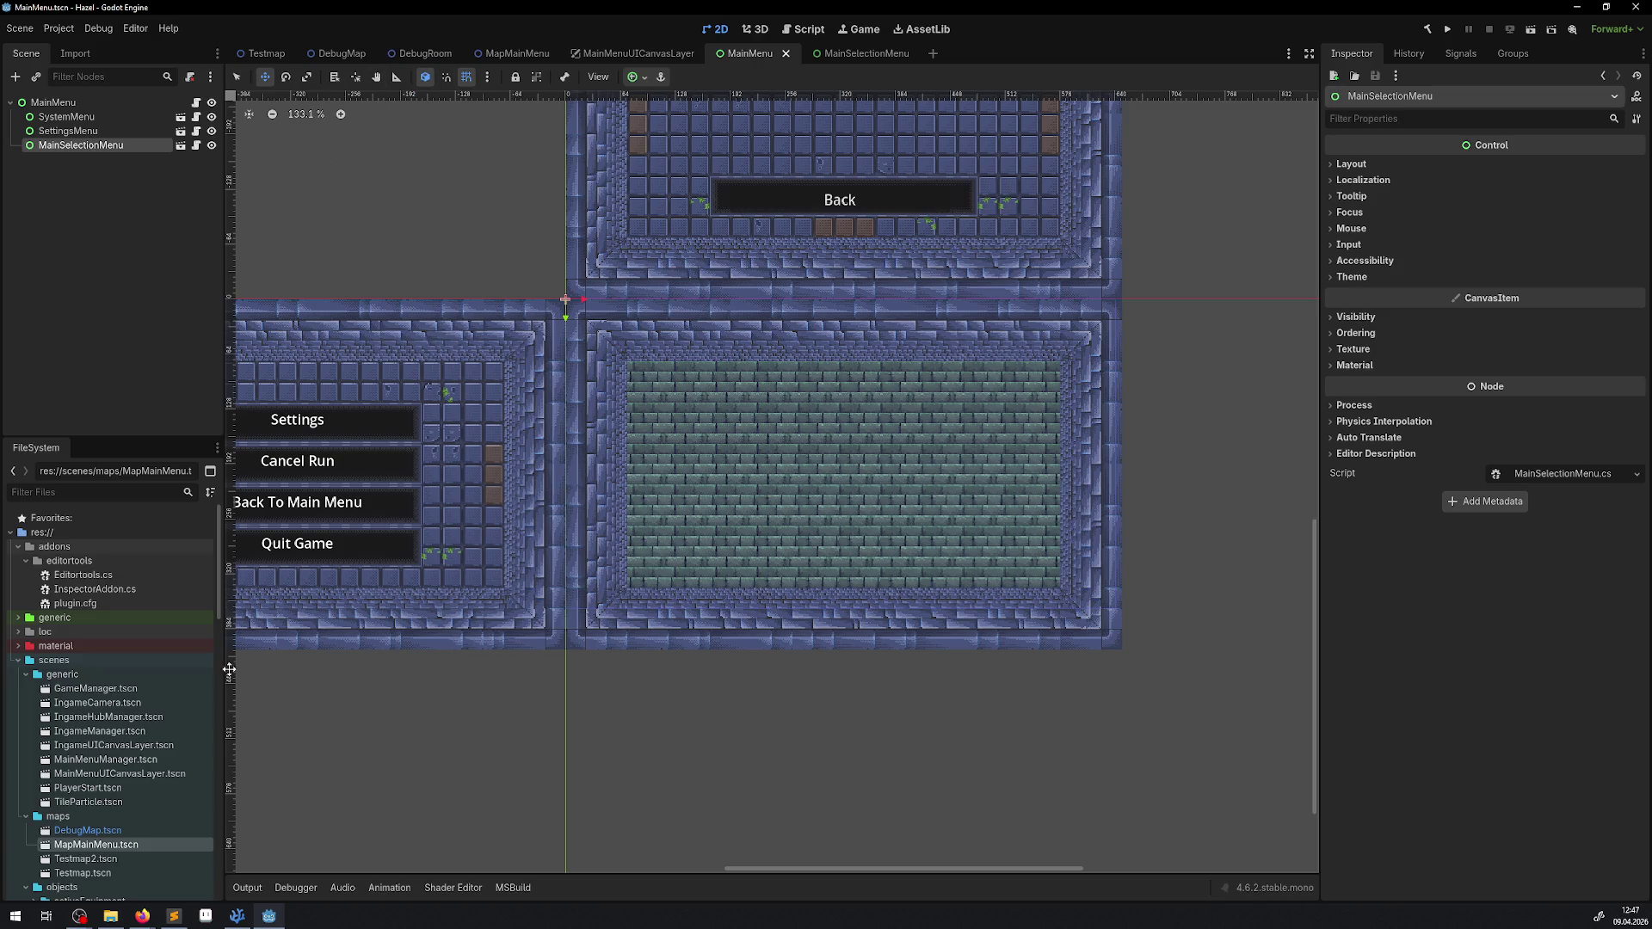
scroll(109, 660, "down", 5)
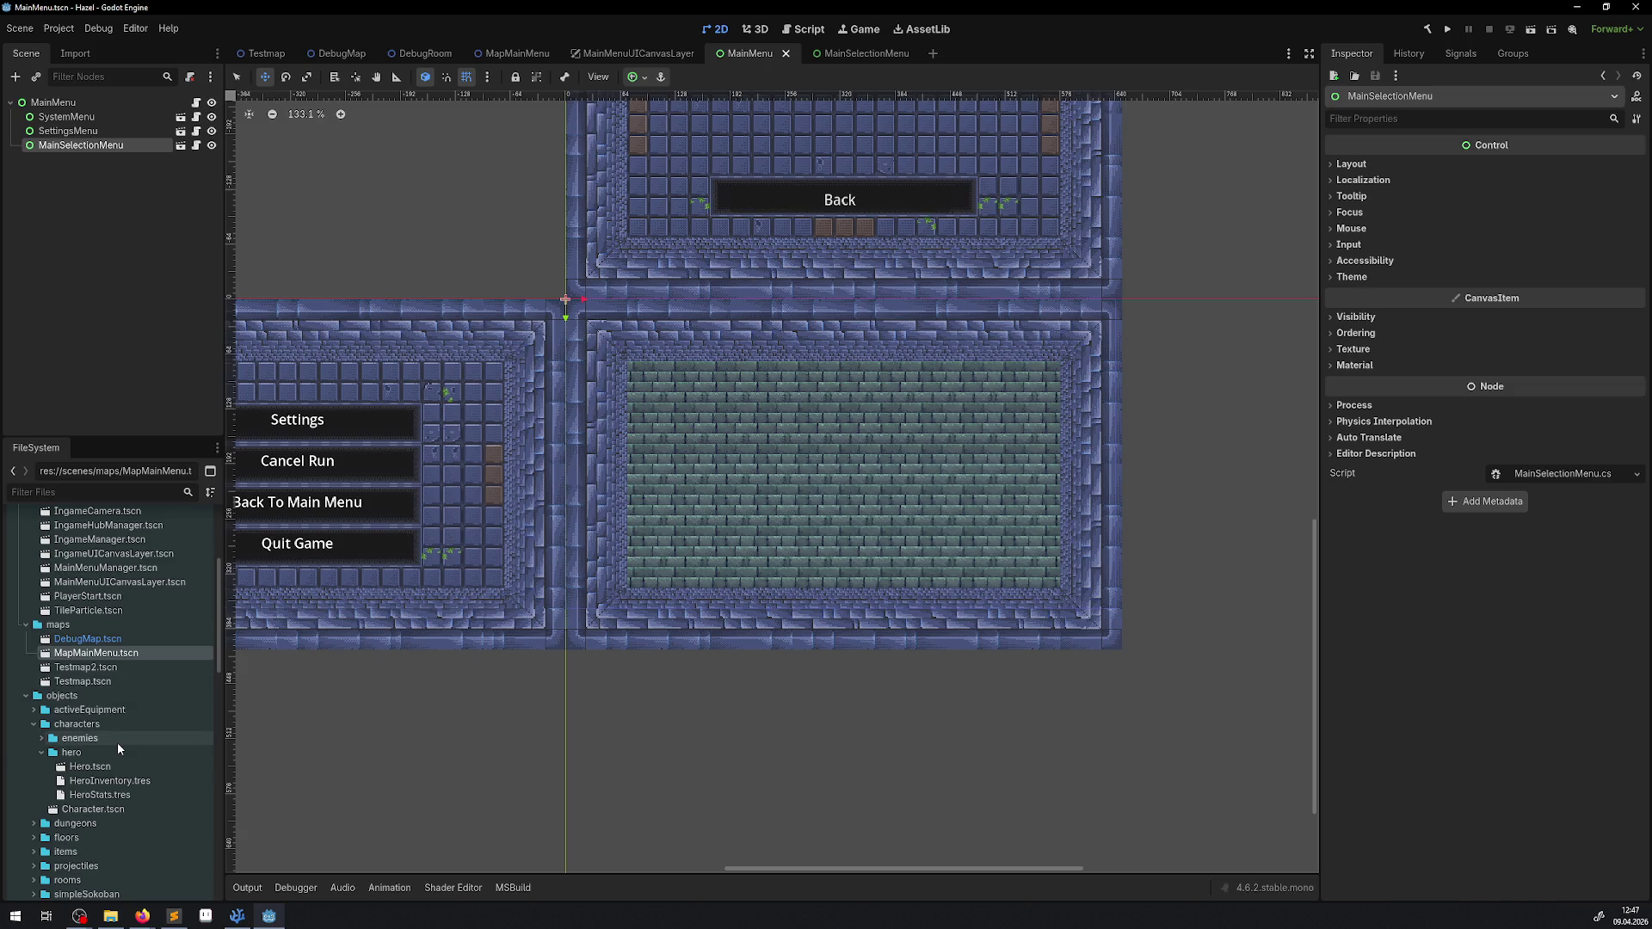
double_click(80, 653)
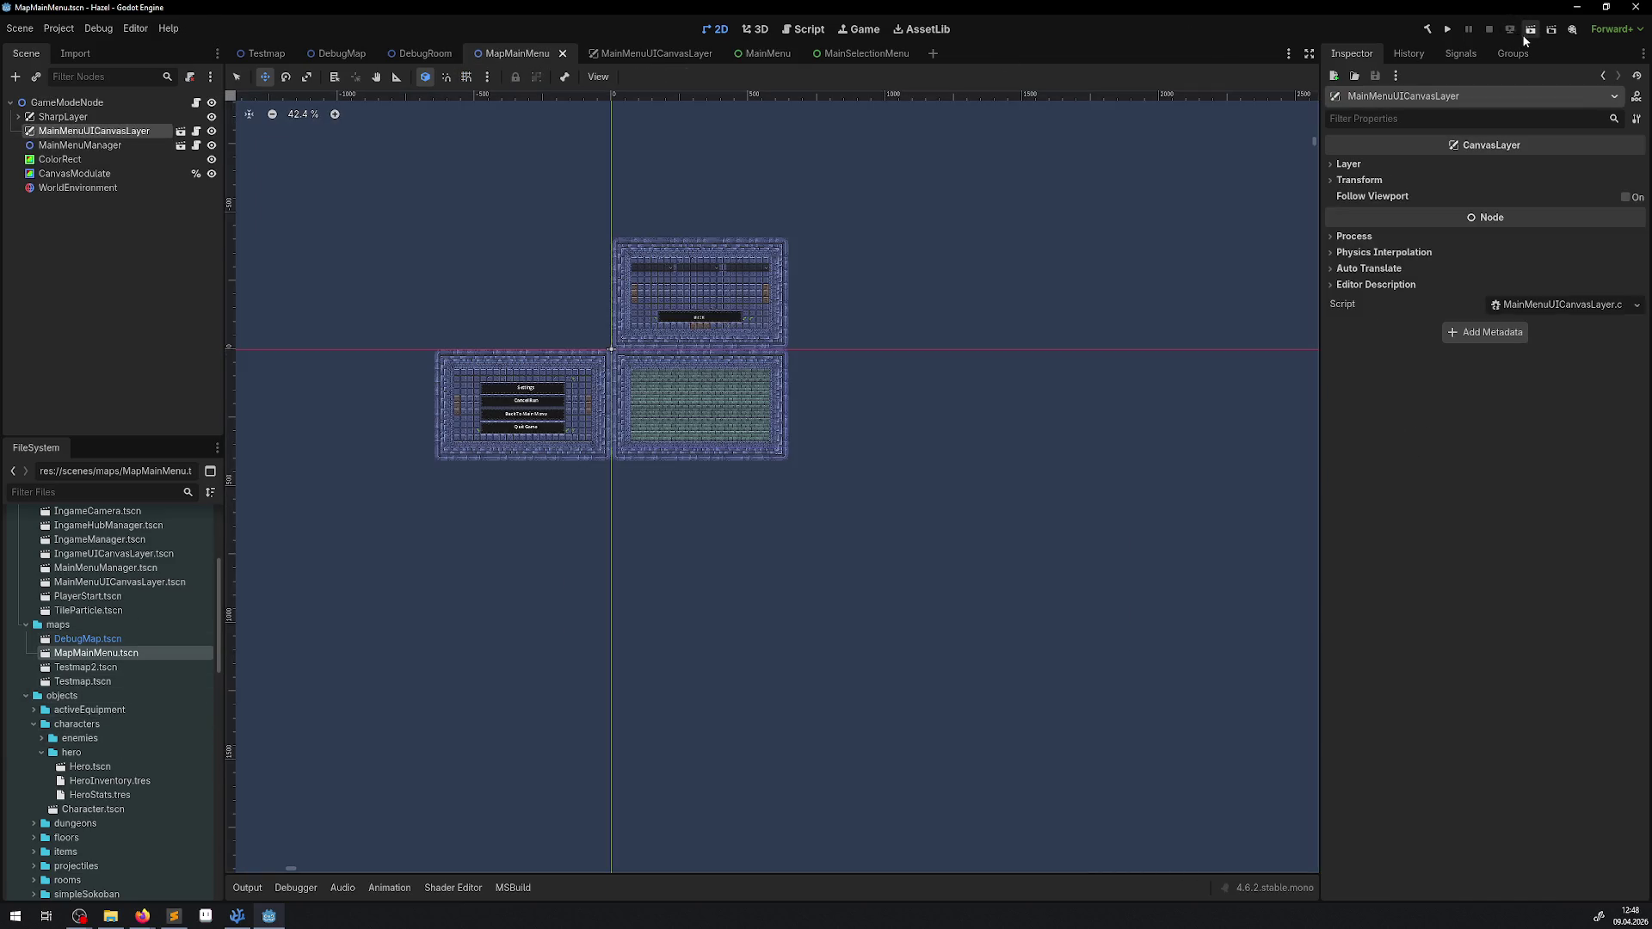
Step: Test-run MapMainMenu, stop it, and open MainMenuUICanvasLayer's script in VS Code
left_click(1529, 35)
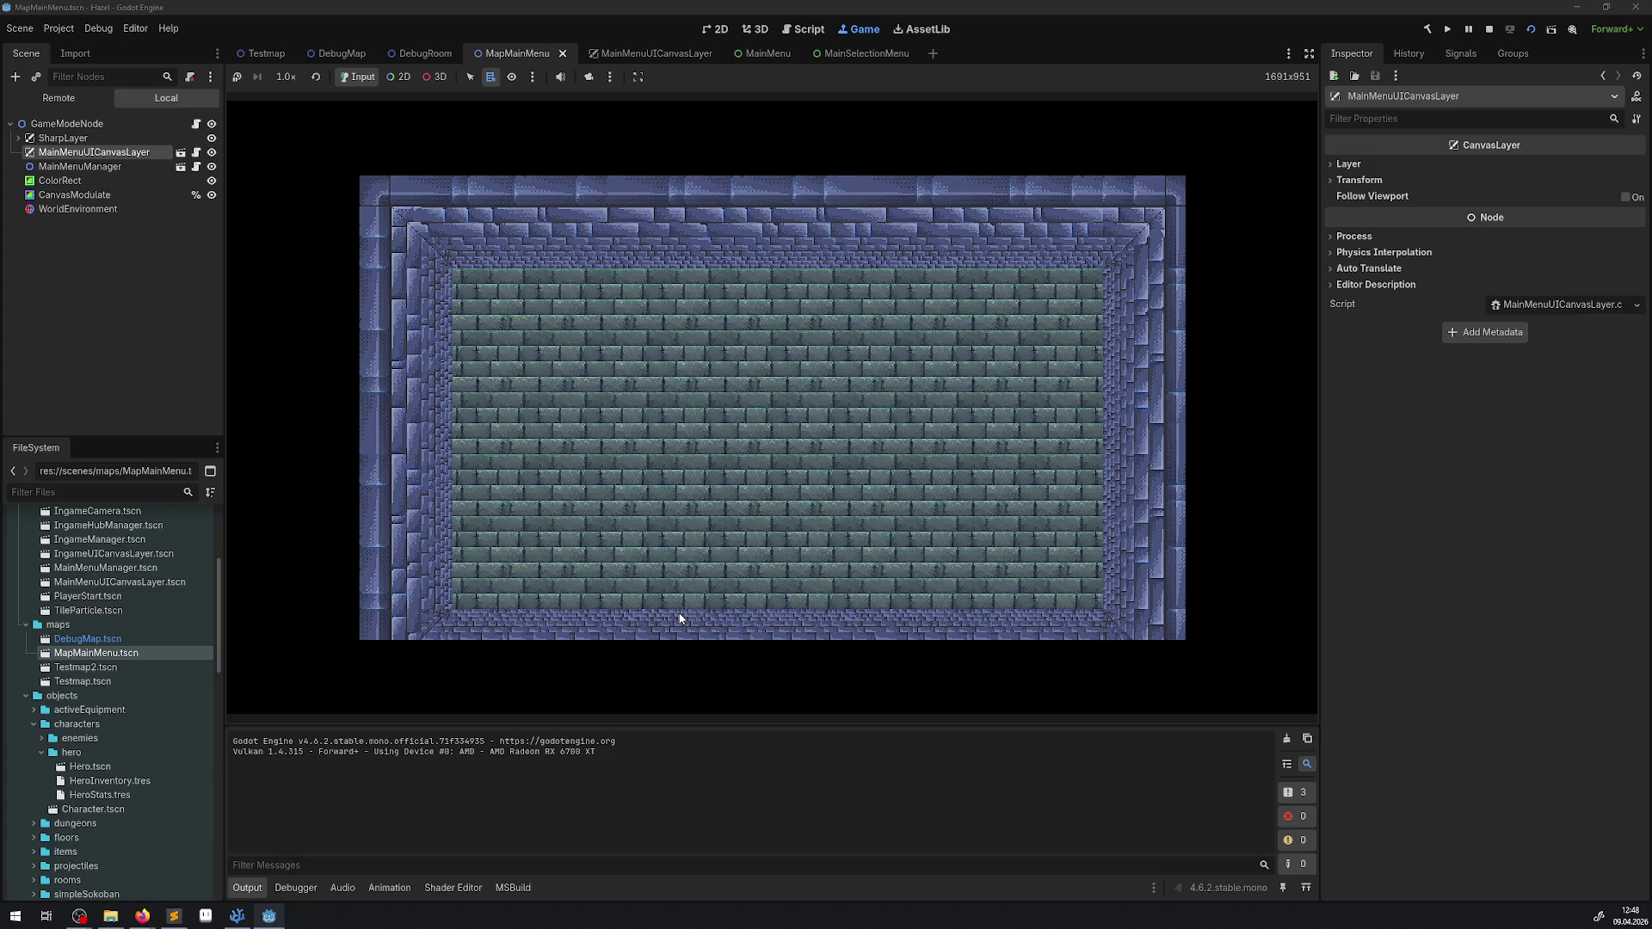
left_click(1490, 29)
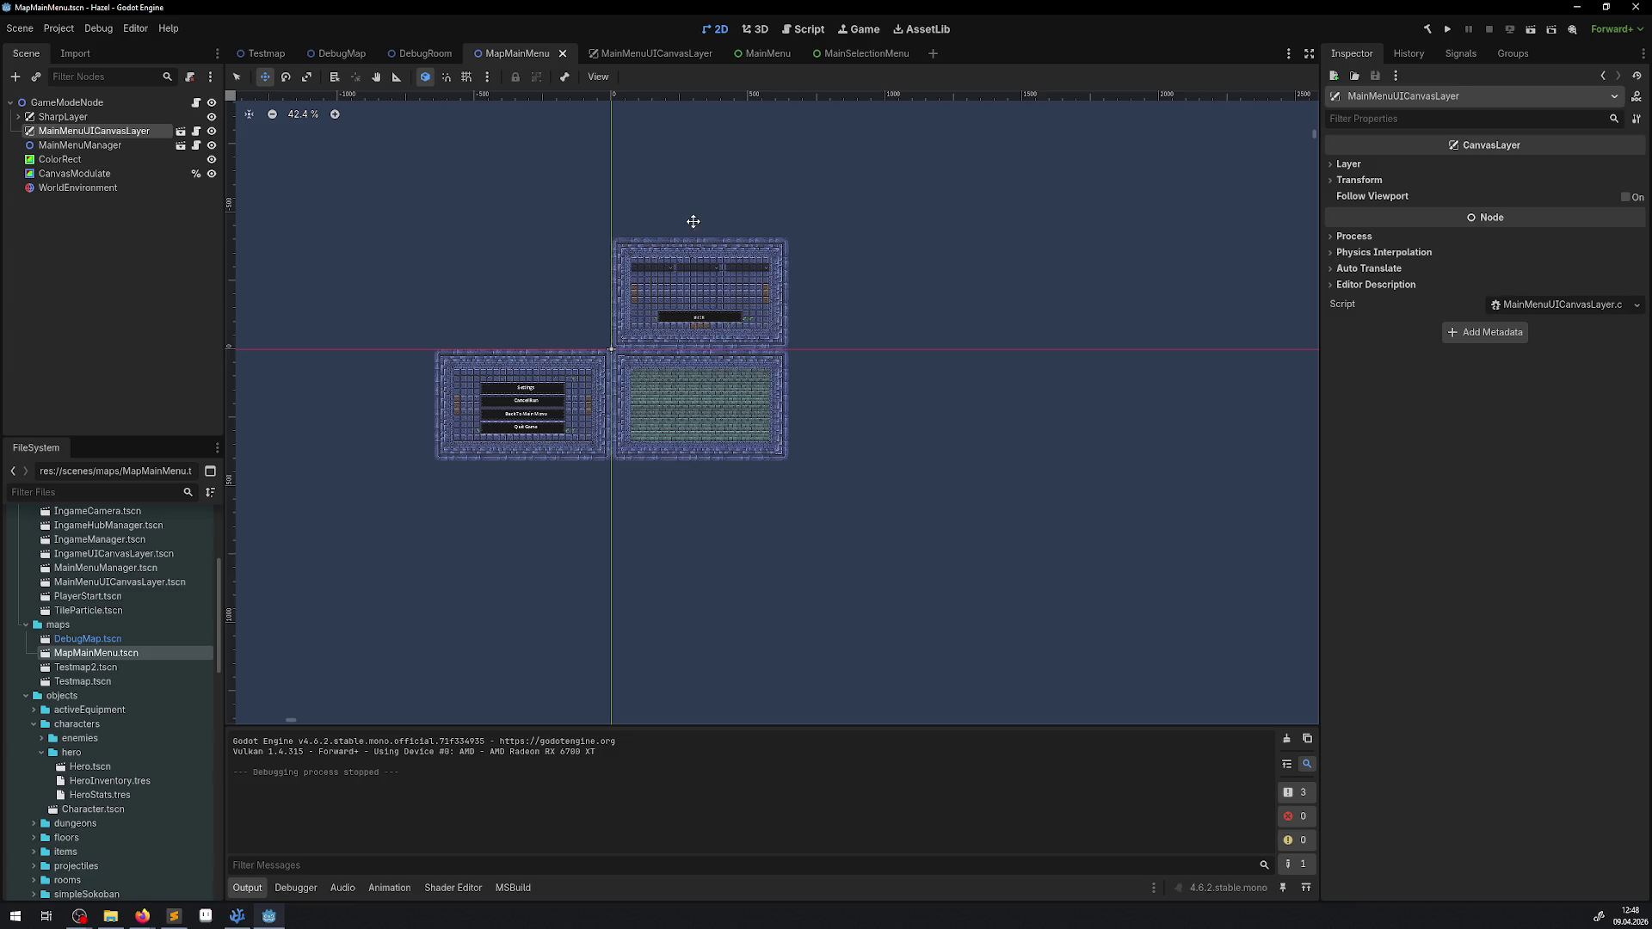
left_click(641, 54)
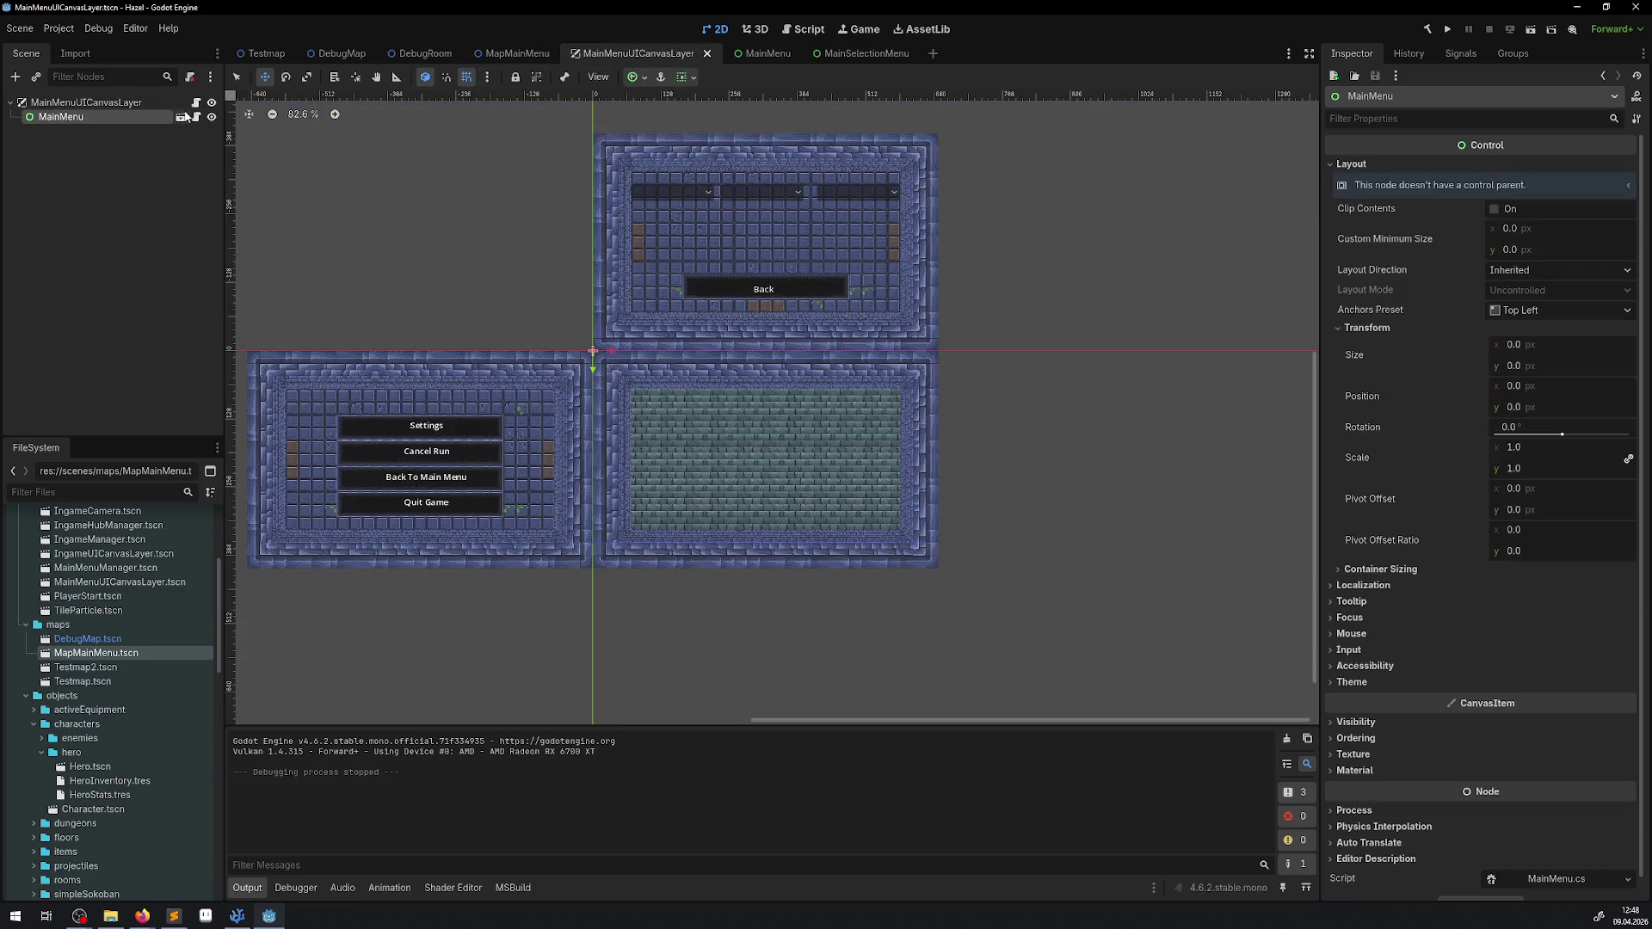
left_click(196, 104)
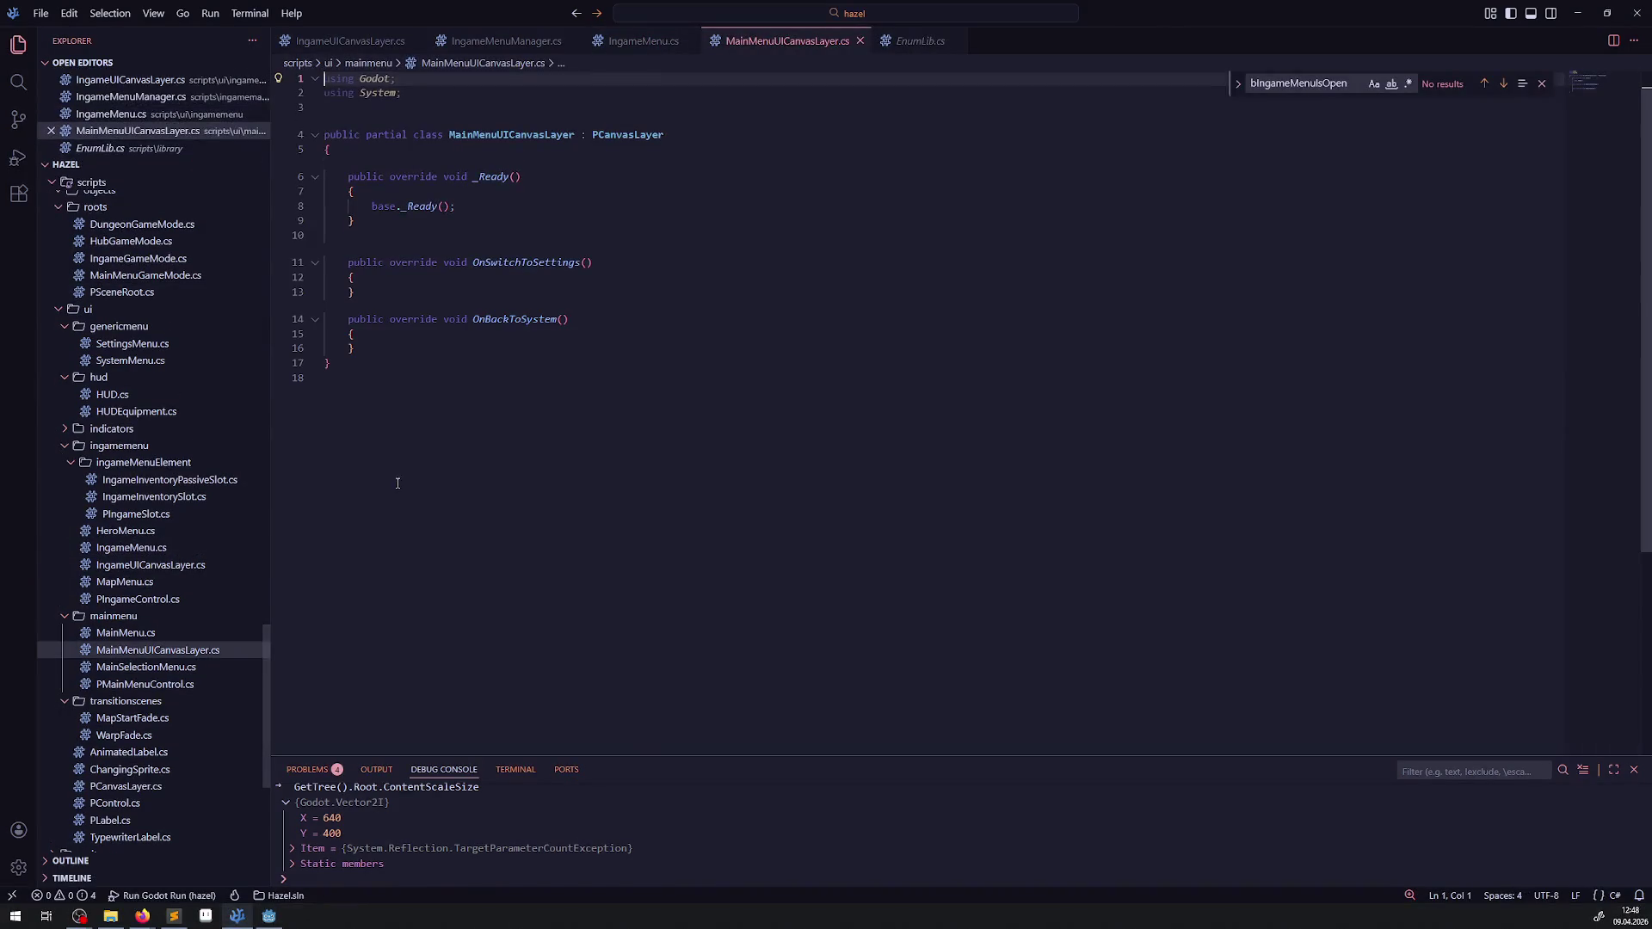
Step: Paste IngameUICanvasLayer's UpdateAspectRatio method below OnBackToSystem in MainMenuUICanvasLayer.cs and save
left_click(369, 41)
left_click_drag(516, 602, 330, 542)
key("ctrl+c")
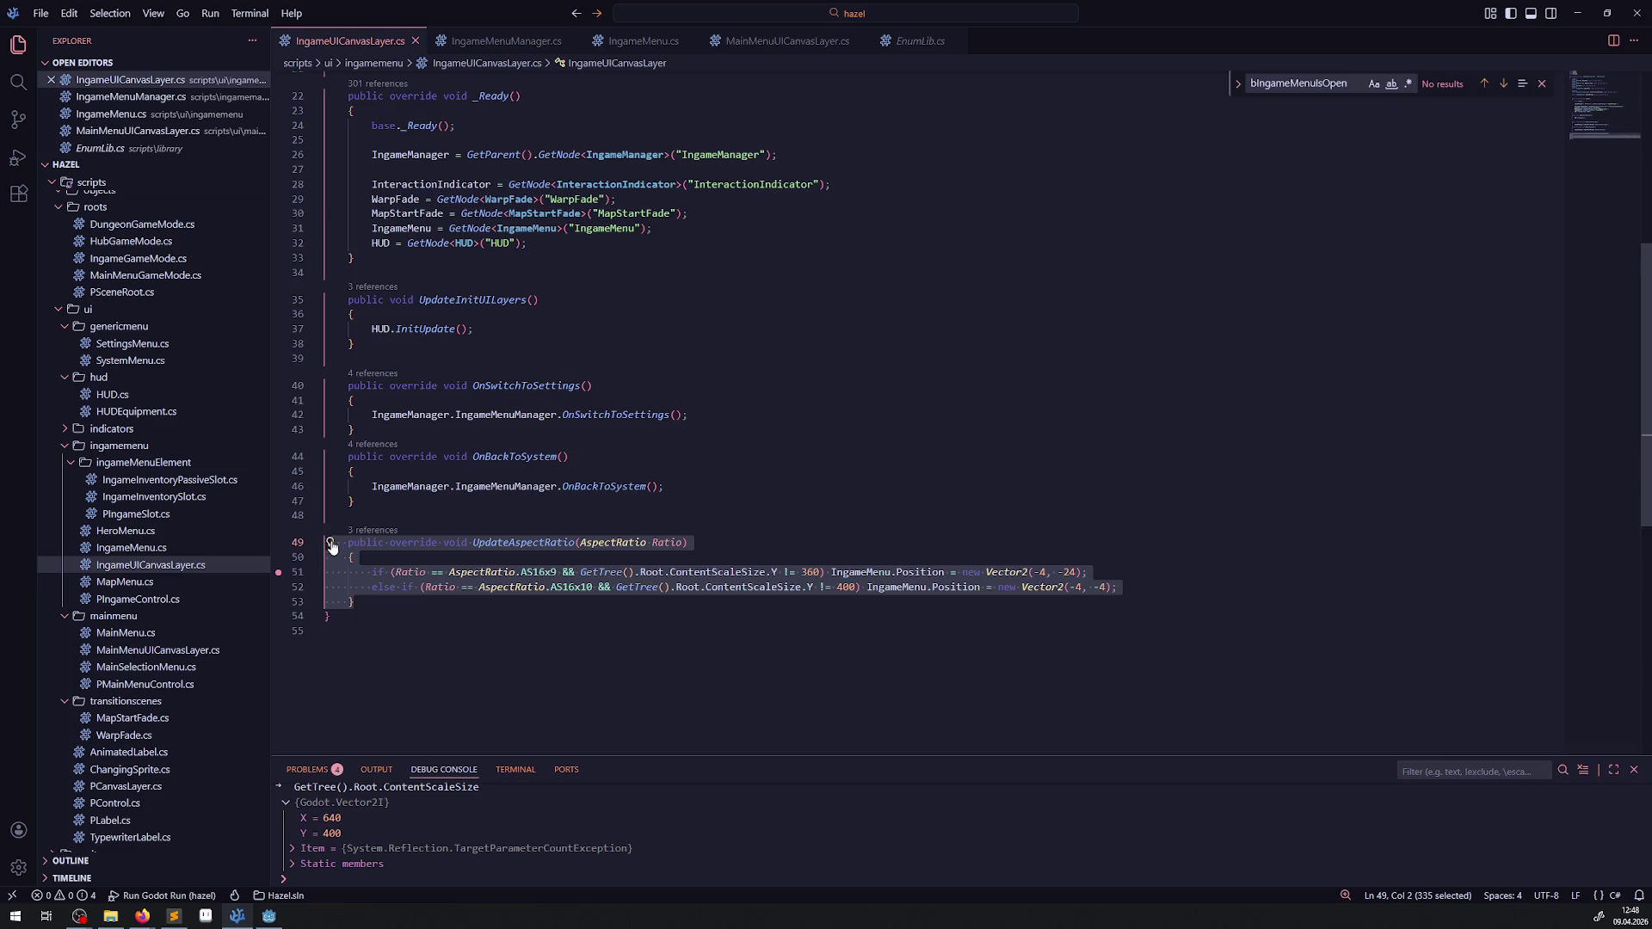
left_click(786, 41)
left_click(388, 348)
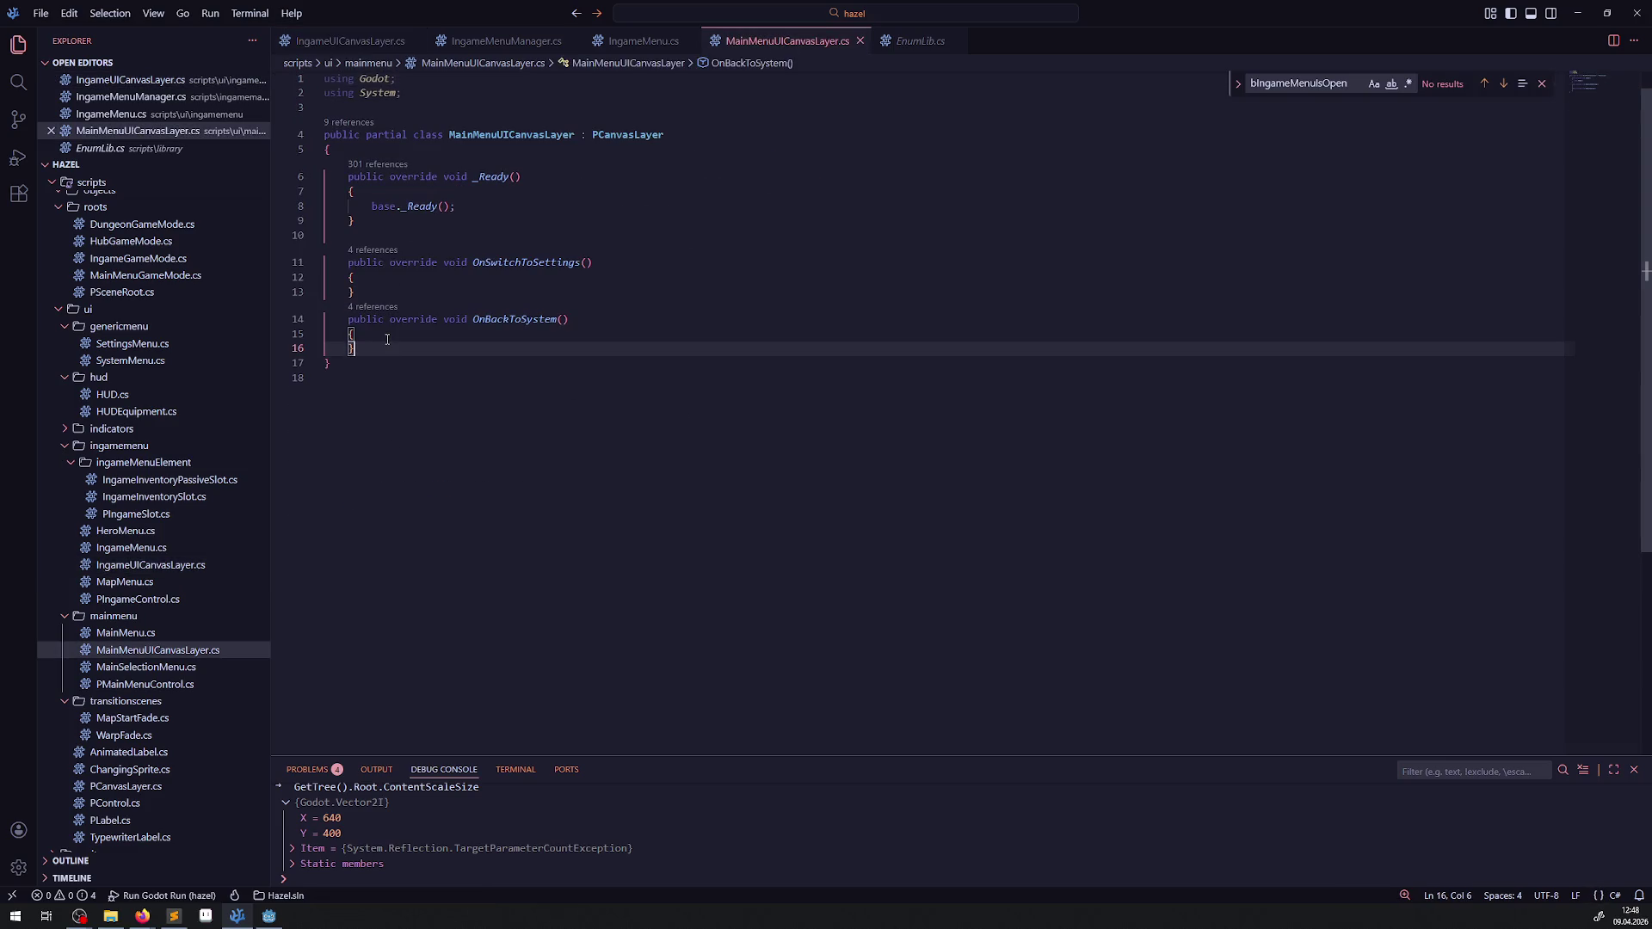
key("Return")
key("ctrl+v")
key("ctrl+s")
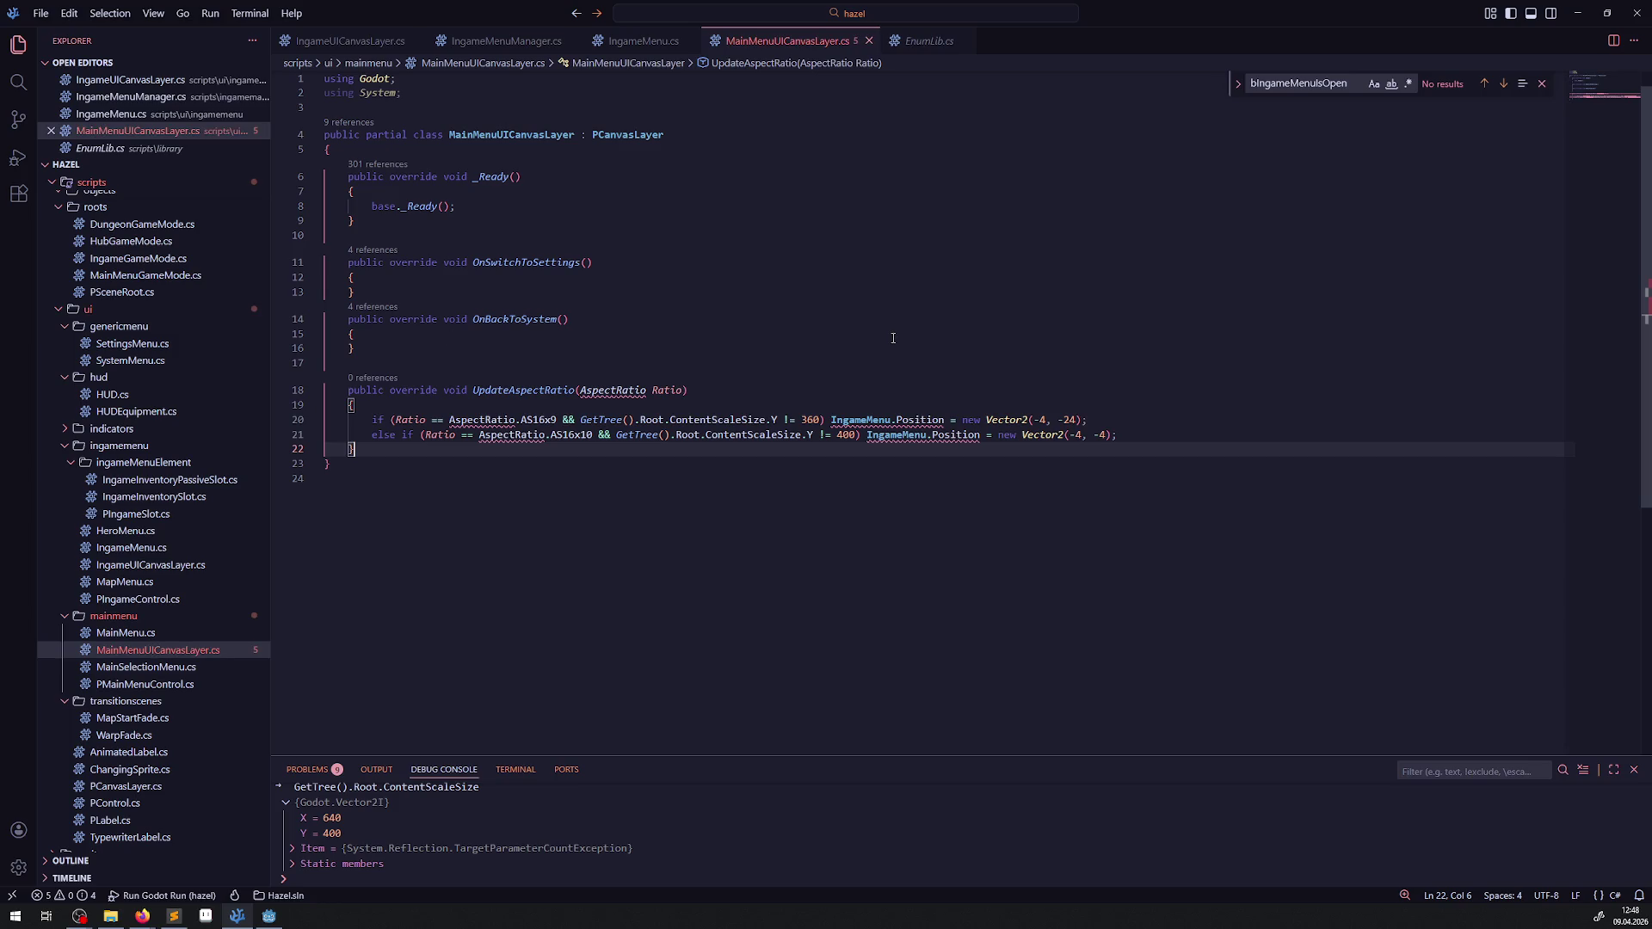
Step: Check the exact MainMenu node name in Godot against the IngameMenu reference on line 20
left_click(886, 338)
double_click(871, 422)
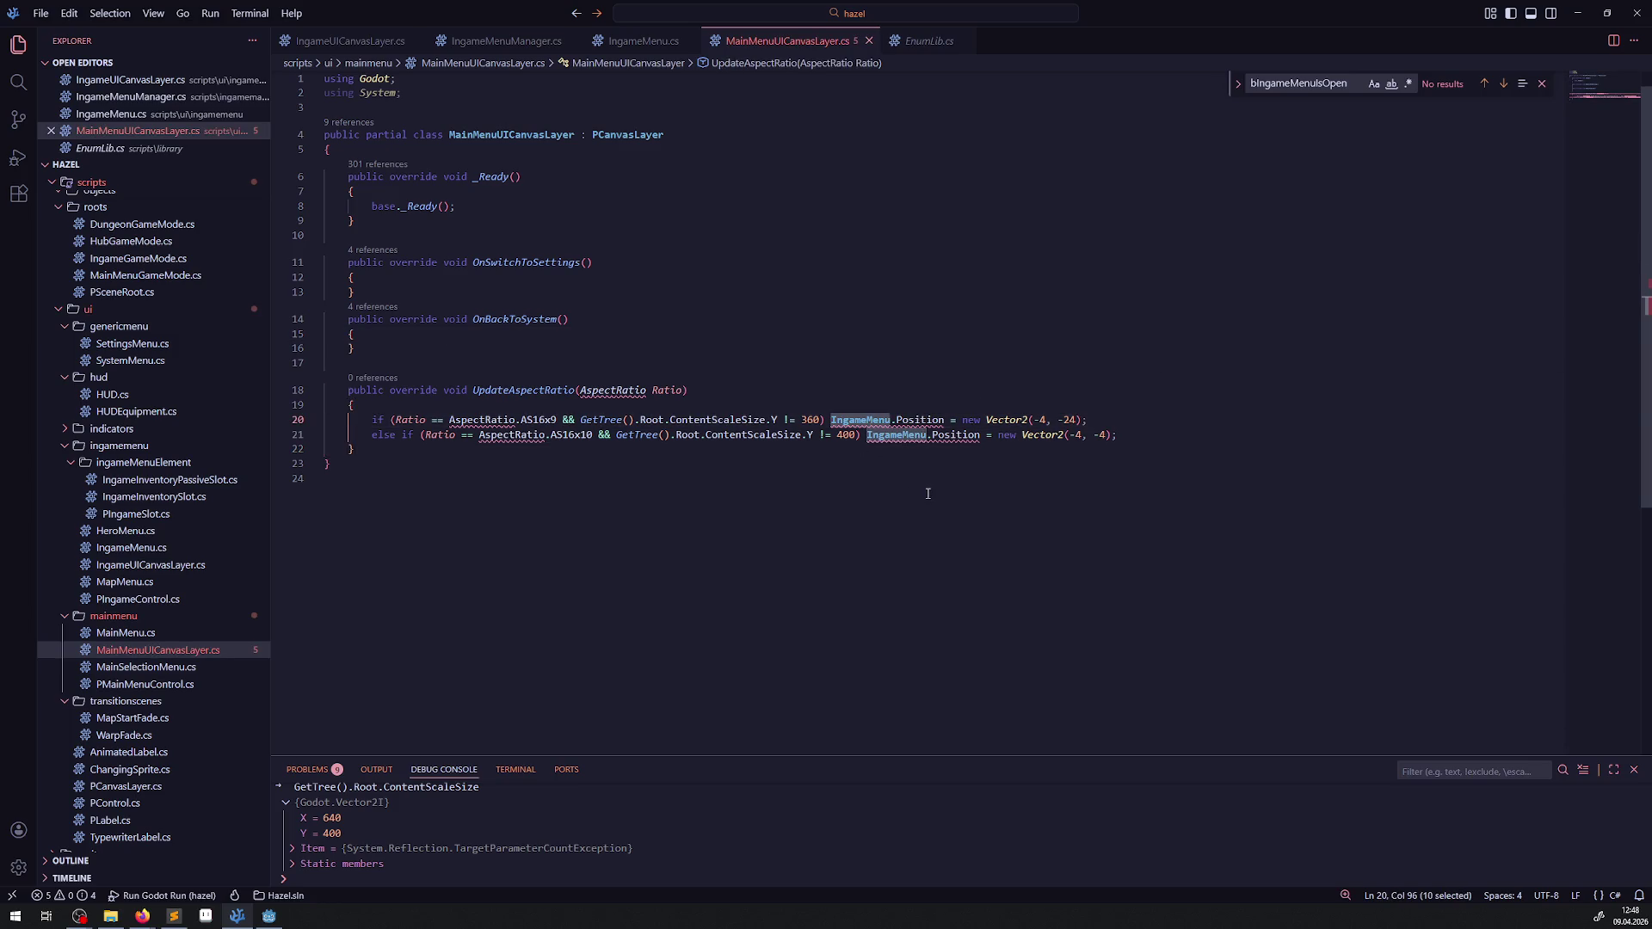
scroll(927, 493, "up", 1)
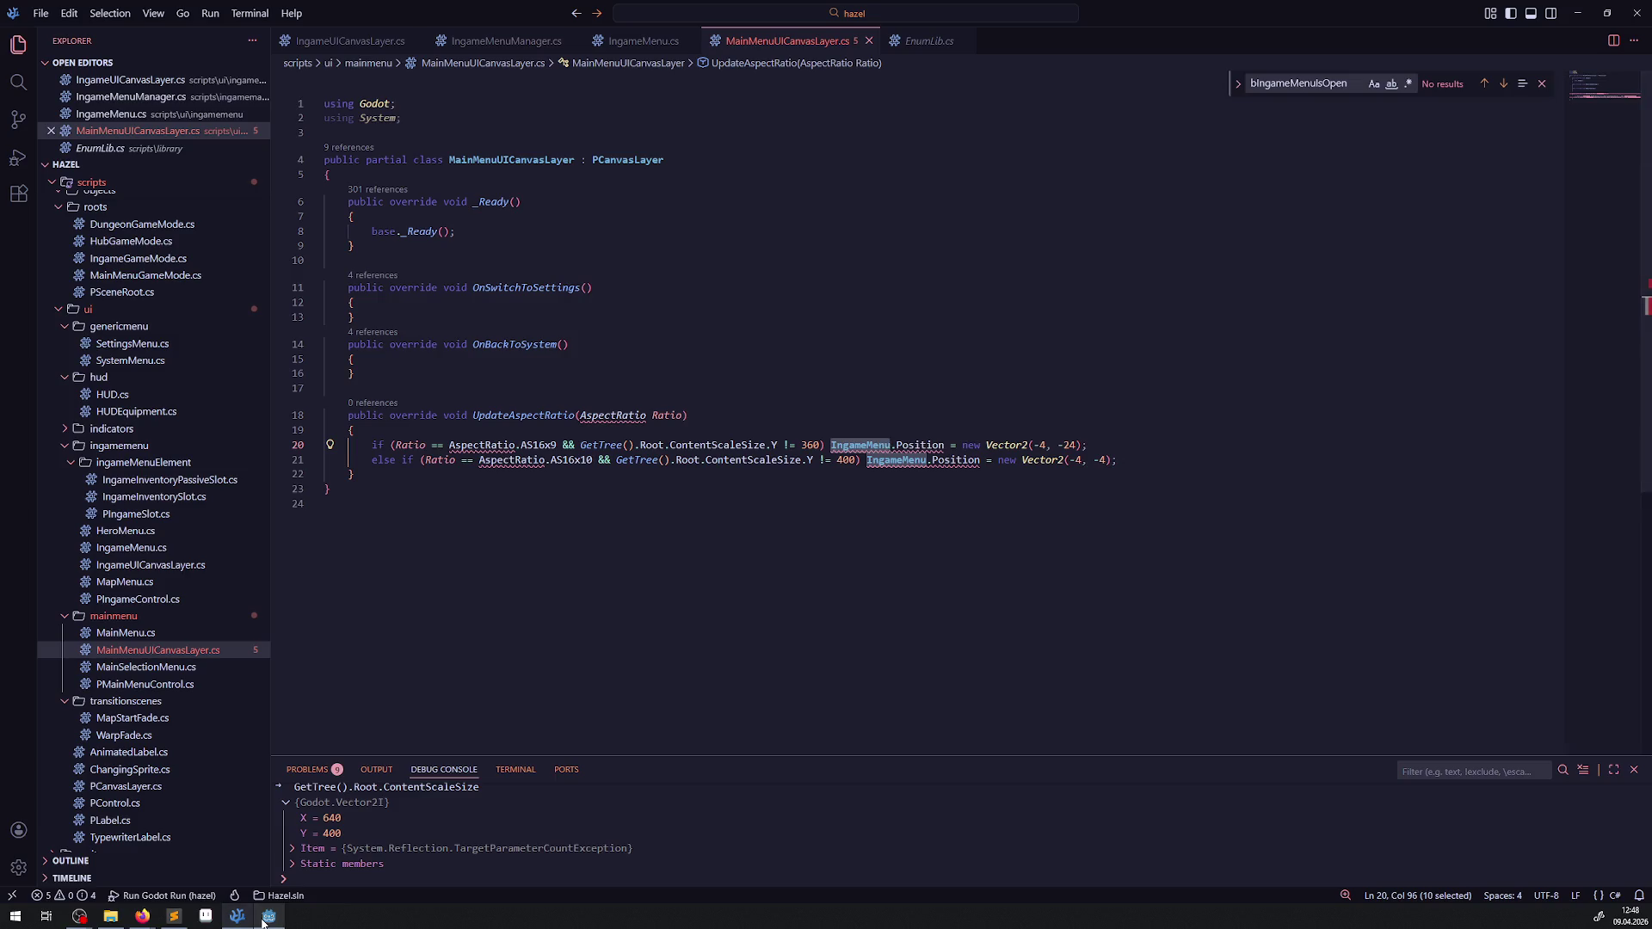
left_click(267, 917)
left_click(70, 118)
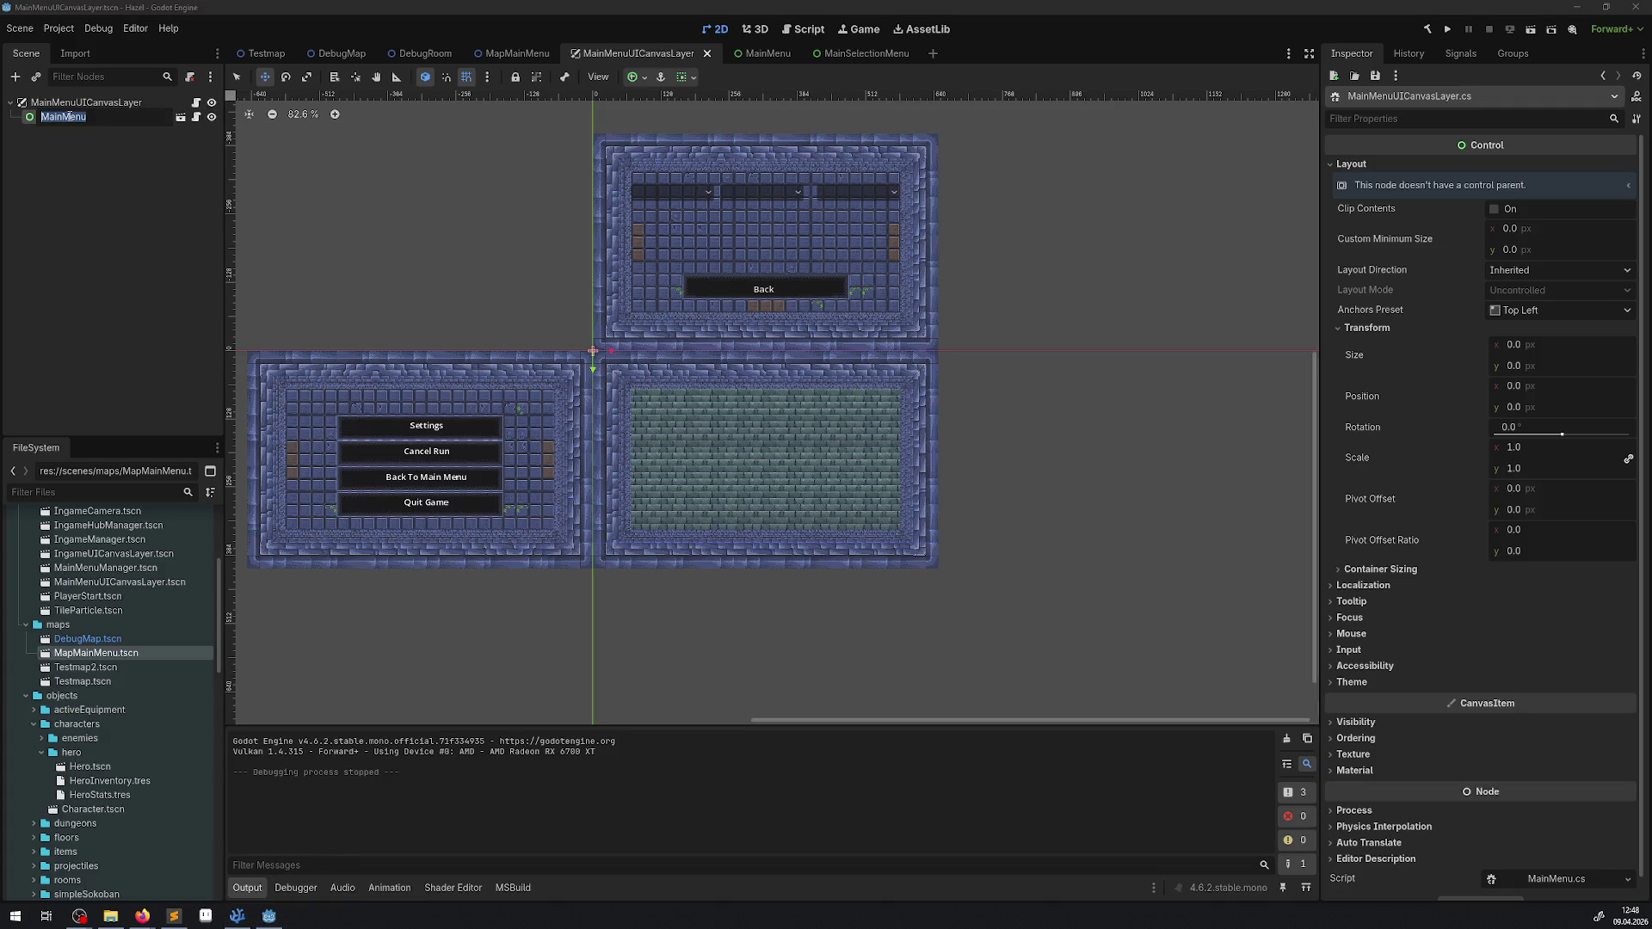
left_click(270, 917)
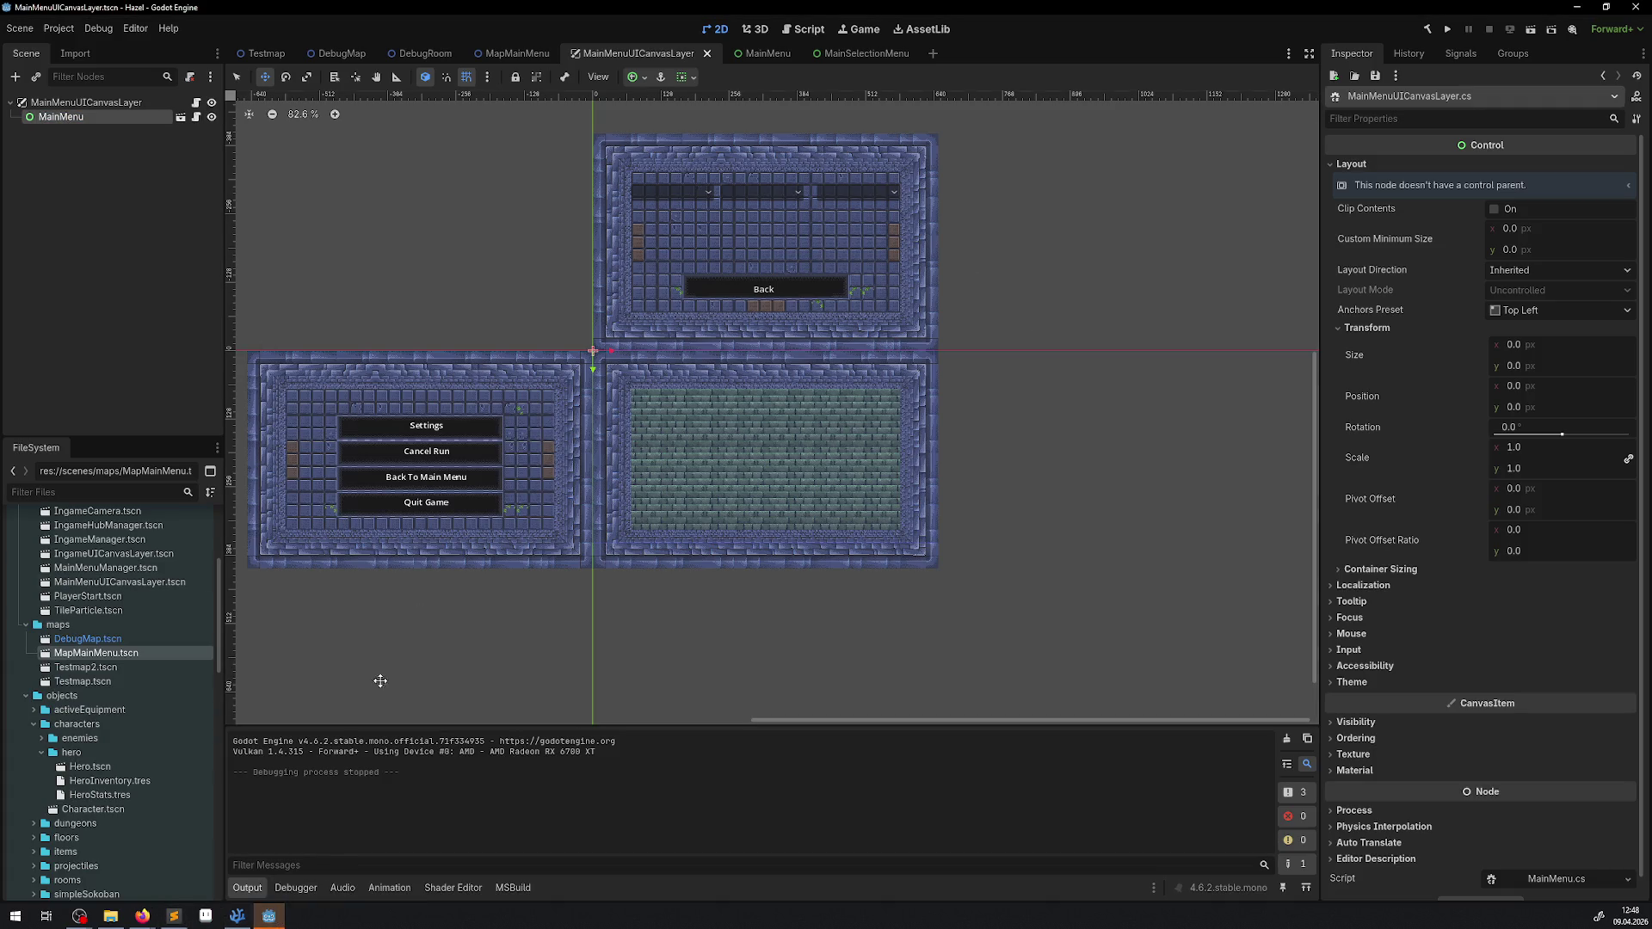
left_click(237, 915)
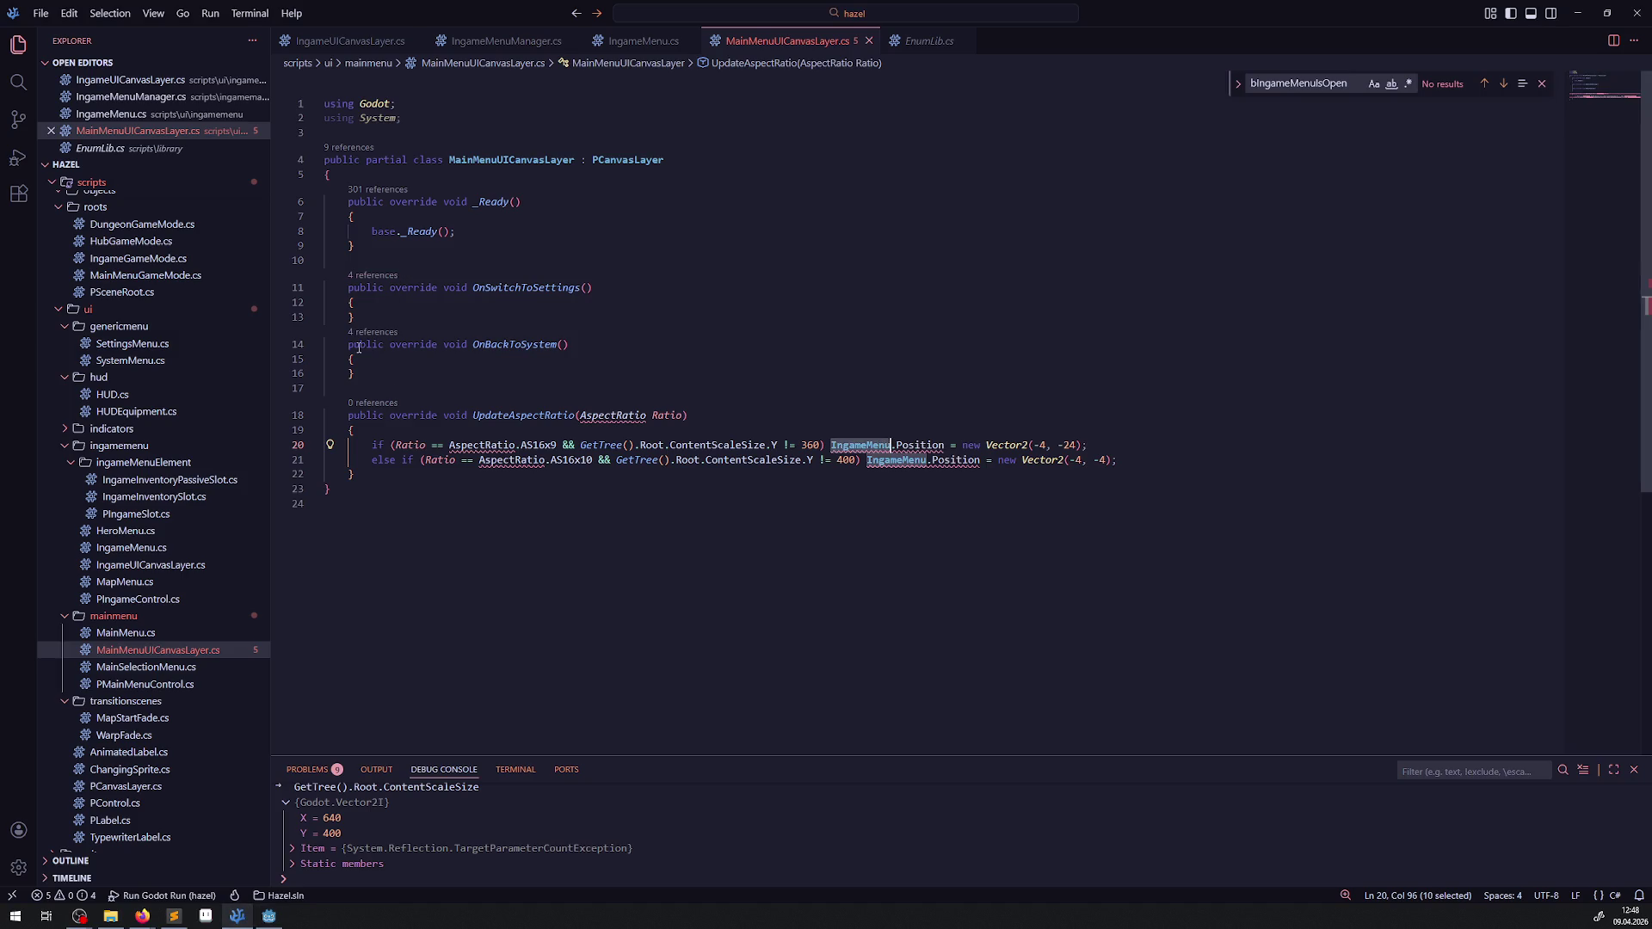
Step: Add a 'public MainMenu MainMenu {get; set;' property at the top of the class and save
left_click(406, 174)
key("Return")
key("Return")
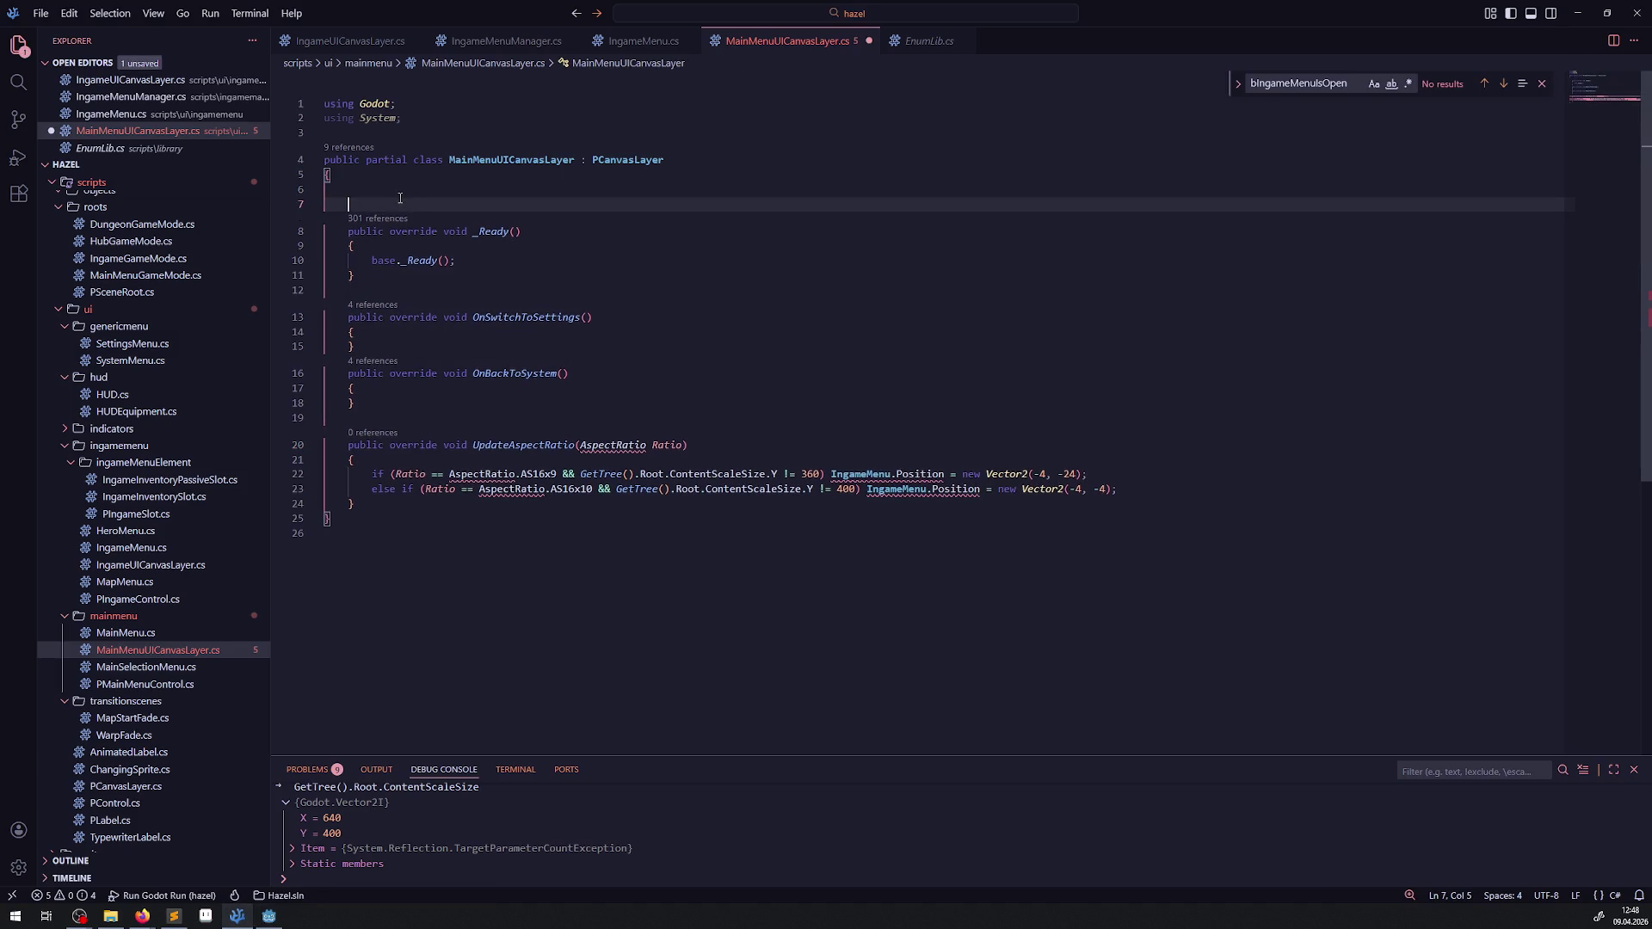
key("Up")
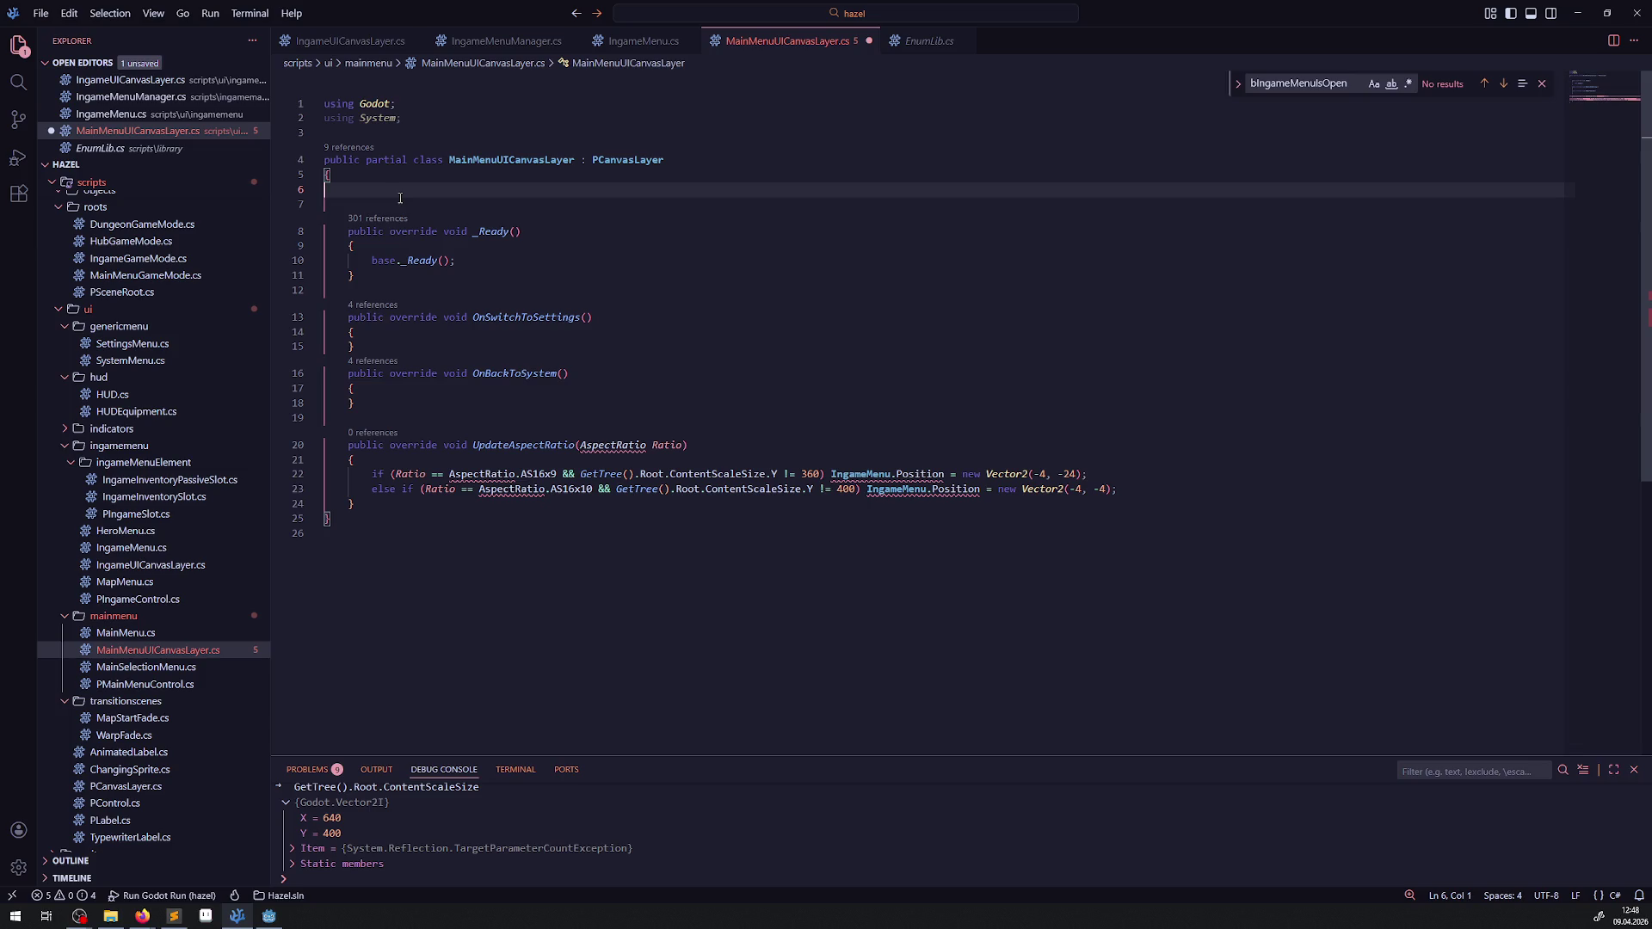
type("public MainMenu ")
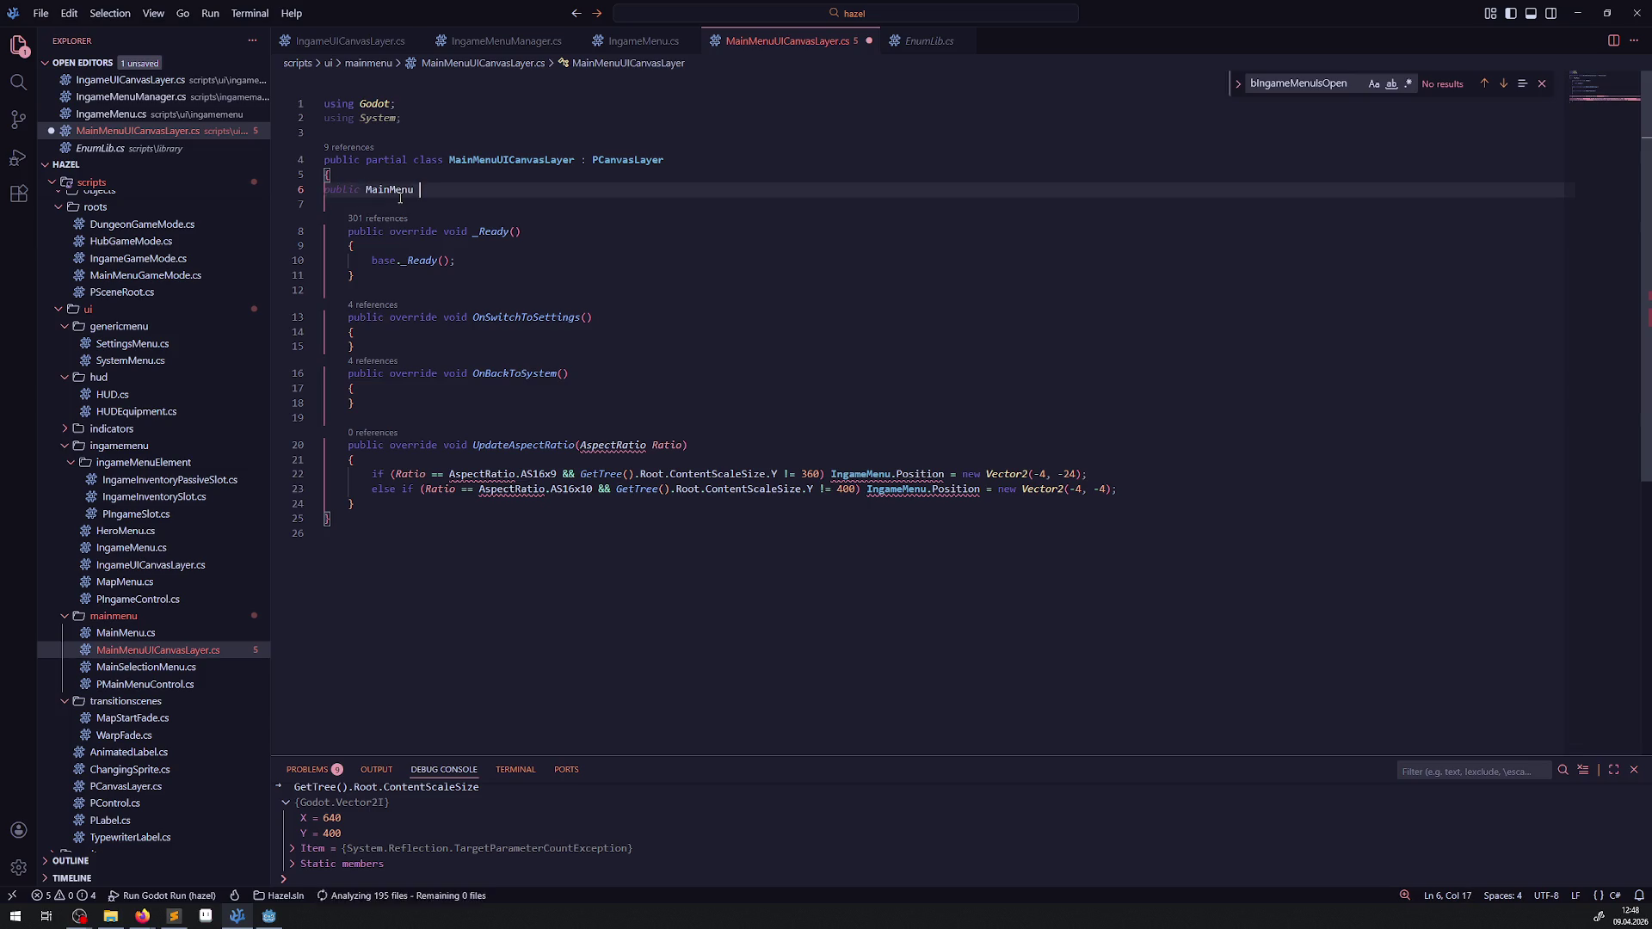
type("MainMenu {")
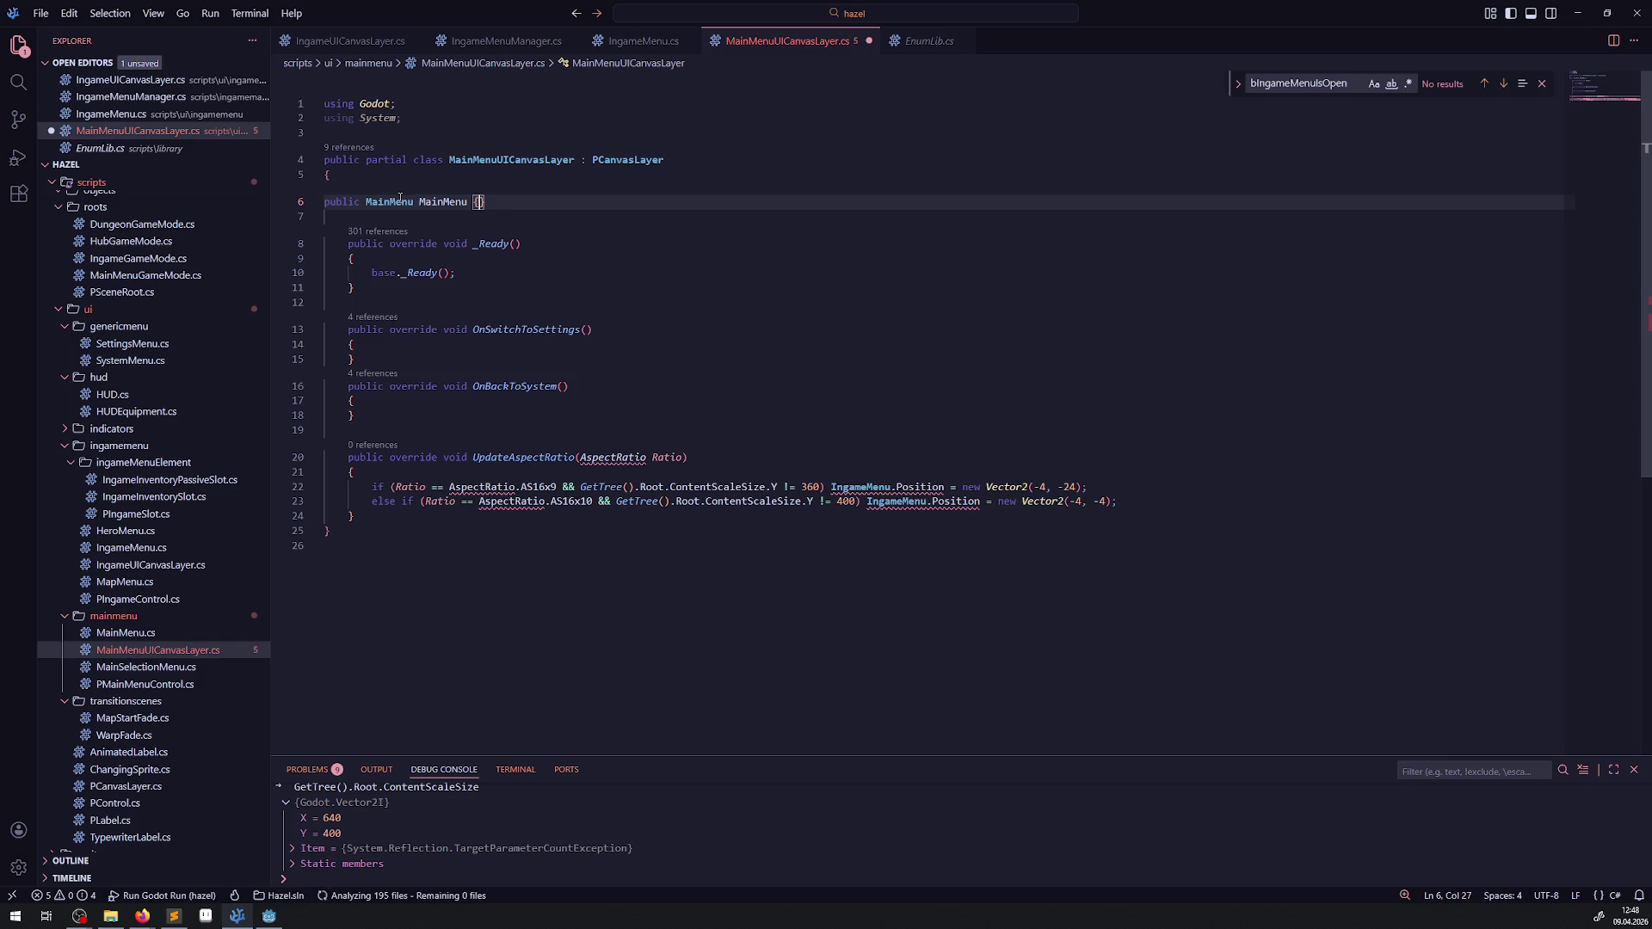
type("get; set;")
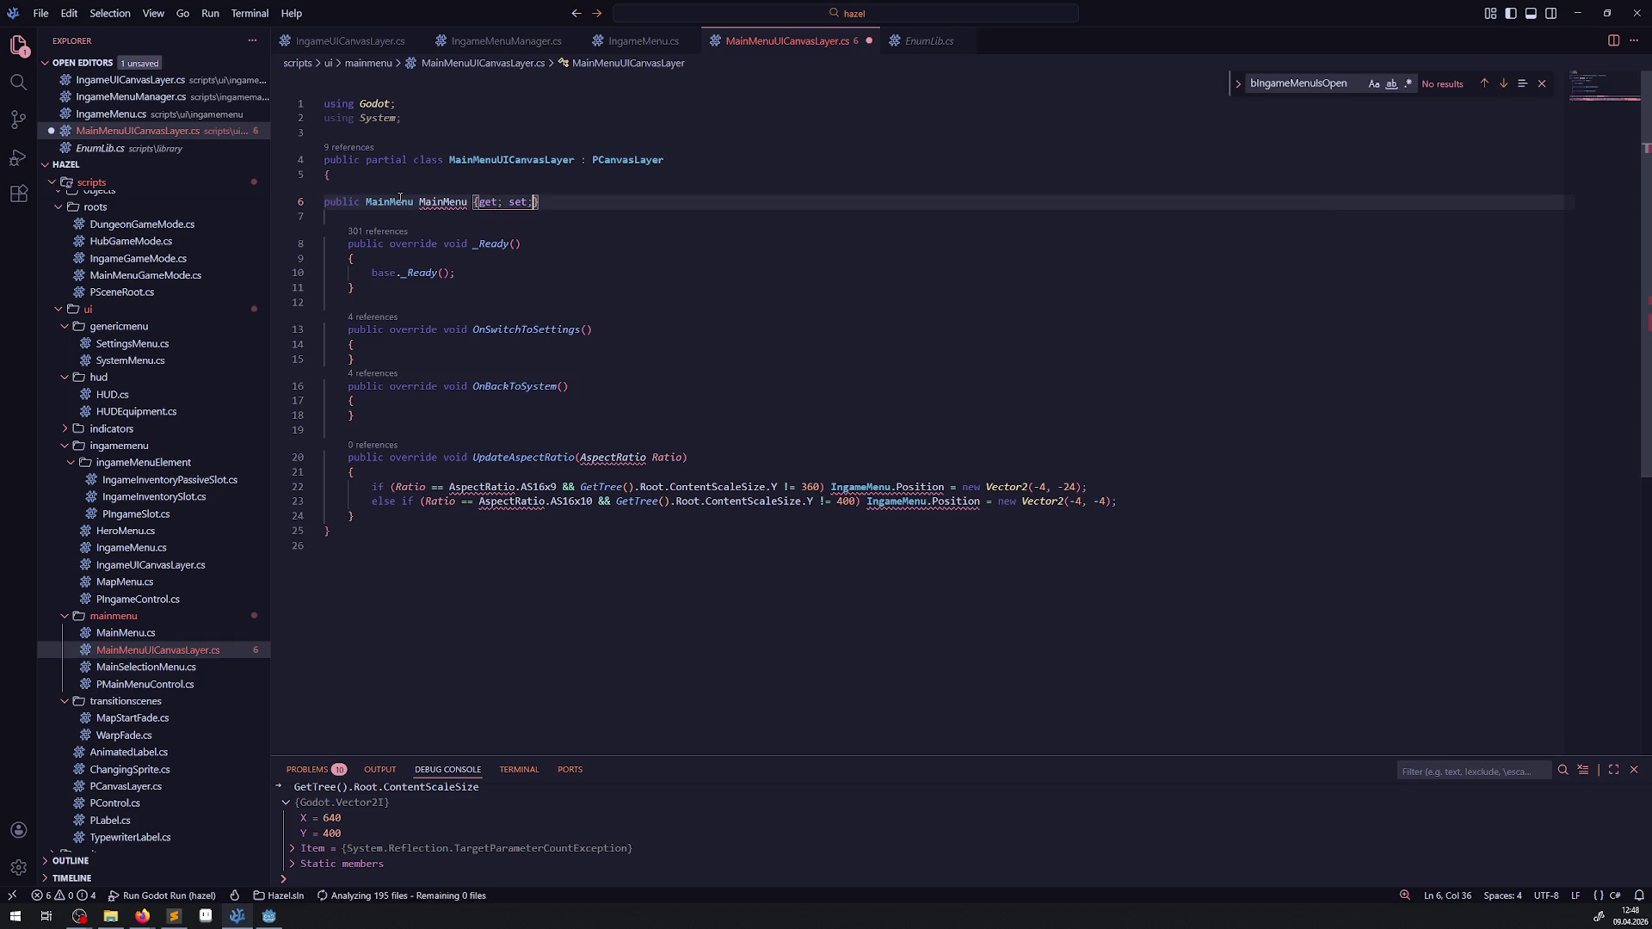
key("ctrl+s")
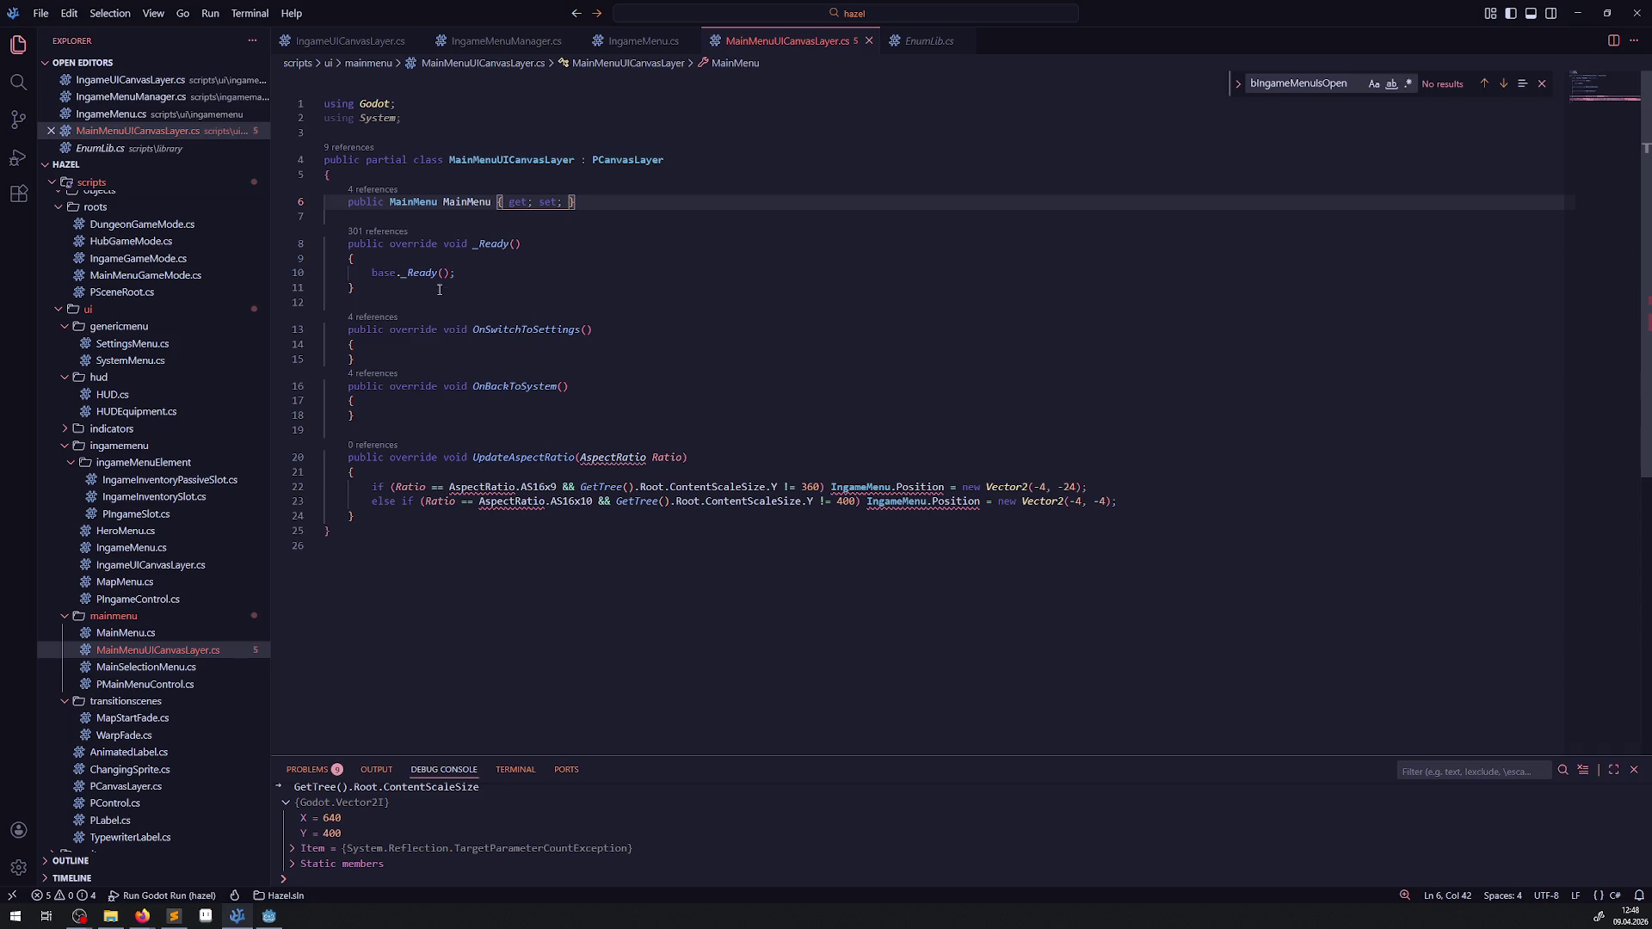
Step: Paste IngameUICanvasLayer's _Ready() node lookup lines into MainMenuUICanvasLayer's _Ready() and save
left_click(498, 276)
key("Return")
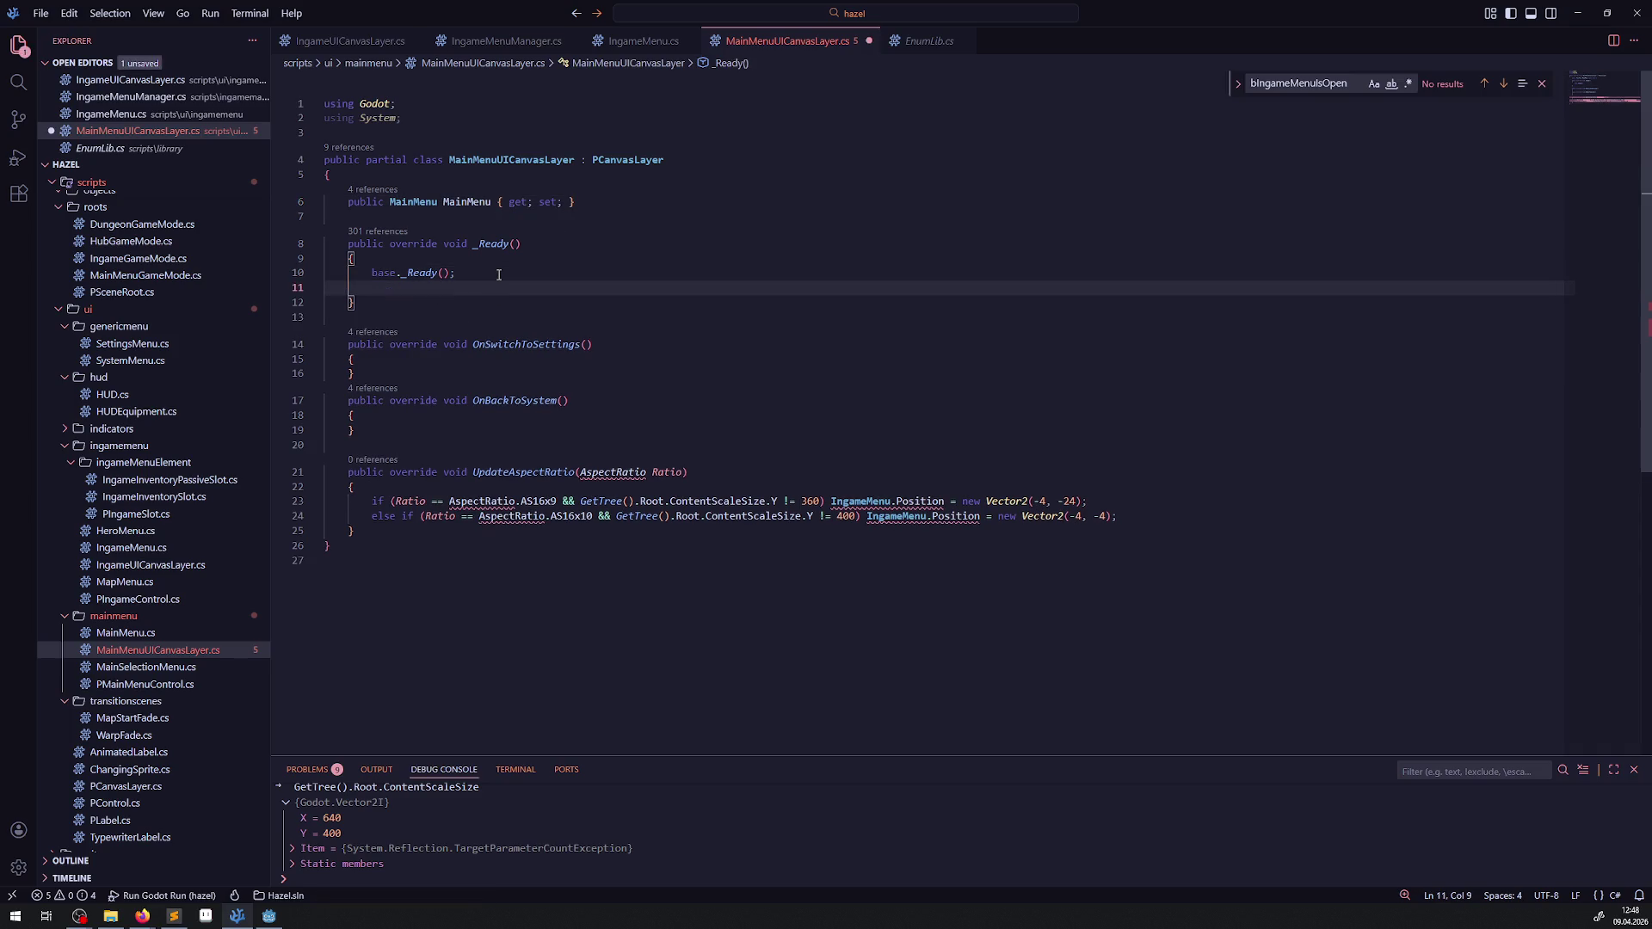
type("MainMenu")
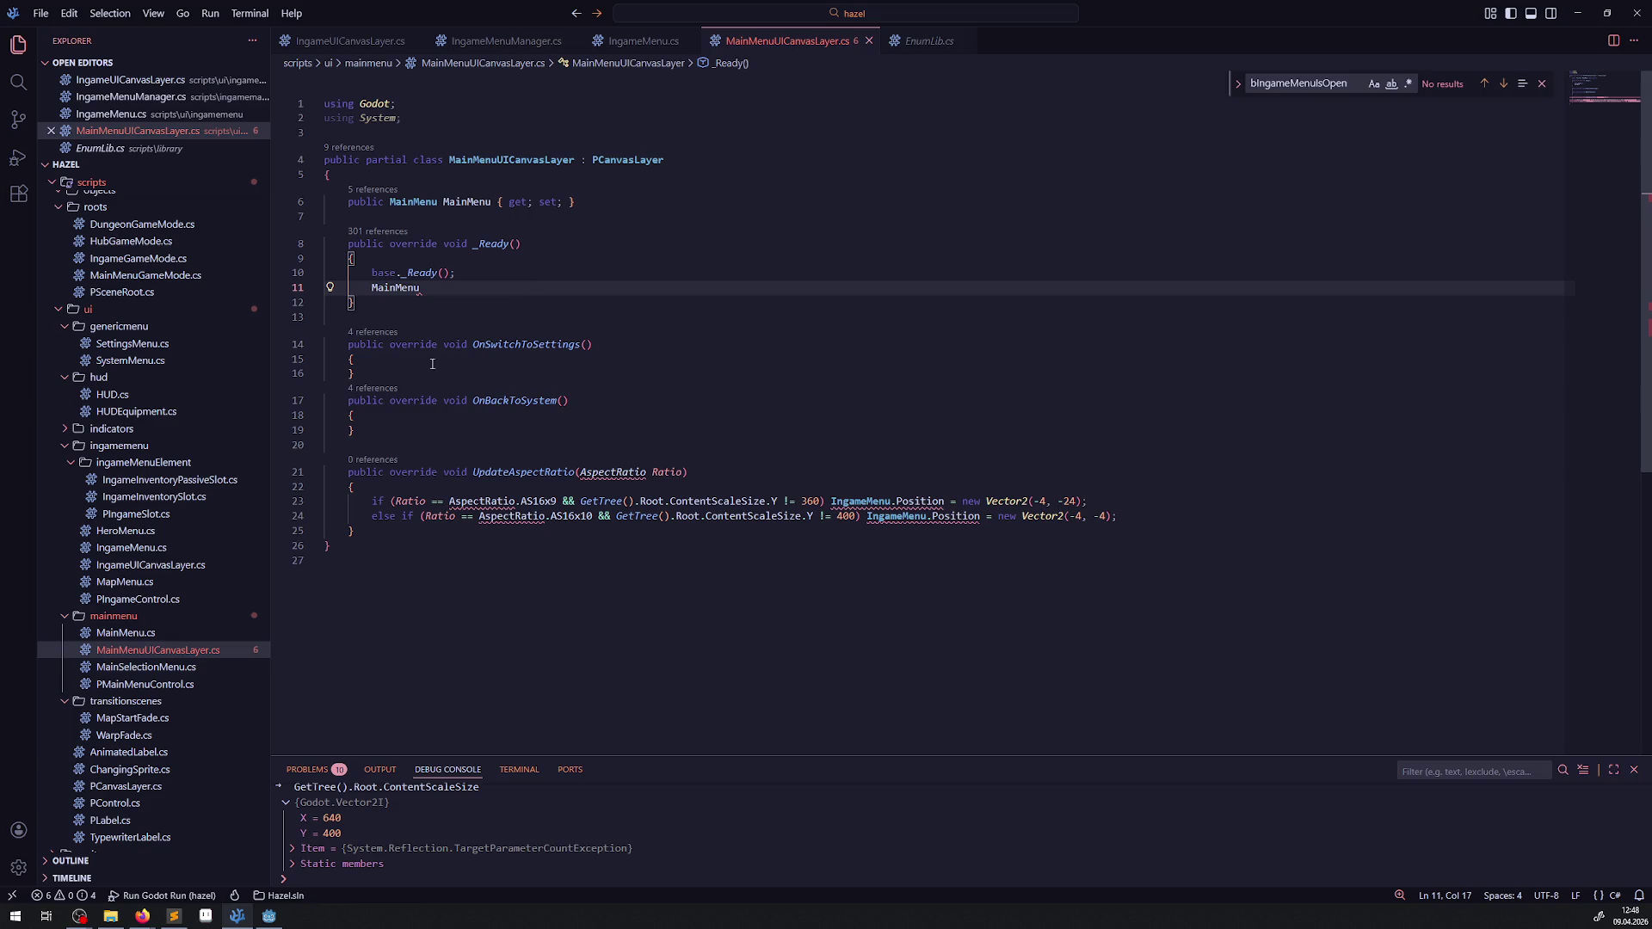
left_click(168, 565)
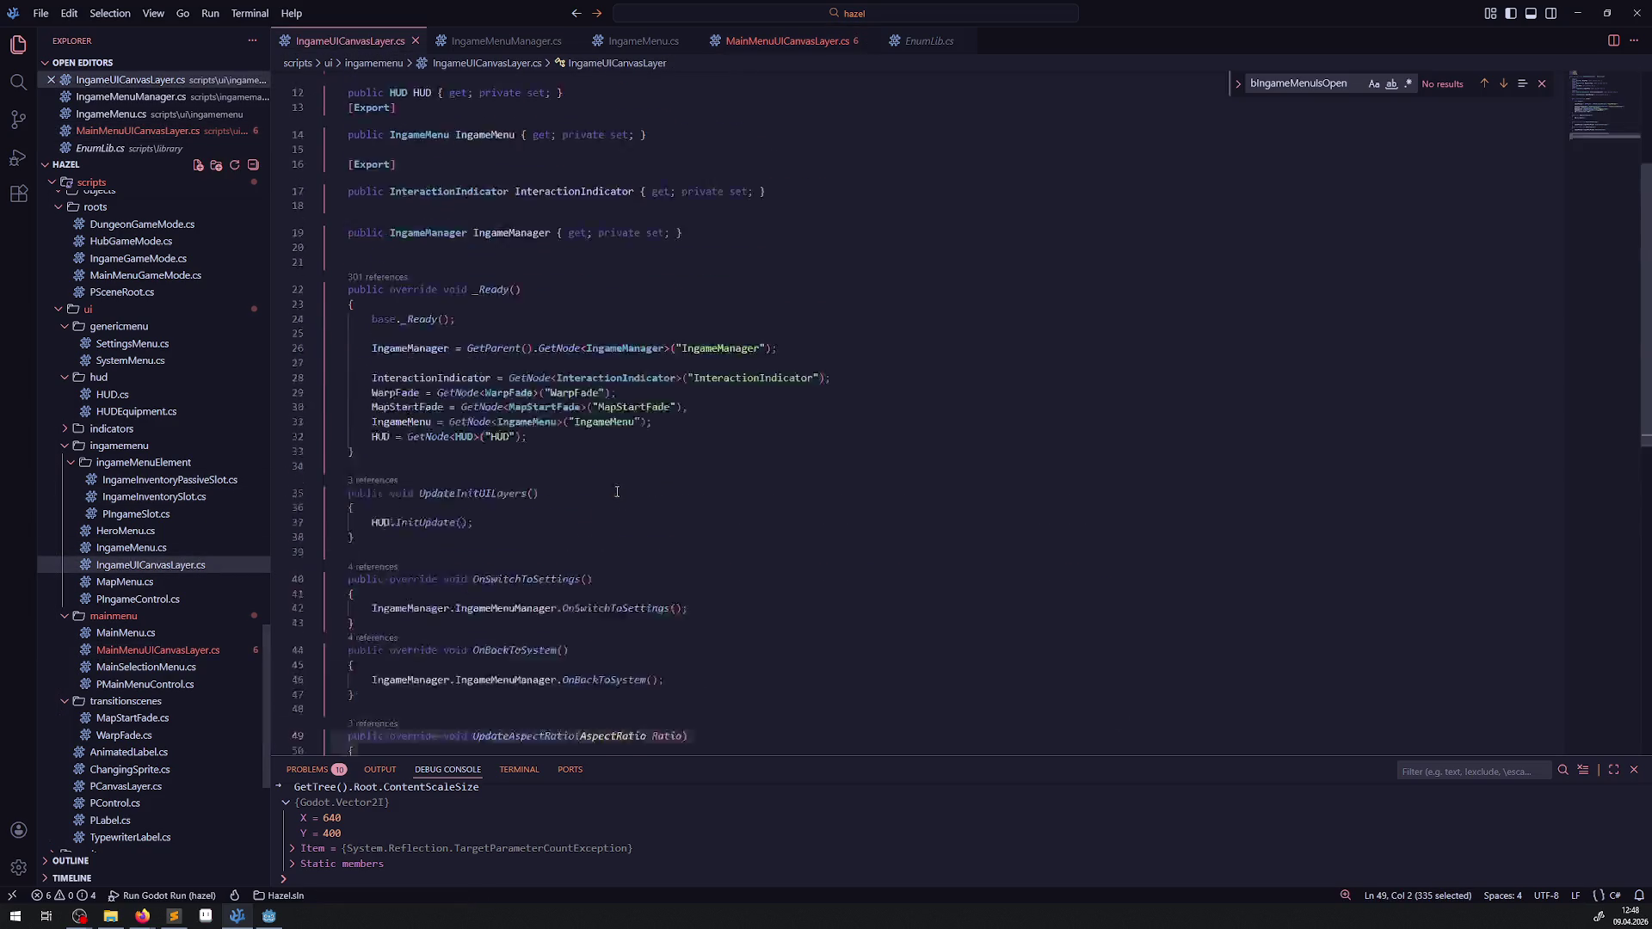
scroll(508, 551, "down", 2)
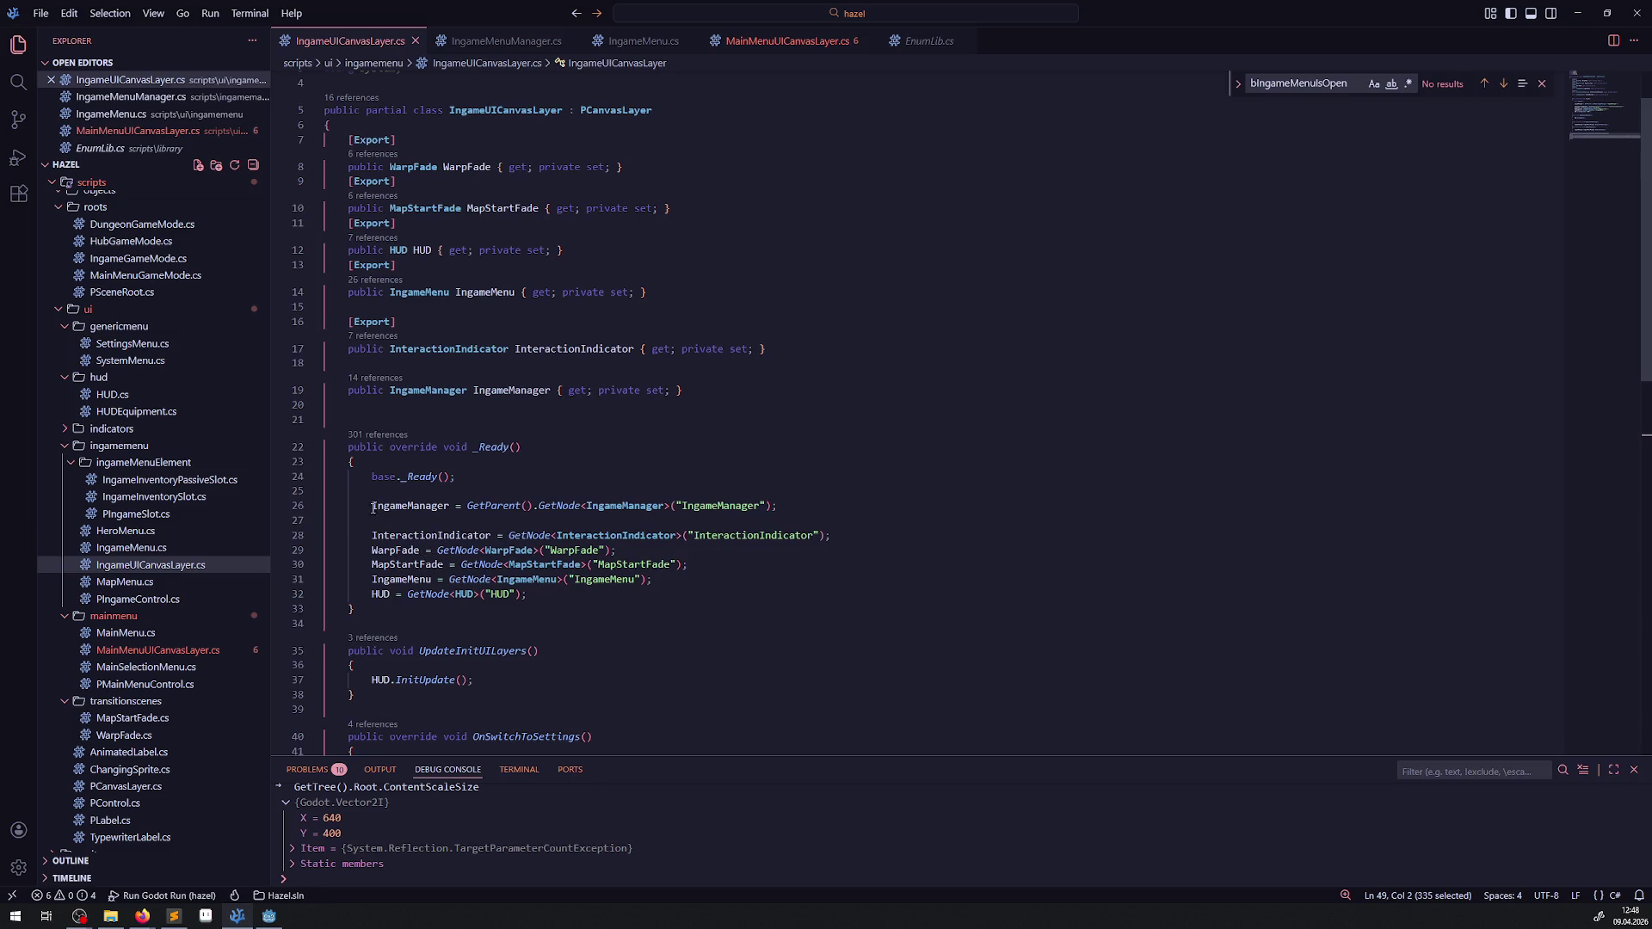
left_click_drag(372, 508, 526, 594)
key("ctrl+c")
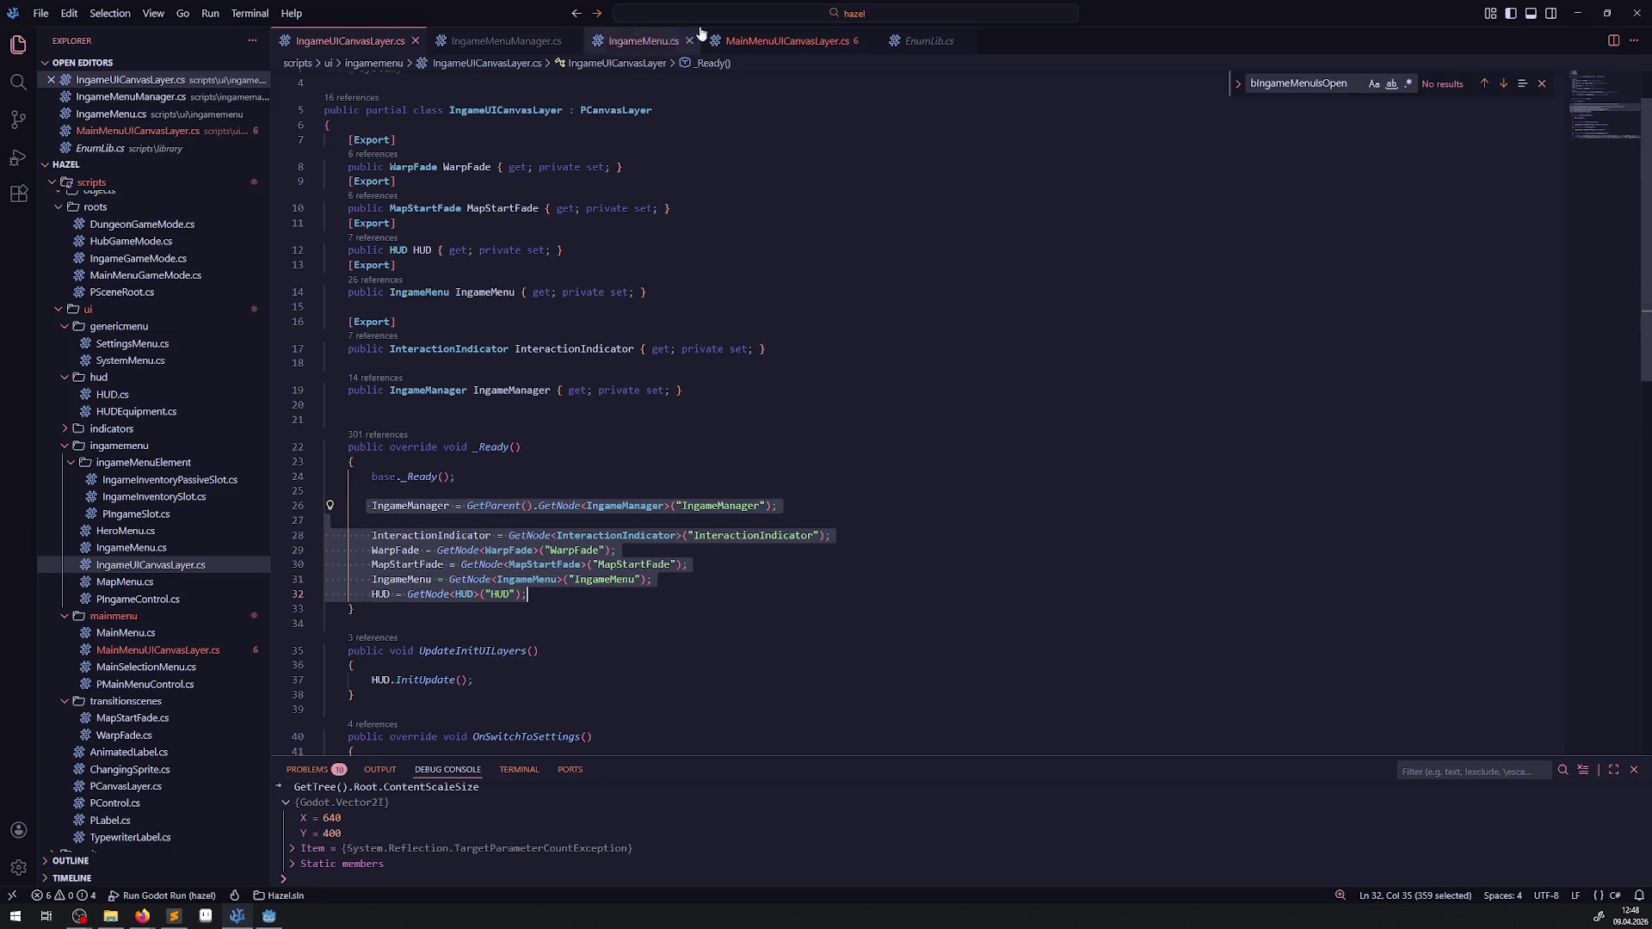
left_click(788, 41)
left_click(490, 308)
key("ctrl+v")
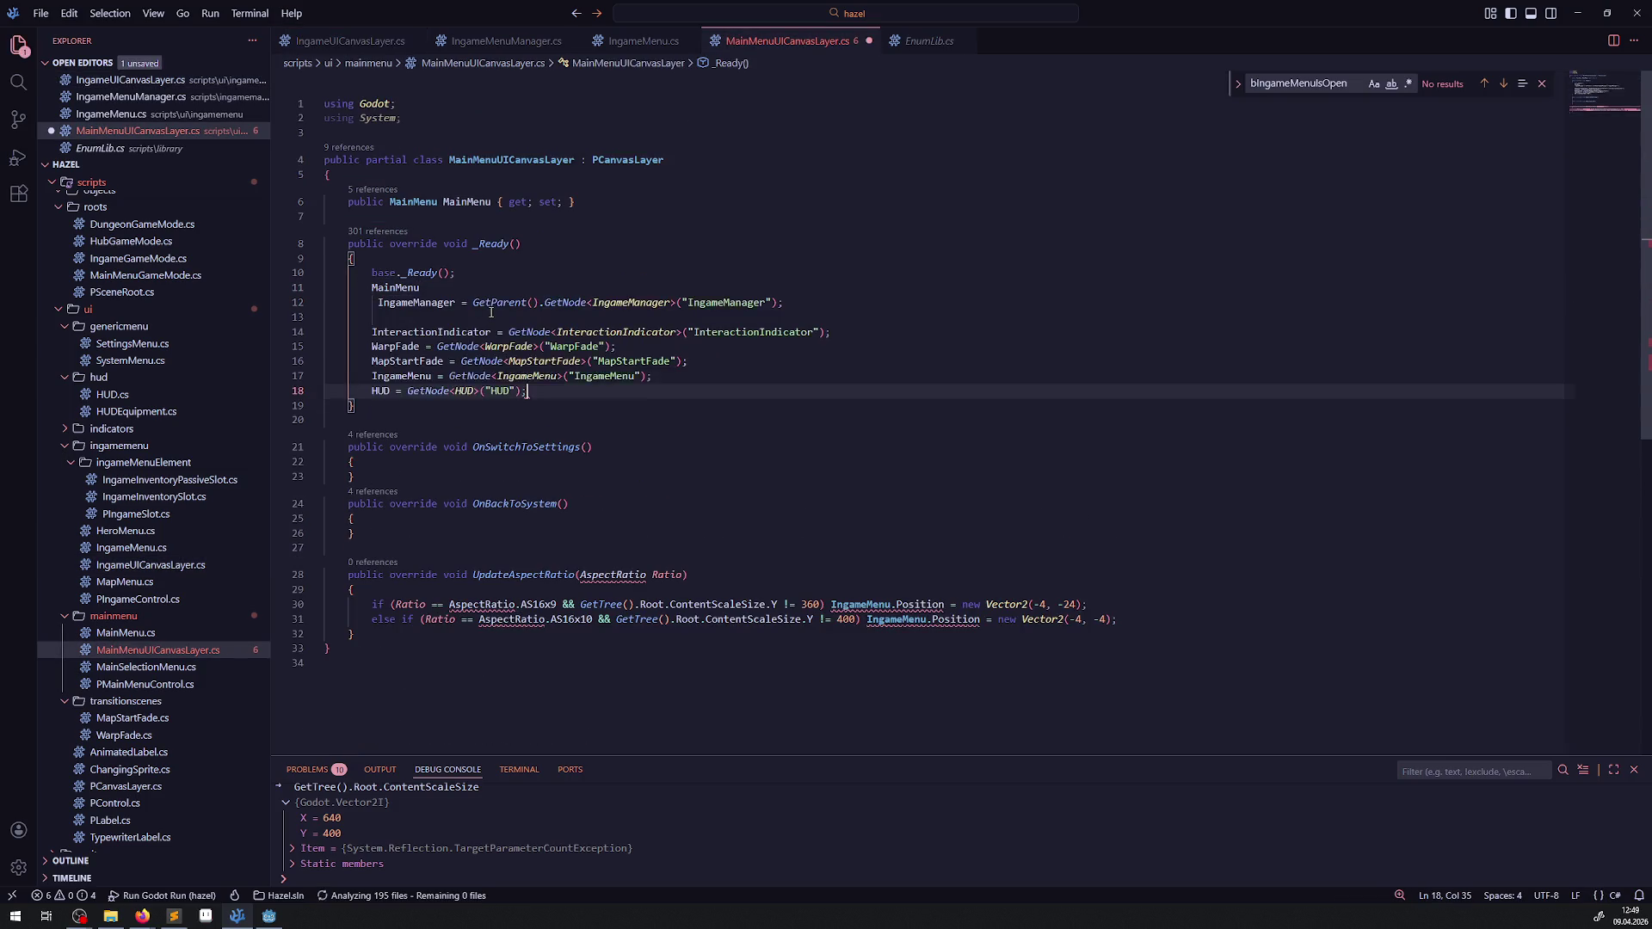
key("ctrl+s")
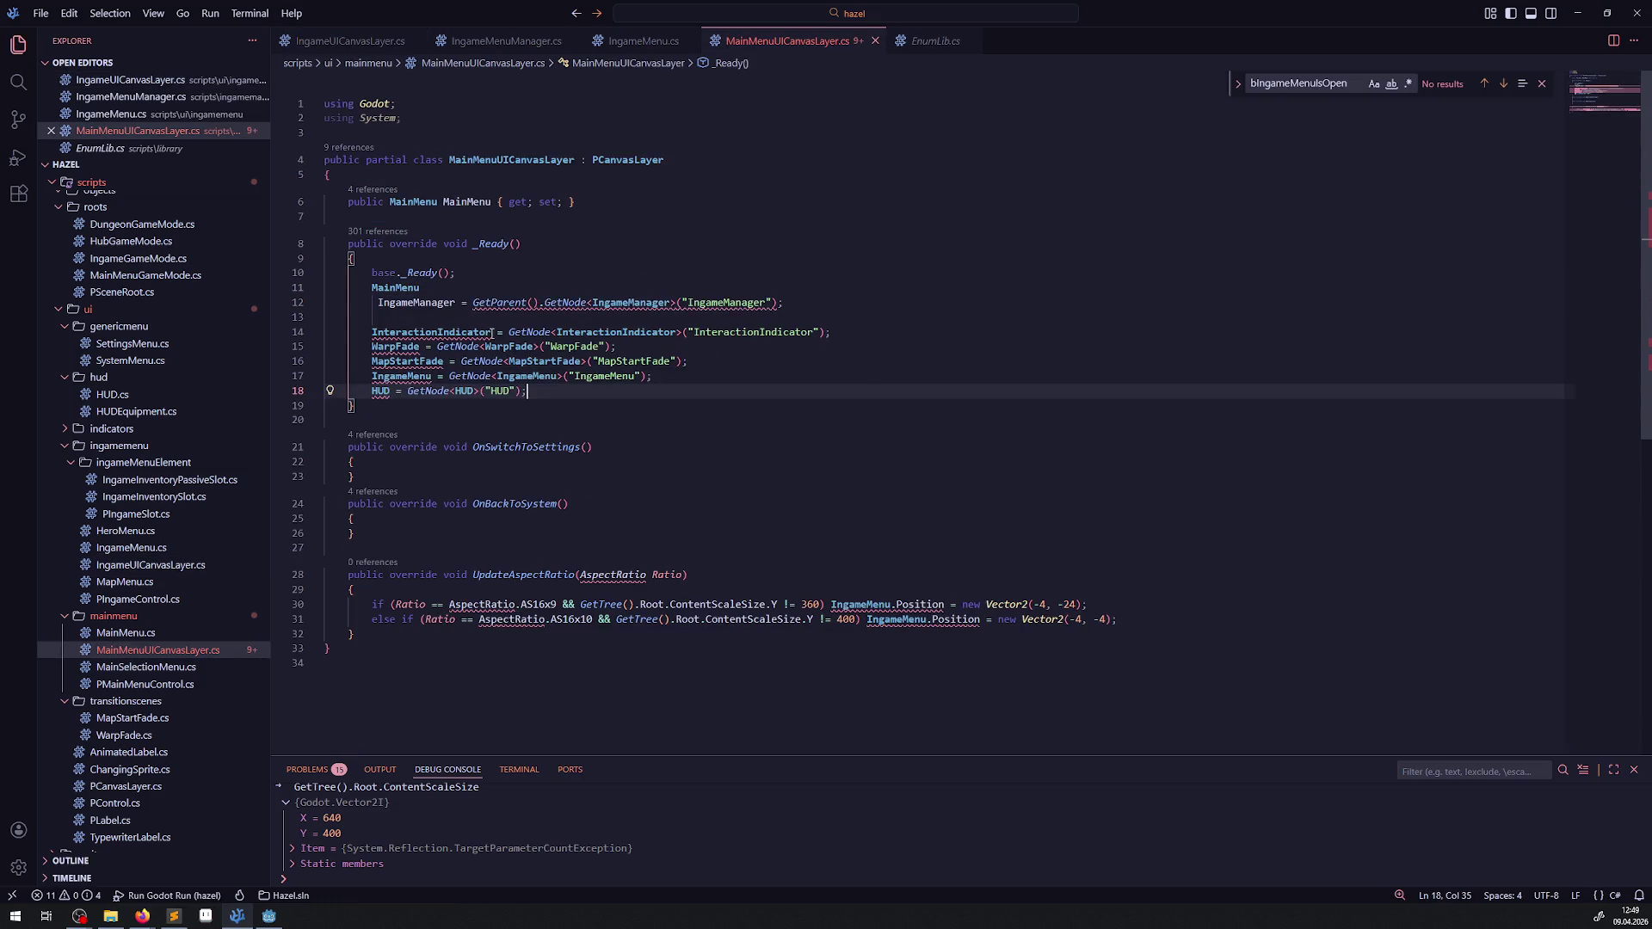
Step: Append the copied GetNode assignment to the MainMenu line and comment out the other lookups
left_click_drag(438, 376, 685, 376)
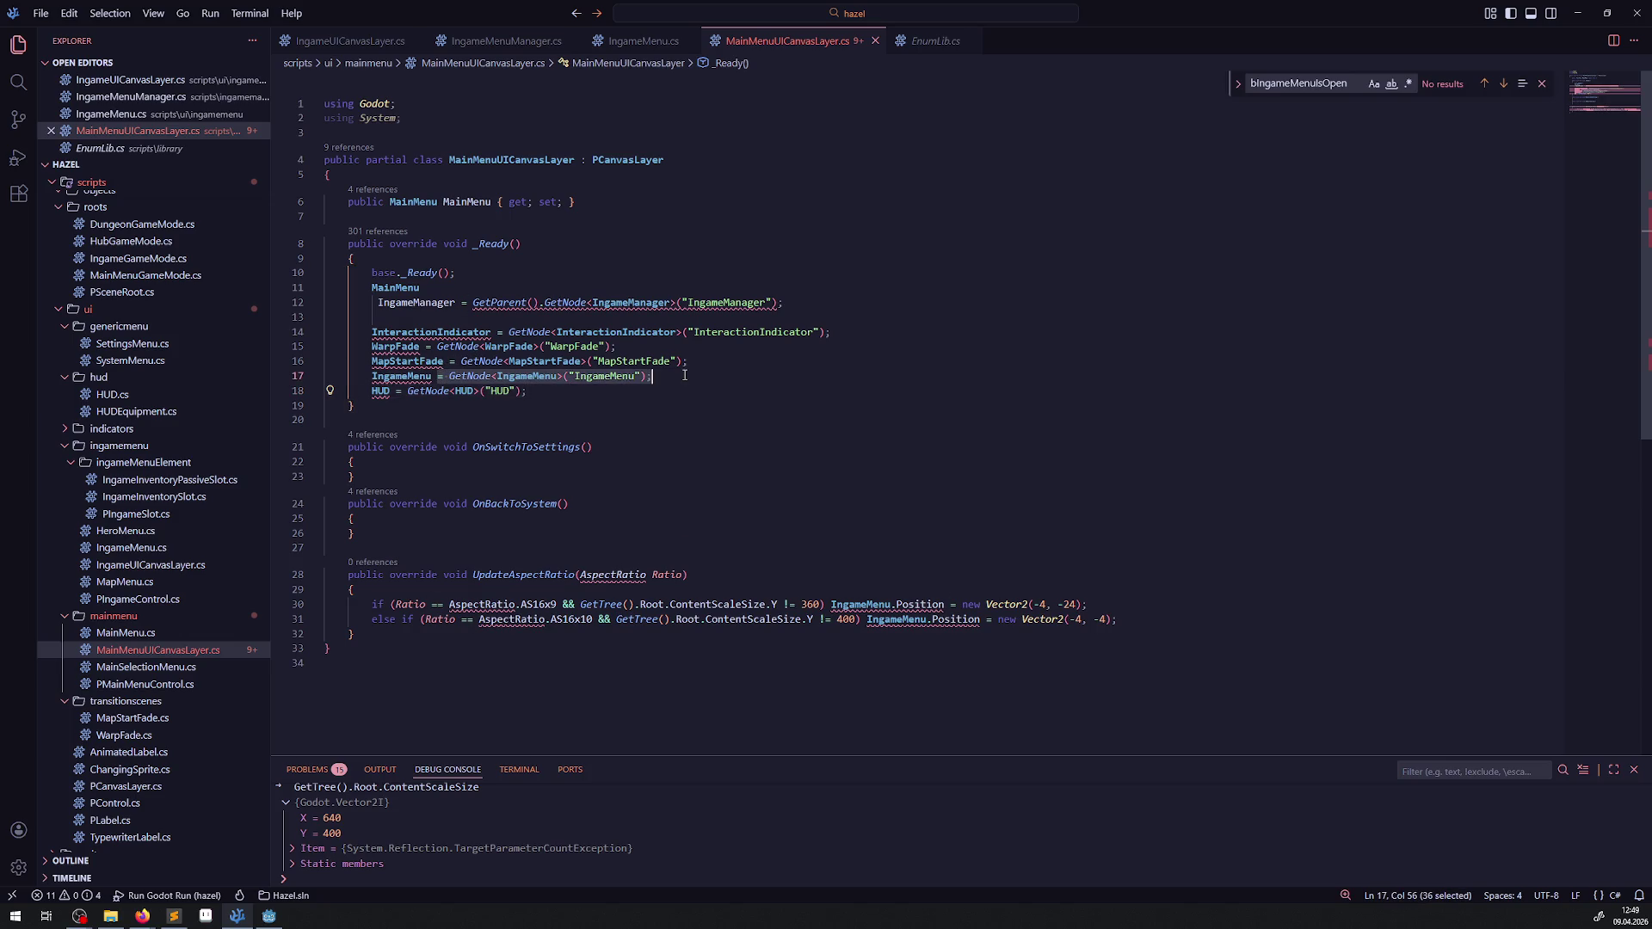
key("ctrl+c")
left_click(423, 288)
key("ctrl+v")
mouse_move(526, 392)
left_mouse_down()
mouse_move(344, 340)
mouse_move(259, 295)
left_mouse_up()
key("shift+Down")
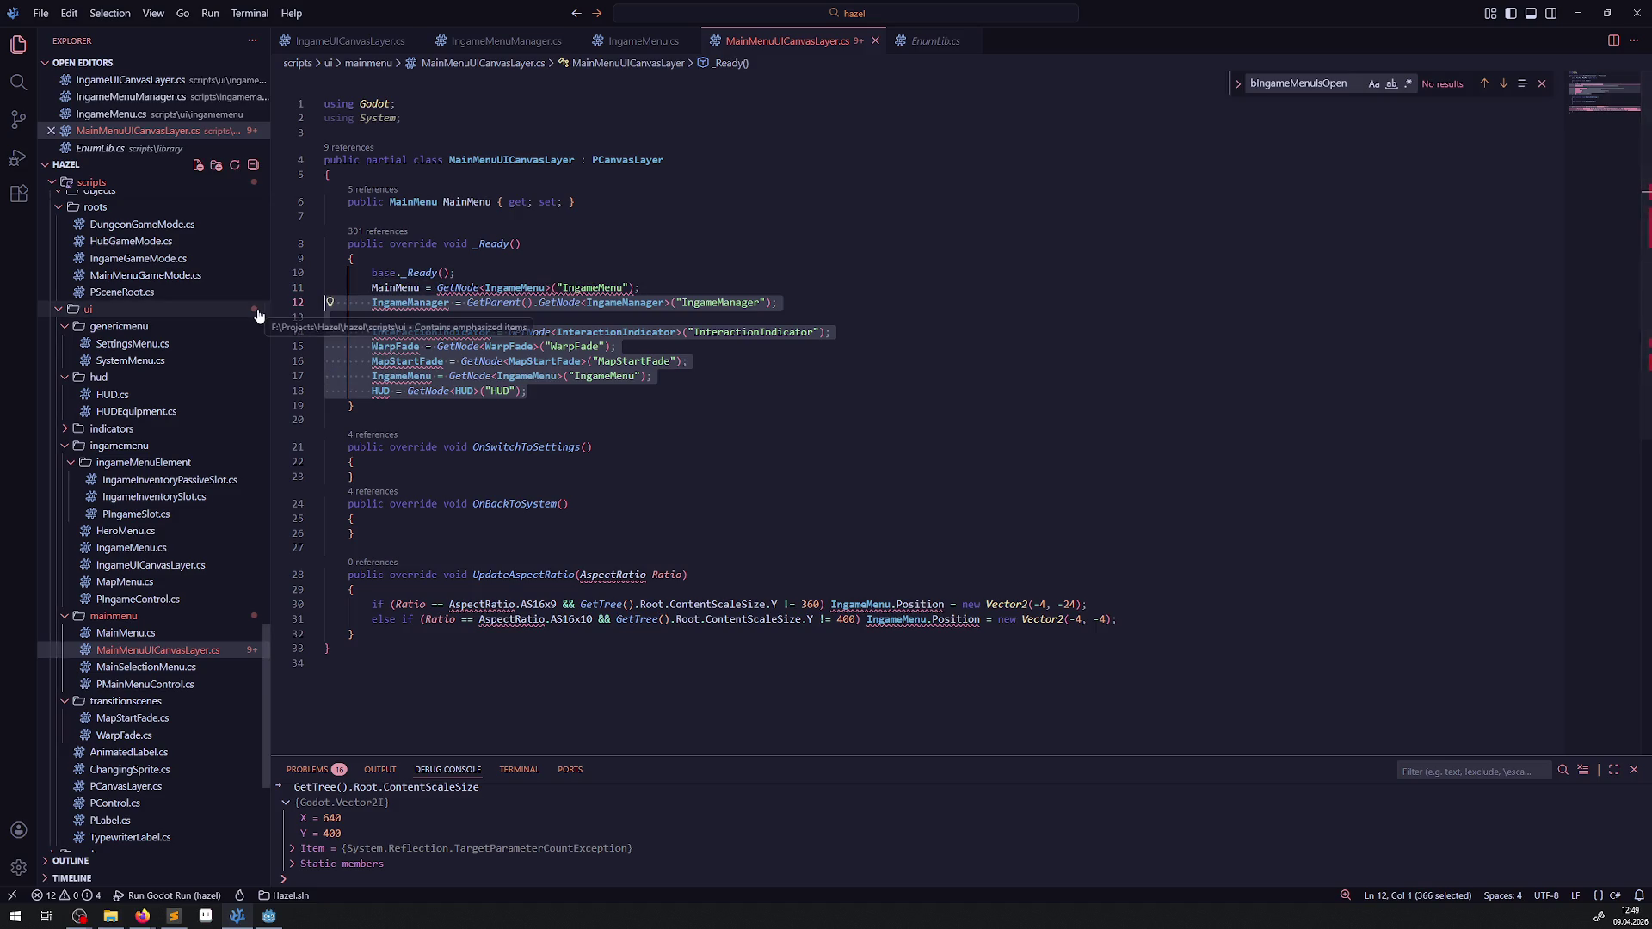
key("ctrl+slash")
Step: Change line 11 to MainMenu = GetNode<MainMenu>("MainMenu") and add a blank line after it
double_click(395, 287)
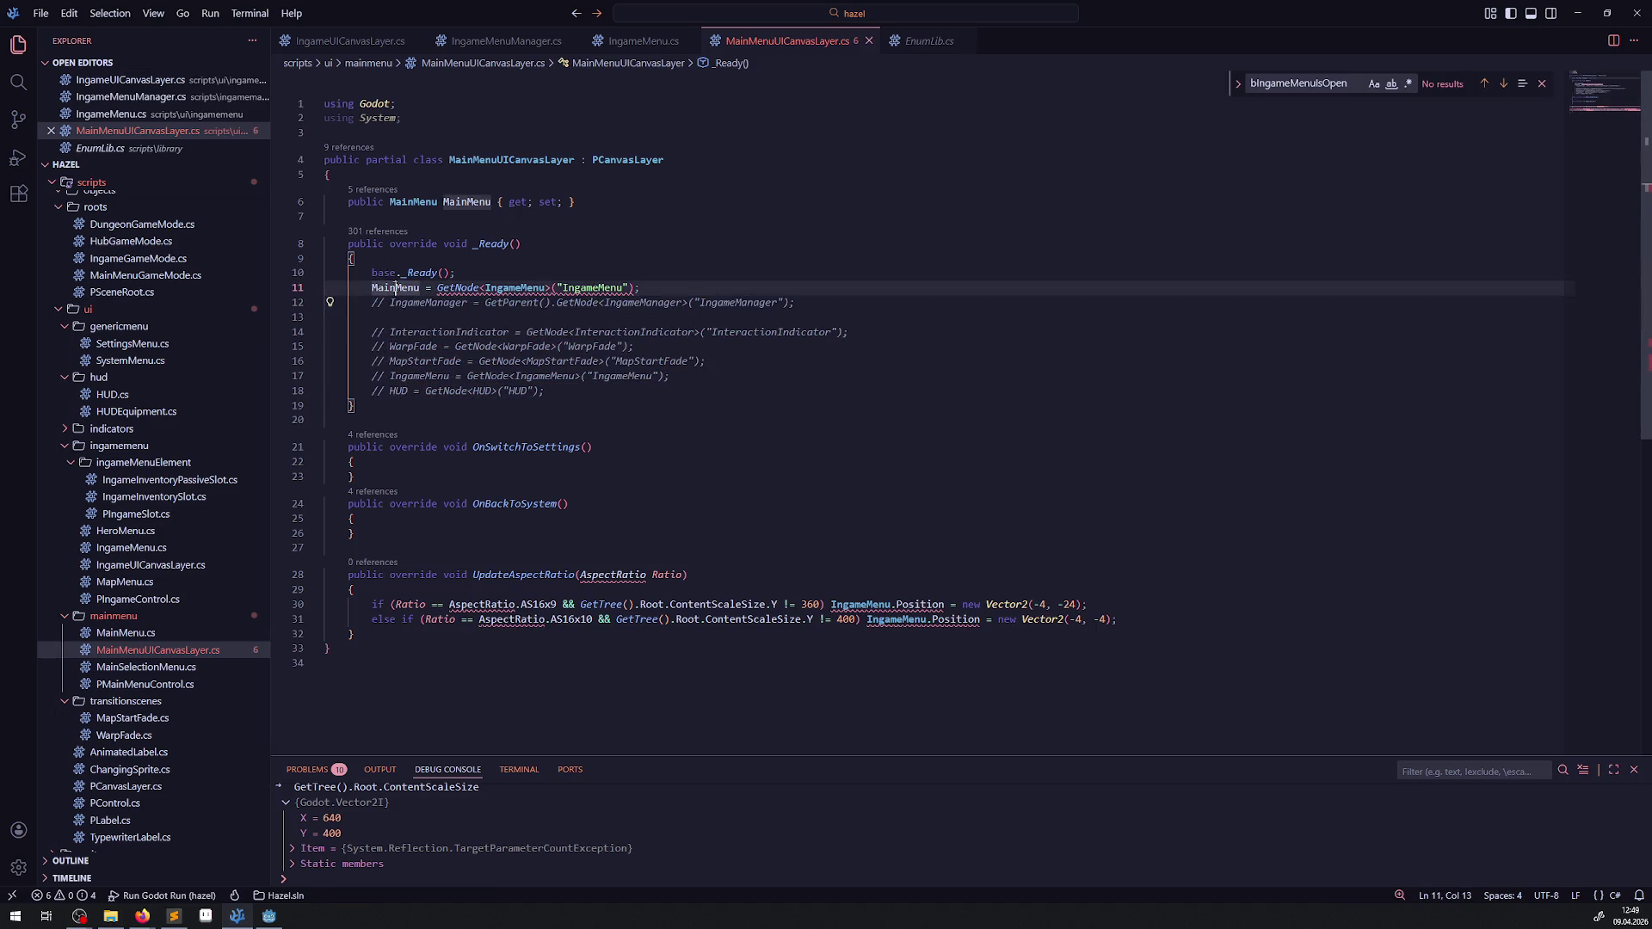
key("ctrl+c")
double_click(517, 287)
key("ctrl+v")
double_click(581, 288)
key("ctrl+v")
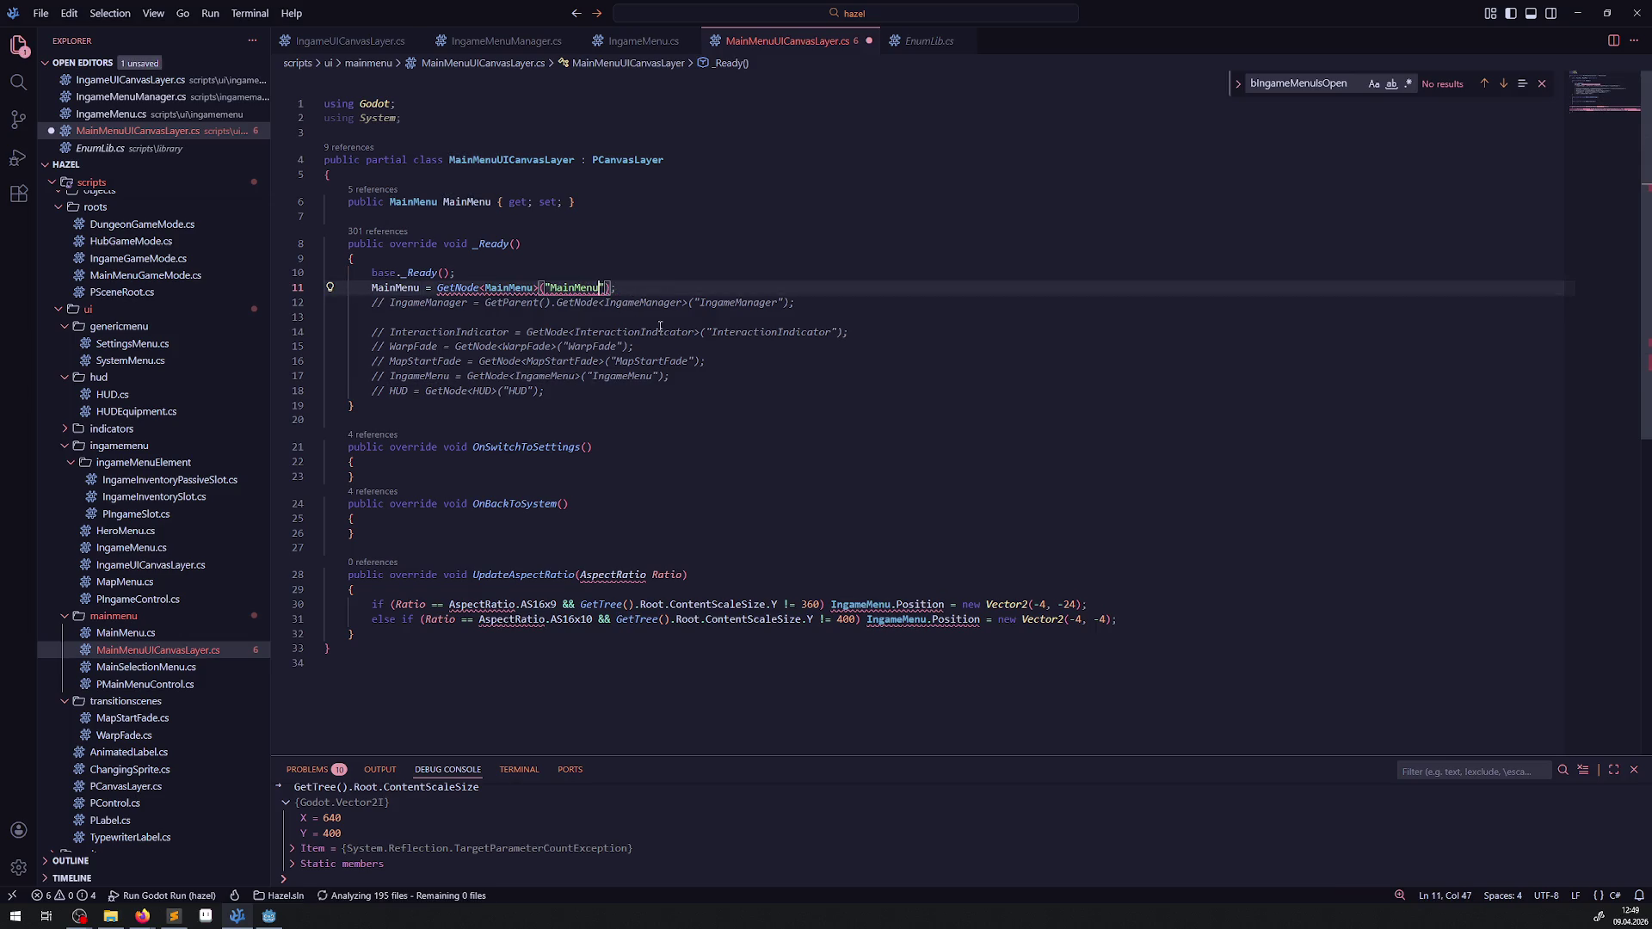
left_click(806, 413)
left_click(637, 288)
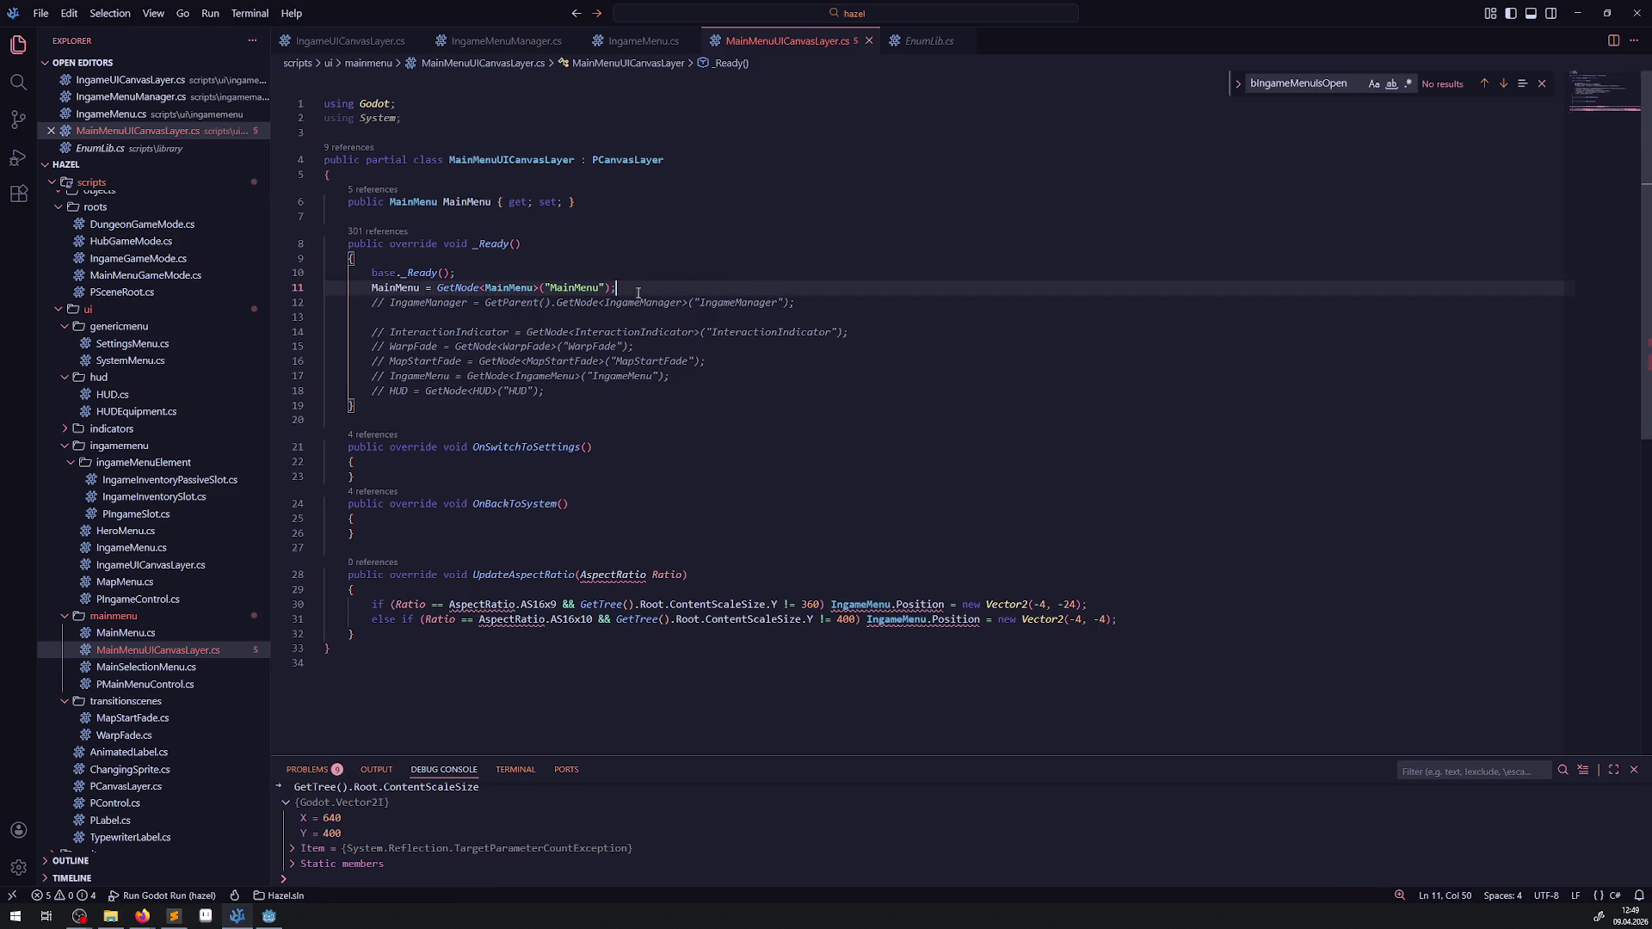
key("Return")
double_click(574, 287)
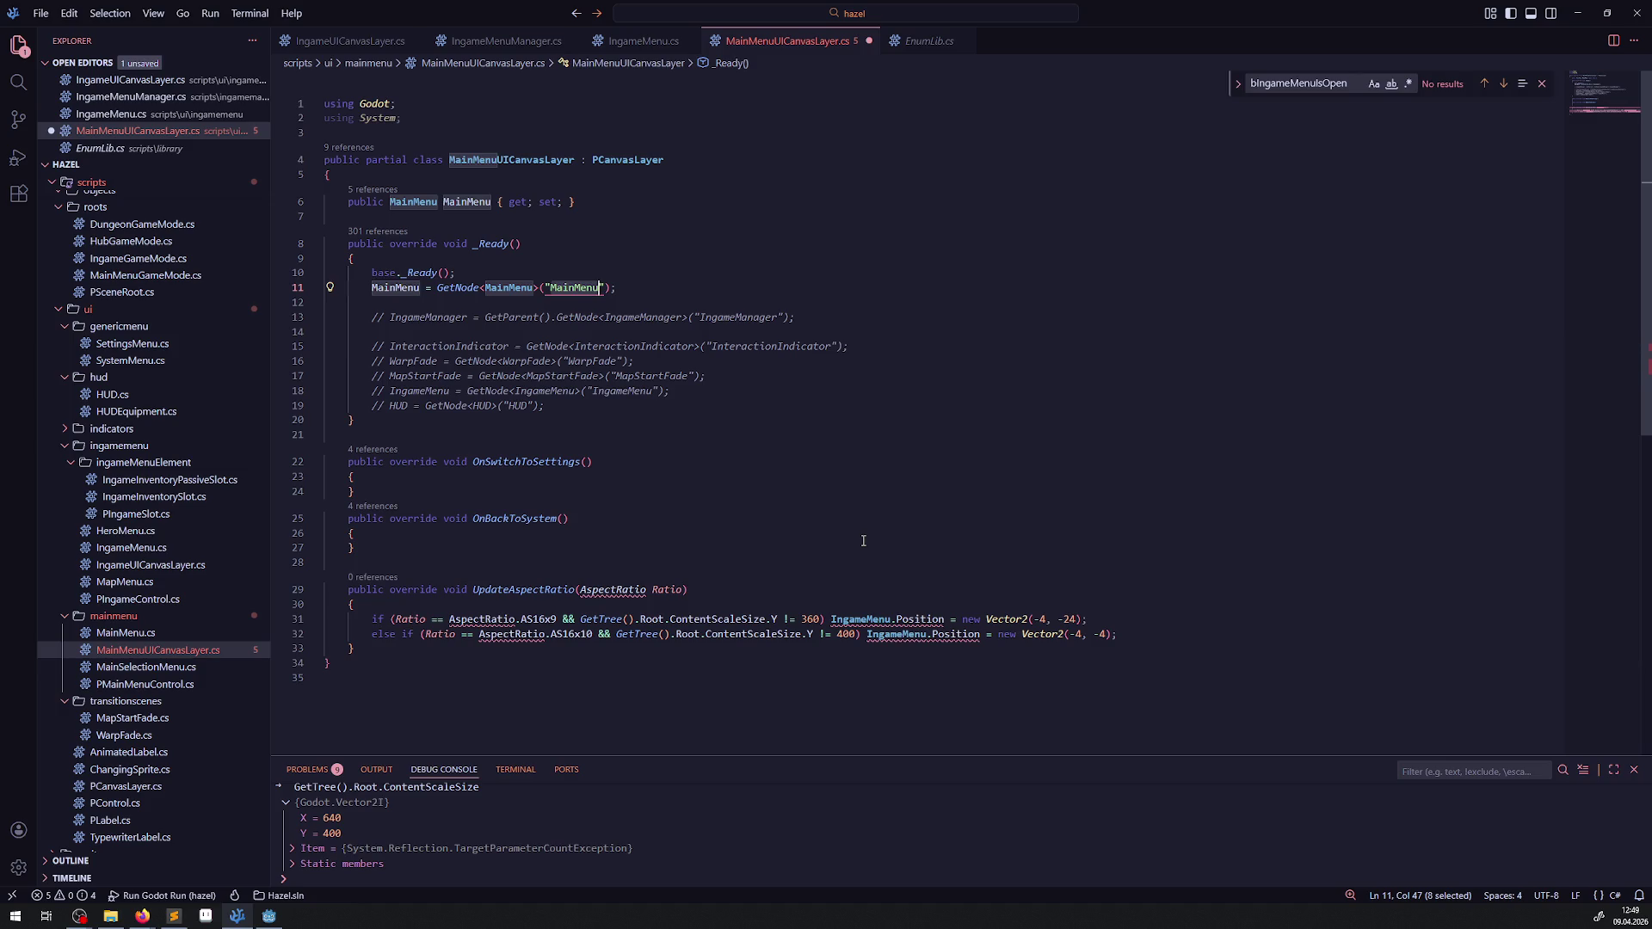
double_click(861, 619)
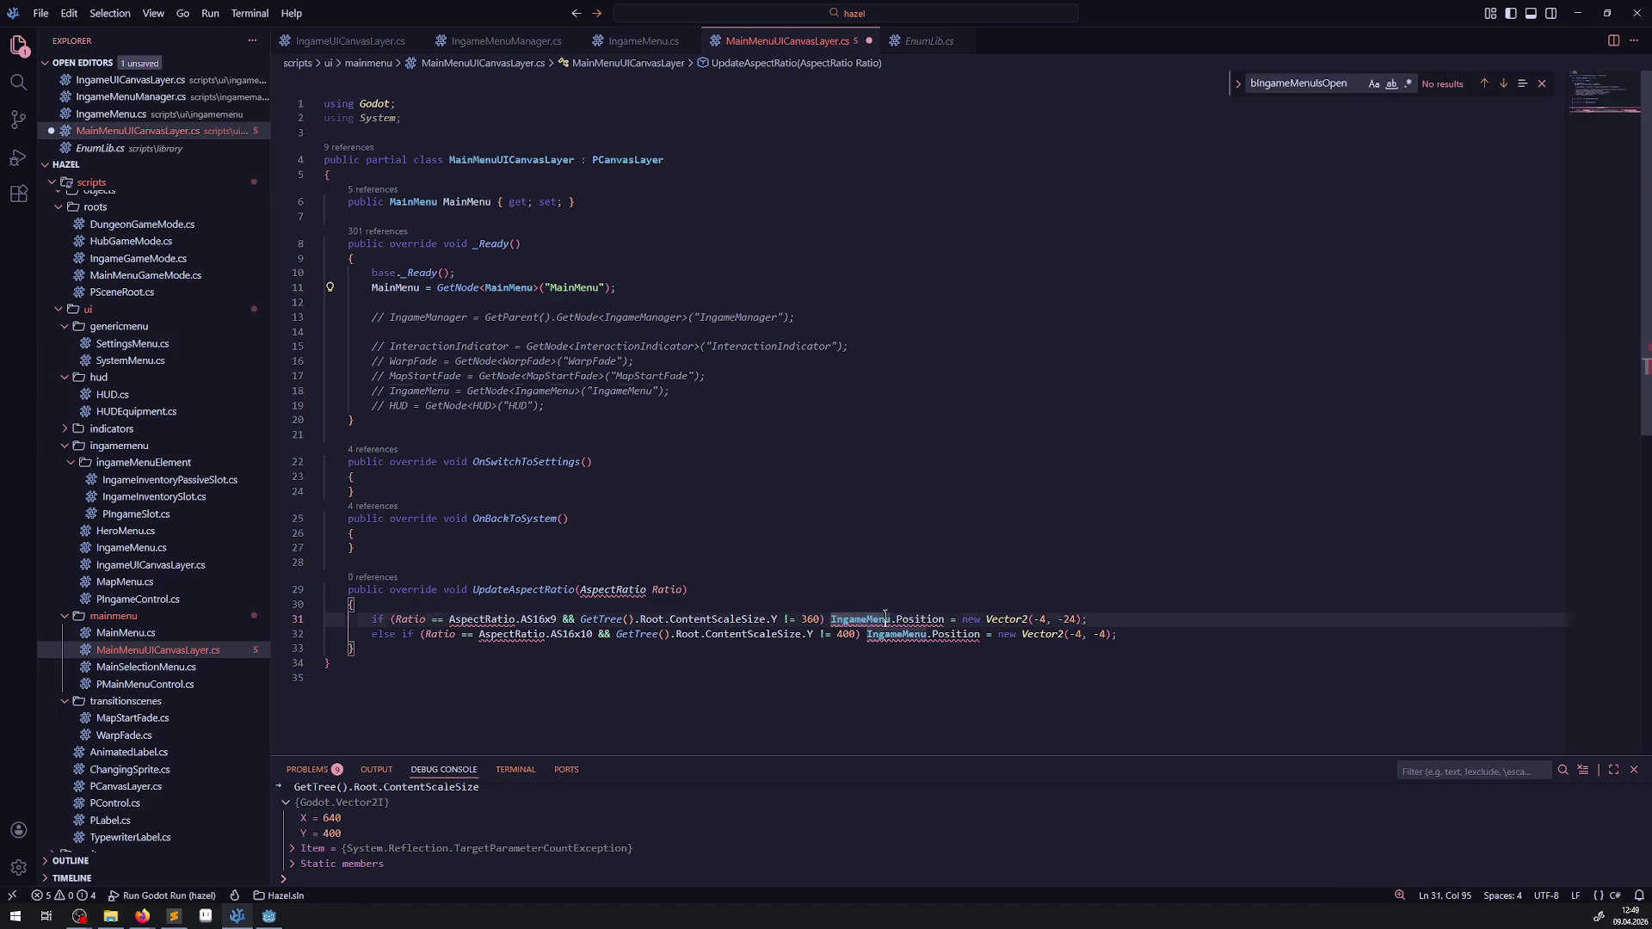
Step: Replace IngameMenu with MainMenu on both UpdateAspectRatio lines and save the script
key("ctrl+v")
double_click(895, 634)
key("ctrl+v")
key("ctrl+s")
left_click(903, 543)
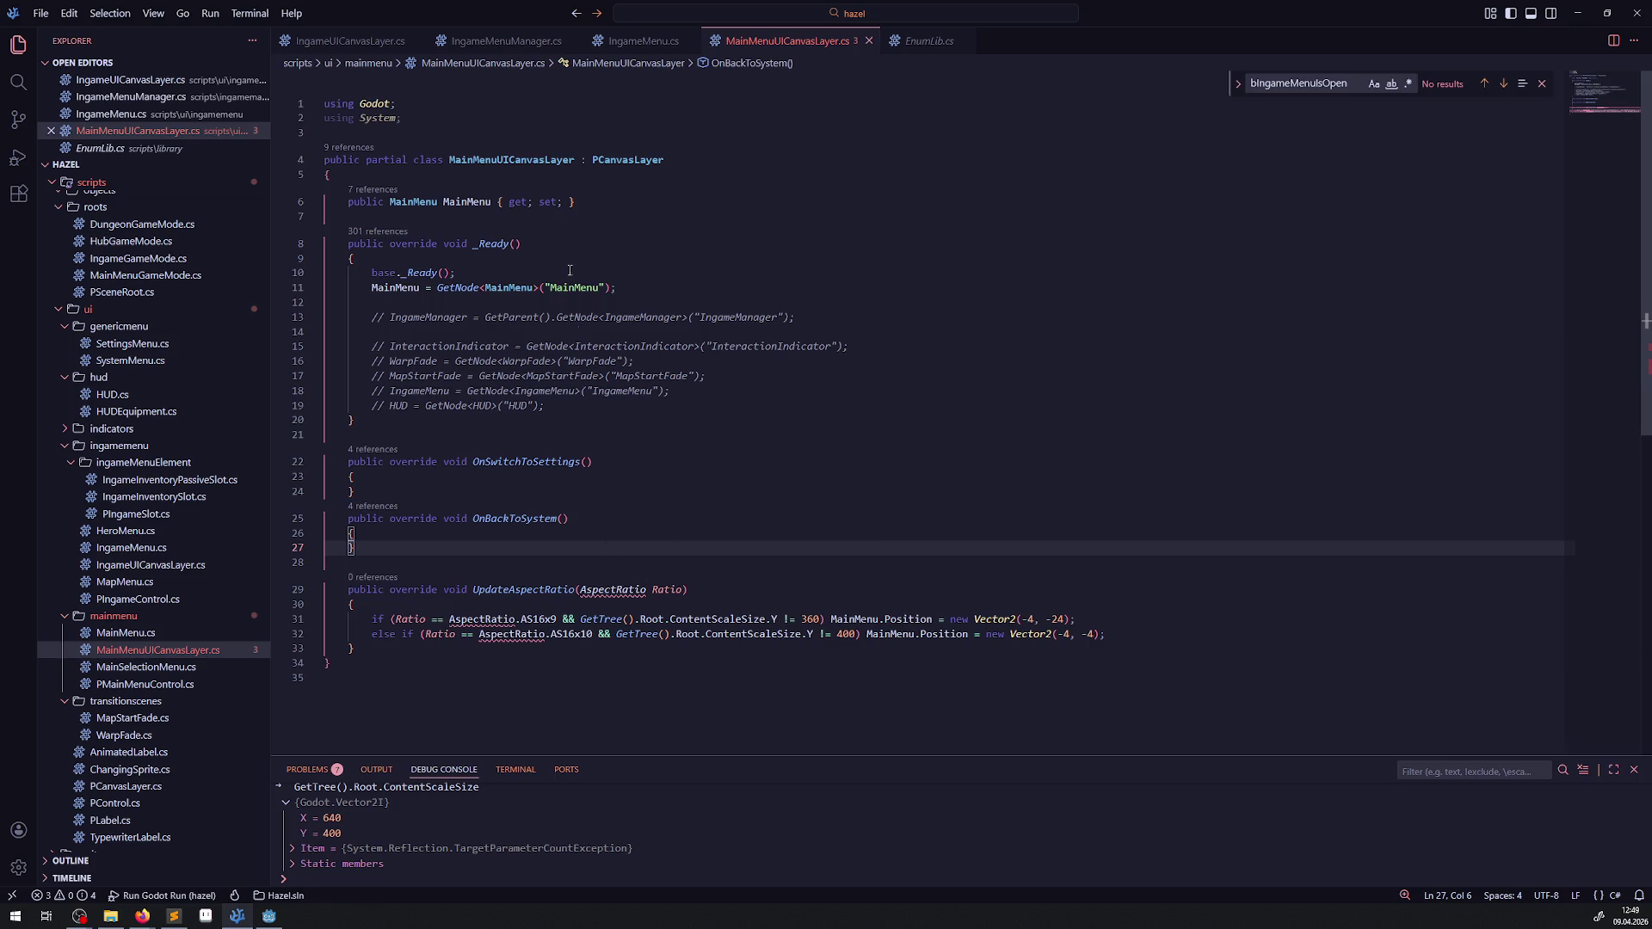
Step: Add 'using Hazel;' below 'using Godot;' and save the script
left_click(404, 102)
key("Return")
type("us")
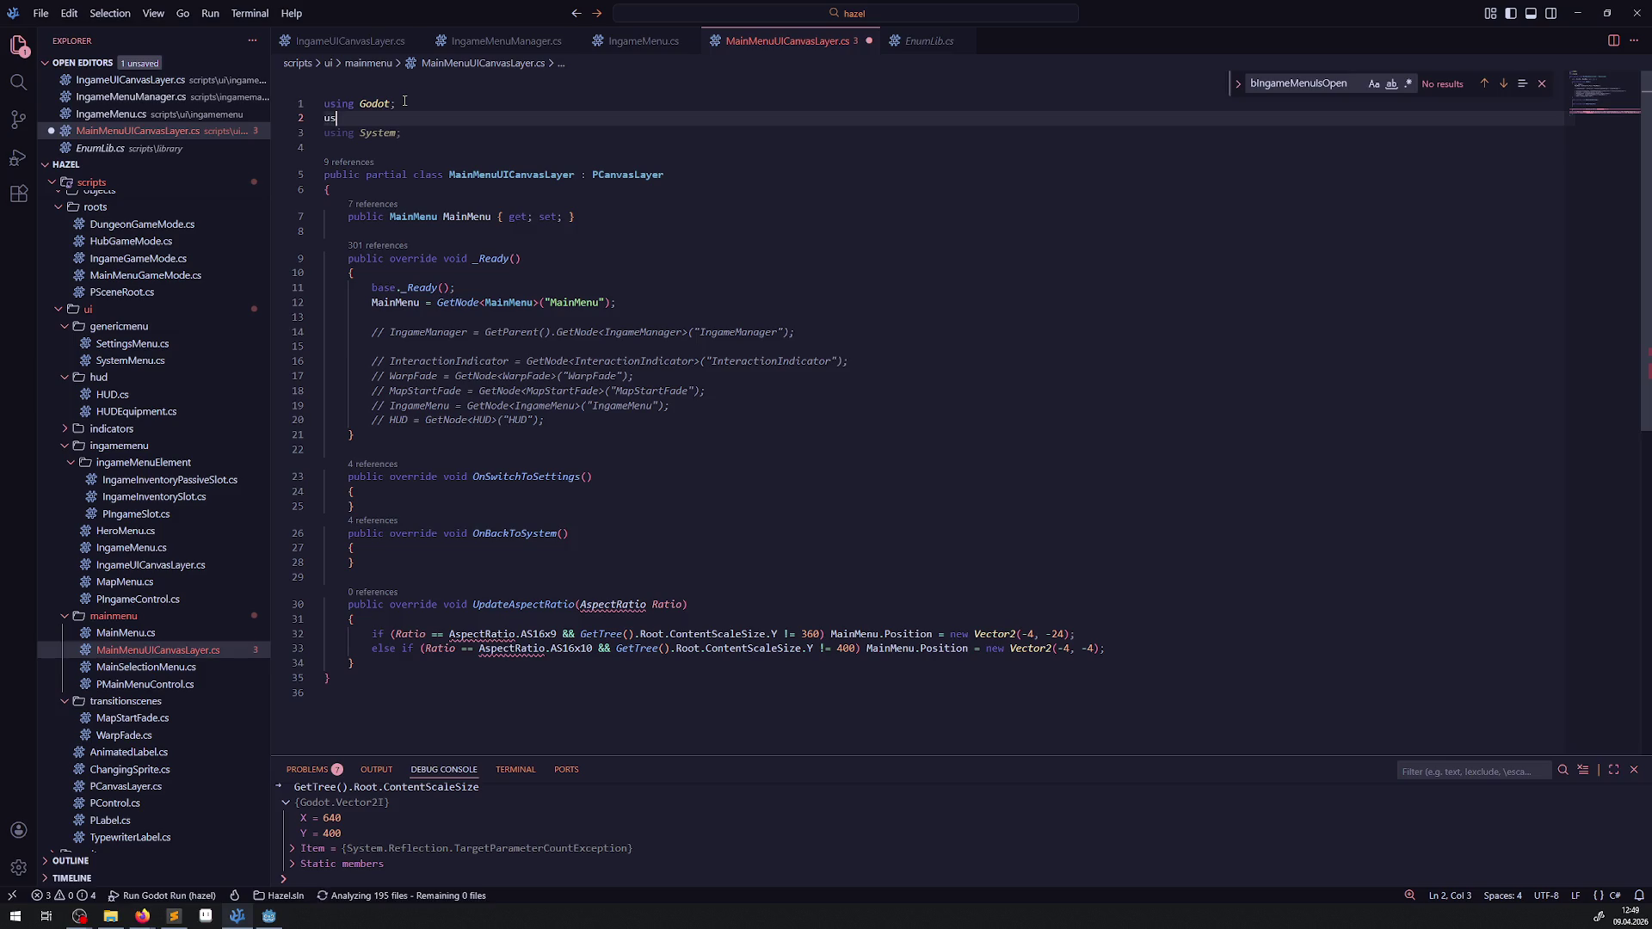
type("ing Hazel;")
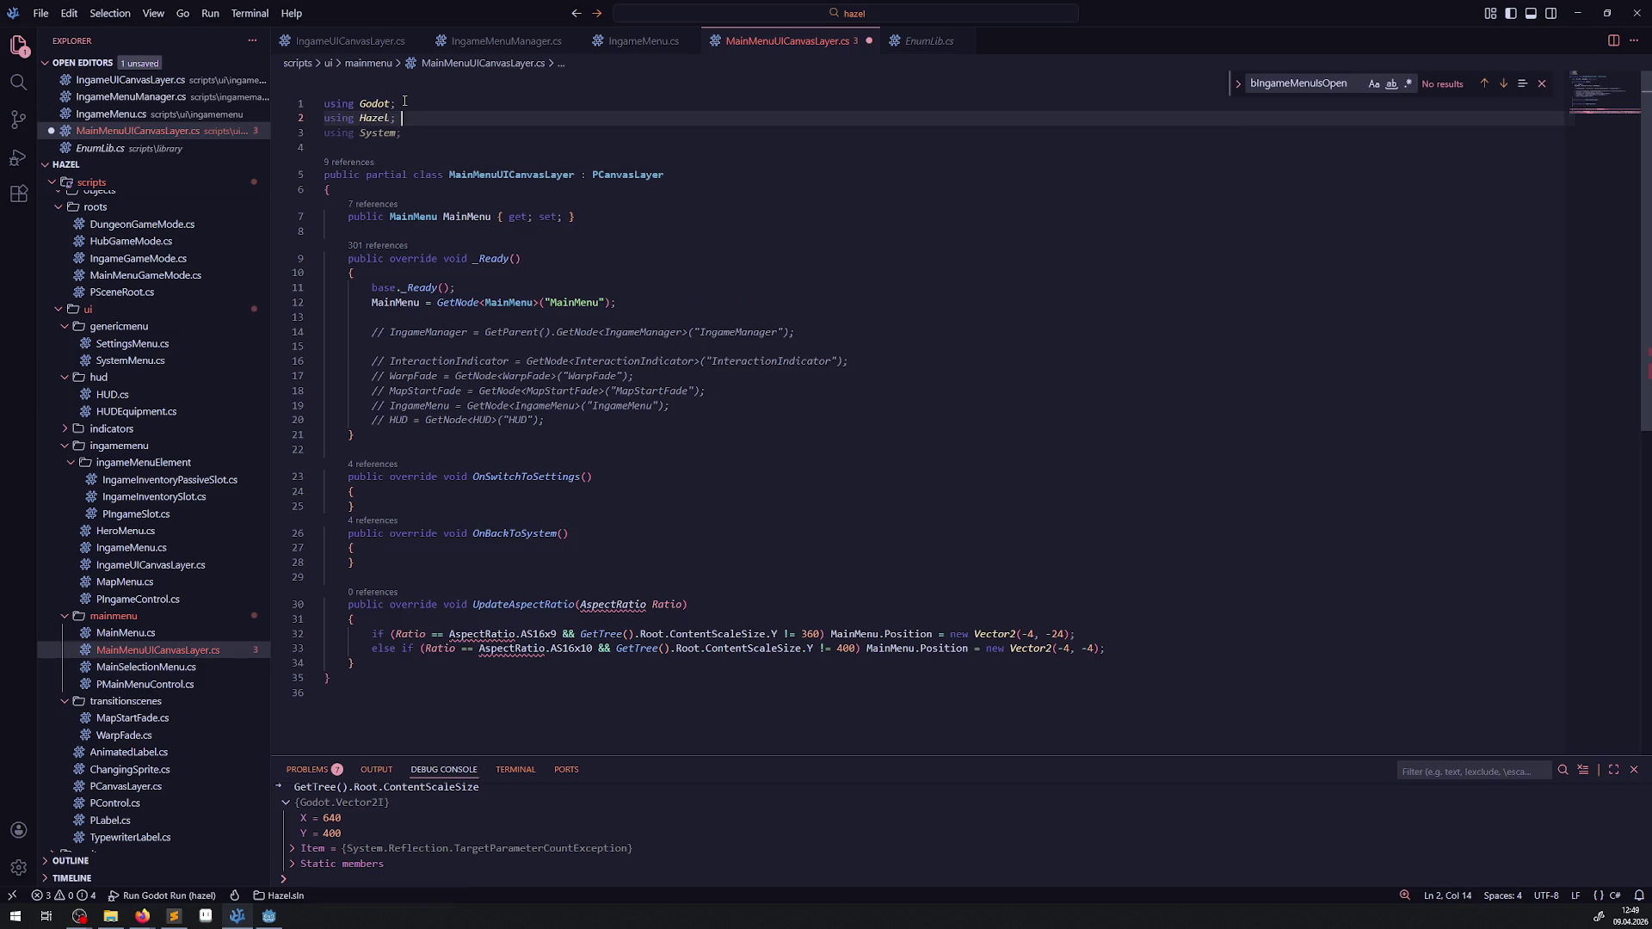
key("ctrl+s")
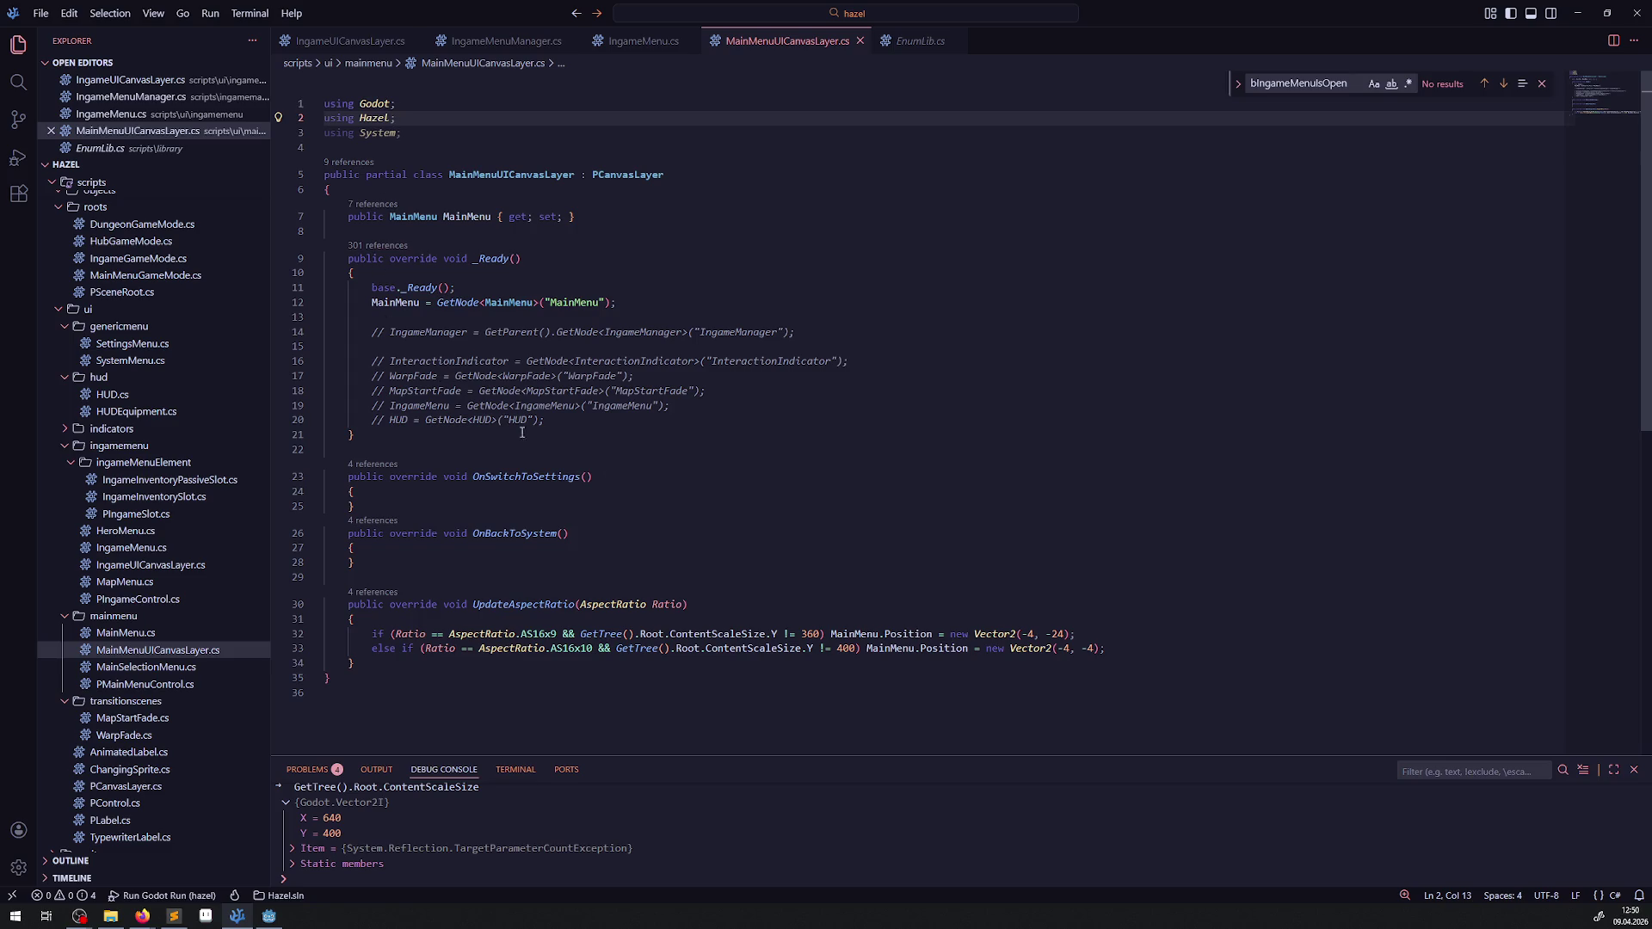
Step: Review the empty OnSwitchToSettings and OnBackToSystem handlers, then bring up the Godot editor
left_click(646, 449)
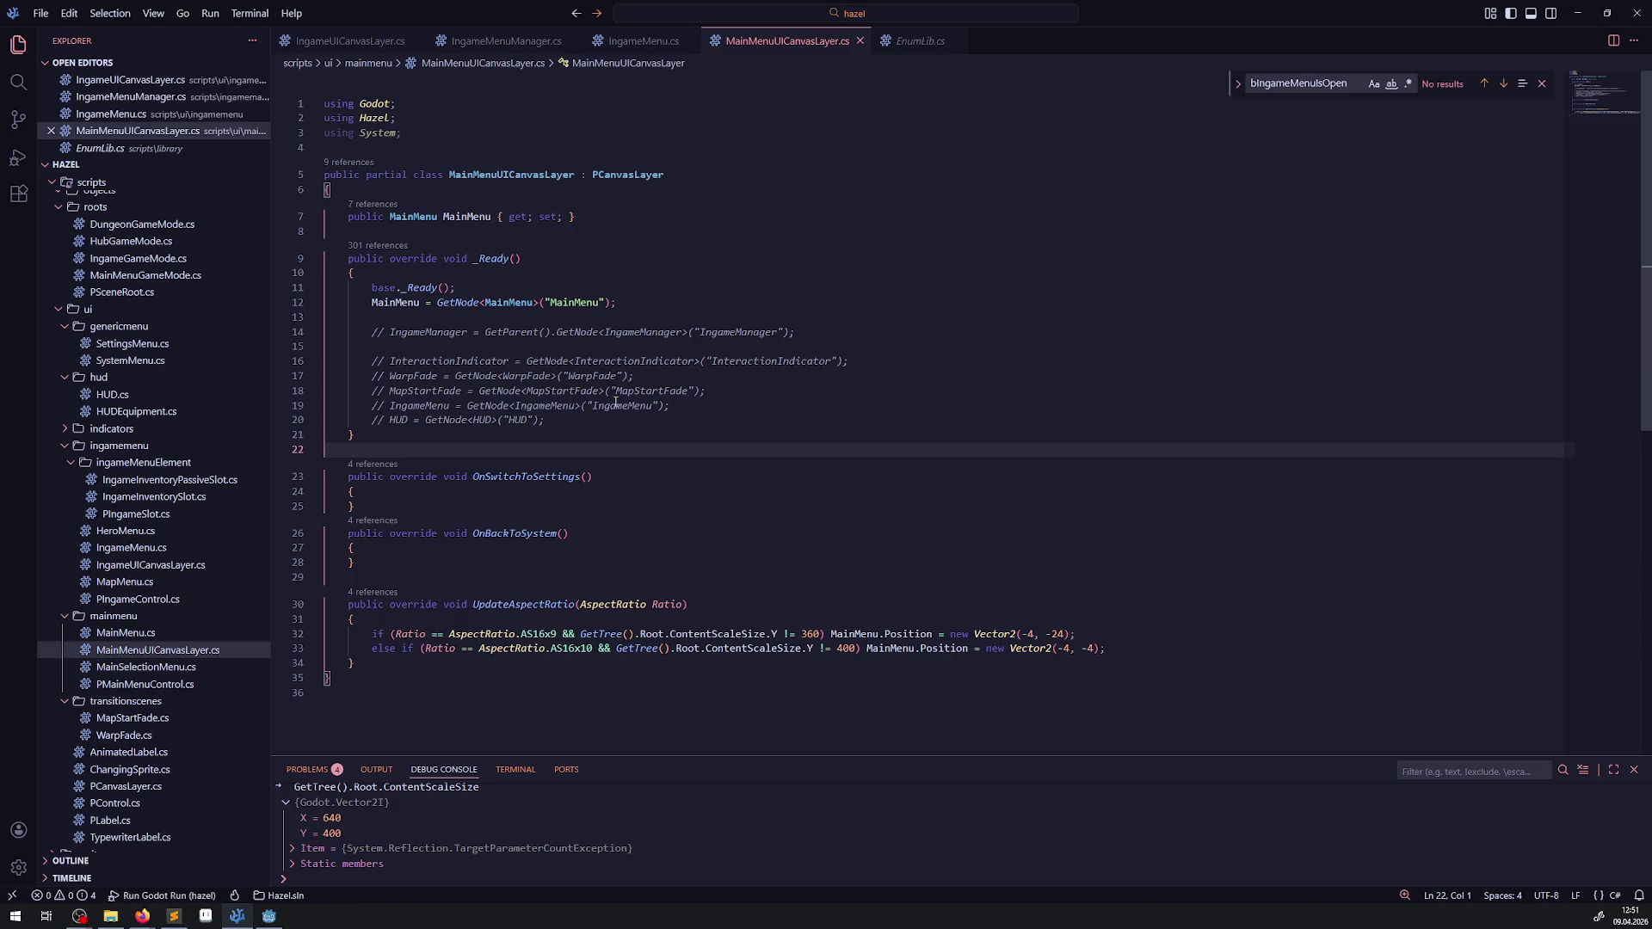
left_click(641, 500)
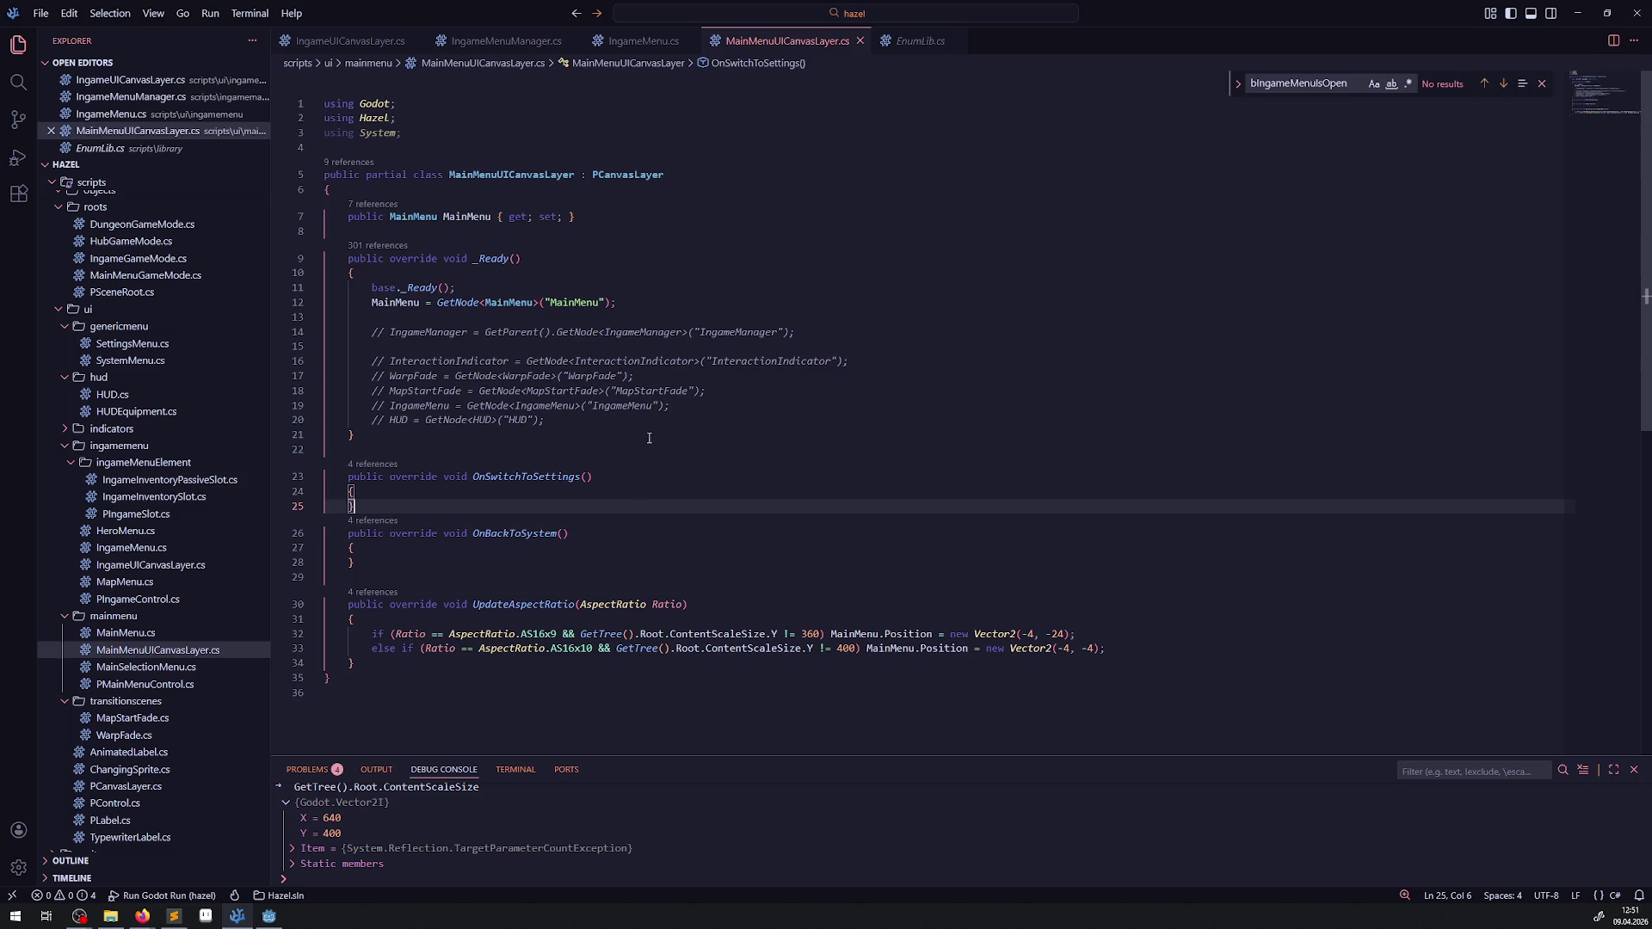
left_click(669, 471)
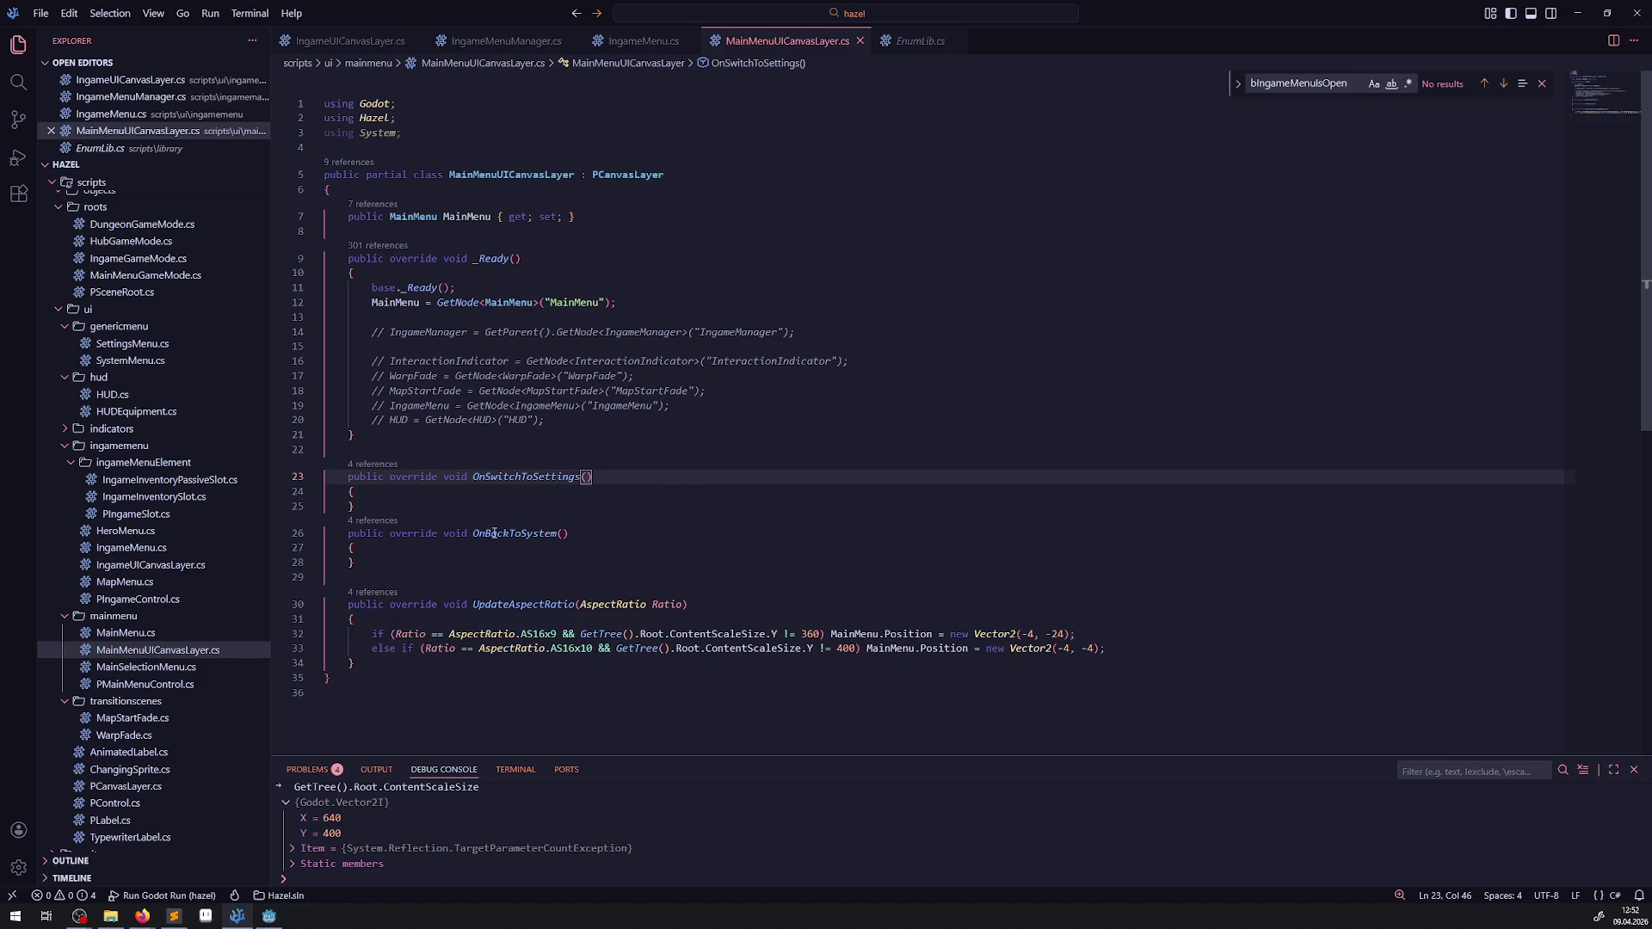
left_click(269, 917)
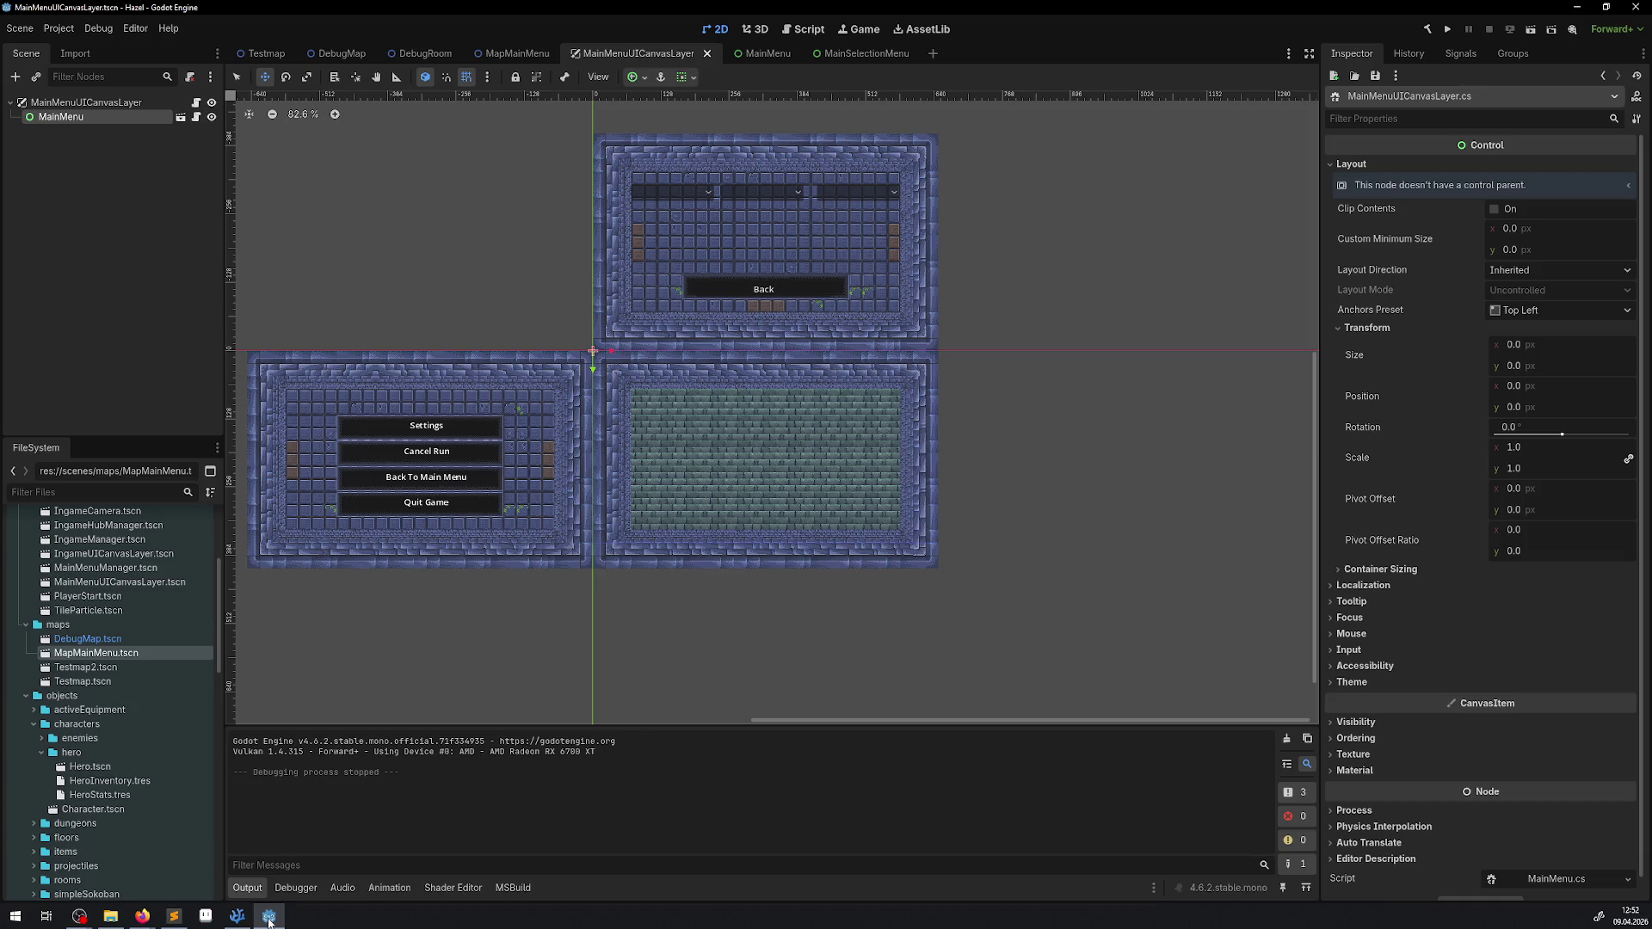
key("alt+Tab")
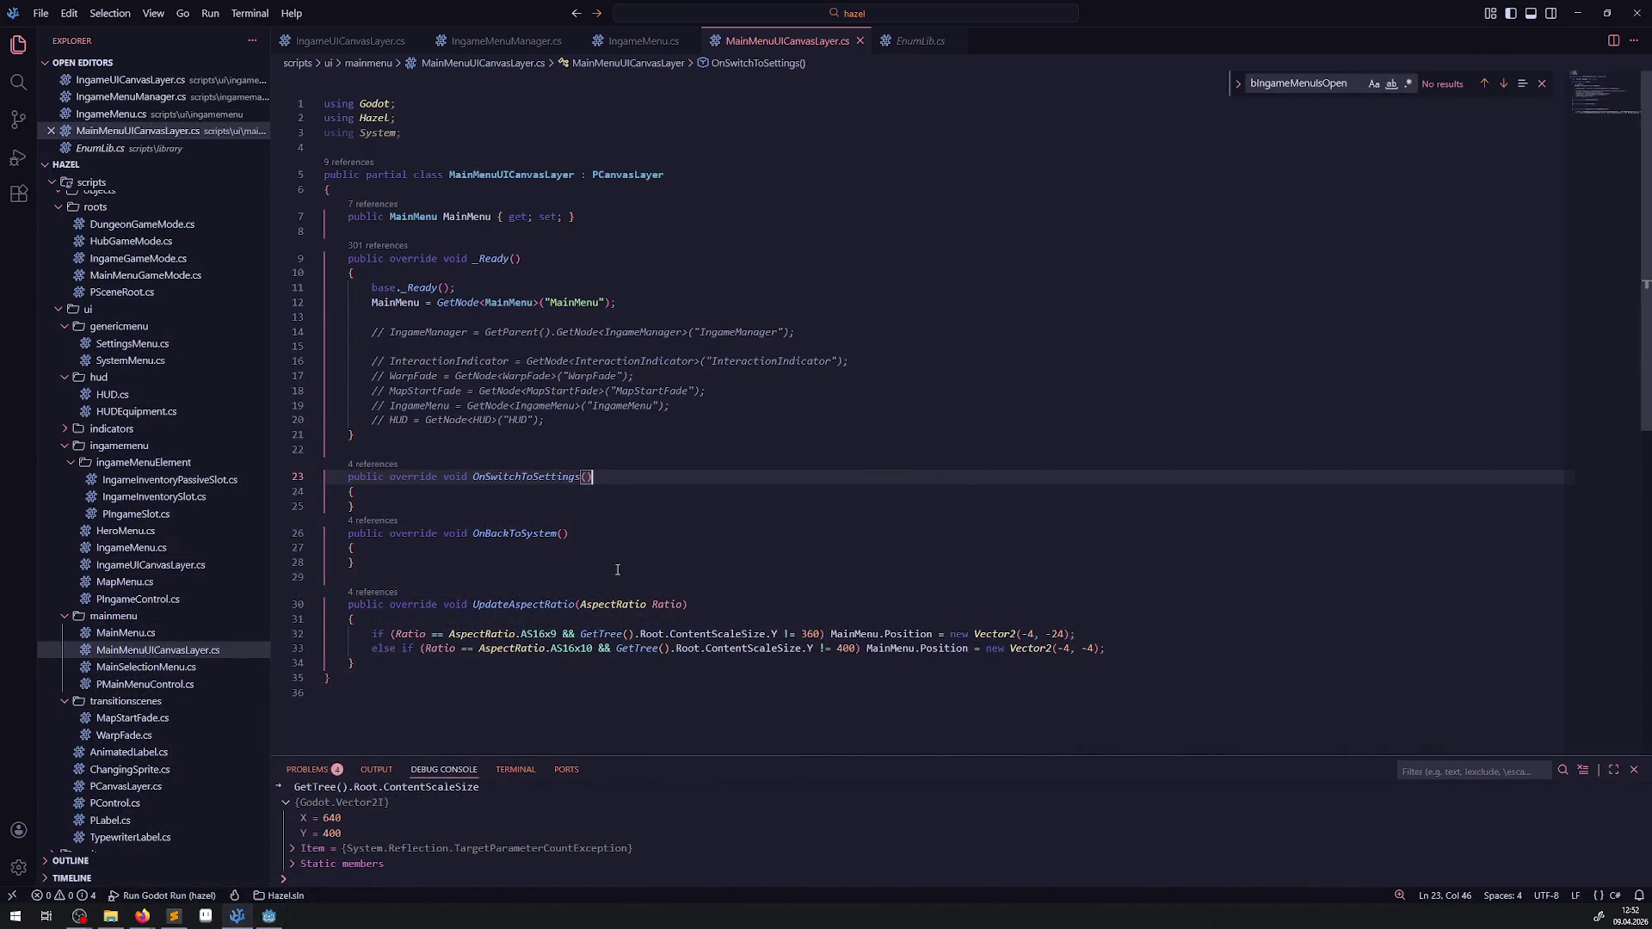
double_click(548, 606)
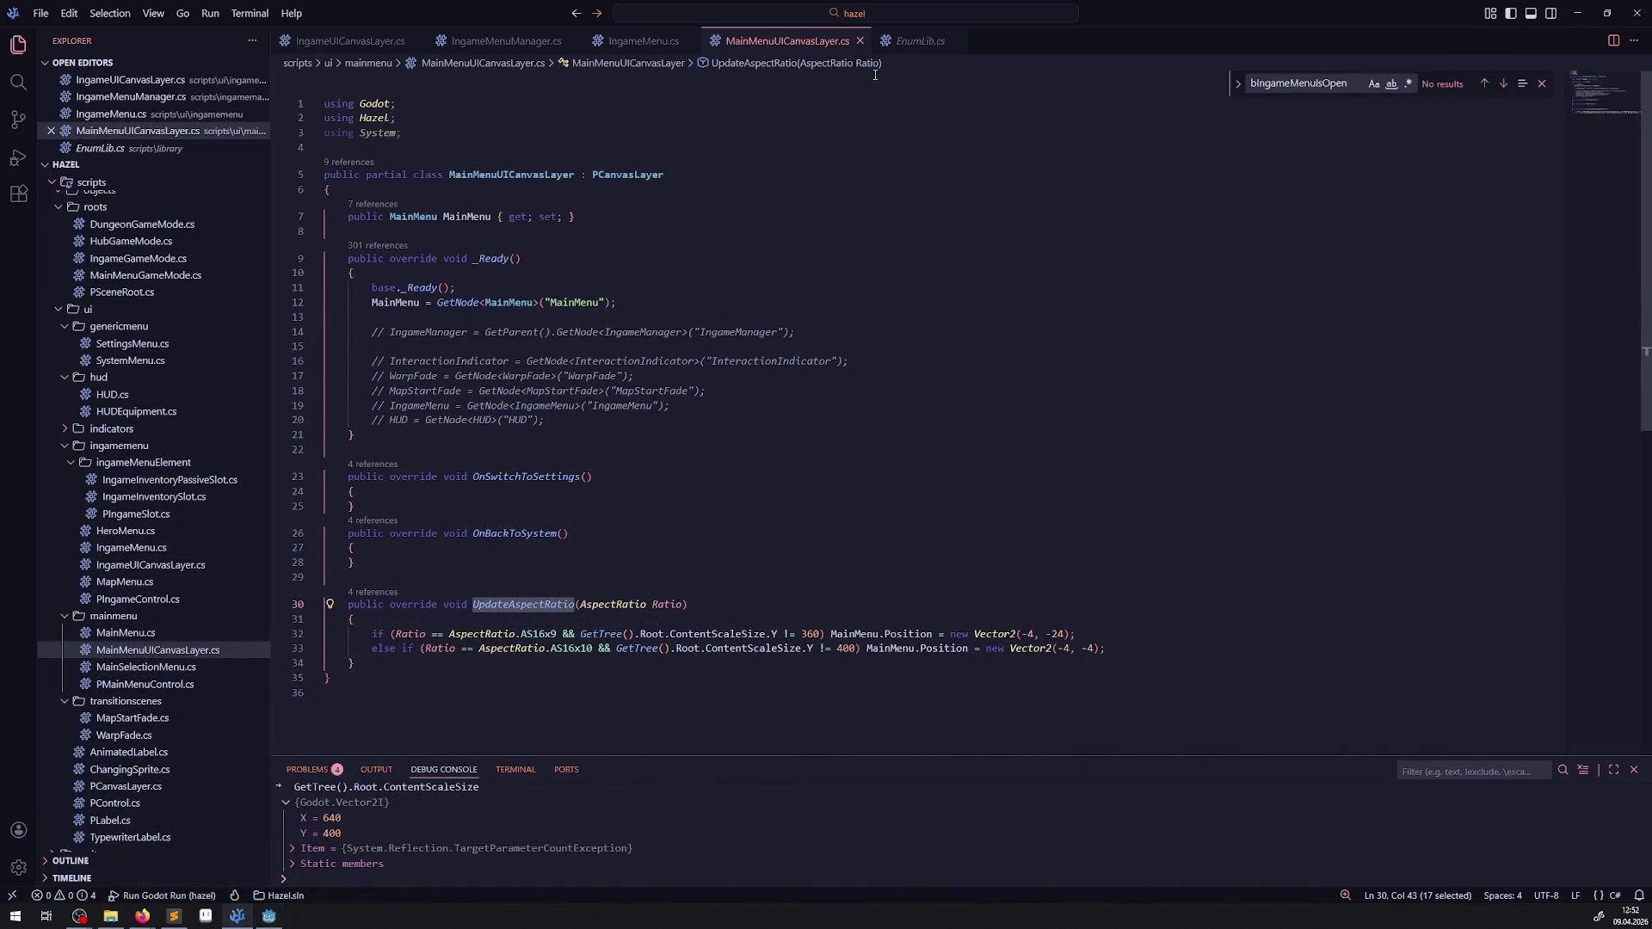
key("alt+Tab")
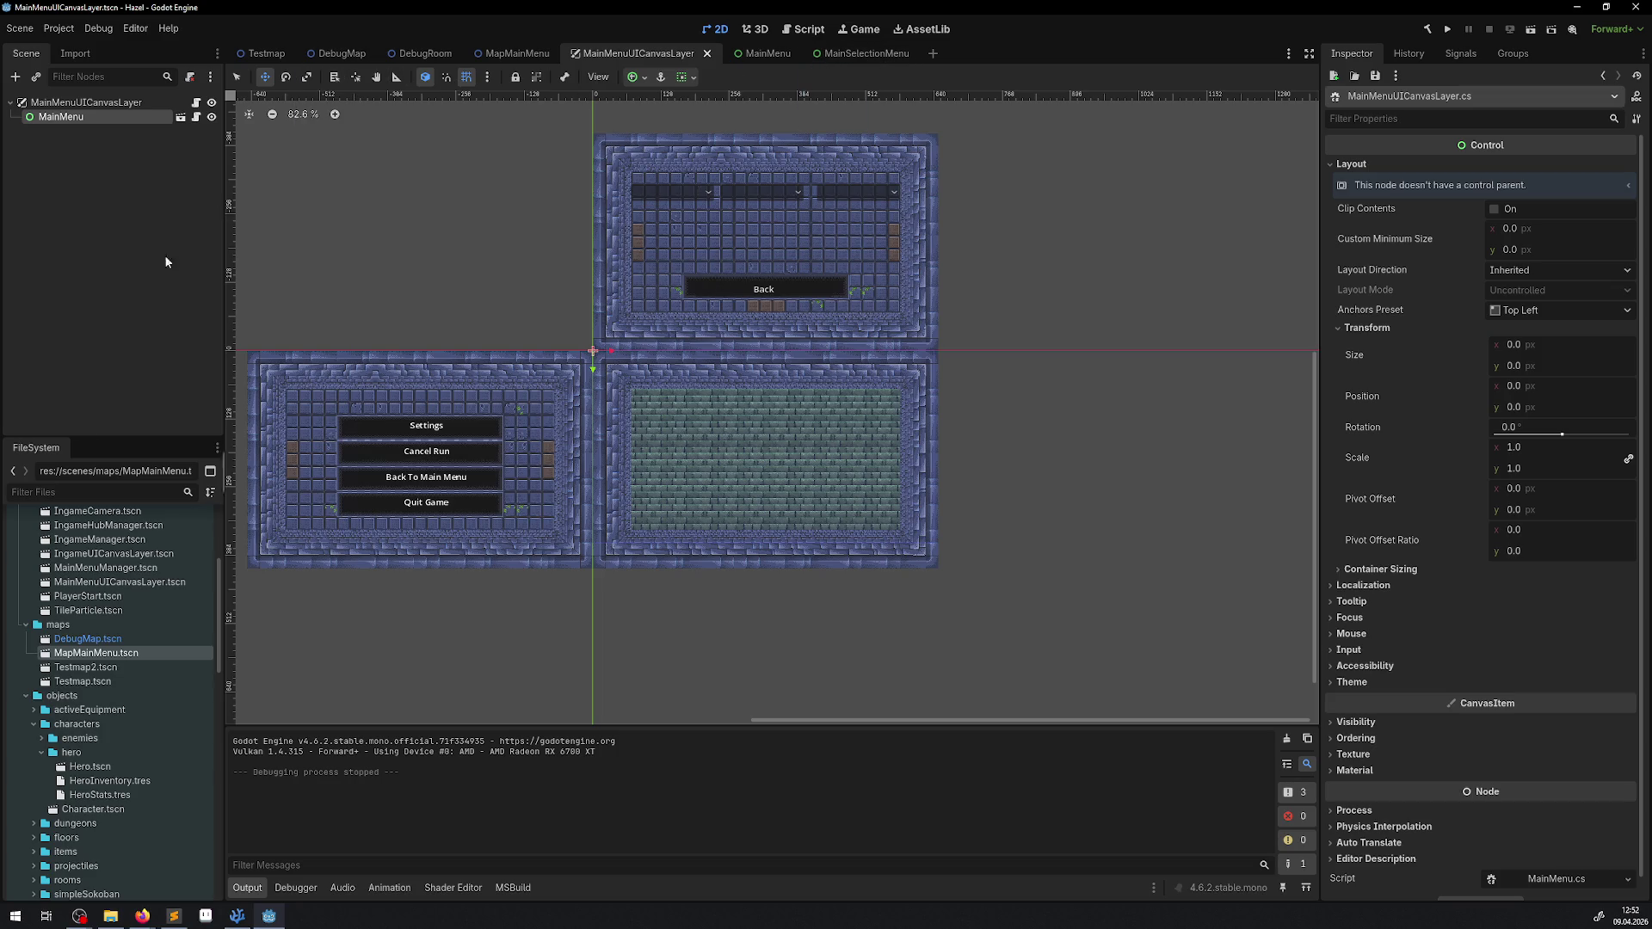
right_click(136, 765)
left_click(19, 583)
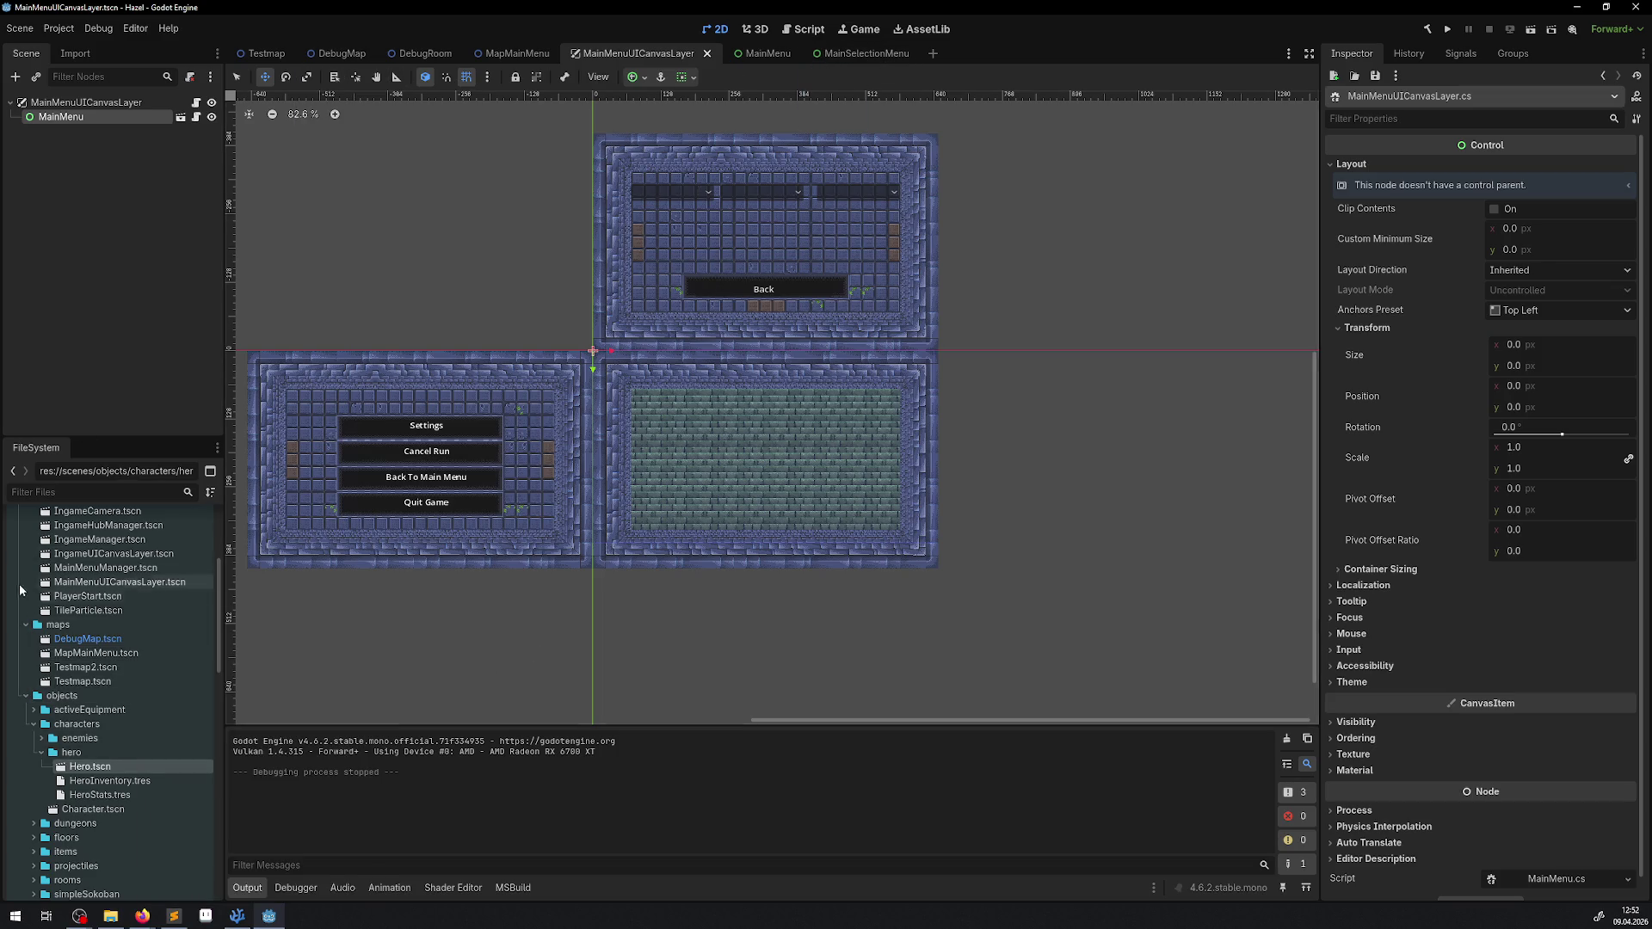
scroll(134, 675, "up", 2)
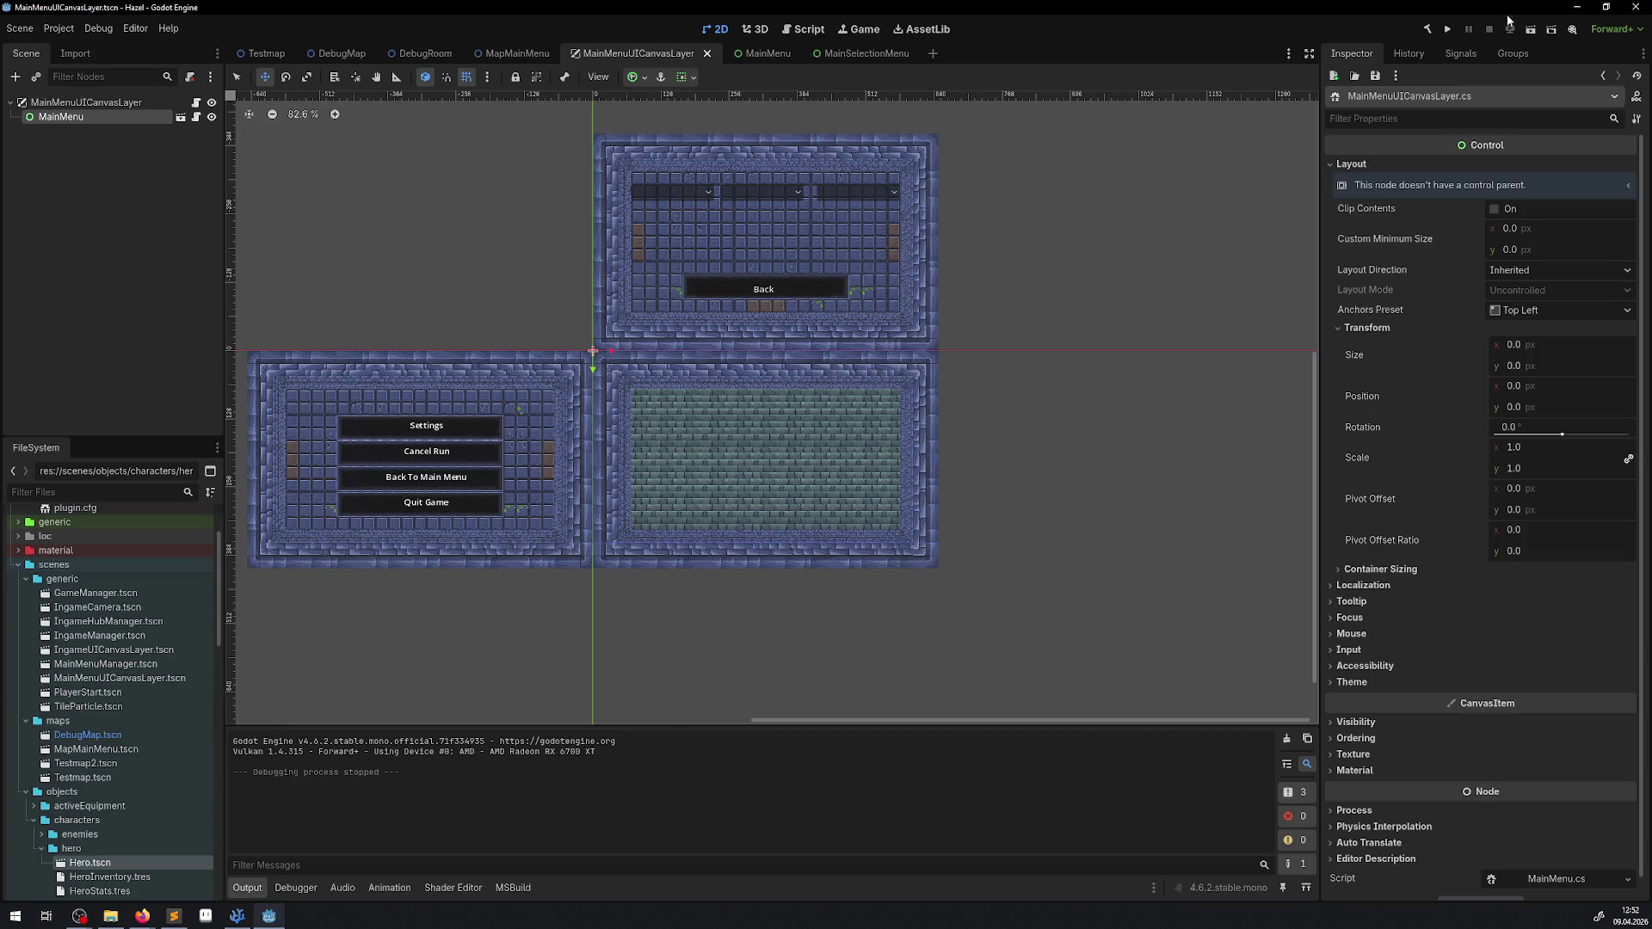
left_click(1446, 32)
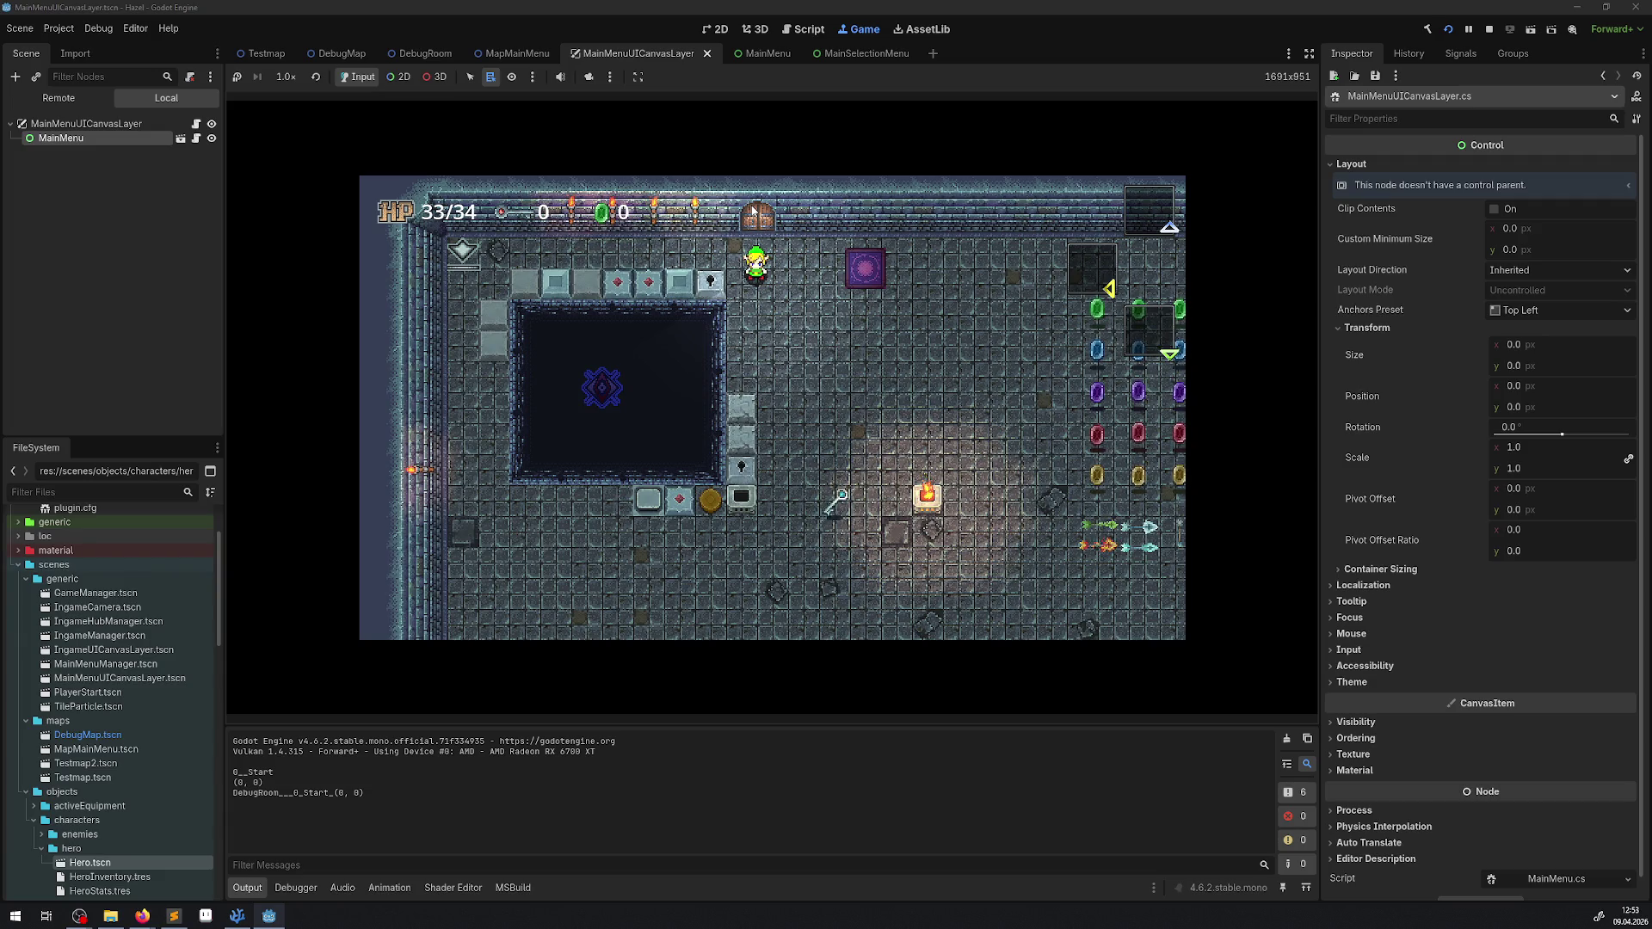
Step: Walk the hero down and right in the running project, then stop it
key("Down")
key("Right")
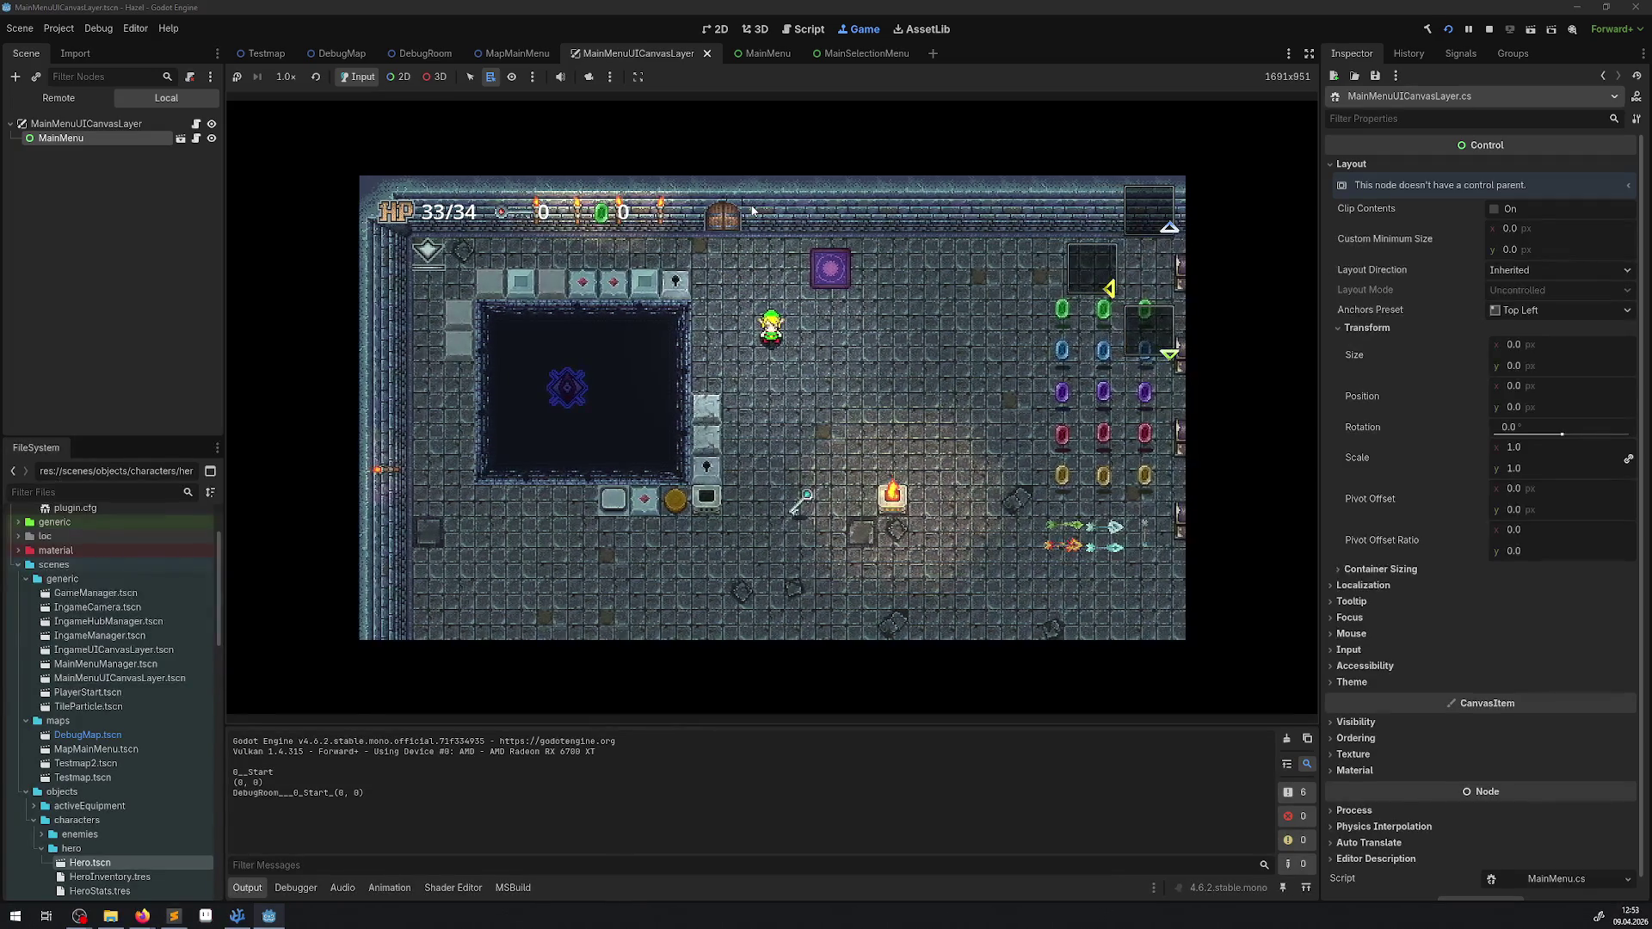
left_click(1488, 31)
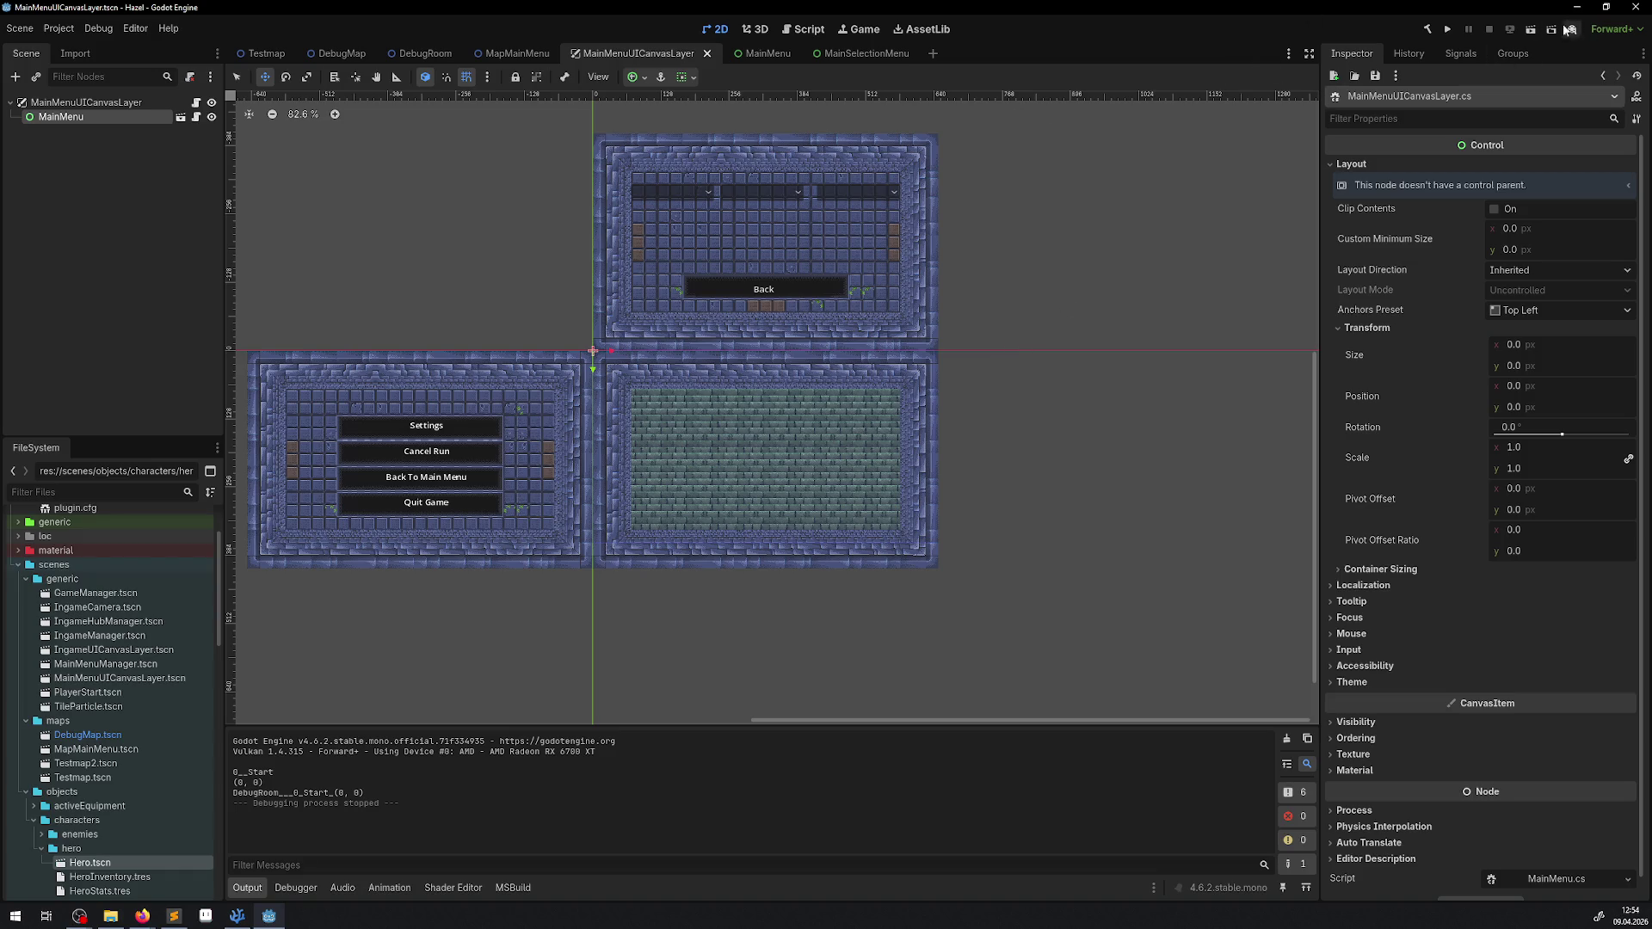
Step: Run the MainMenuUICanvasLayer scene on its own, stop it, and return to VS Code
left_click(1527, 36)
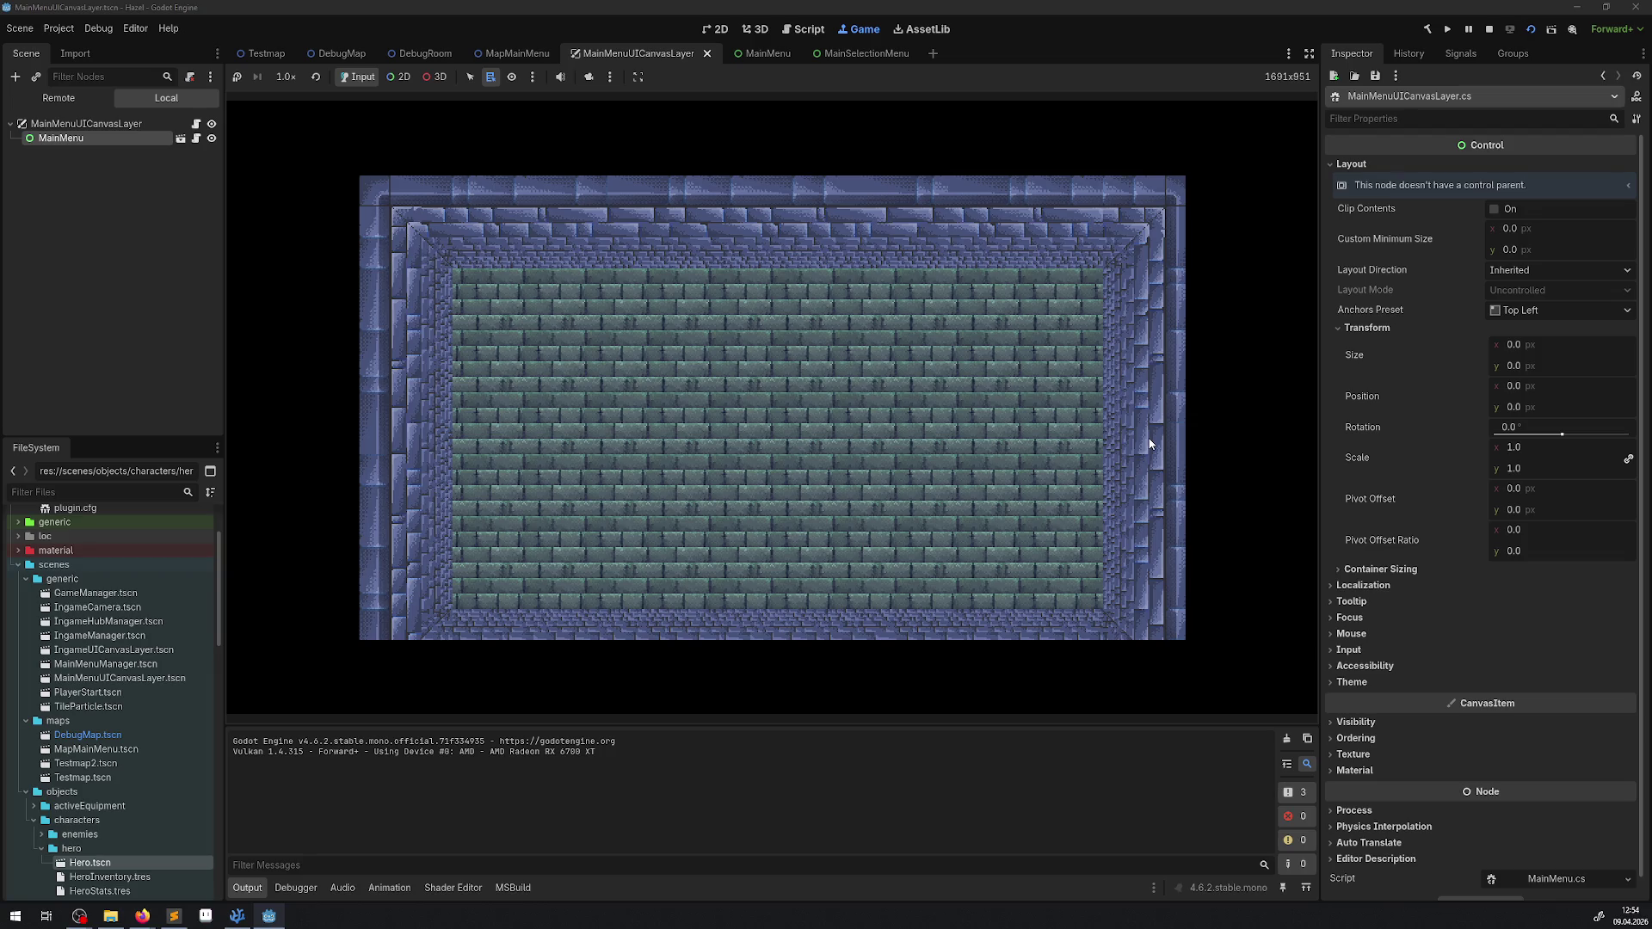
left_click(1482, 29)
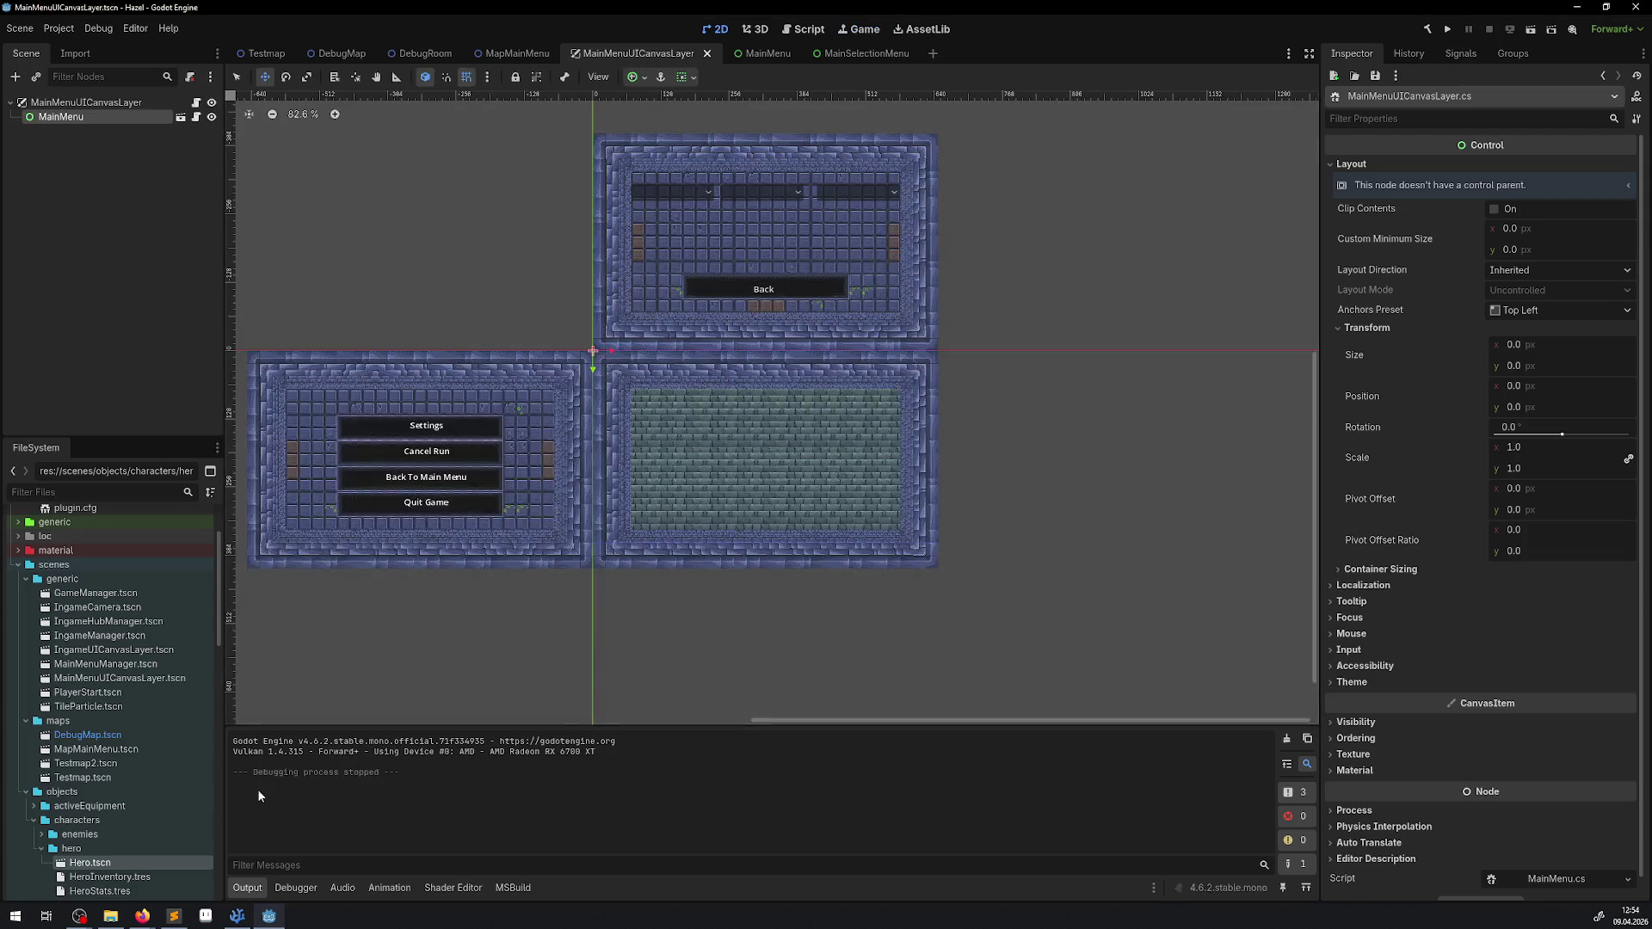
left_click(236, 916)
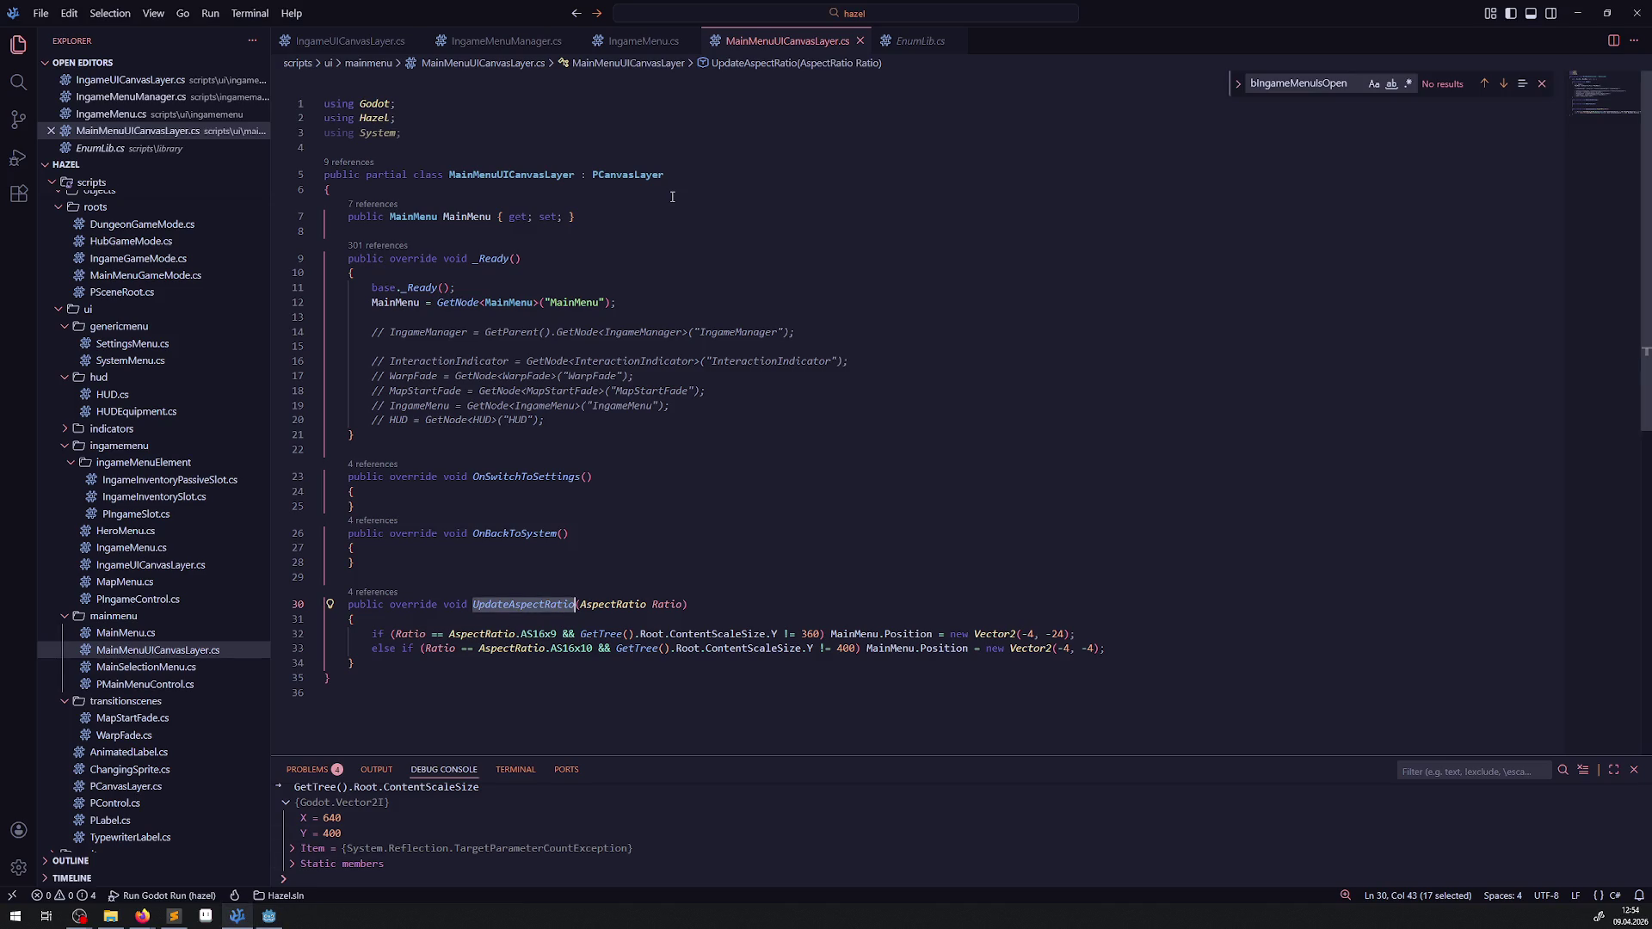
Step: Browse the menu scripts and open MainMenuManager.cs from the mainmenumanagers folder
left_click(446, 51)
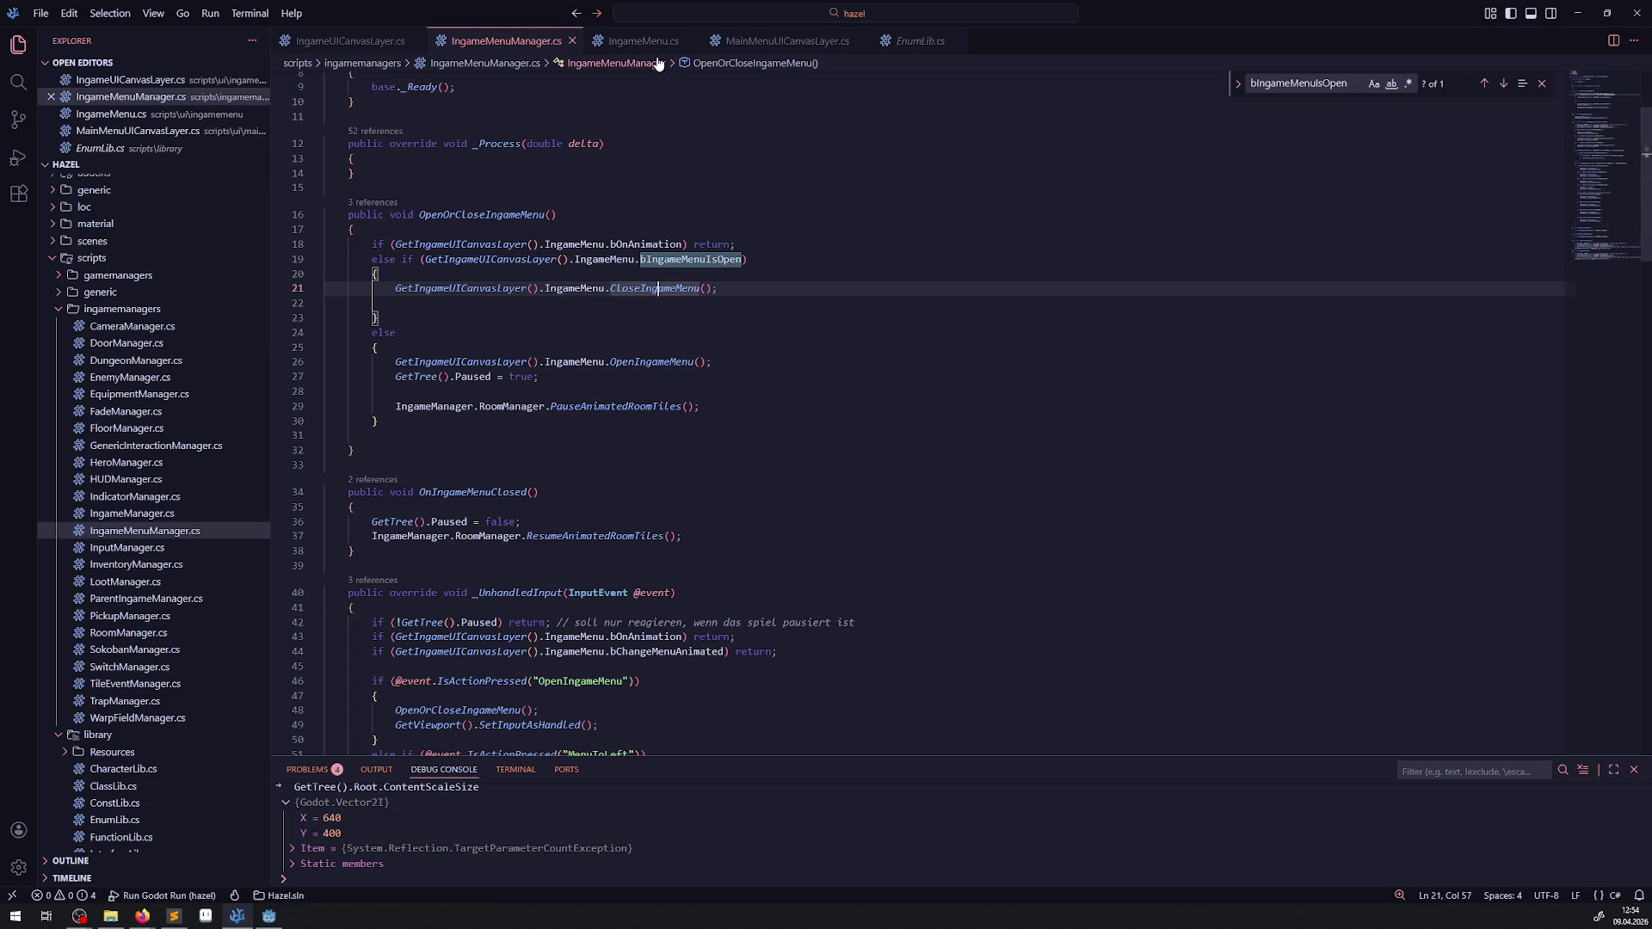
left_click(645, 41)
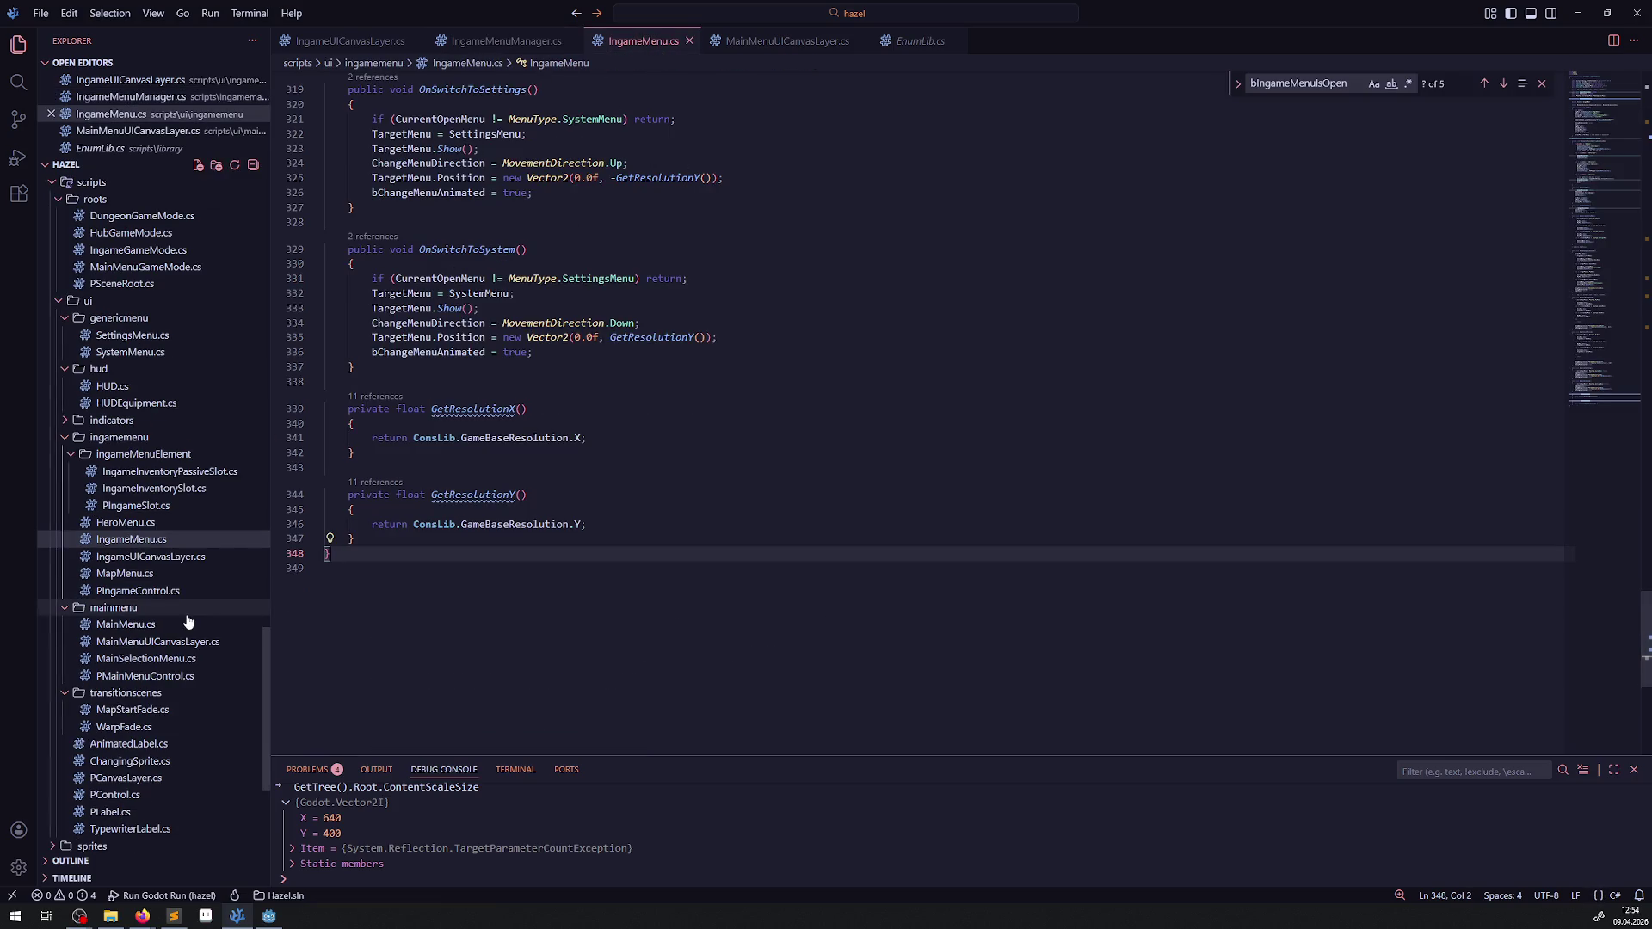
left_click(785, 40)
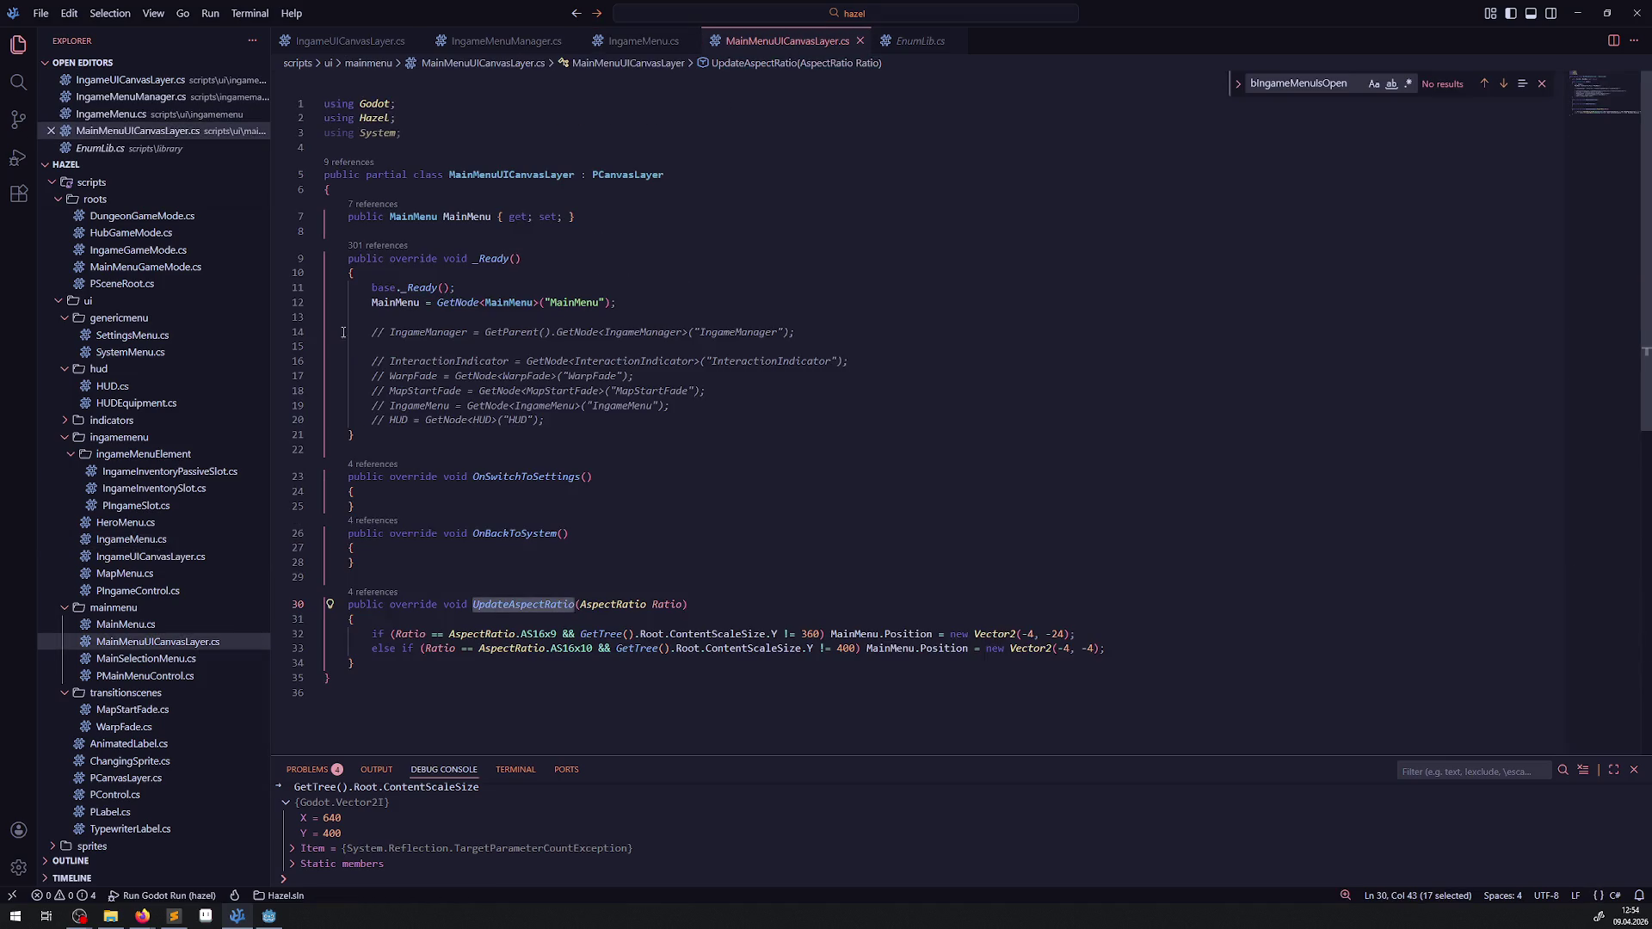
scroll(150, 533, "up", 15)
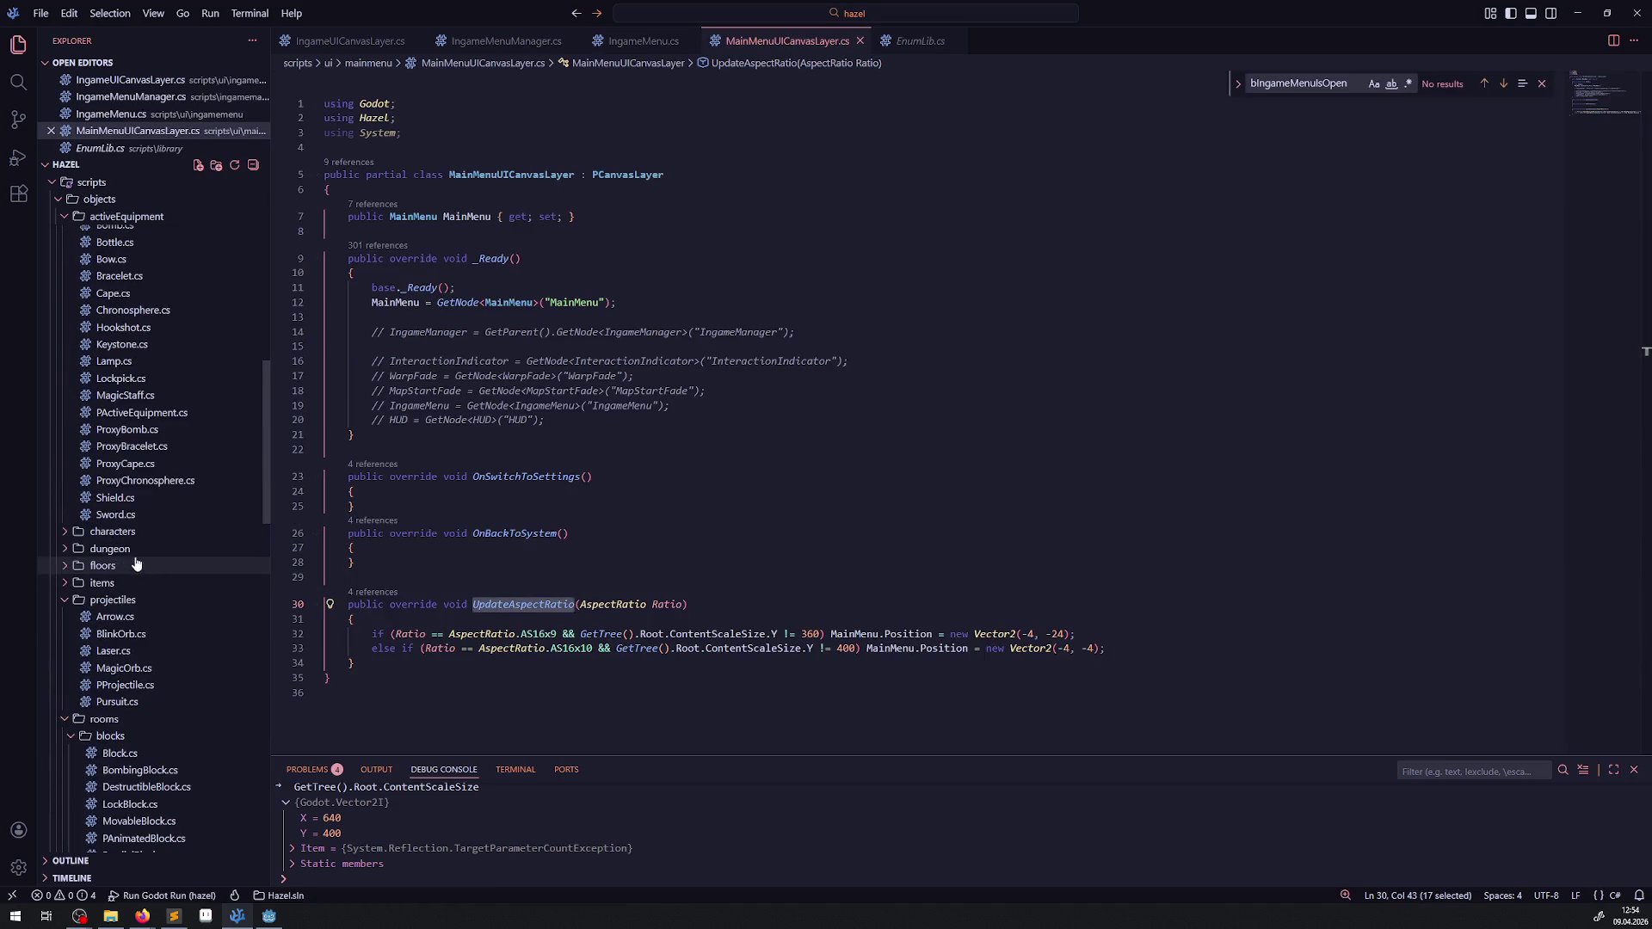
left_click(59, 386)
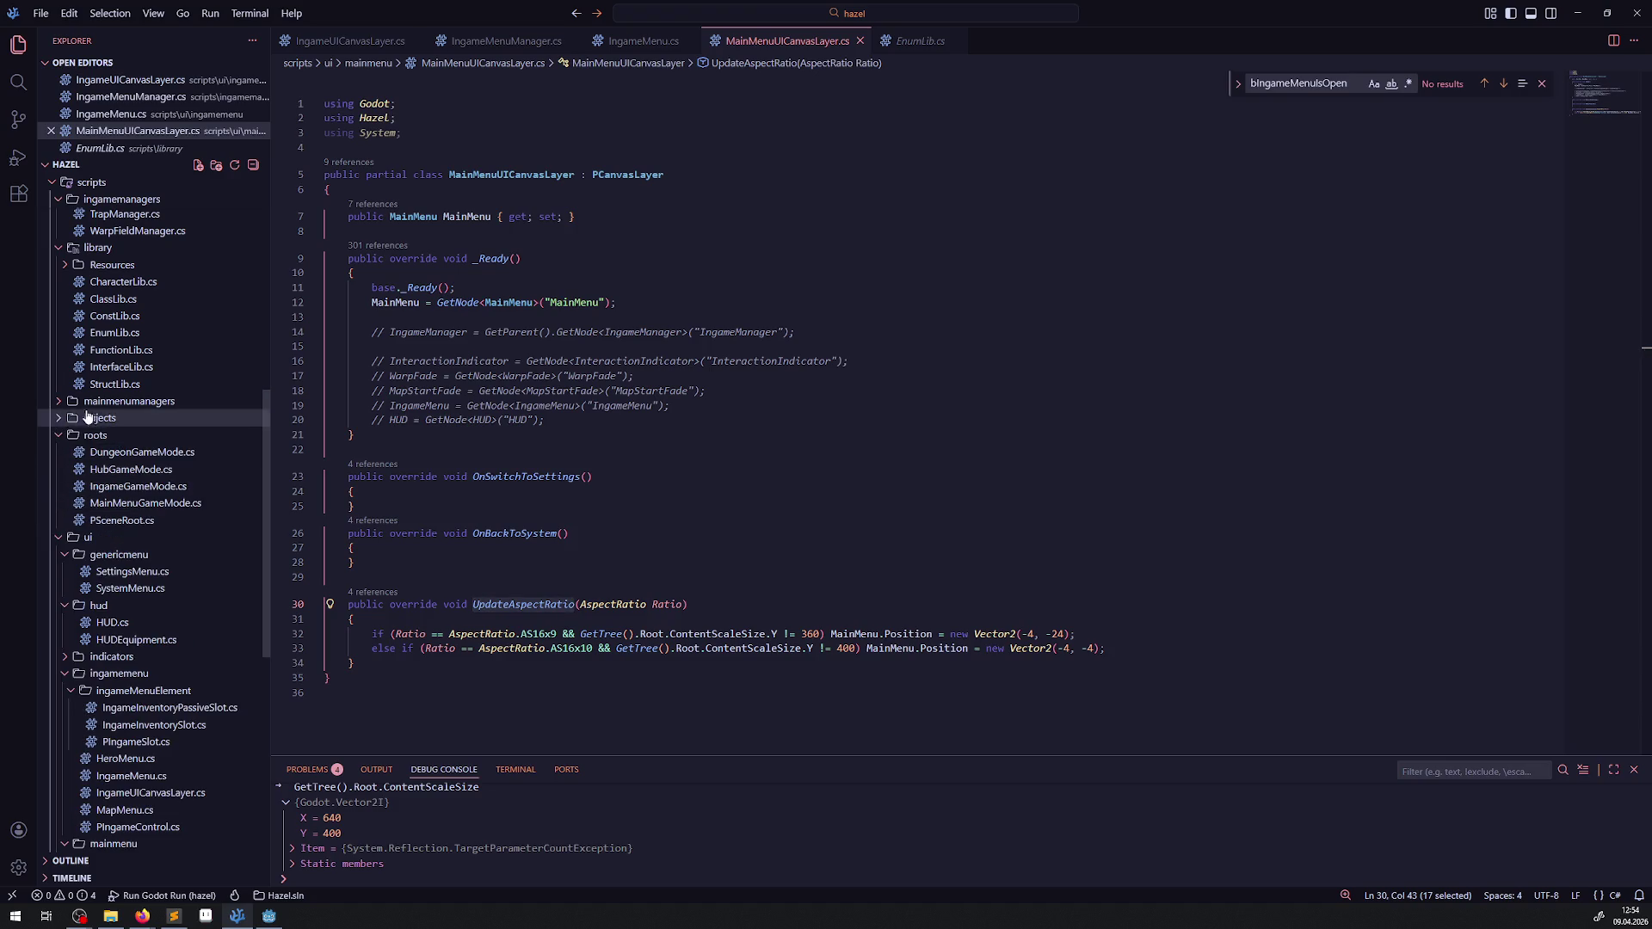
left_click(59, 403)
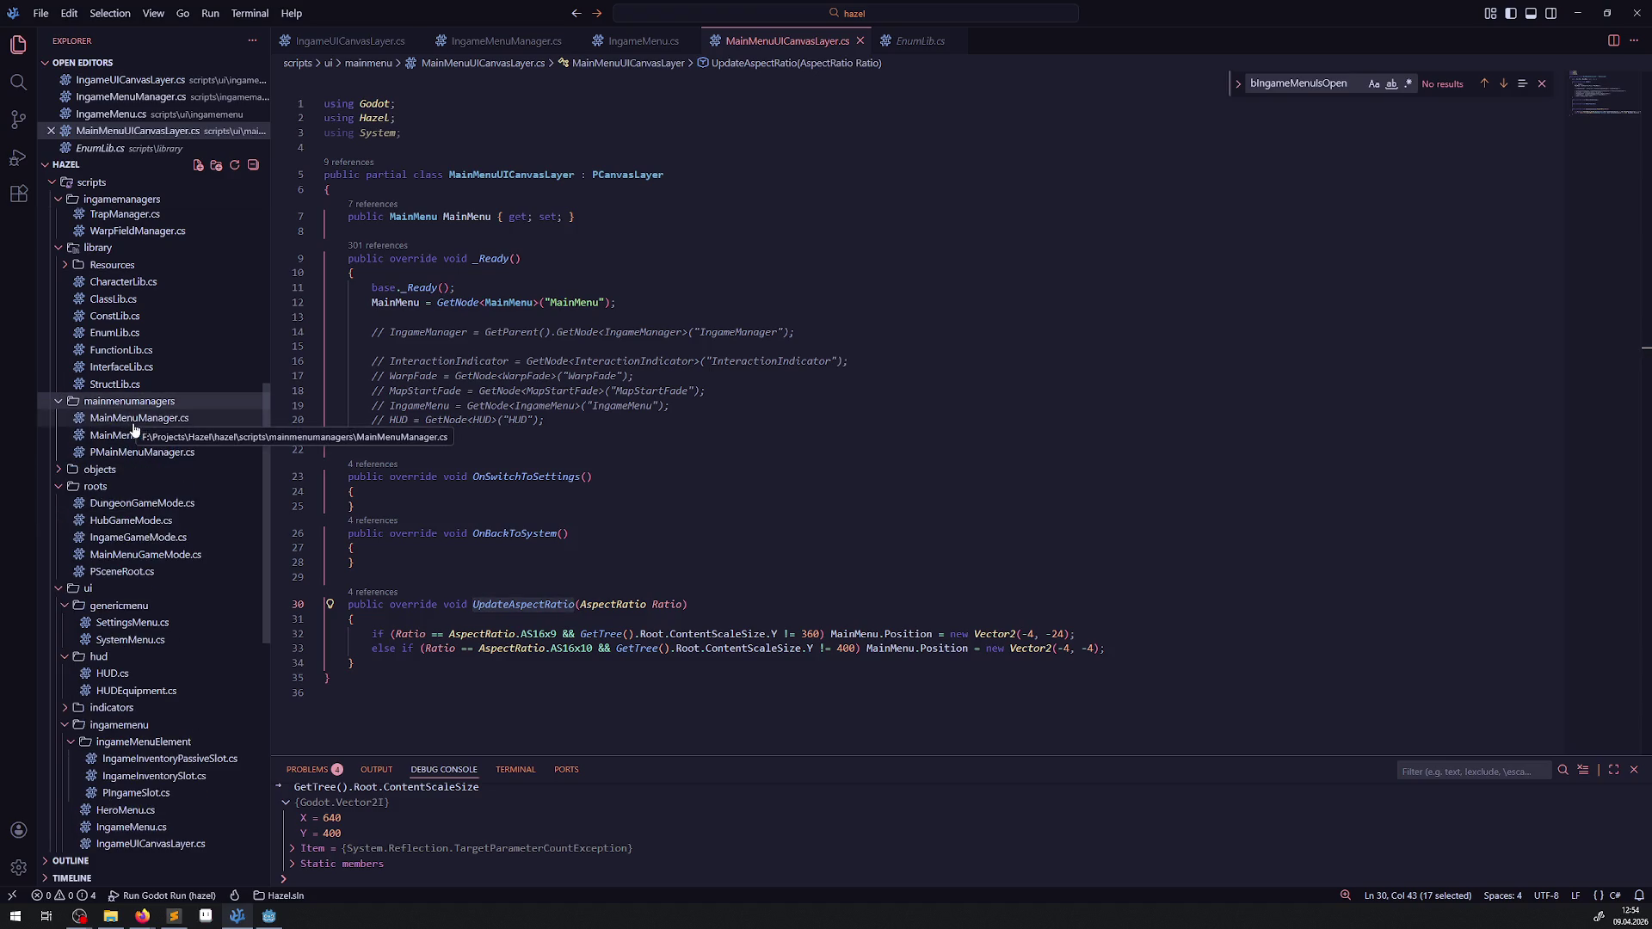
left_click(138, 418)
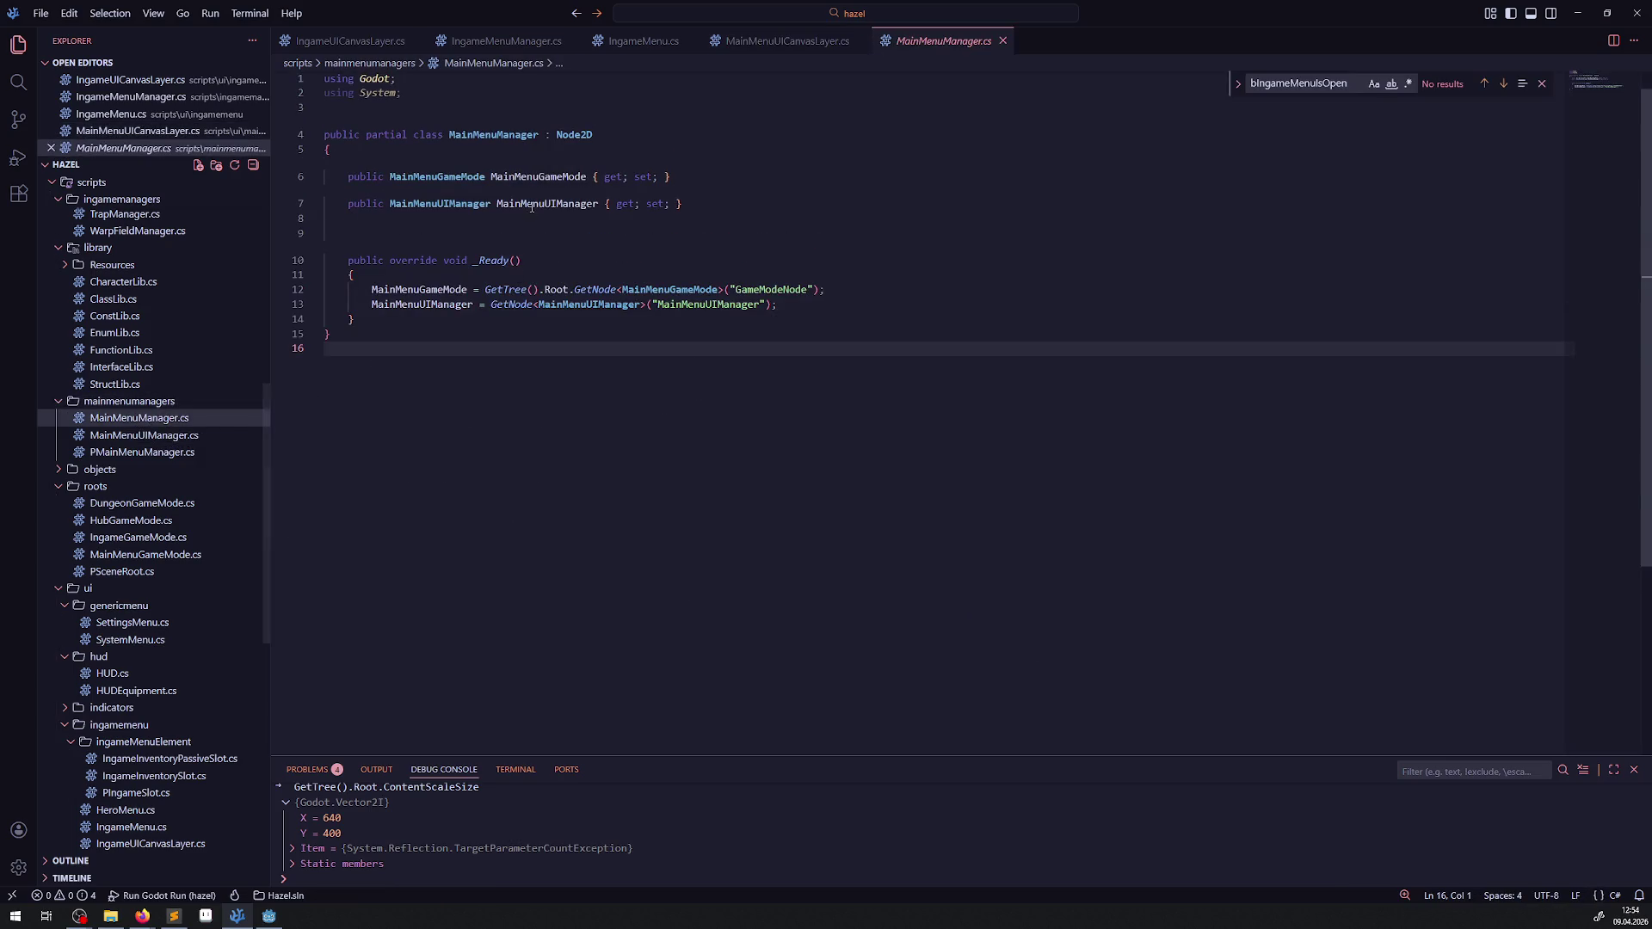
Step: Back in MainMenuUICanvasLayer.cs, duplicate the MainMenu property line and select its type name
left_click(439, 202)
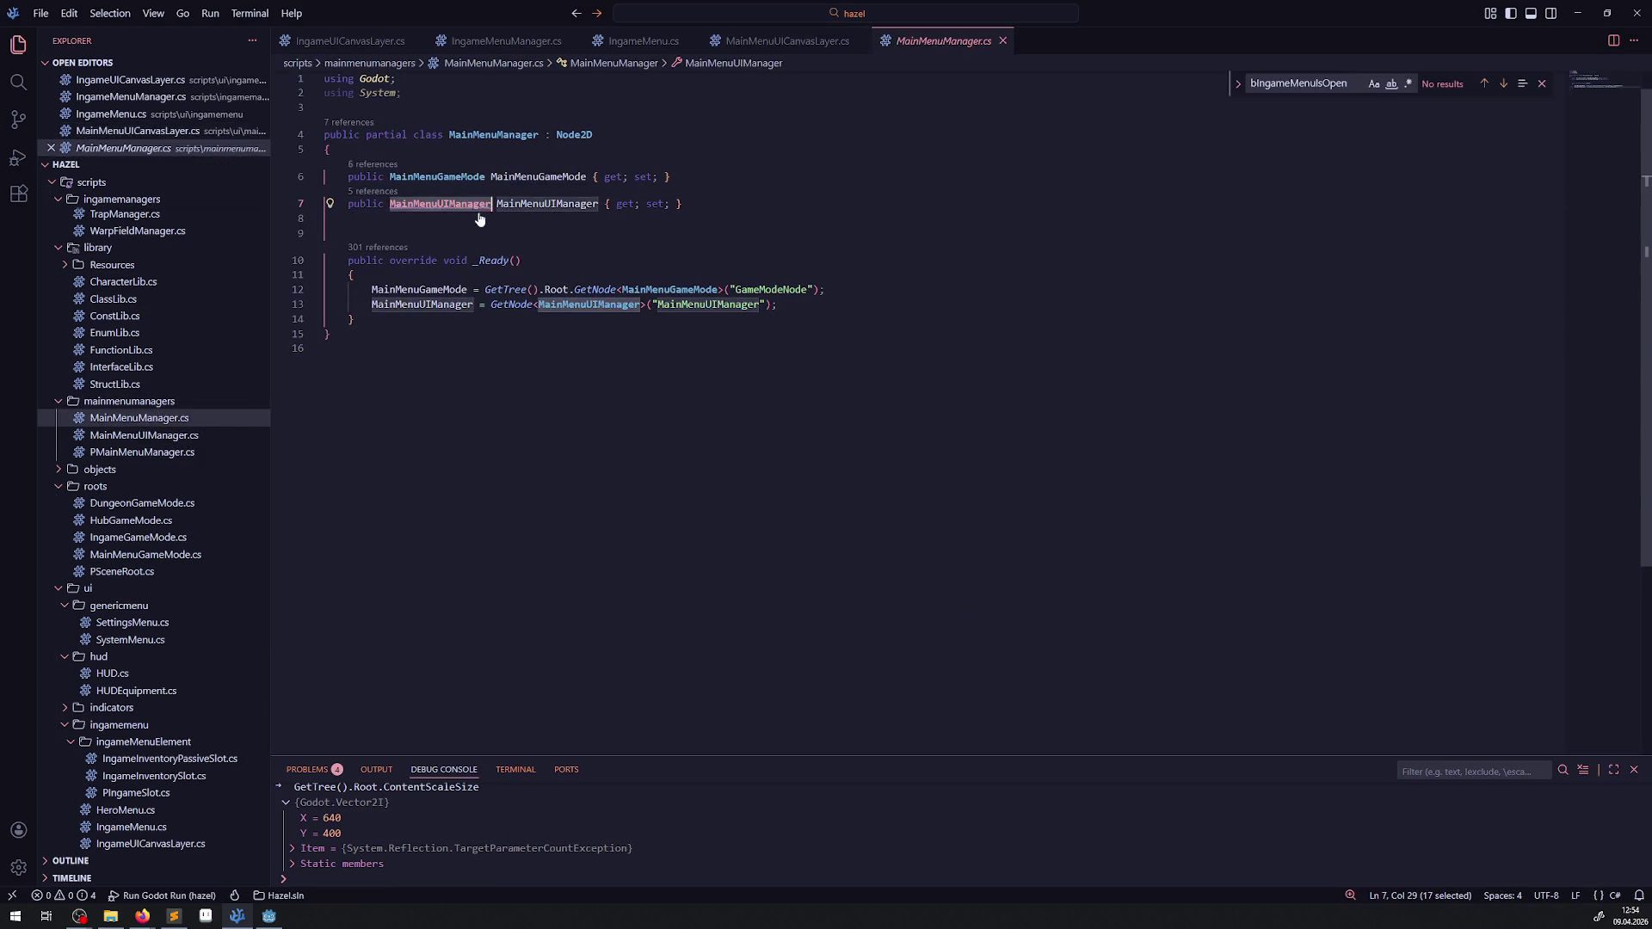
key("alt+Left")
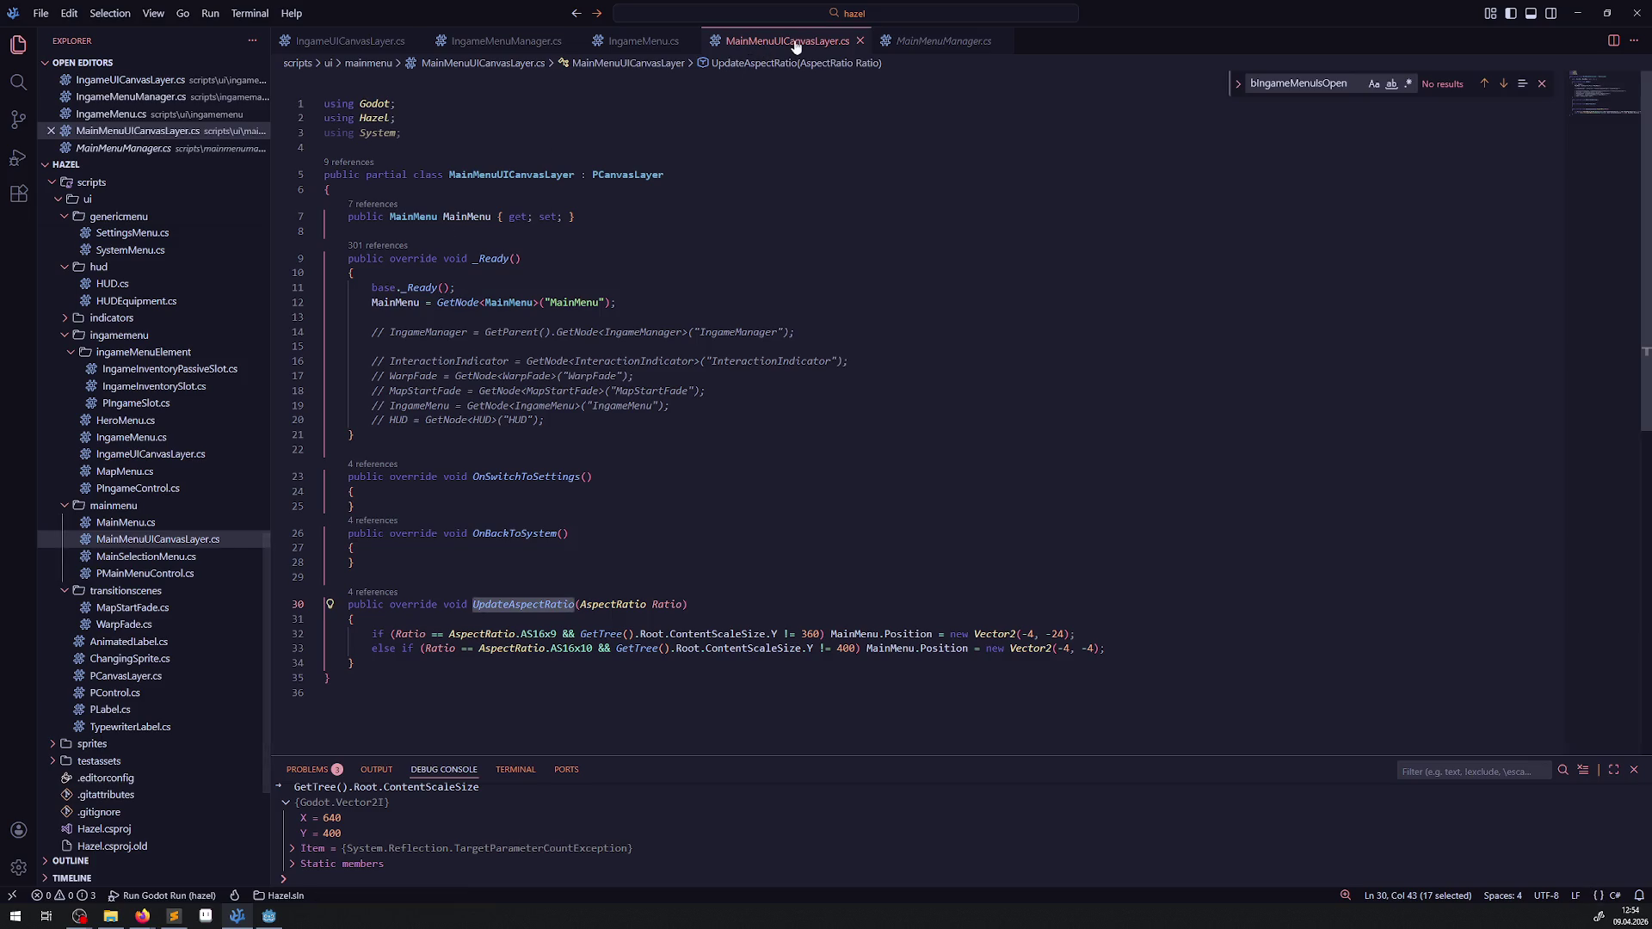
left_click(419, 217)
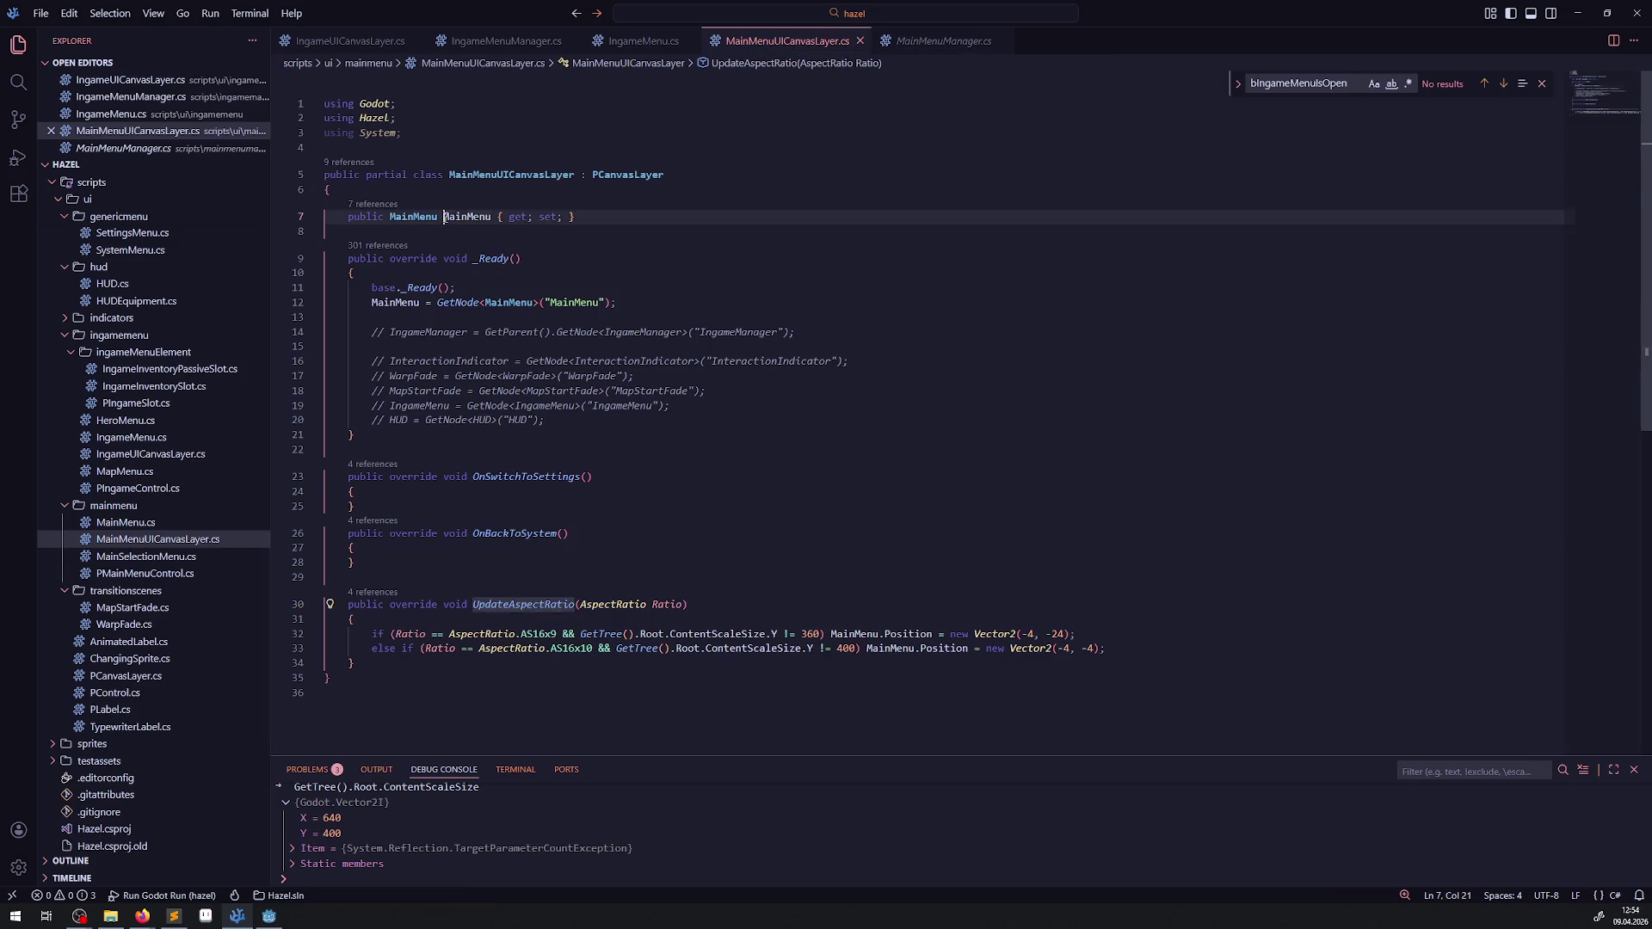
key("shift+alt+Down")
double_click(419, 243)
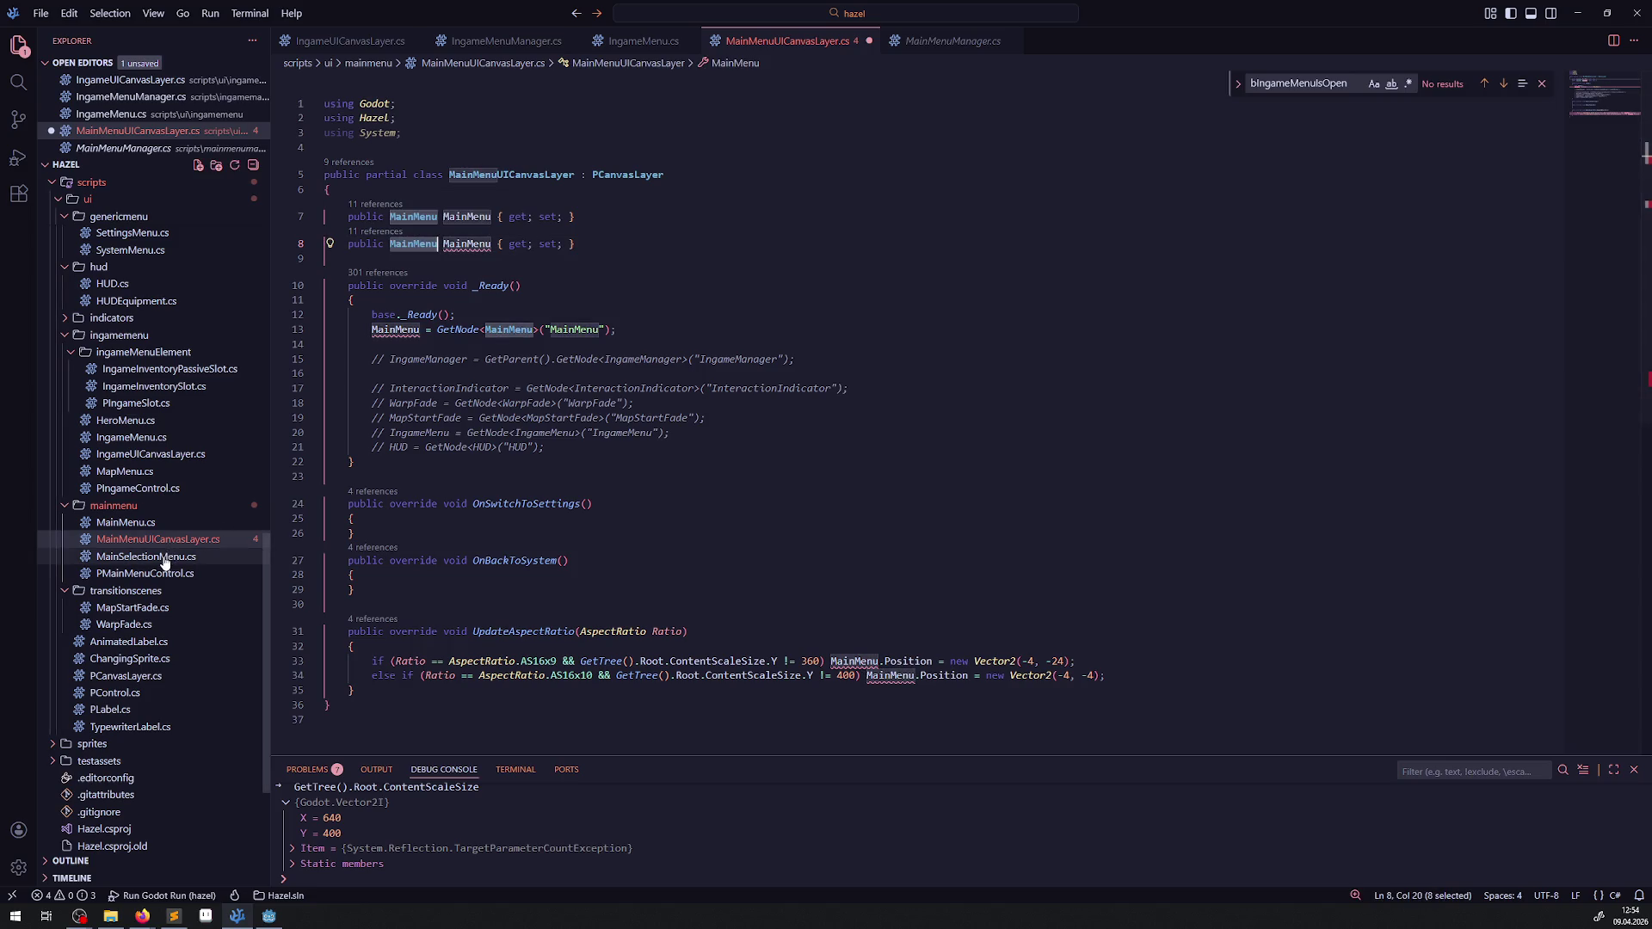
Step: Look through MainMenu.cs and IngameMenu.cs, then select the MainMenuManager class name
left_click(143, 526)
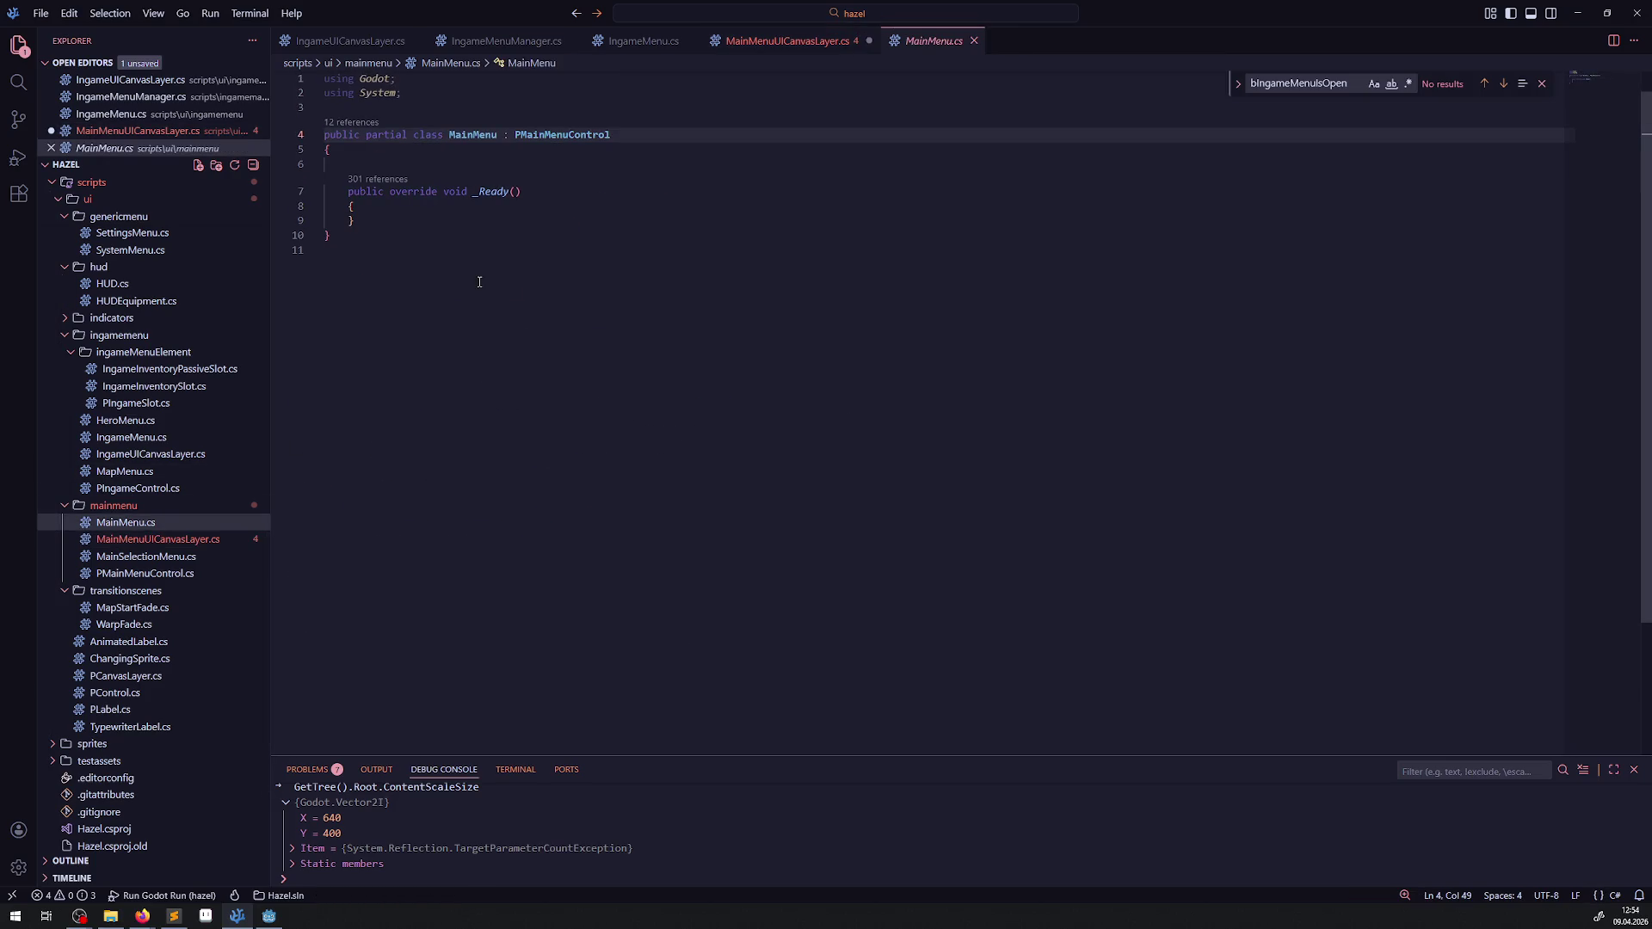
left_click(158, 439)
scroll(828, 454, "up", 20)
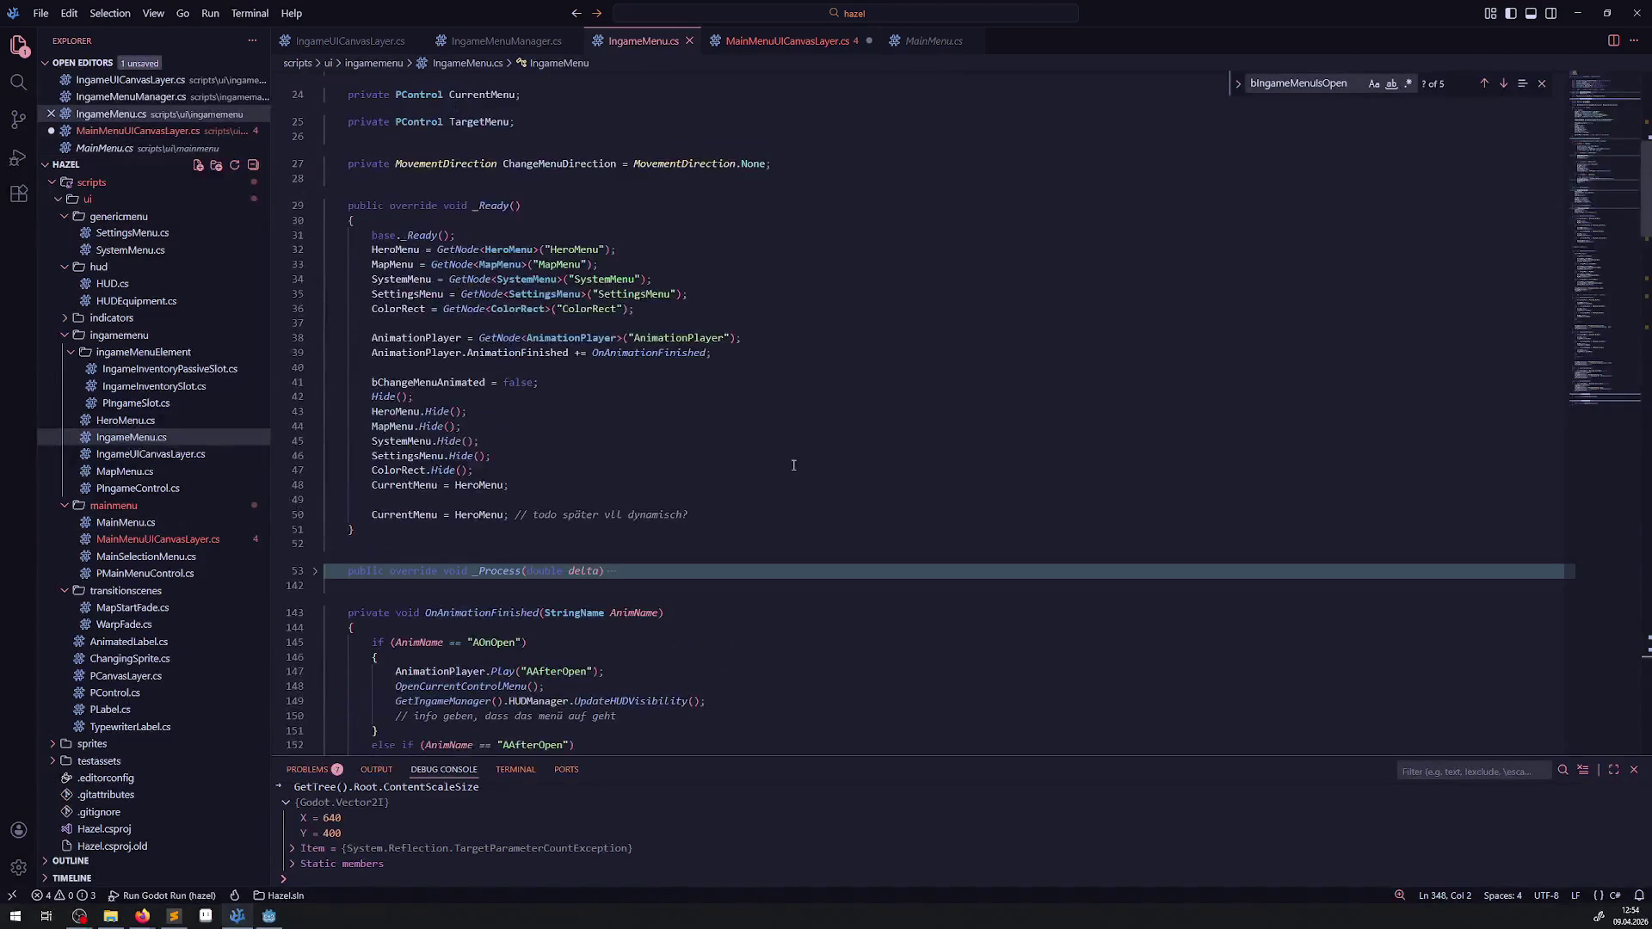
scroll(136, 440, "up", 5)
scroll(136, 441, "up", 10)
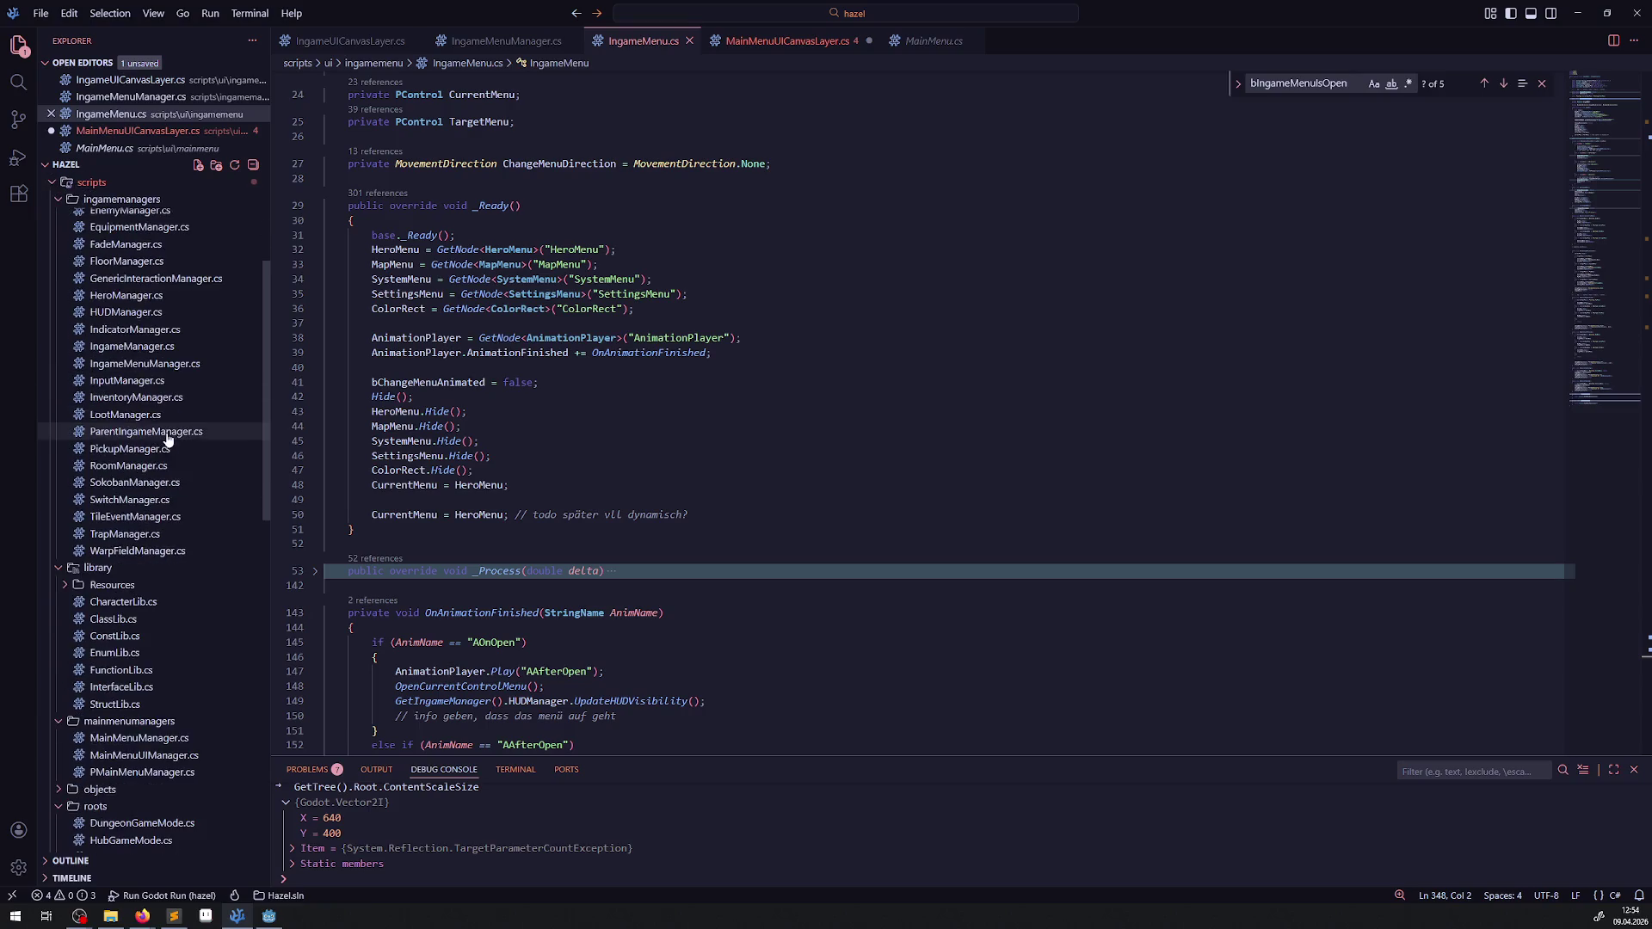
left_click(160, 672)
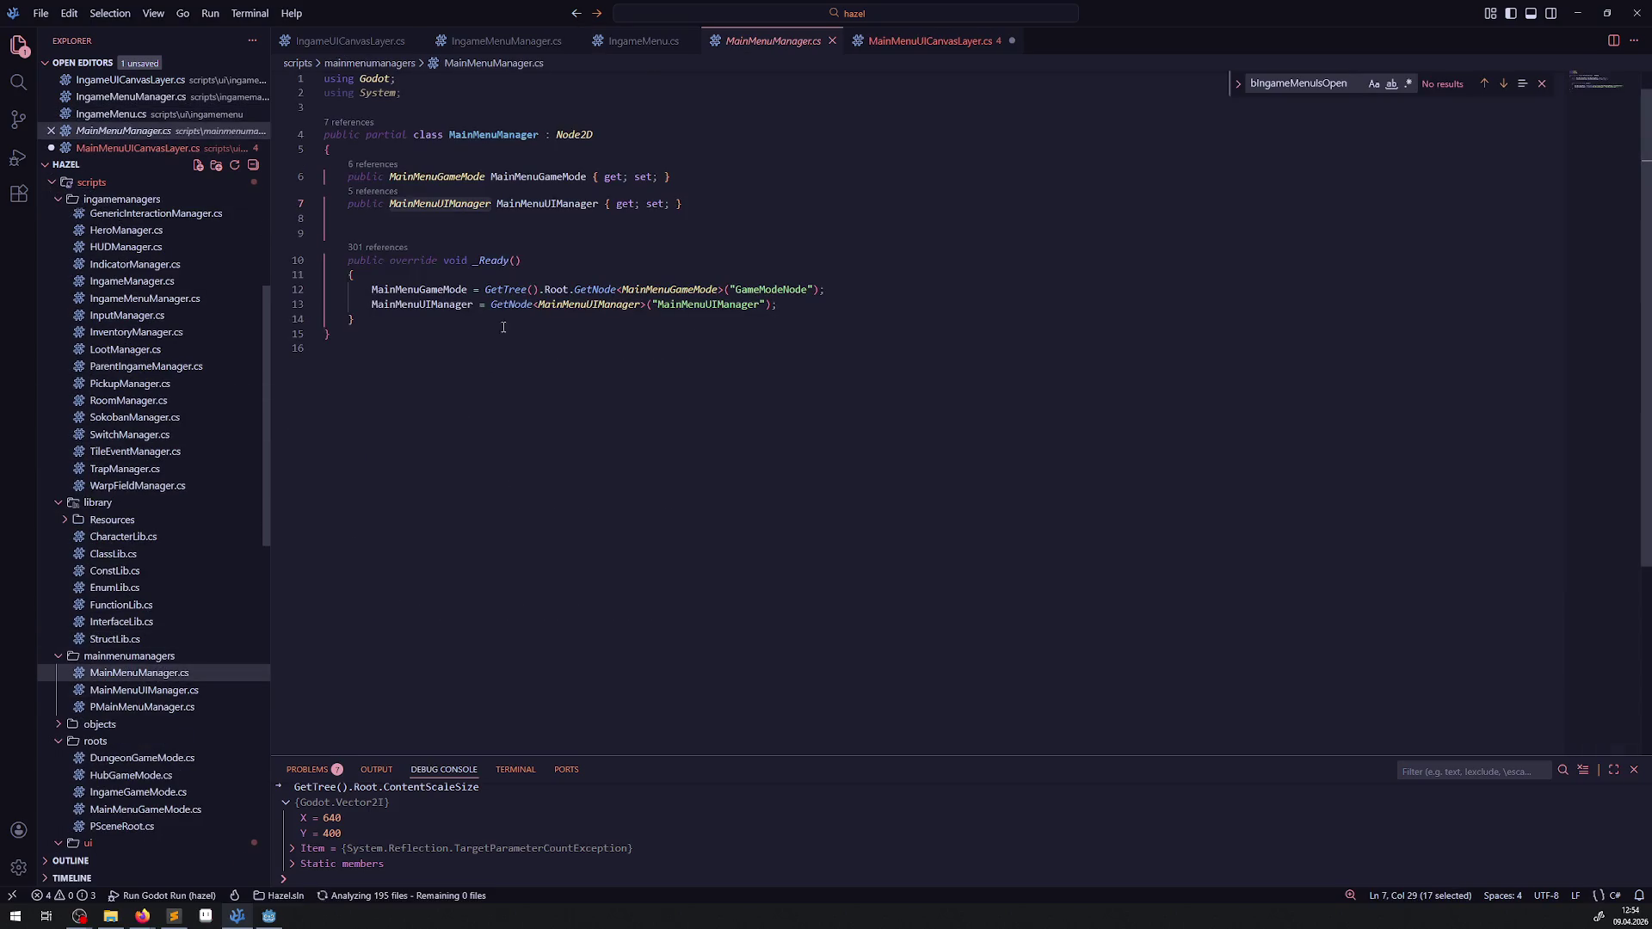
left_click(497, 135)
double_click(497, 135)
key("ctrl+c")
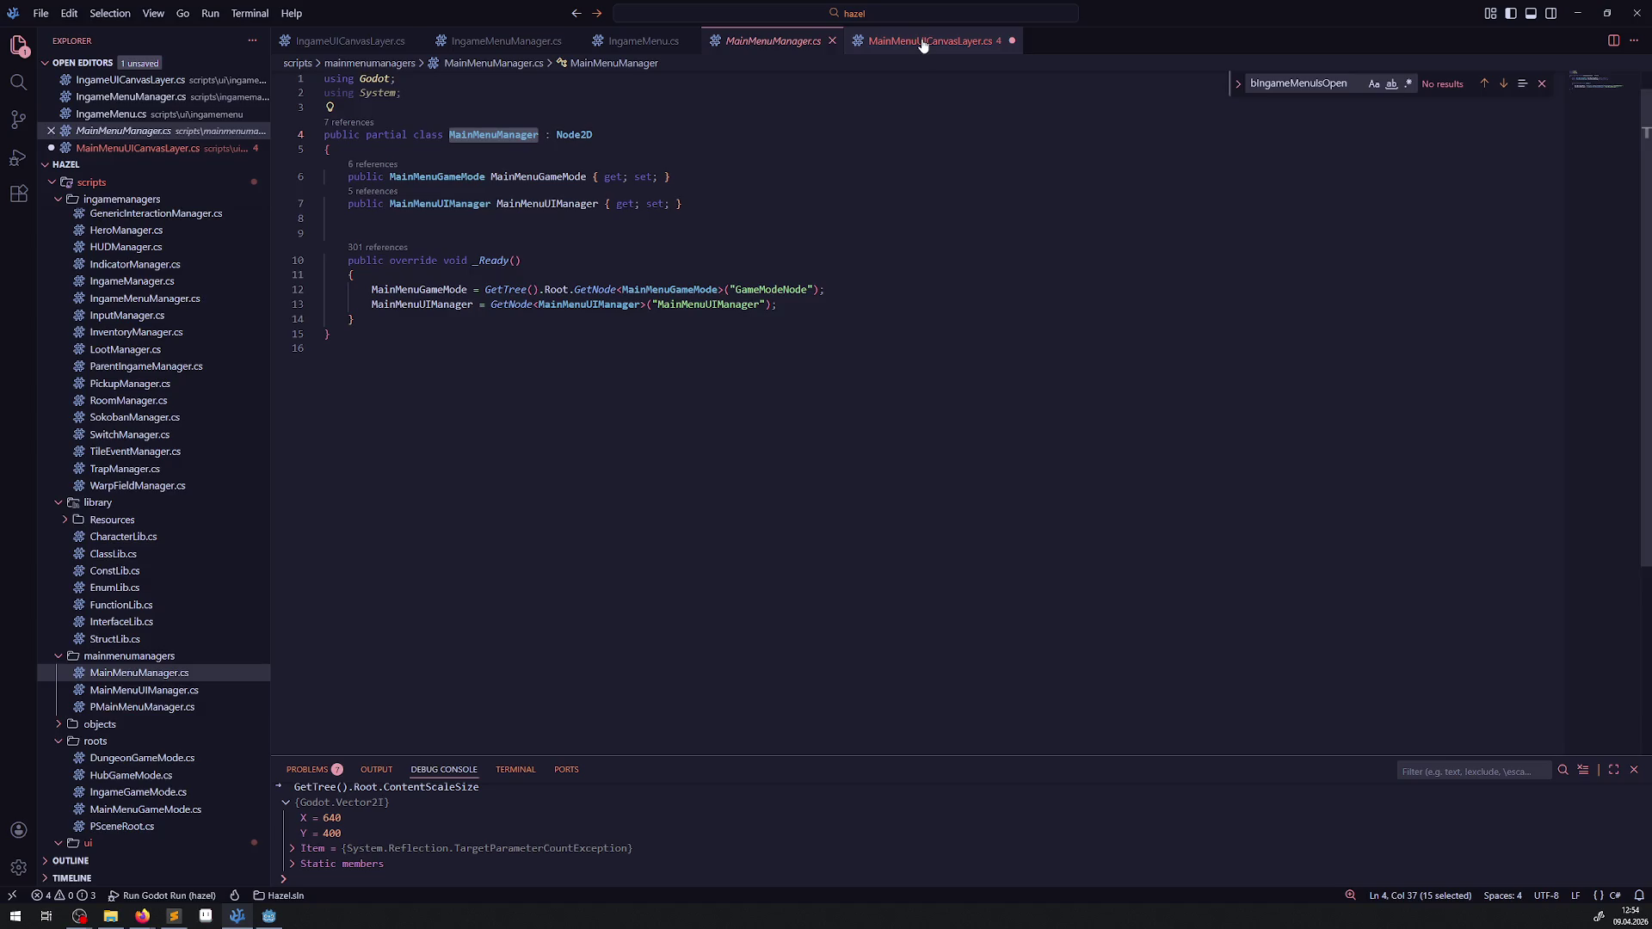
Step: Turn the duplicated property into 'public MainMenuManager MainMenuManager'
left_click(925, 41)
key("ctrl+v")
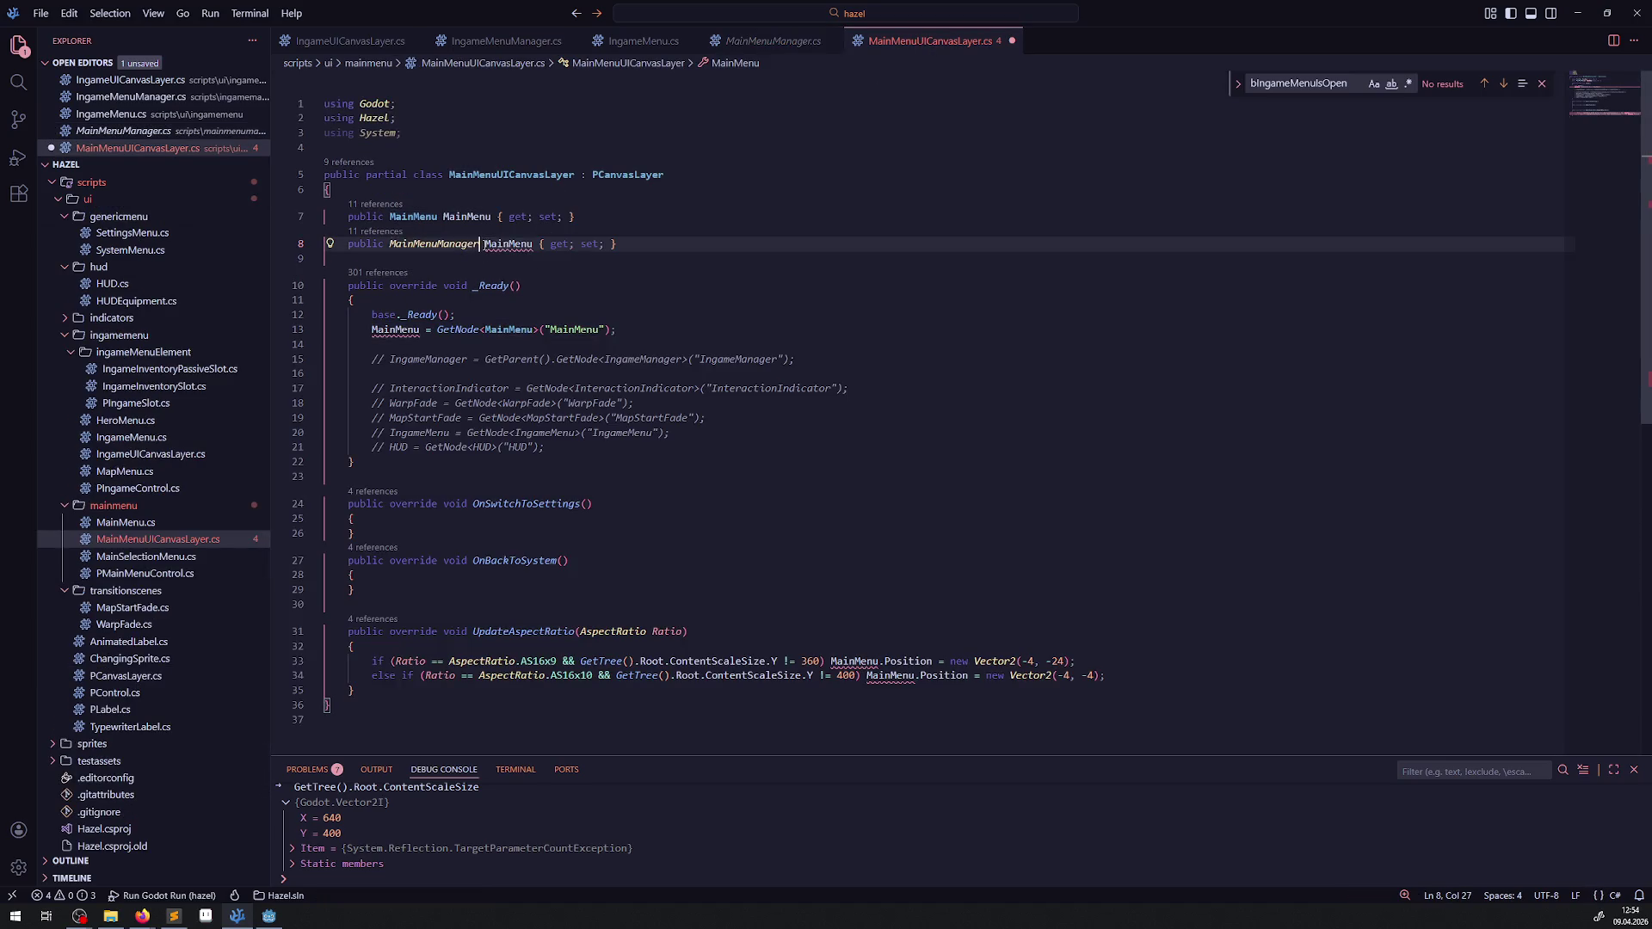
double_click(507, 244)
key("ctrl+v")
Step: Duplicate the MainMenu GetNode assignment and retarget the copy to MainMenuManager
left_click(481, 329)
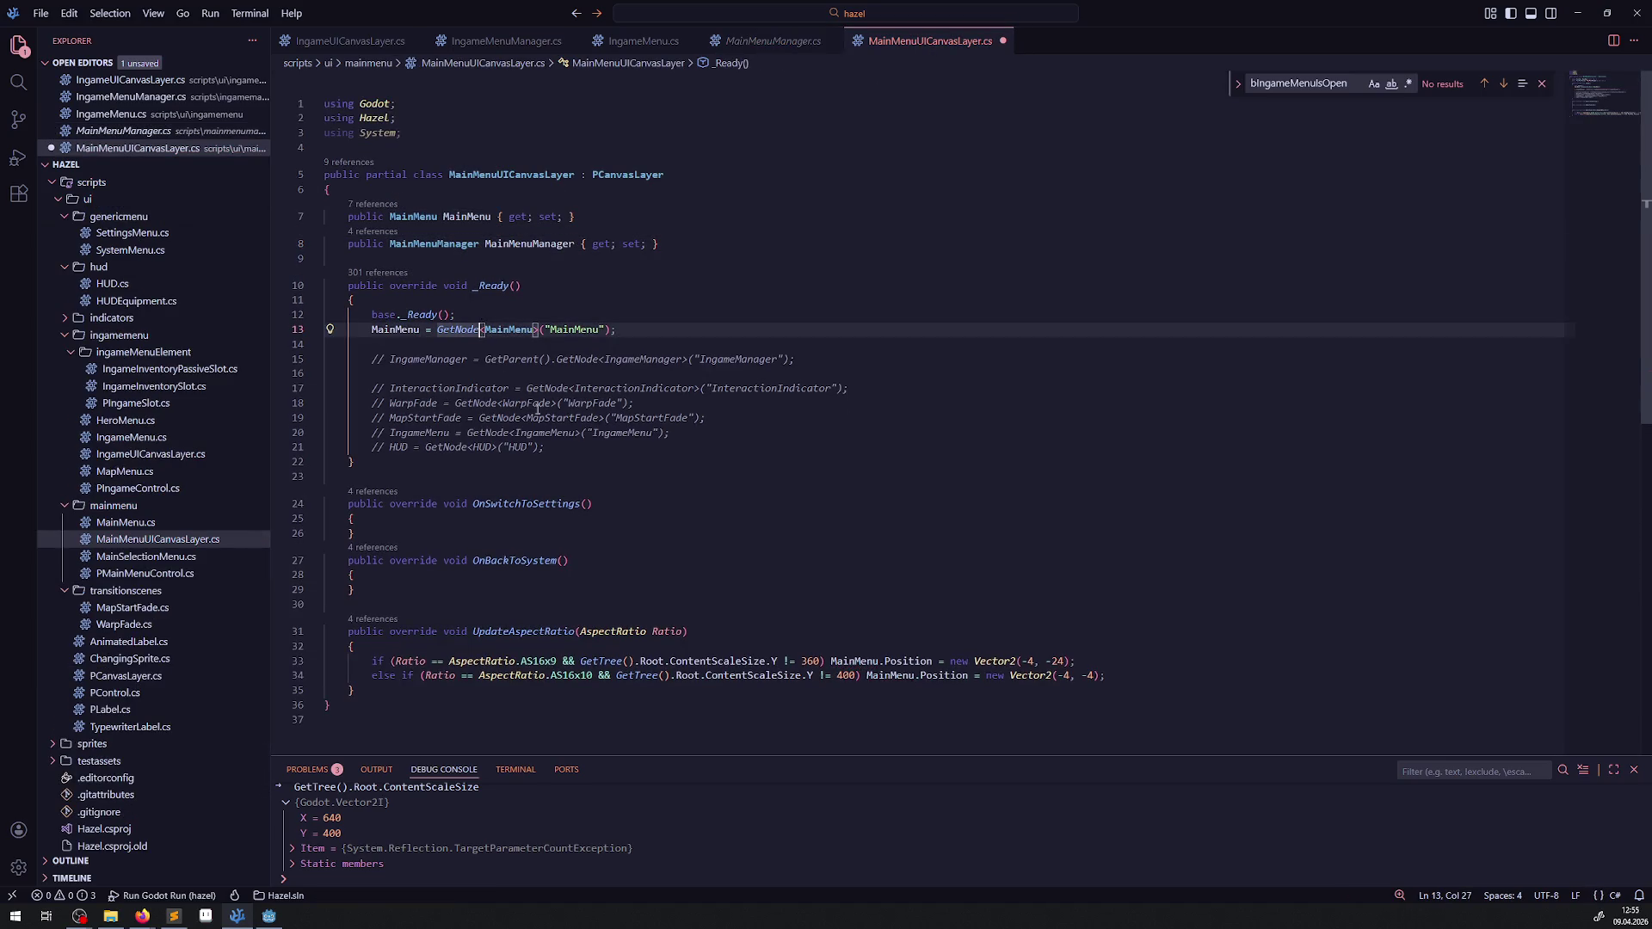
key("shift+alt+Down")
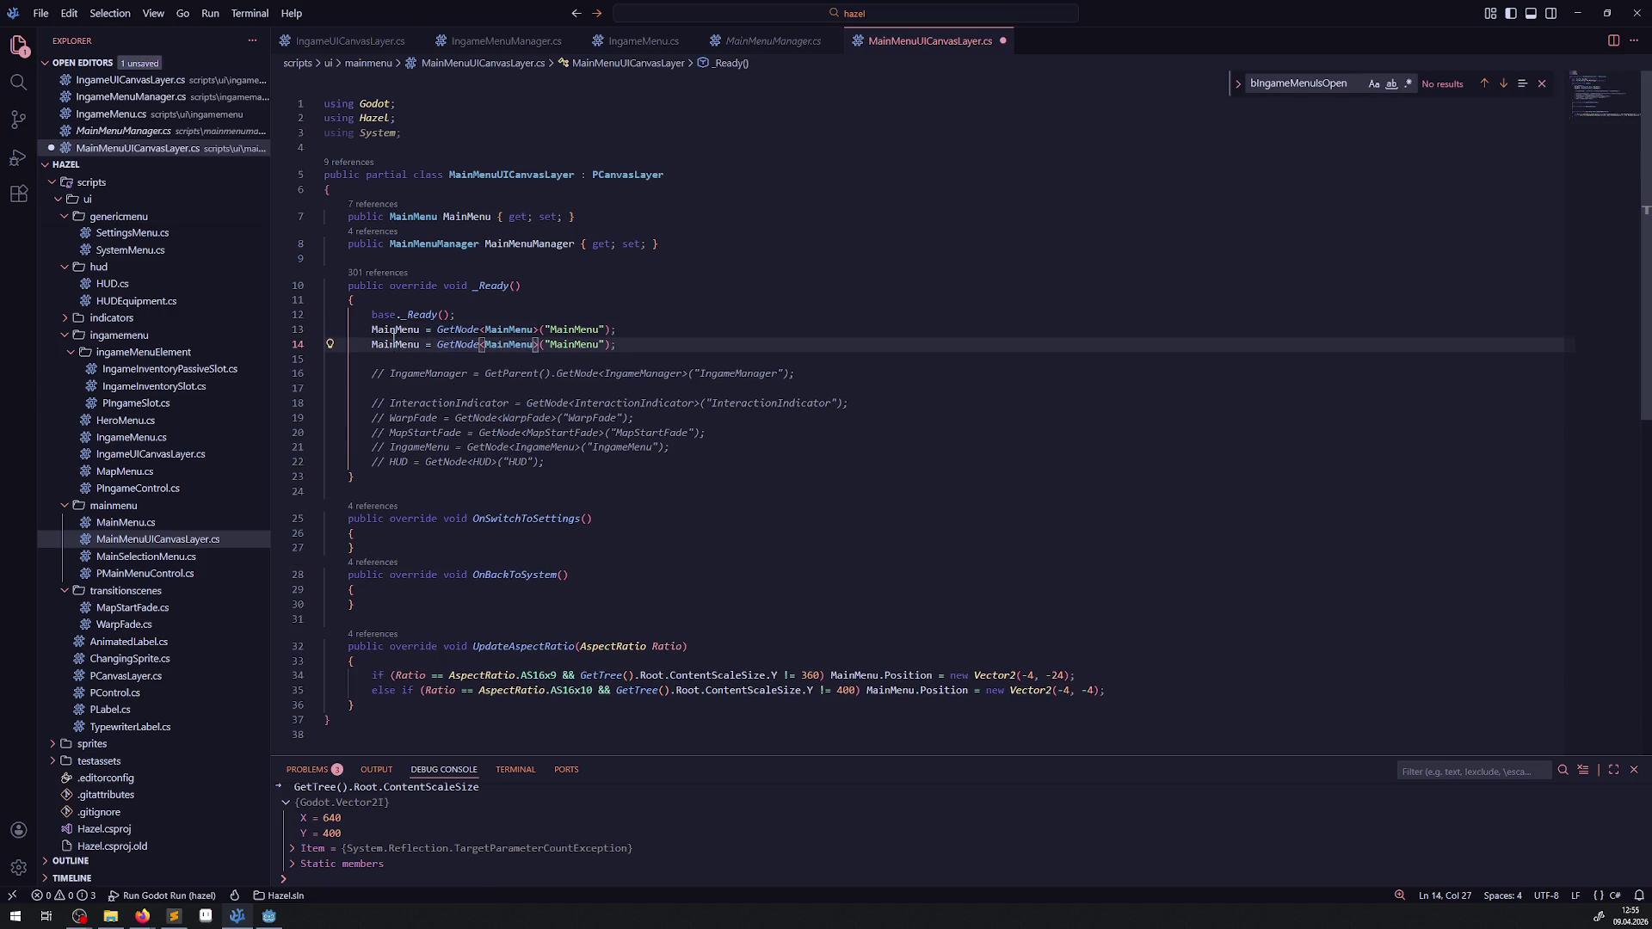
double_click(393, 344)
key("ctrl+v")
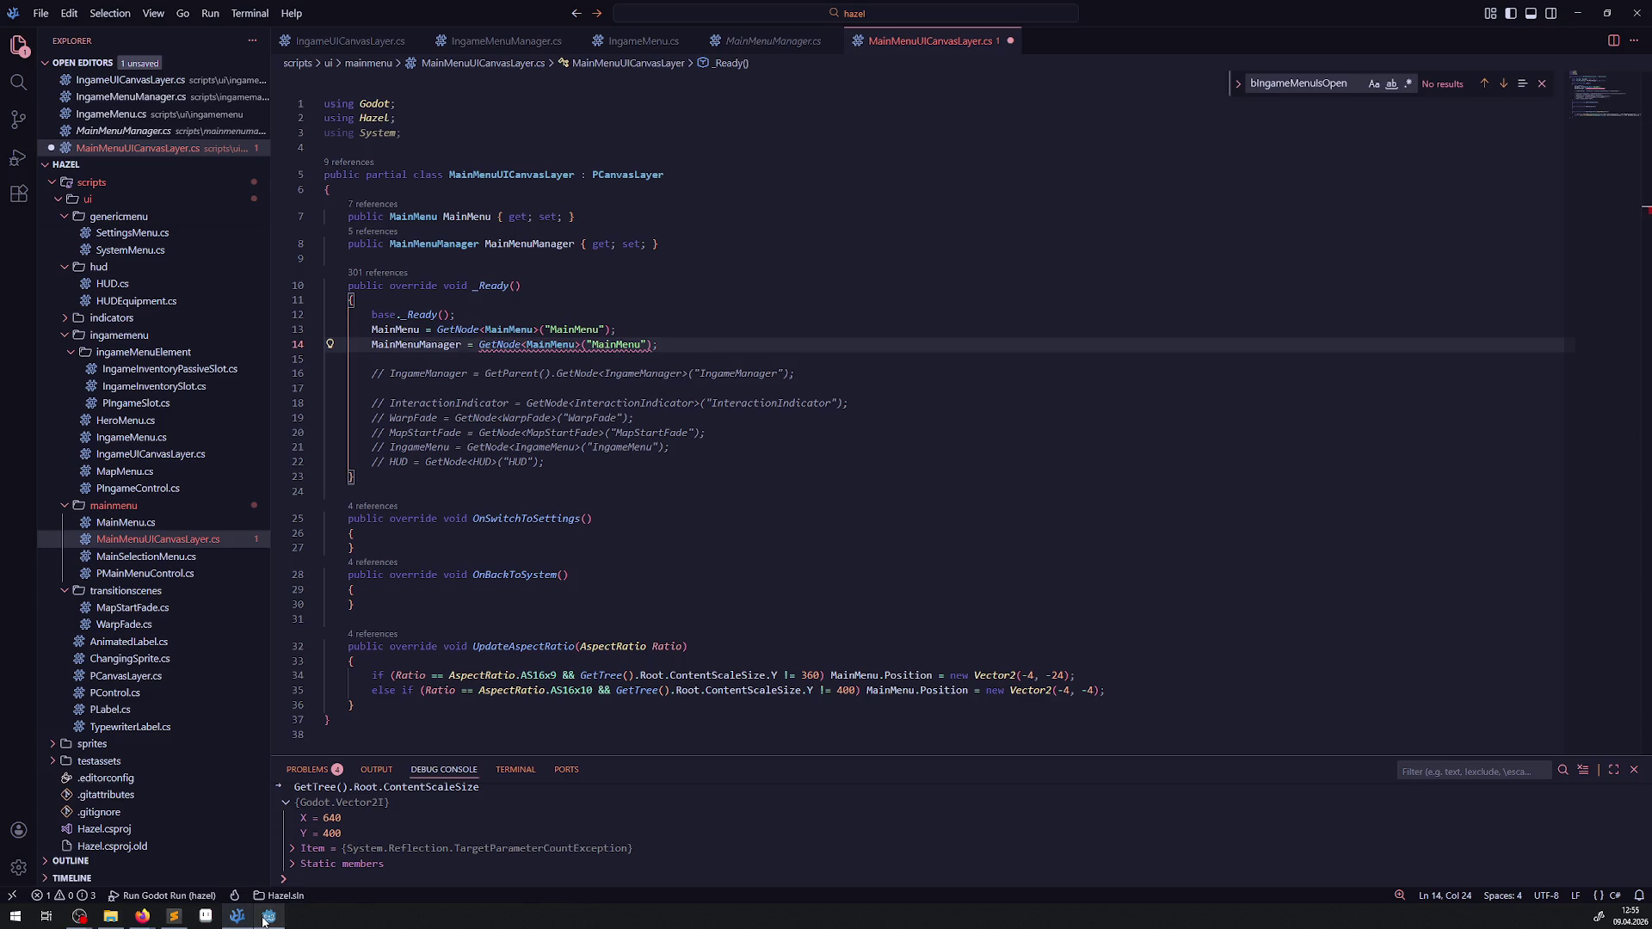
Step: Comment out the MainMenuManager assignment, format and save, and return to Godot
mouse_move(264, 921)
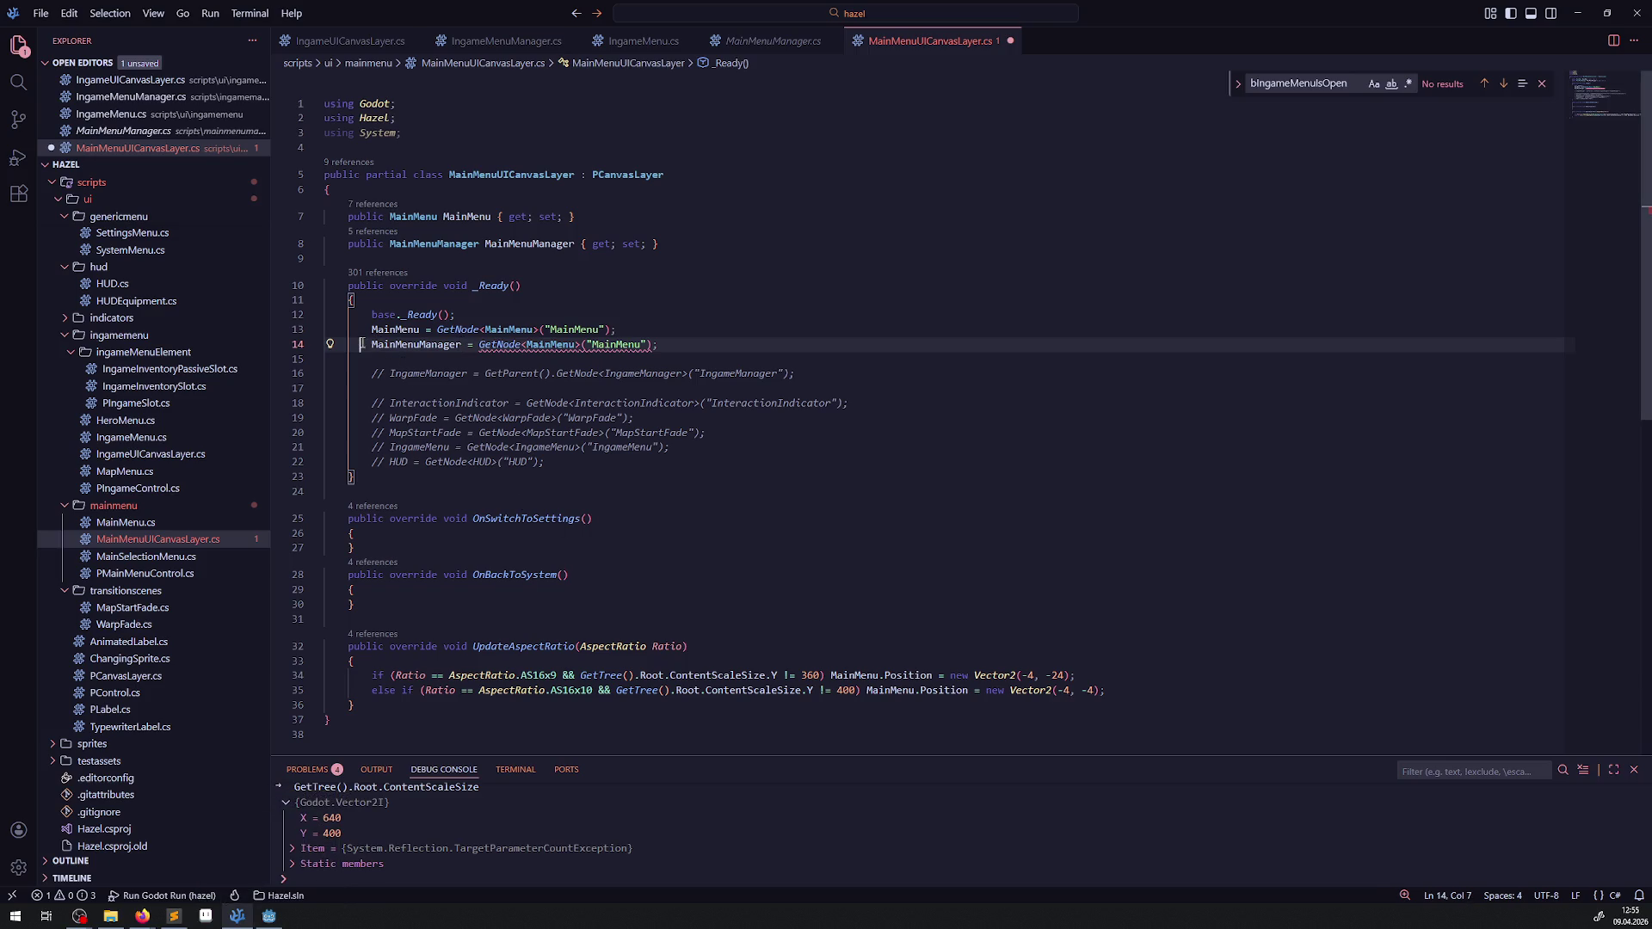
key("ctrl+slash")
key("ctrl+a")
key("ctrl+s")
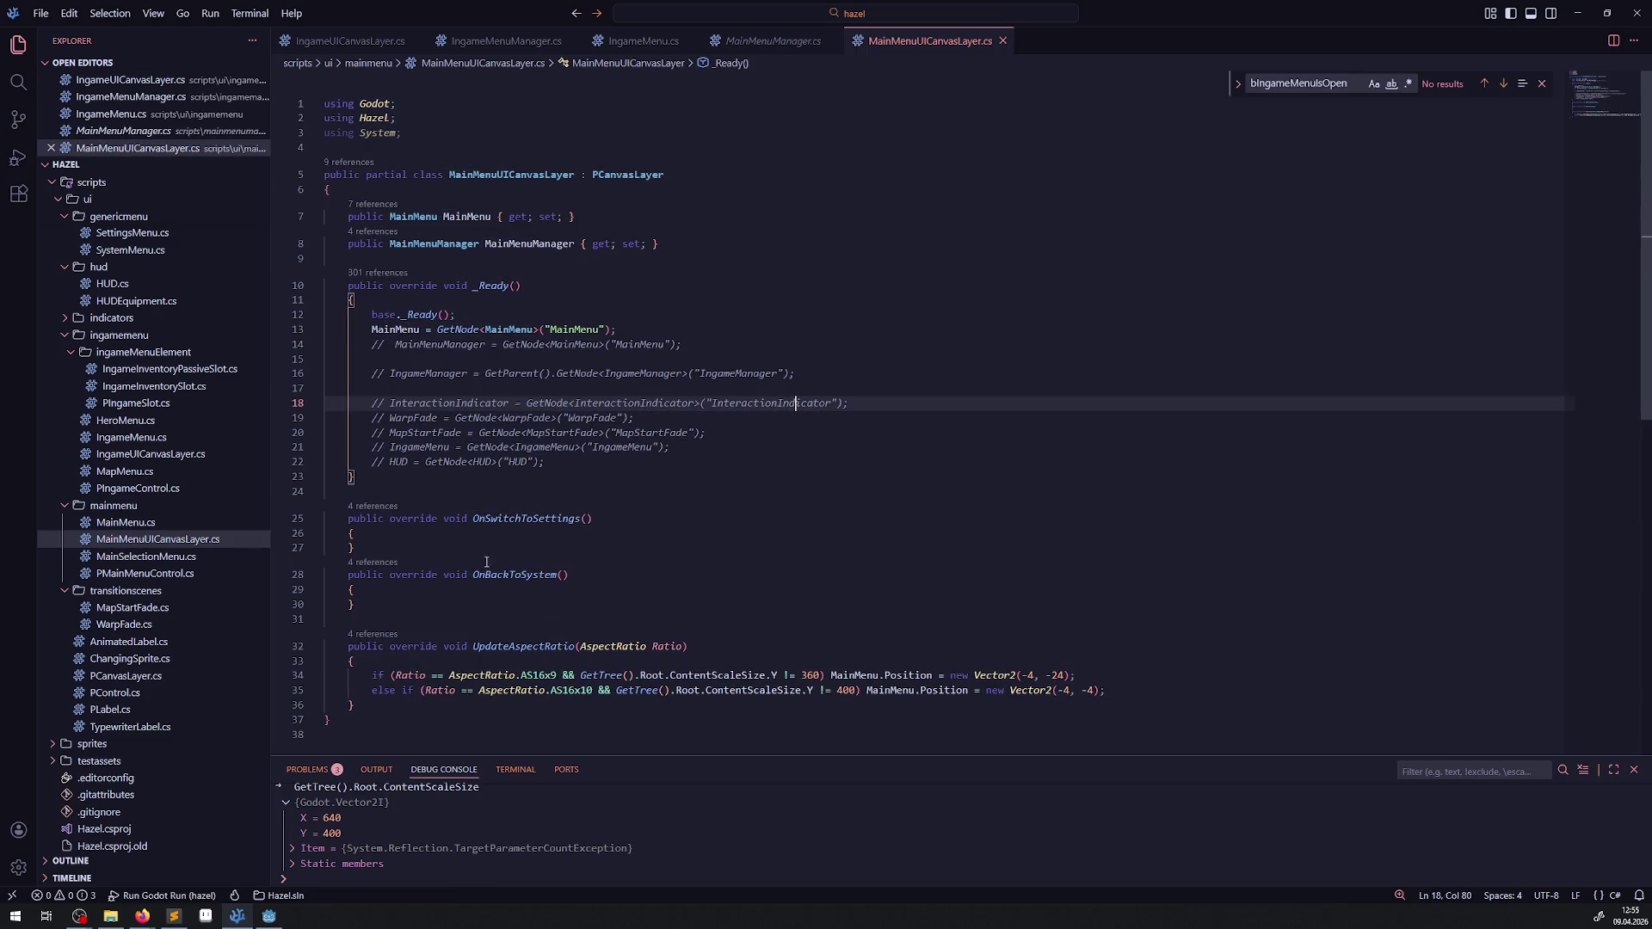
left_click(268, 915)
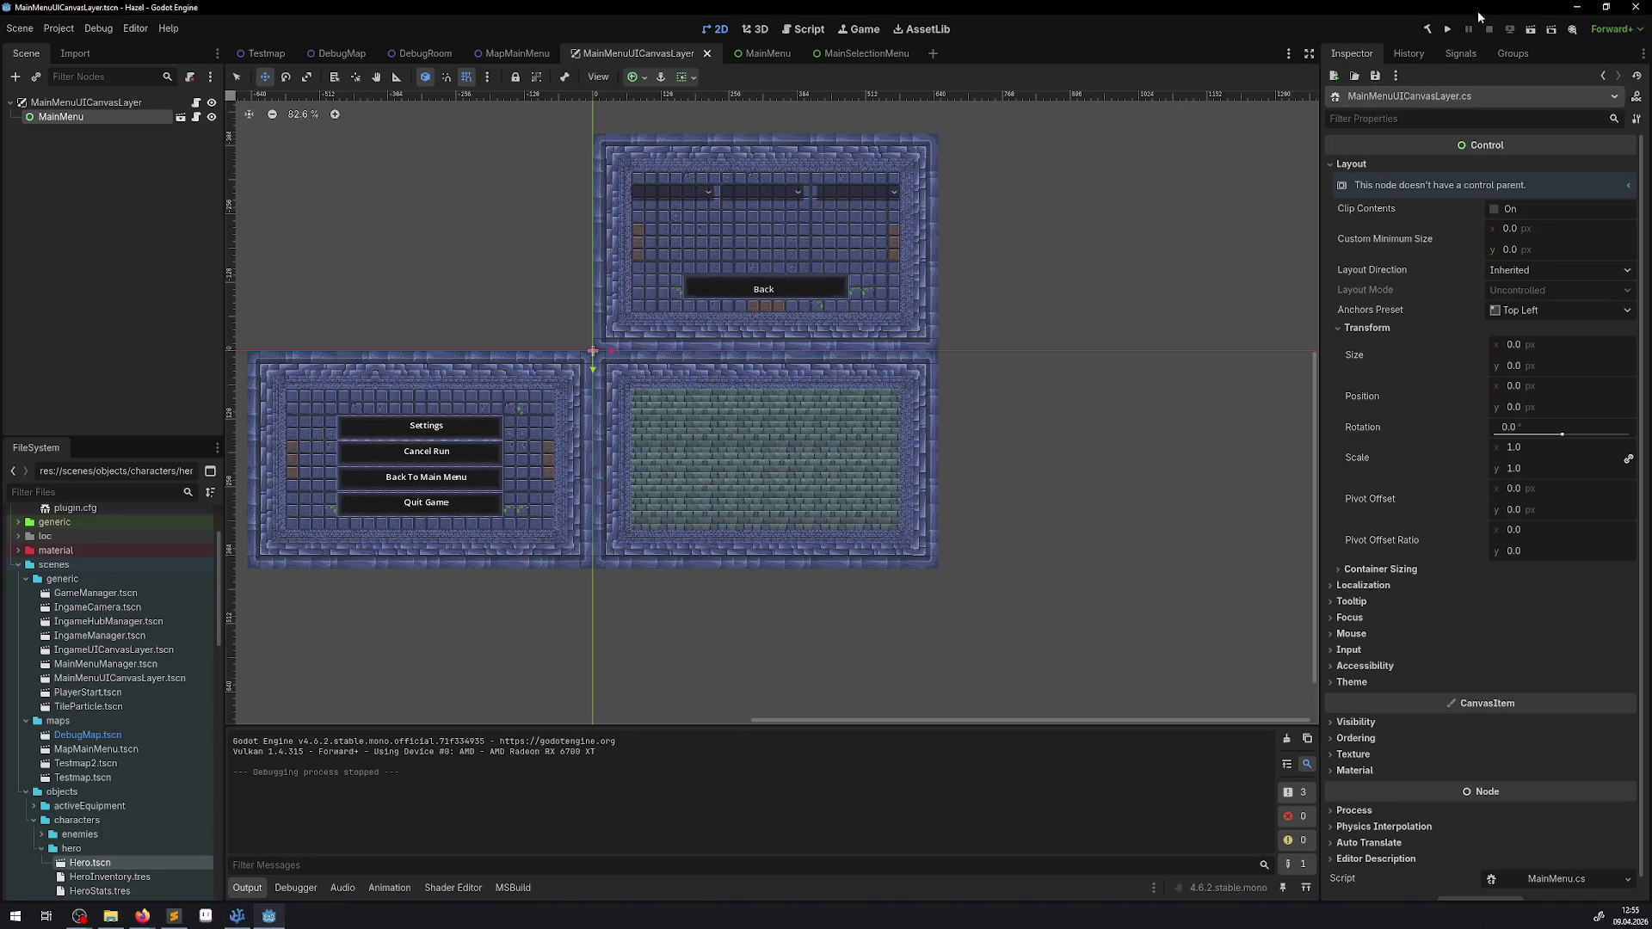
Step: Build the .NET project and run the current MainMenuUICanvasLayer scene
left_click(1428, 29)
left_click(858, 30)
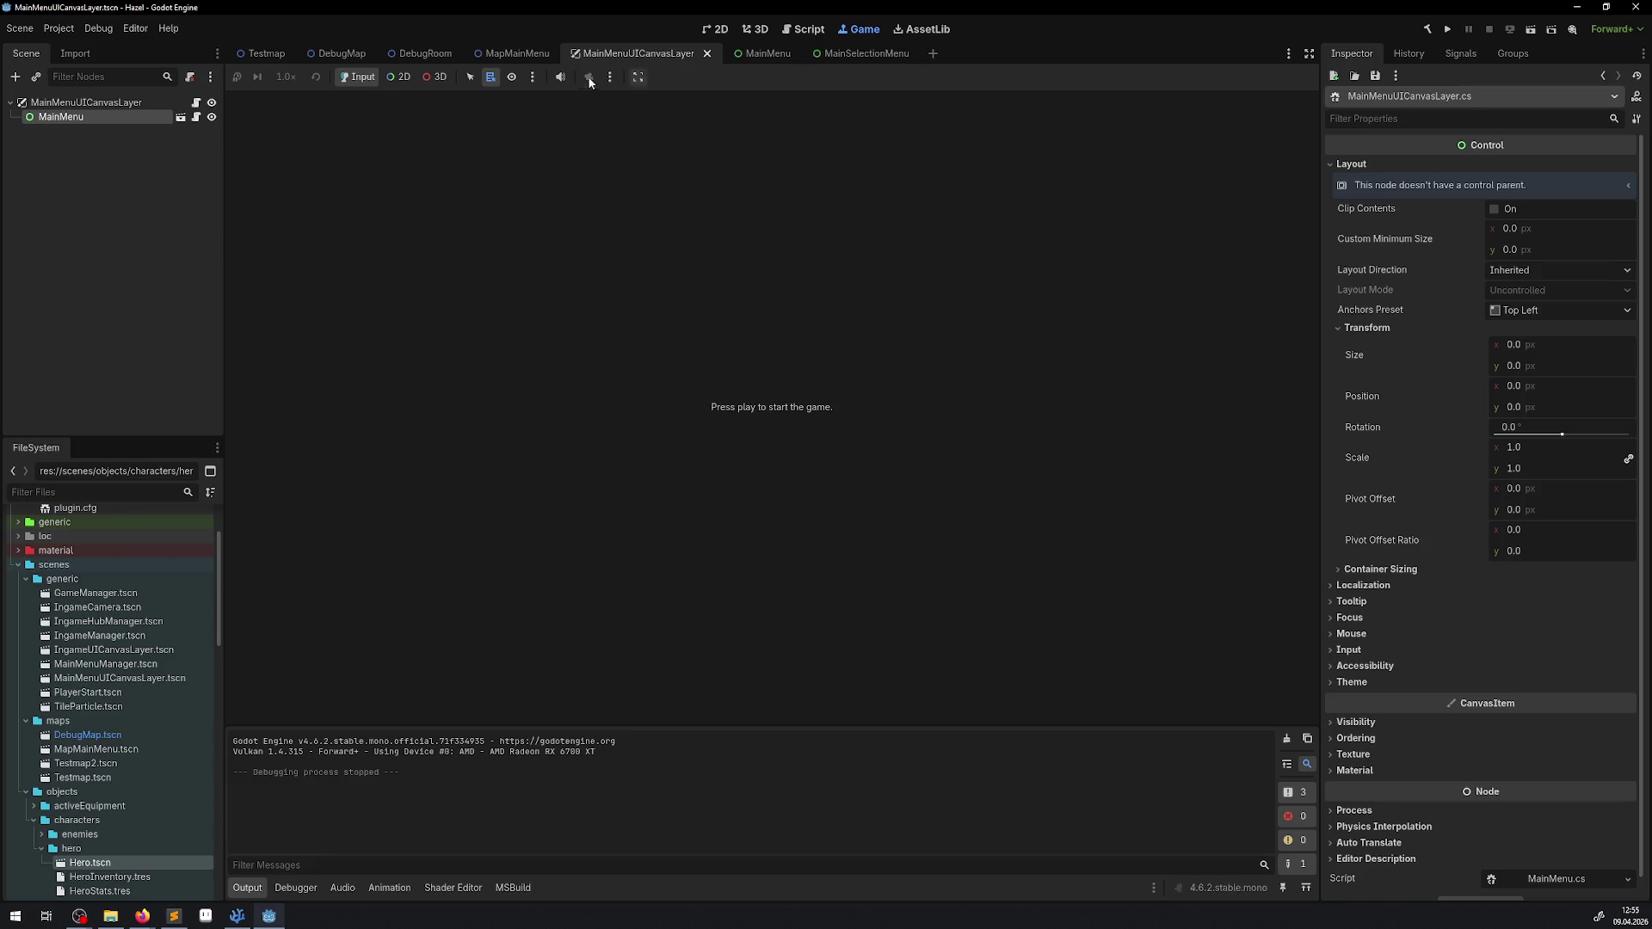
left_click(641, 76)
left_click(1060, 108)
left_click(716, 29)
key("F6")
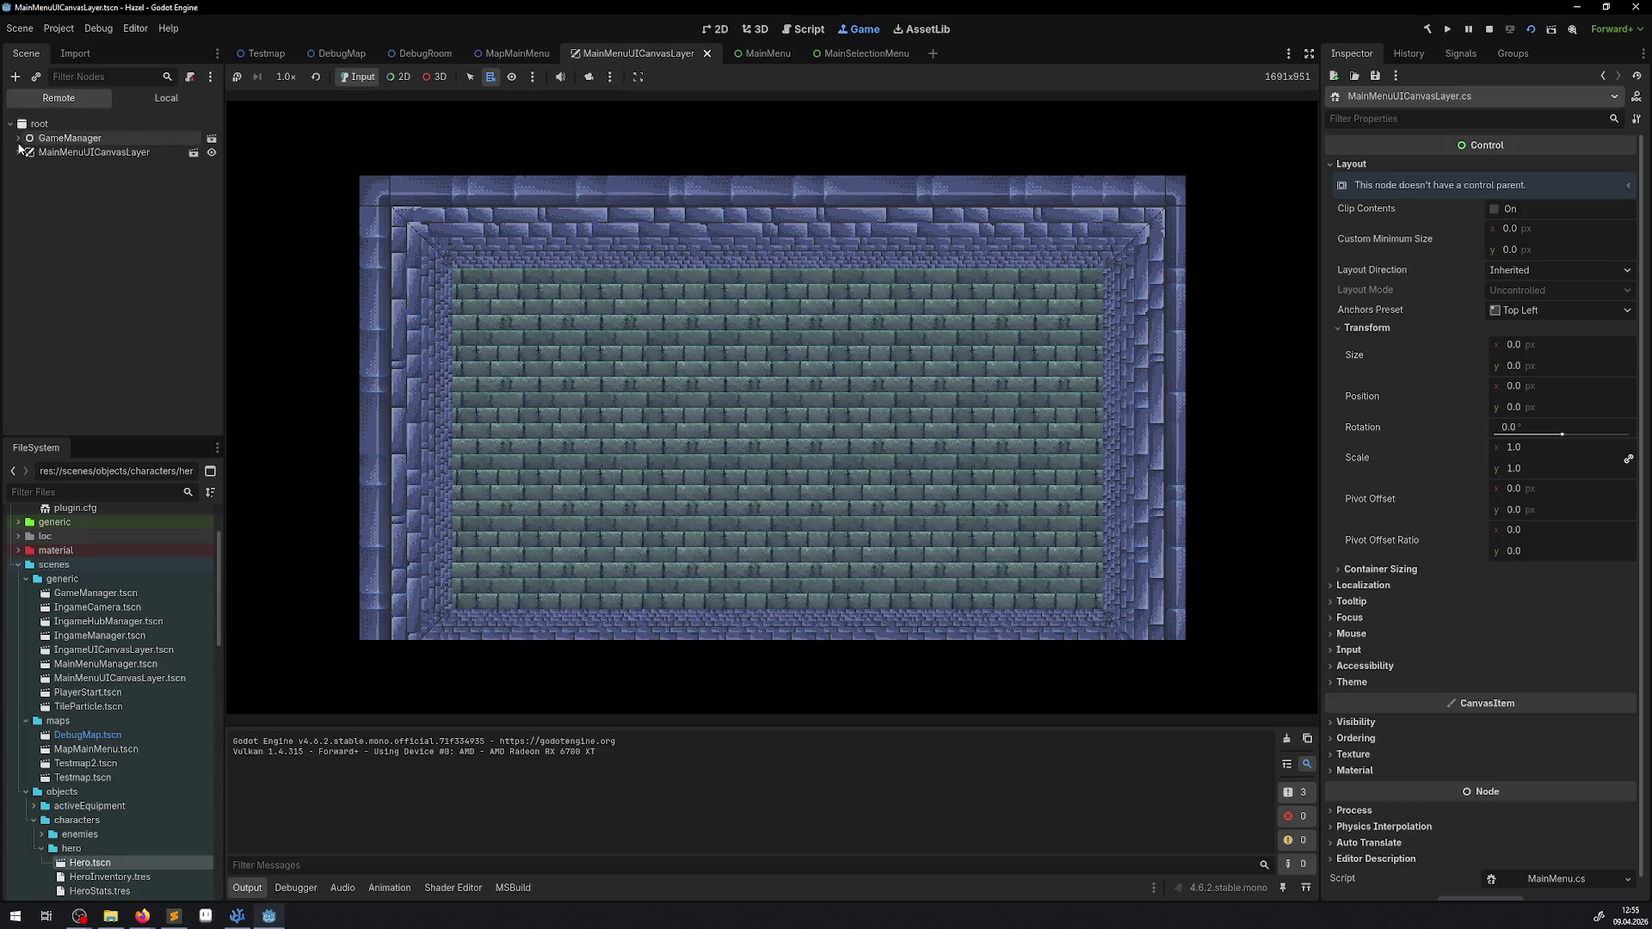
Step: Inspect GameManager's UIManager and MainMenuUICanvasLayer in the live tree, stop, and open MapMainMenu
left_click(19, 152)
left_click(19, 154)
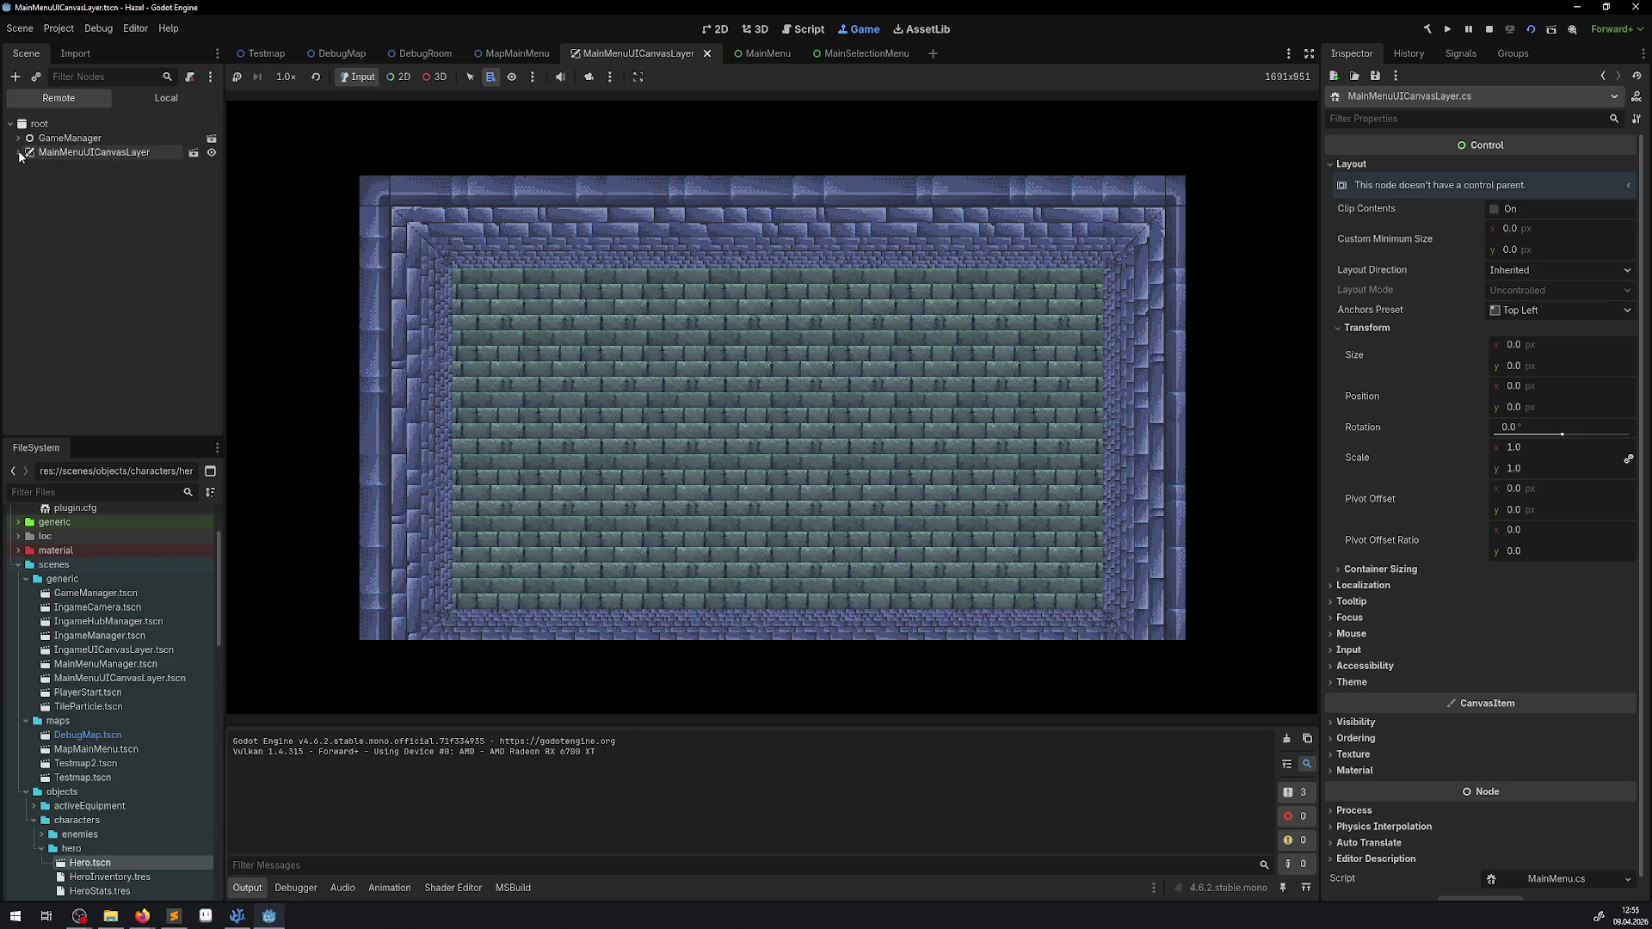
left_click(17, 140)
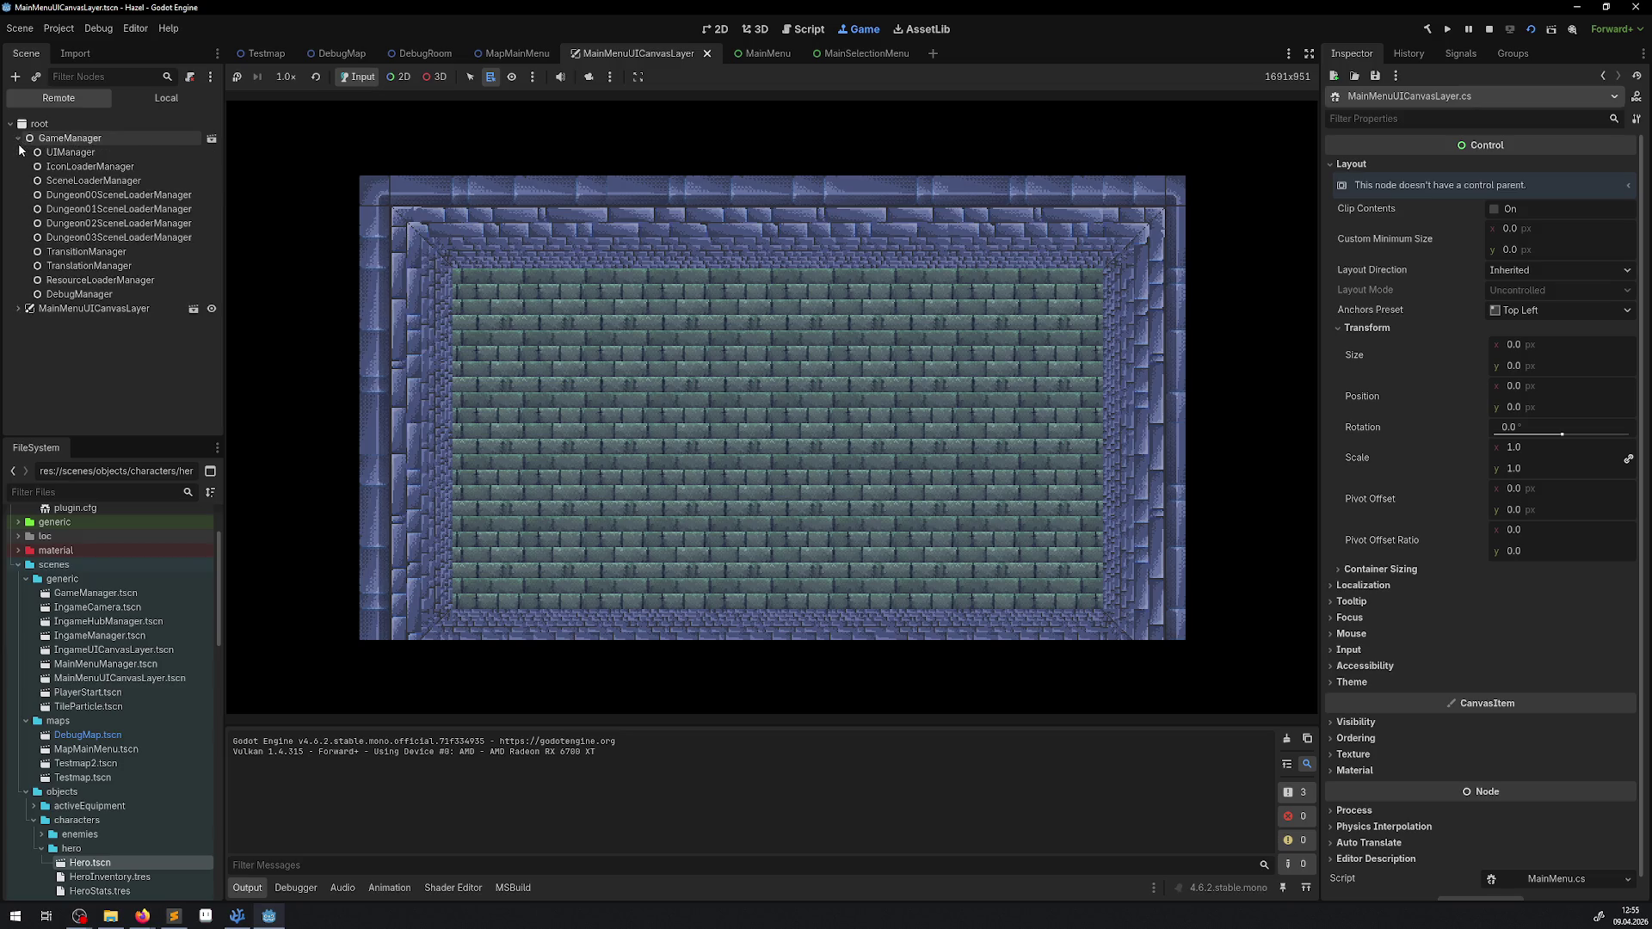
left_click(20, 151)
left_click(17, 139)
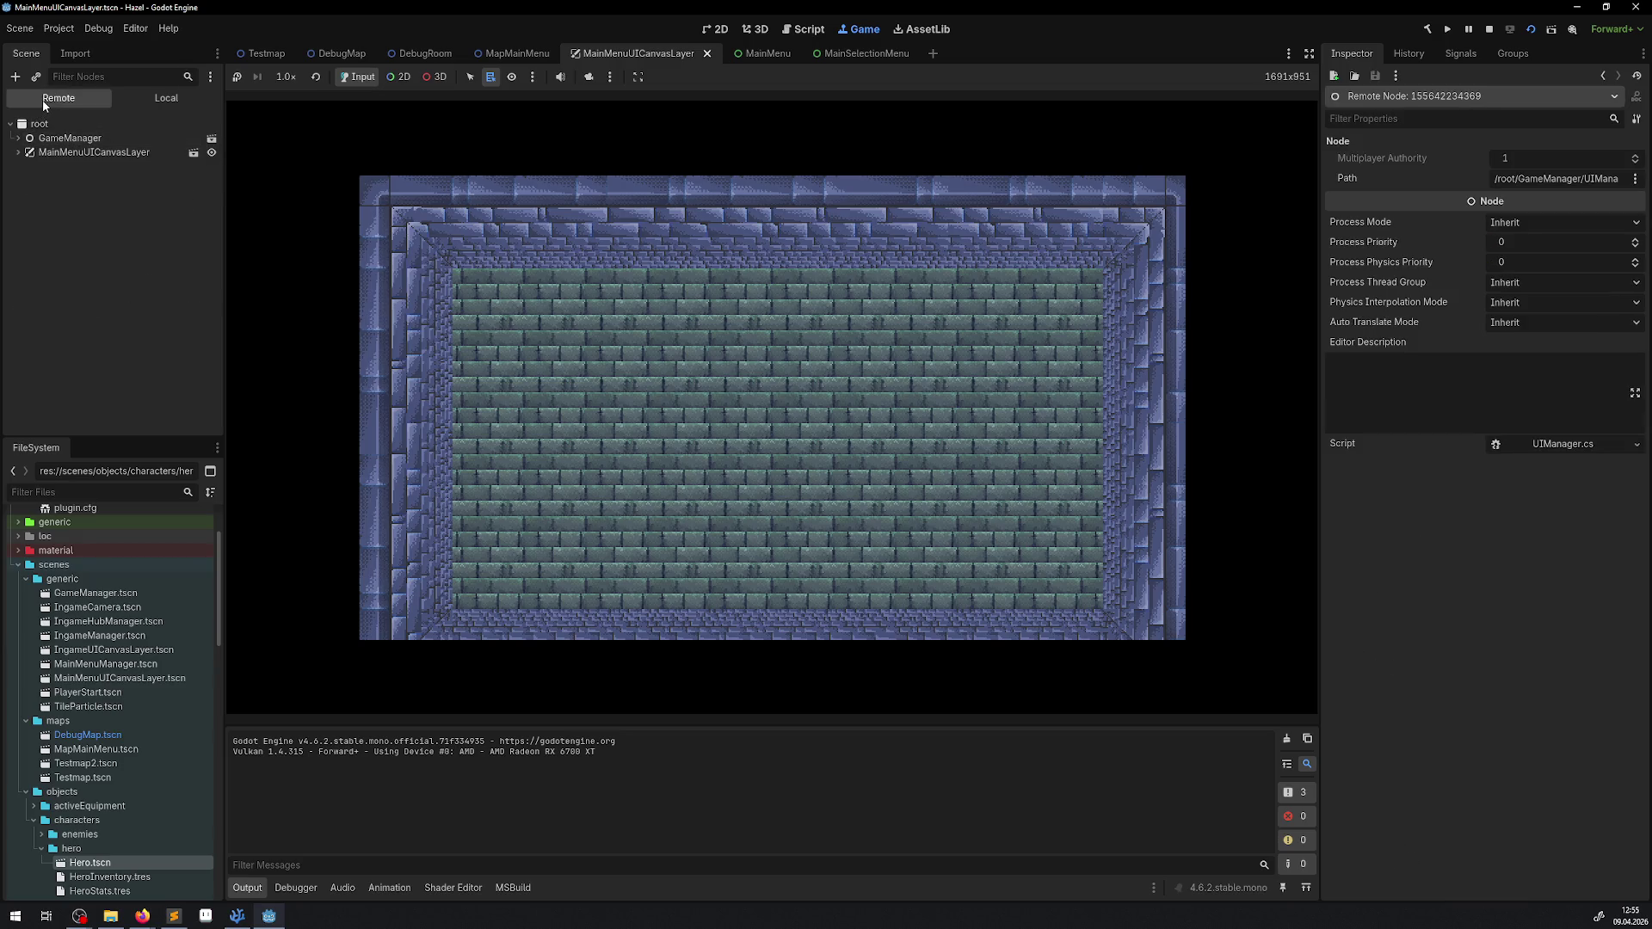
left_click(19, 153)
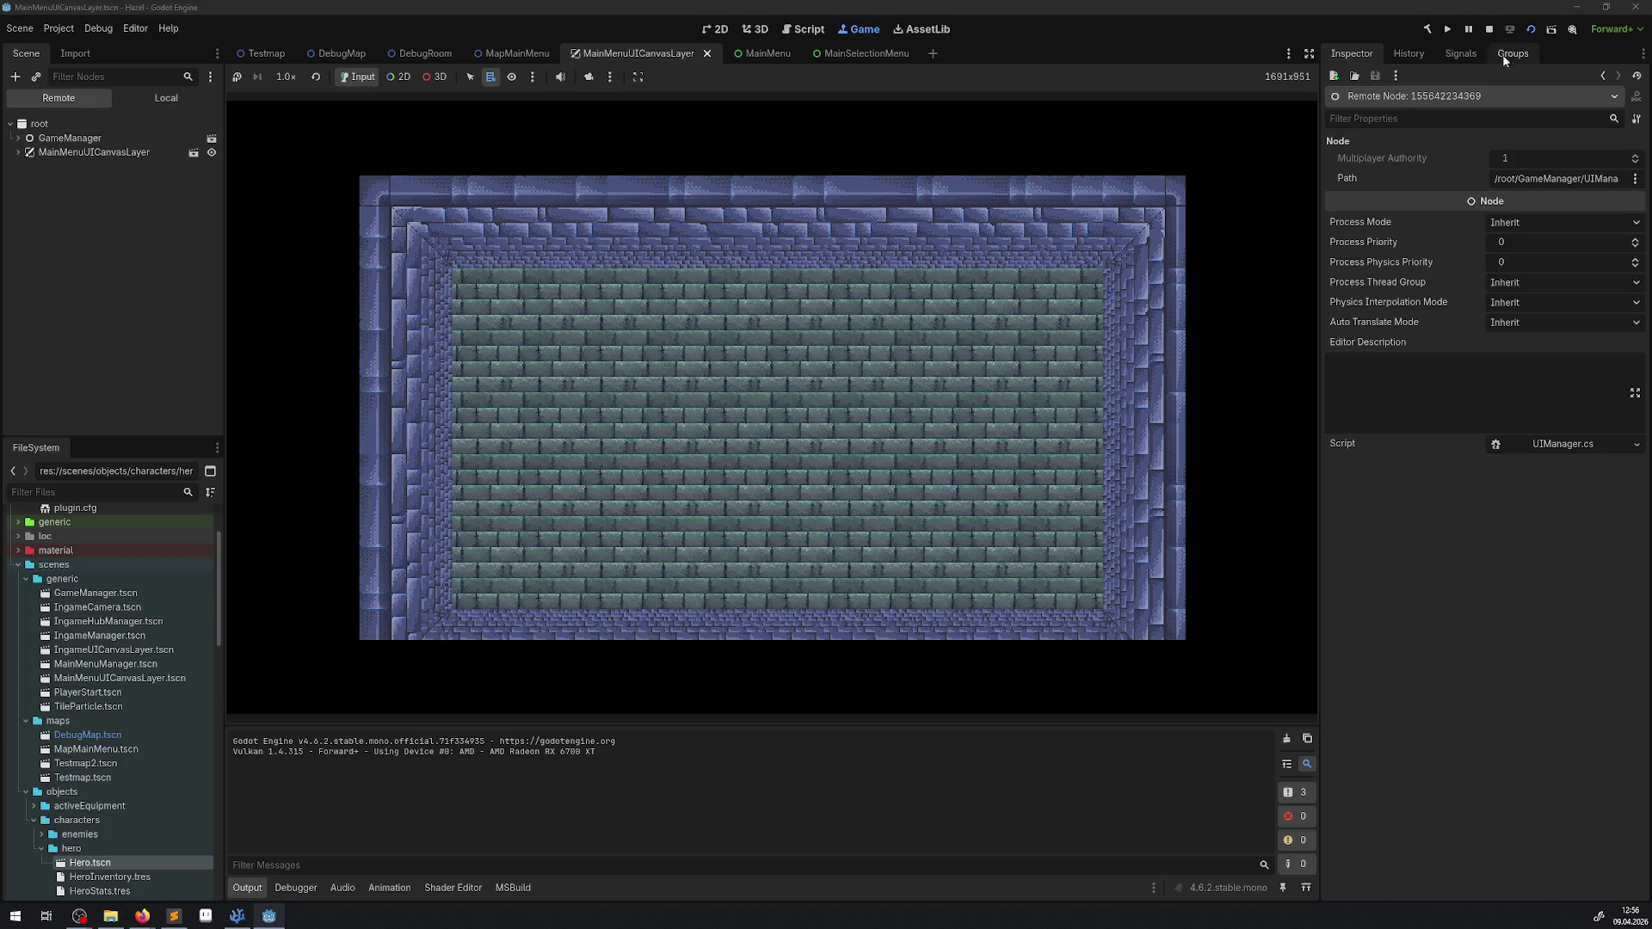
left_click(1492, 29)
left_click(518, 54)
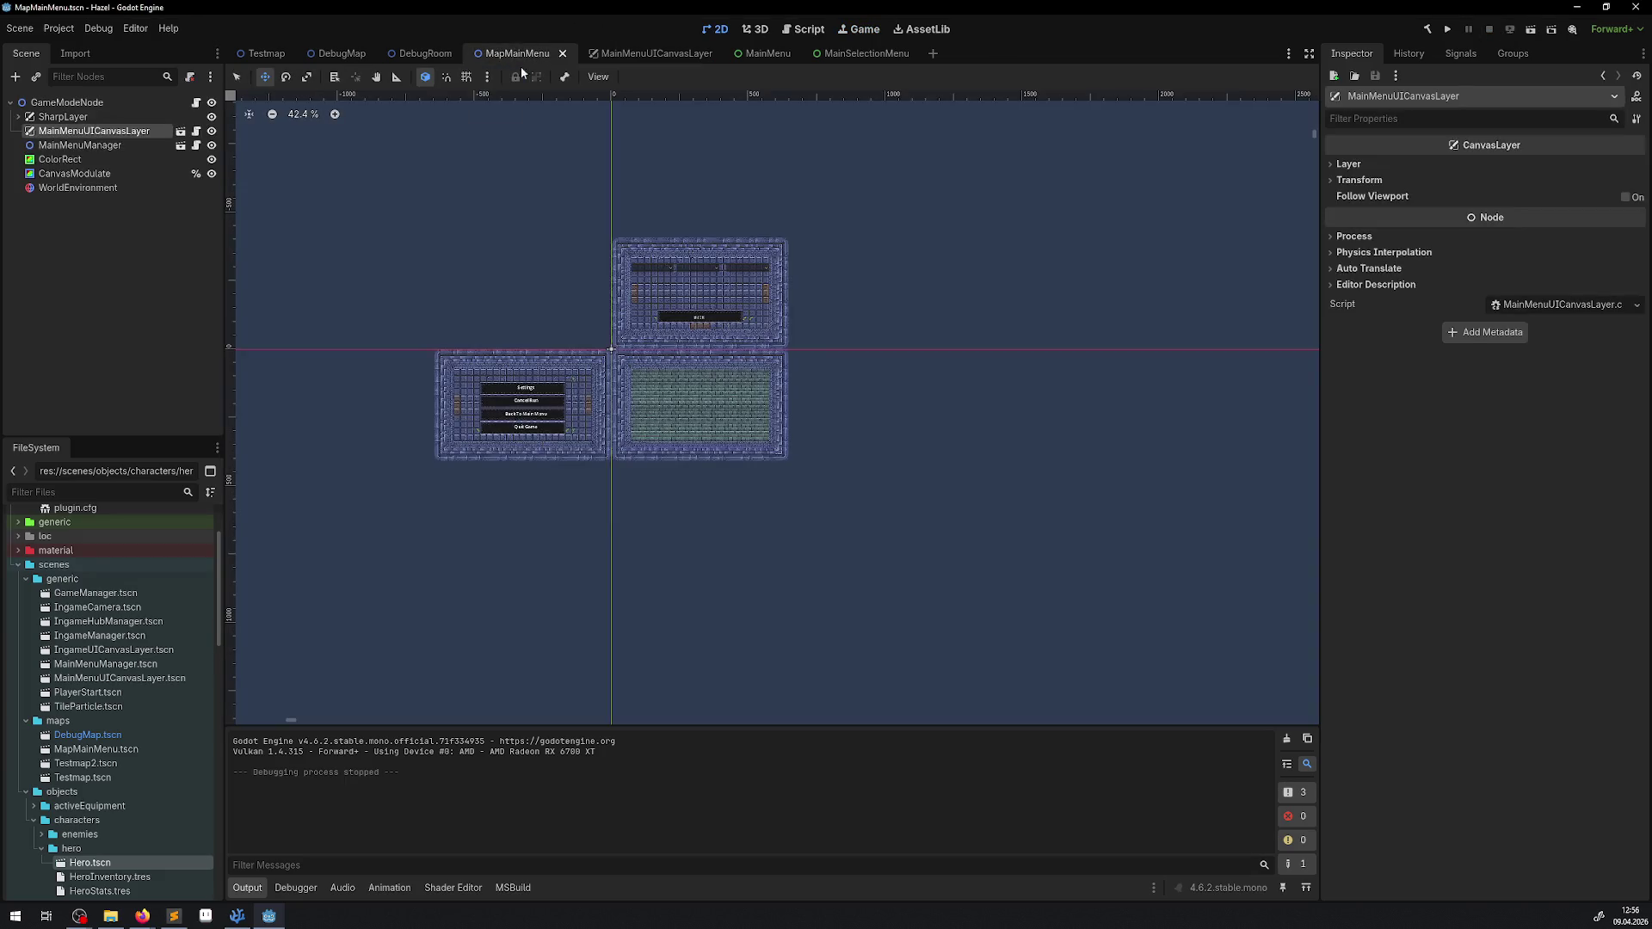
Step: Run MapMainMenu and inspect GameModeNode, MainMenuUICanvasLayer and MainMenuManager in the Remote tree
left_click(1530, 36)
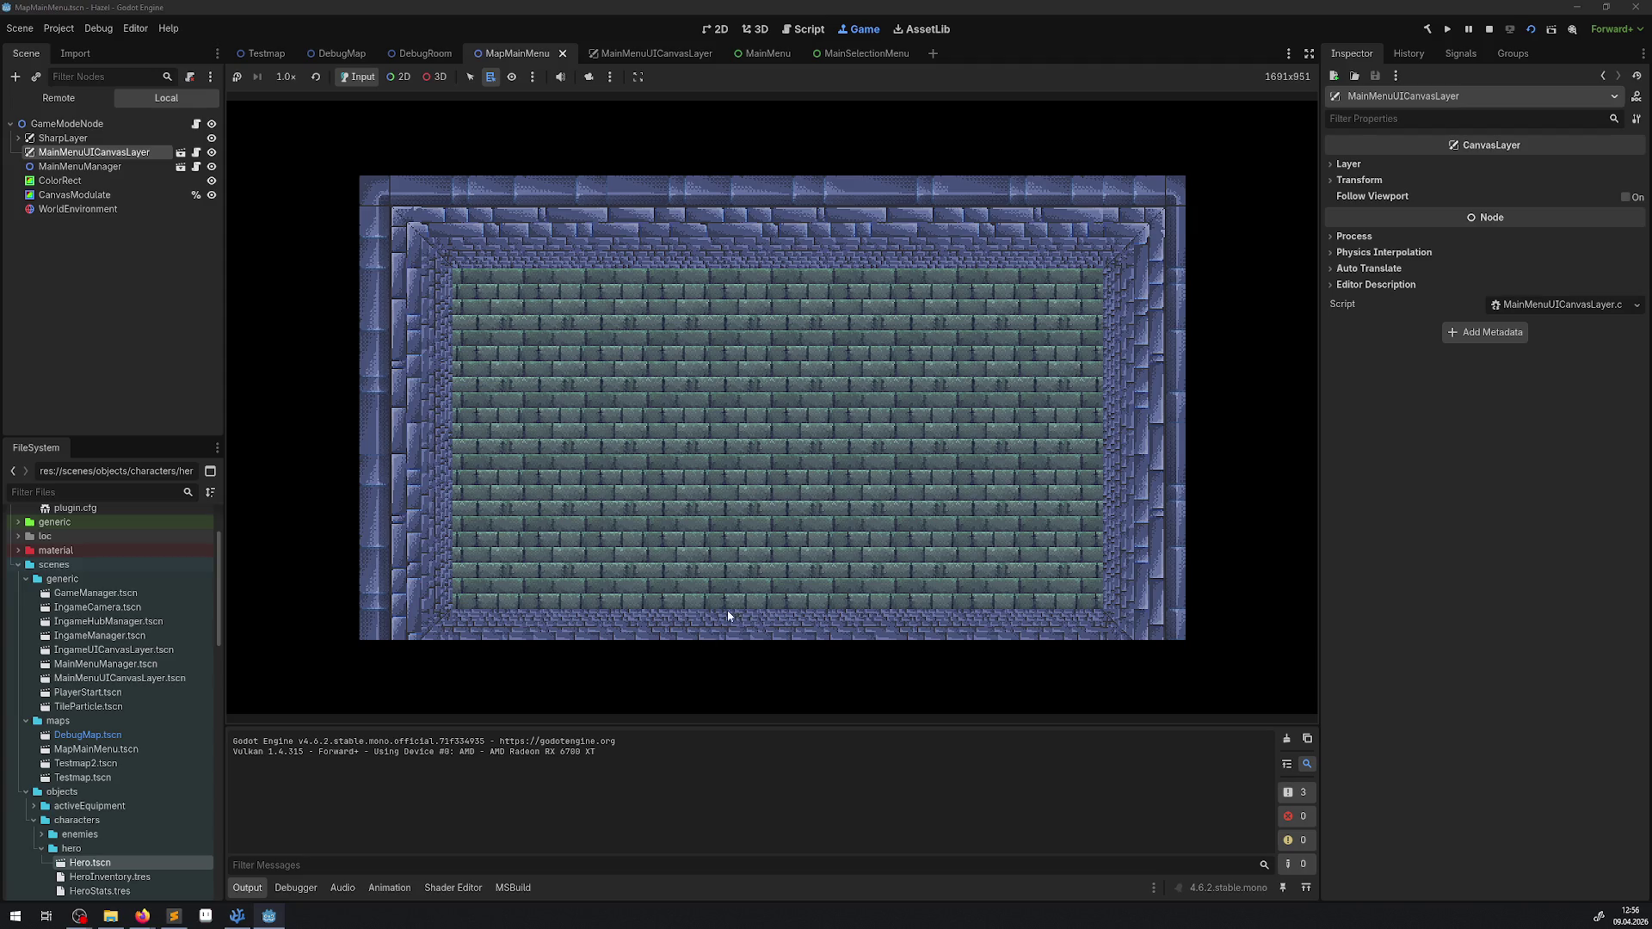
left_click(58, 97)
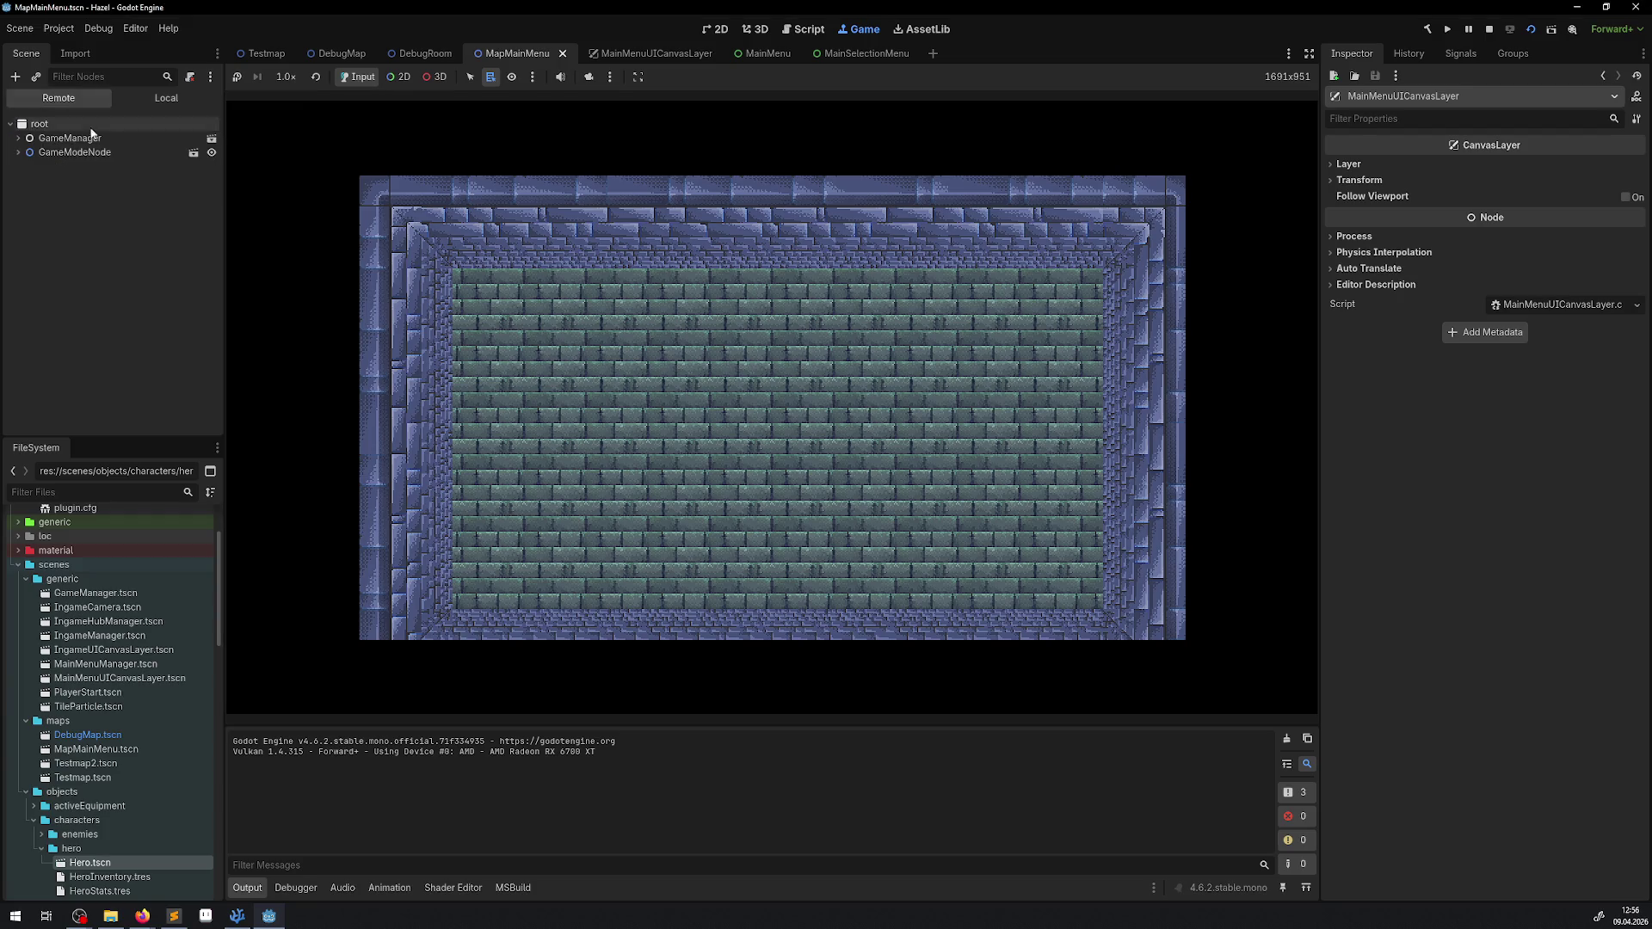
left_click(17, 152)
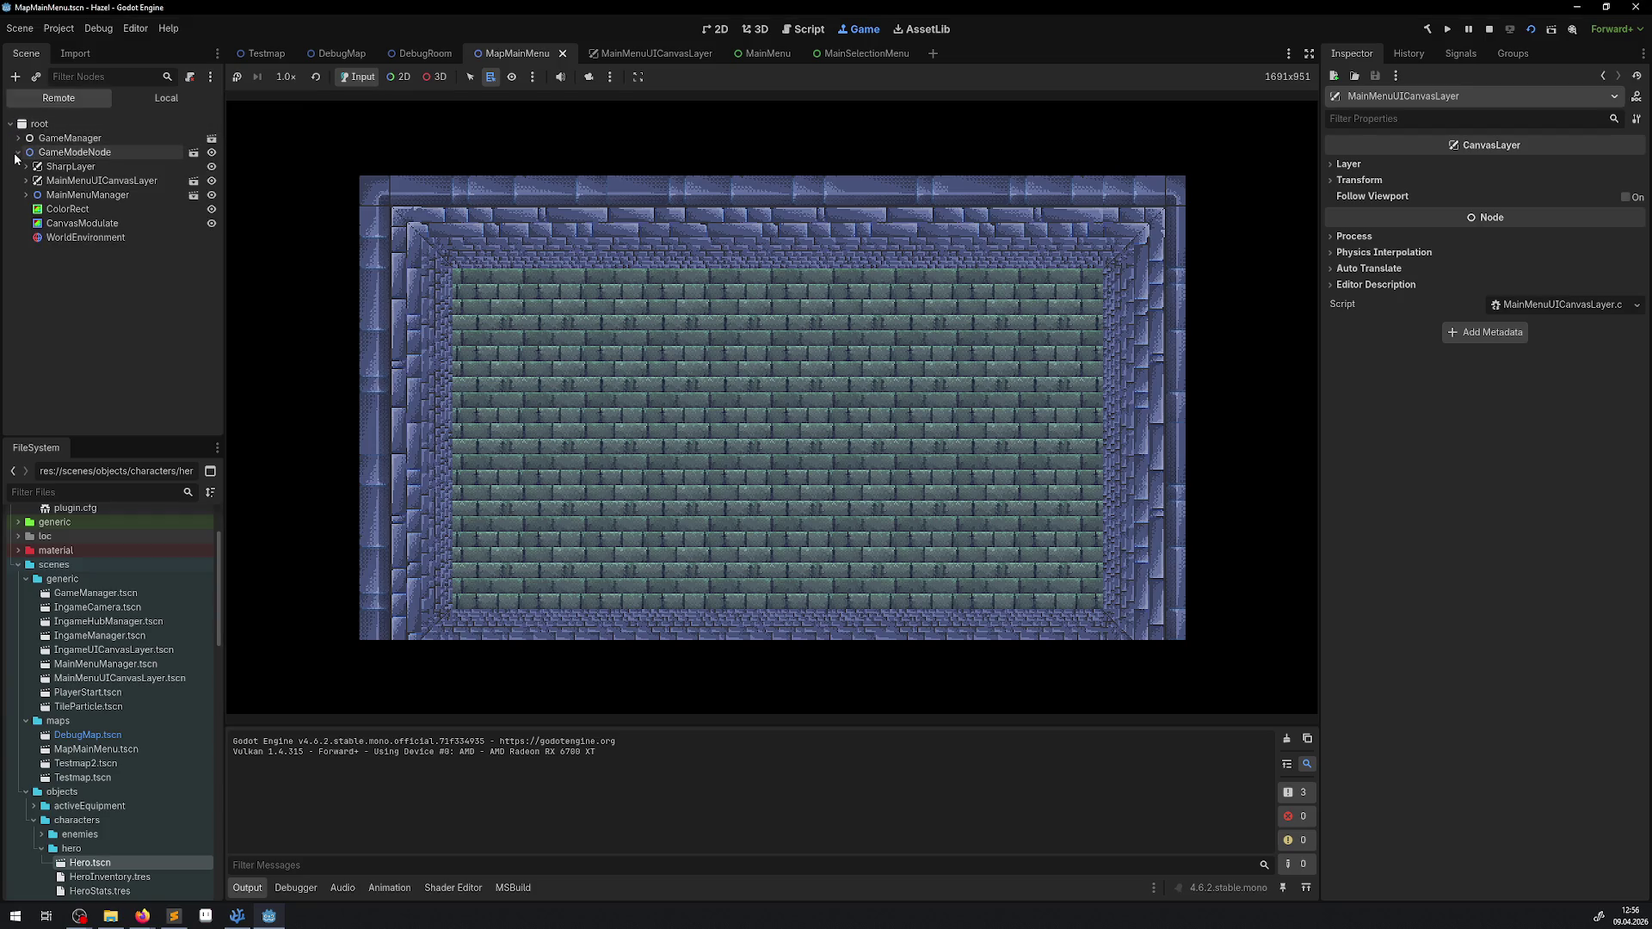
left_click(81, 155)
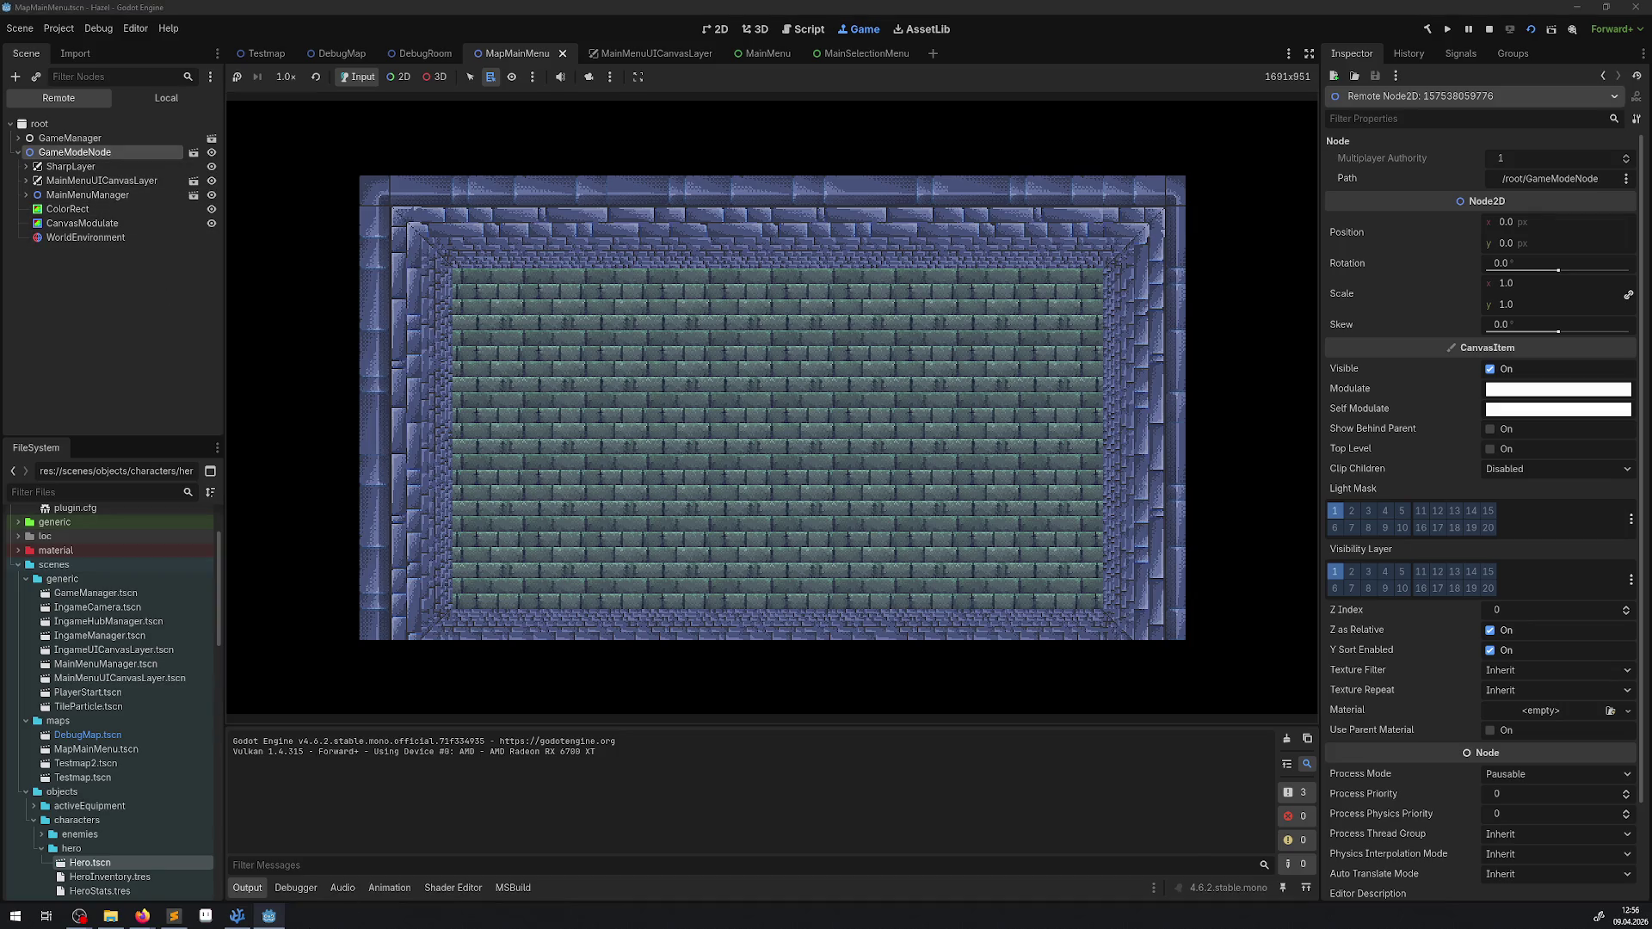
left_click(236, 915)
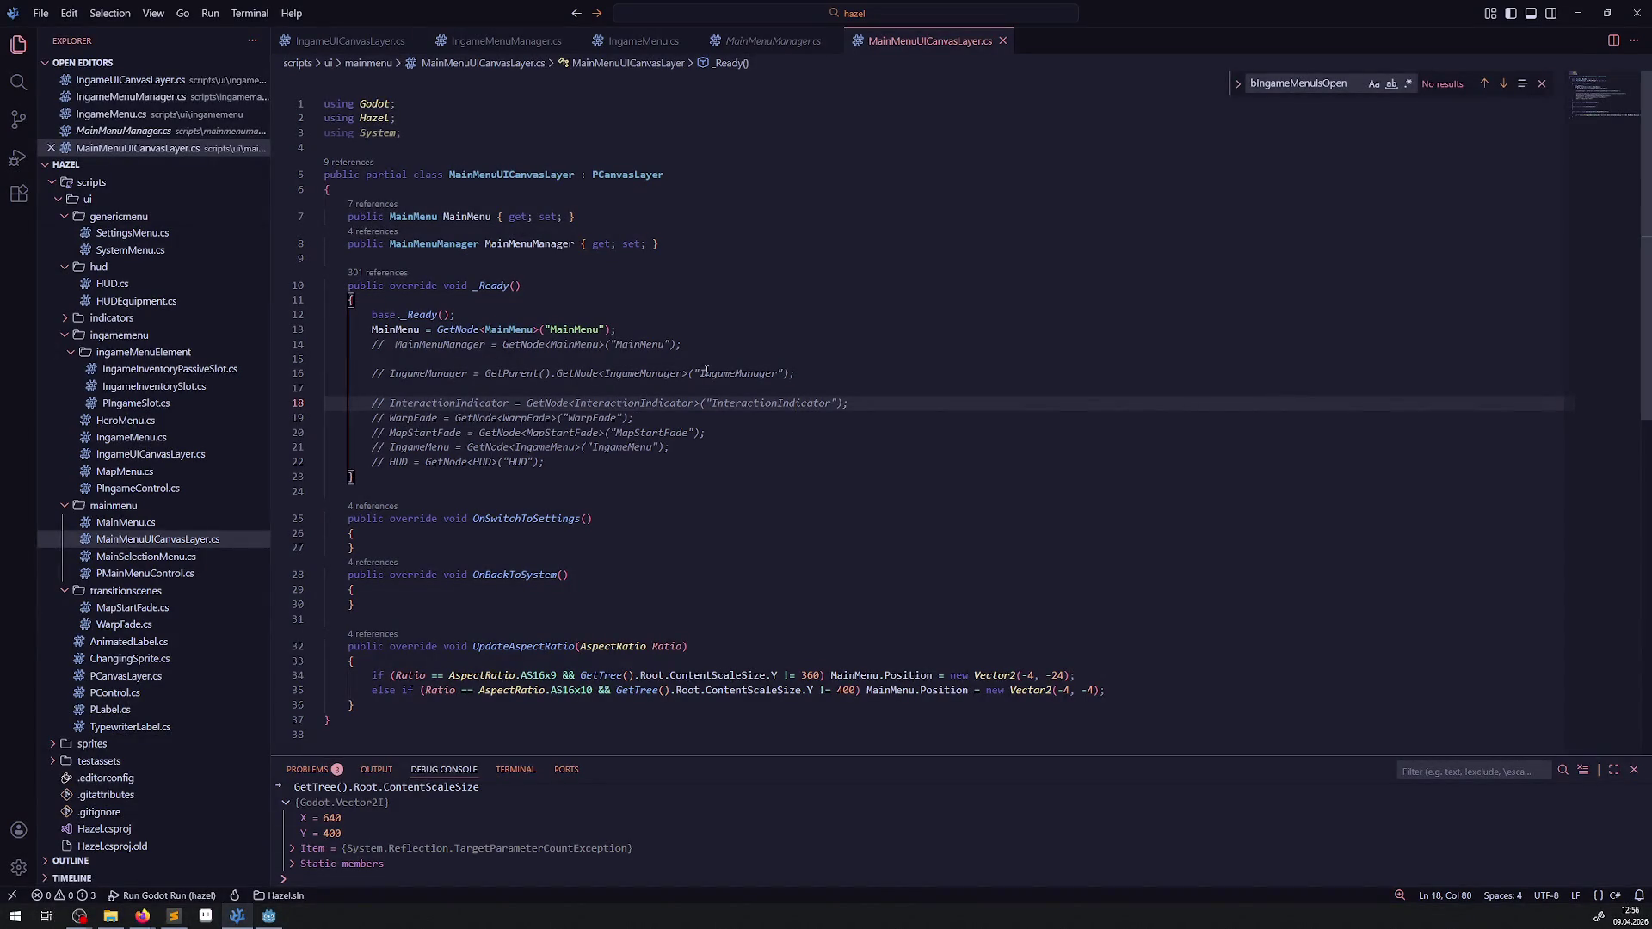
left_click(270, 915)
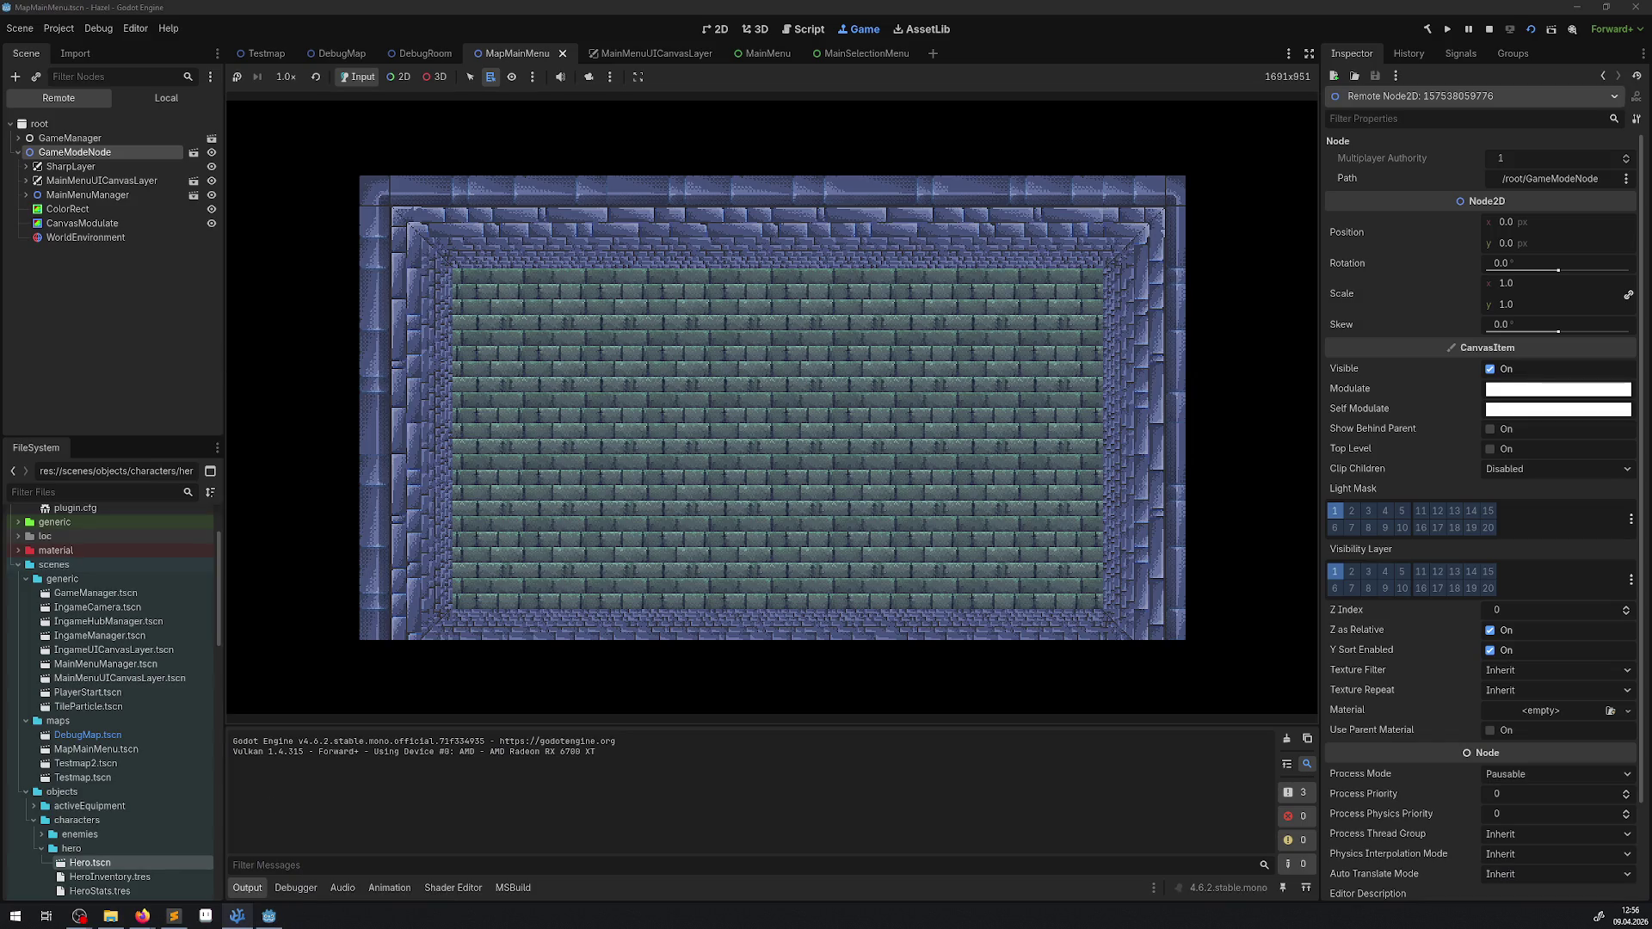
left_click(26, 180)
left_click(90, 182)
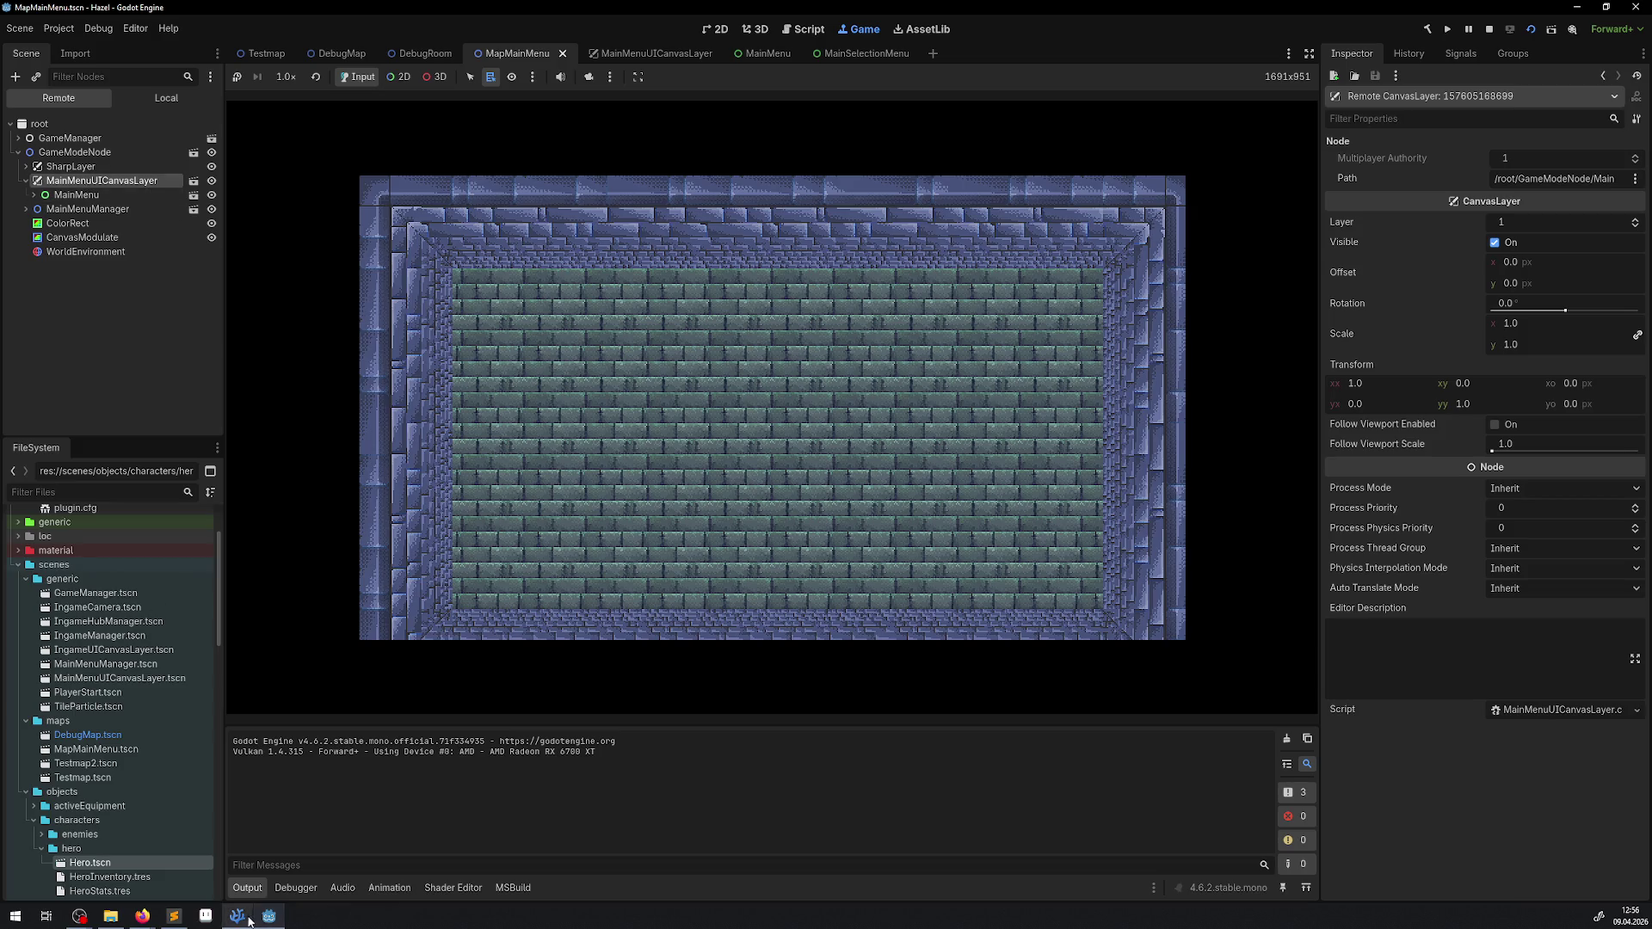
left_click(237, 916)
left_click(237, 915)
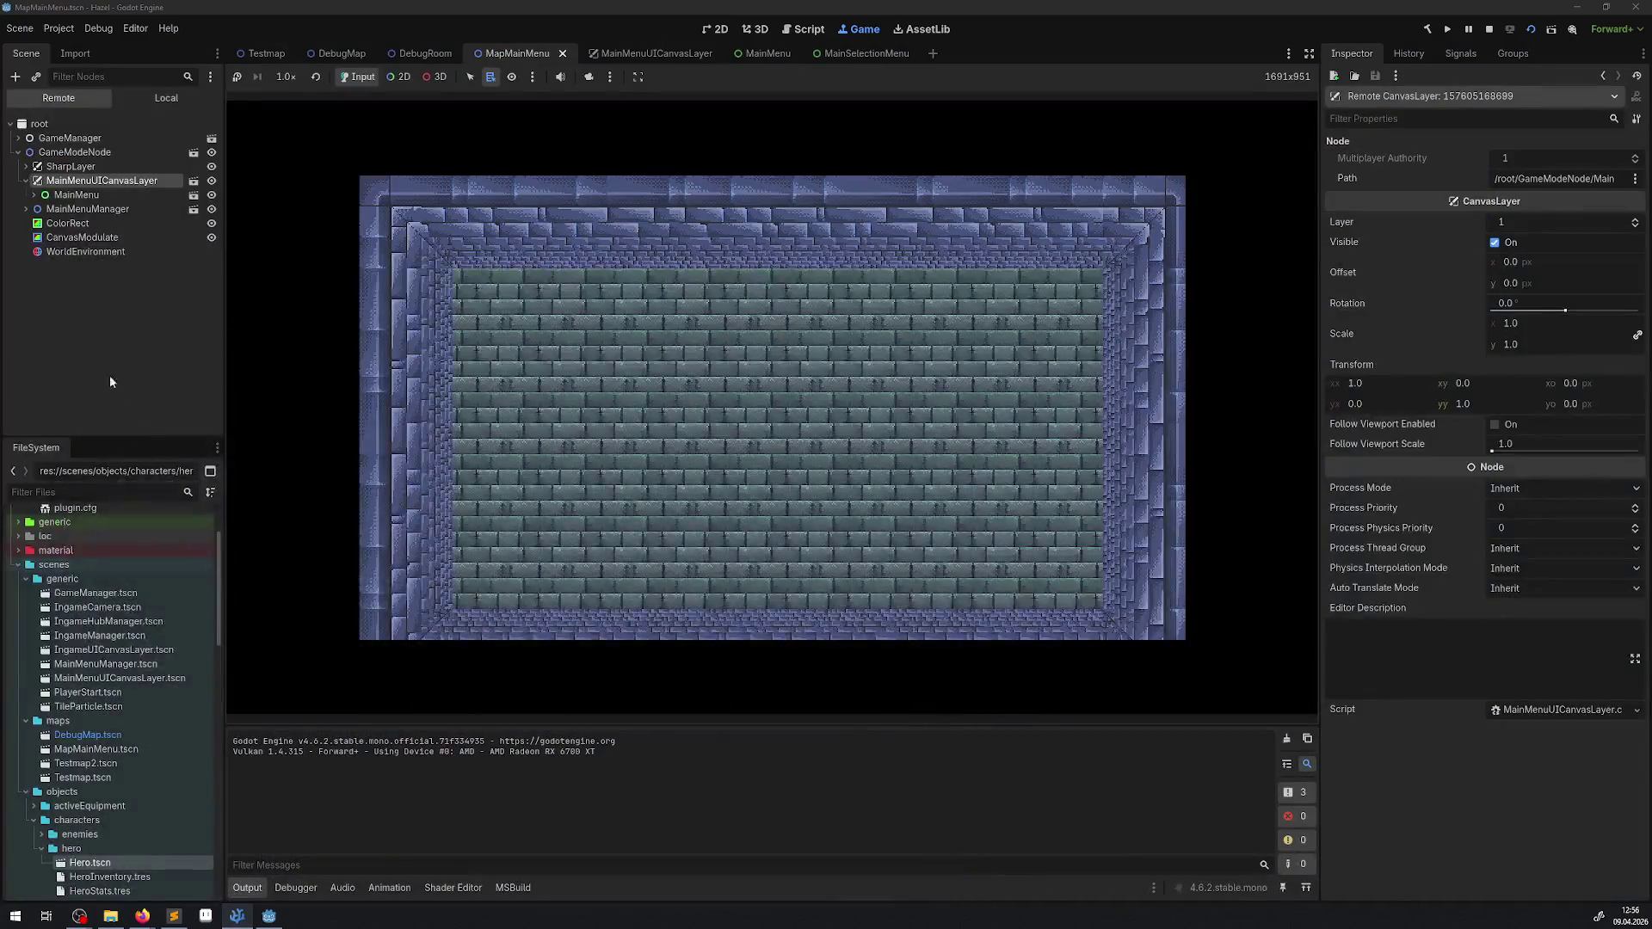
left_click(95, 209)
left_click(86, 154)
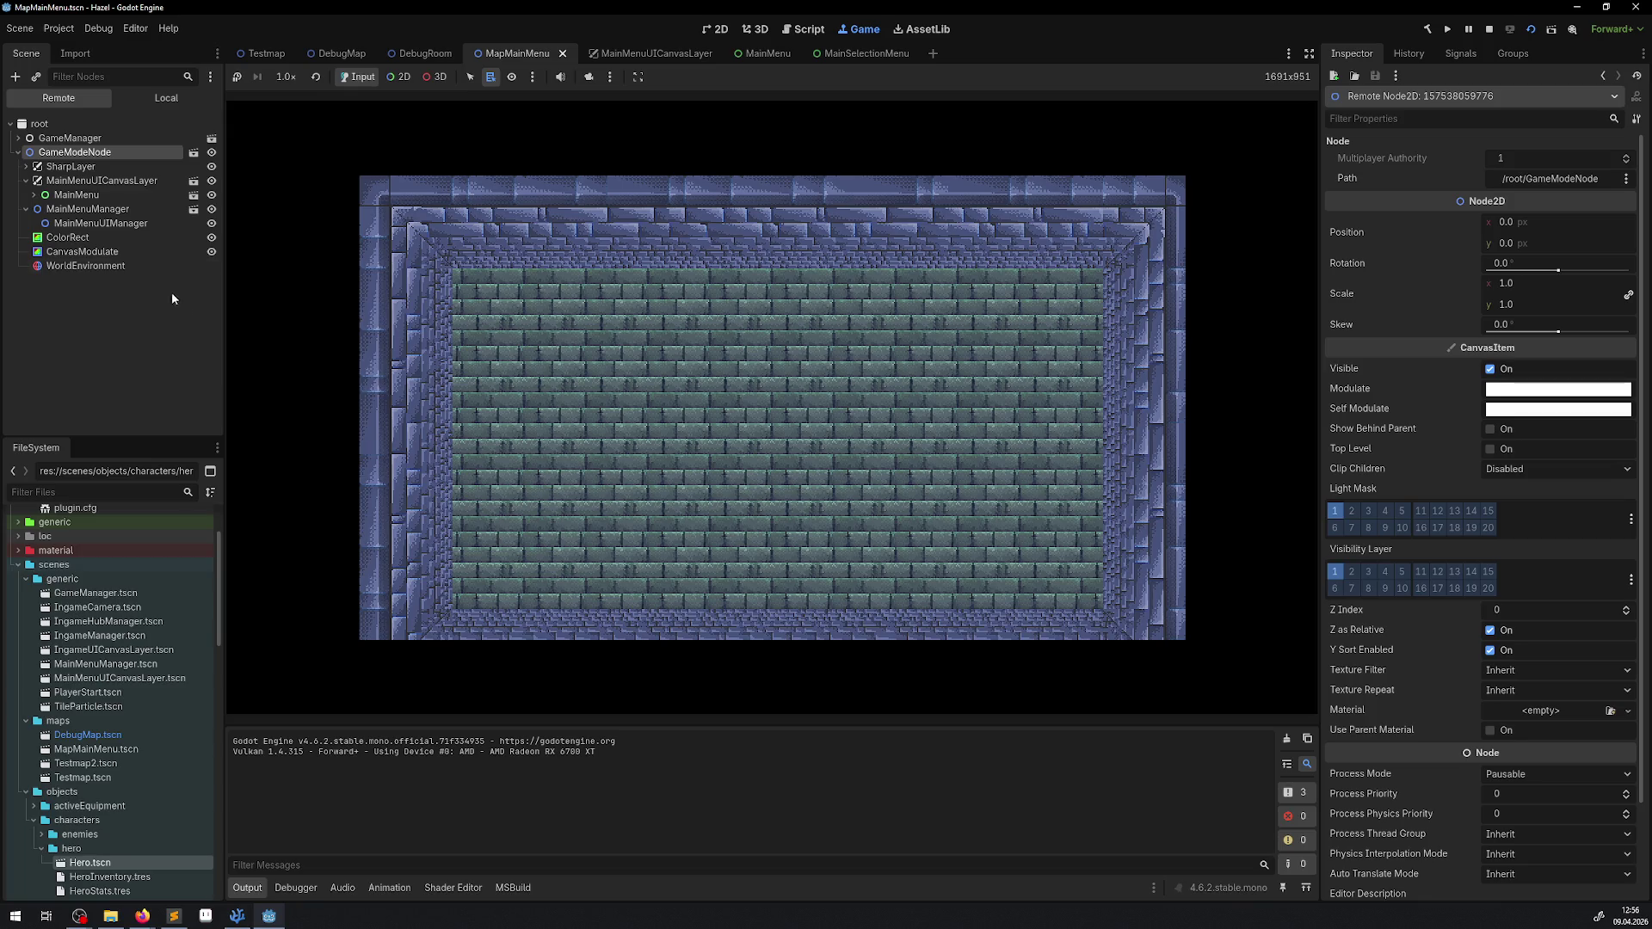
Step: Stop, rebuild and relaunch the game, expand GameModeNode, then stop again and return to VS Code
left_click(1488, 30)
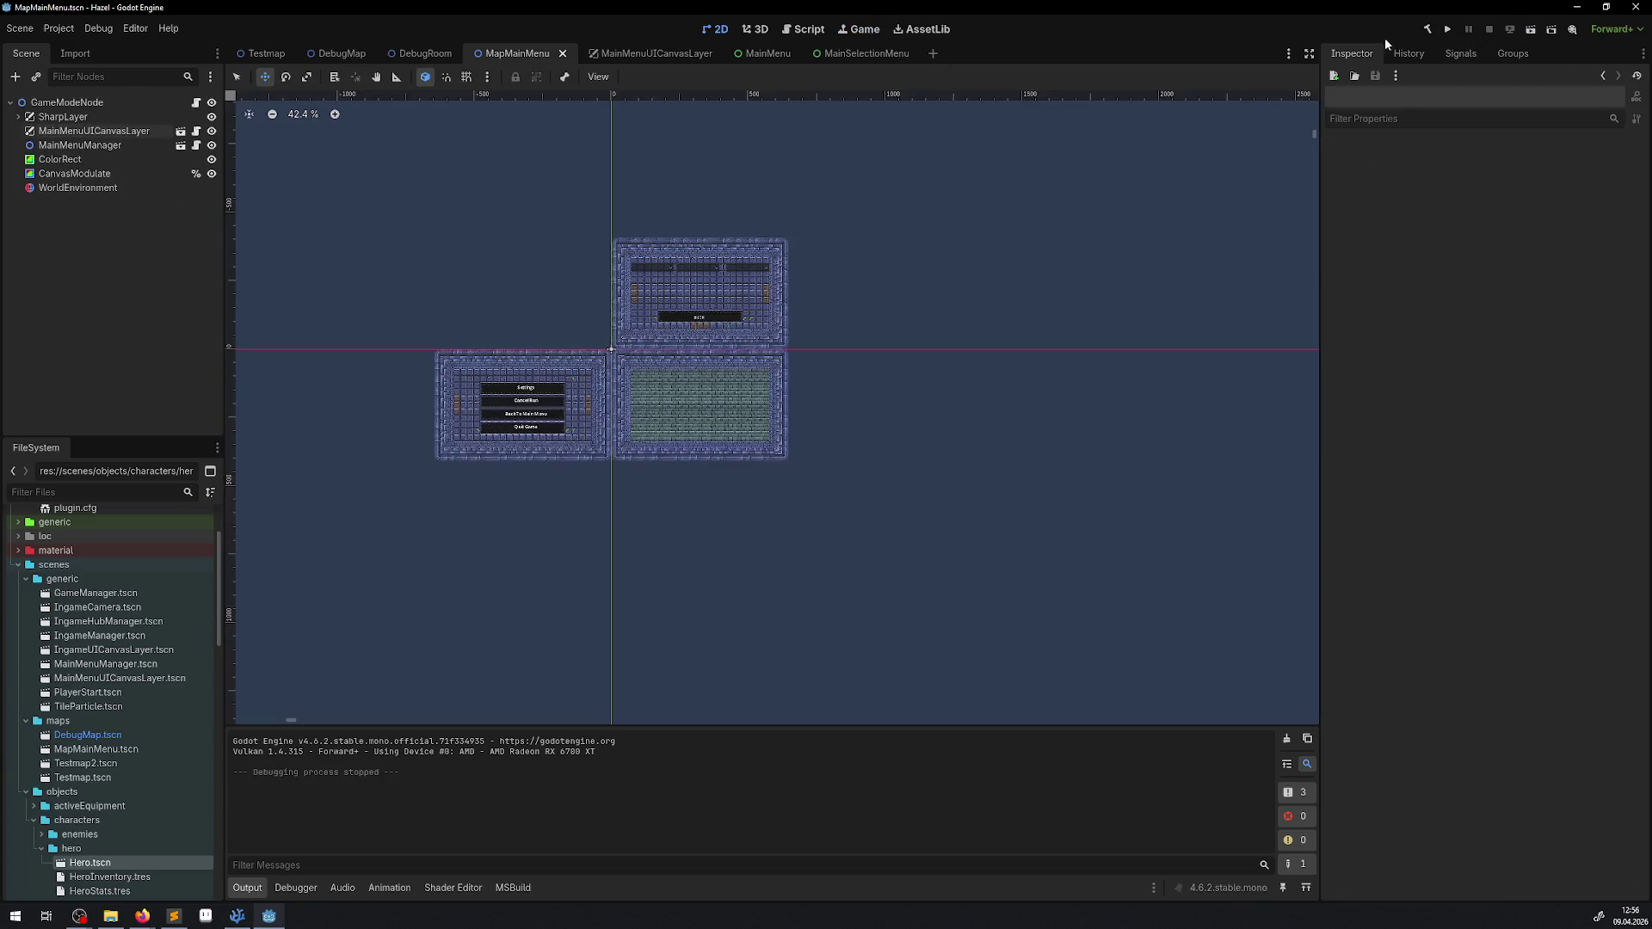
left_click(1446, 32)
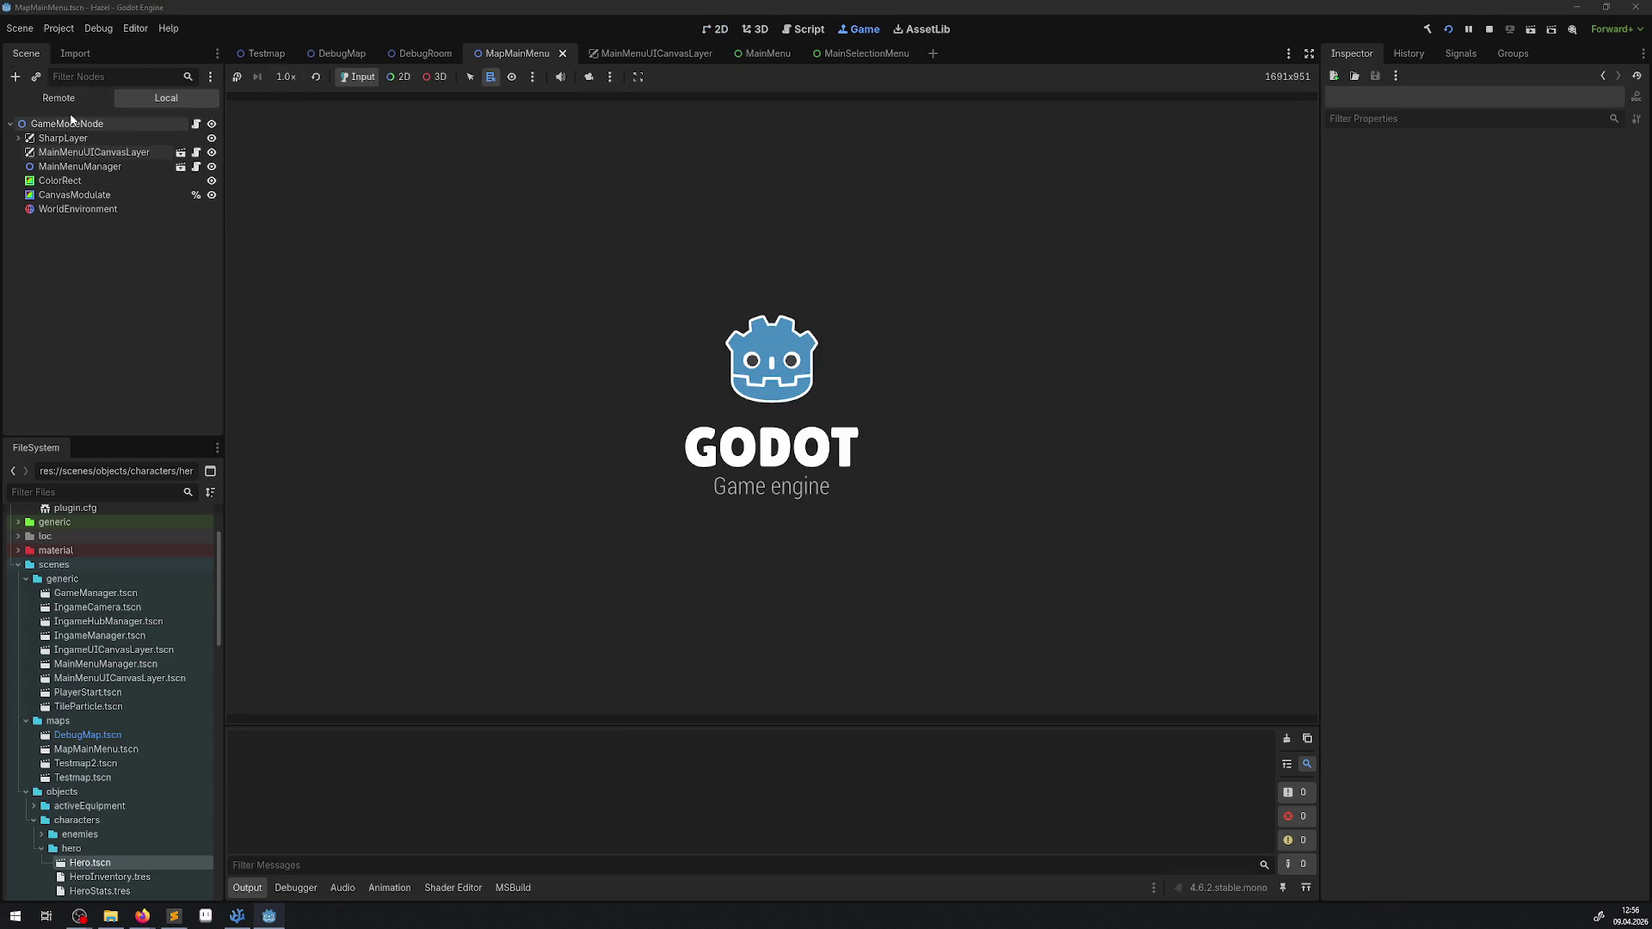
left_click(59, 97)
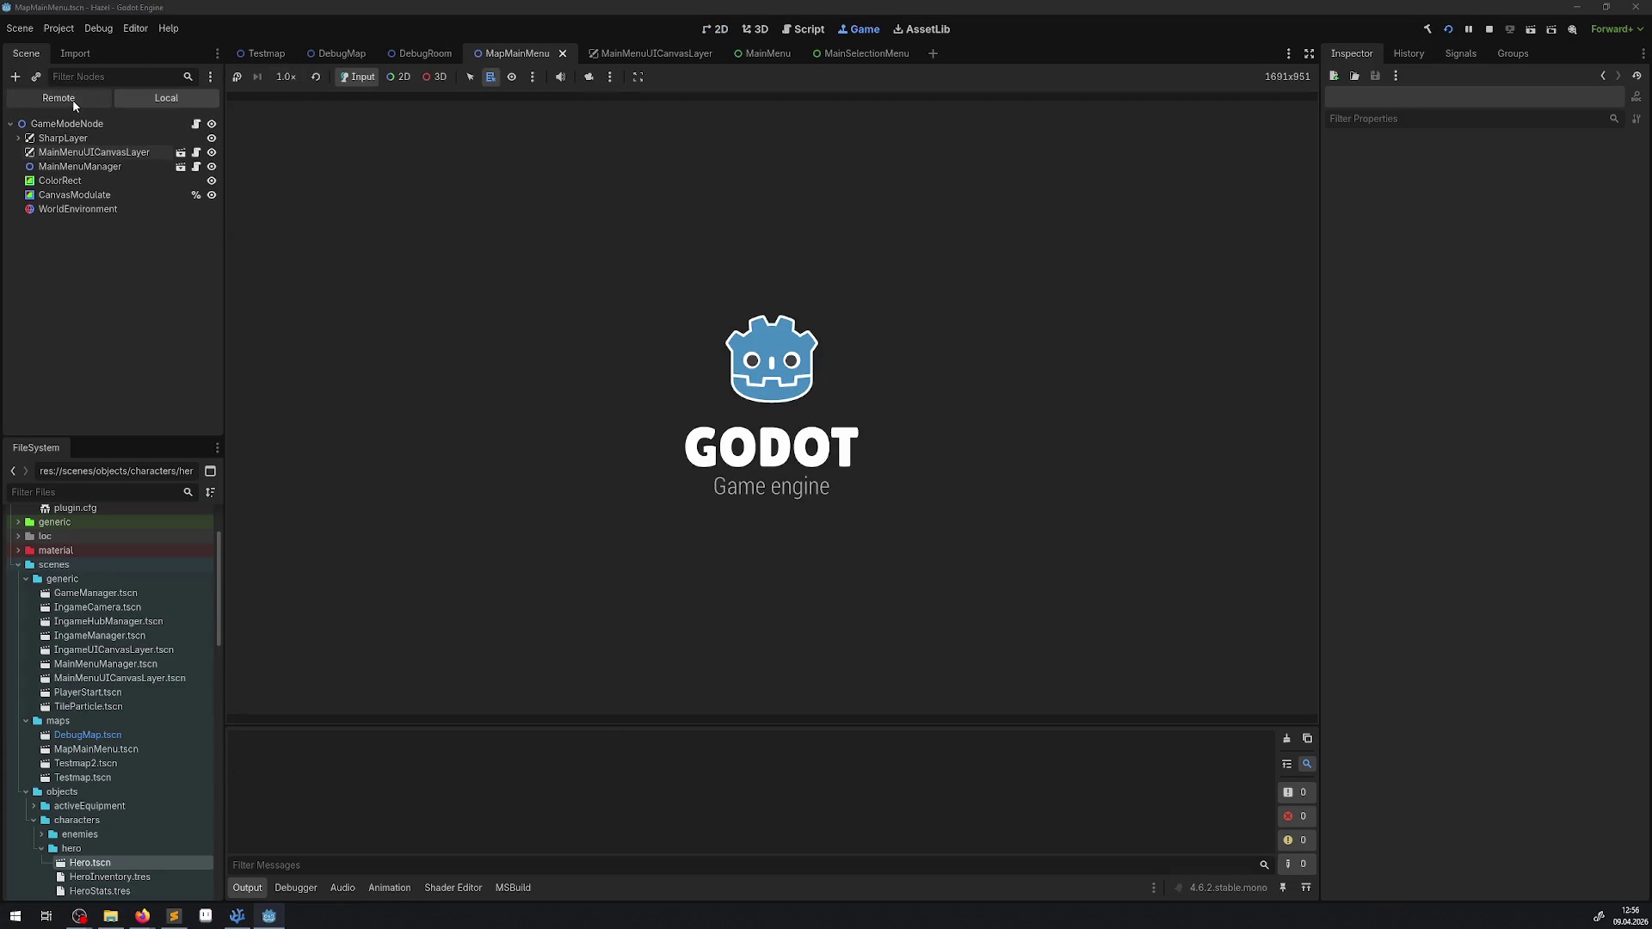
left_click(18, 152)
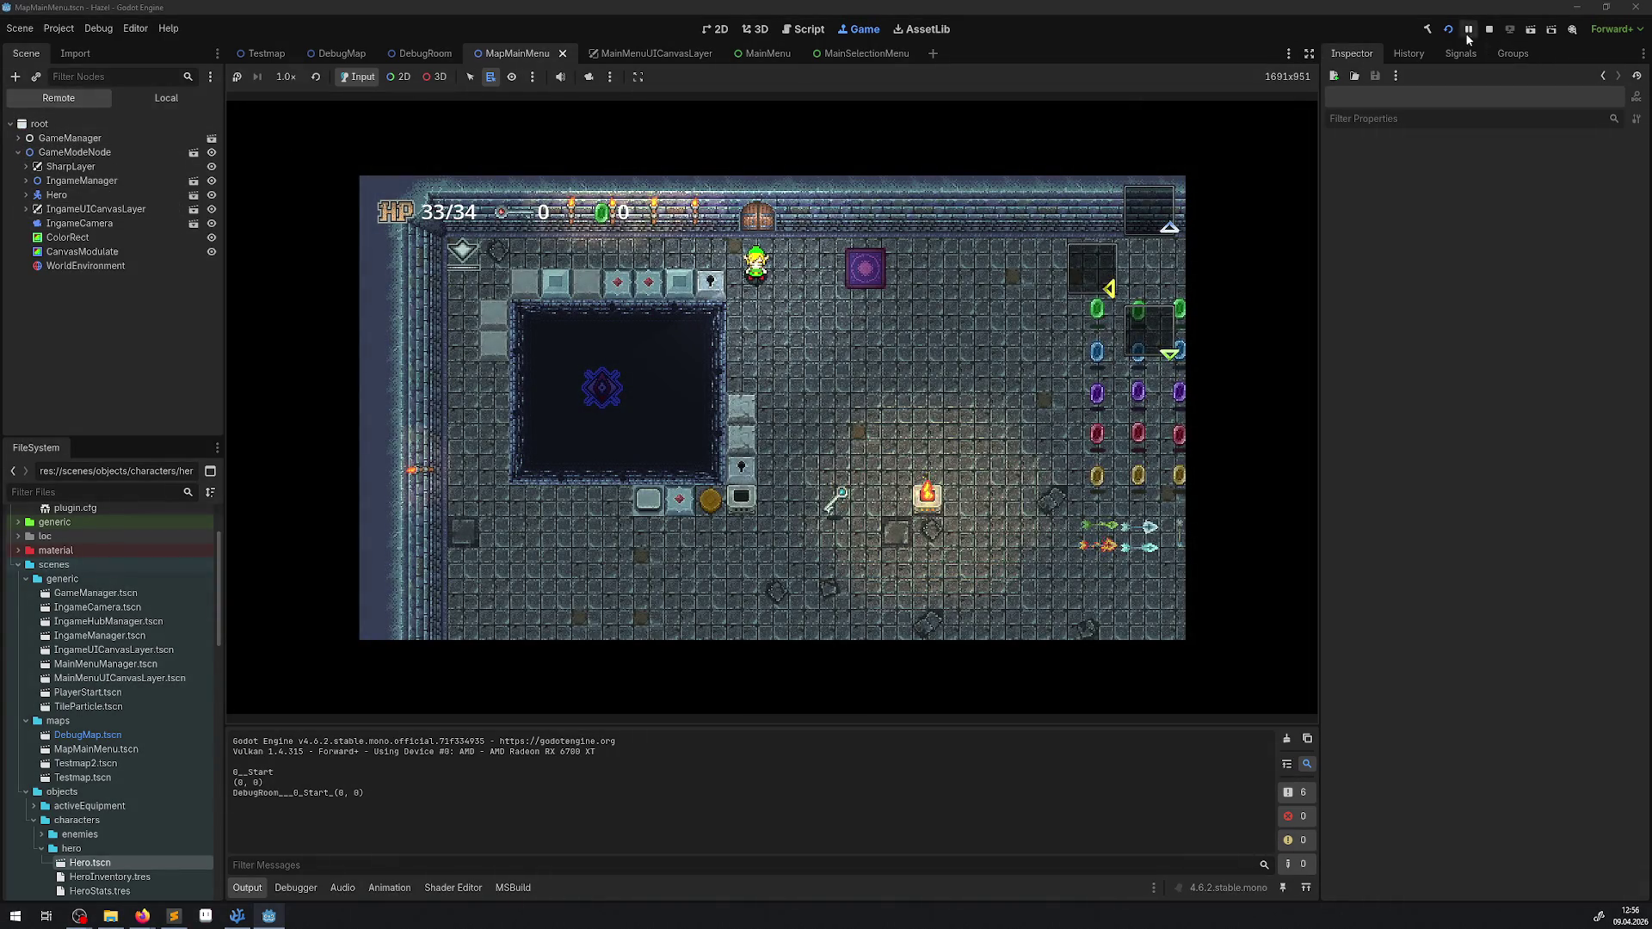
left_click(1489, 29)
key("alt+Tab")
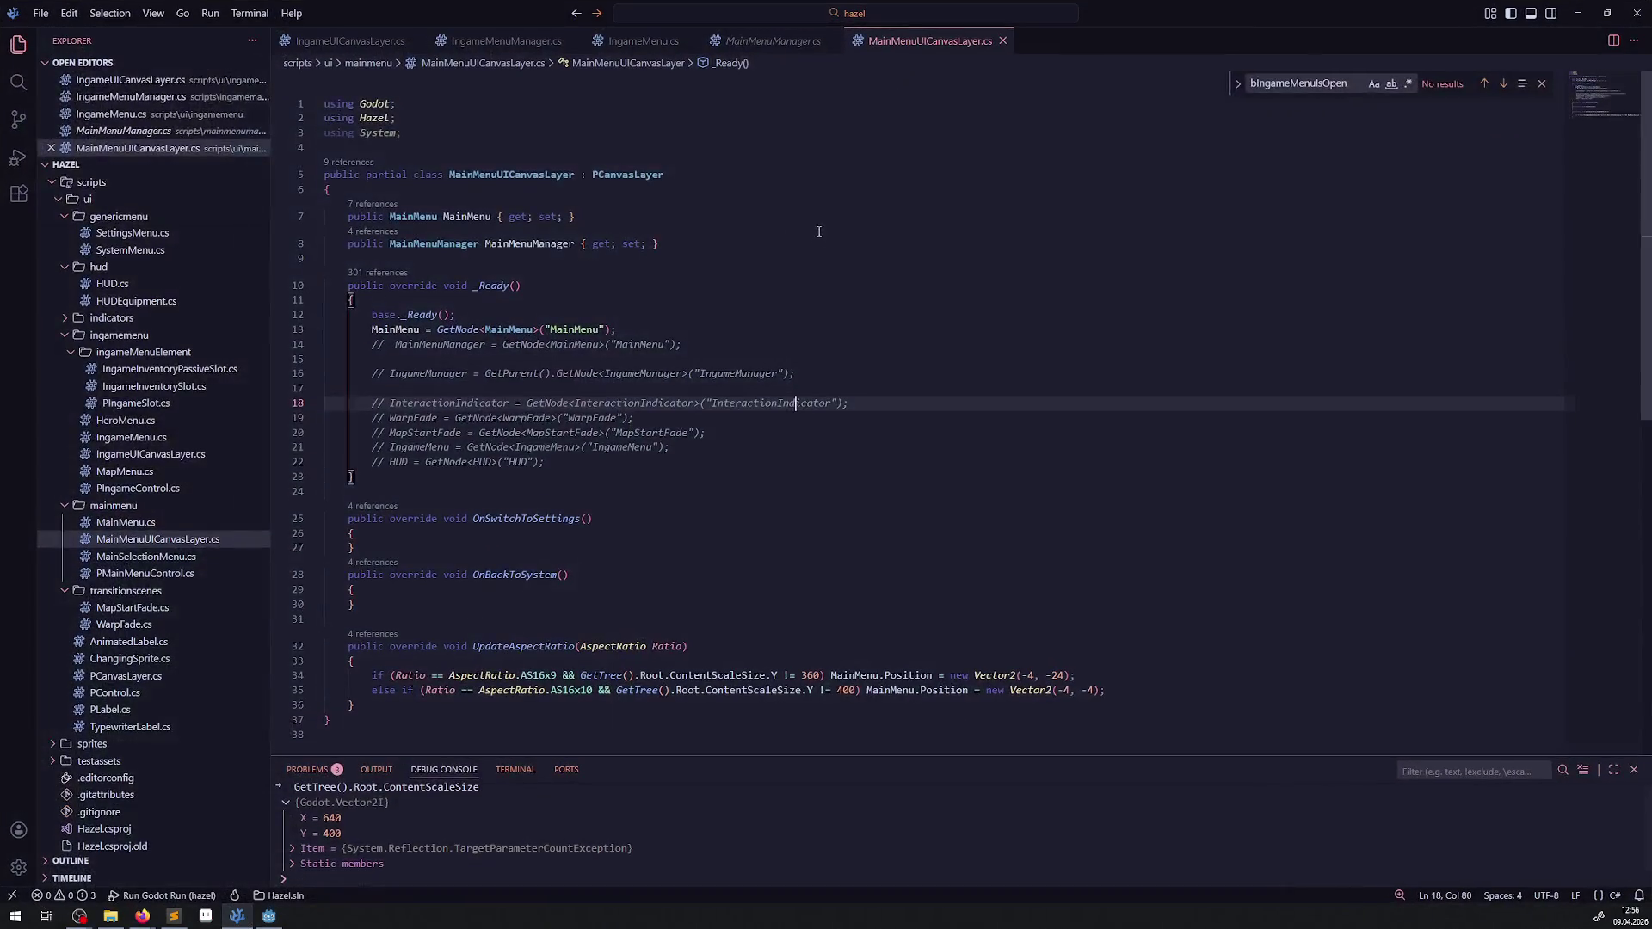
Step: Open IngameUICanvasLayer.cs and examine how its IngameManager property is fetched
double_click(404, 330)
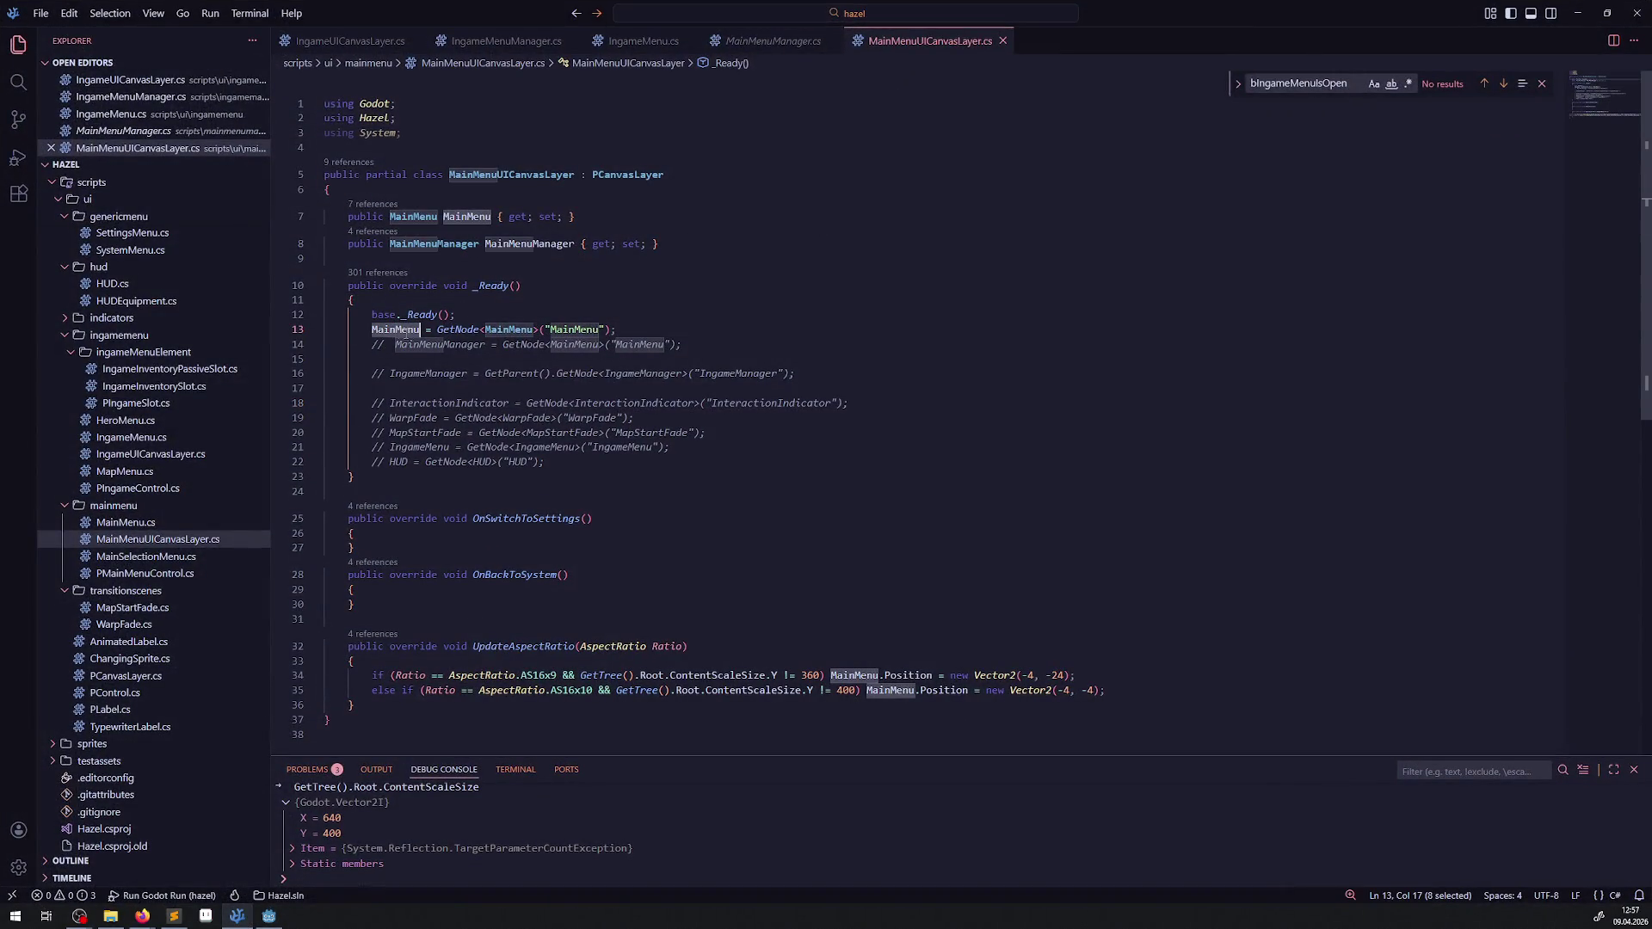
mouse_move(576, 330)
left_click(351, 43)
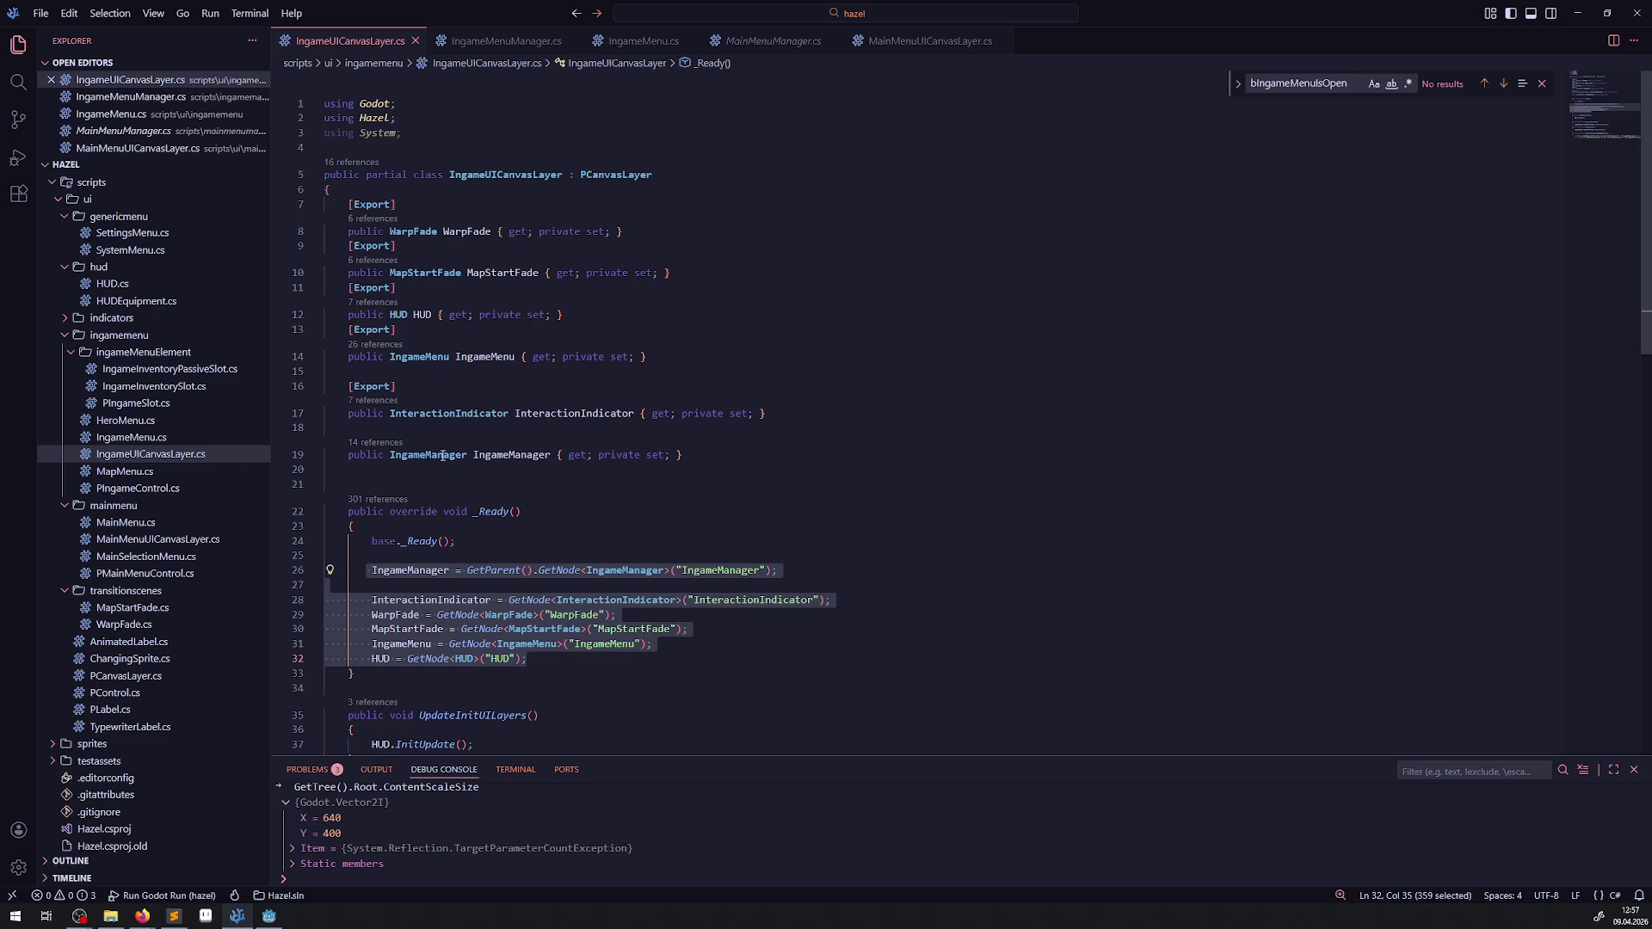
left_click(532, 453)
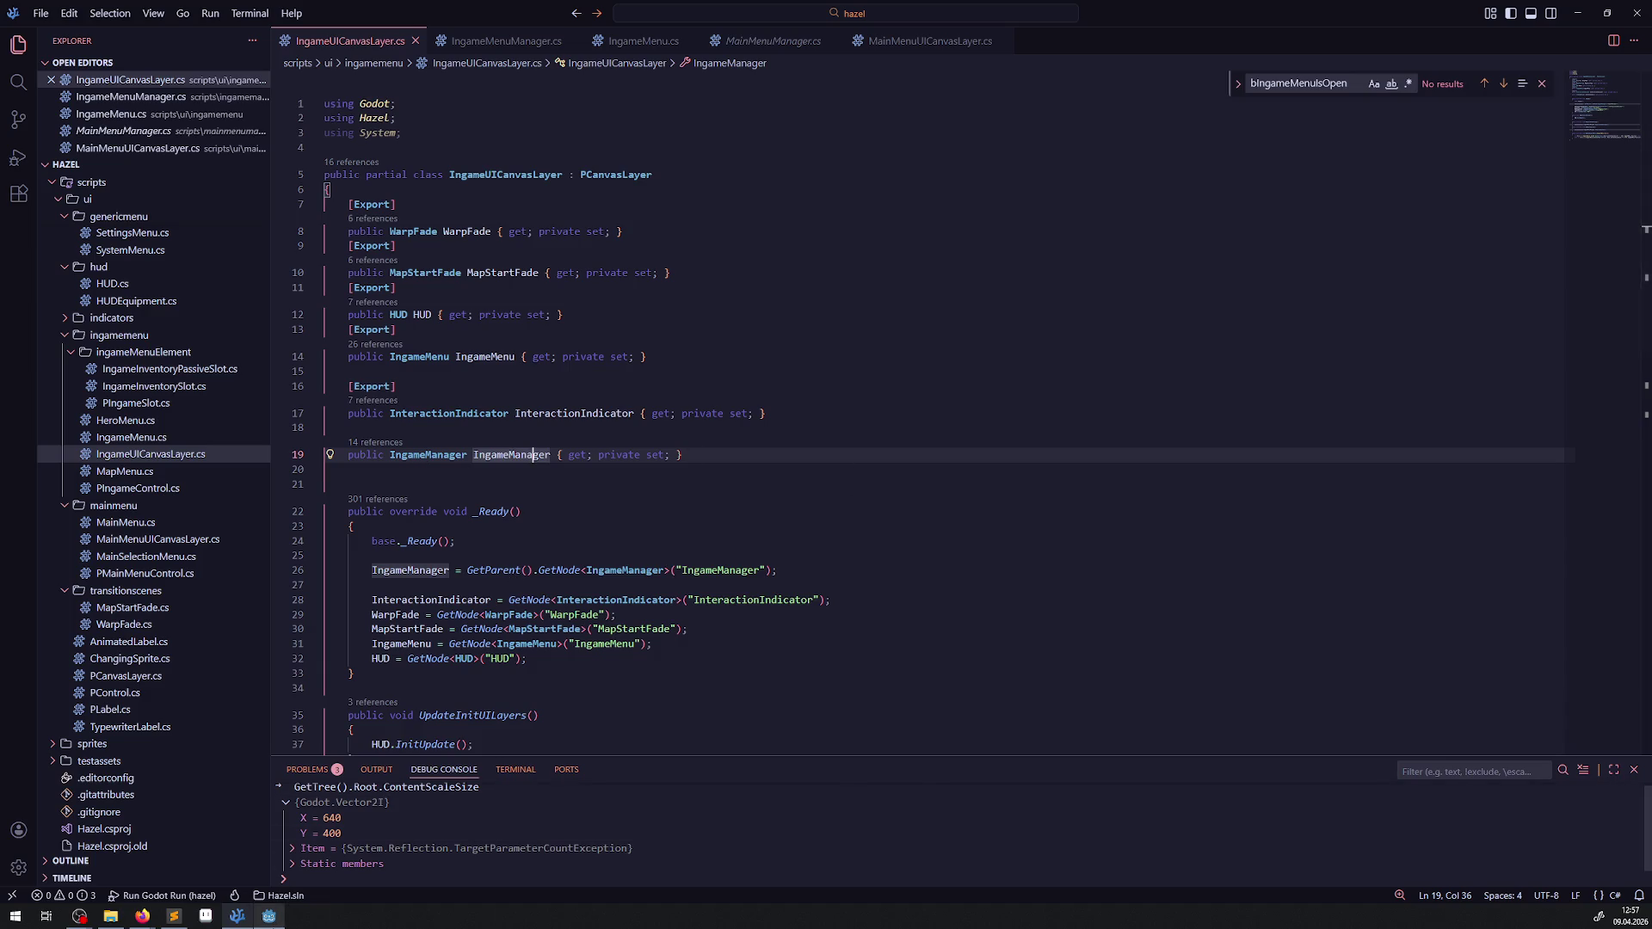
Step: In Godot, check GameModeNode and MainMenuManager in the running game's Remote tree, then stop it
key("alt+Tab")
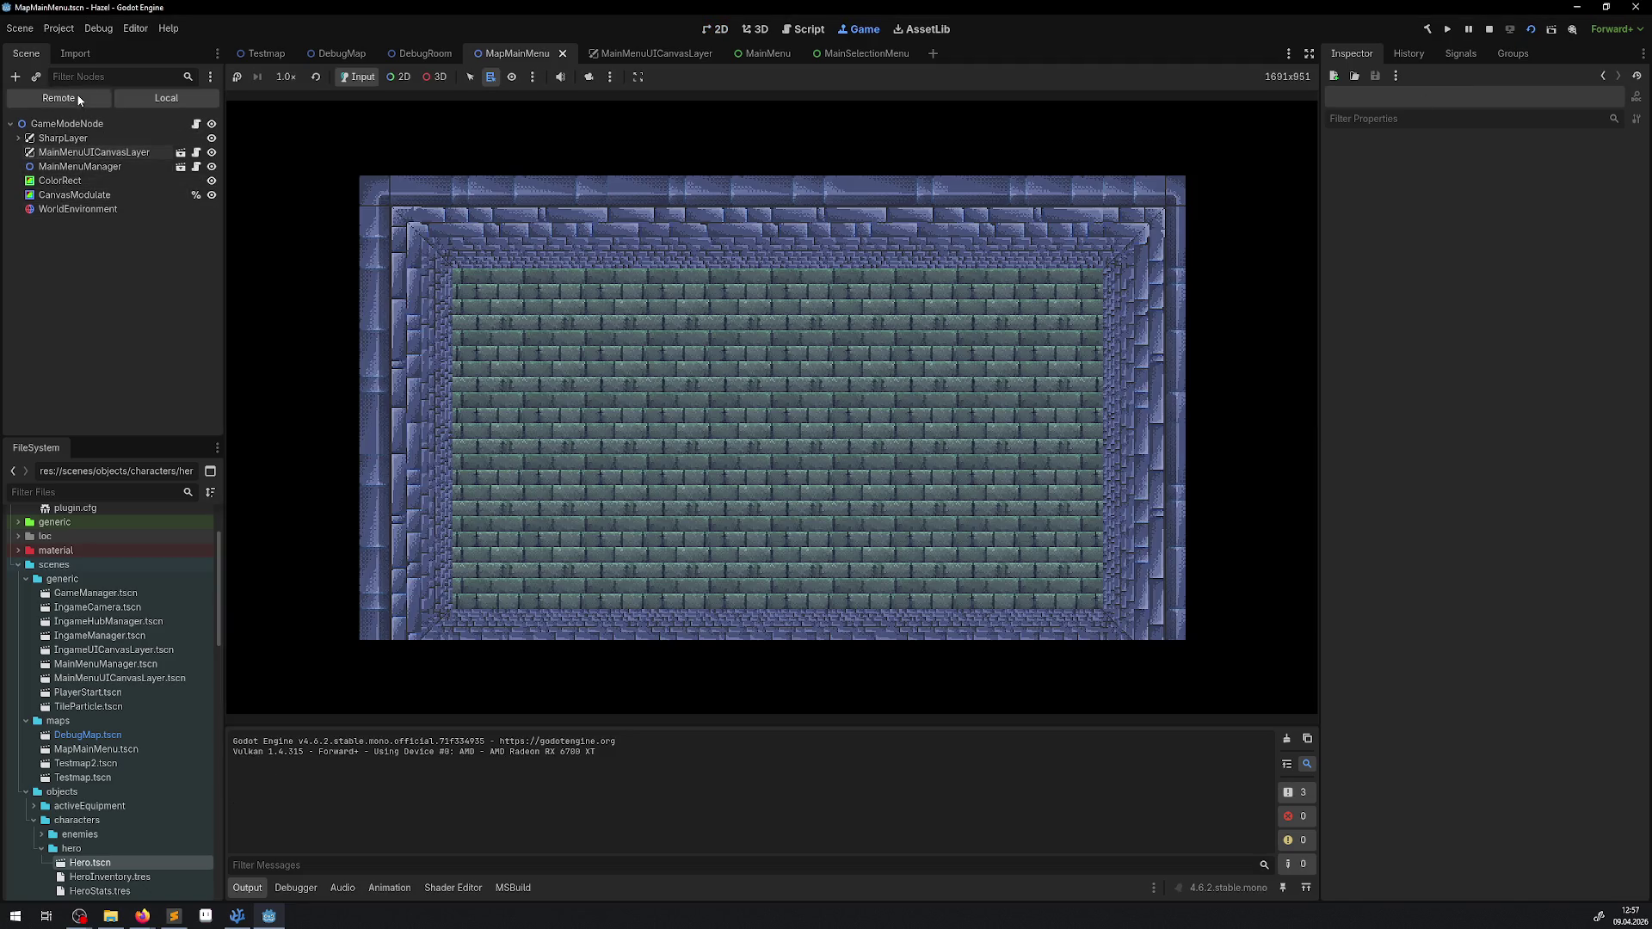
left_click(78, 99)
left_click(73, 153)
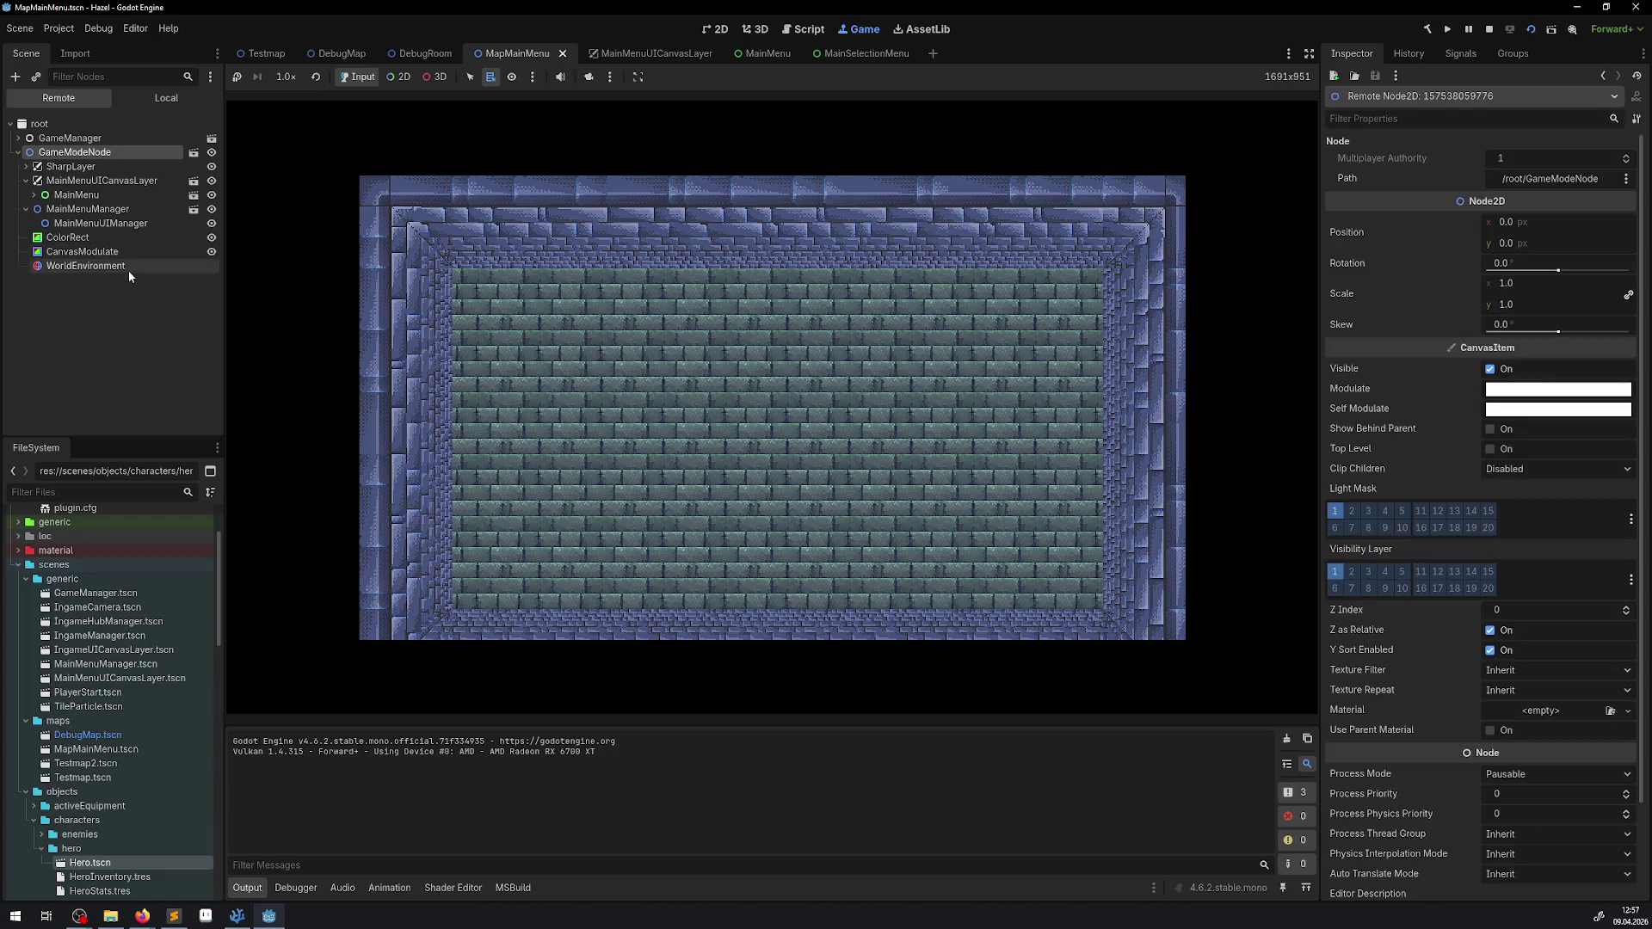
left_click(91, 212)
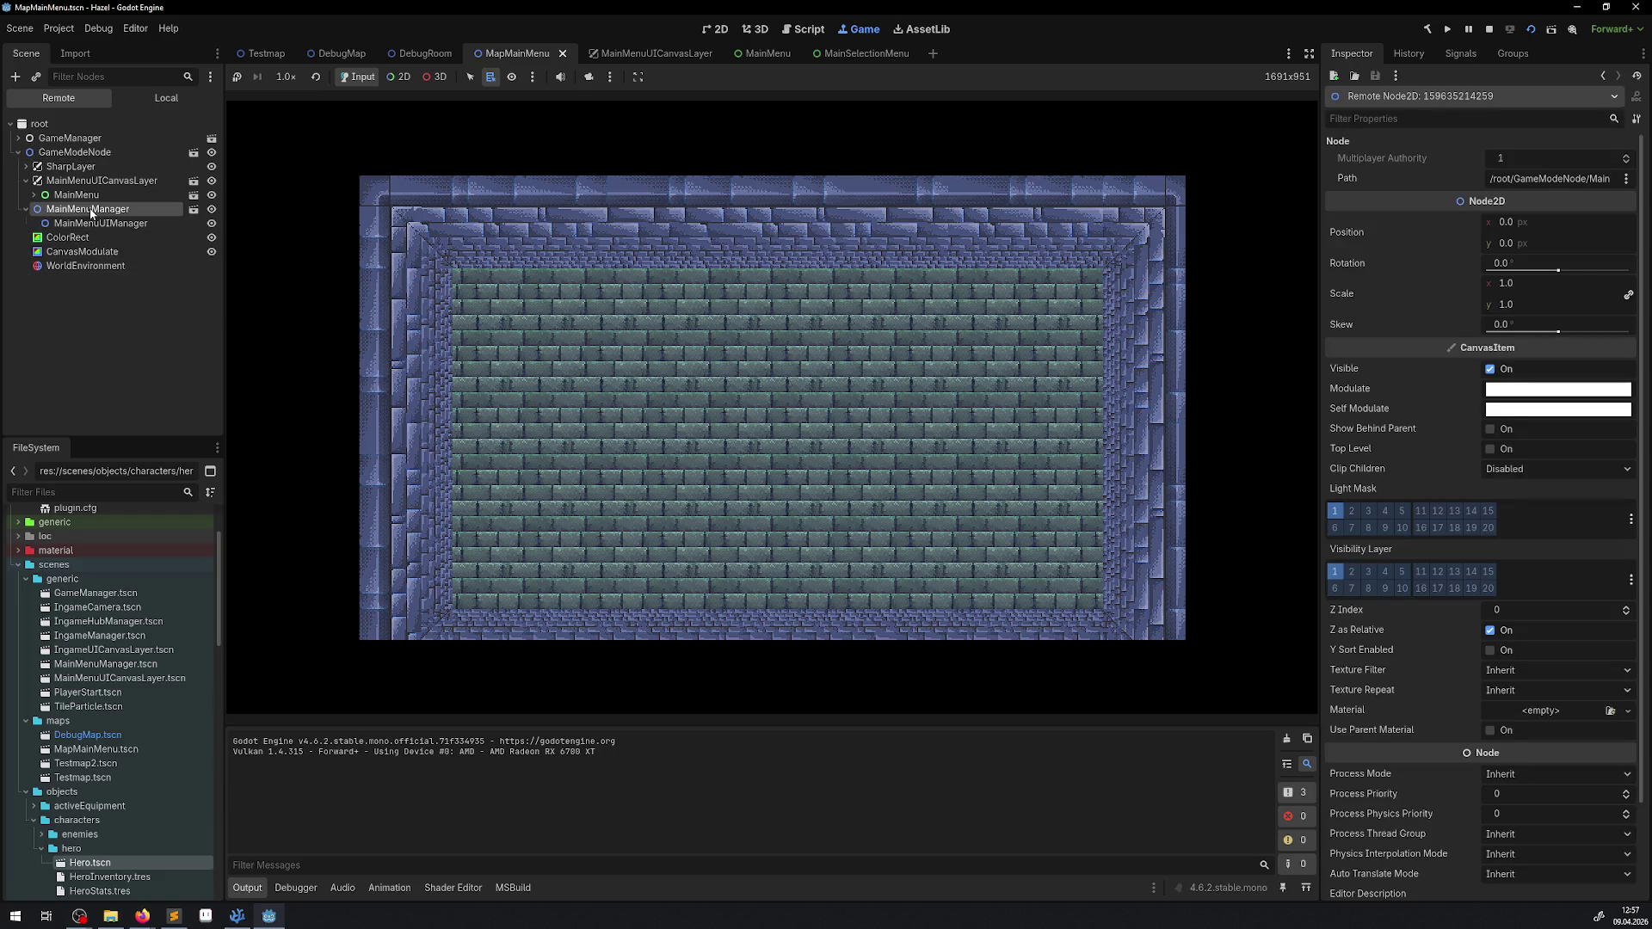
left_click(1488, 31)
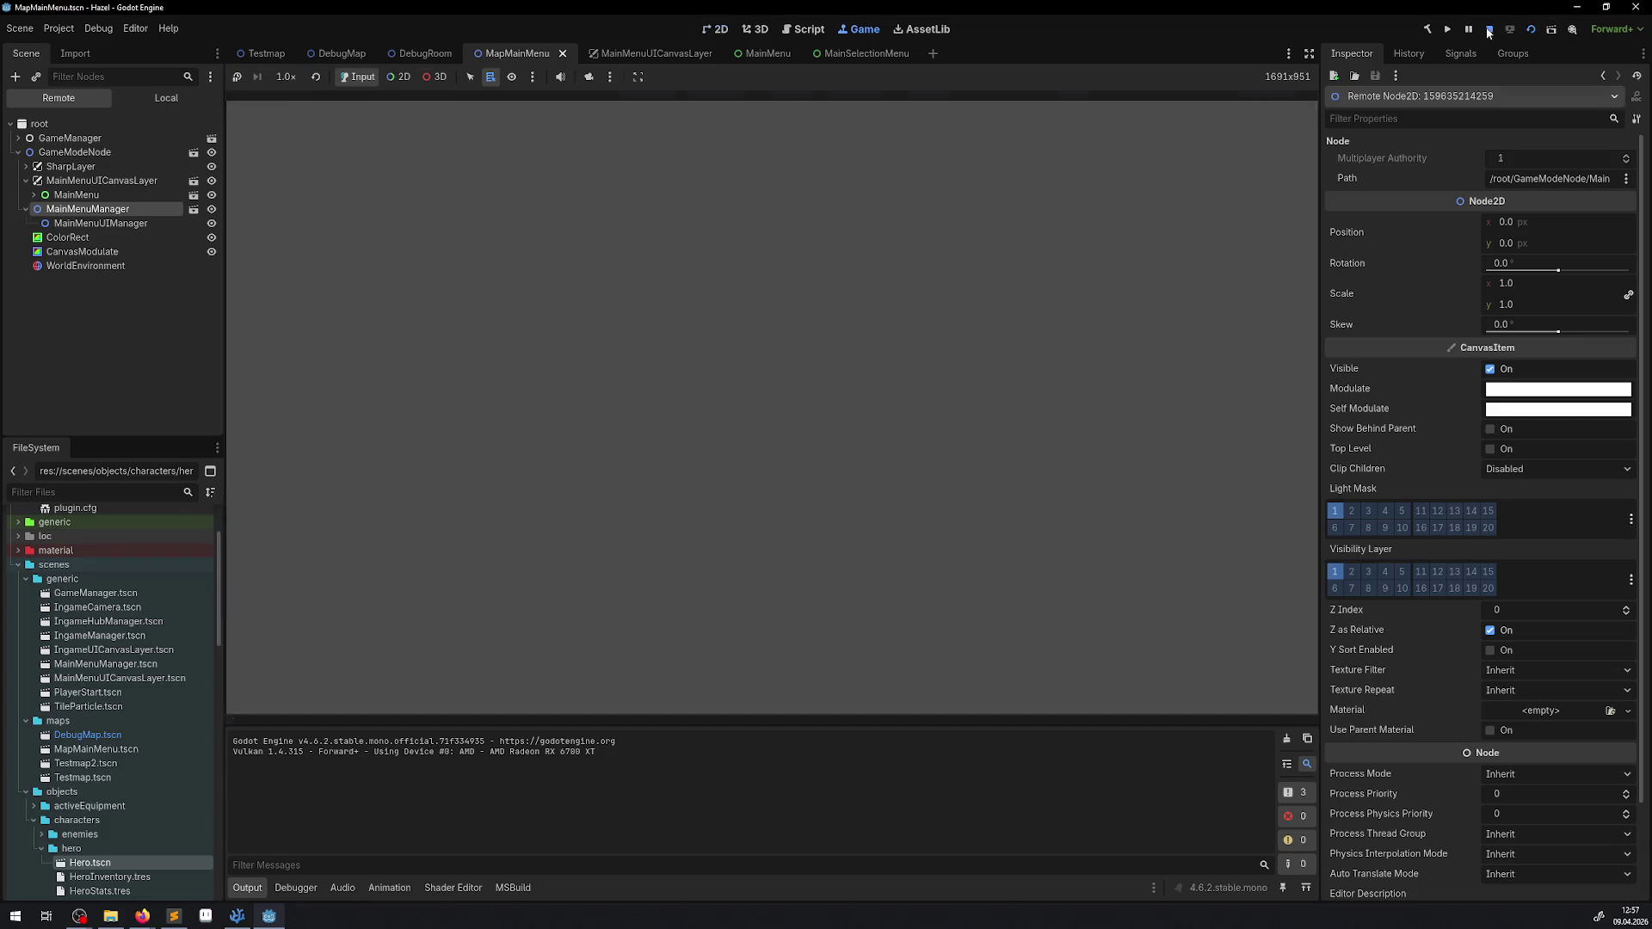
left_click(237, 916)
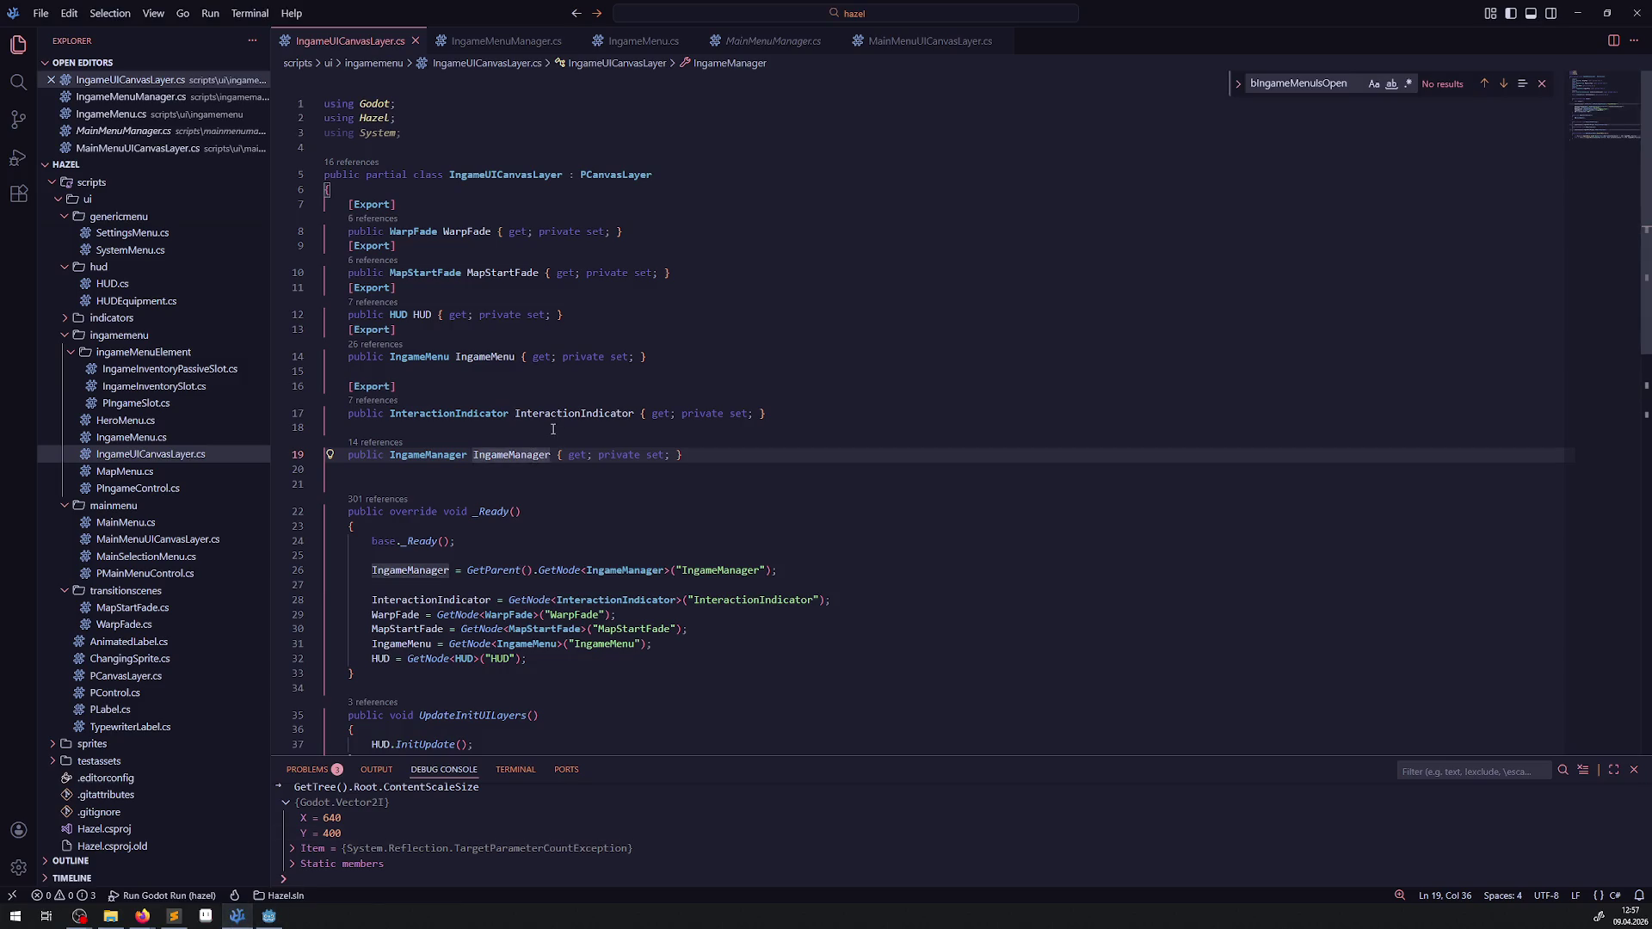
Step: Uncomment the MainMenuManager assignment in MainMenuUICanvasLayer.cs and save
left_click(929, 41)
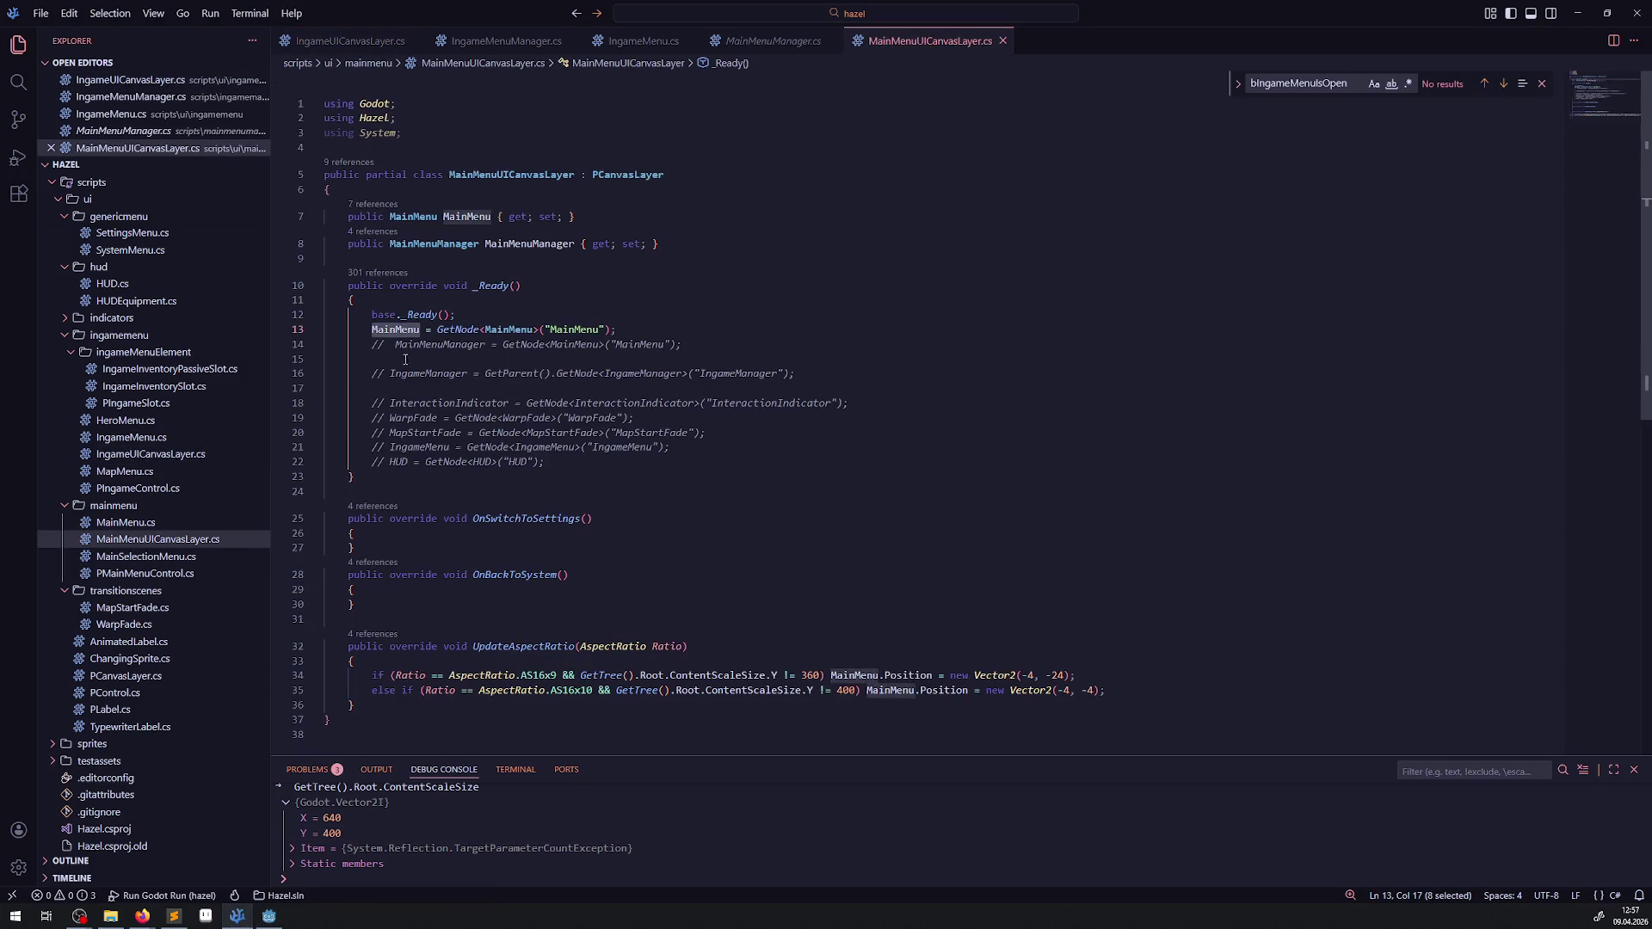
left_click(372, 342)
key("Delete")
key("Delete")
key("Delete")
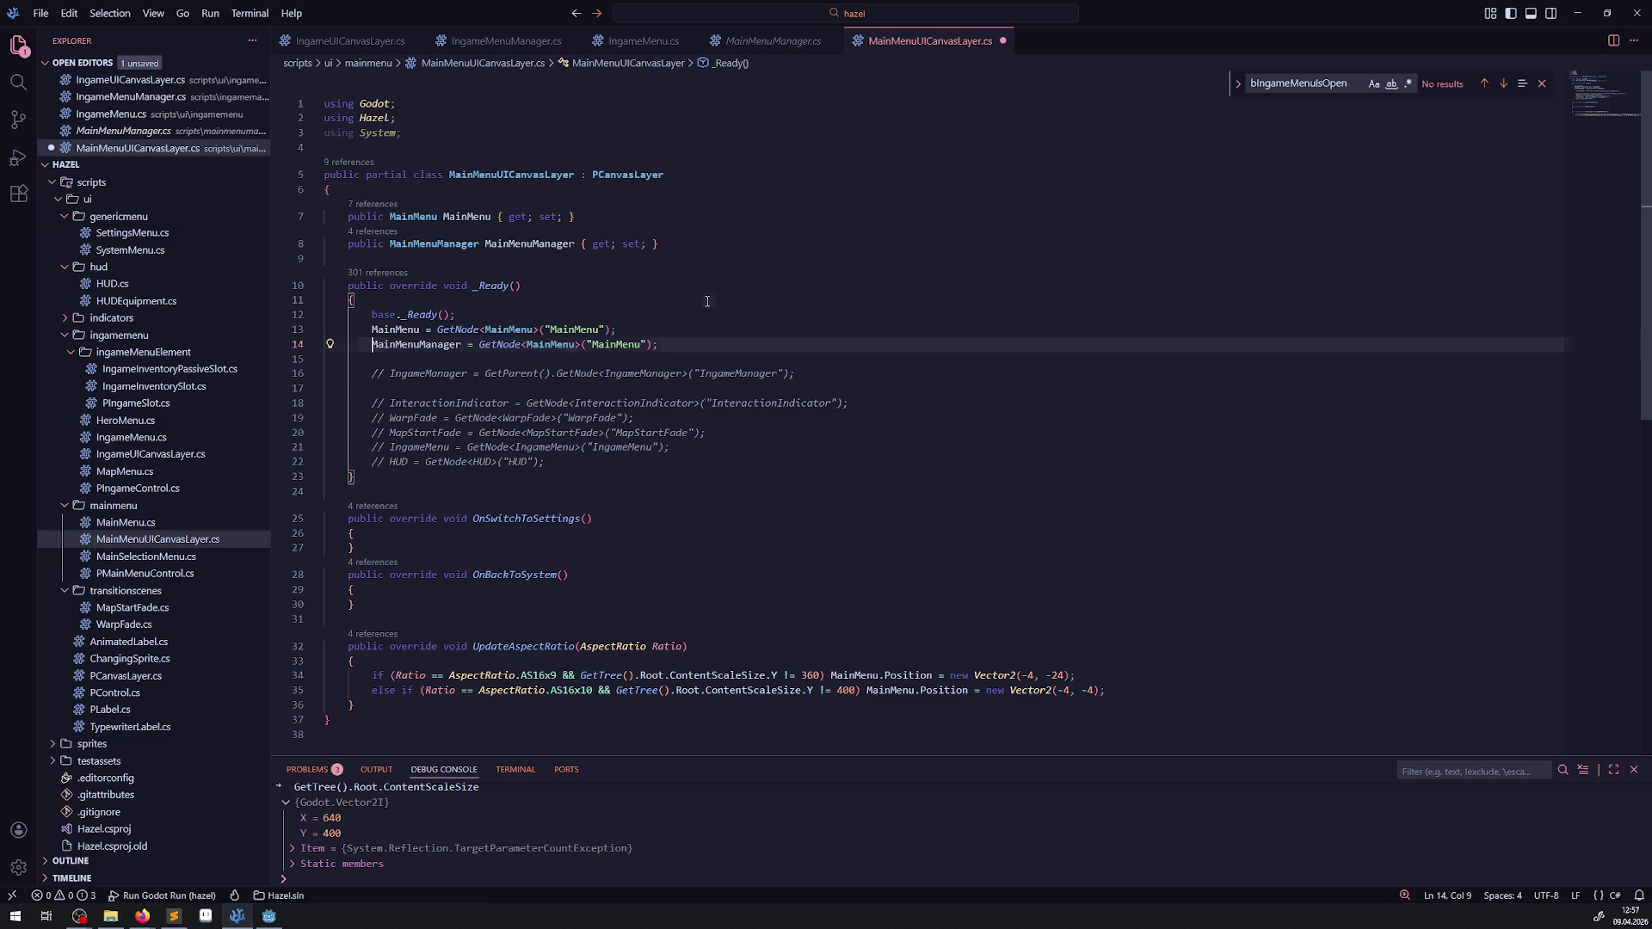
left_click(707, 301)
key("ctrl+s")
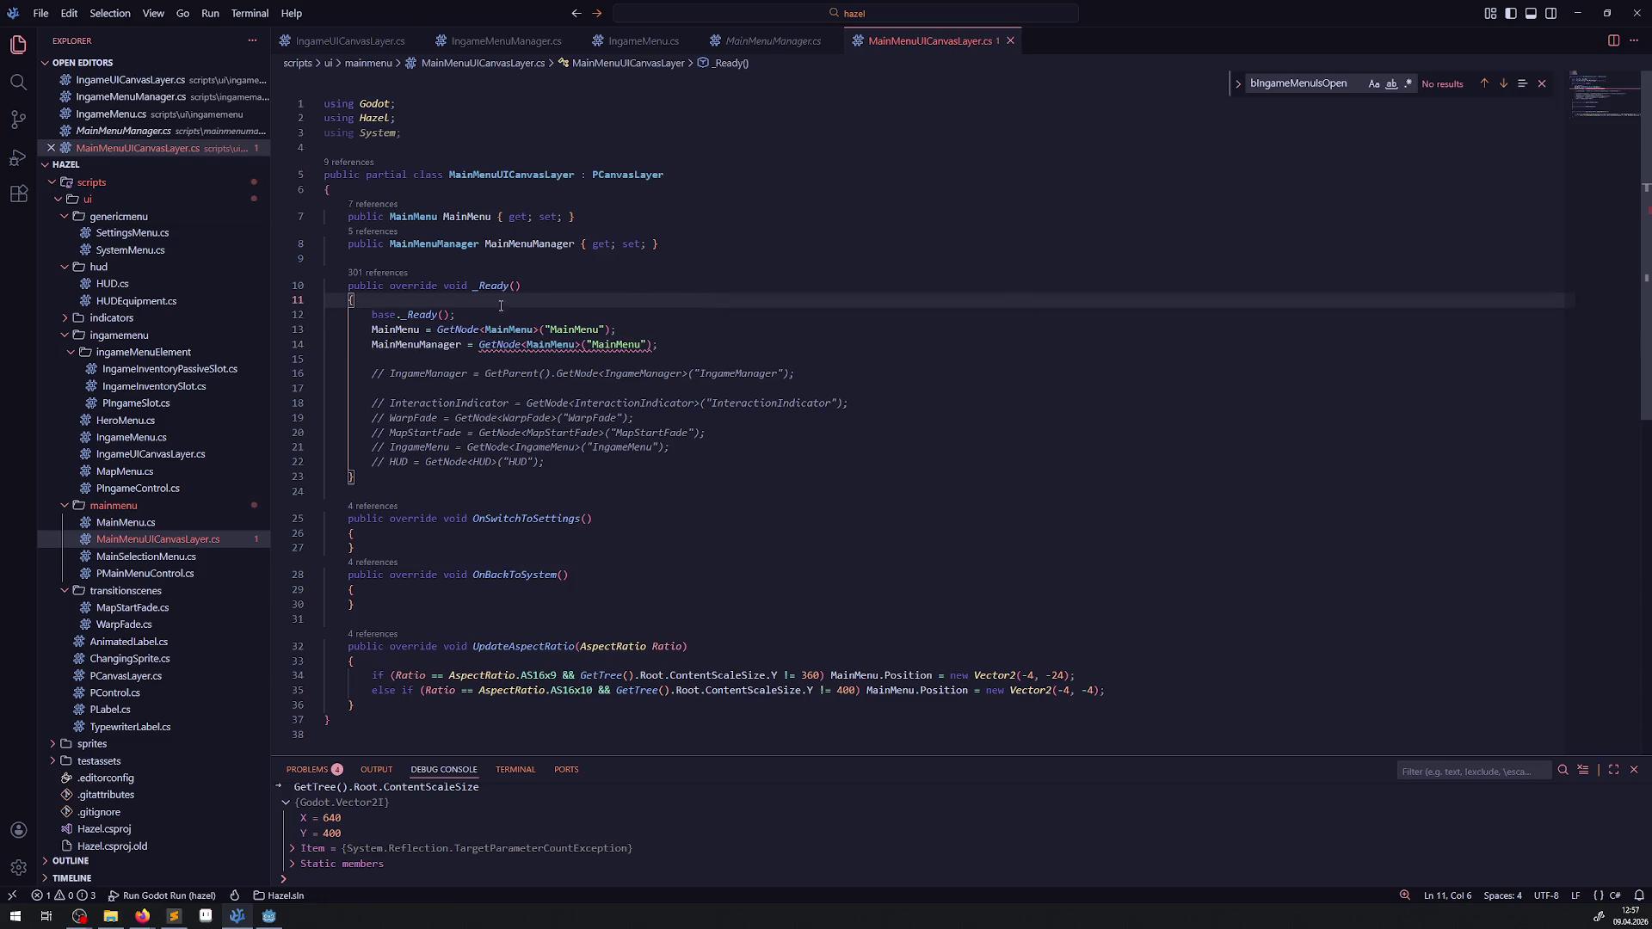
Step: Uncomment the GetParent line 16 and delete the old MainMenuManager assignment on line 14
double_click(434, 344)
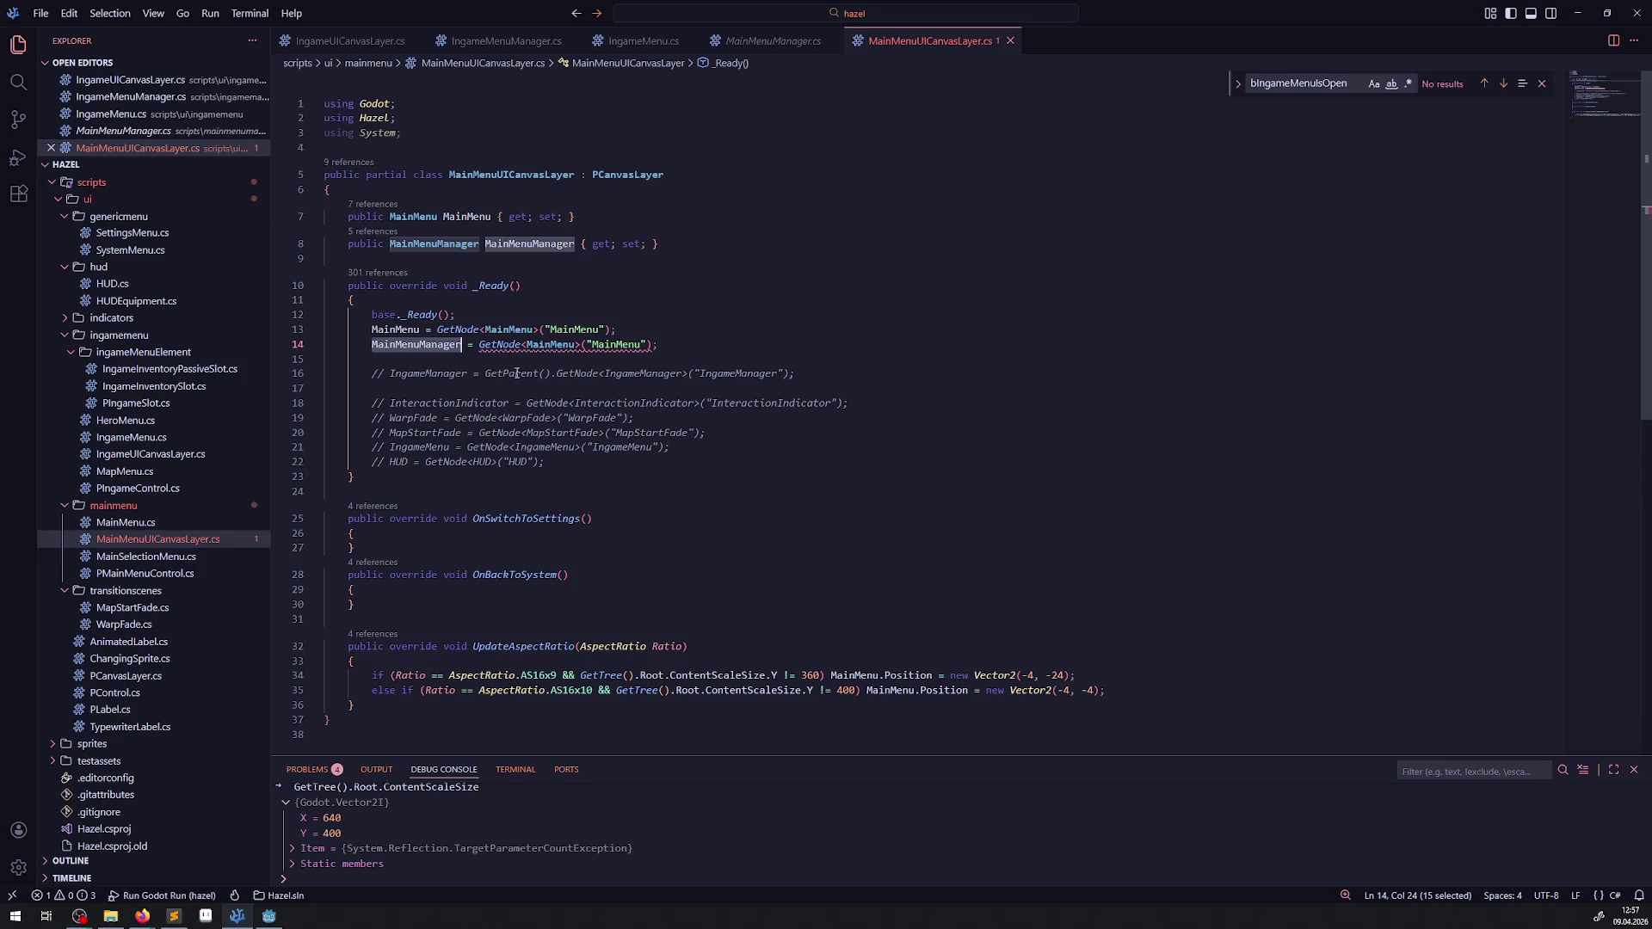
left_click(391, 373)
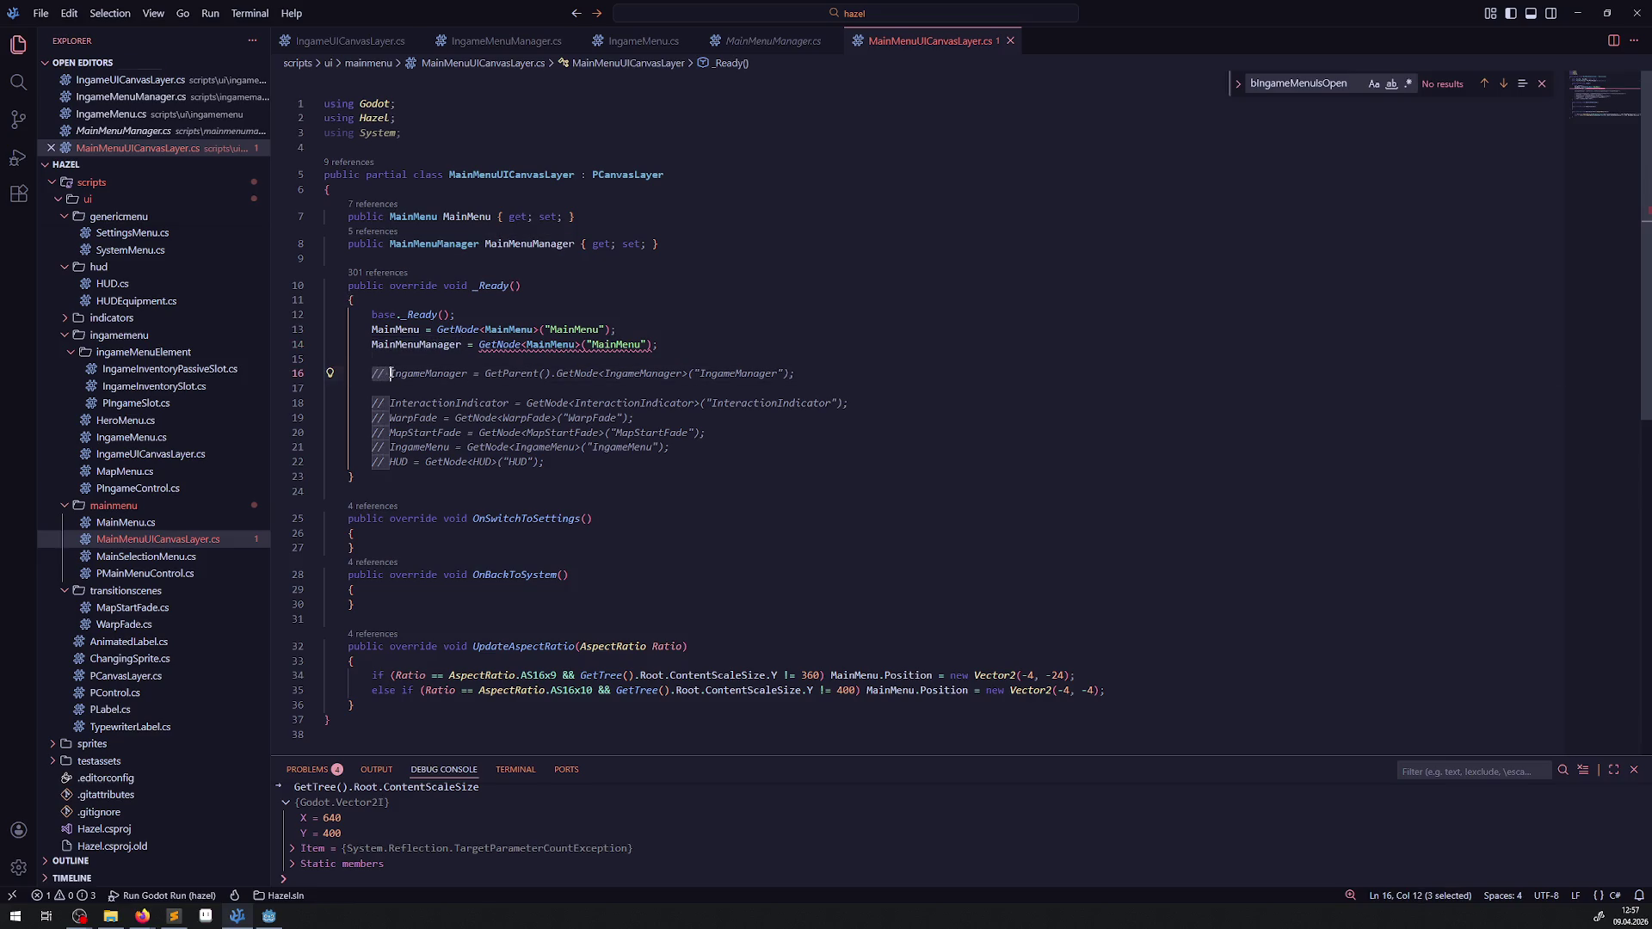
key("BackSpace")
key("BackSpace")
left_click(419, 344)
double_click(419, 344)
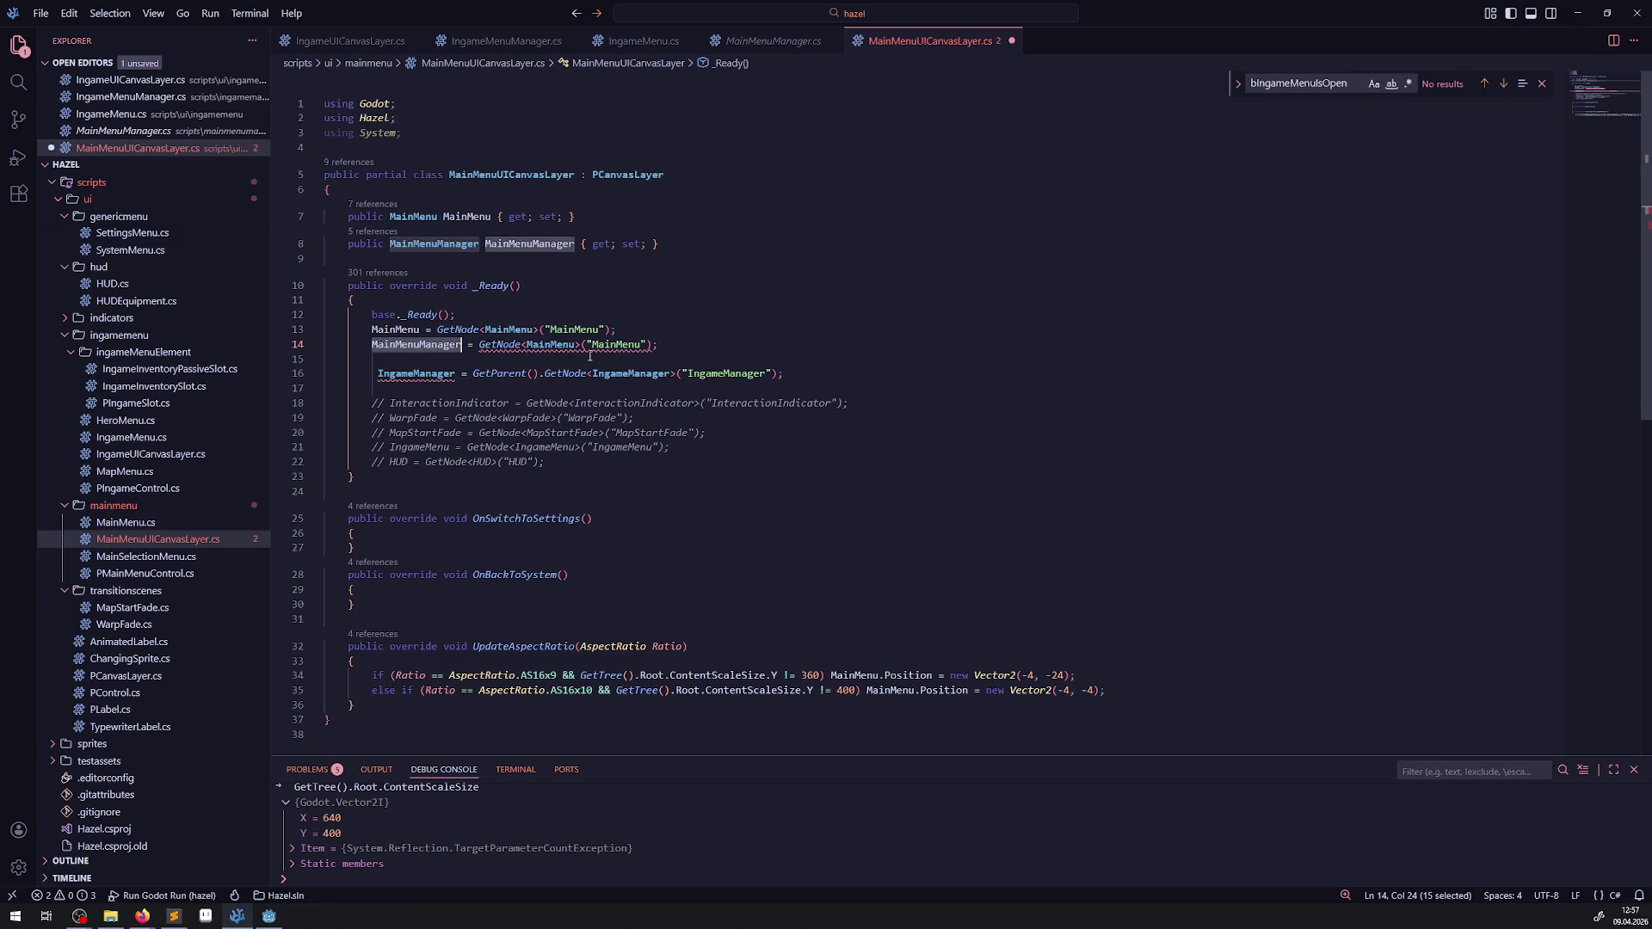
key("ctrl+c")
key("shift+End")
key("Delete")
Step: Change IngameManager to MainMenuManager in the target, type argument and node name, then save
double_click(415, 373)
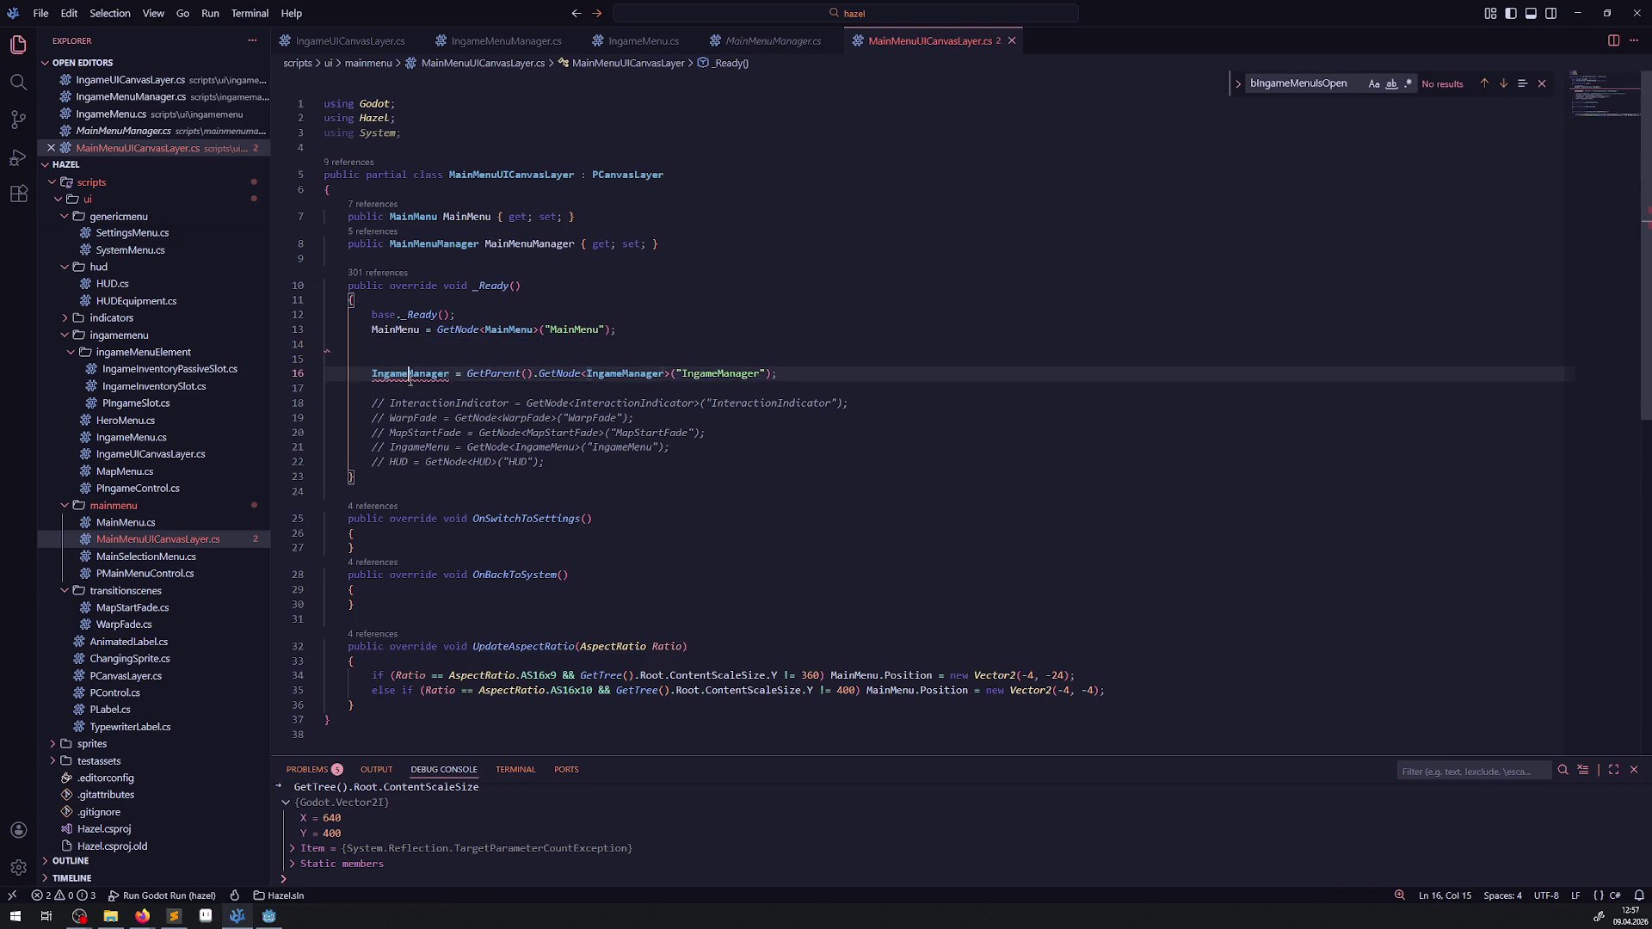
key("ctrl+v")
double_click(637, 374)
key("ctrl+v")
double_click(733, 373)
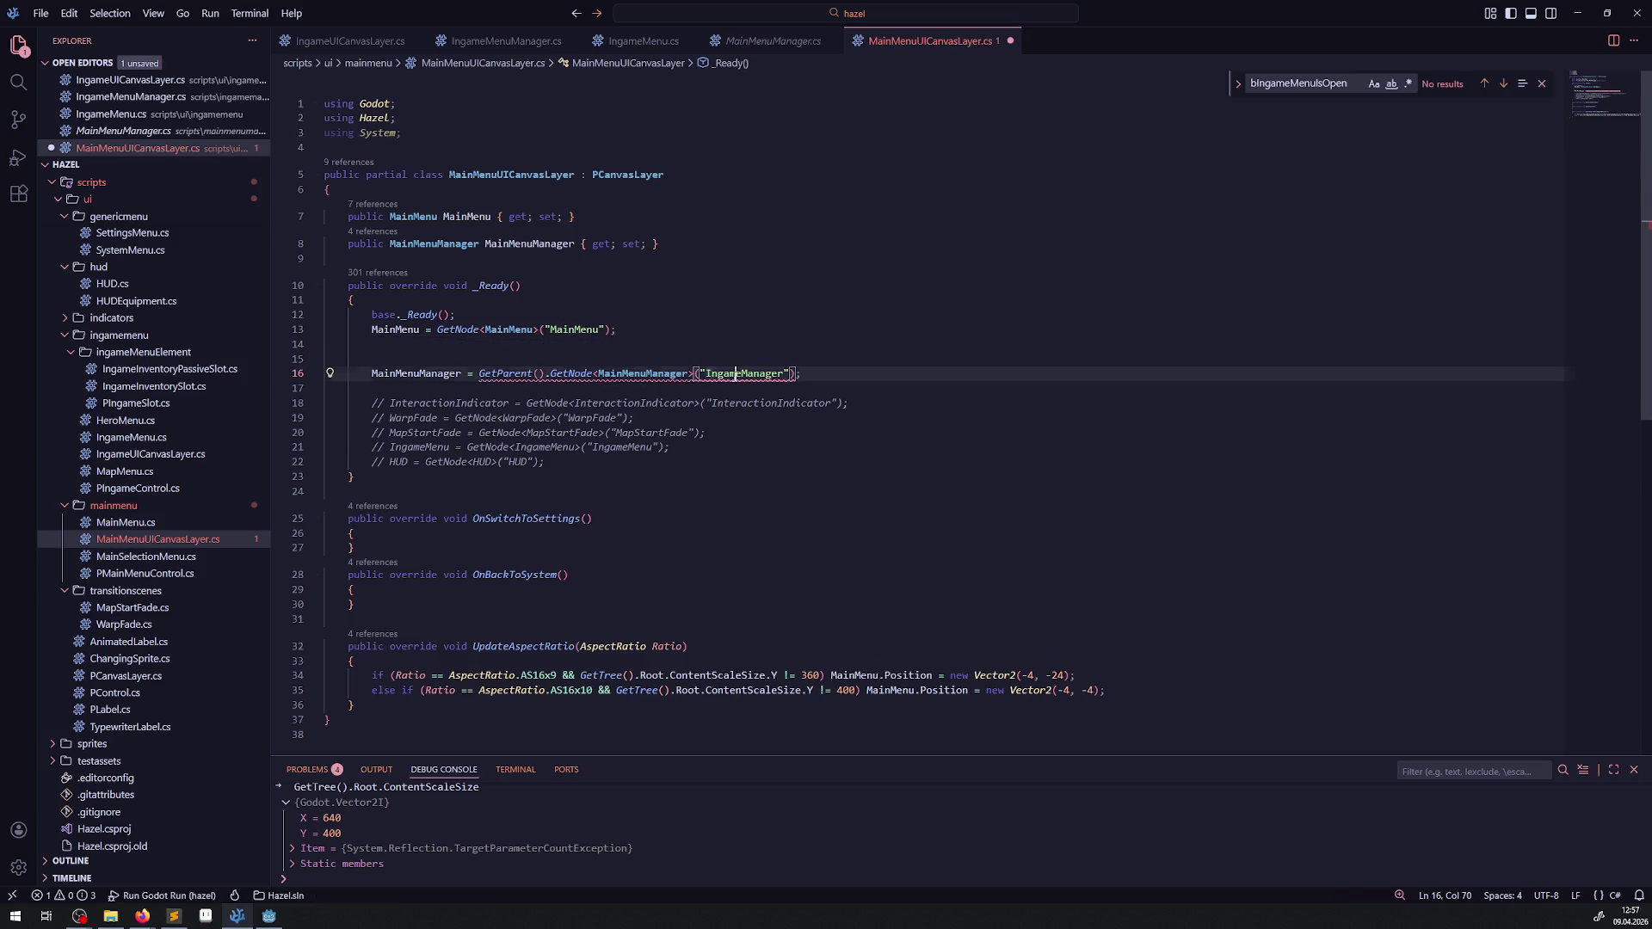
key("ctrl+v")
key("ctrl+s")
left_click(725, 313)
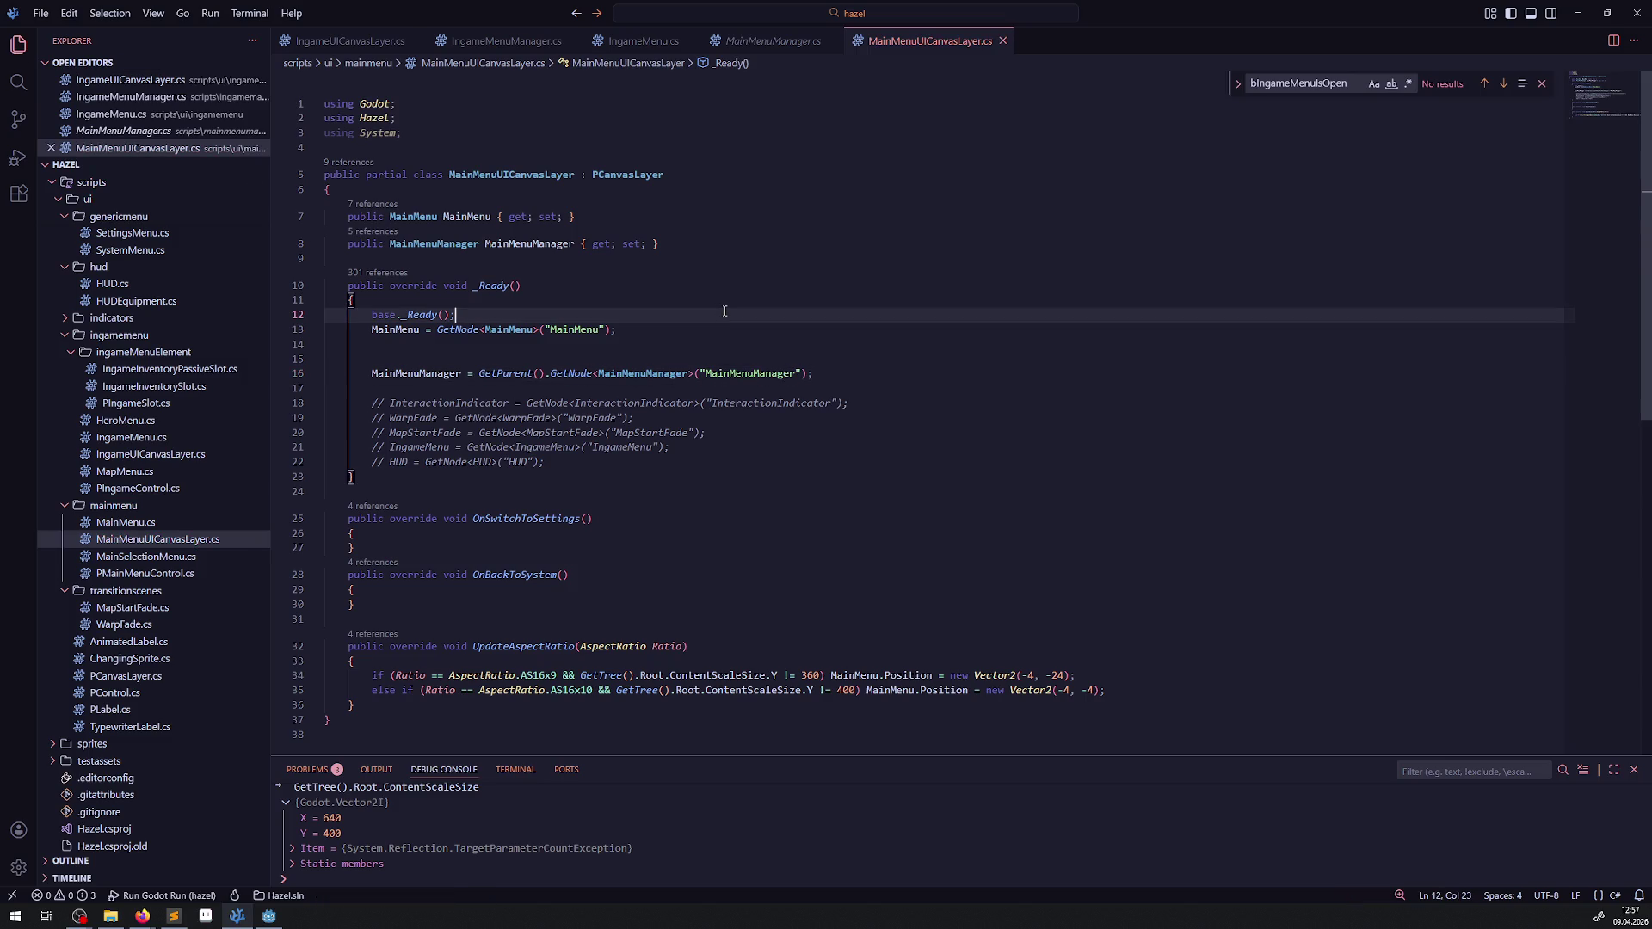
left_click(269, 917)
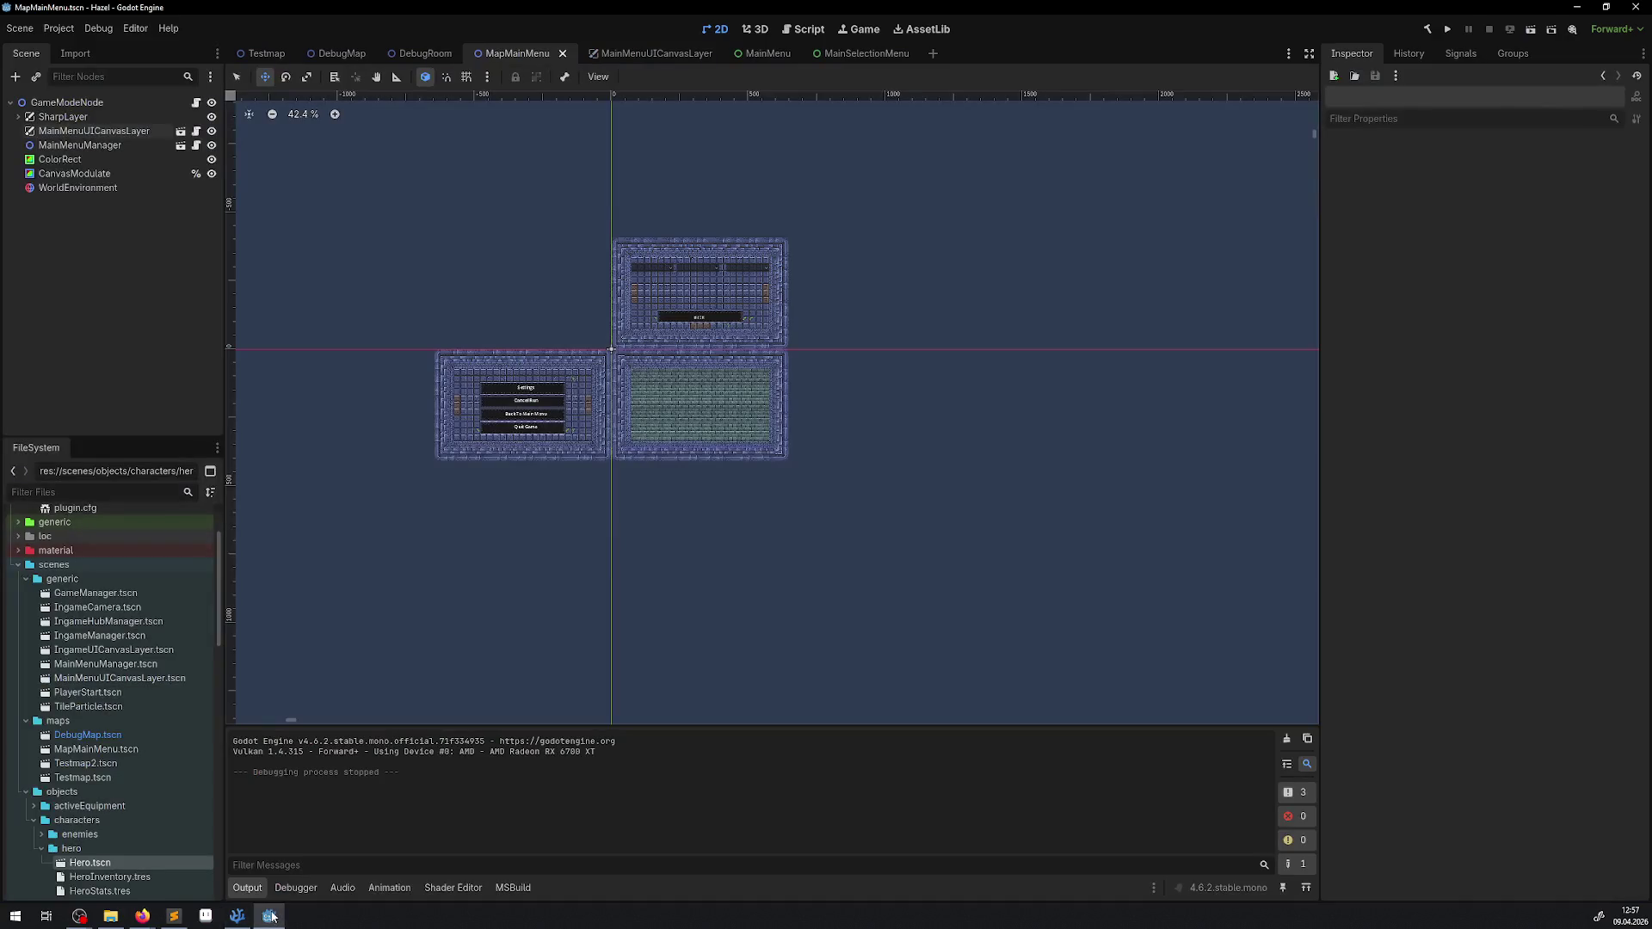
Step: Rebuild the .NET project with the hammer button so MainMenuUICanvasLayer.cs compiles
left_click(1428, 29)
scroll(604, 397, "up", 5)
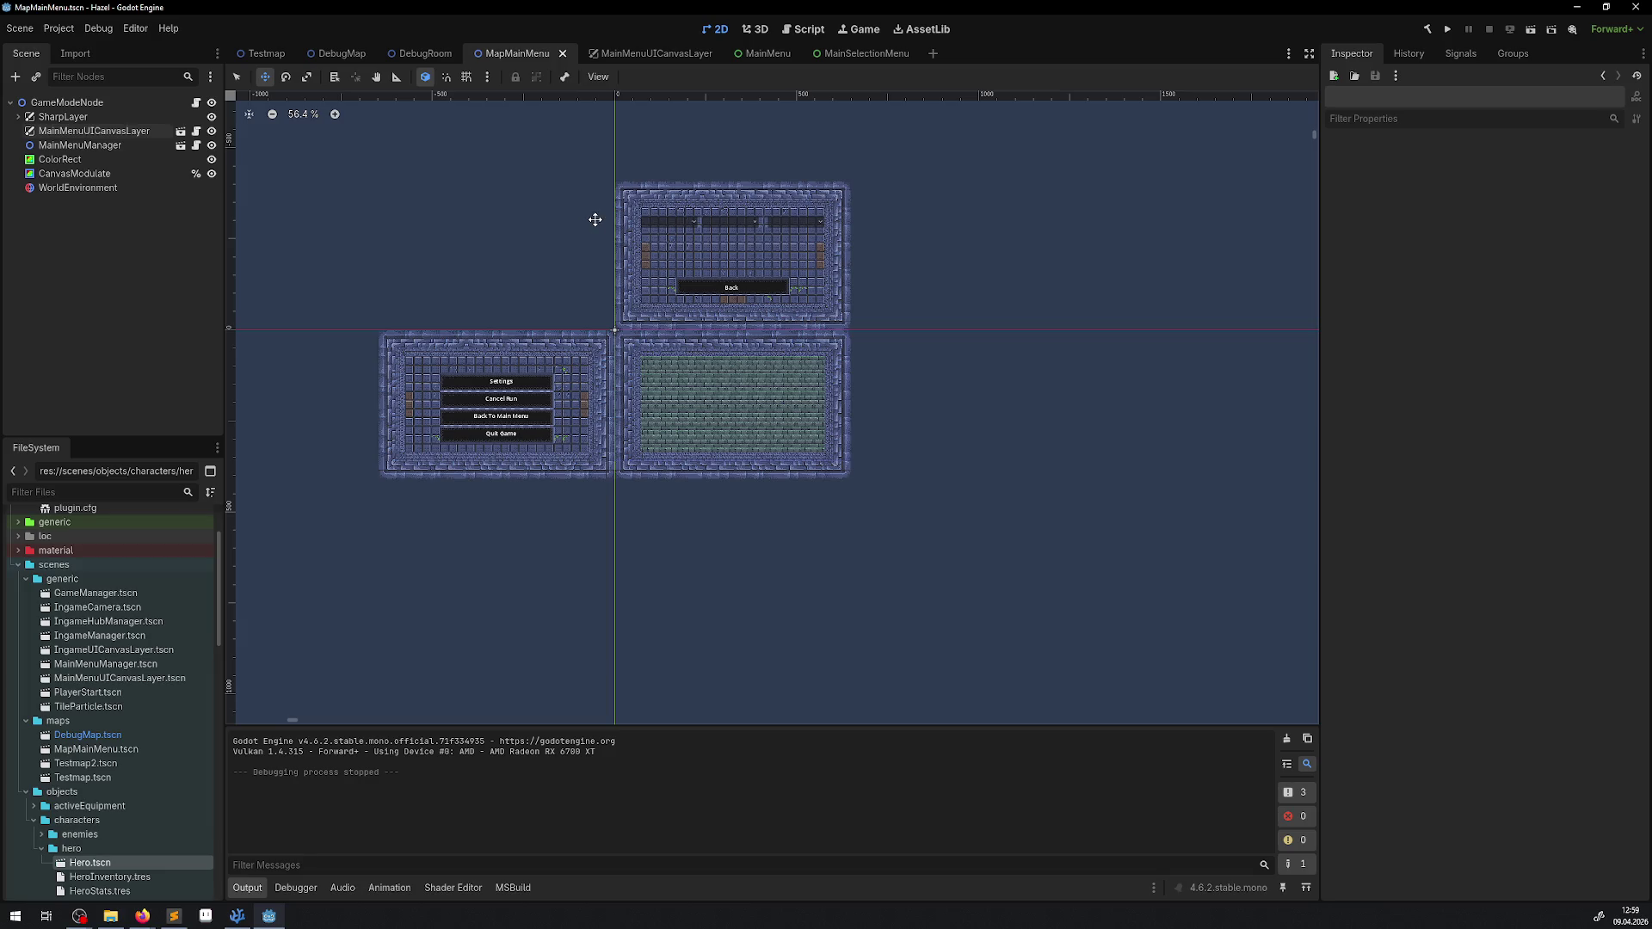